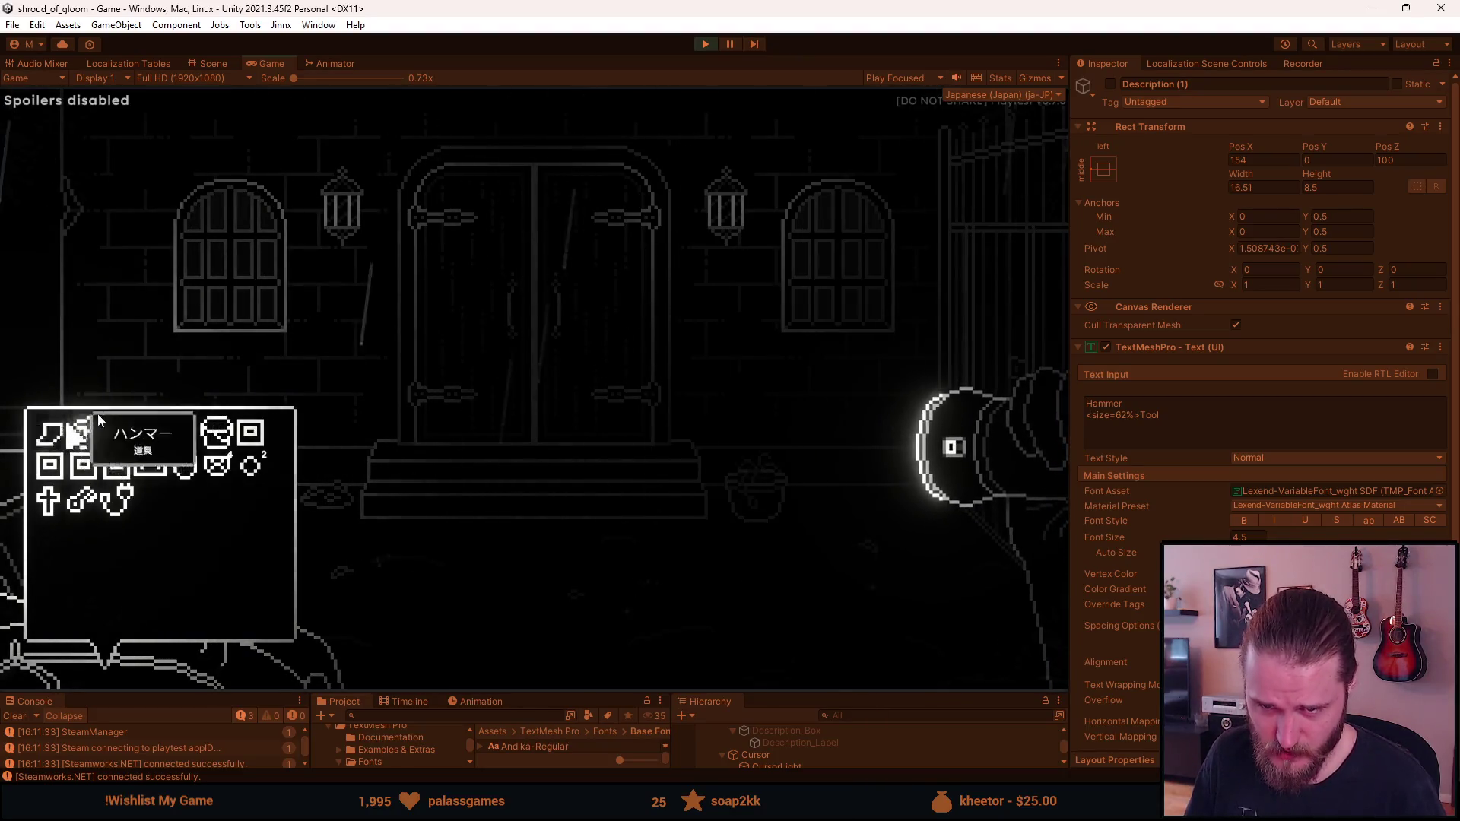
Pause the running game, make the bottom panels taller, and select both Description text objects
key("Escape")
key("Escape")
left_click(704, 46)
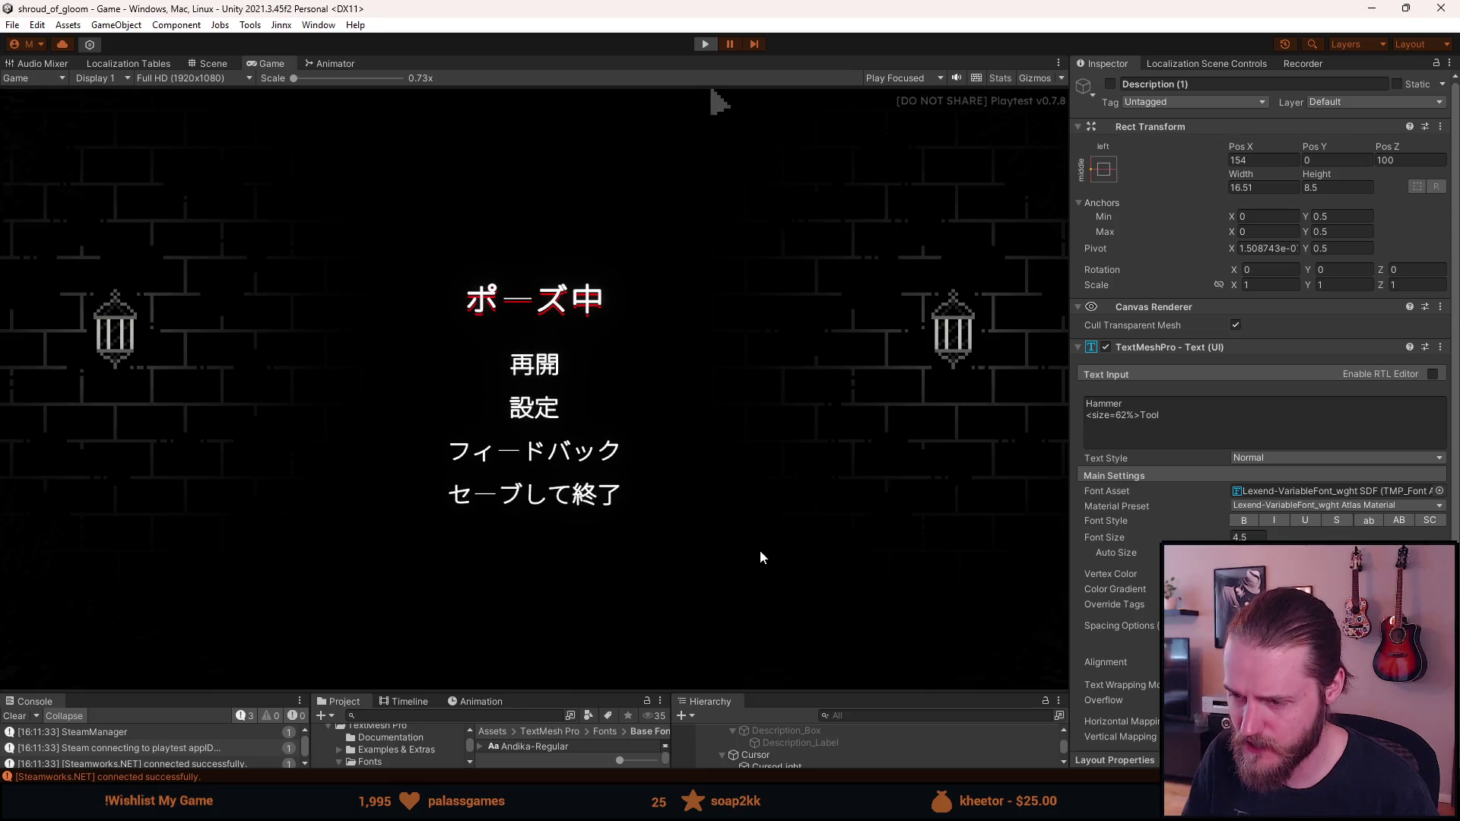
left_click_drag(804, 694, 816, 540)
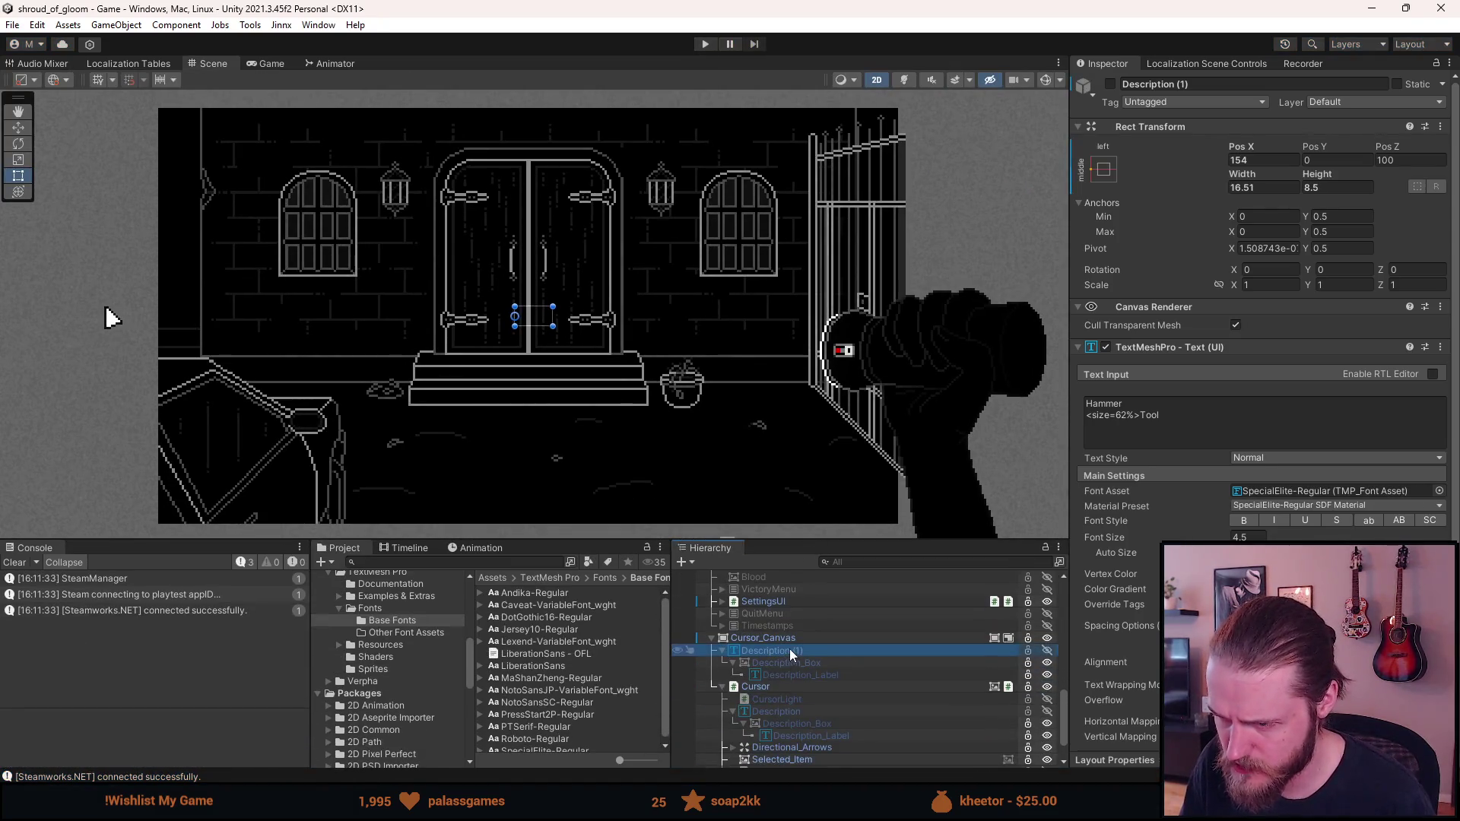
left_click(814, 711)
left_click(818, 734, "ctrl")
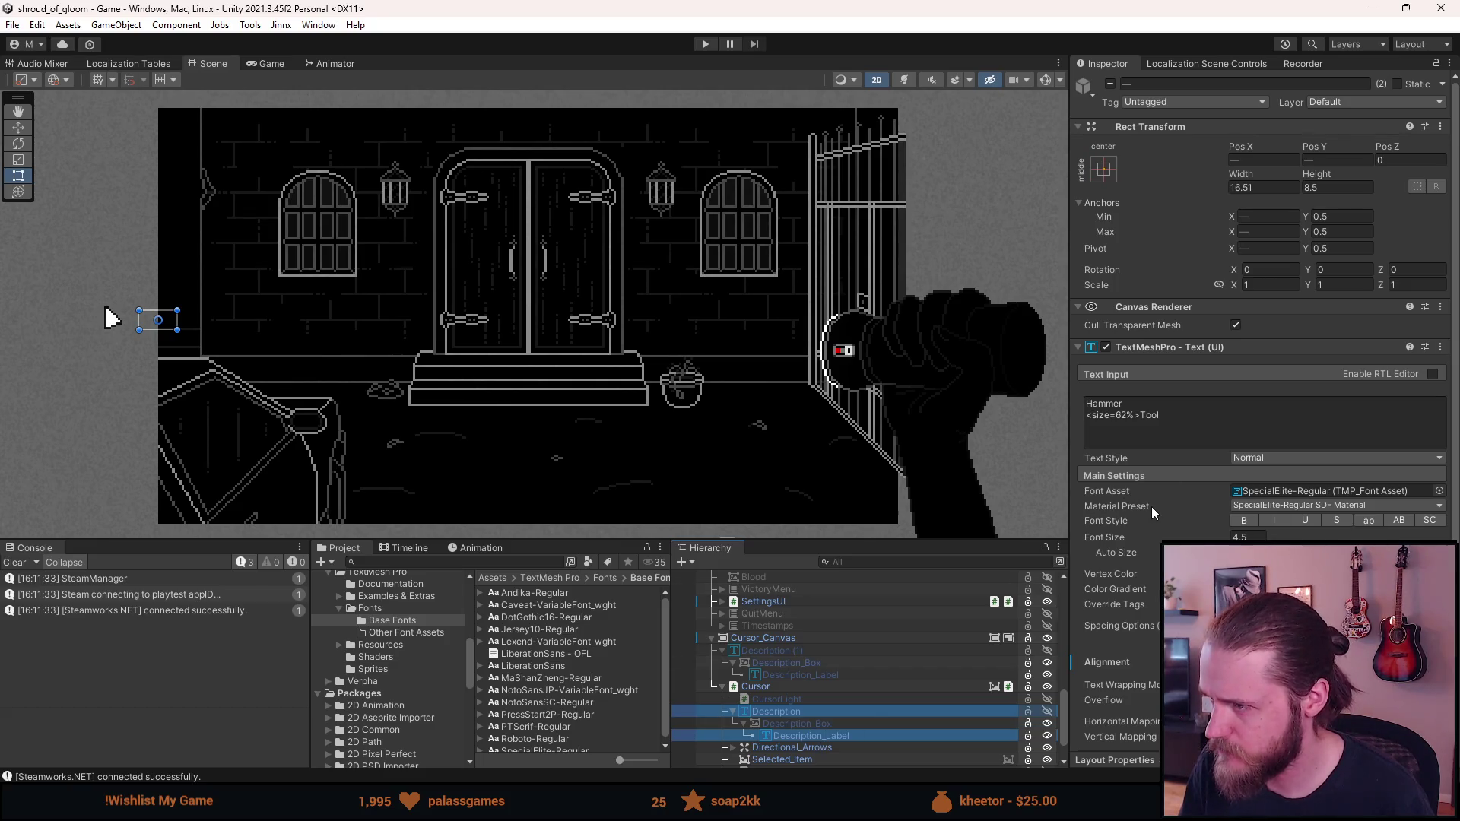
Select Description_Box in the Hierarchy and exit Play mode
scroll(1115, 578, "down", 3)
scroll(1116, 578, "down", 1)
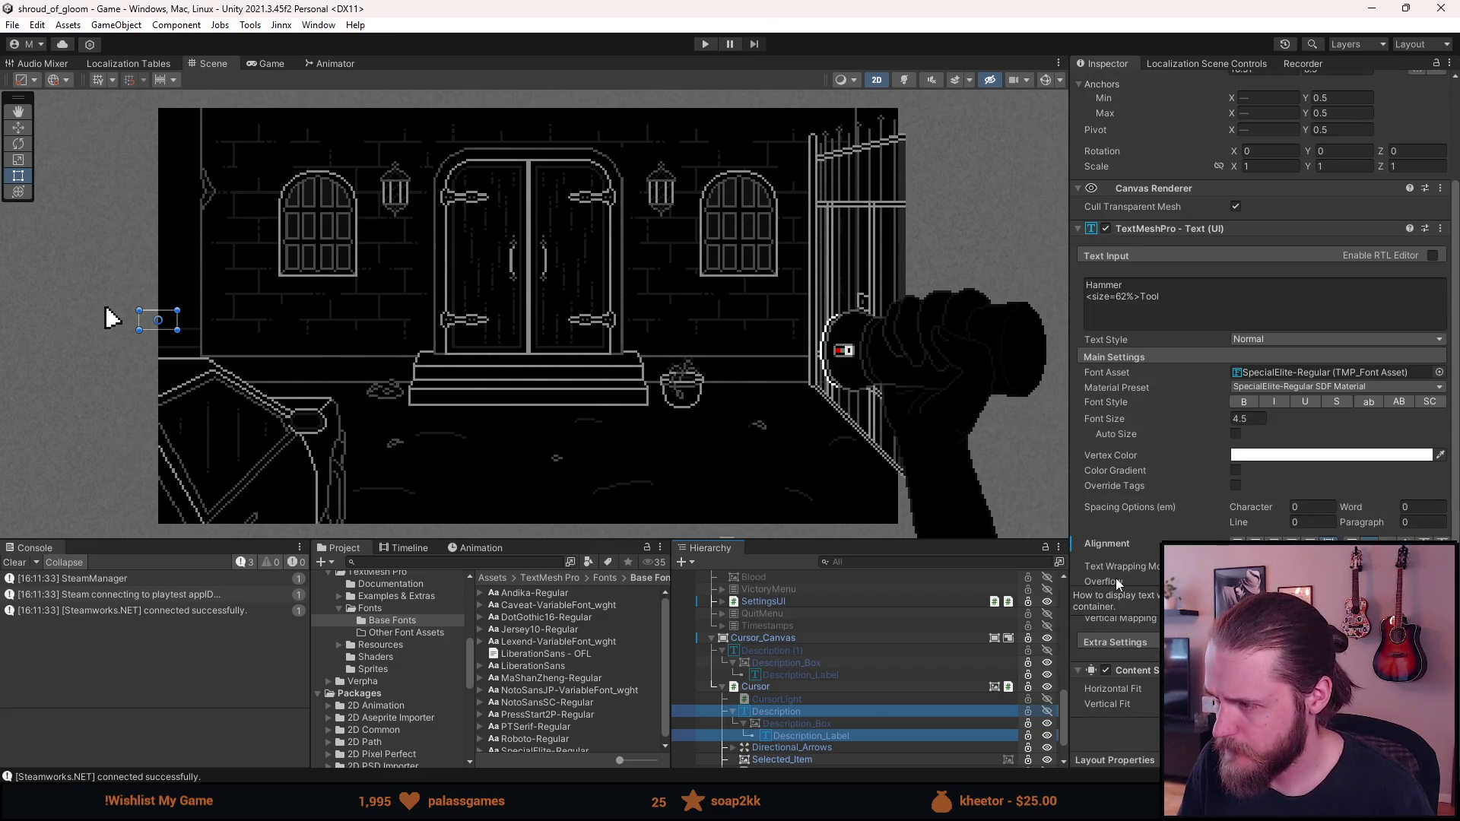
left_click(851, 723)
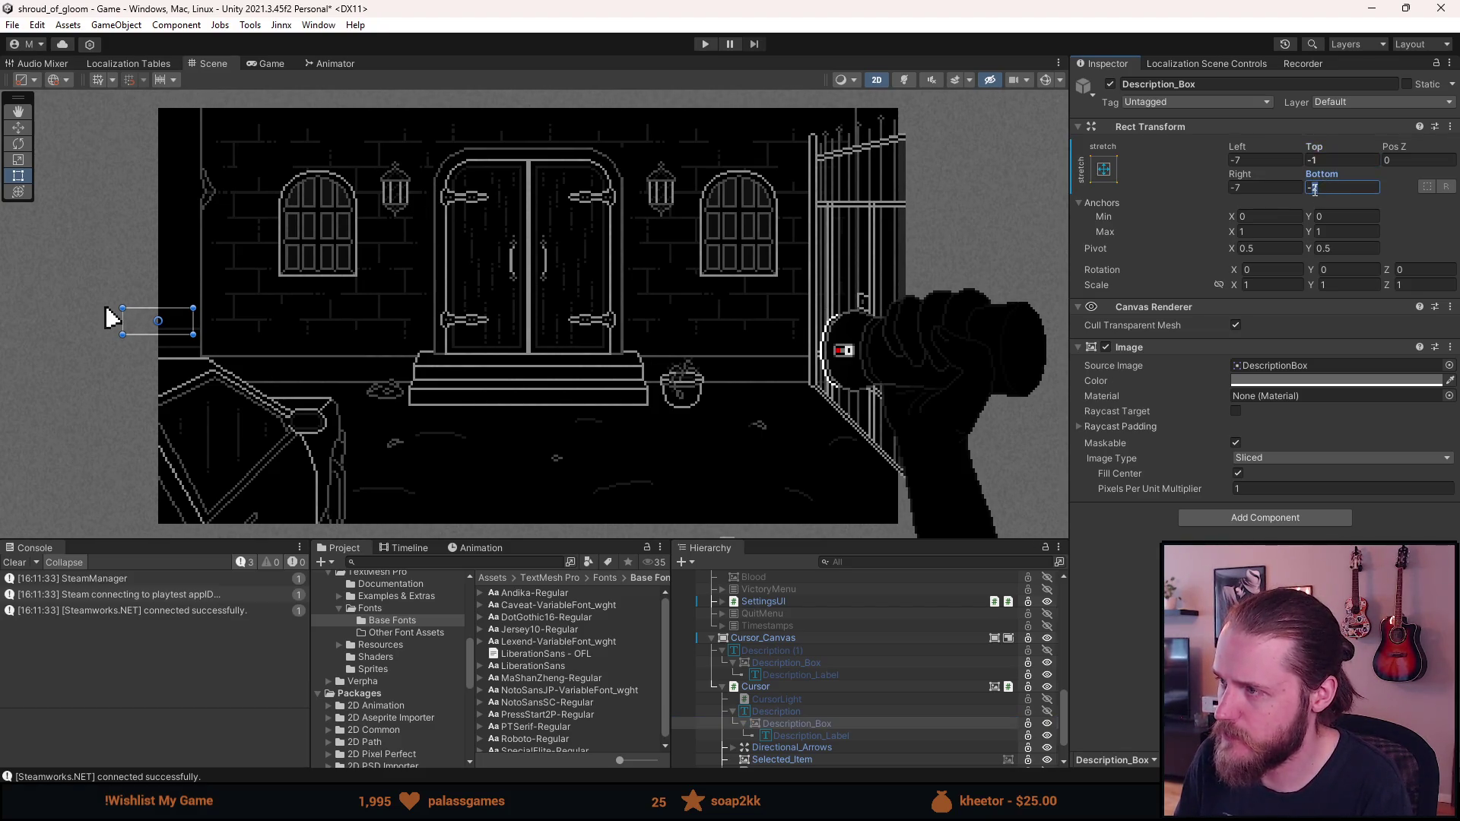
left_click(706, 44)
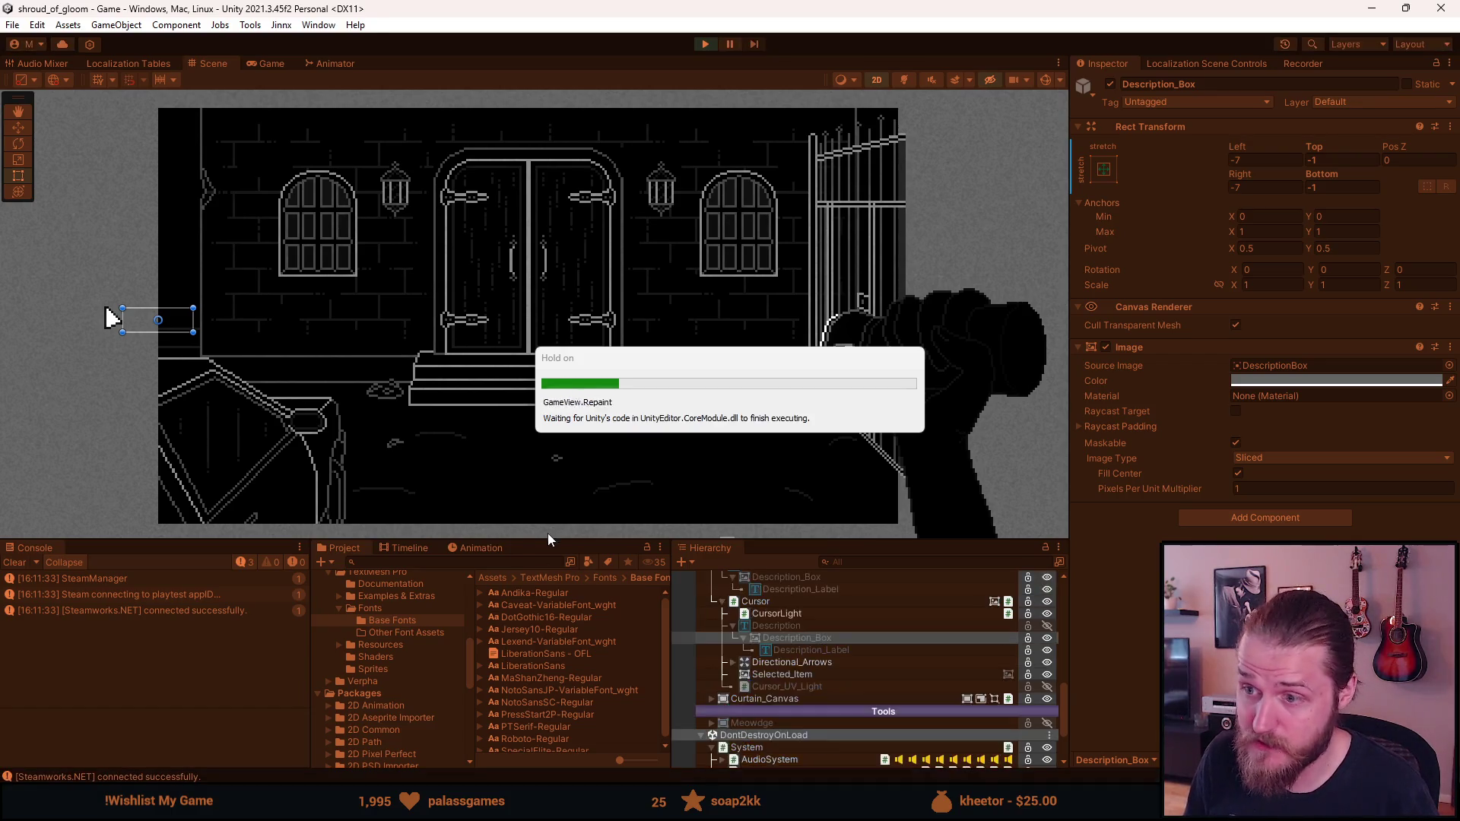
key("Tab")
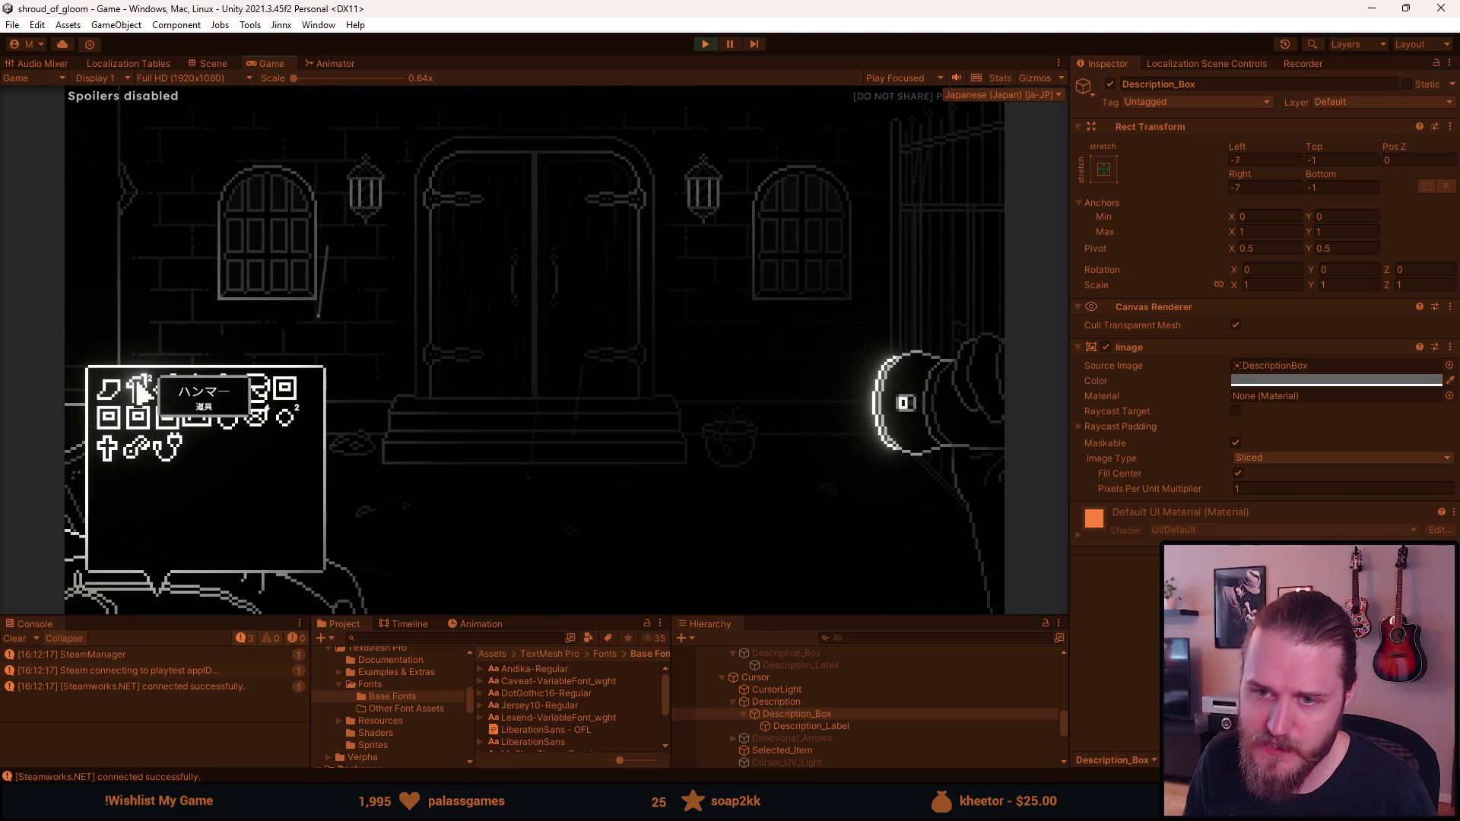
Browse two inventory items to the right, then pause and select Description and Description_Label
key("Right")
key("Right")
key("Right")
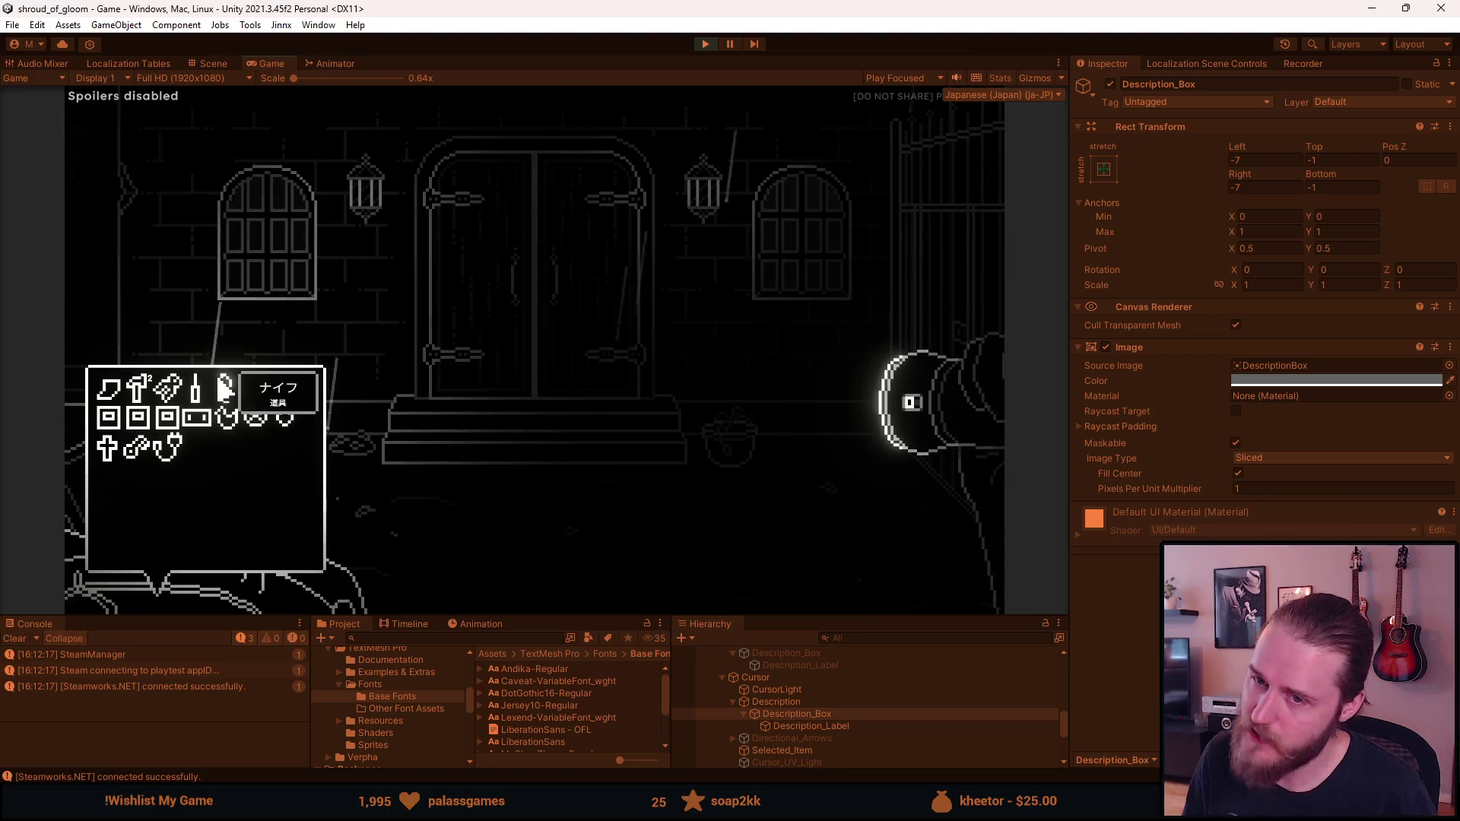
key("Right")
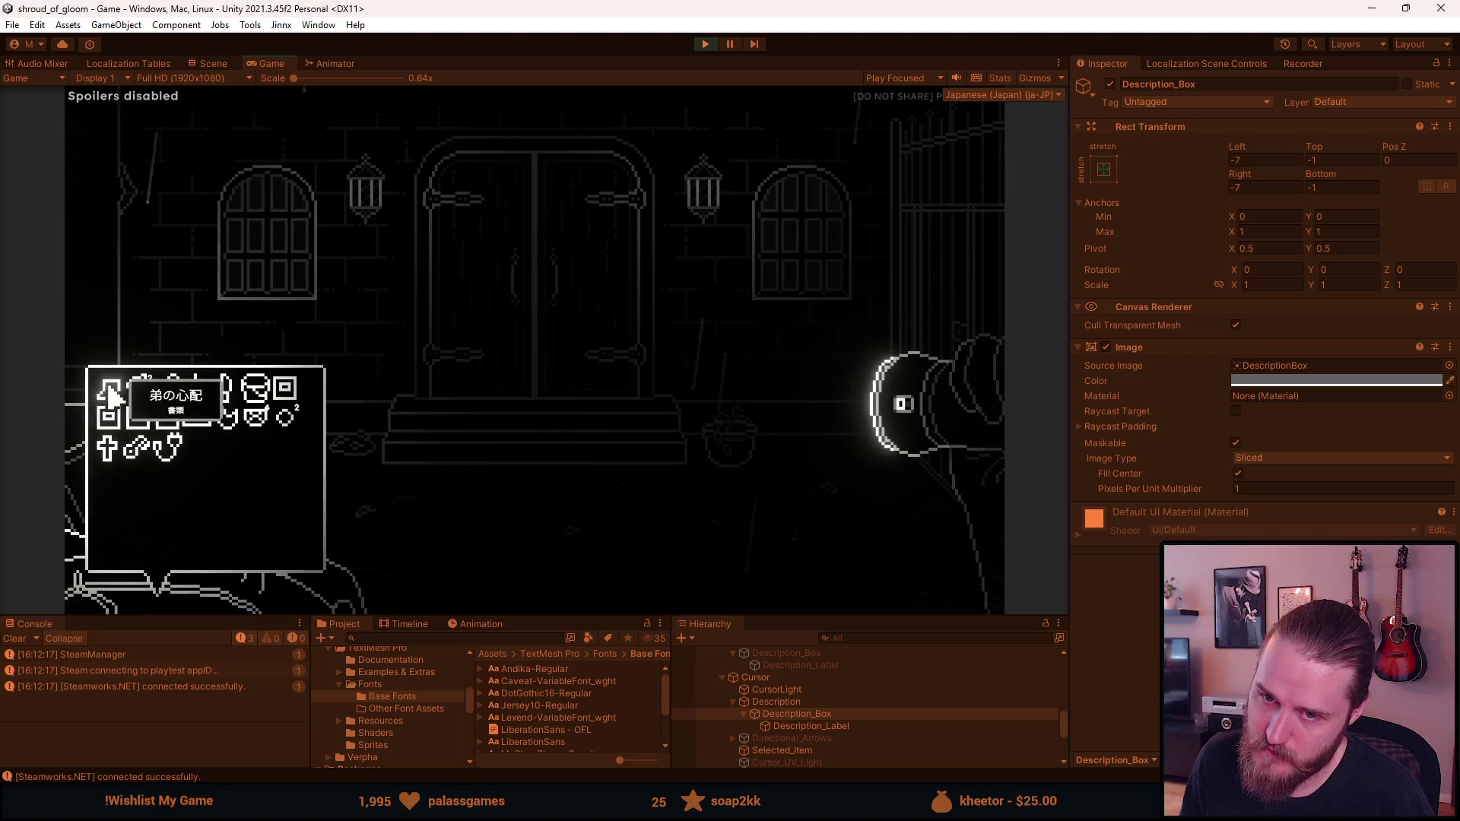
key("Escape")
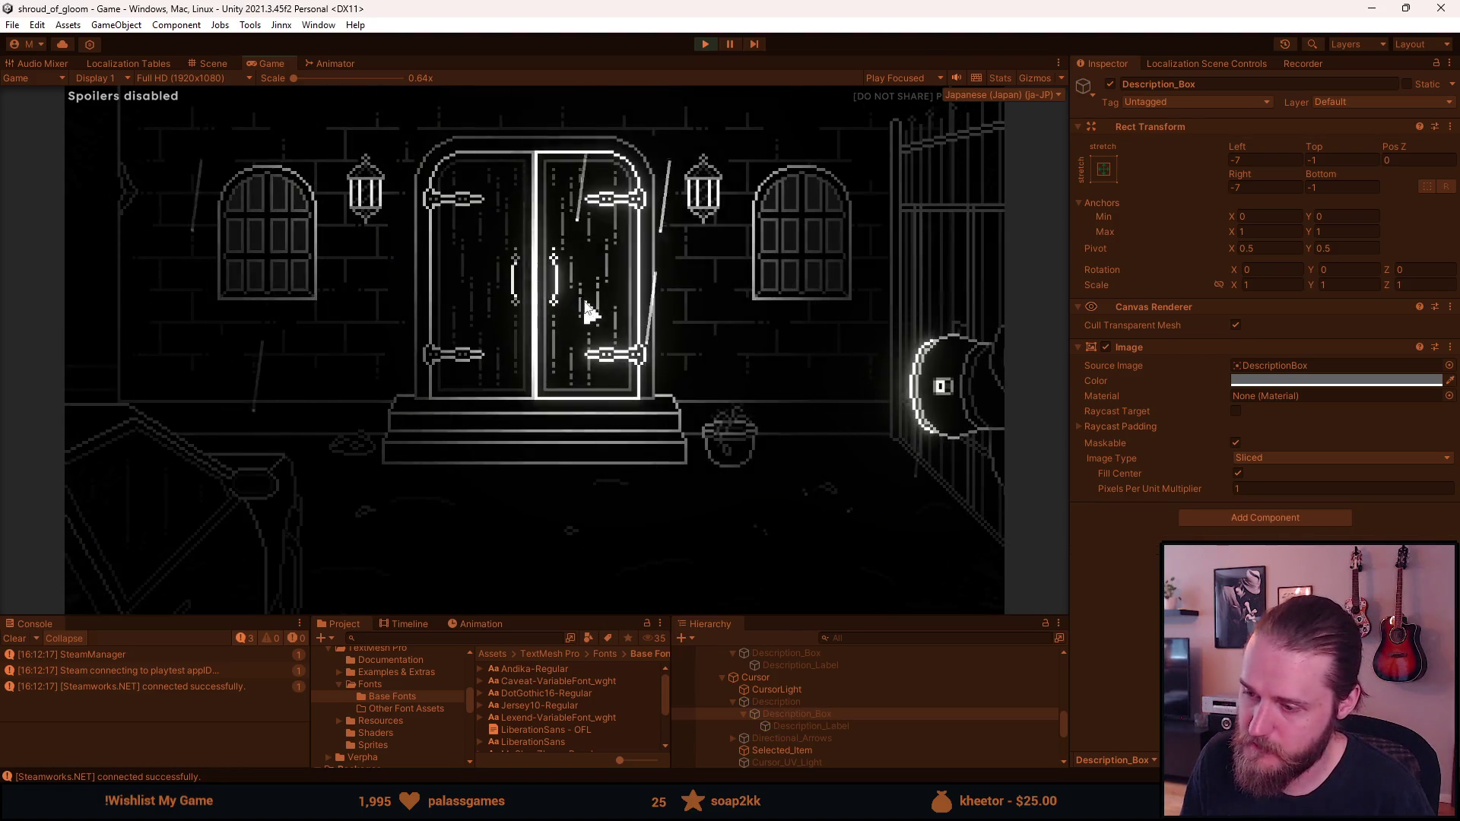
key("Escape")
left_click(811, 702)
left_click(822, 726, "ctrl")
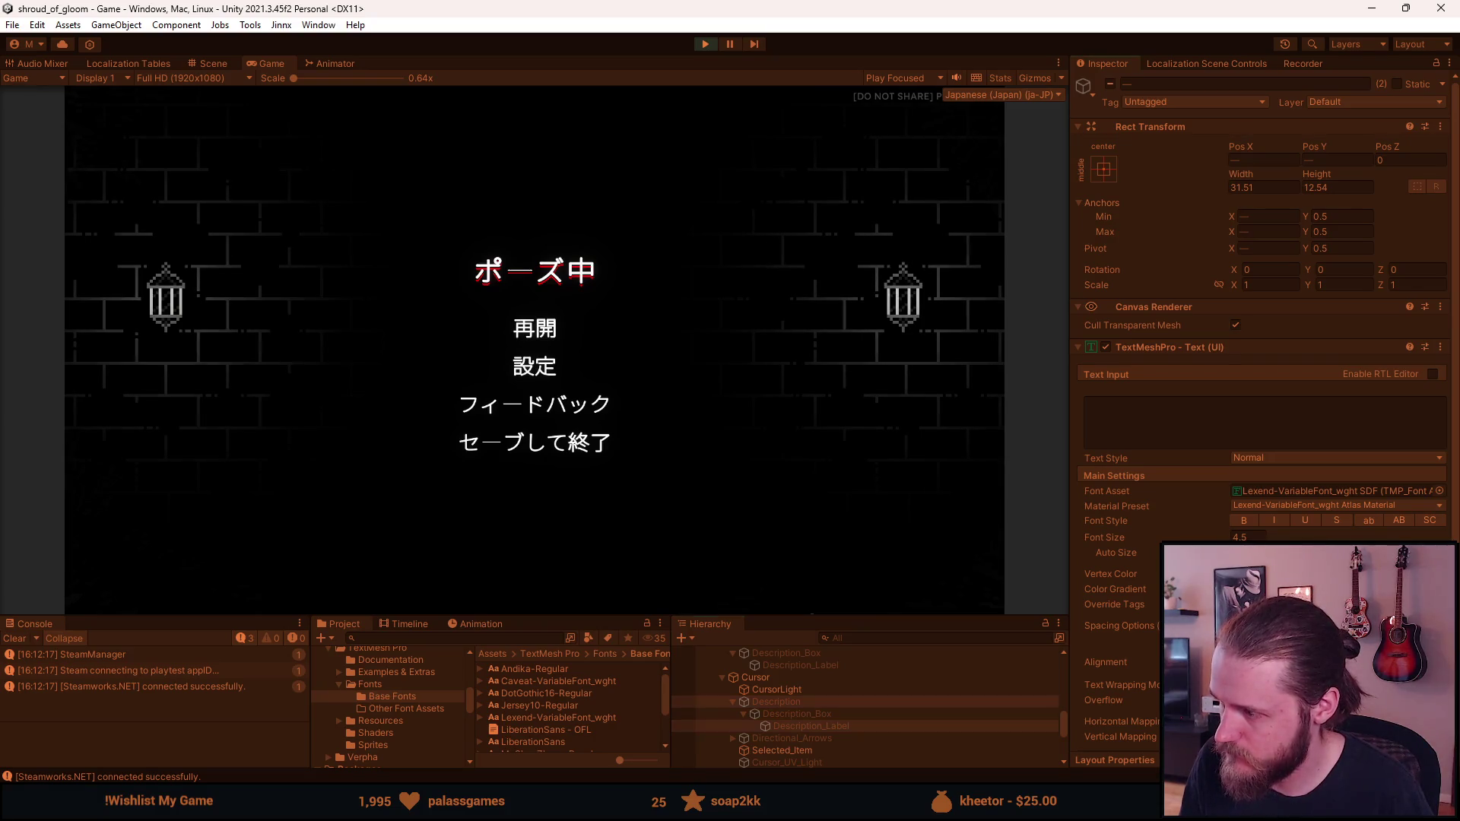
Resume the game and reopen the inventory several times to check the Japanese tooltip
left_click(535, 328)
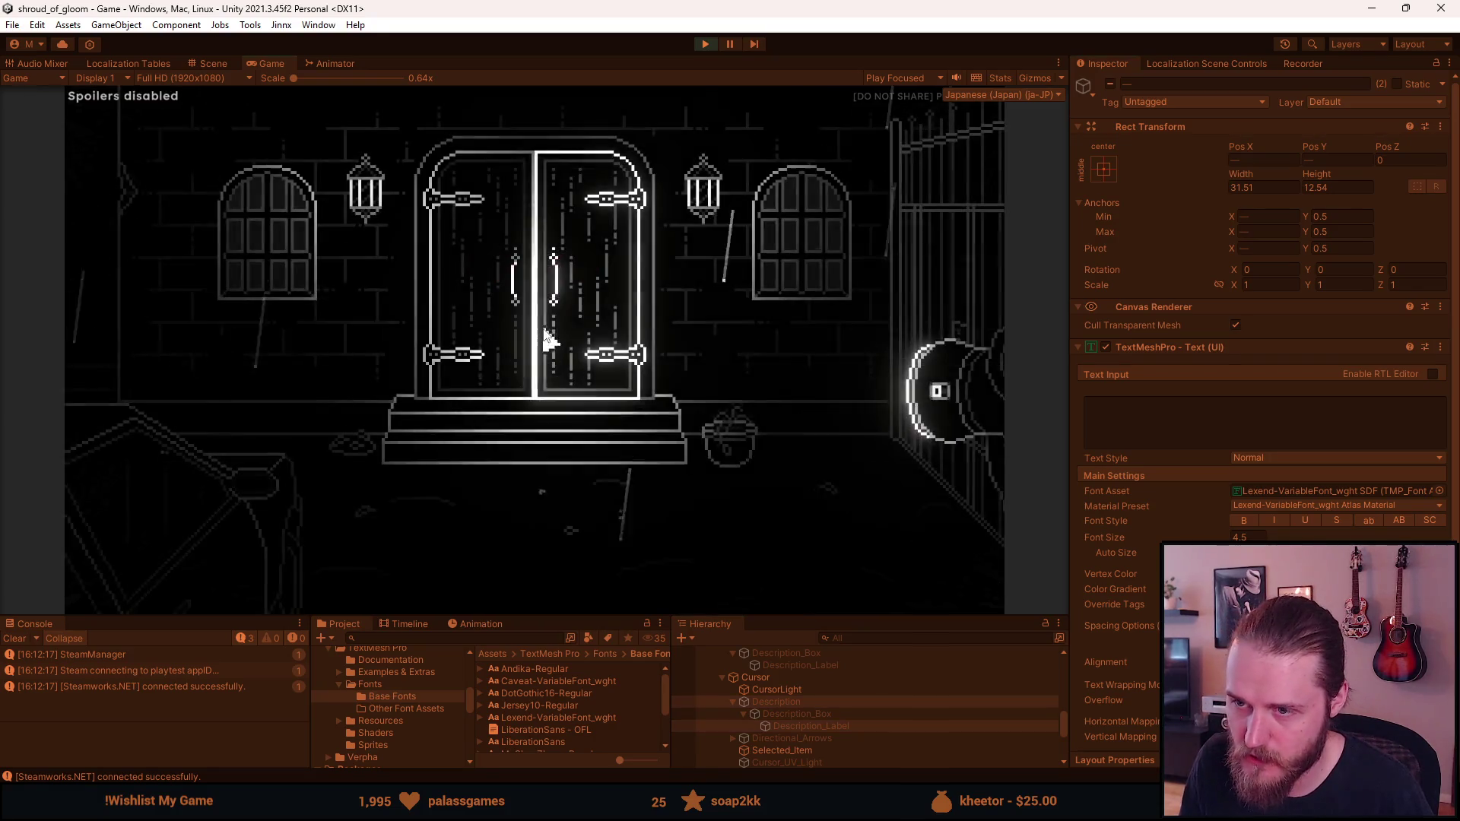
left_click(134, 529)
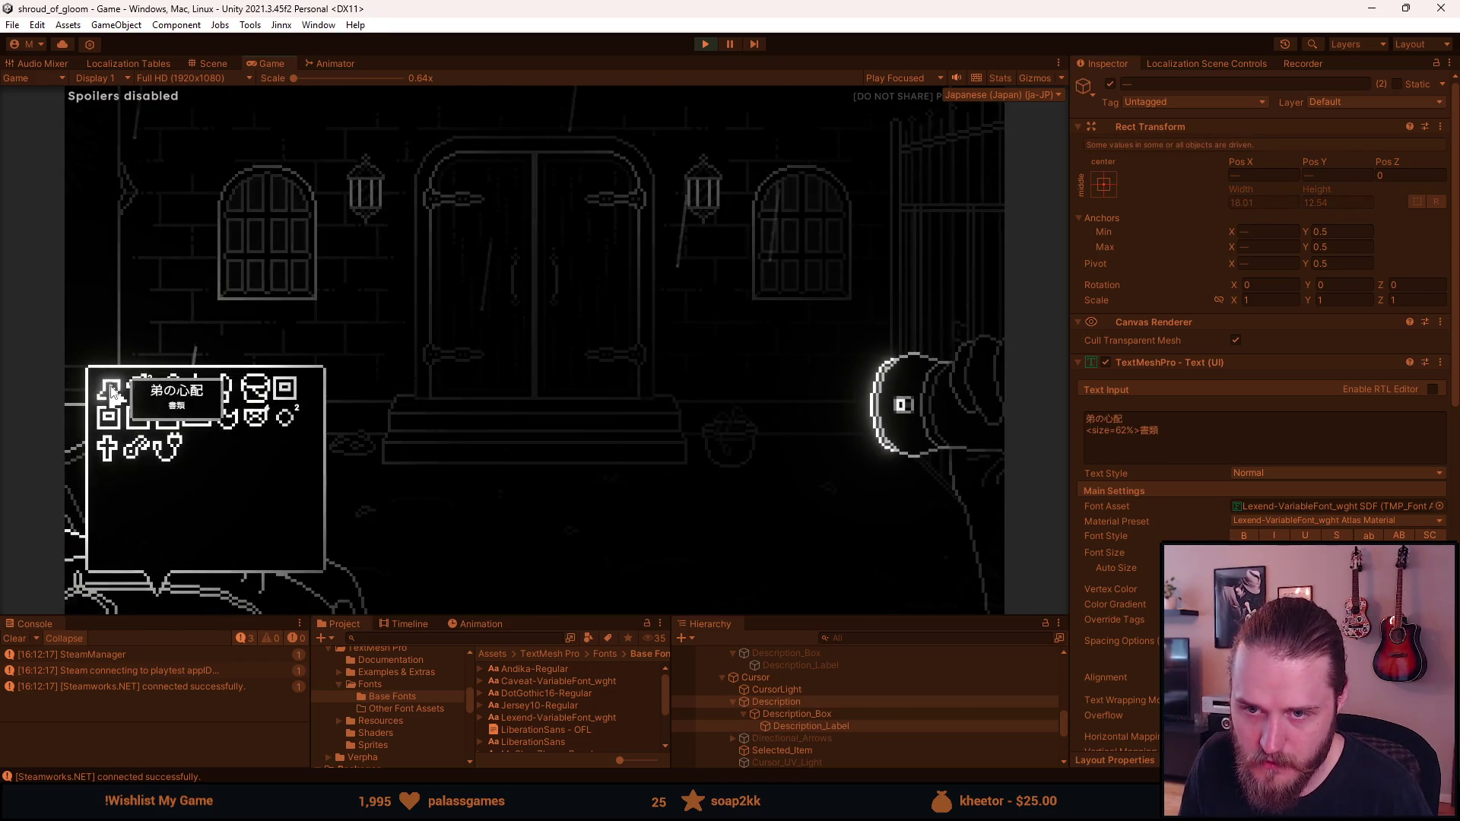
mouse_move(167, 386)
left_click(563, 379)
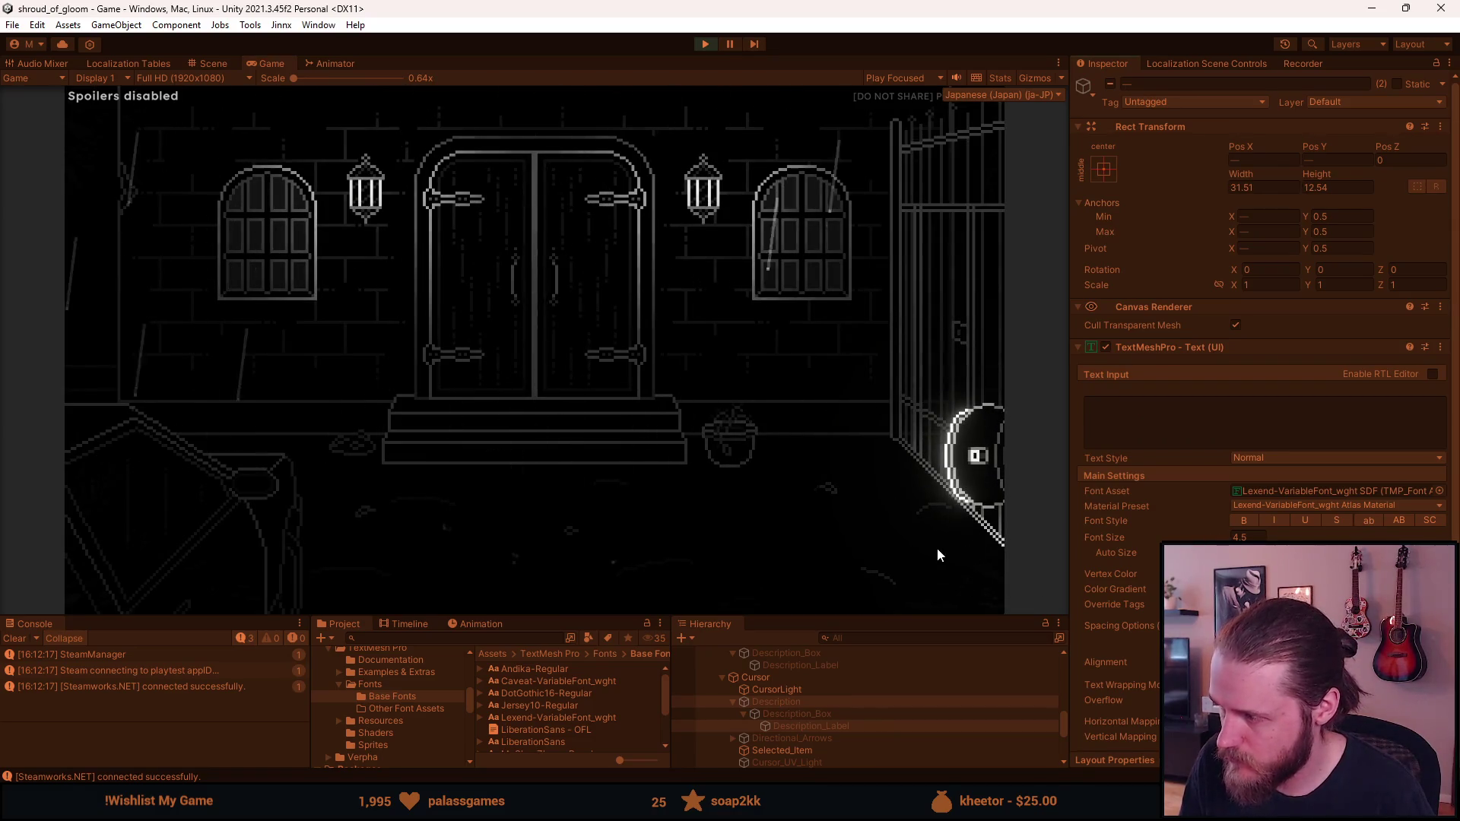
left_click(166, 577)
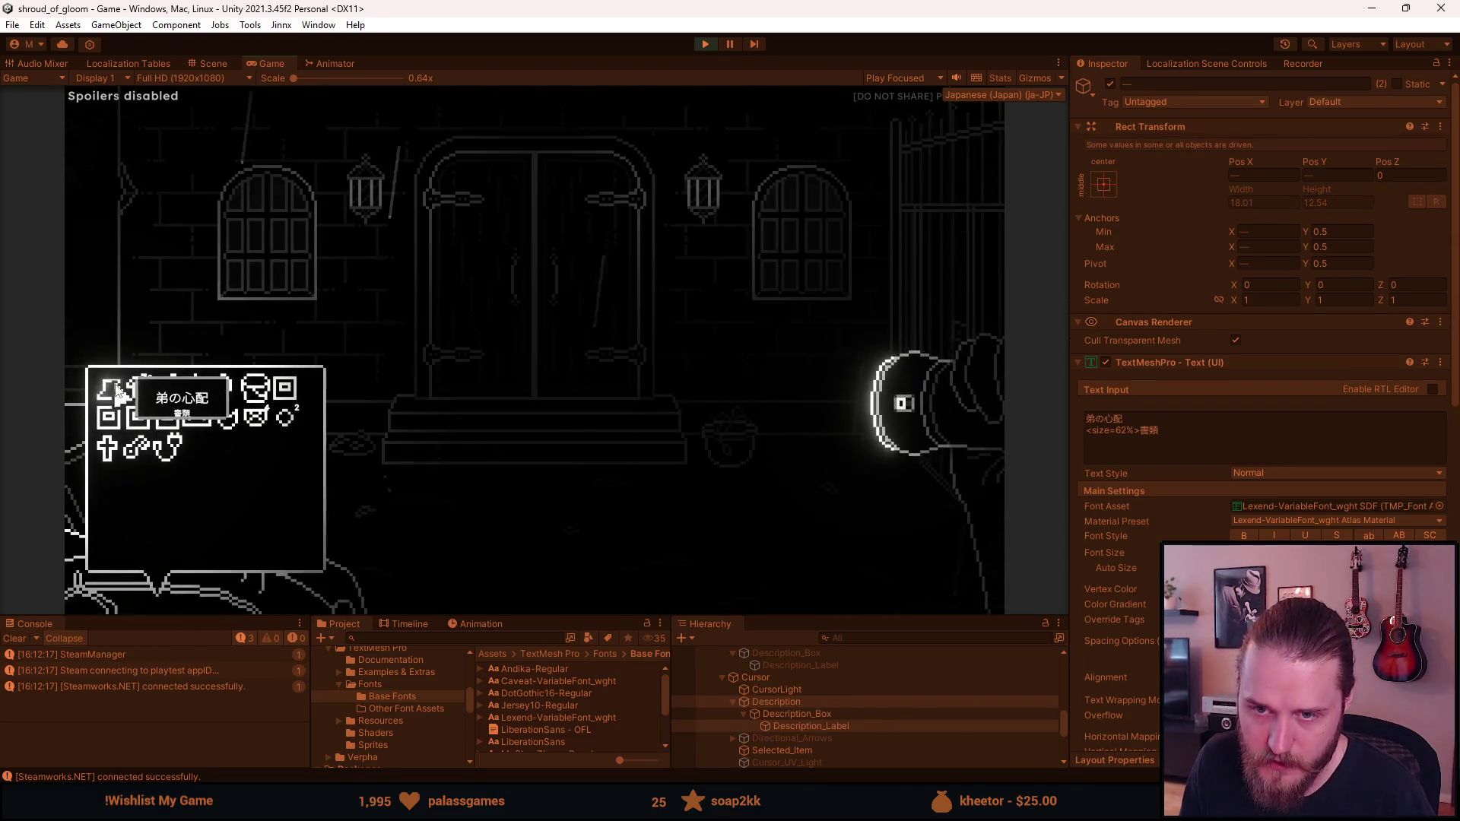
left_click(724, 385)
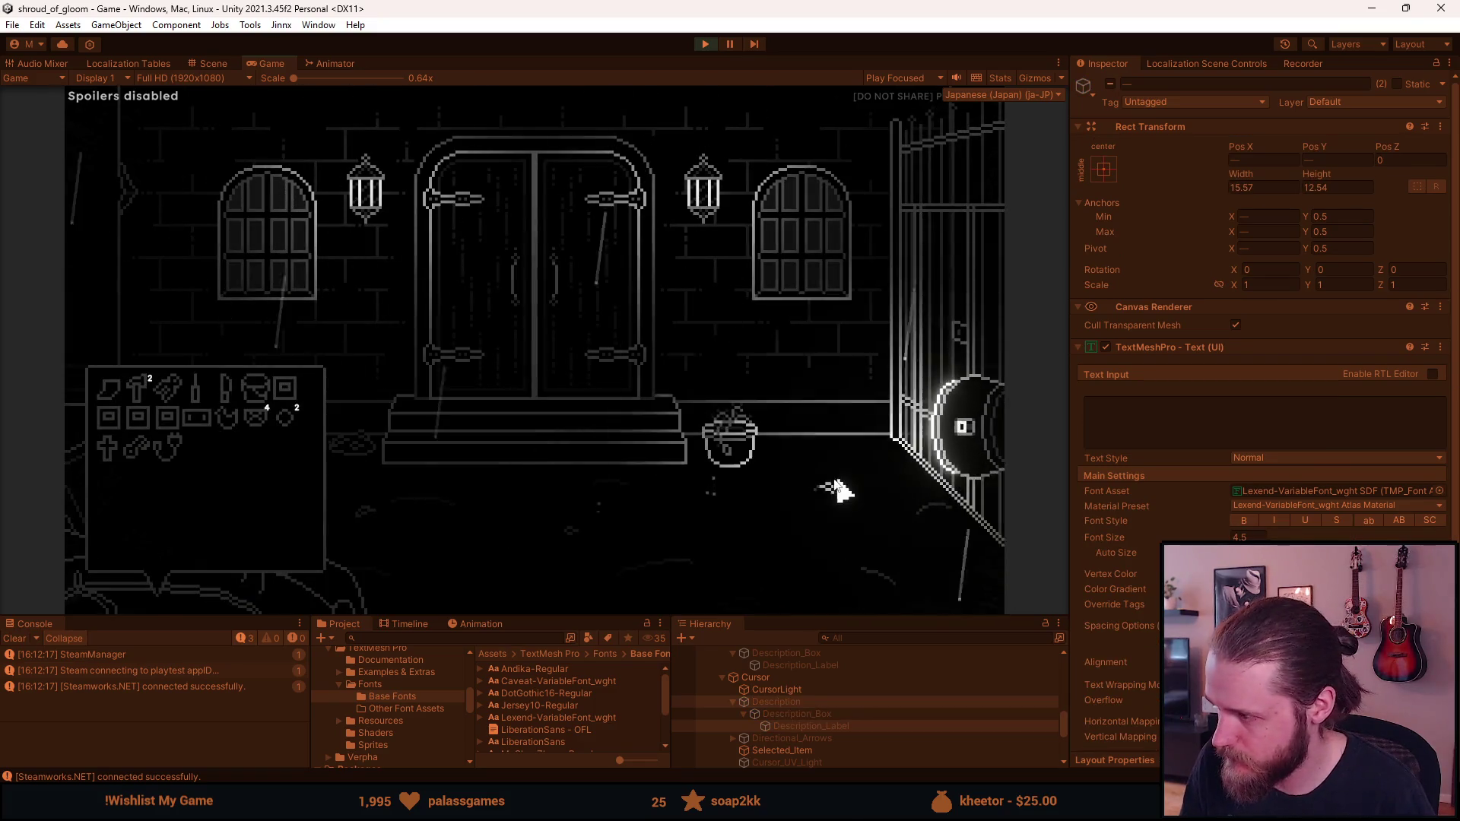
left_click(847, 496)
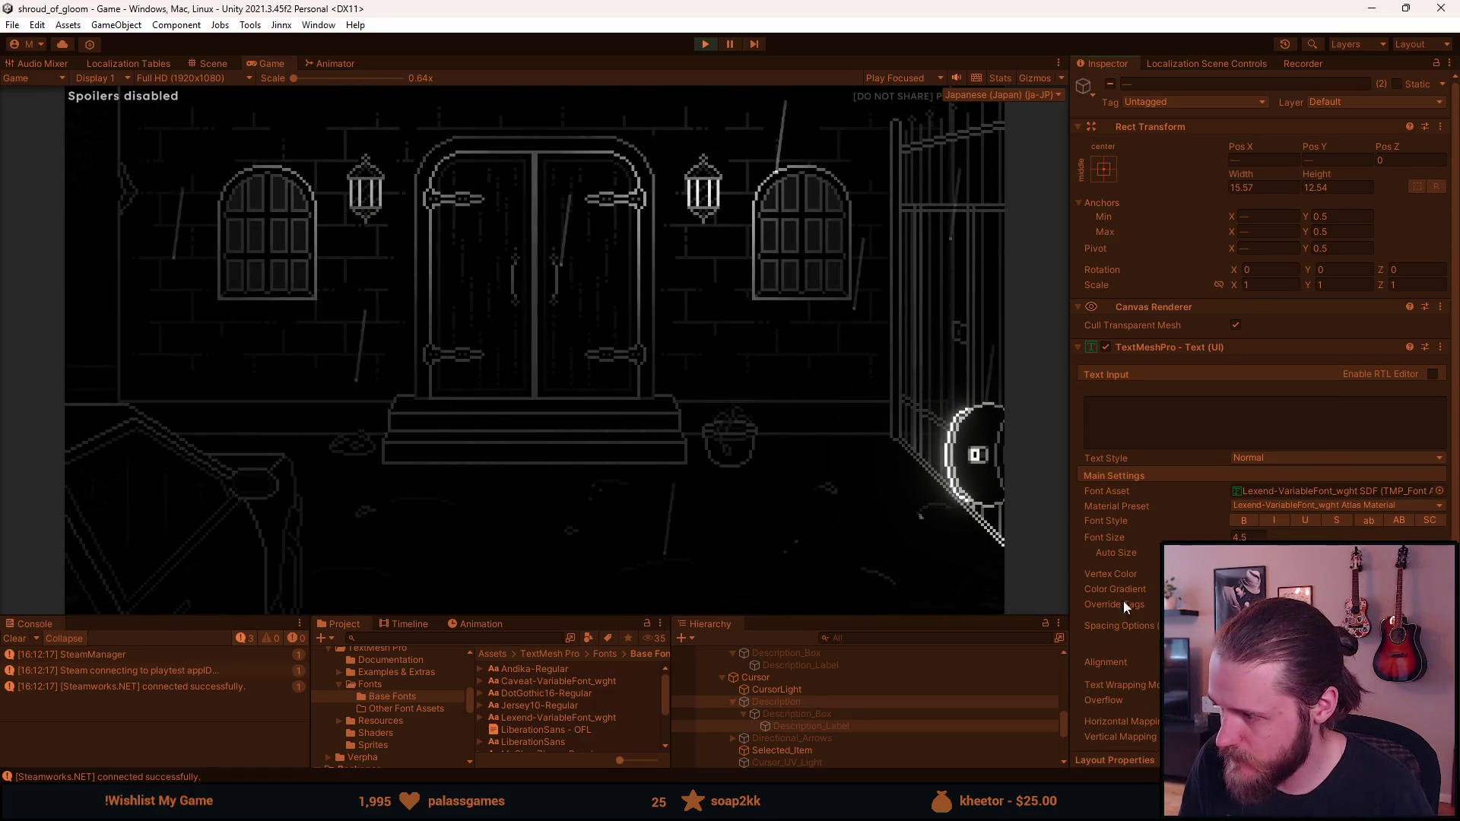
left_click(178, 583)
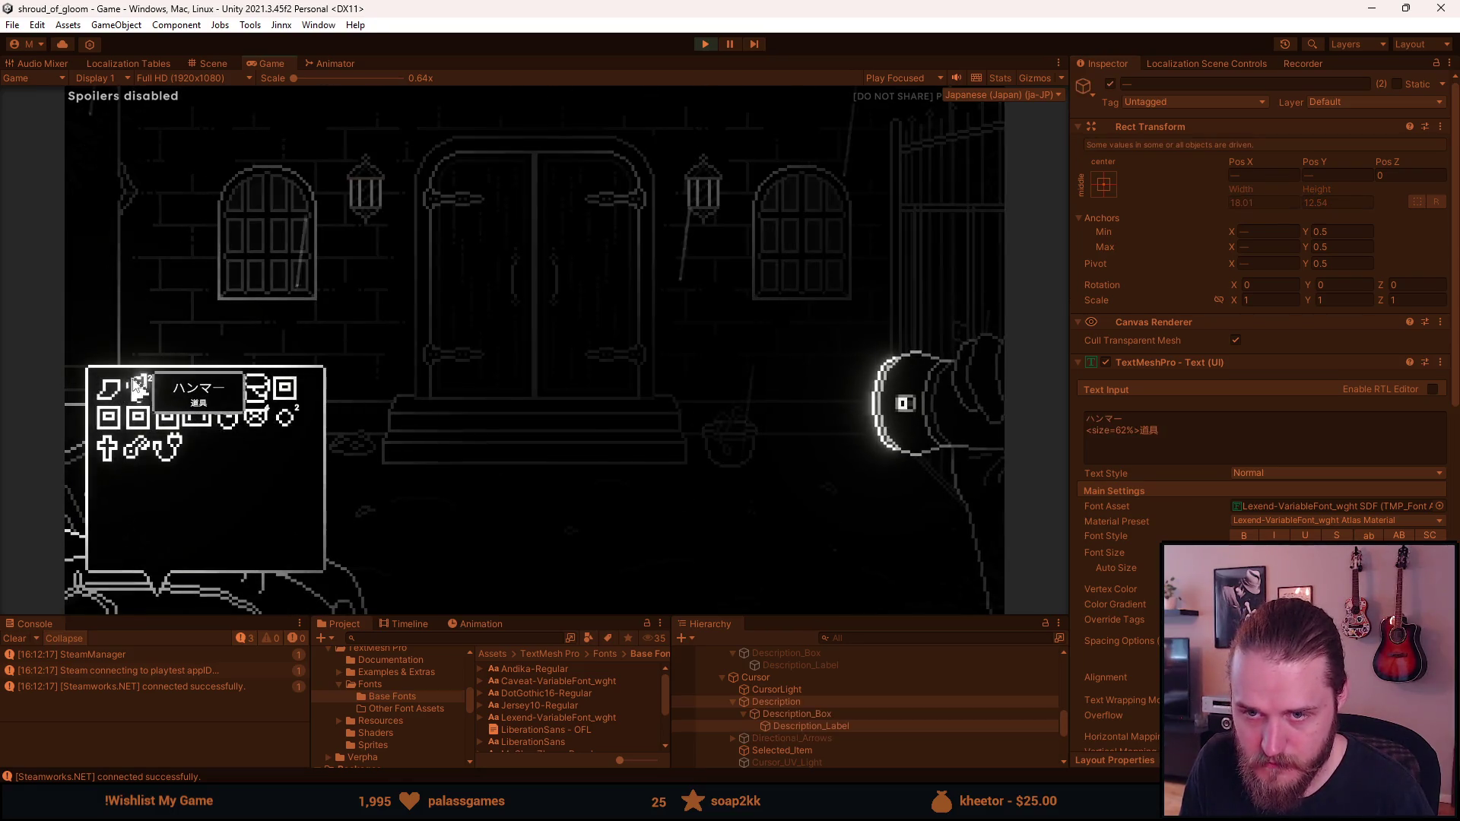
left_click(730, 506)
key("Escape")
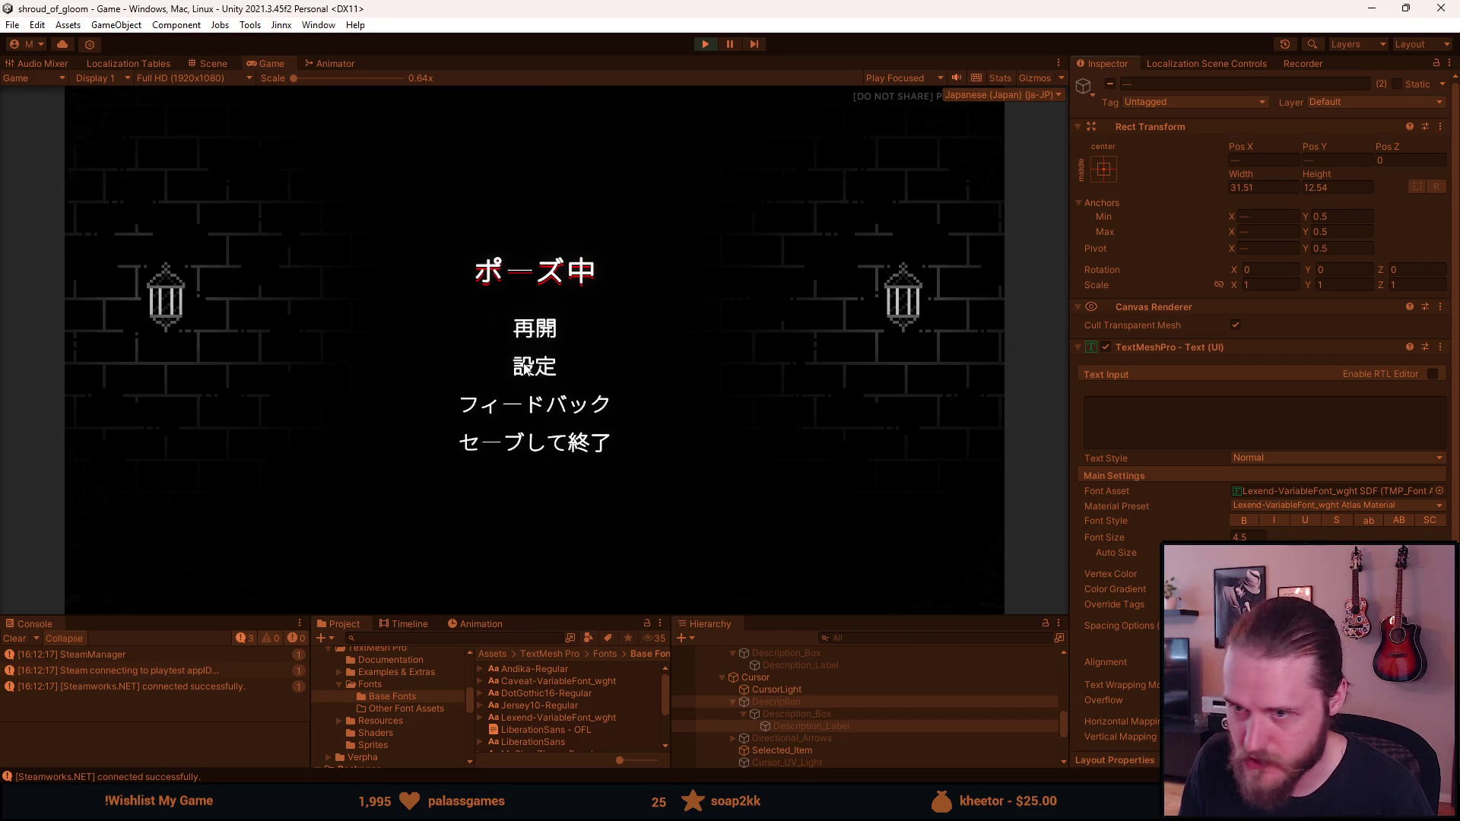
left_click(546, 328)
left_click(178, 582)
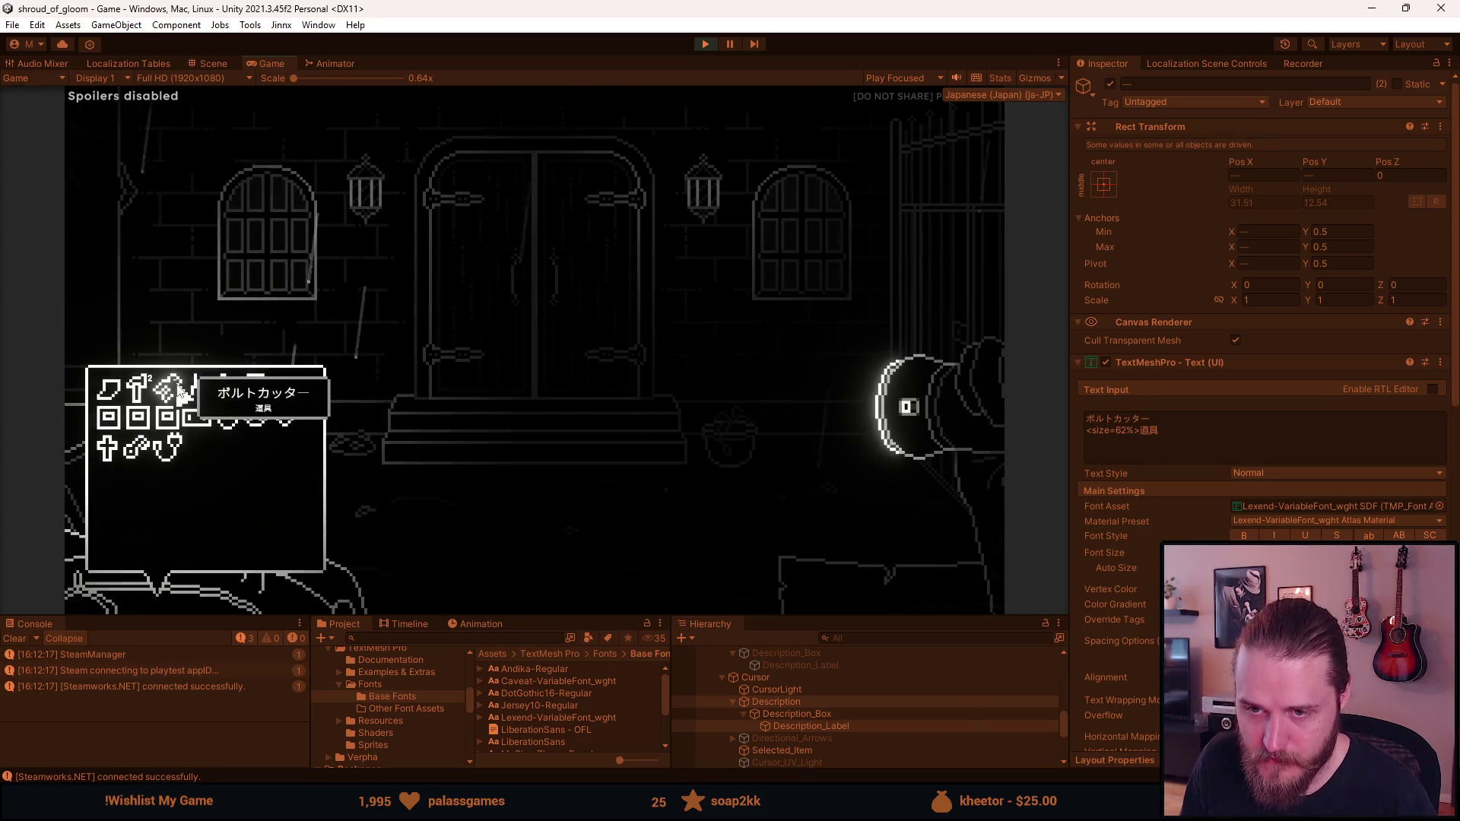
key("Escape")
key("Escape")
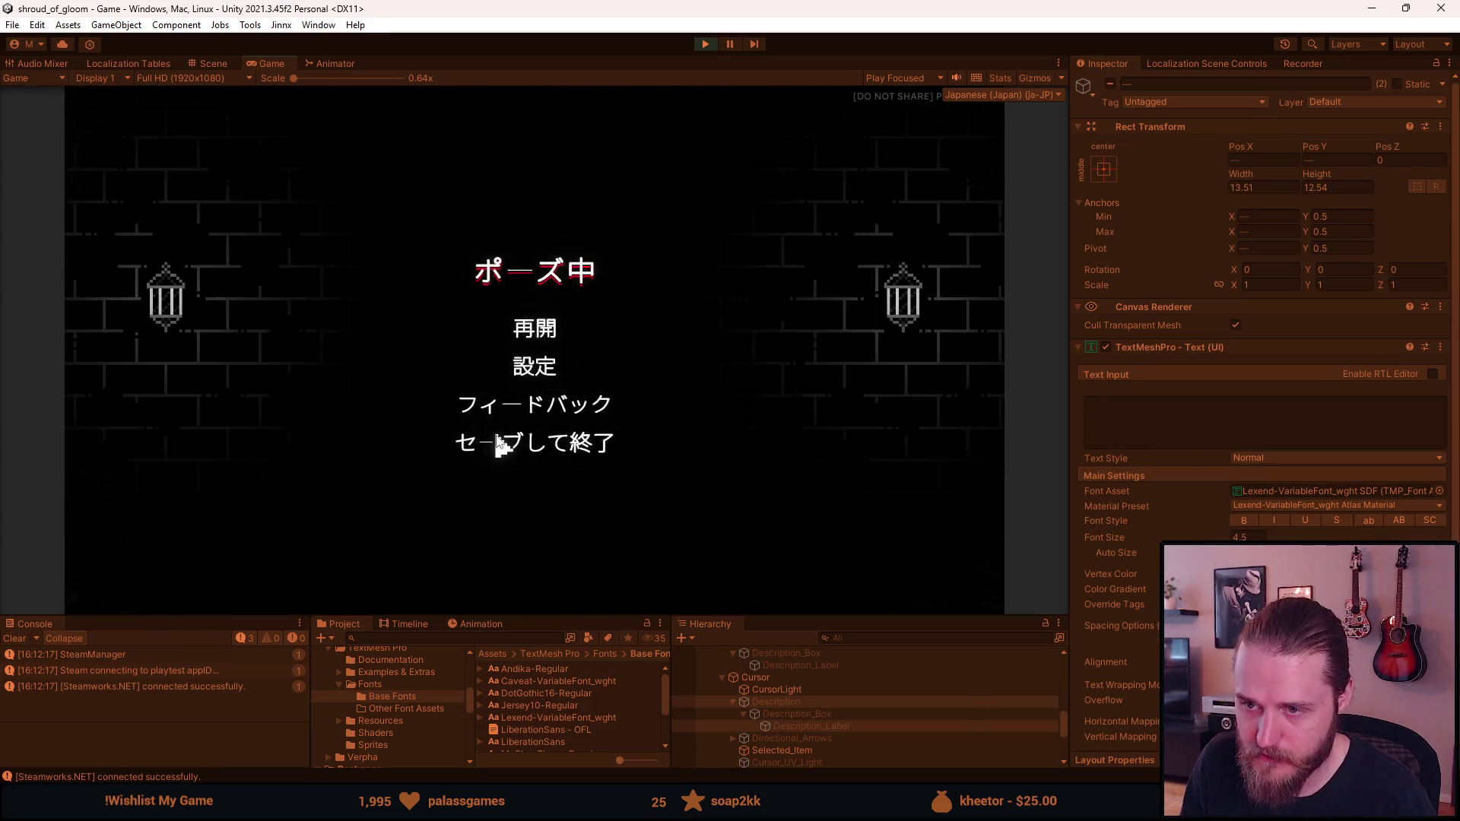
Untick シンプルフォント under 設定 > アクセシビリティ so the text uses the DotGothic16 pixel font
left_click(524, 373)
left_click(534, 417)
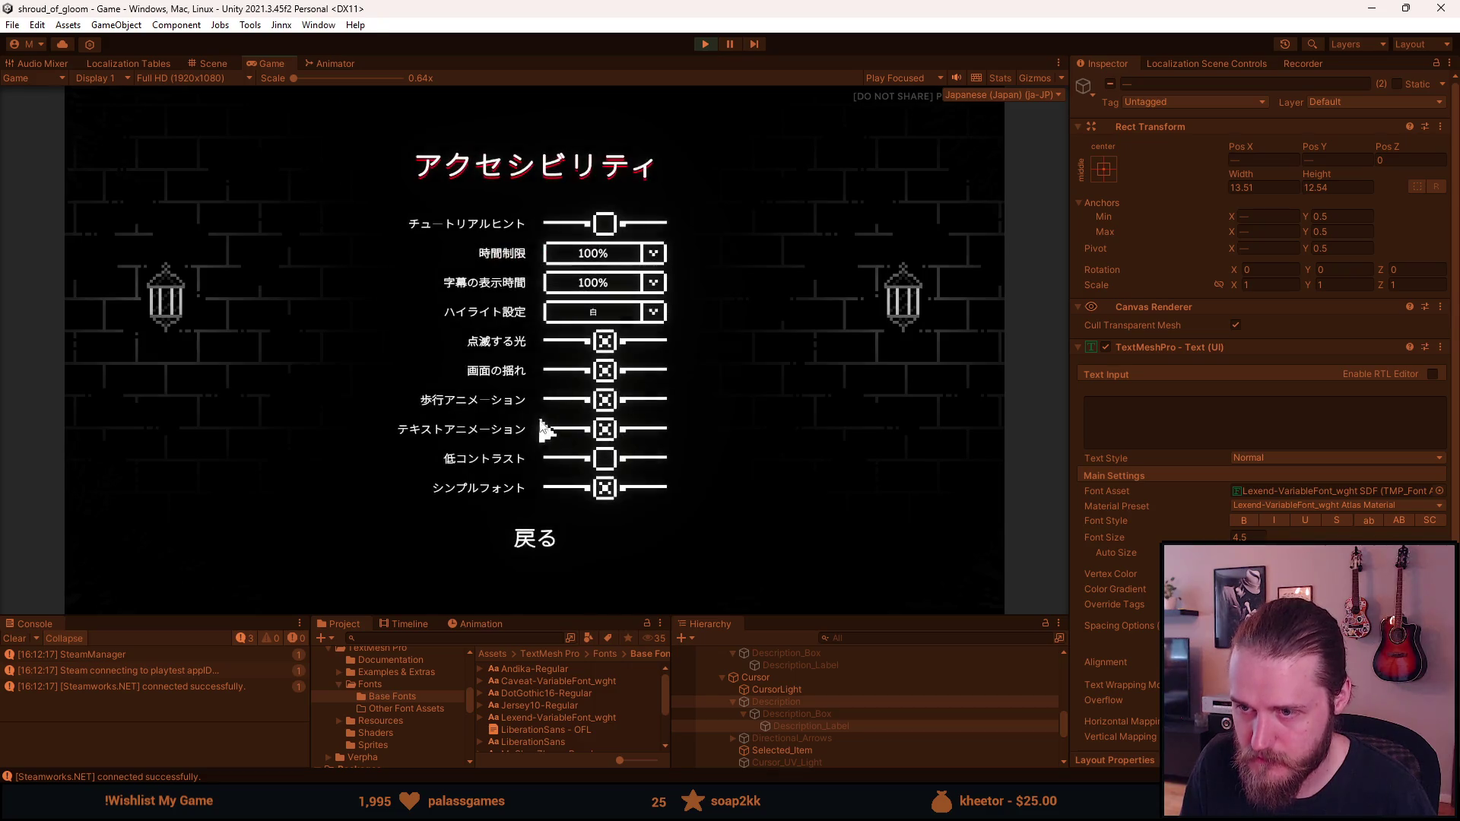
left_click(613, 486)
key("Escape")
key("Escape")
key("Escape")
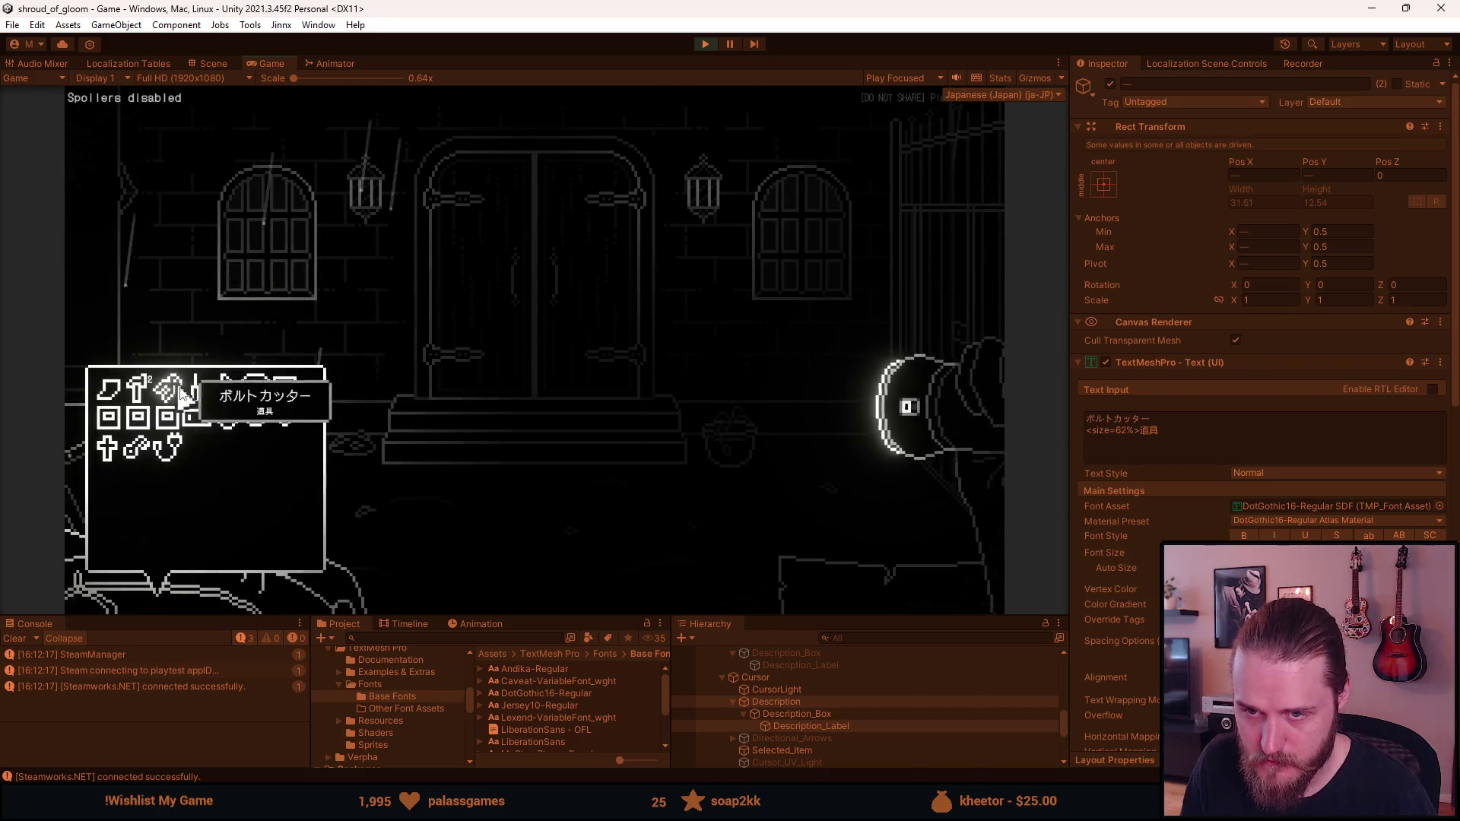
key("Escape")
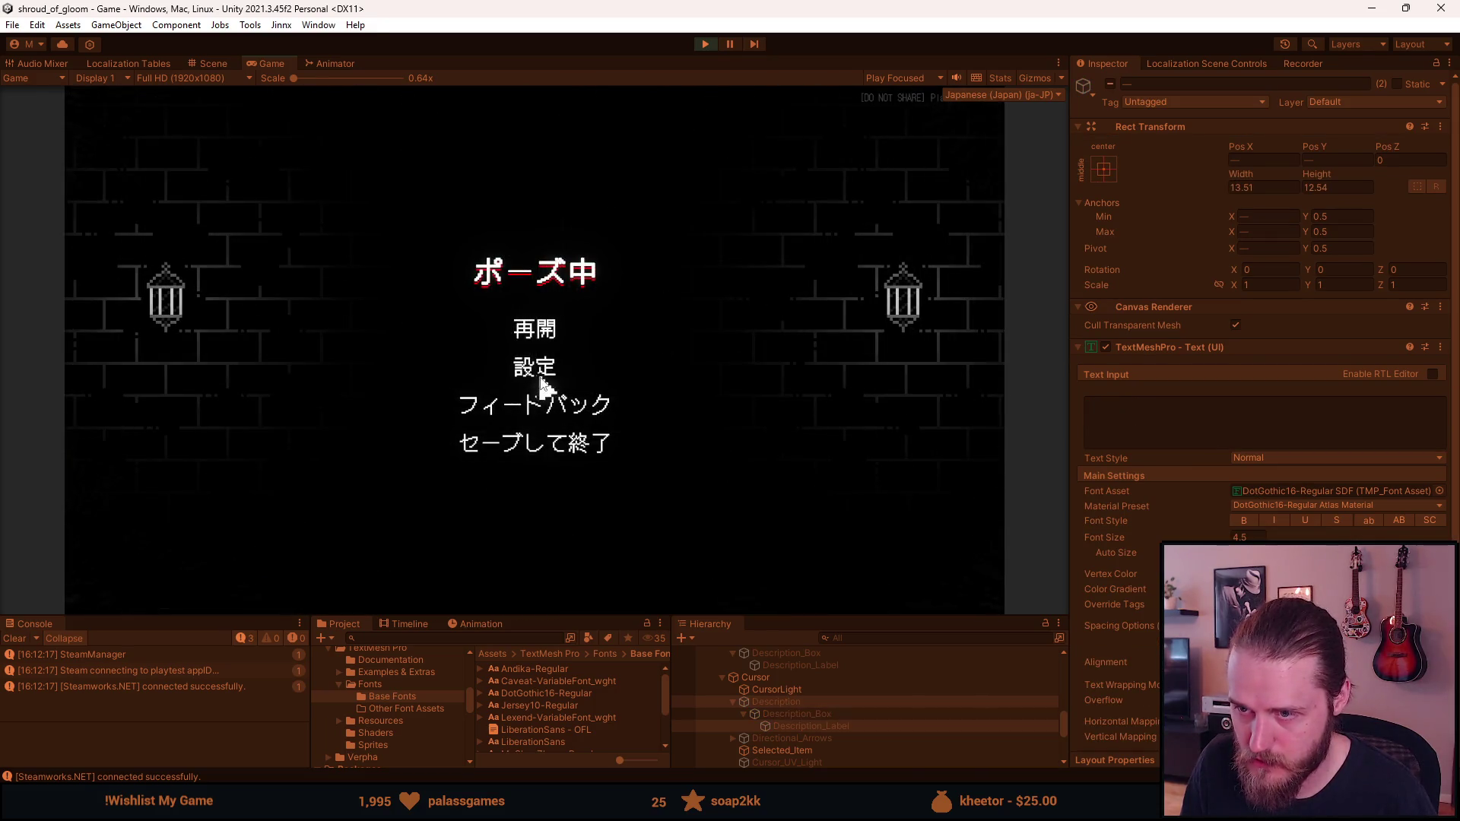
left_click(539, 370)
Switch the game language to Svenska and open the inventory to check the Swedish tooltips
left_click(536, 438)
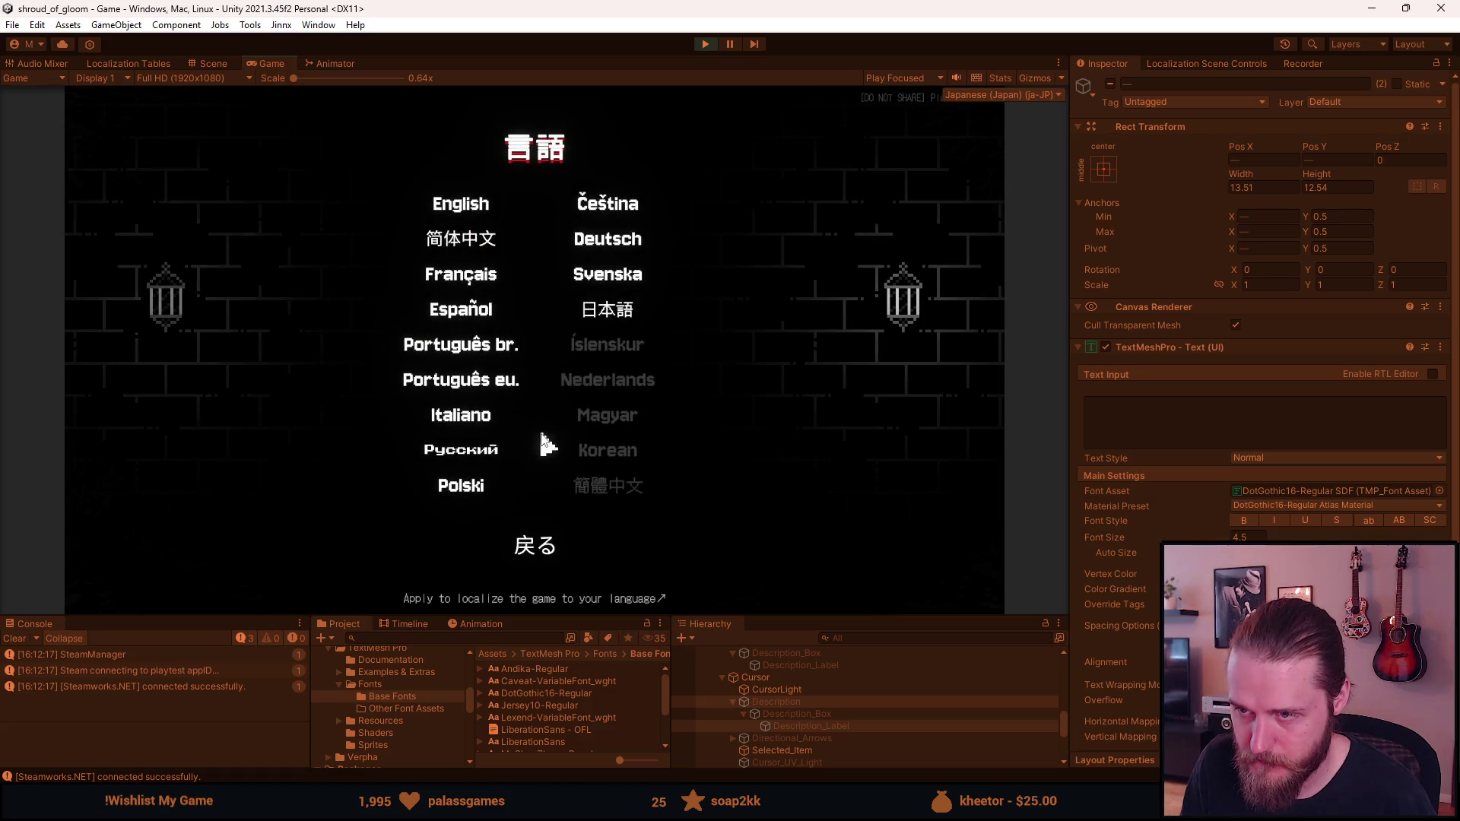
left_click(593, 275)
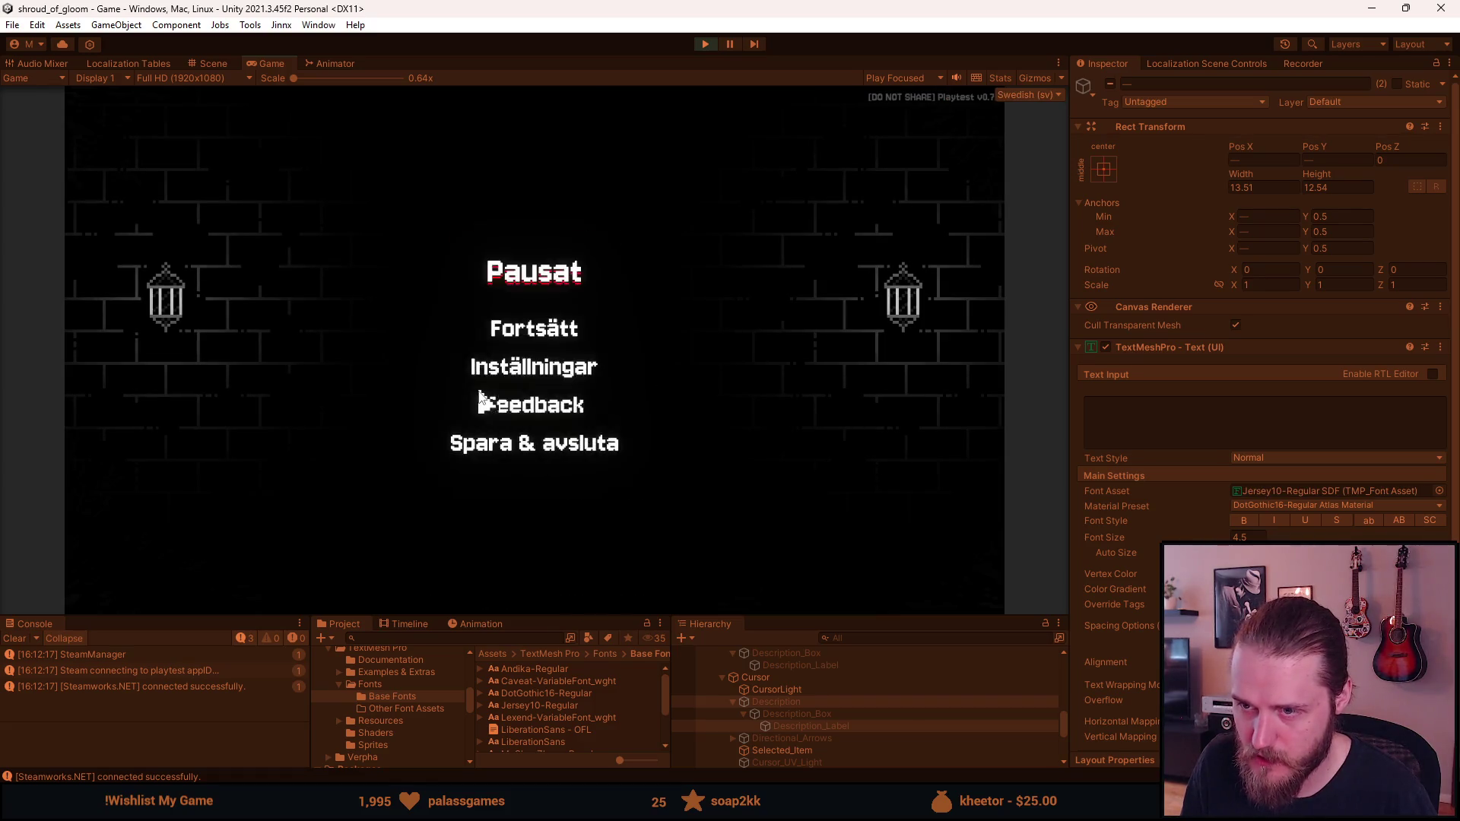
key("Escape")
key("Tab")
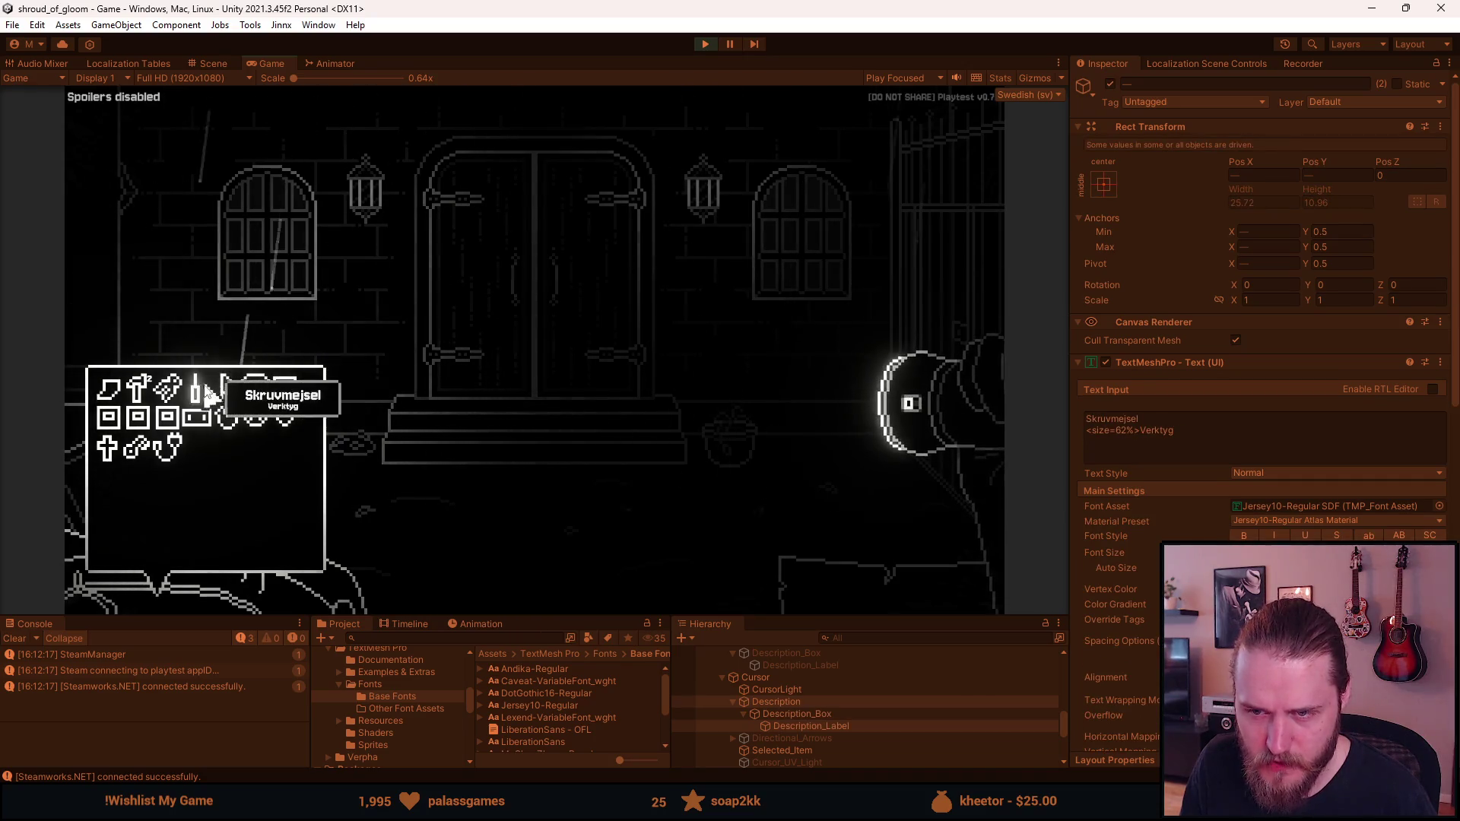
Turn on the easy-read font option under Inställningar > Hjälpmedel
key("Escape")
key("Escape")
left_click(512, 369)
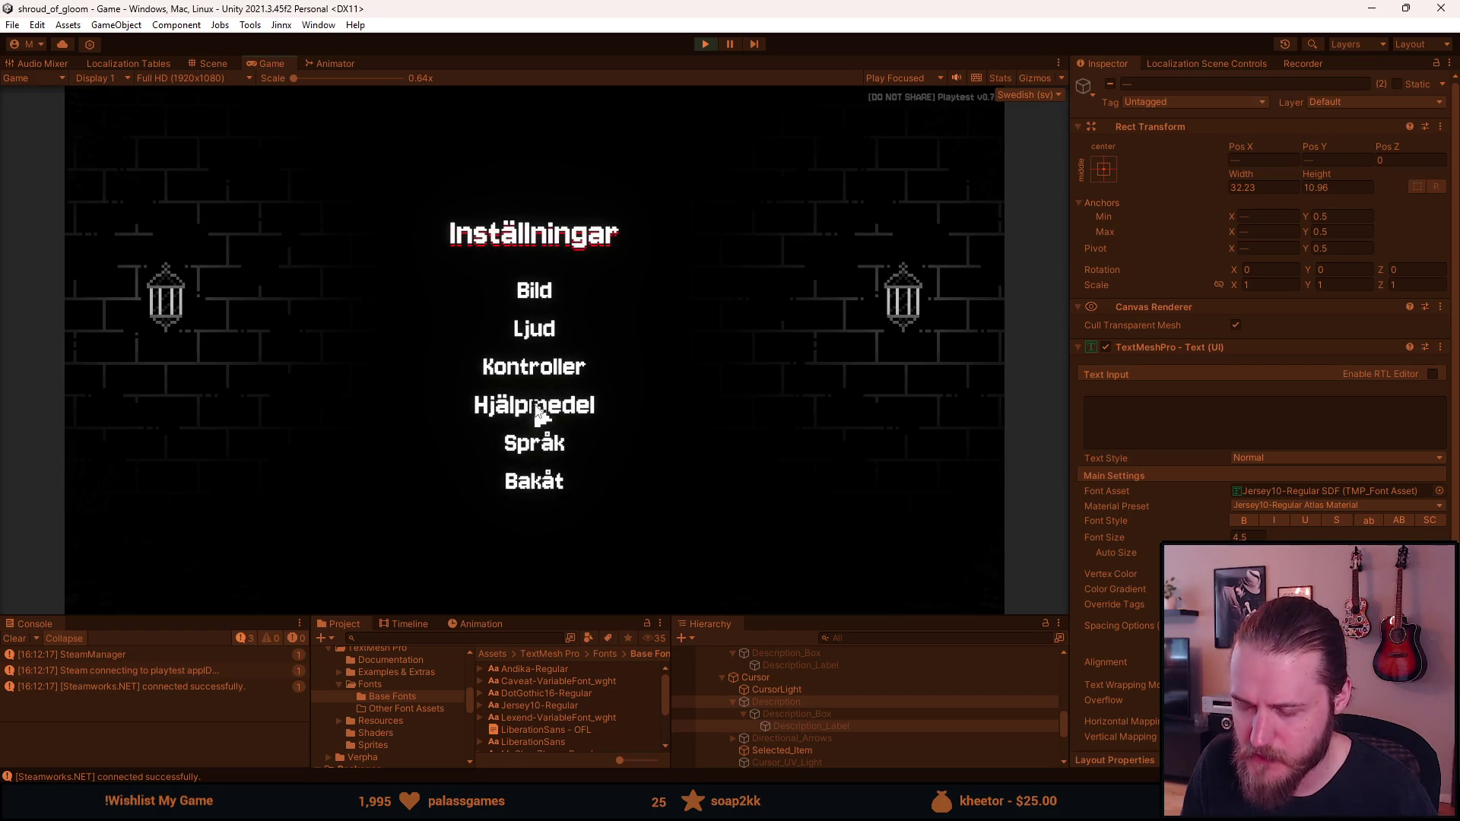
left_click(540, 413)
left_click(612, 491)
key("Escape")
key("Escape")
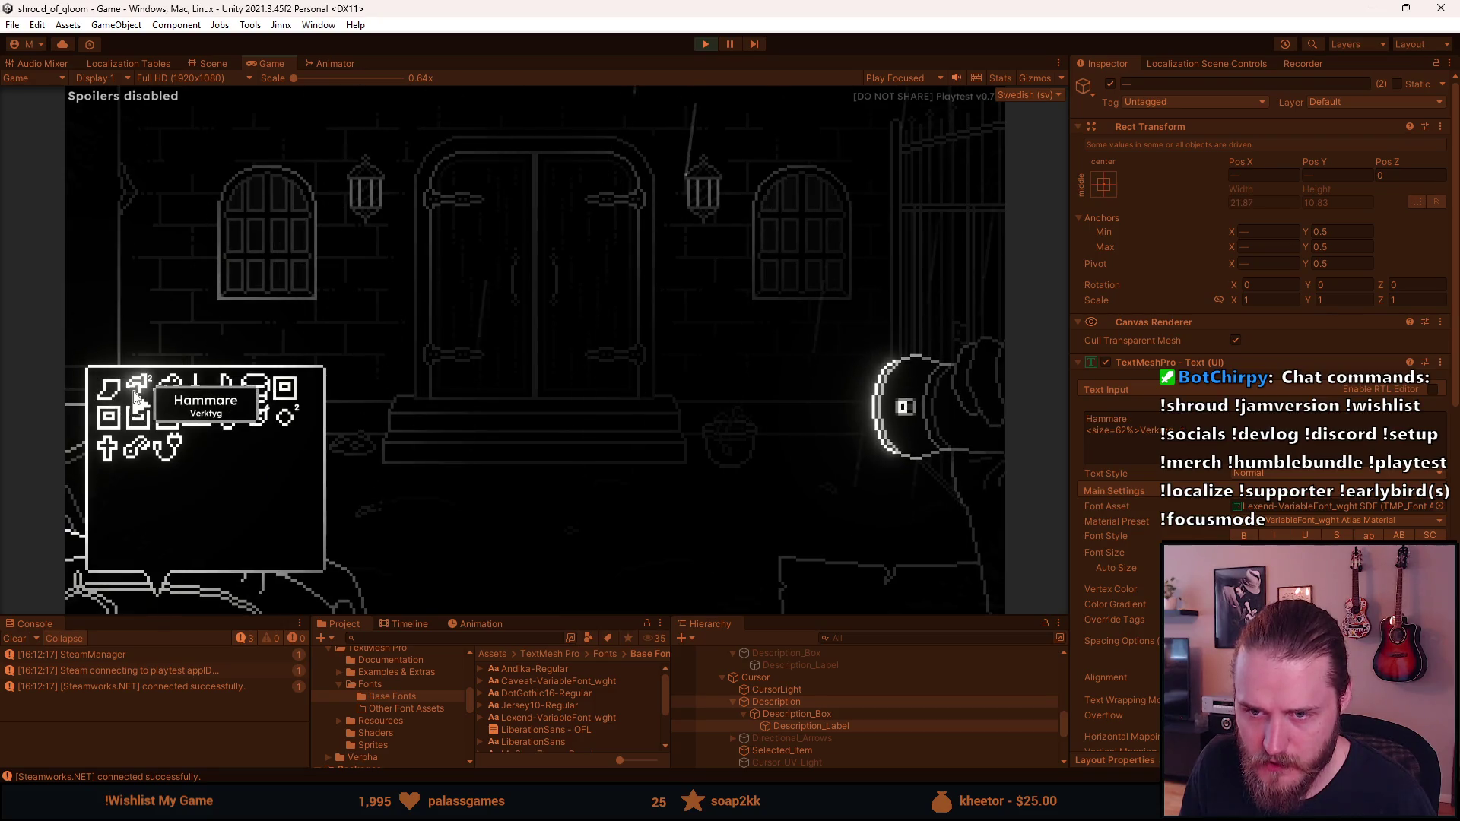
key("Escape")
left_click(535, 368)
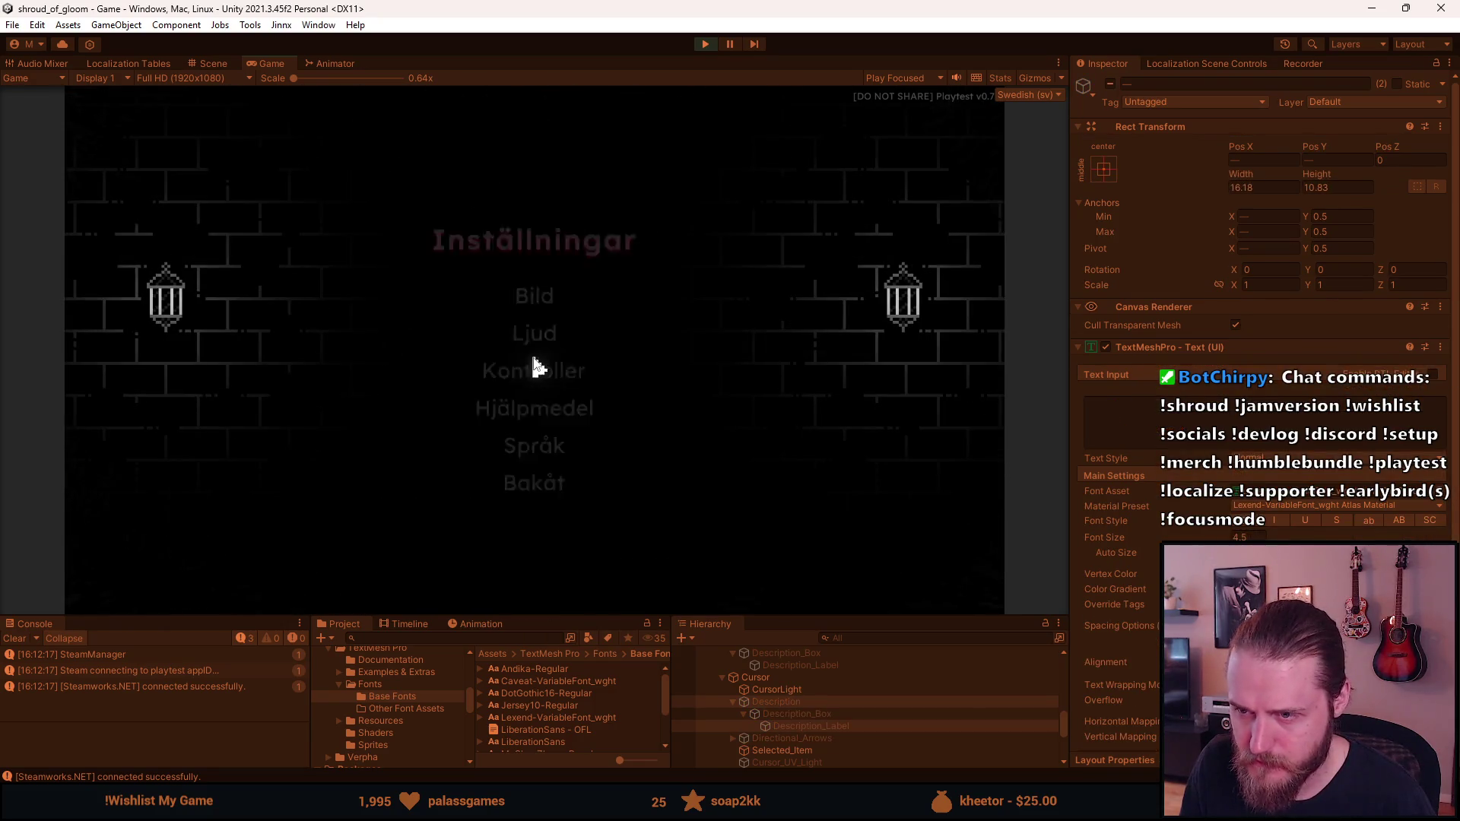
Switch the game language to Русский and open the inventory to check the tooltip
left_click(535, 447)
left_click(464, 460)
key("Escape")
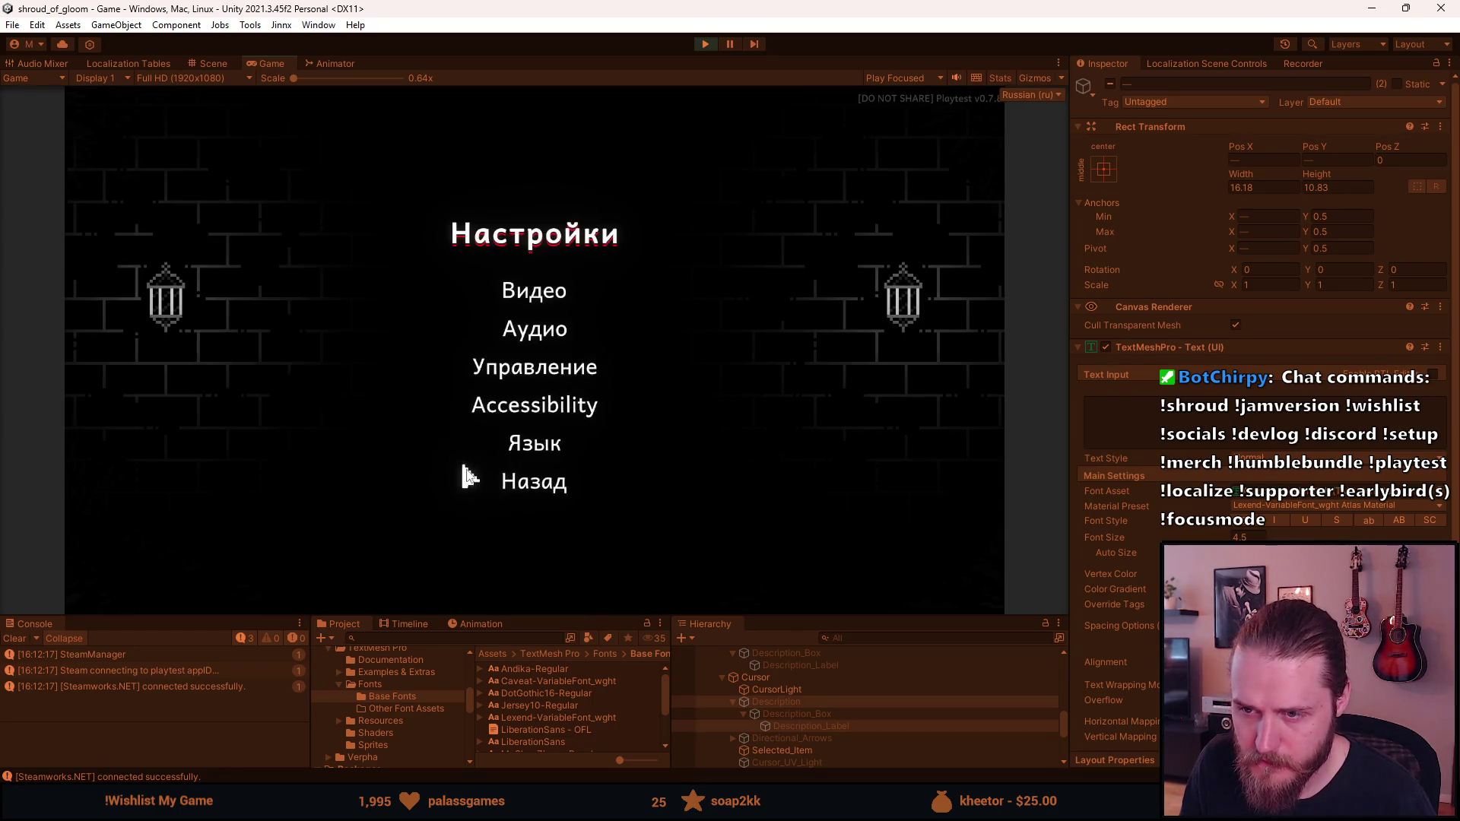
left_click(525, 489)
key("Escape")
key("Escape")
key("Tab")
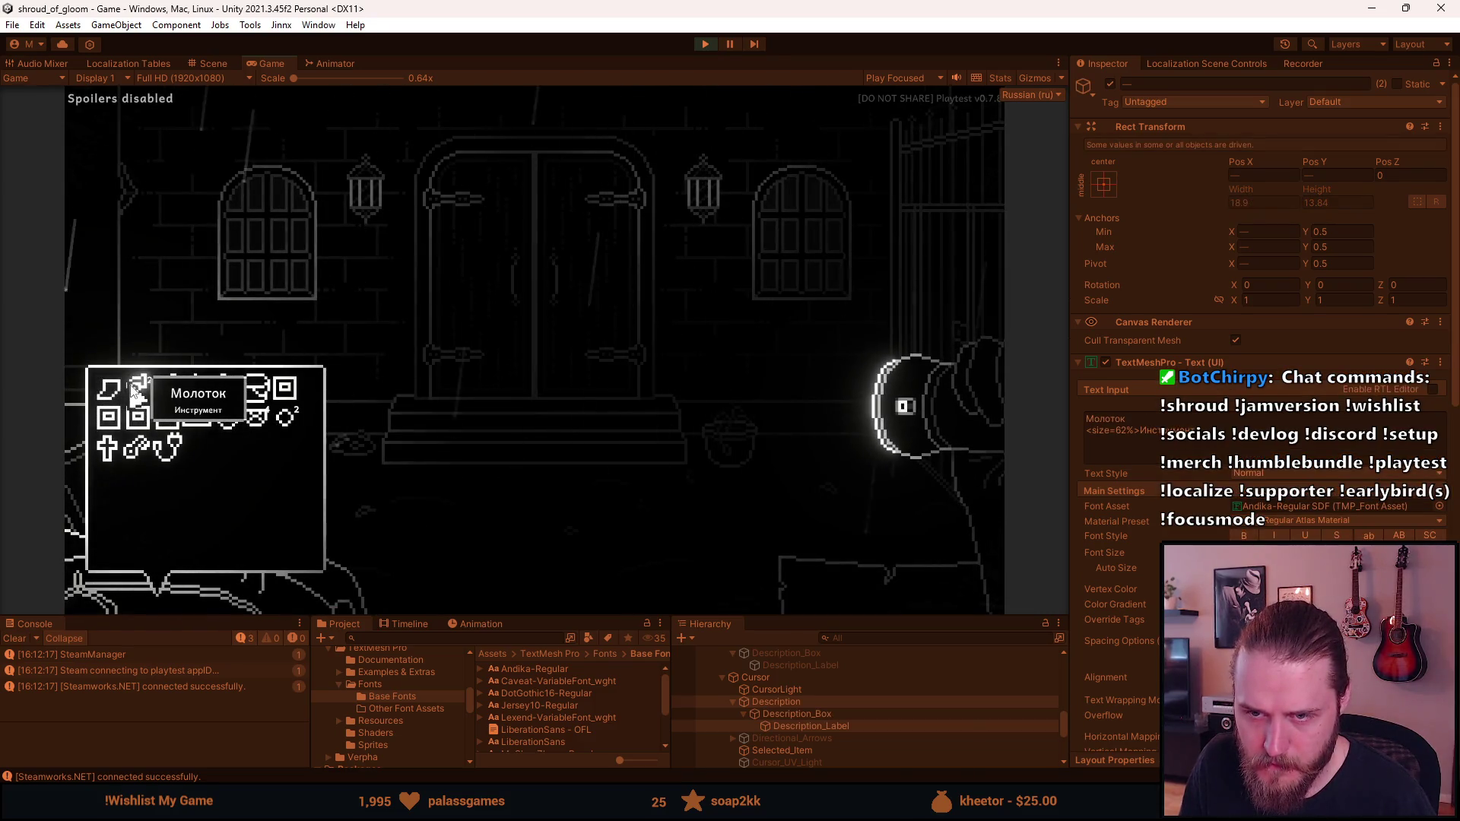
Look at the Russian settings and accessibility screens, then return to the inventory
key("Escape")
key("Escape")
left_click(566, 369)
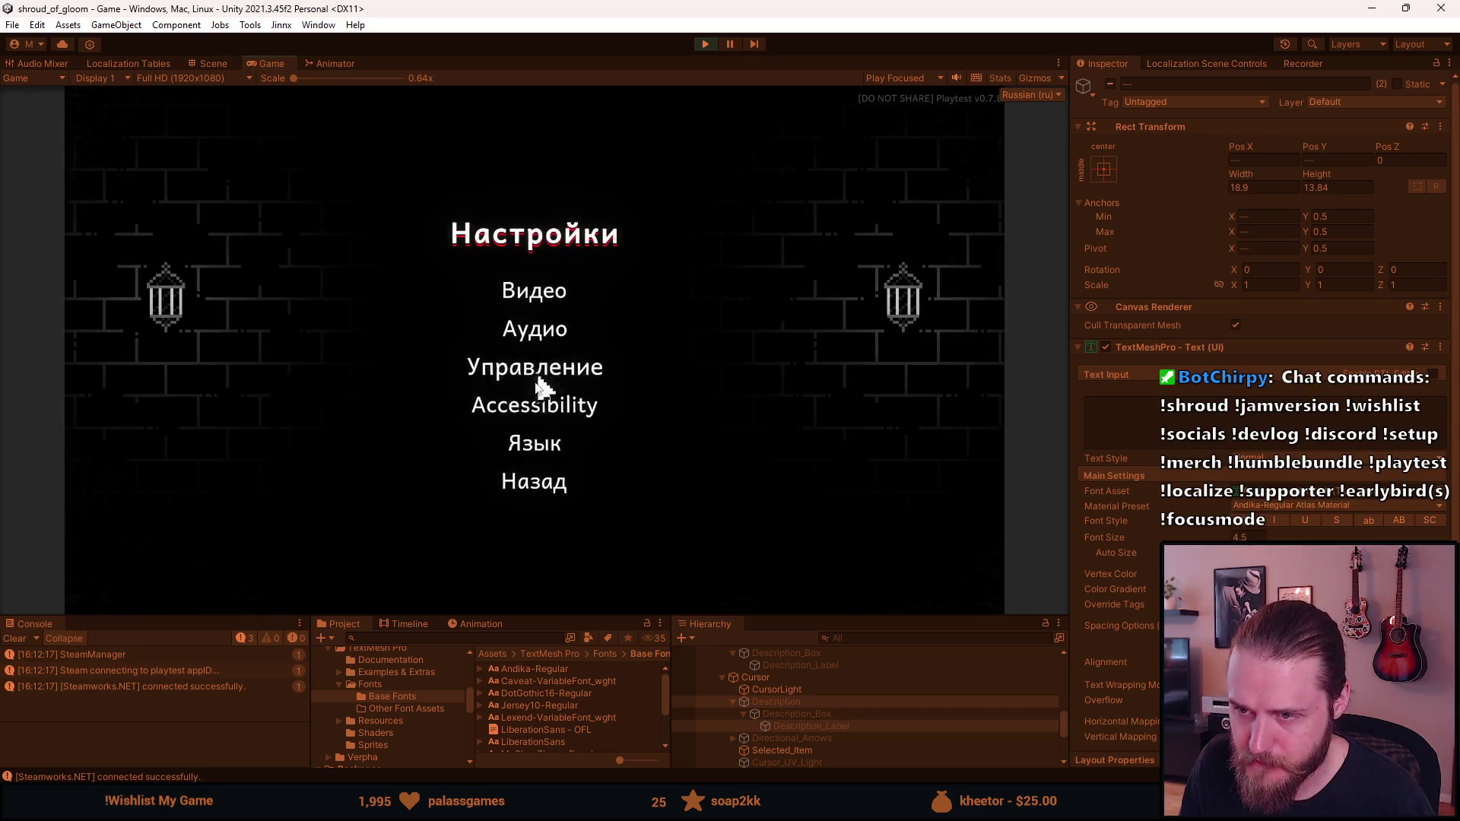
key("Escape")
key("Escape")
key("Tab")
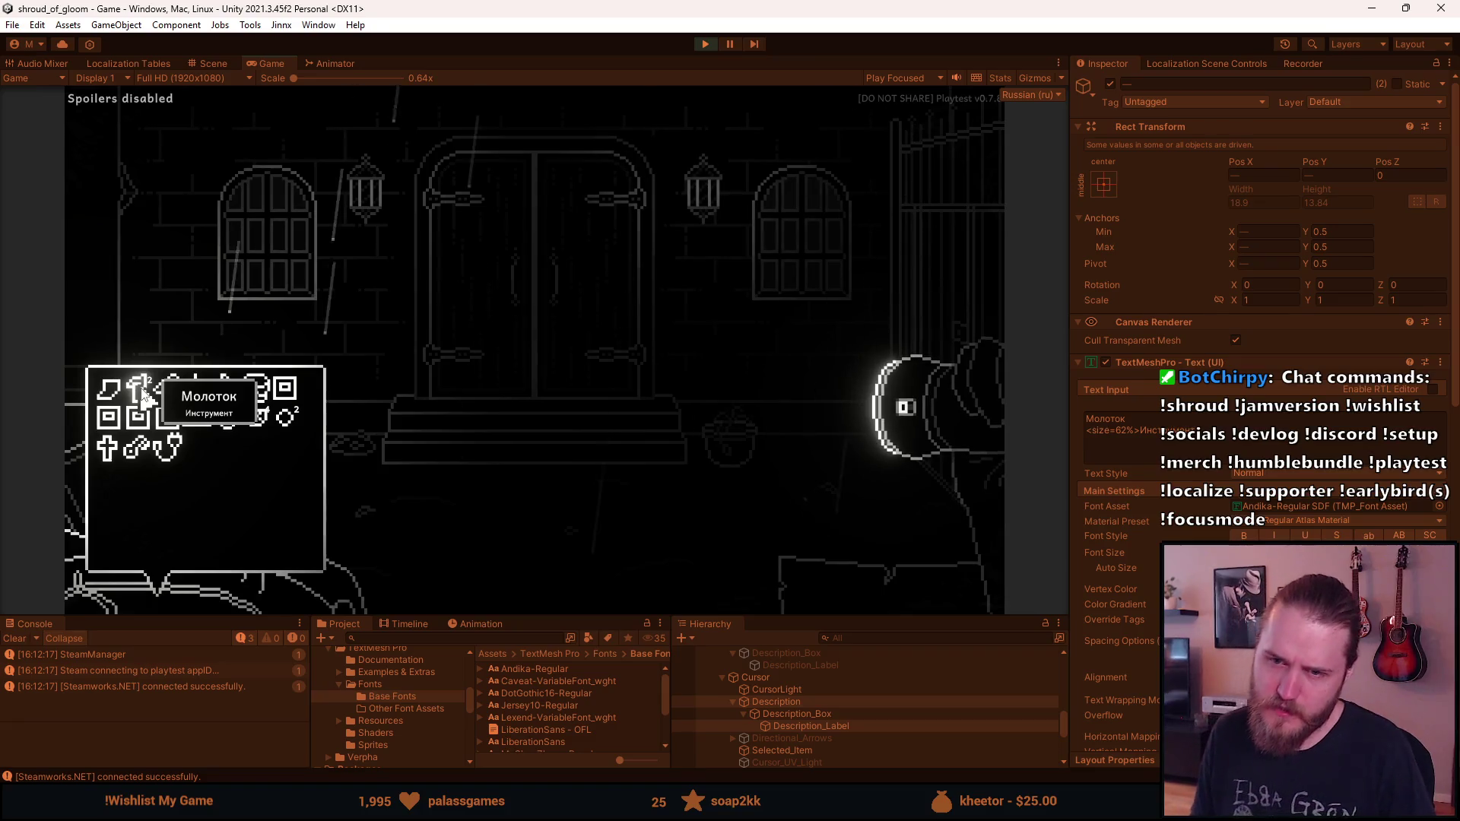
key("Escape")
left_click(508, 357)
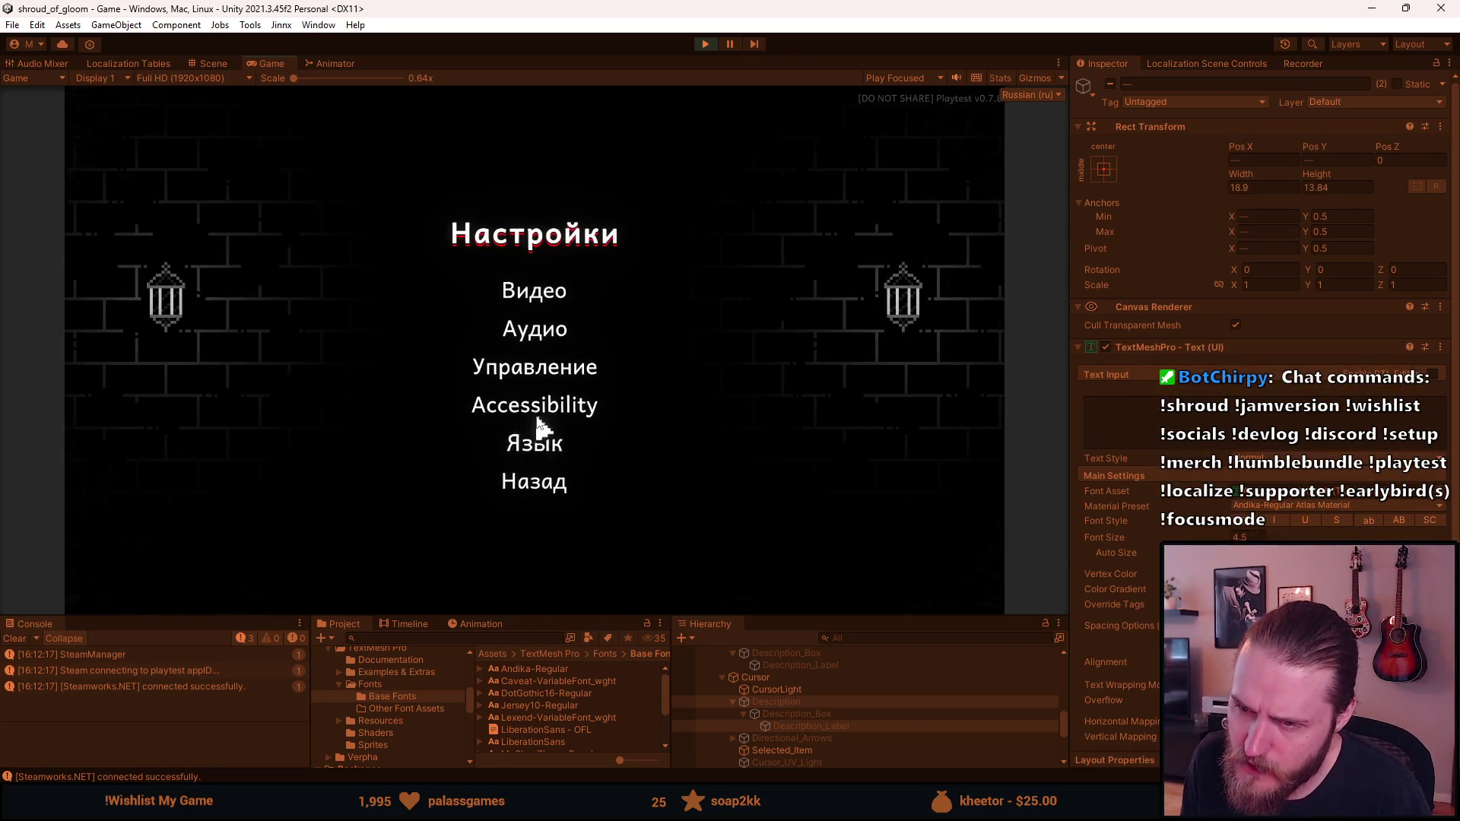
left_click(536, 417)
key("Escape")
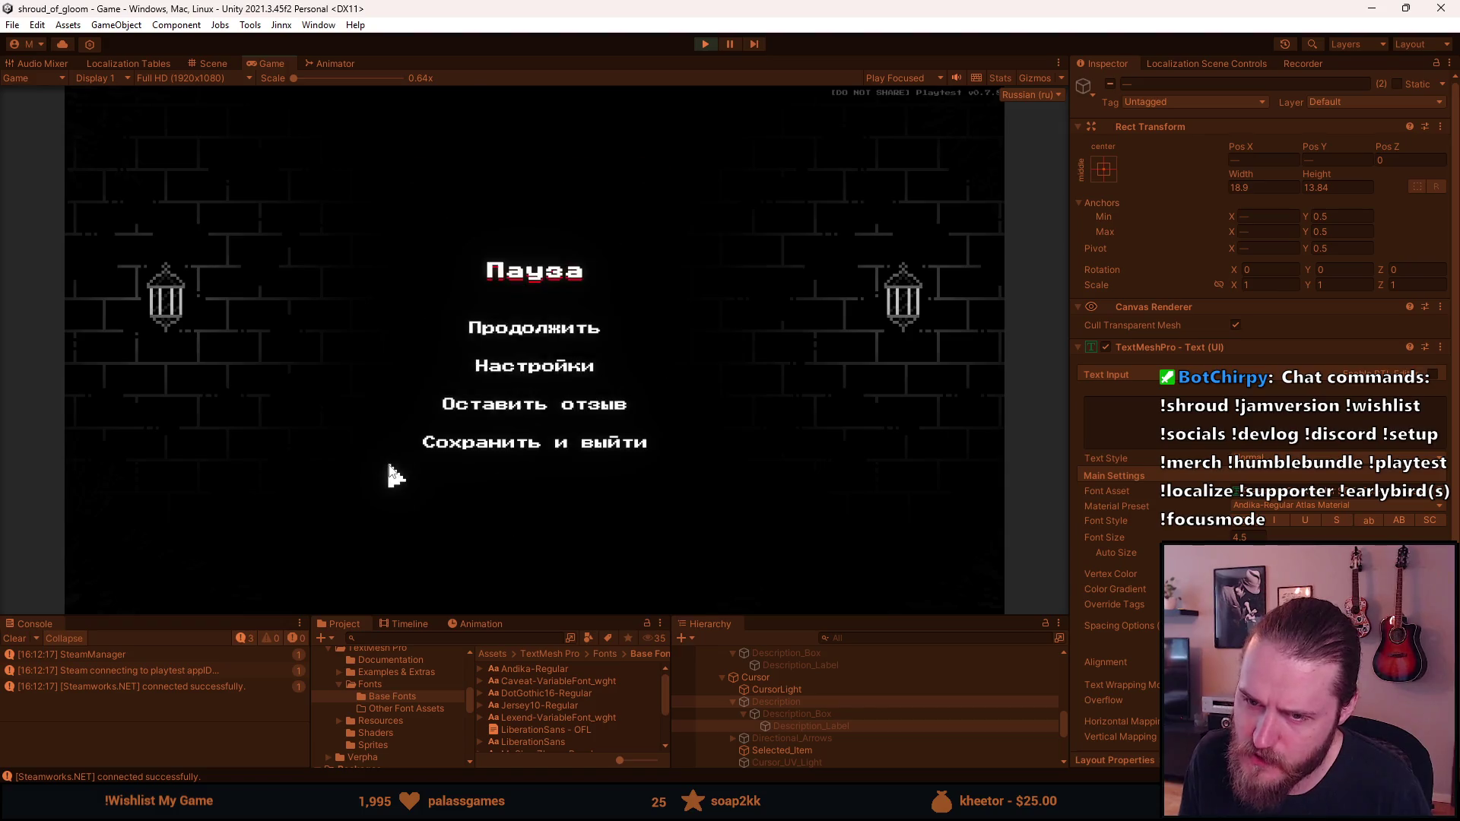
key("Escape")
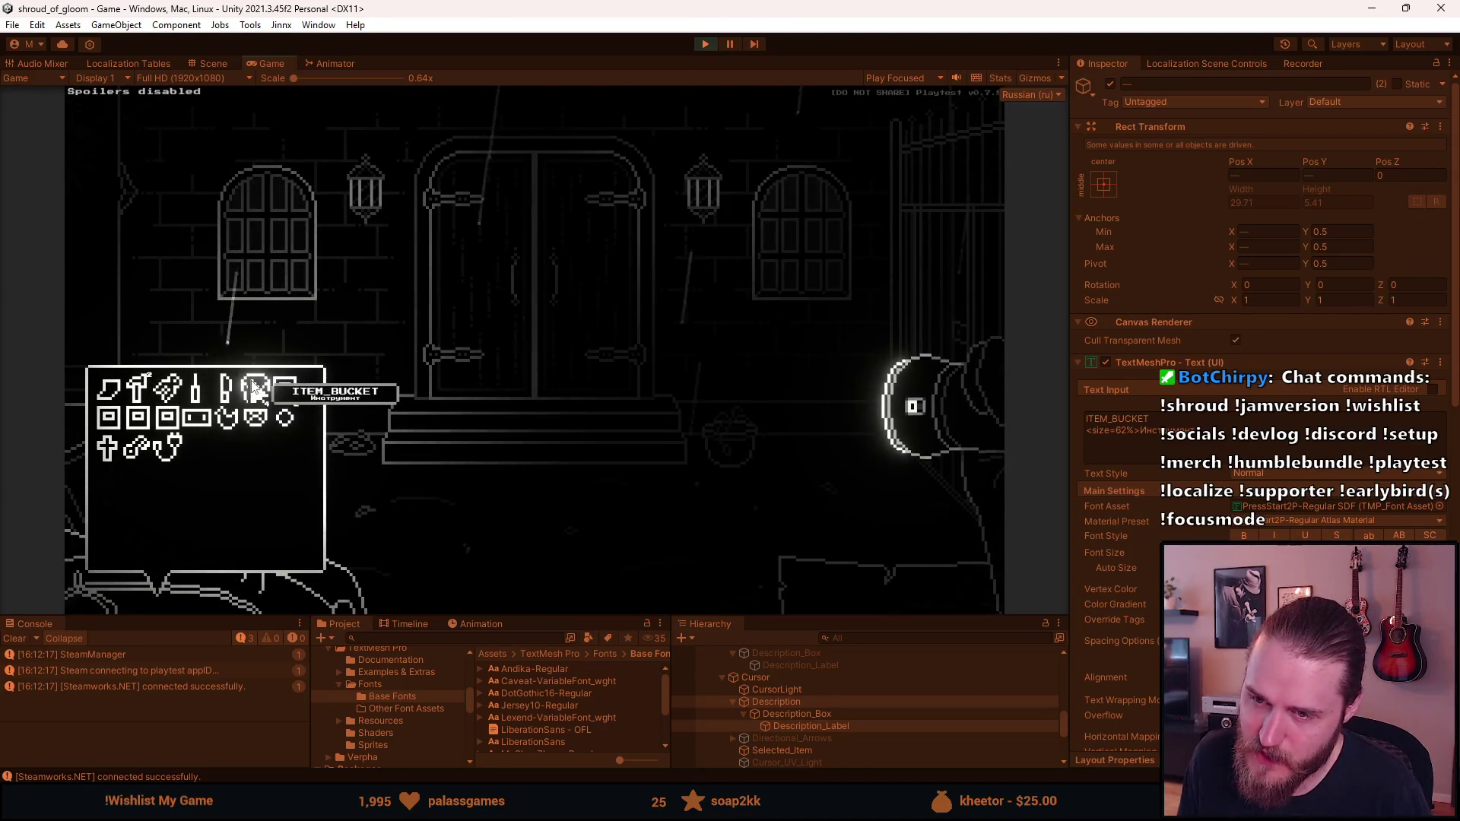
Switch the language to 简体中文, check the inventory tooltip, and stop Play mode
key("Escape")
key("Escape")
left_click(541, 359)
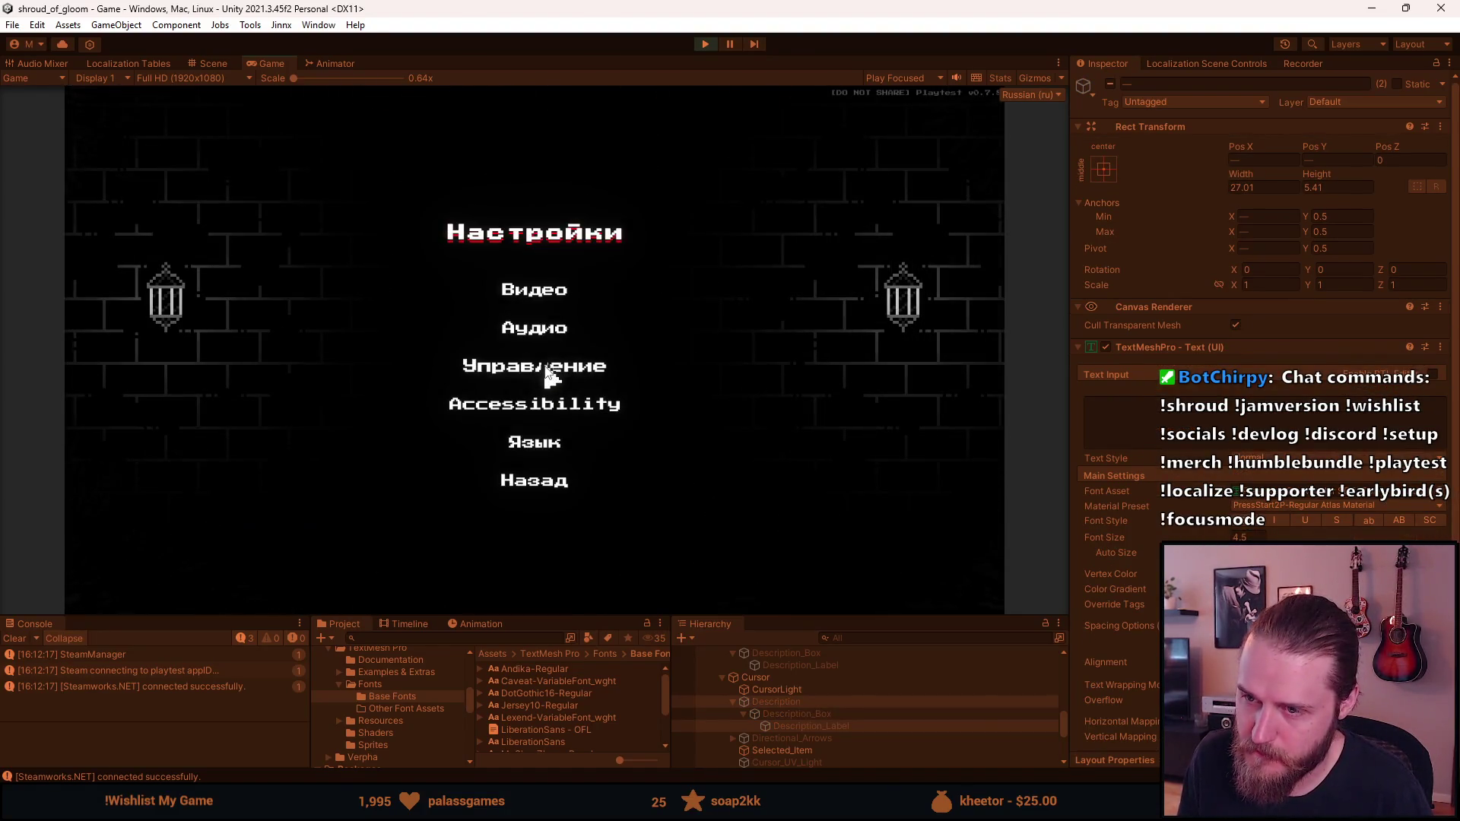
left_click(526, 440)
left_click(456, 239)
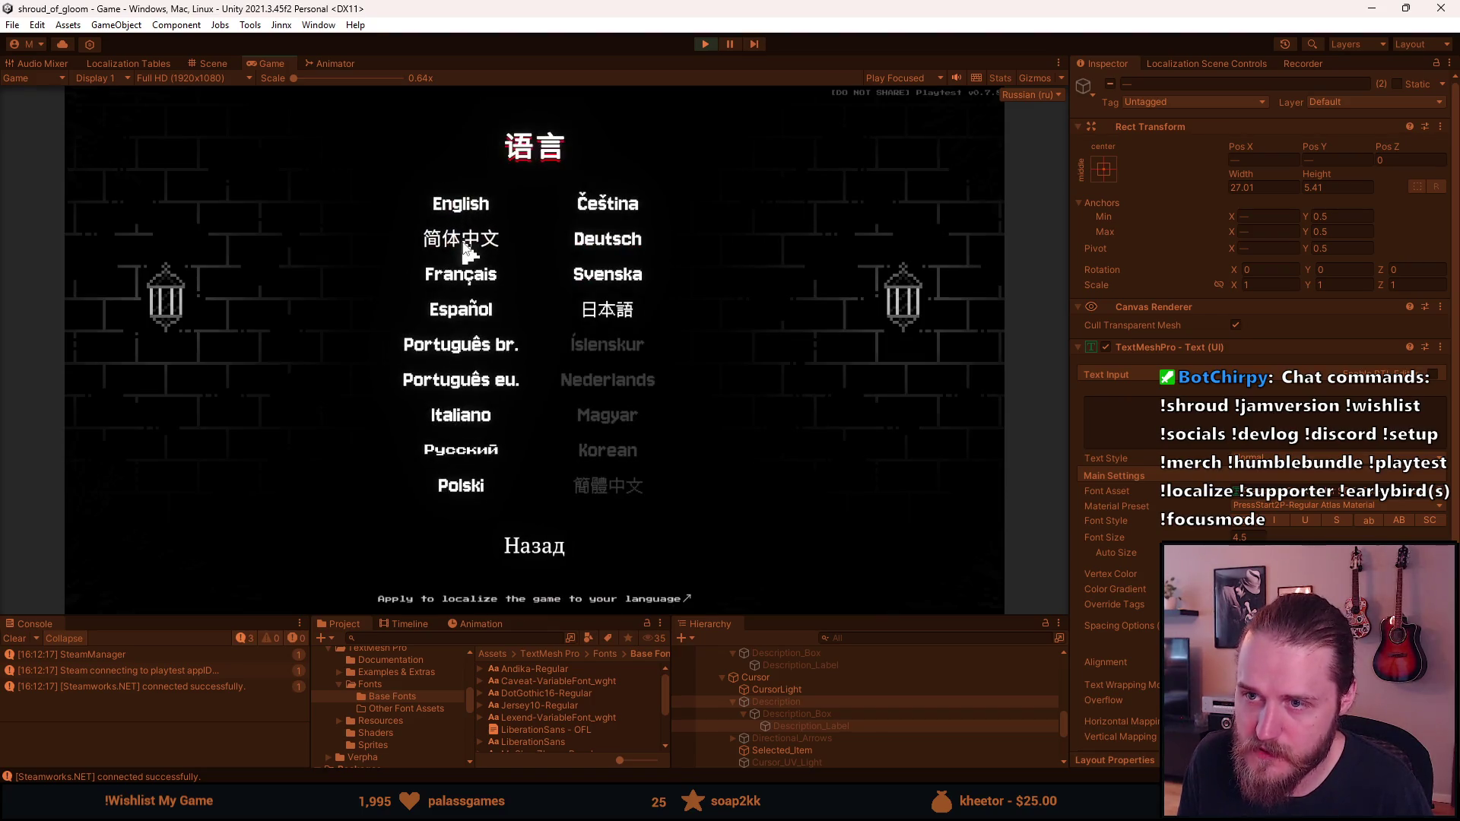
key("Escape")
key("Escape")
key("Escape")
key("i")
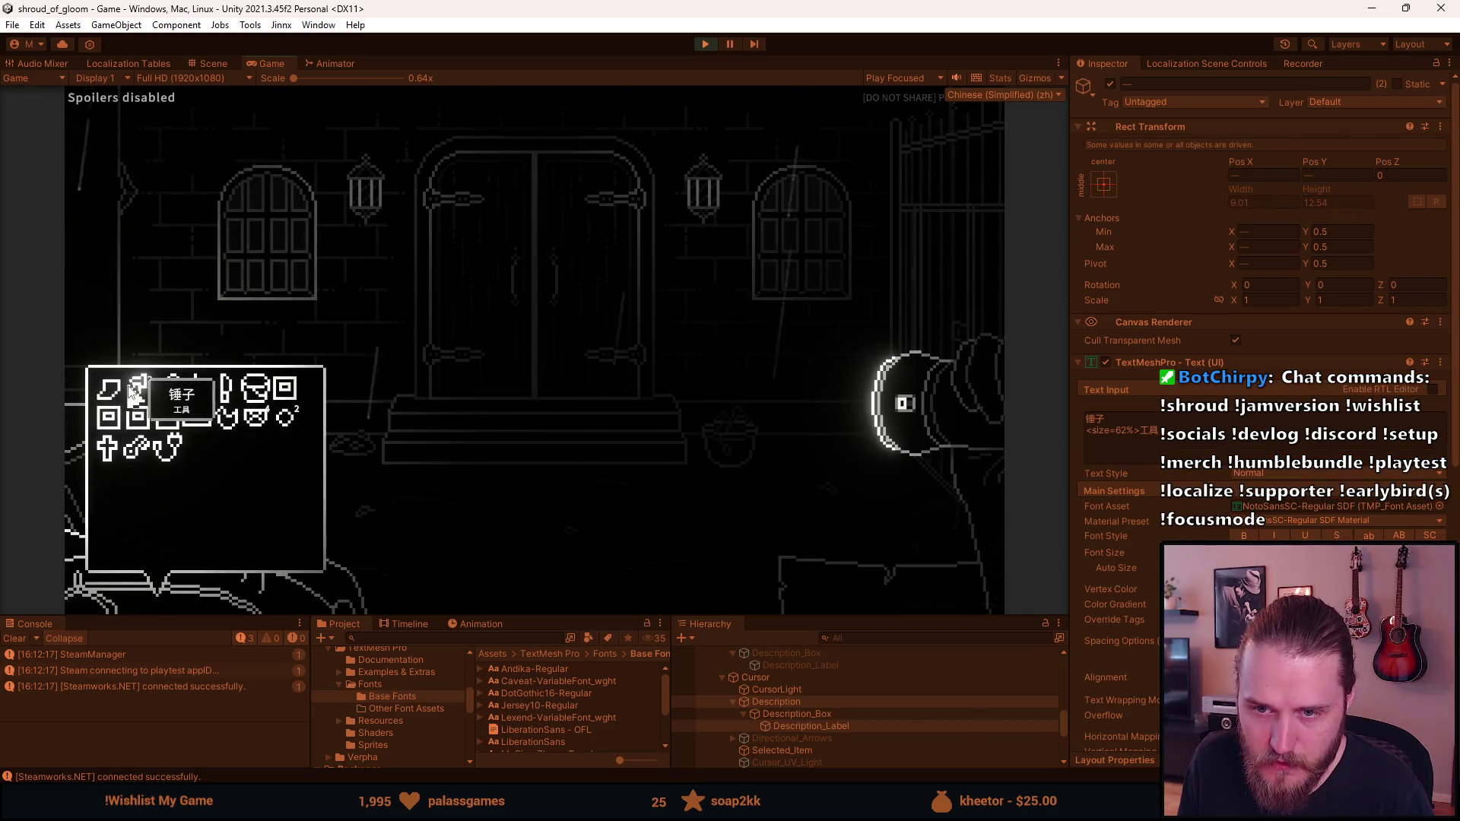
key("Escape")
key("Escape")
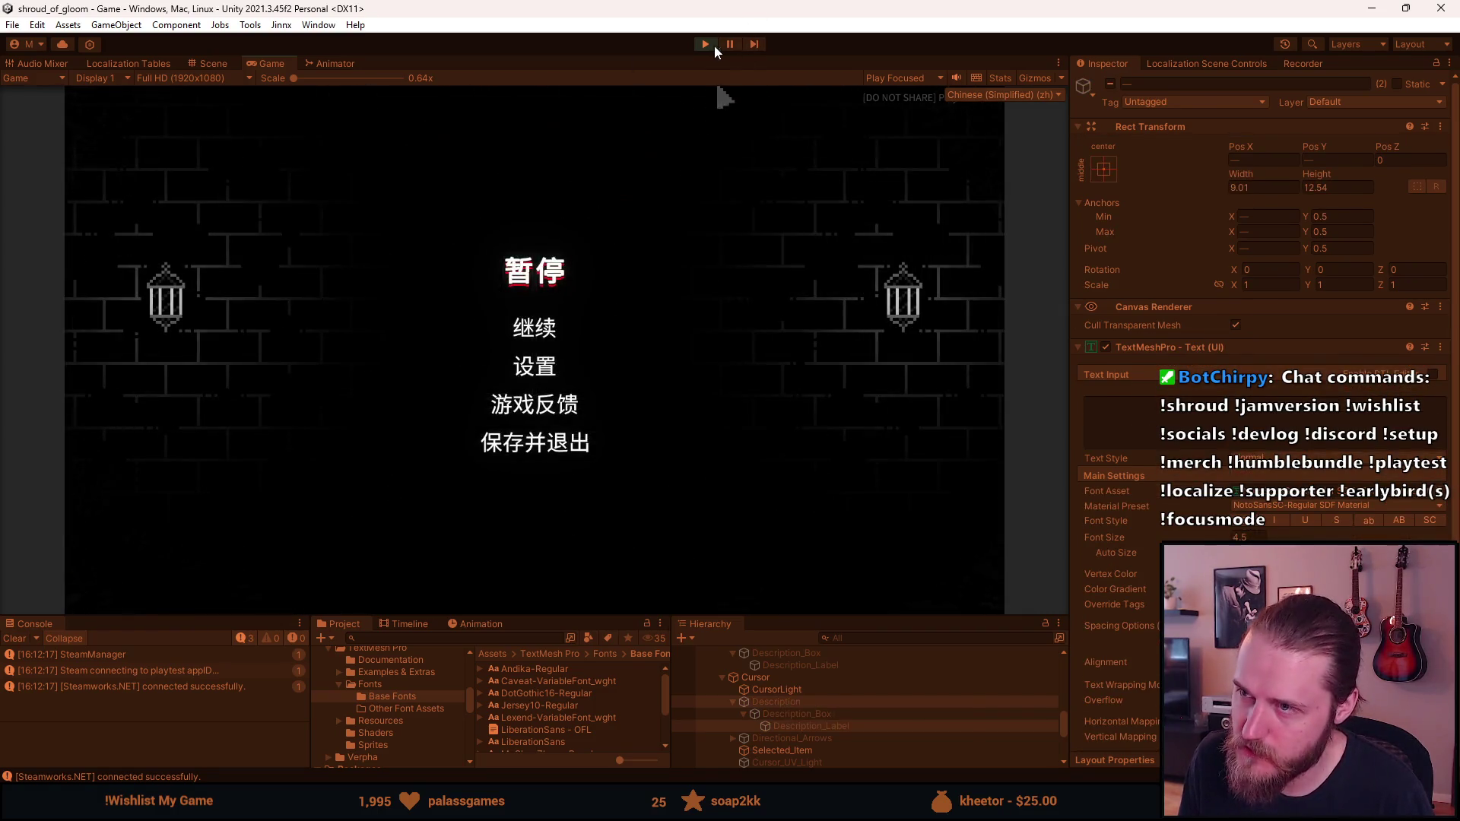
left_click(717, 46)
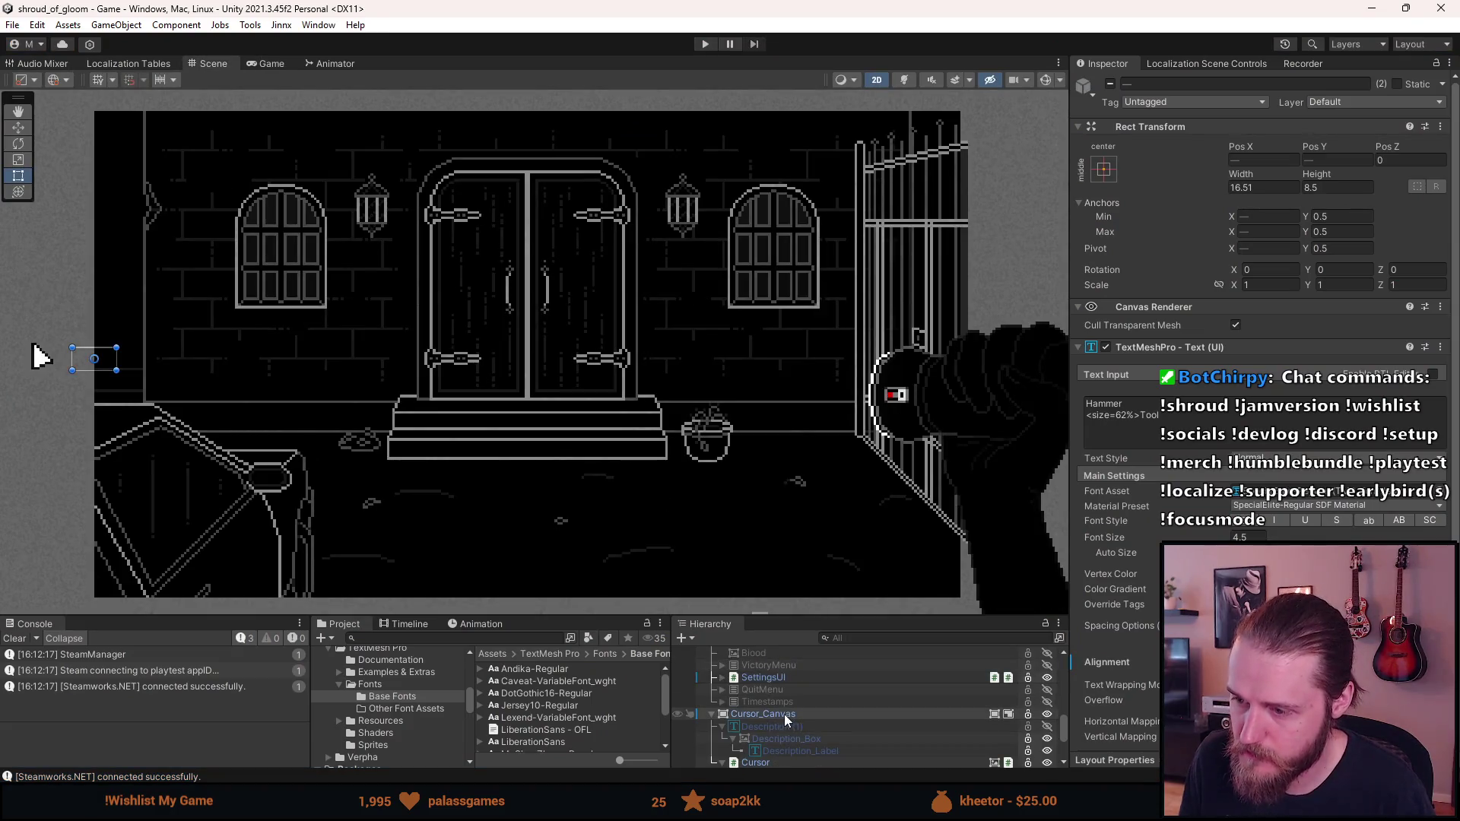
Select Description, centre the Hammer Tool tooltip in the Scene view, and add Description_Label to the selection
left_click(797, 708)
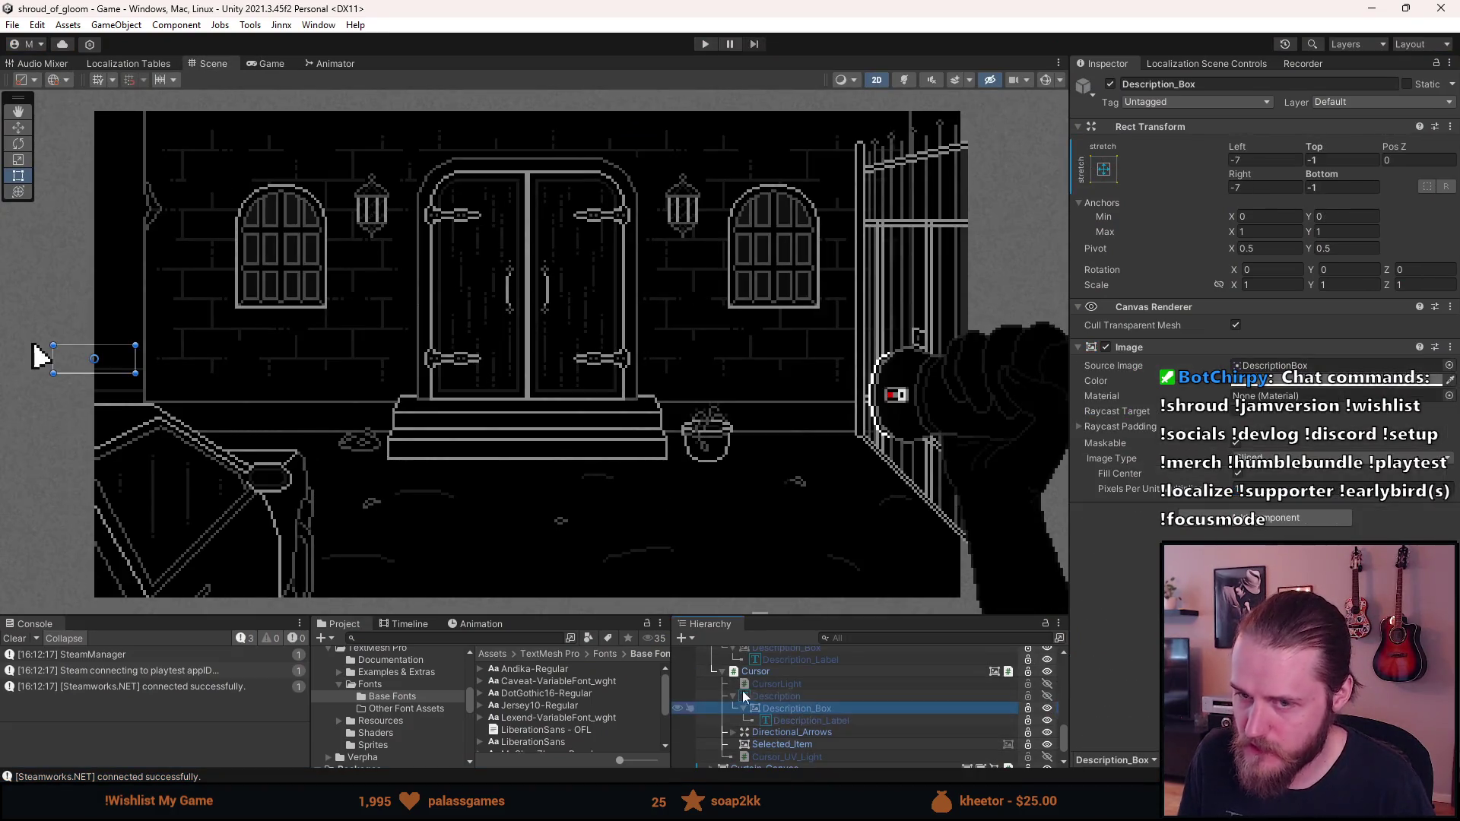
left_click(764, 698)
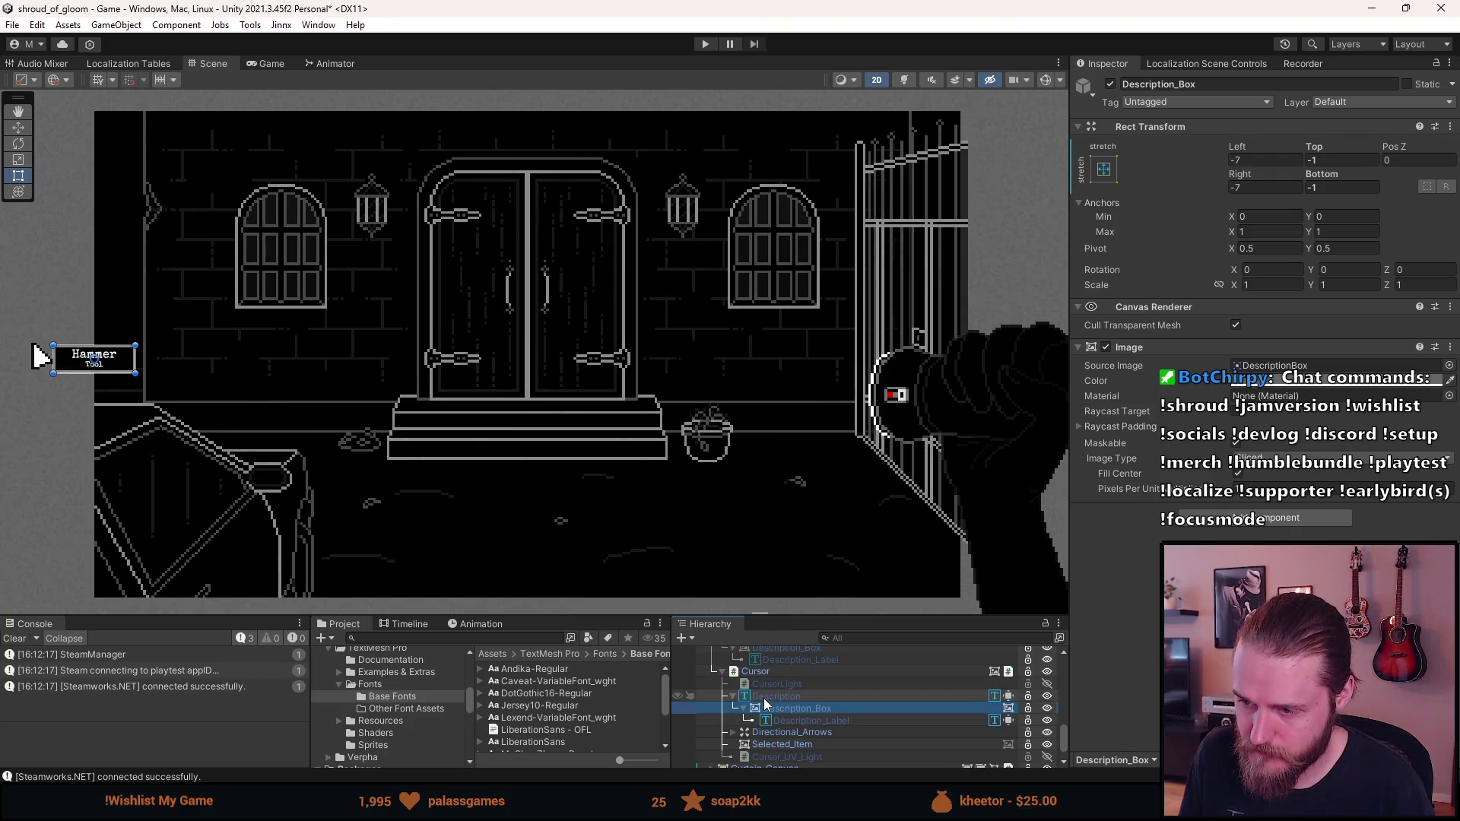
scroll(72, 348, "up", 1)
scroll(72, 348, "up", 6)
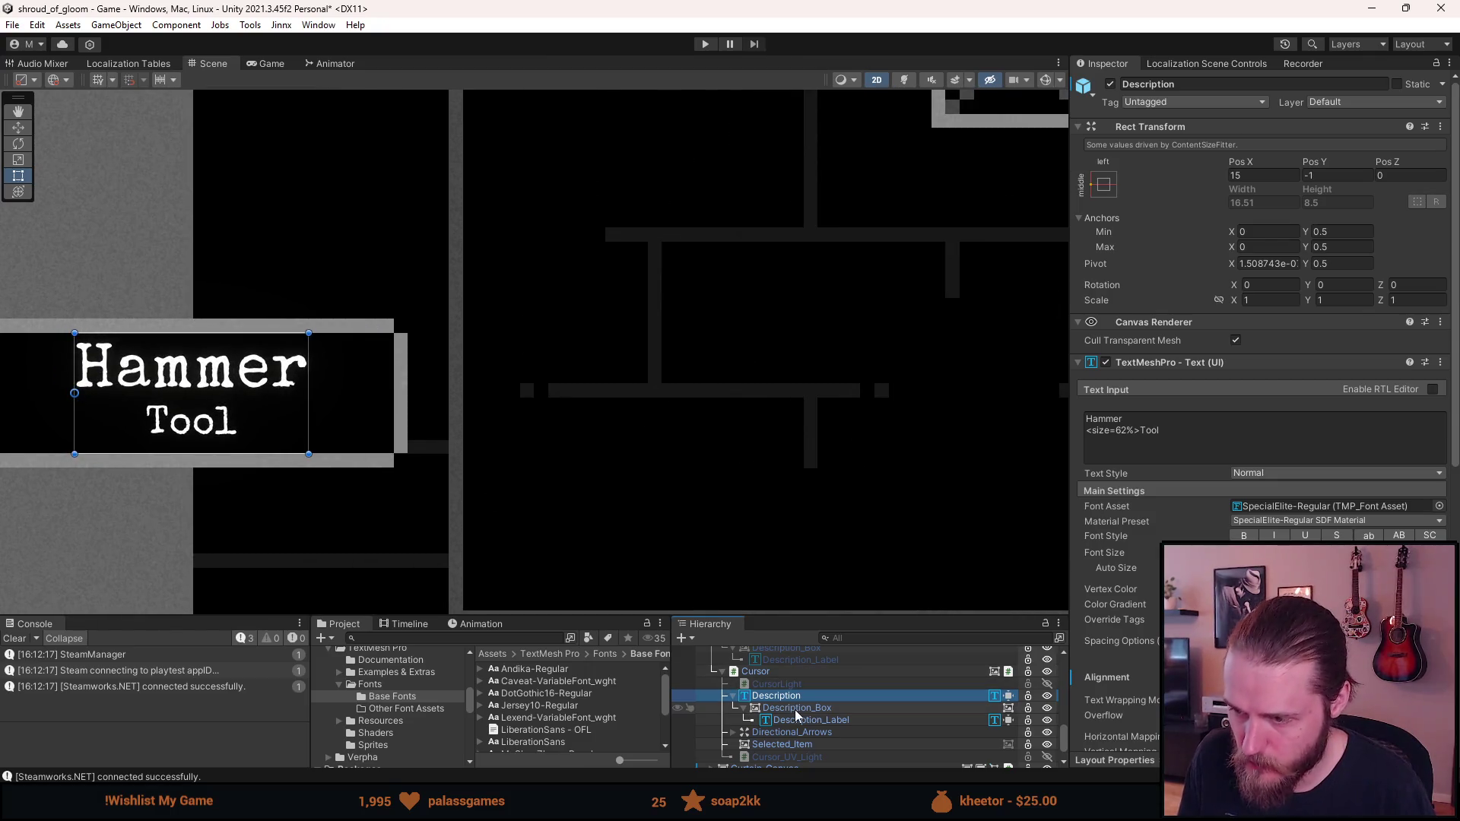
mouse_move(244, 508)
left_mouse_down()
mouse_move(198, 508)
mouse_move(499, 509)
left_mouse_up()
scroll(228, 506, "down", 2)
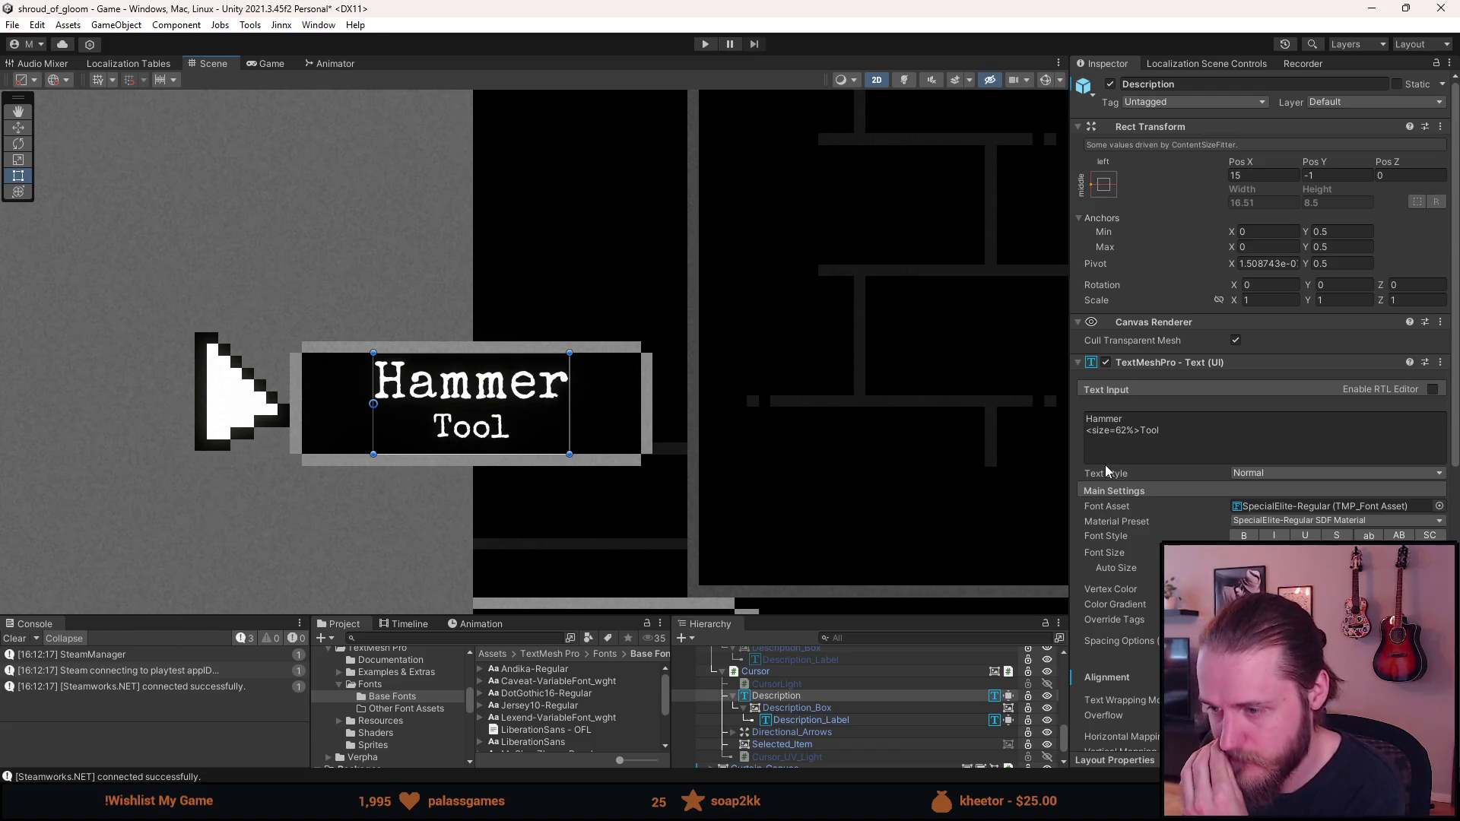
left_click(836, 721, "ctrl")
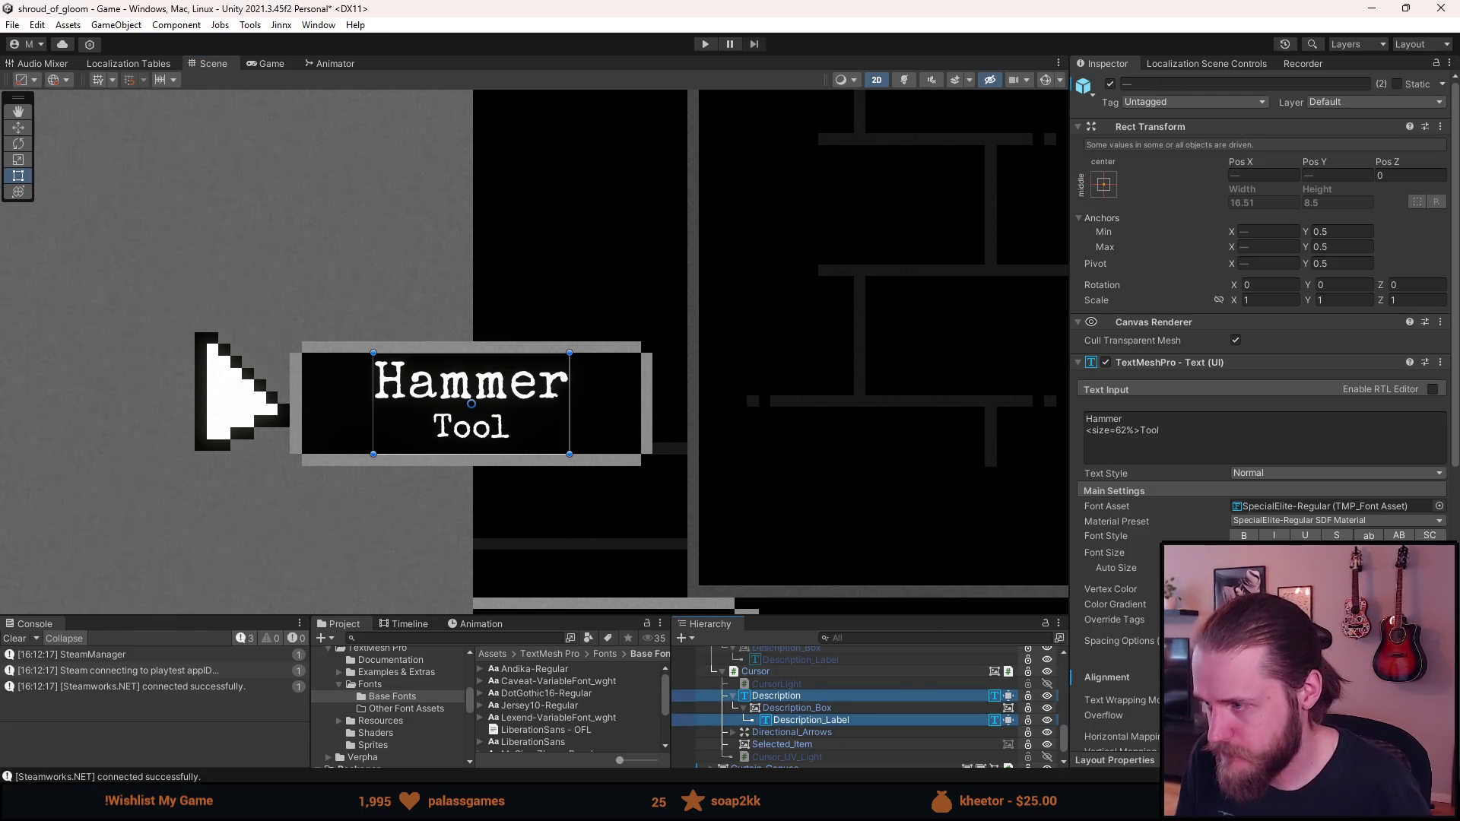
Assign Jersey10-Regular SDF as the font asset for both Description and Description_Label
left_click(1439, 507)
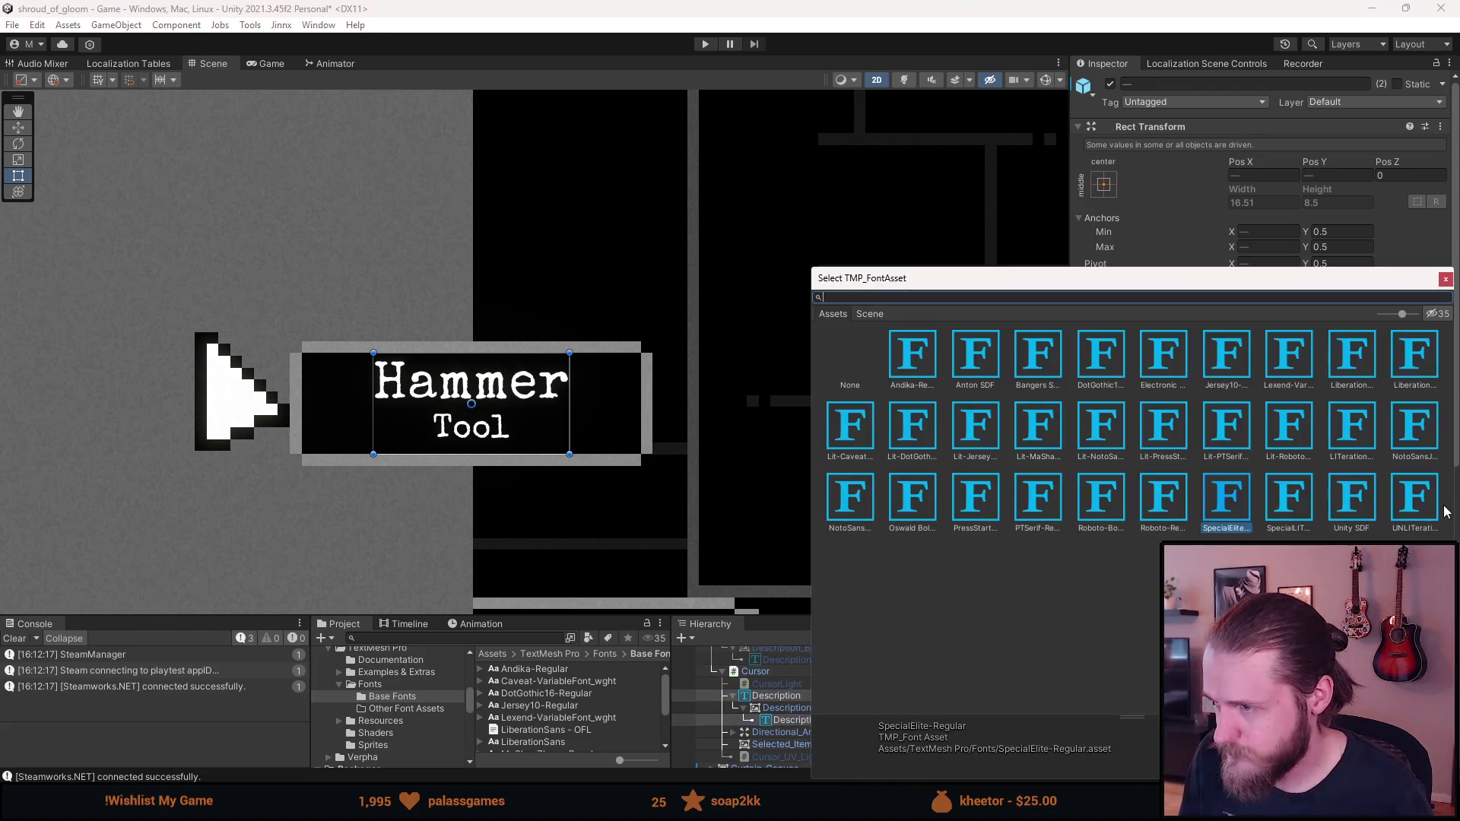
left_click(1237, 360)
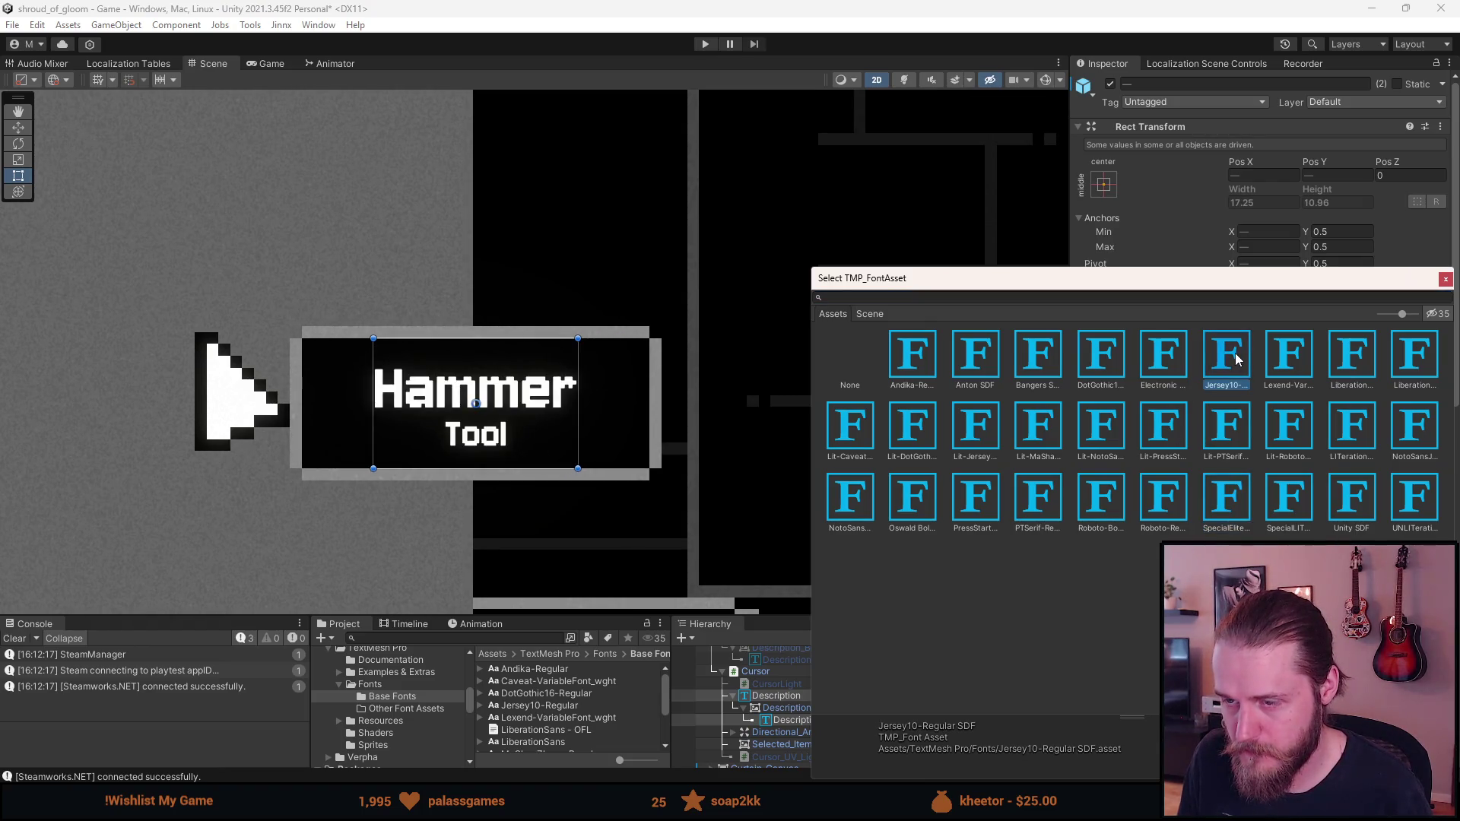
double_click(1236, 359)
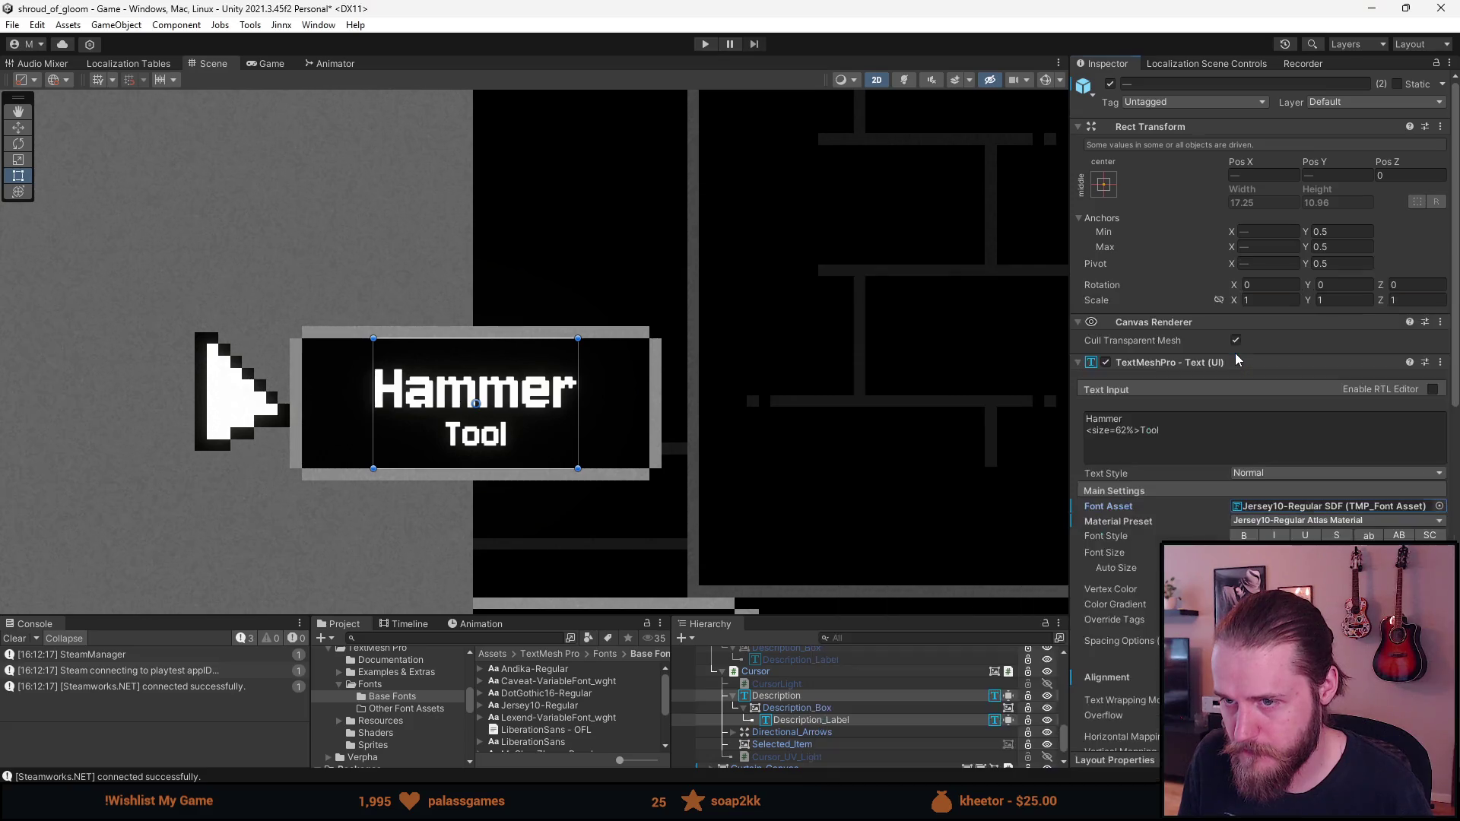
left_click(794, 697)
left_click(792, 709)
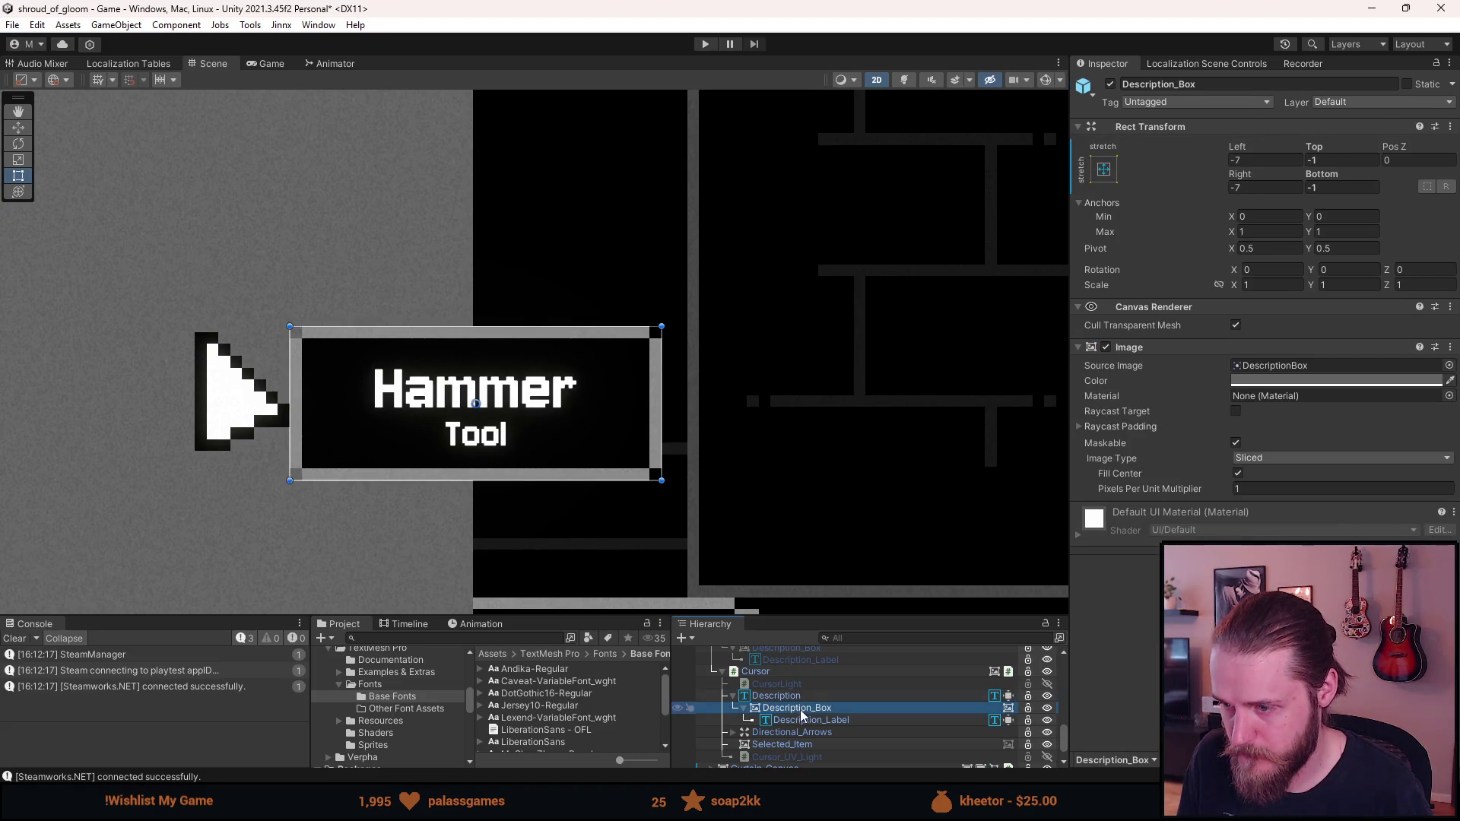
Try Description_Box Rect Transform offsets of Top -1 and Bottom -8
left_click(798, 717)
left_click(797, 708)
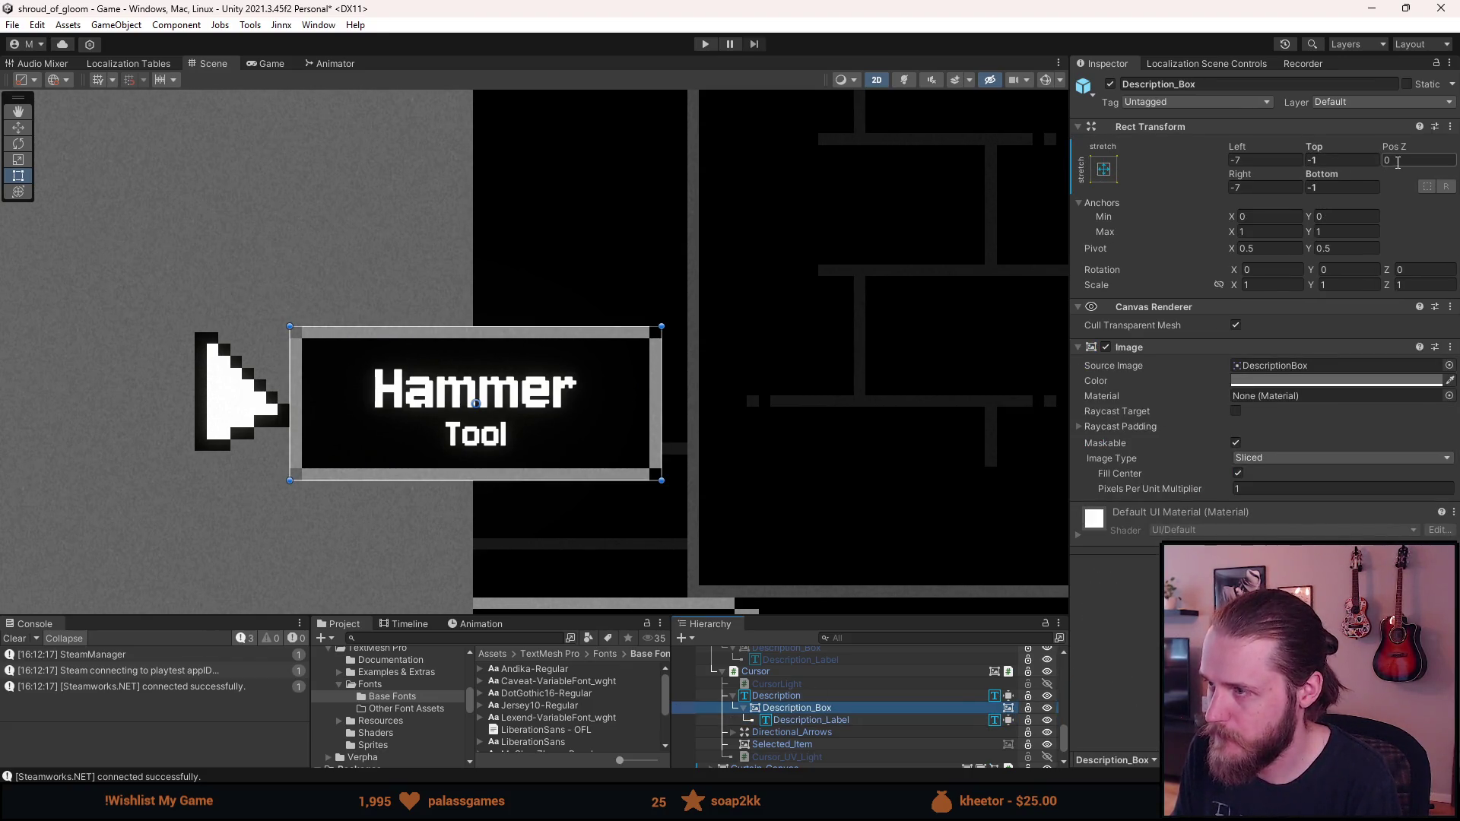
left_click(1327, 162)
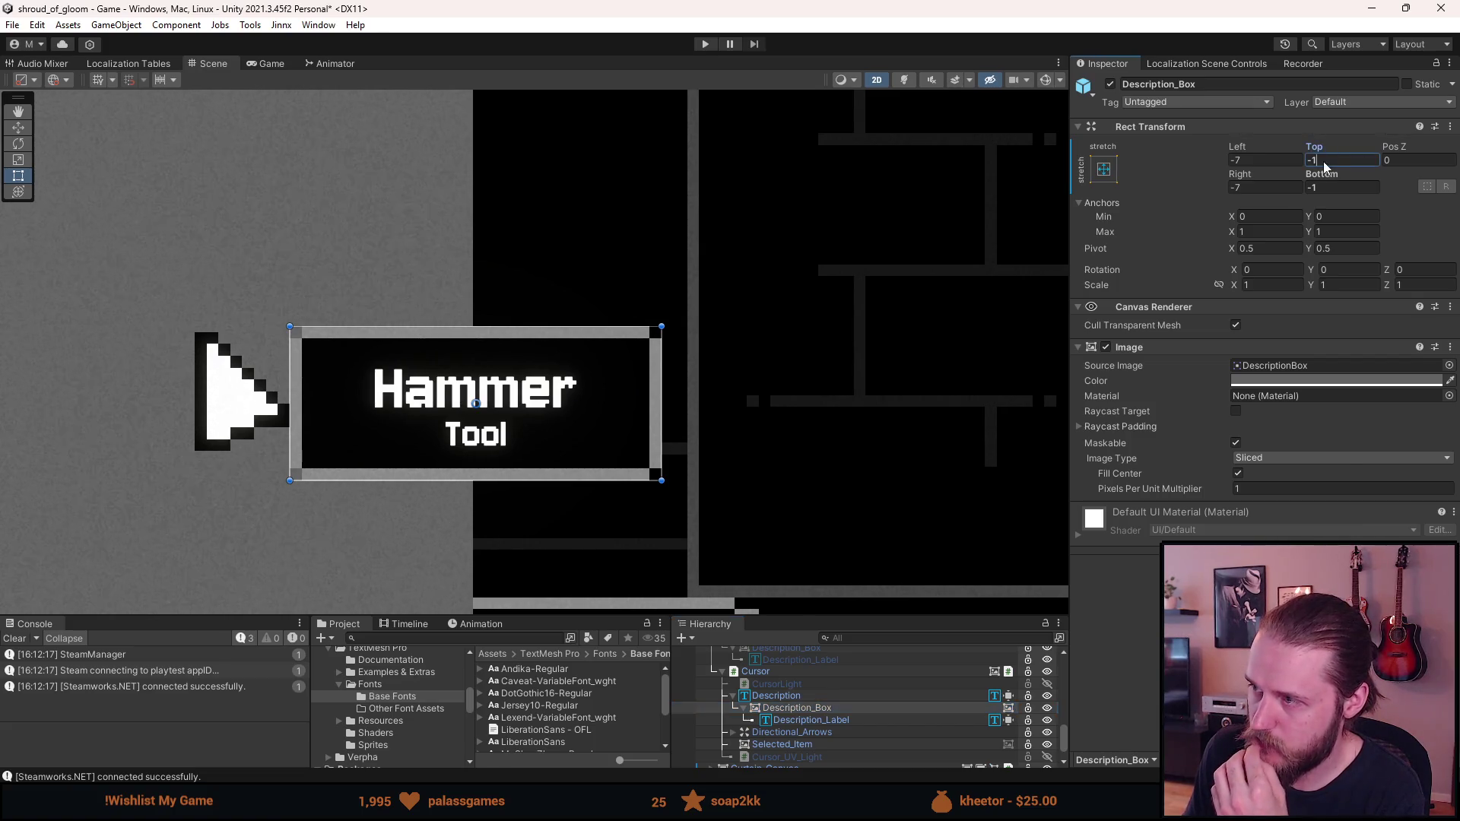
type("0")
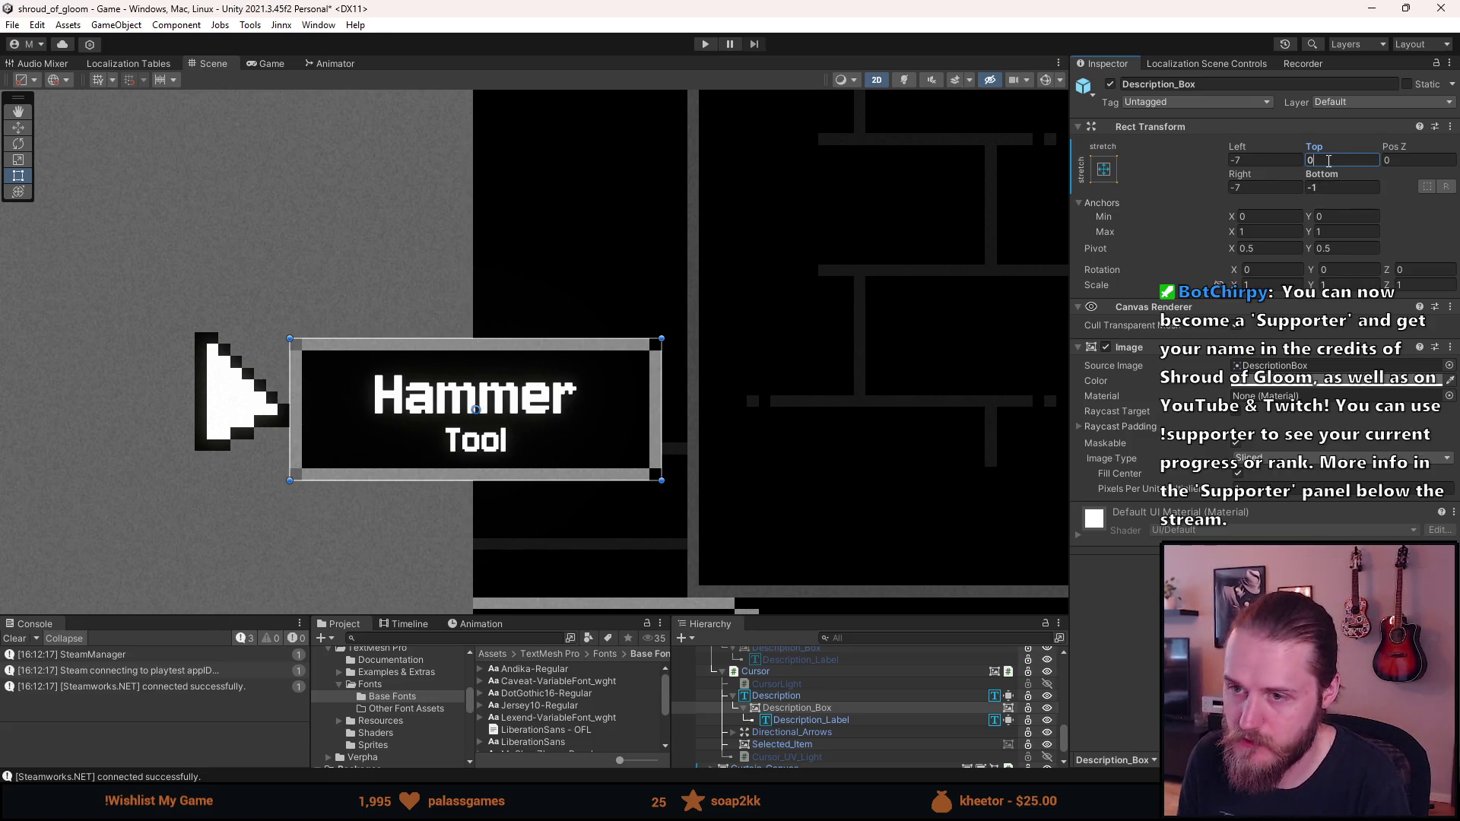
type("1")
type("2")
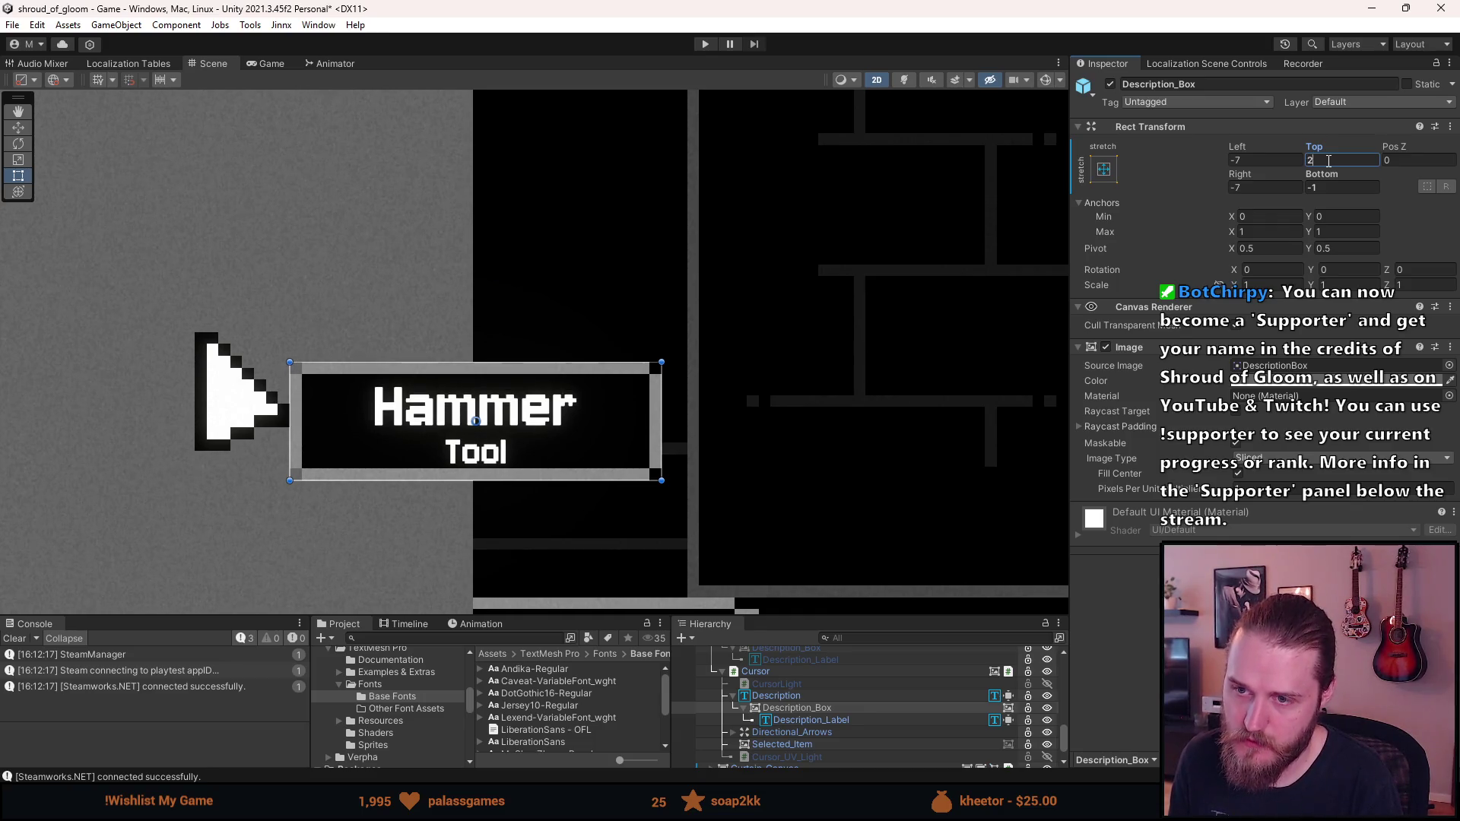
key("BackSpace")
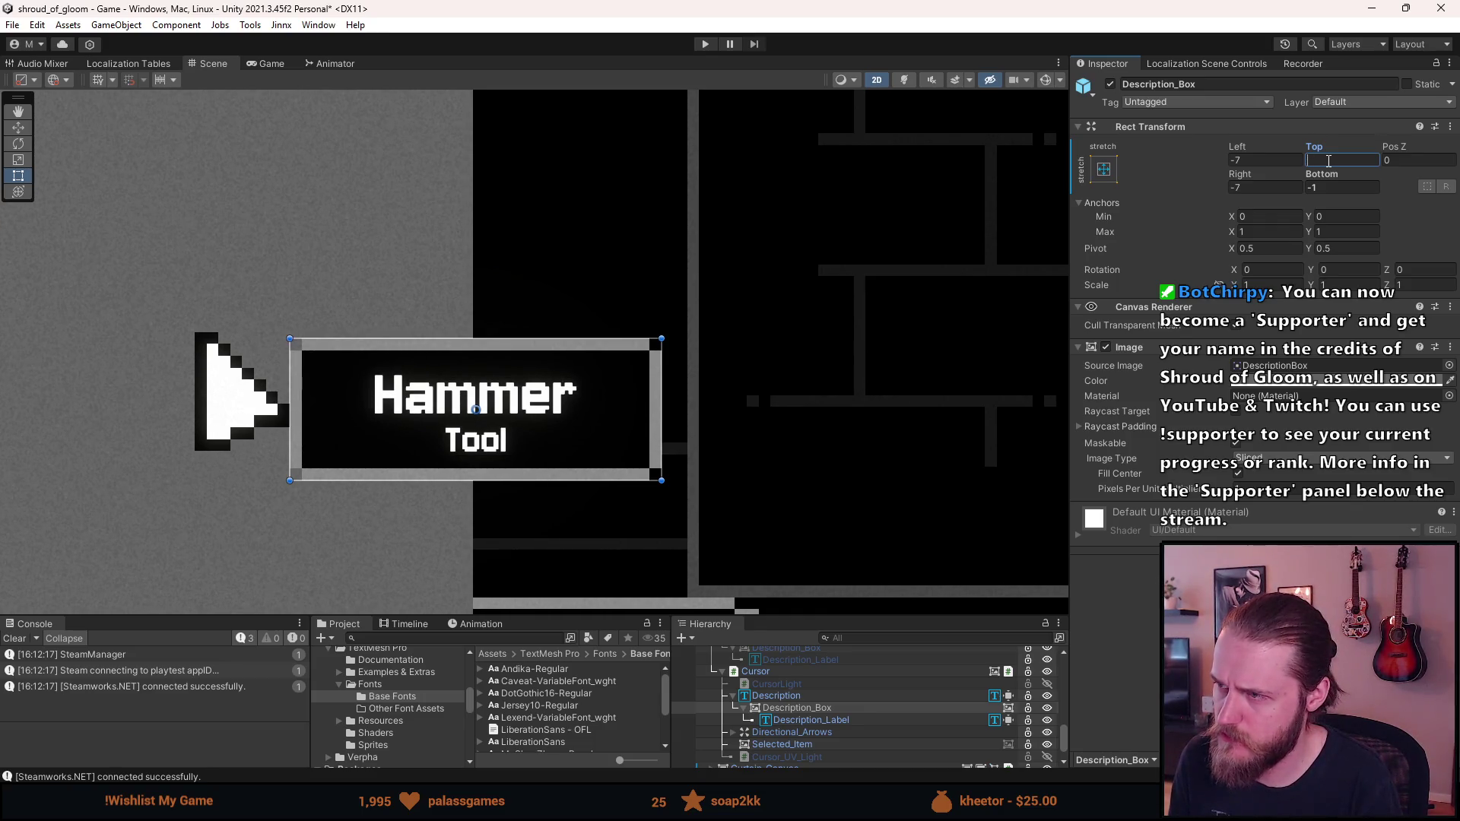
type("-1")
left_click(1333, 186)
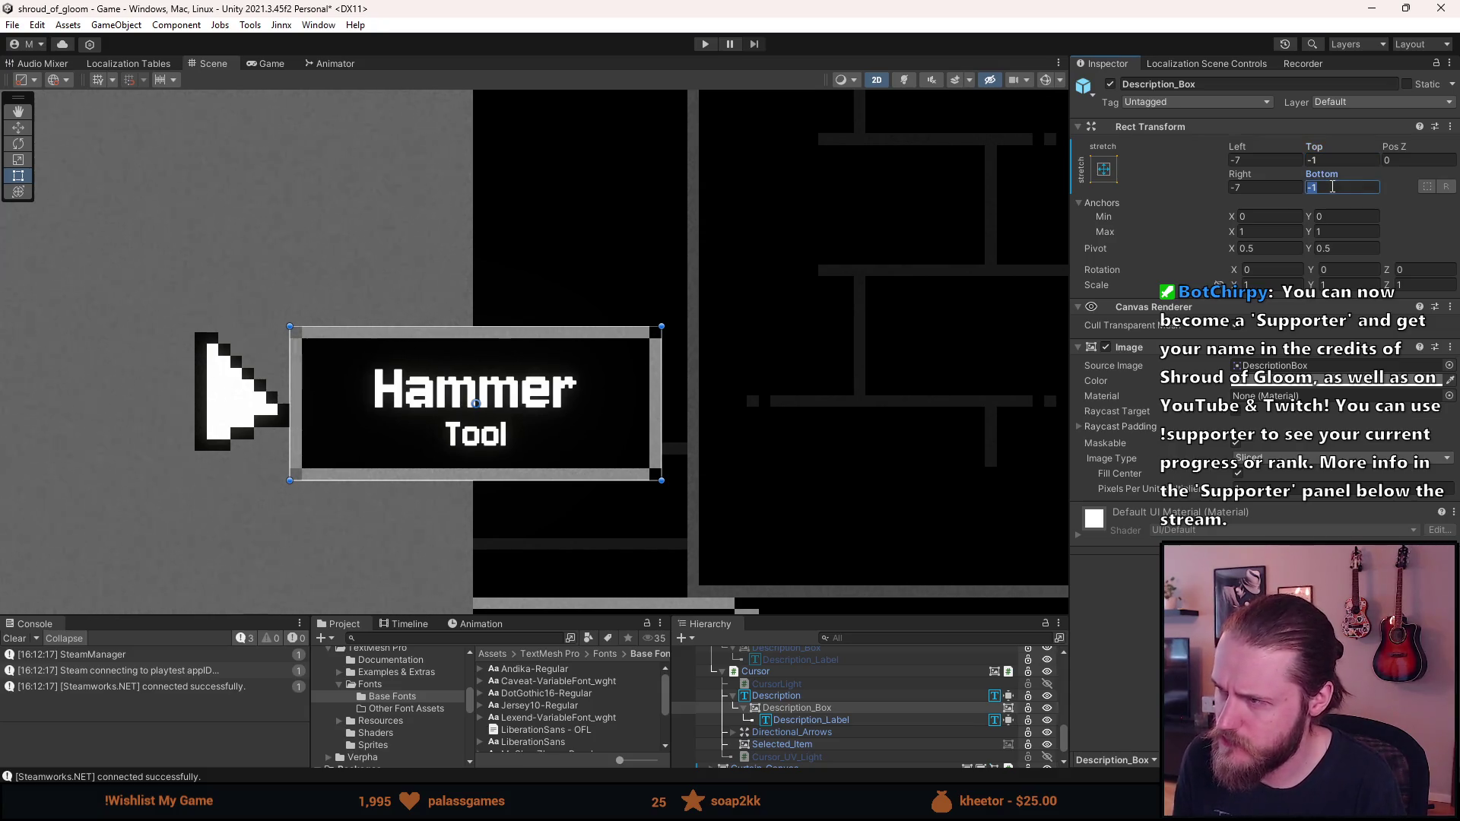
type("-2")
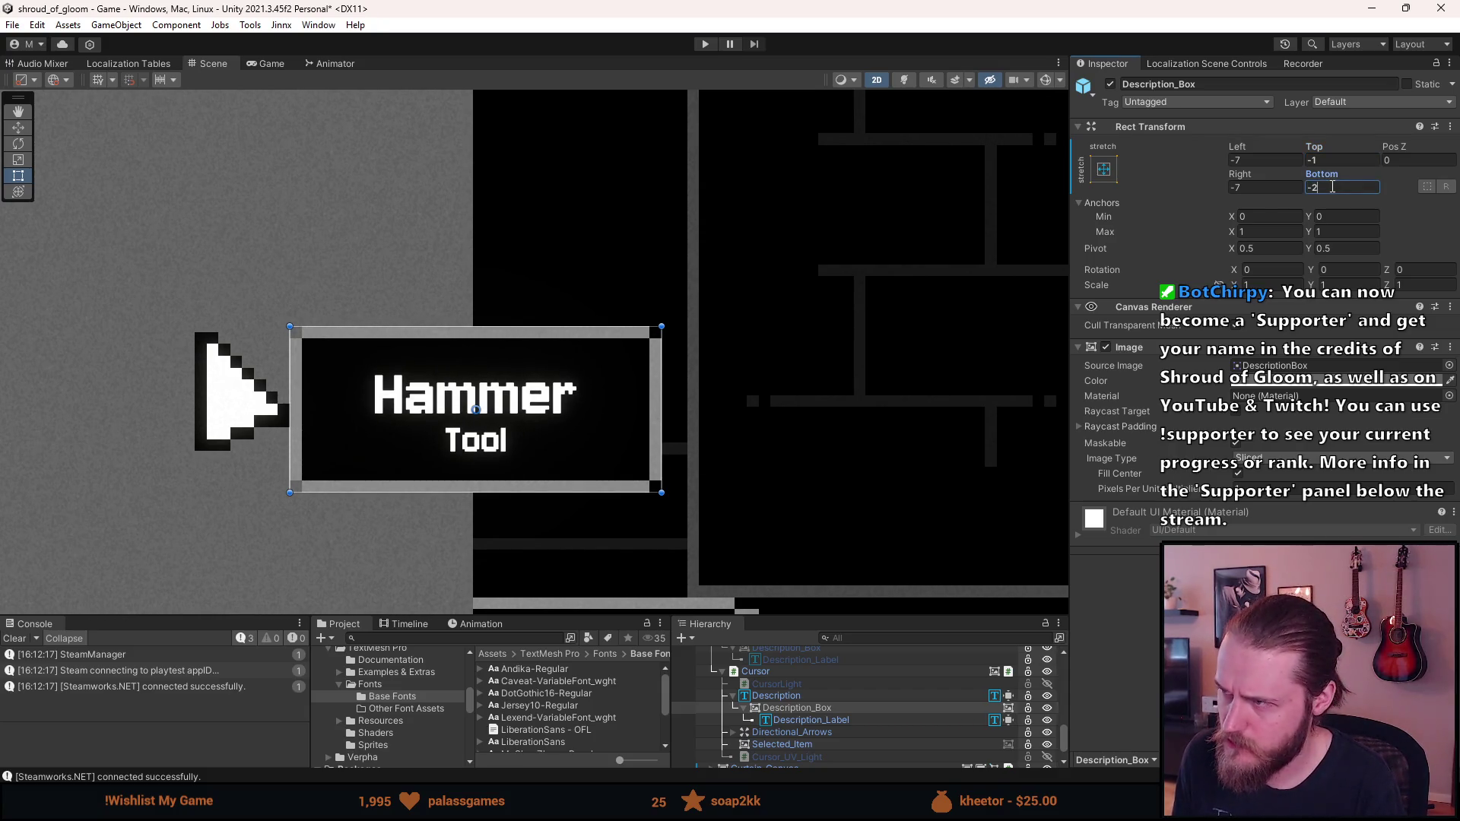
key("BackSpace")
type("8")
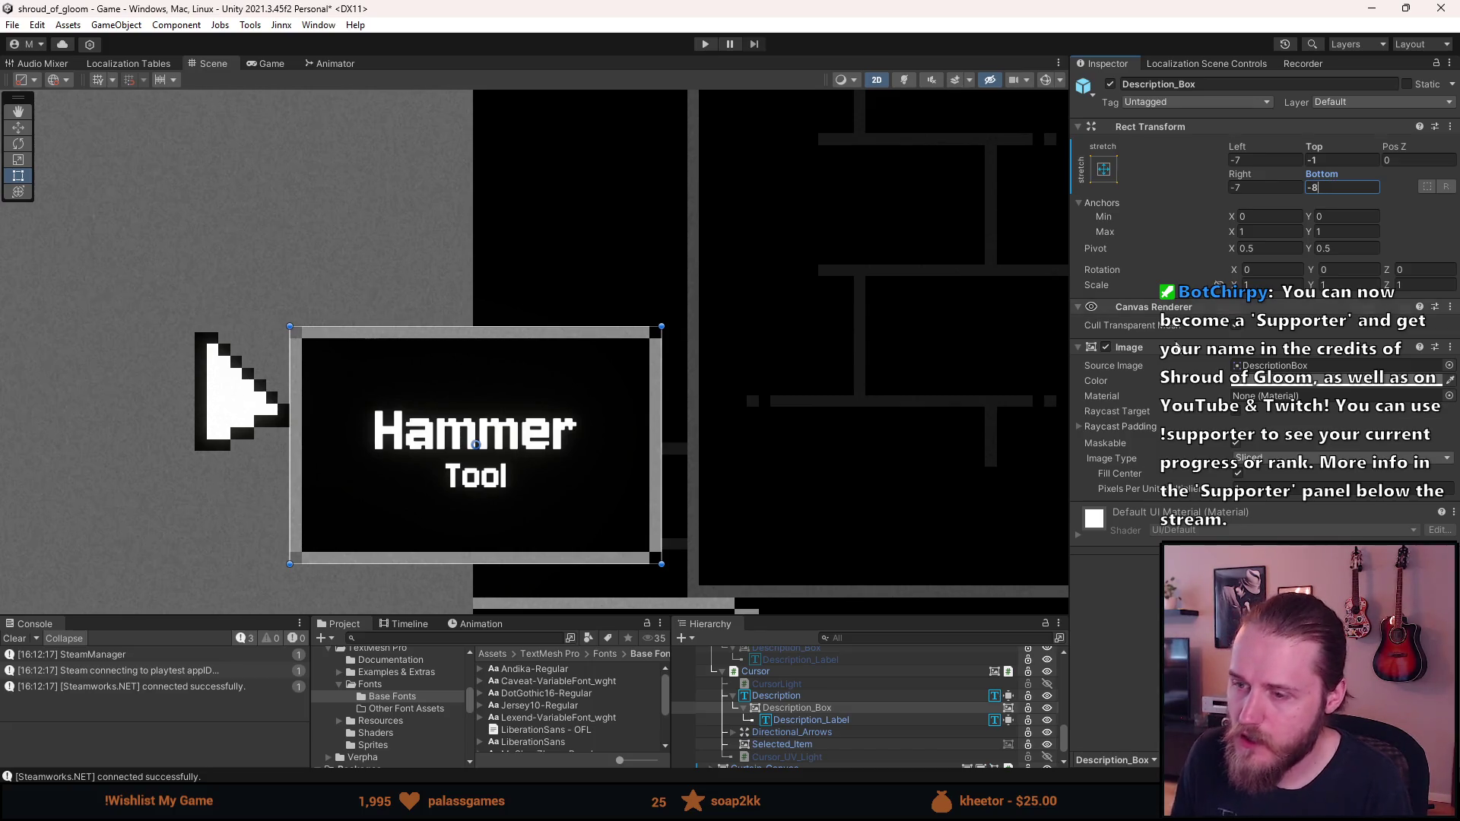
Set Description_Box's Bottom offset to -1 and Top to -0.5
left_click(782, 695)
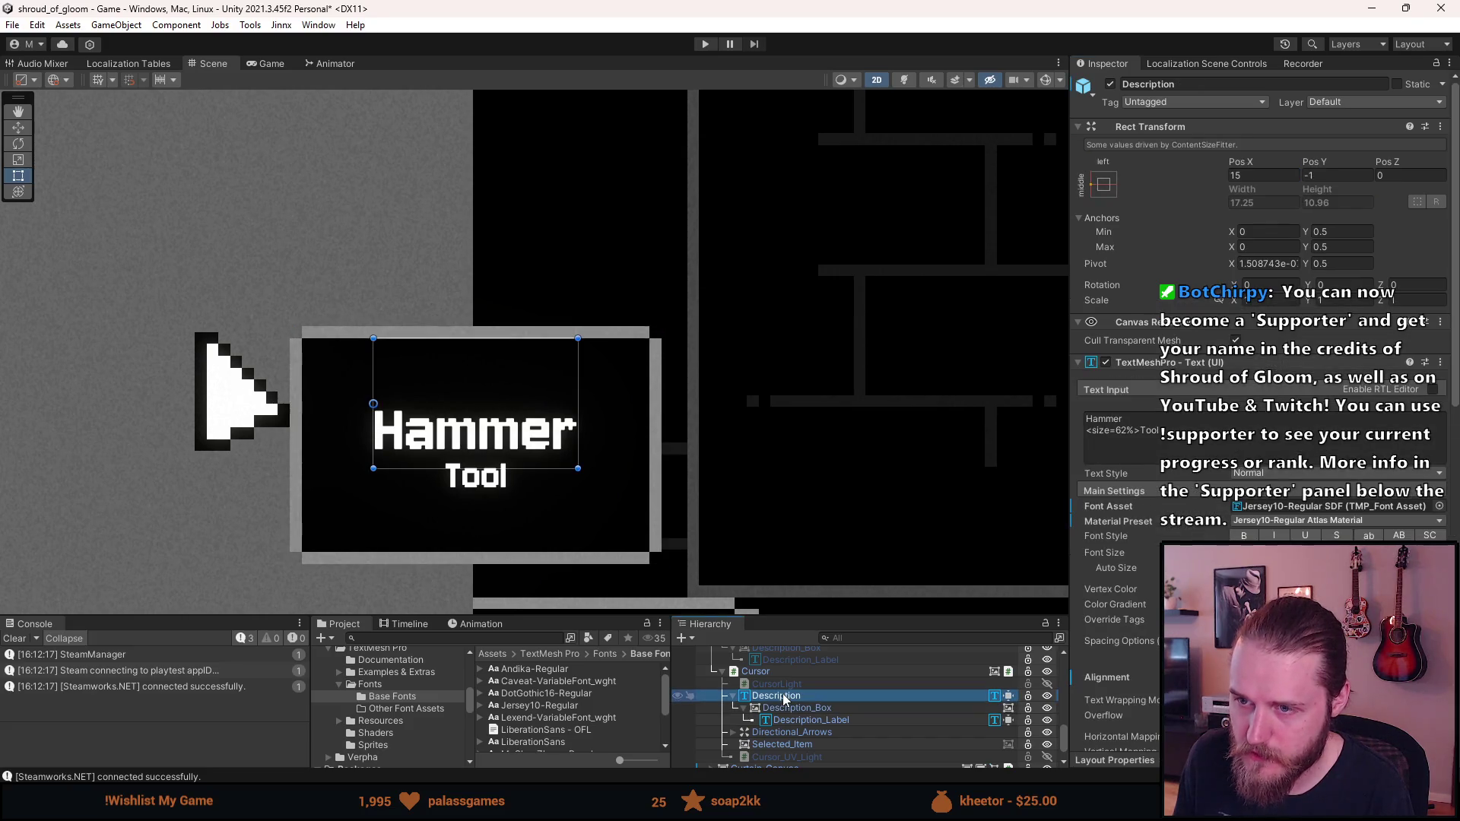
left_click(791, 707)
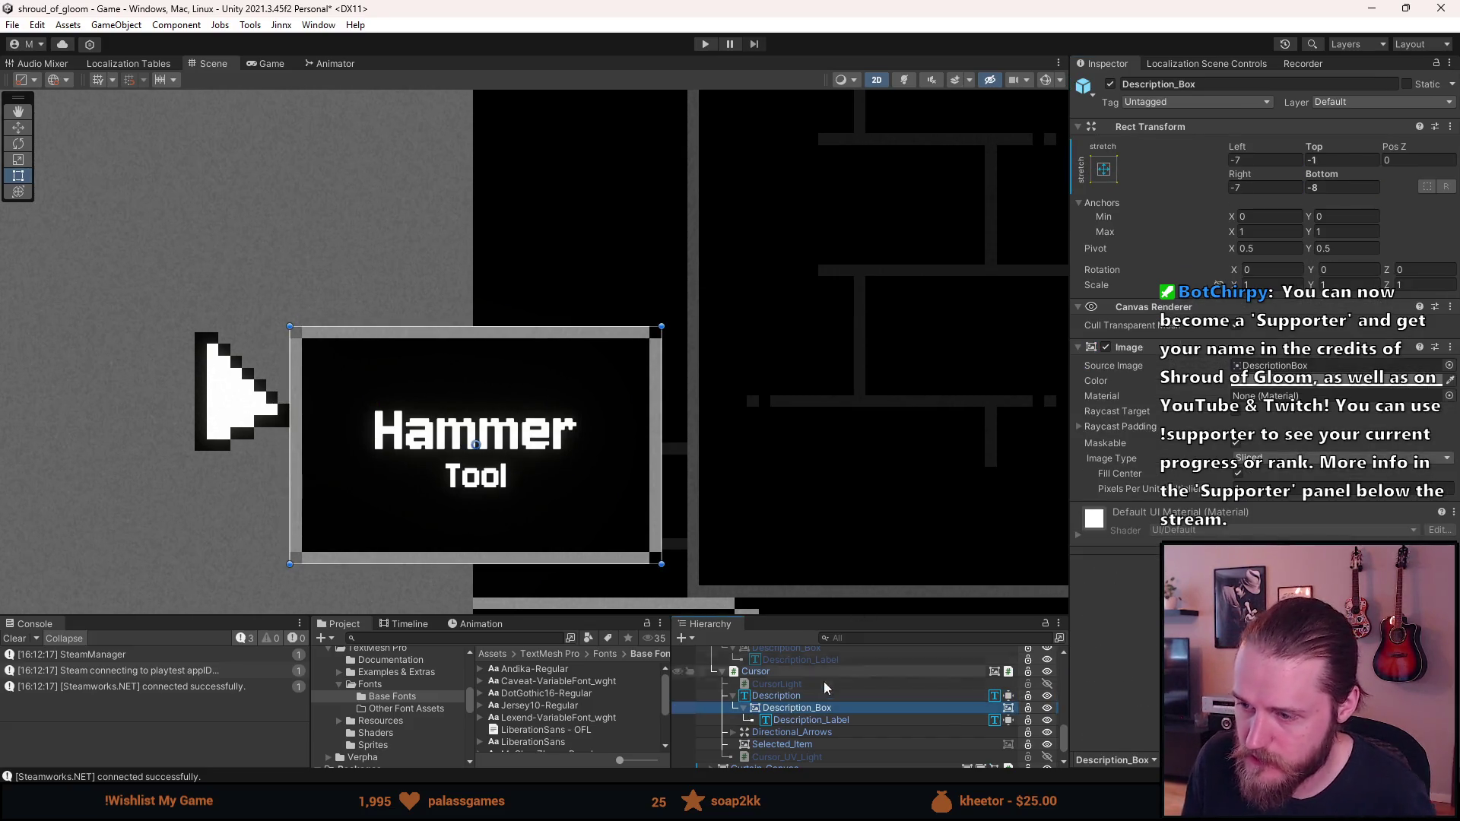
left_click(1323, 187)
type("-1")
left_click(1314, 159)
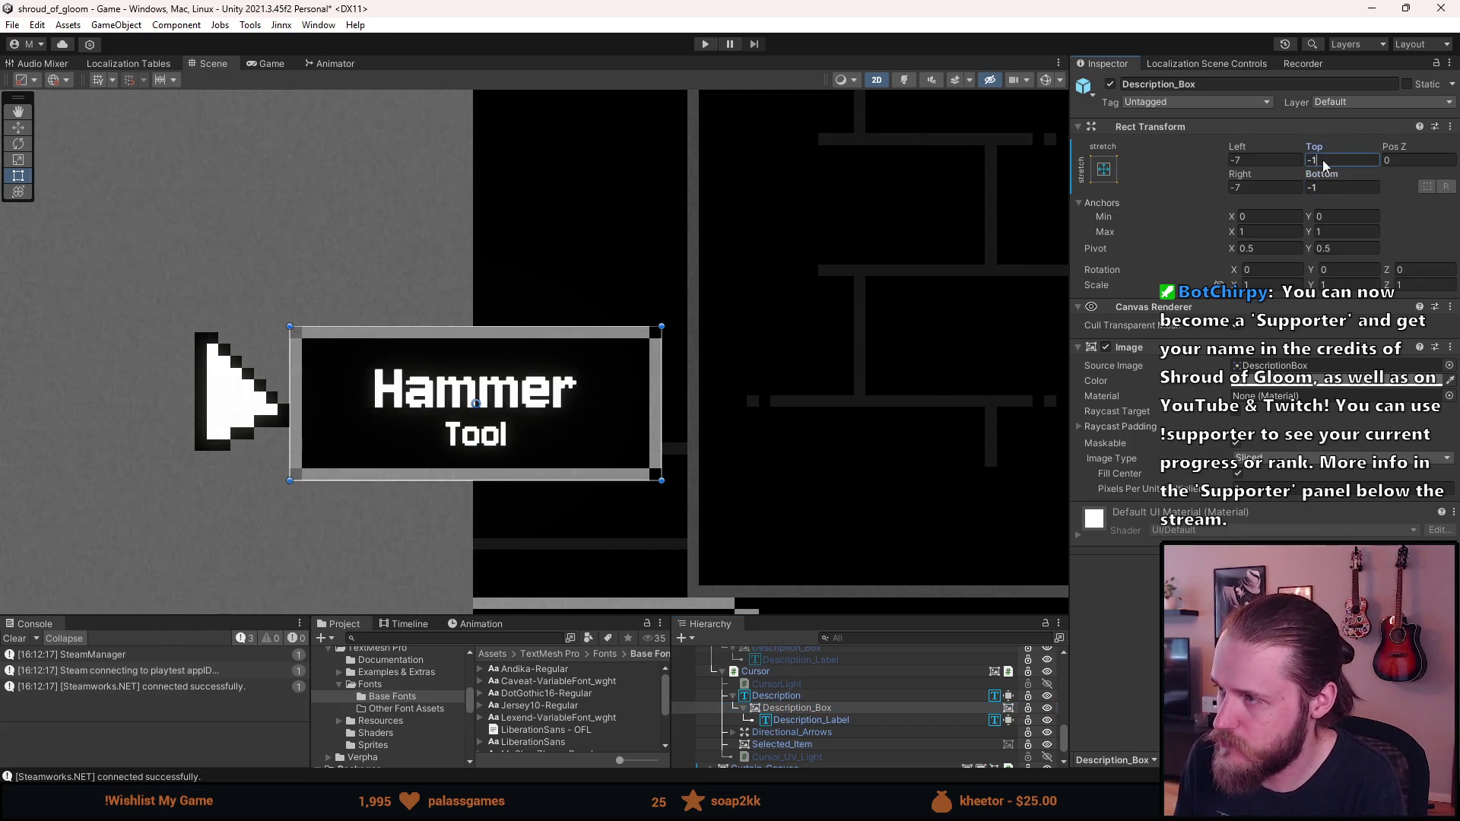
type("0,")
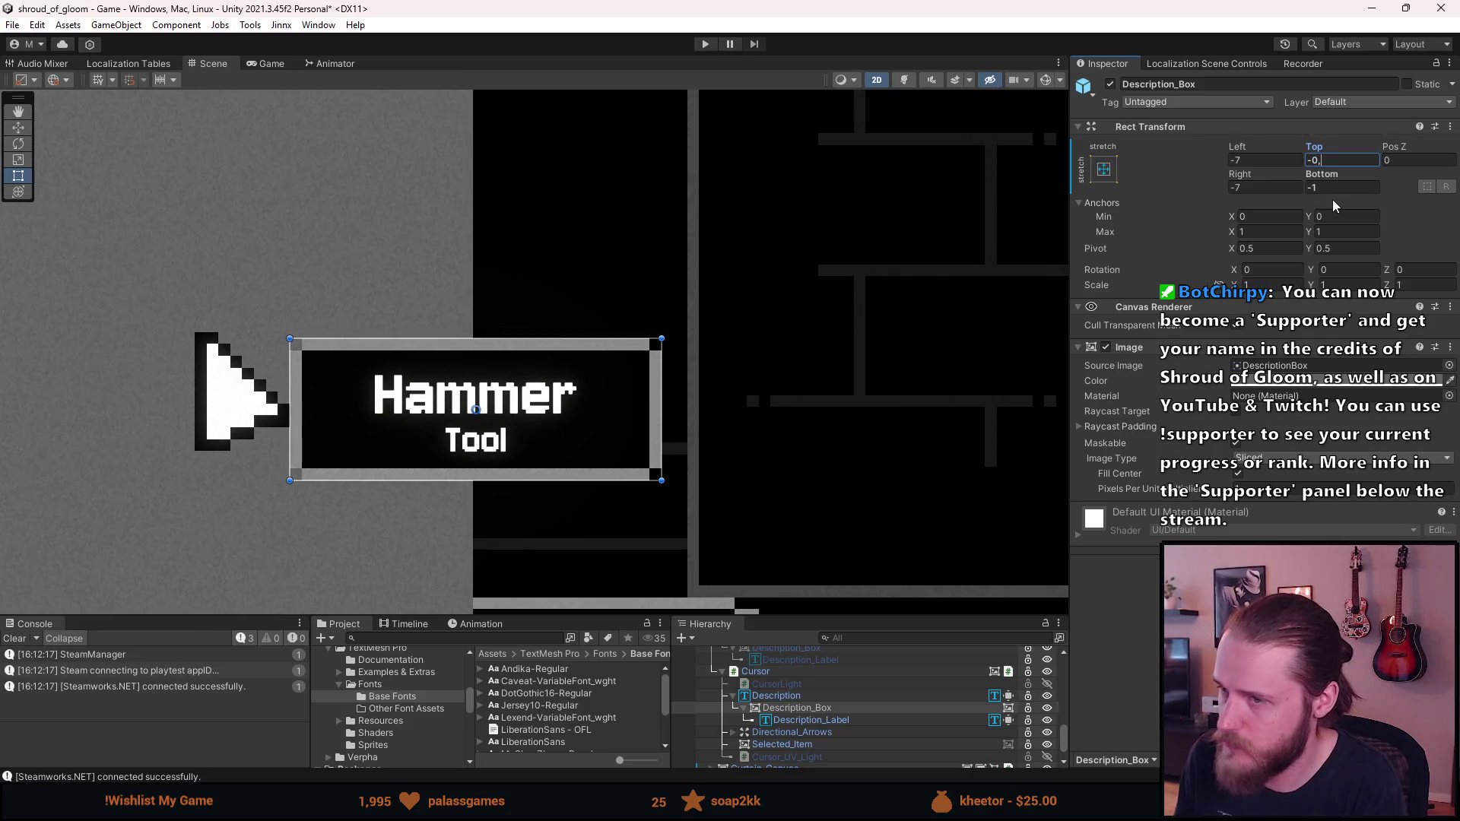
type("5")
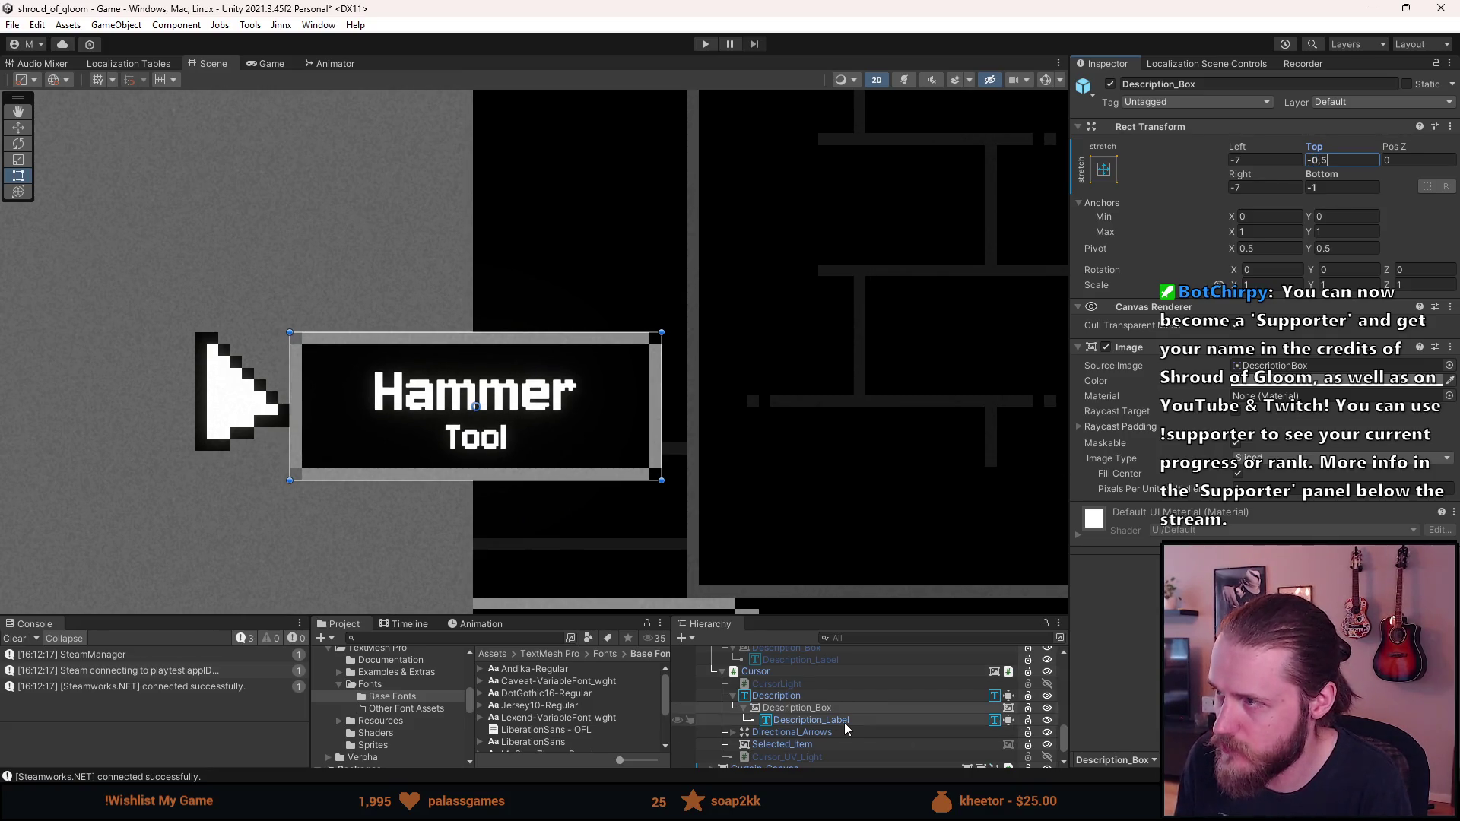
left_click(846, 726)
left_click(1327, 175)
Set Description_Label's Pos Y to 0.25 and check the Description_Box layout
type("0,")
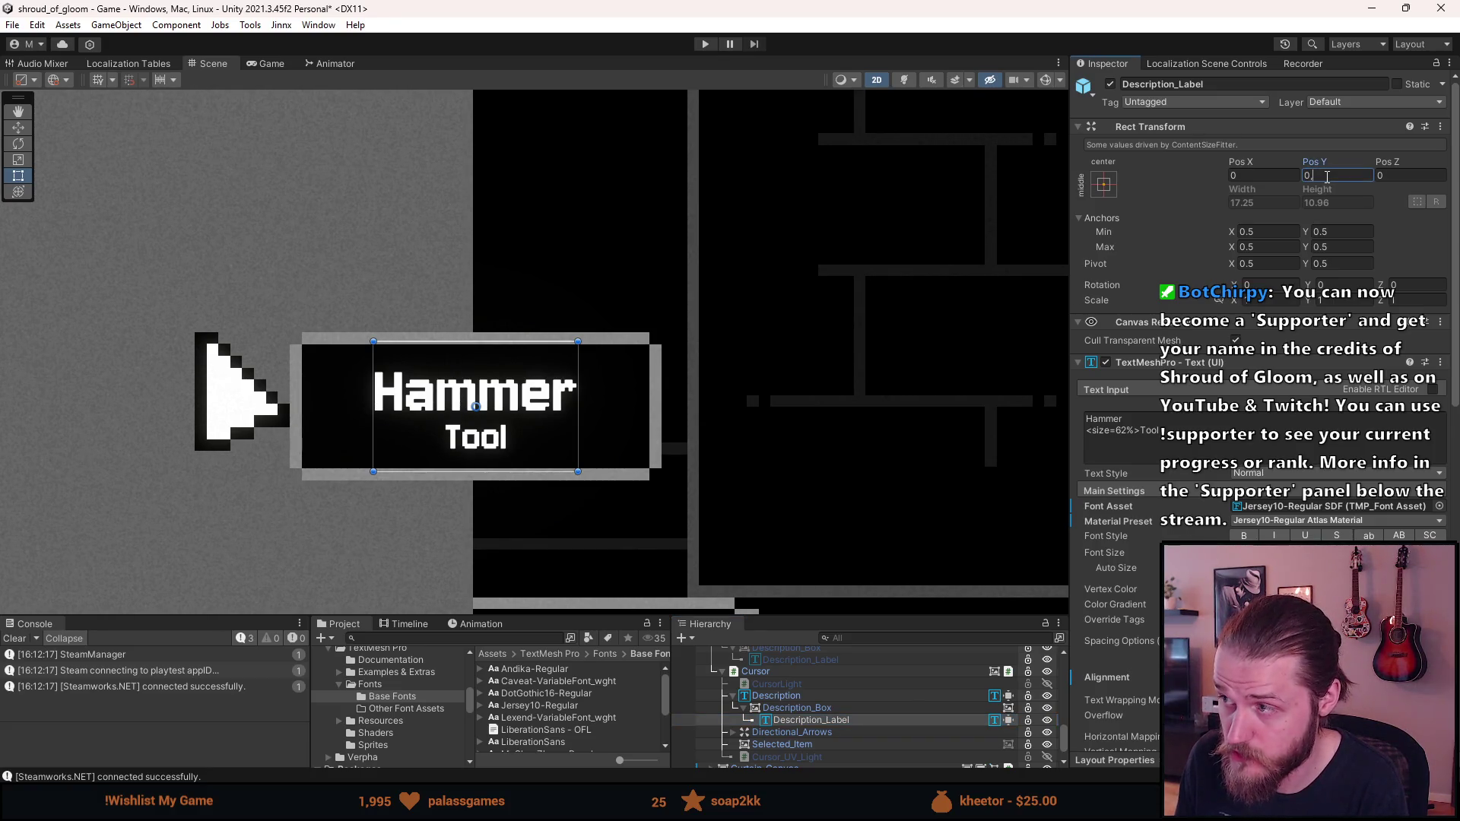
type("25")
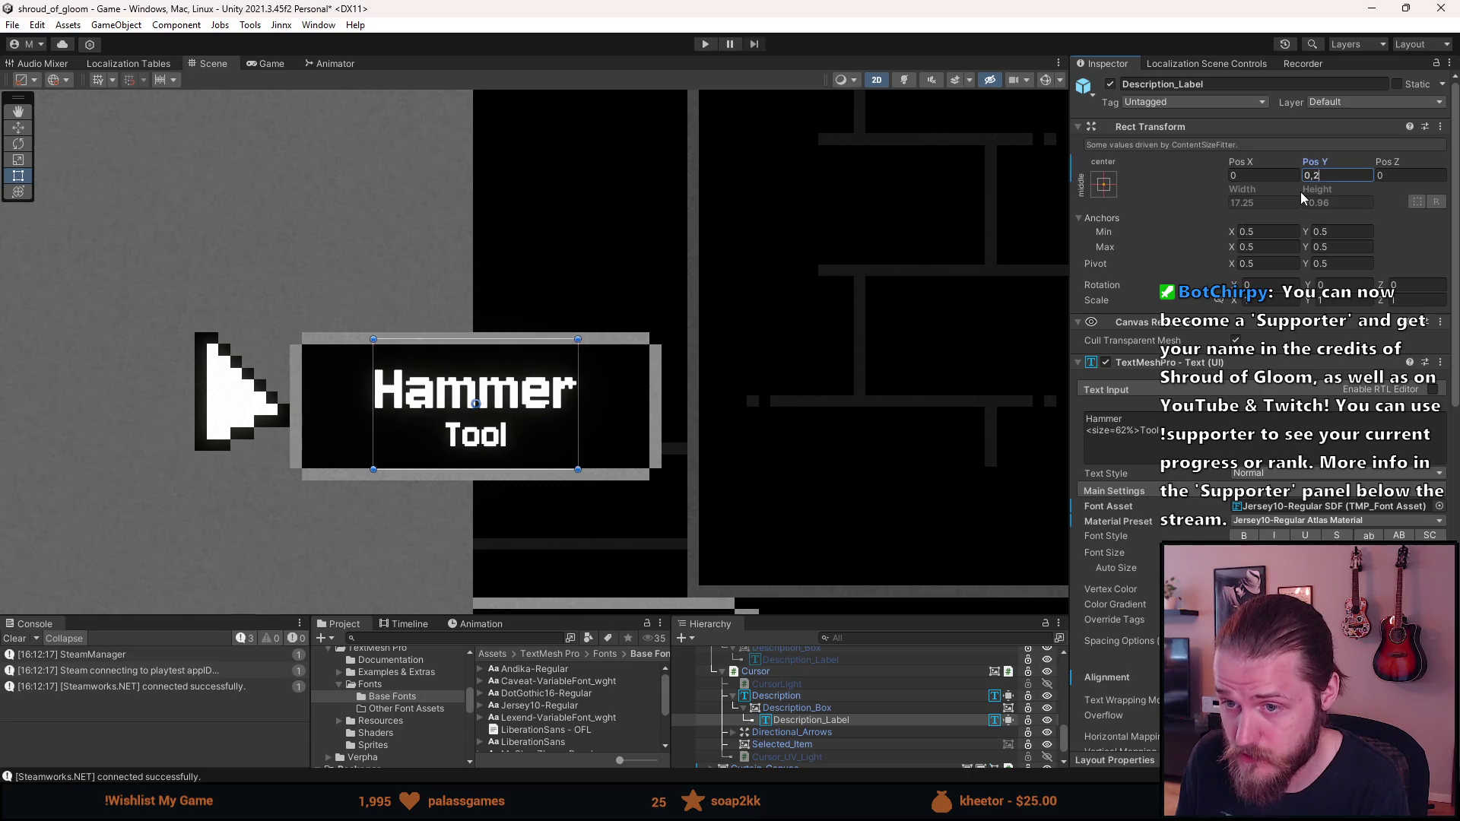
left_click(860, 707)
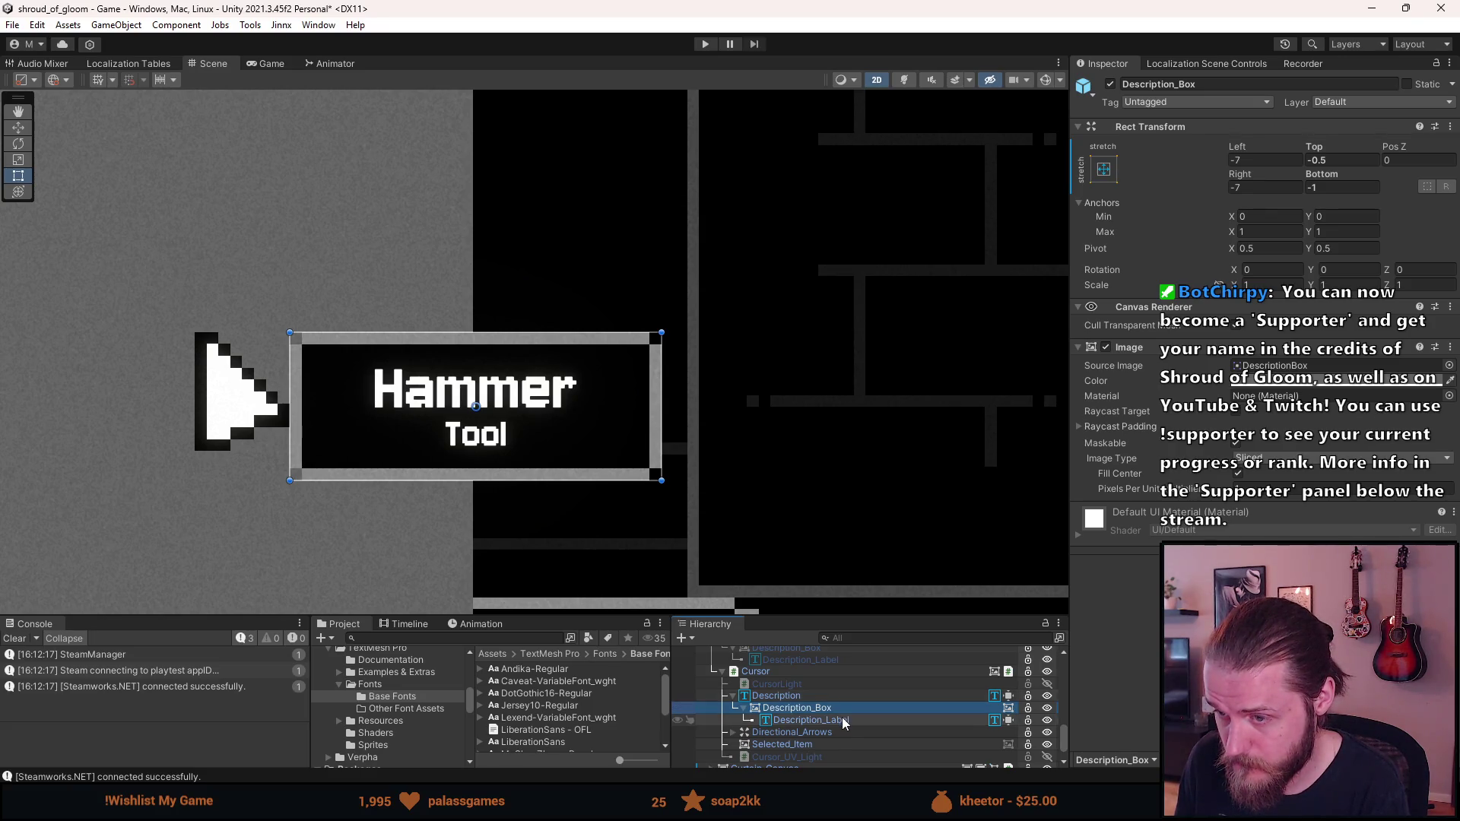
left_click(839, 719)
left_click(822, 698)
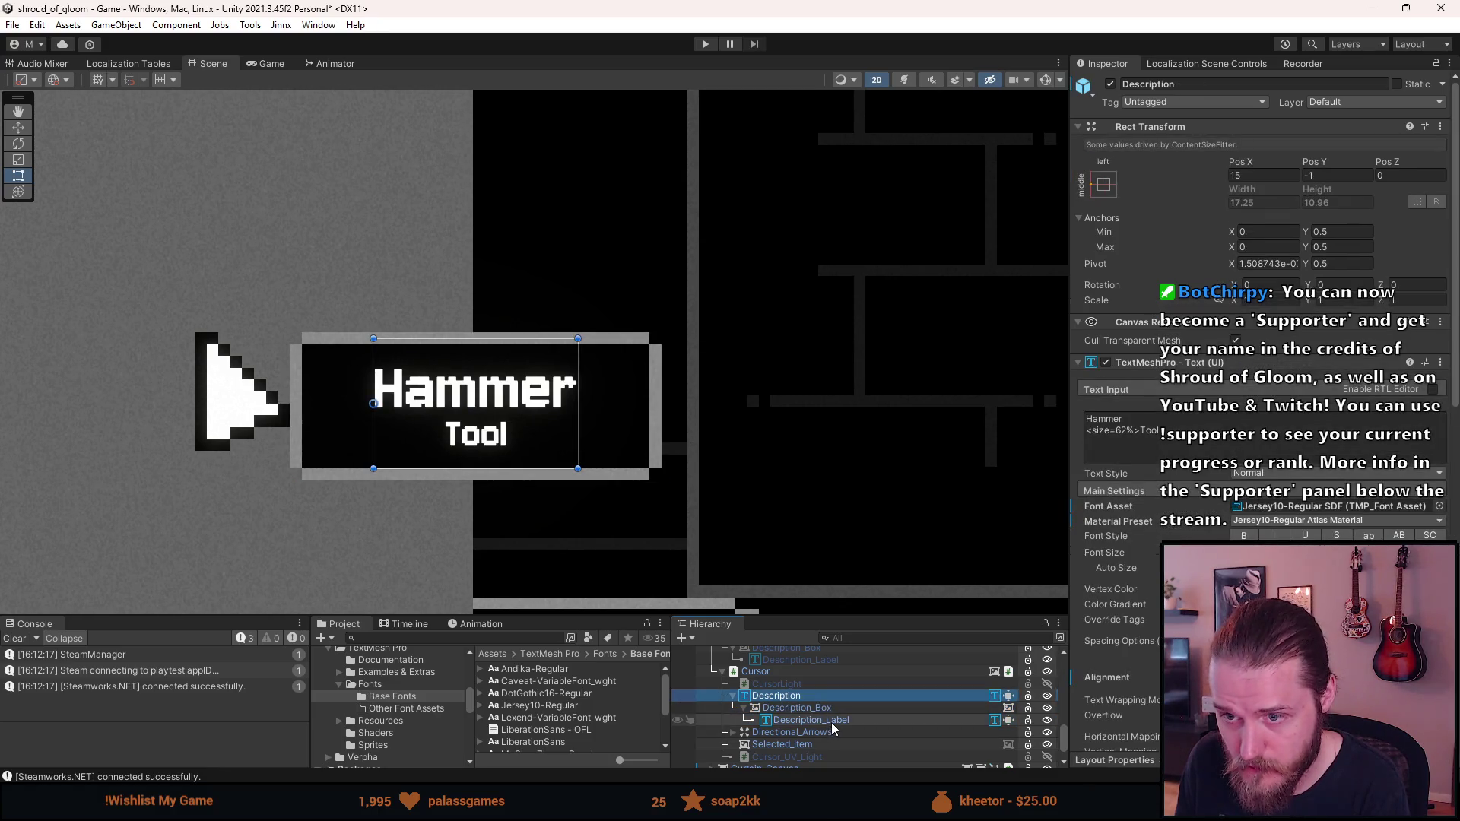
Compare the Description and Description_Label Rect Transform settings, then deselect them
left_click(832, 723)
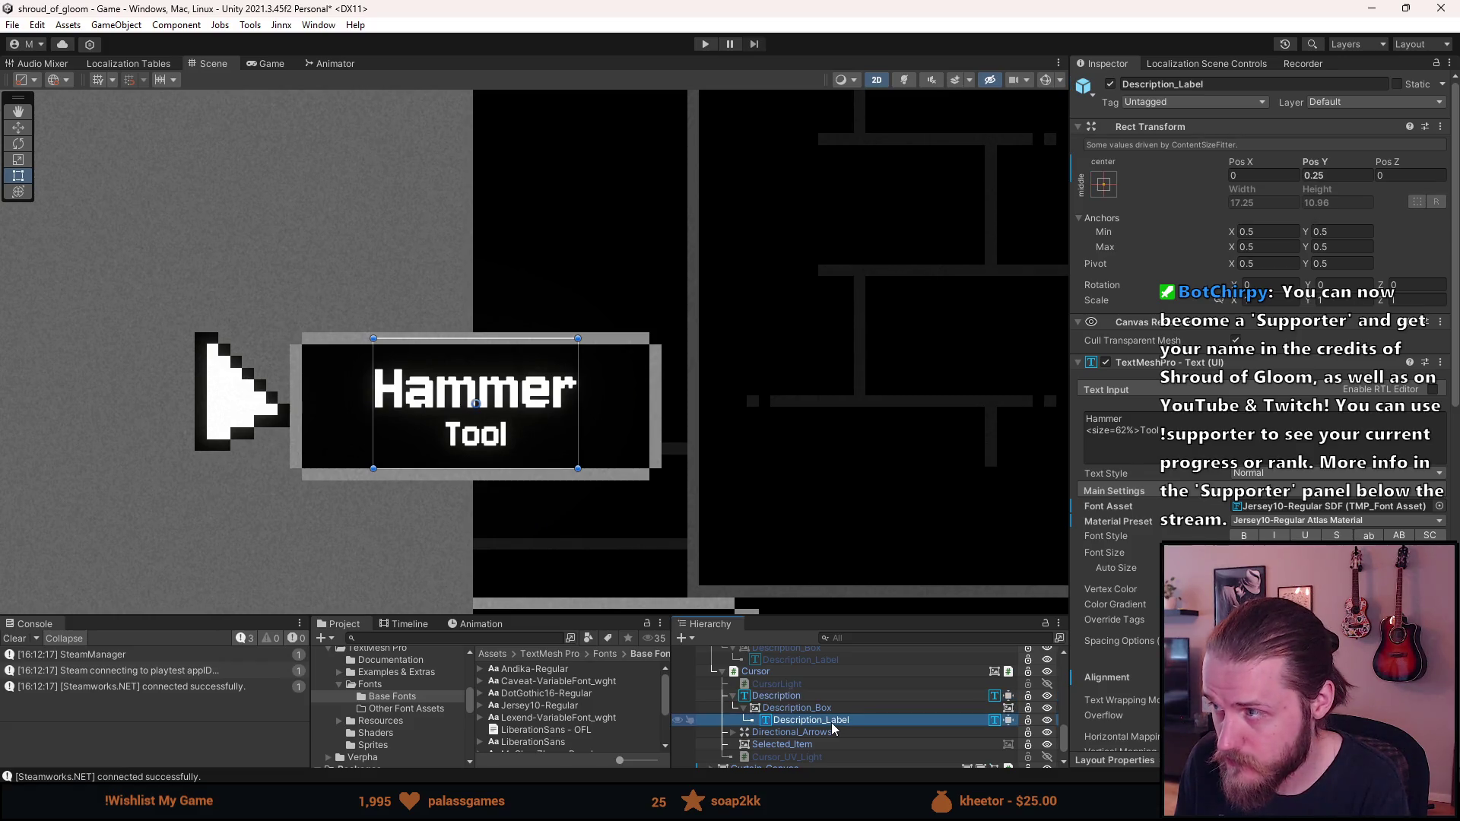
left_click(831, 695)
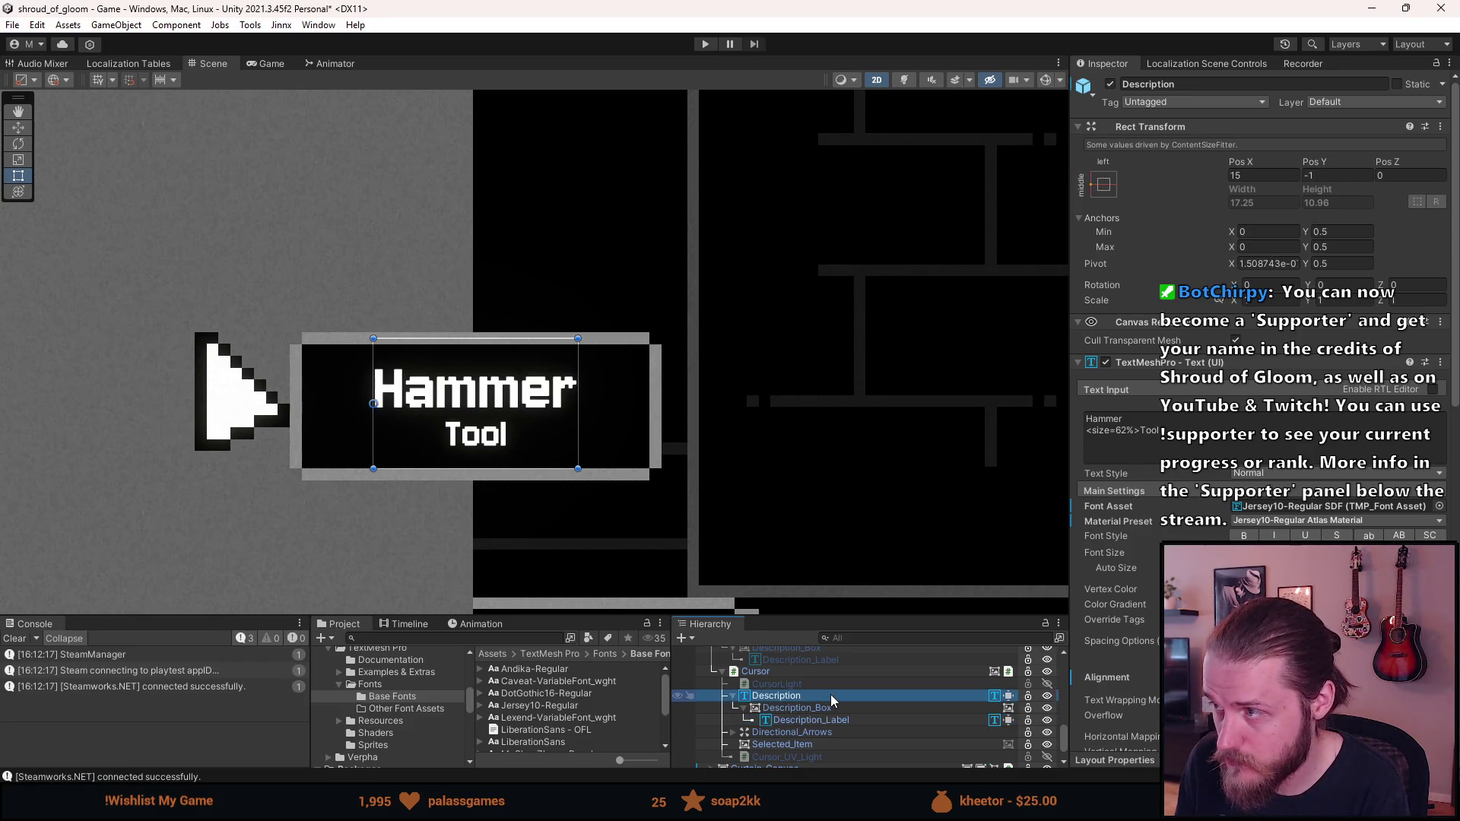
left_click(826, 720)
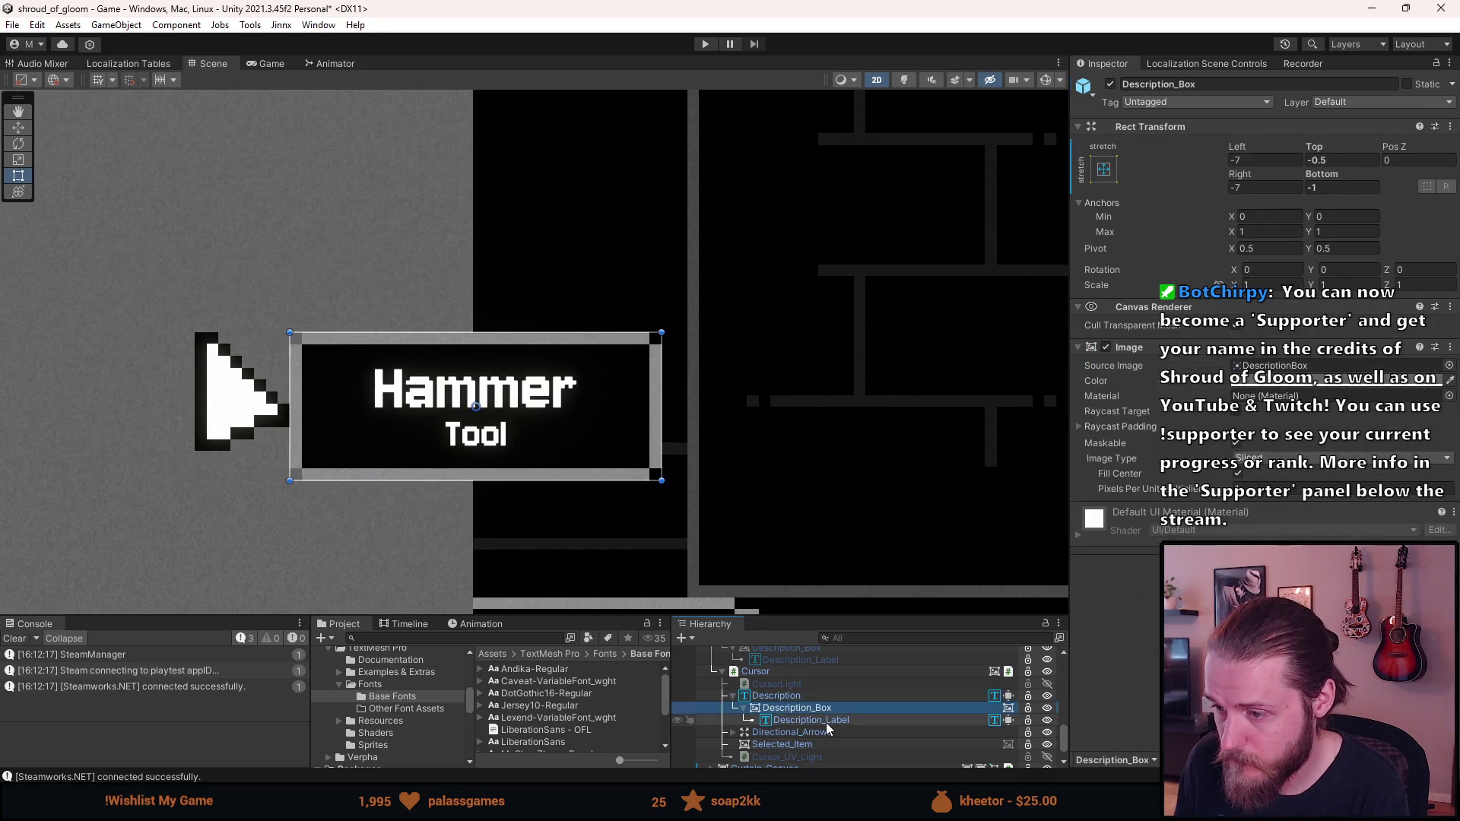
left_click(812, 696)
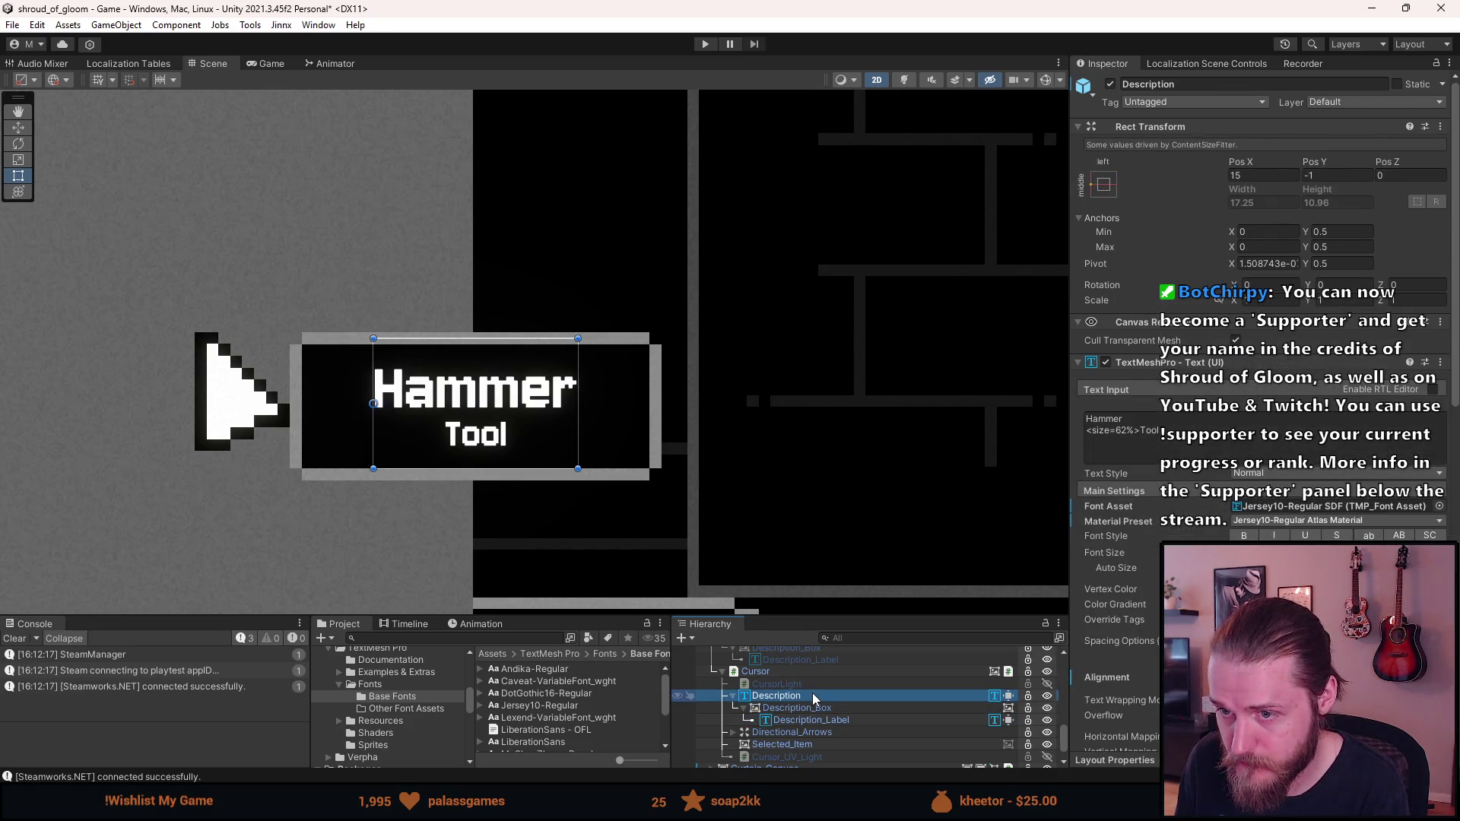
left_click(812, 720)
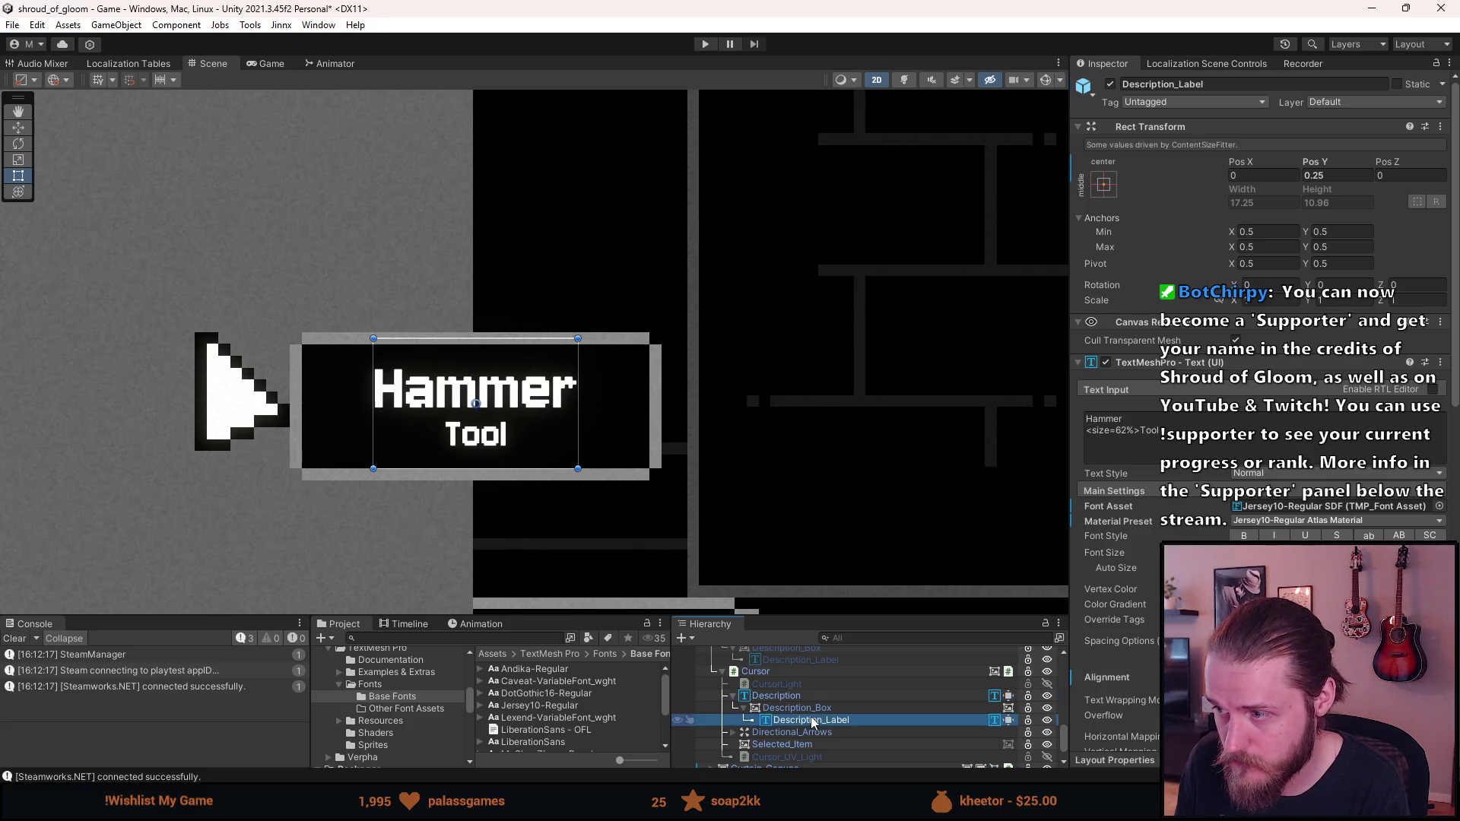
left_click(808, 696)
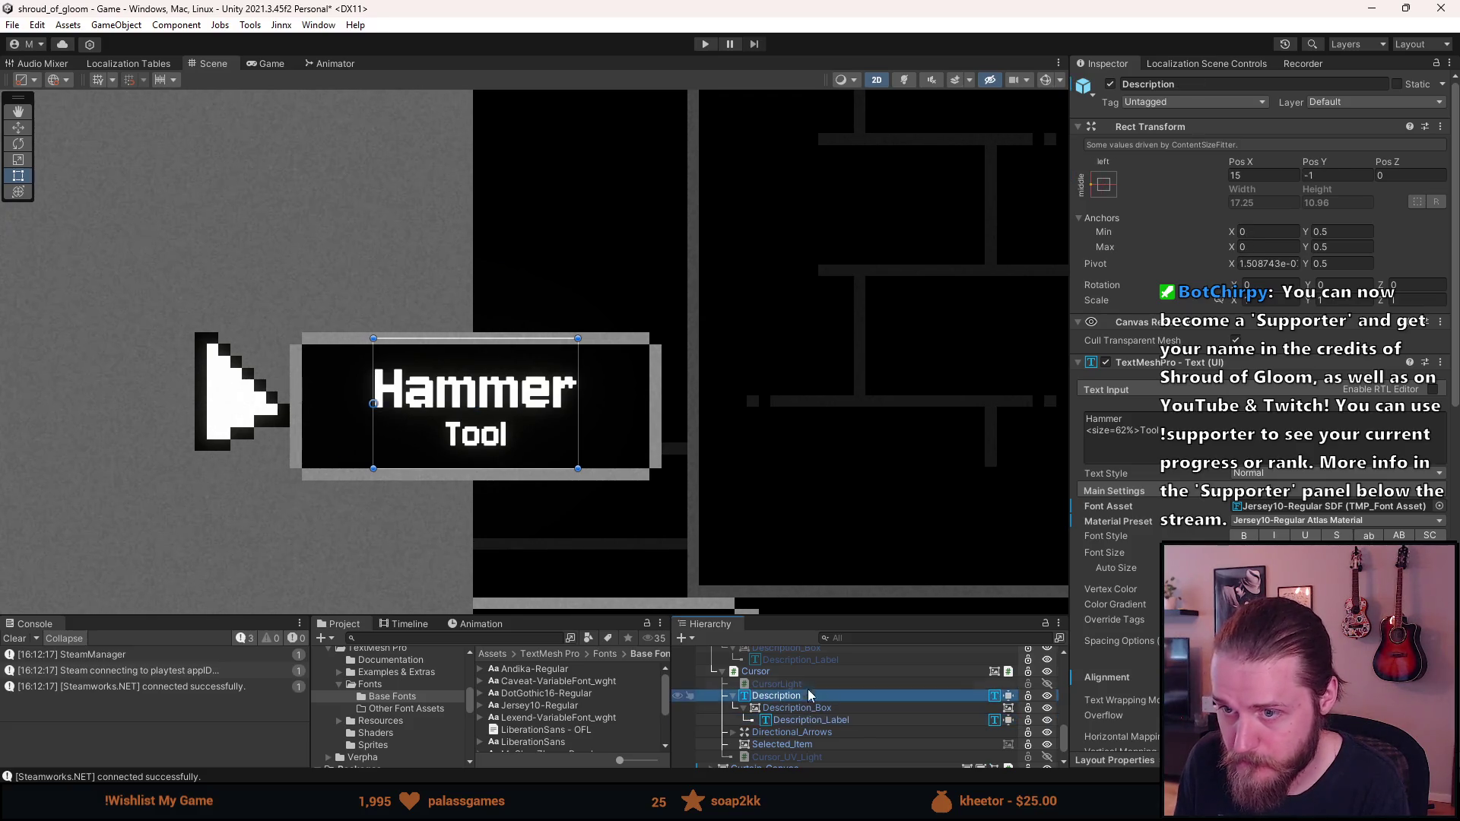
left_click(740, 523)
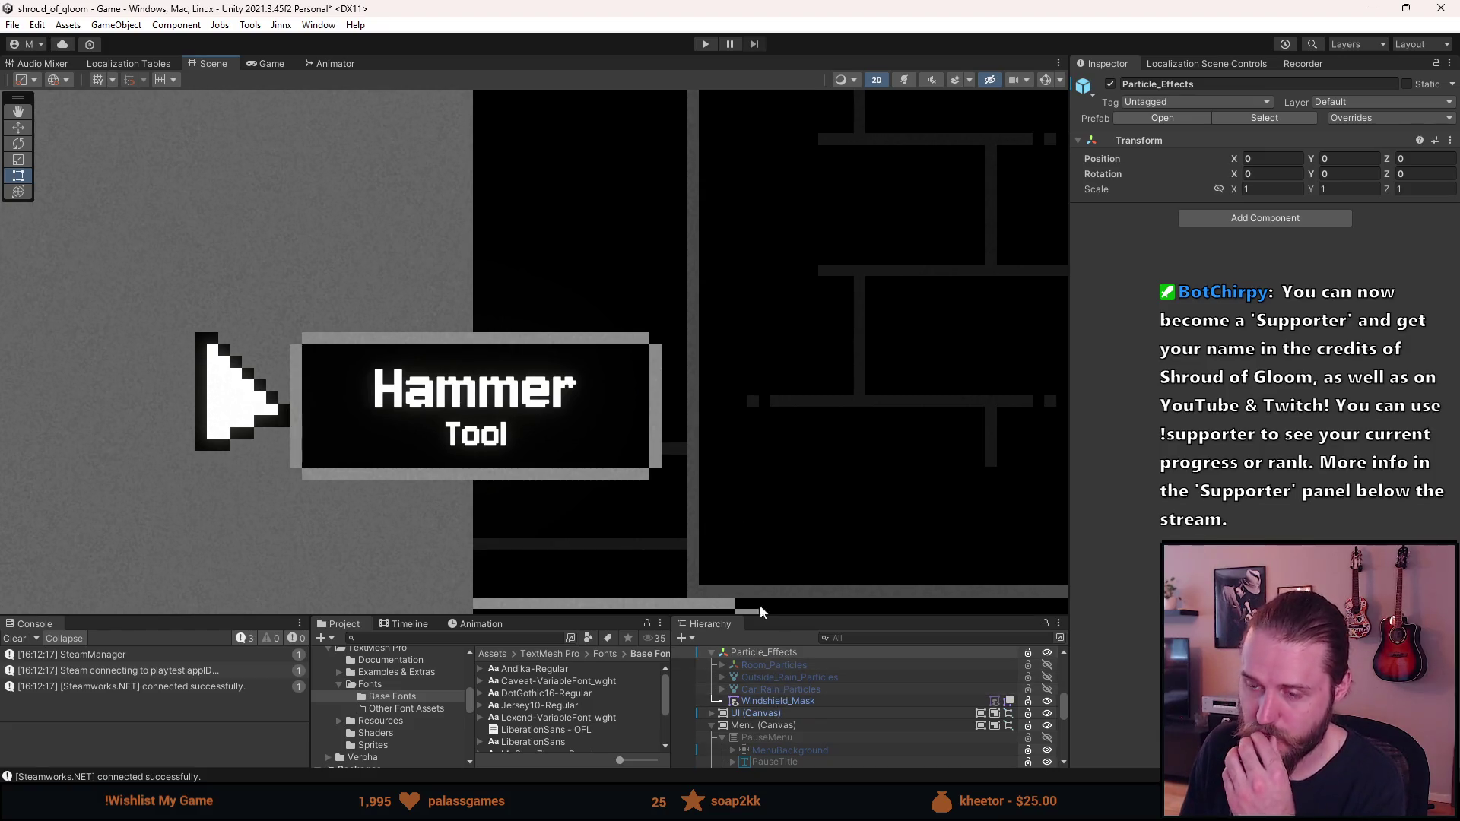
Select the Description text, briefly toggle it off and on, and add Description_Label to the selection
scroll(693, 554, "down", 1)
scroll(681, 549, "down", 5)
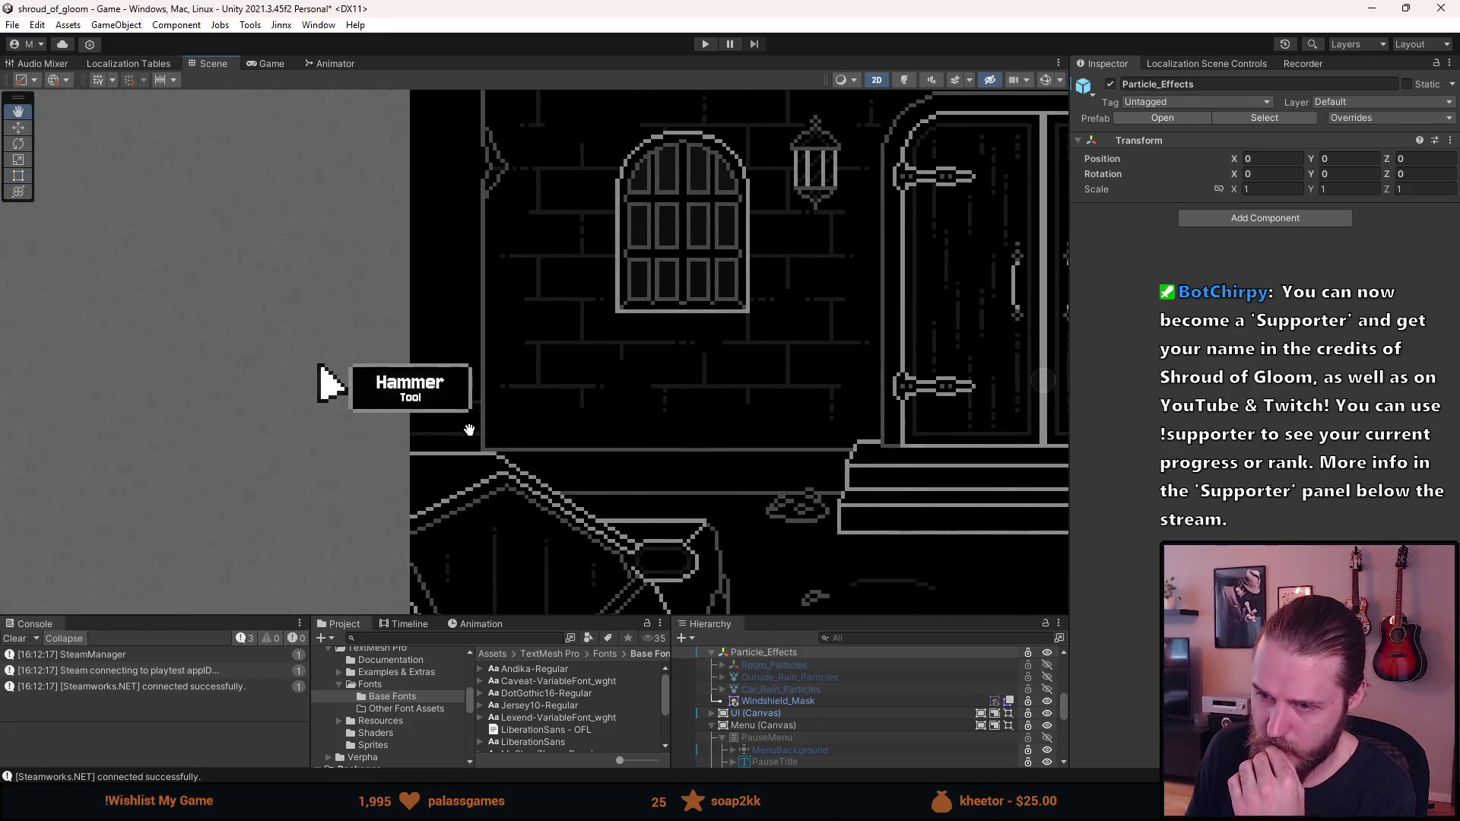
scroll(468, 435, "down", 1)
scroll(759, 708, "down", 3)
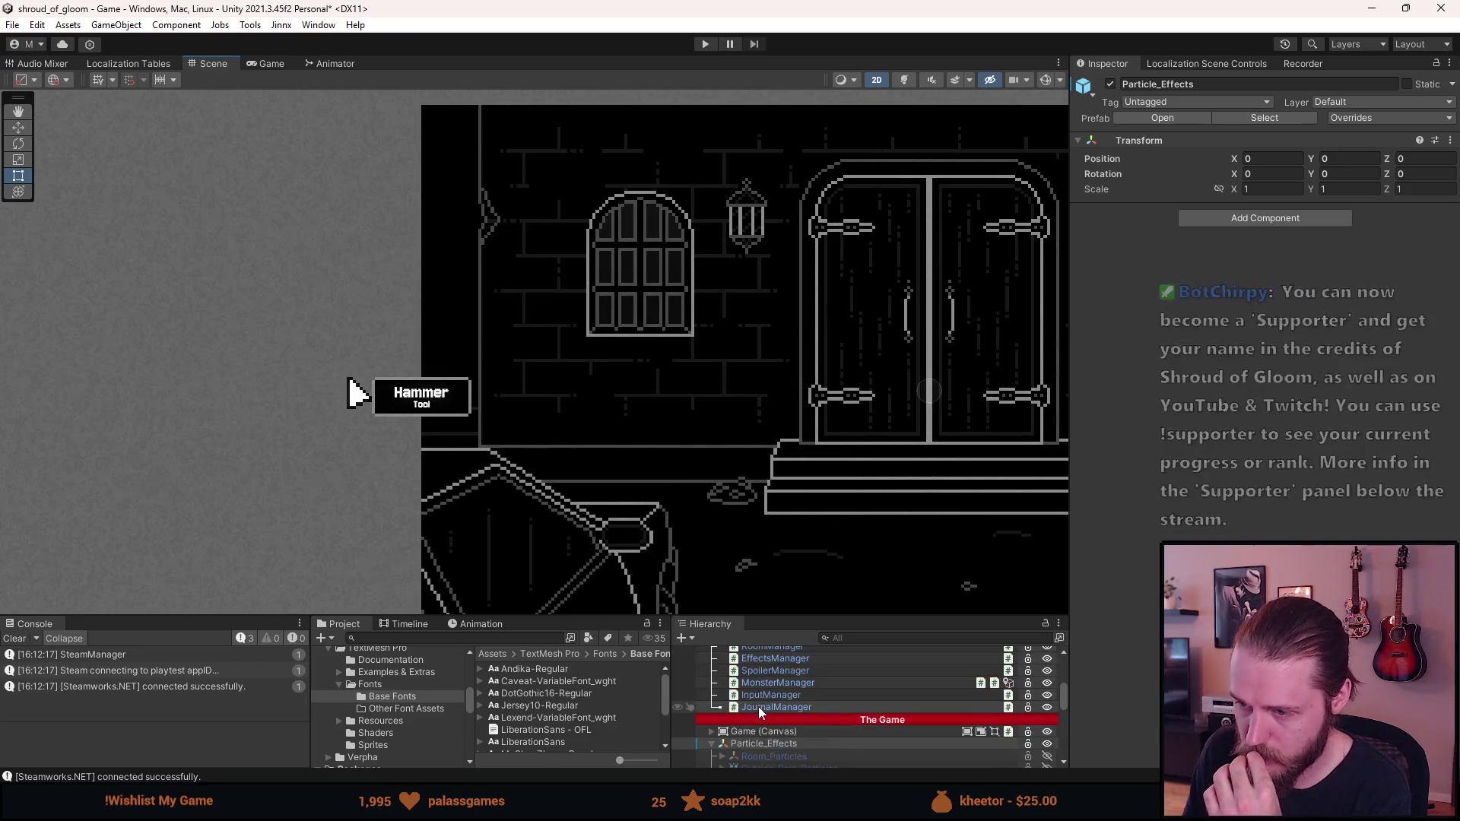
scroll(760, 705, "up", 1)
scroll(773, 718, "up", 2)
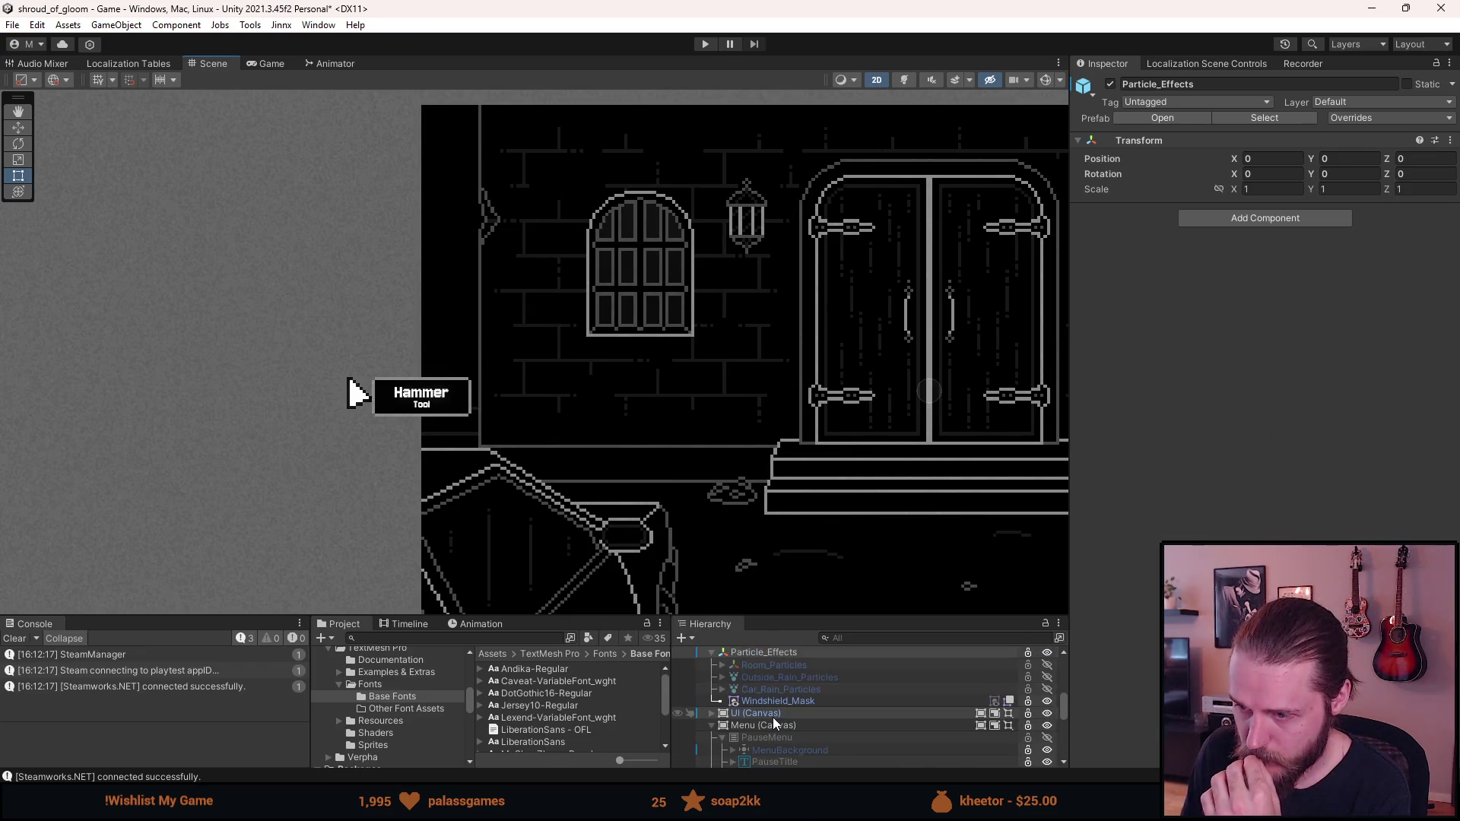
scroll(772, 718, "down", 5)
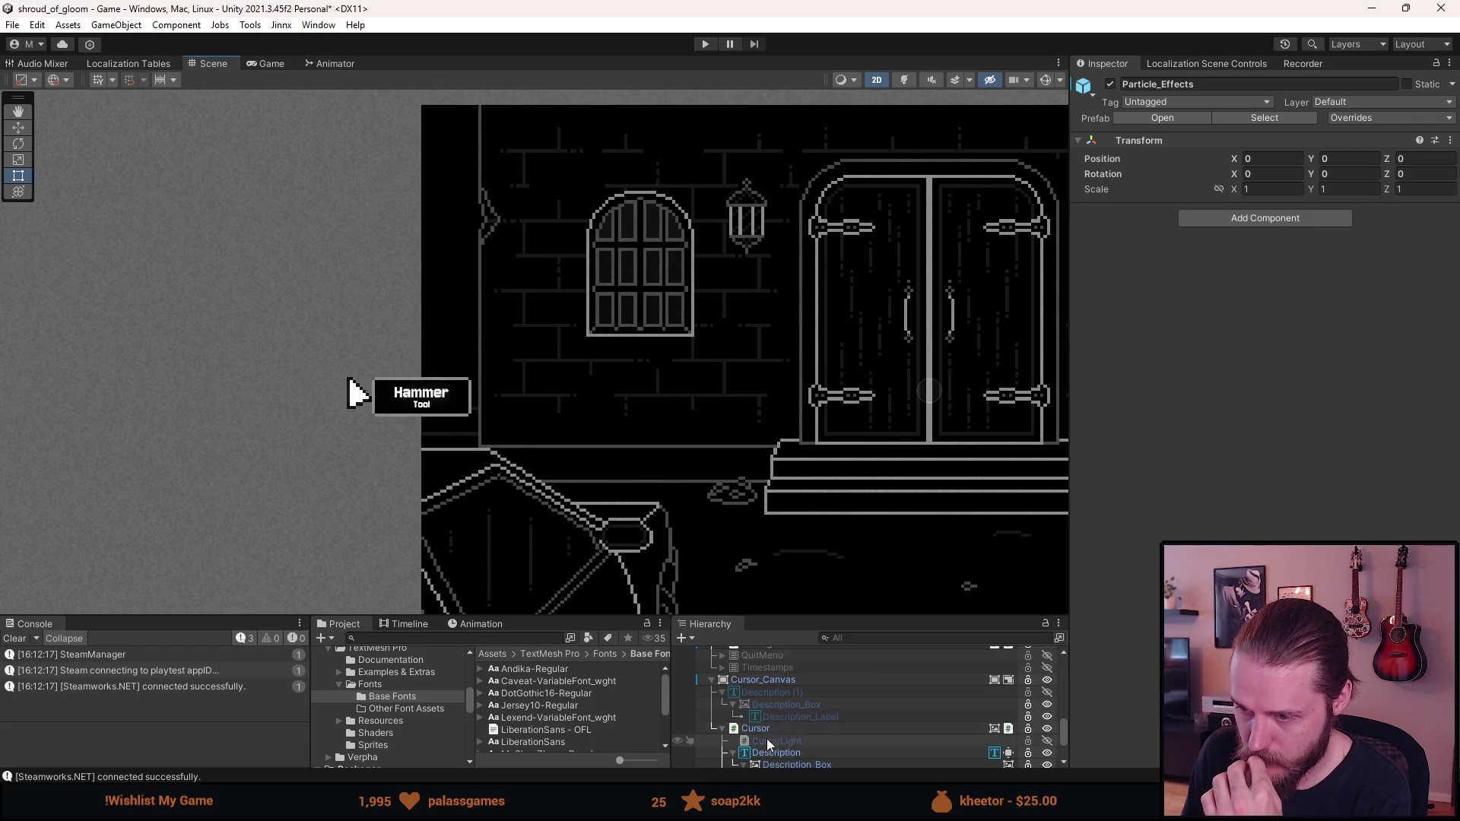
left_click(771, 753)
key("alt+shift+a")
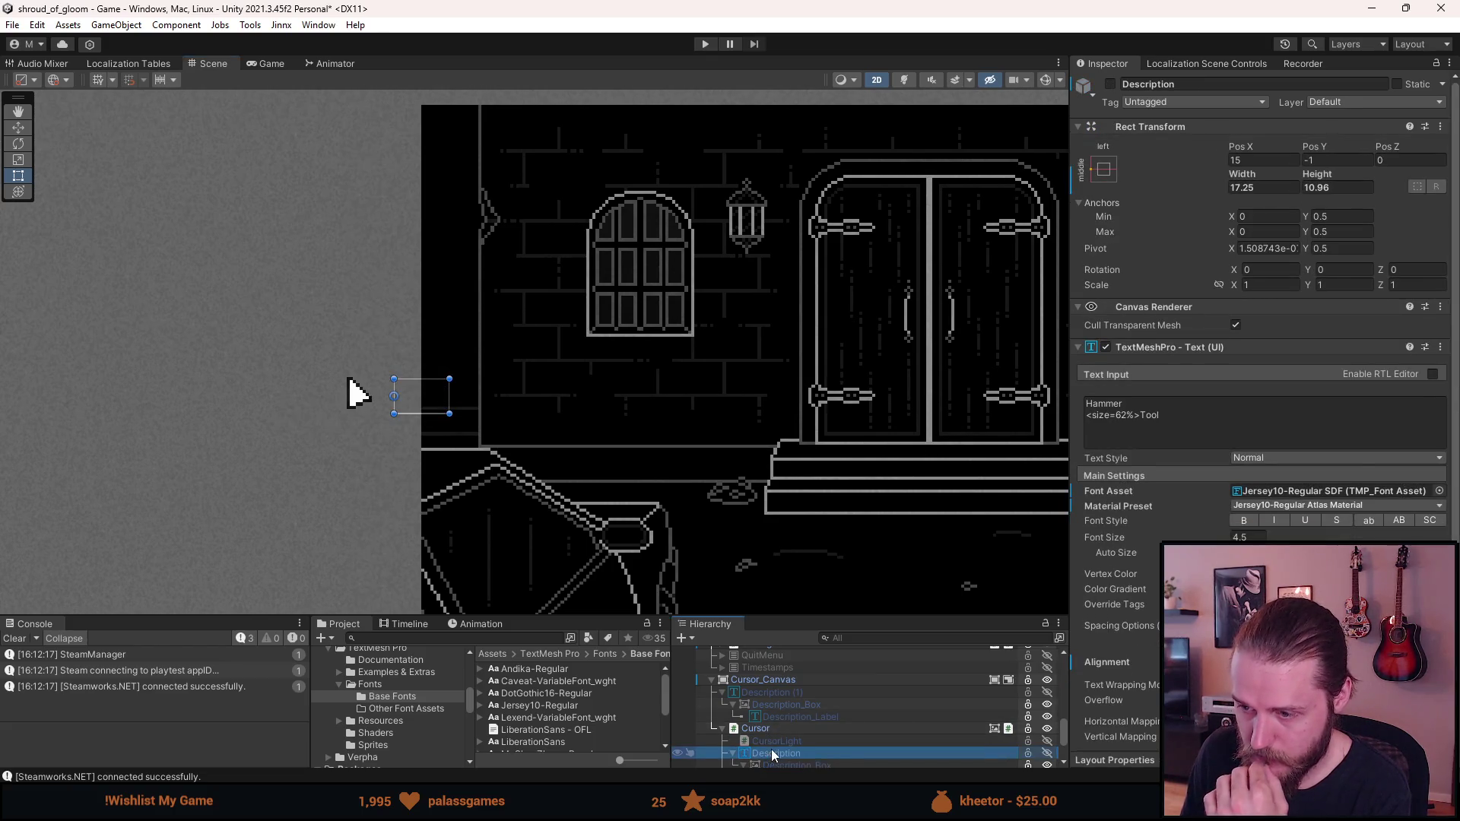
key("alt+shift+a")
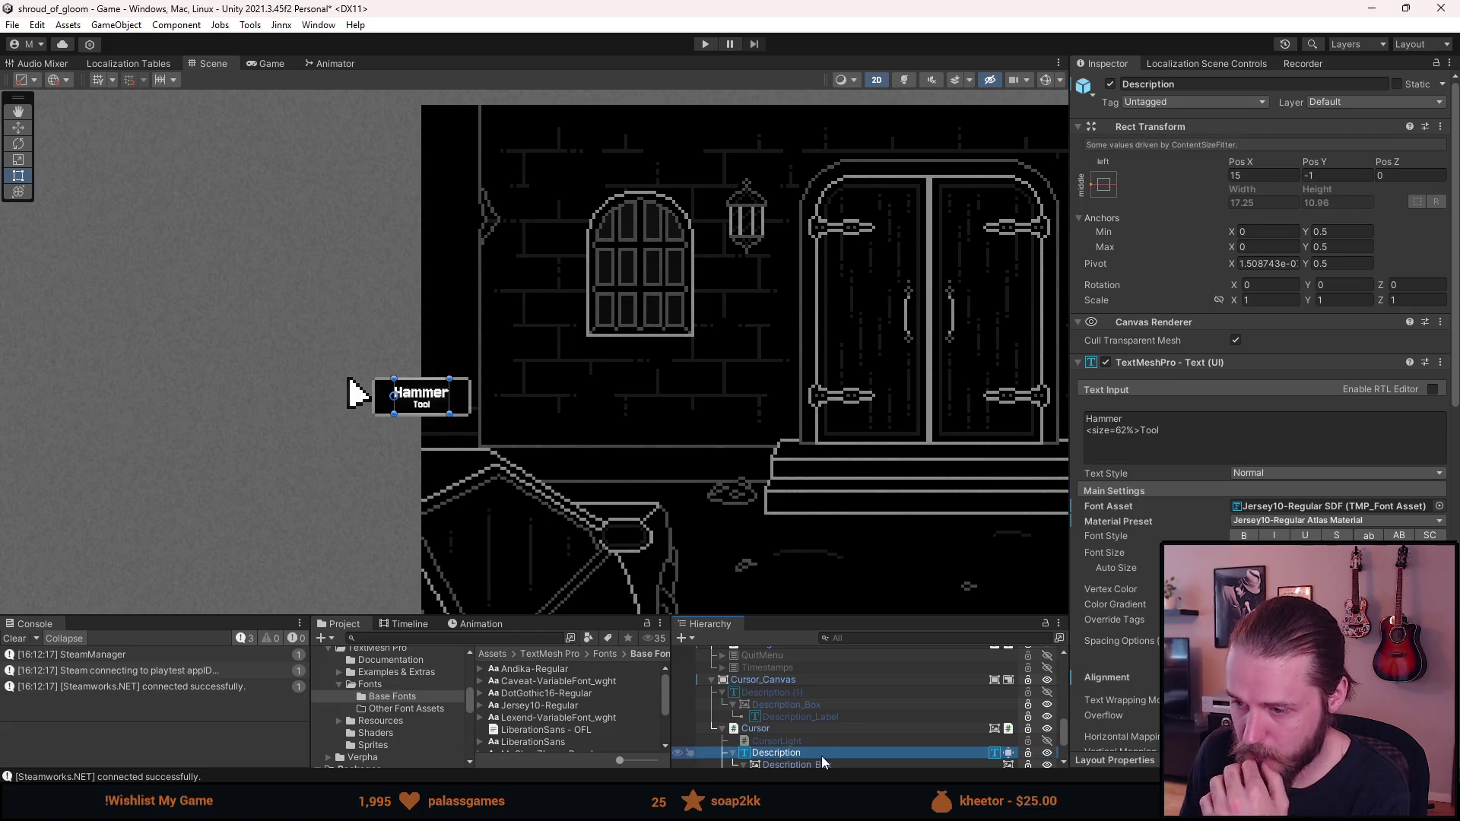
scroll(826, 748, "down", 2)
left_click(823, 732, "ctrl")
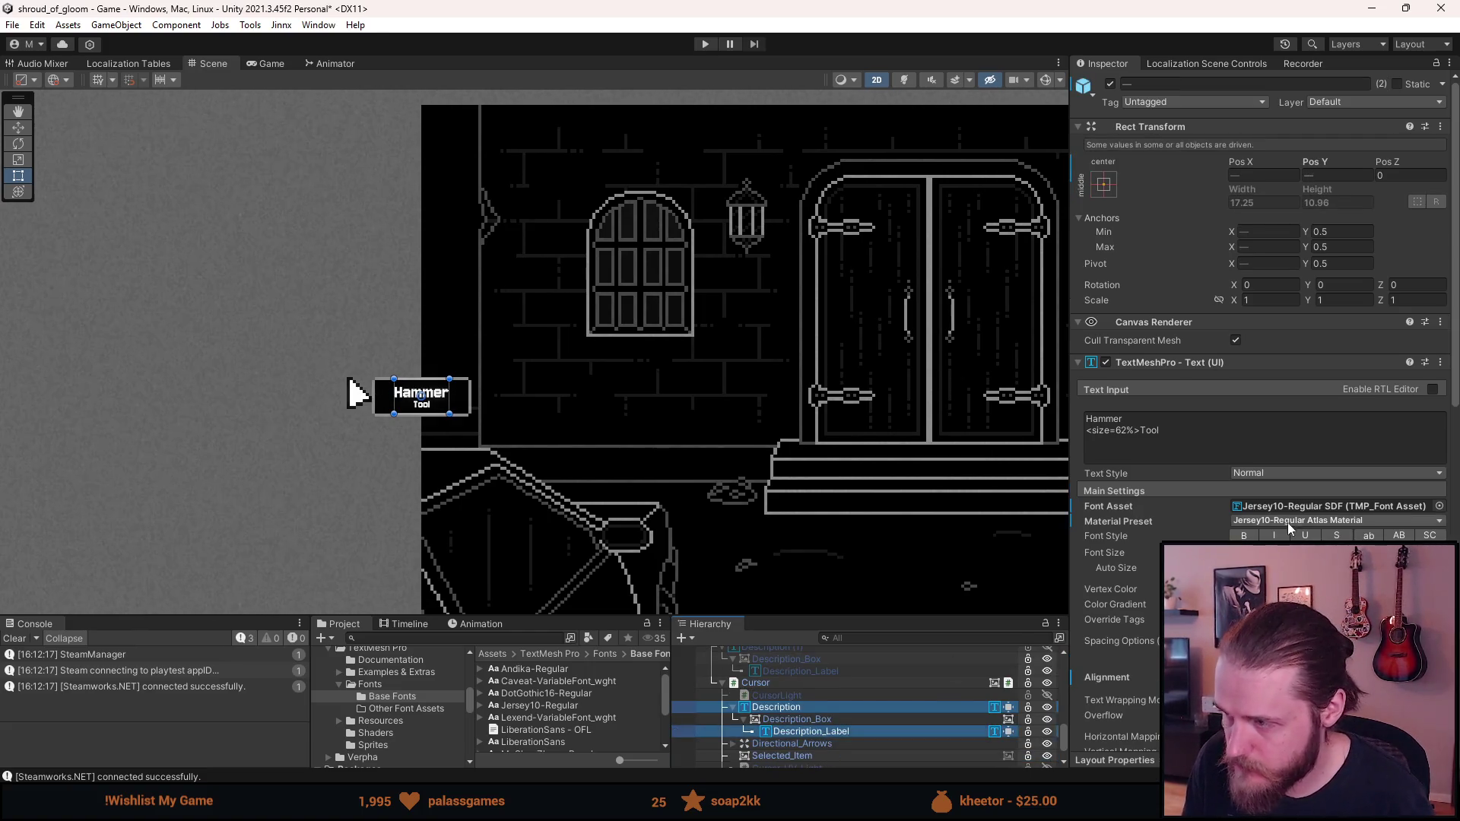
Apply PressStart2P-Regular SDF as the font asset for both tooltip texts
left_click(1437, 506)
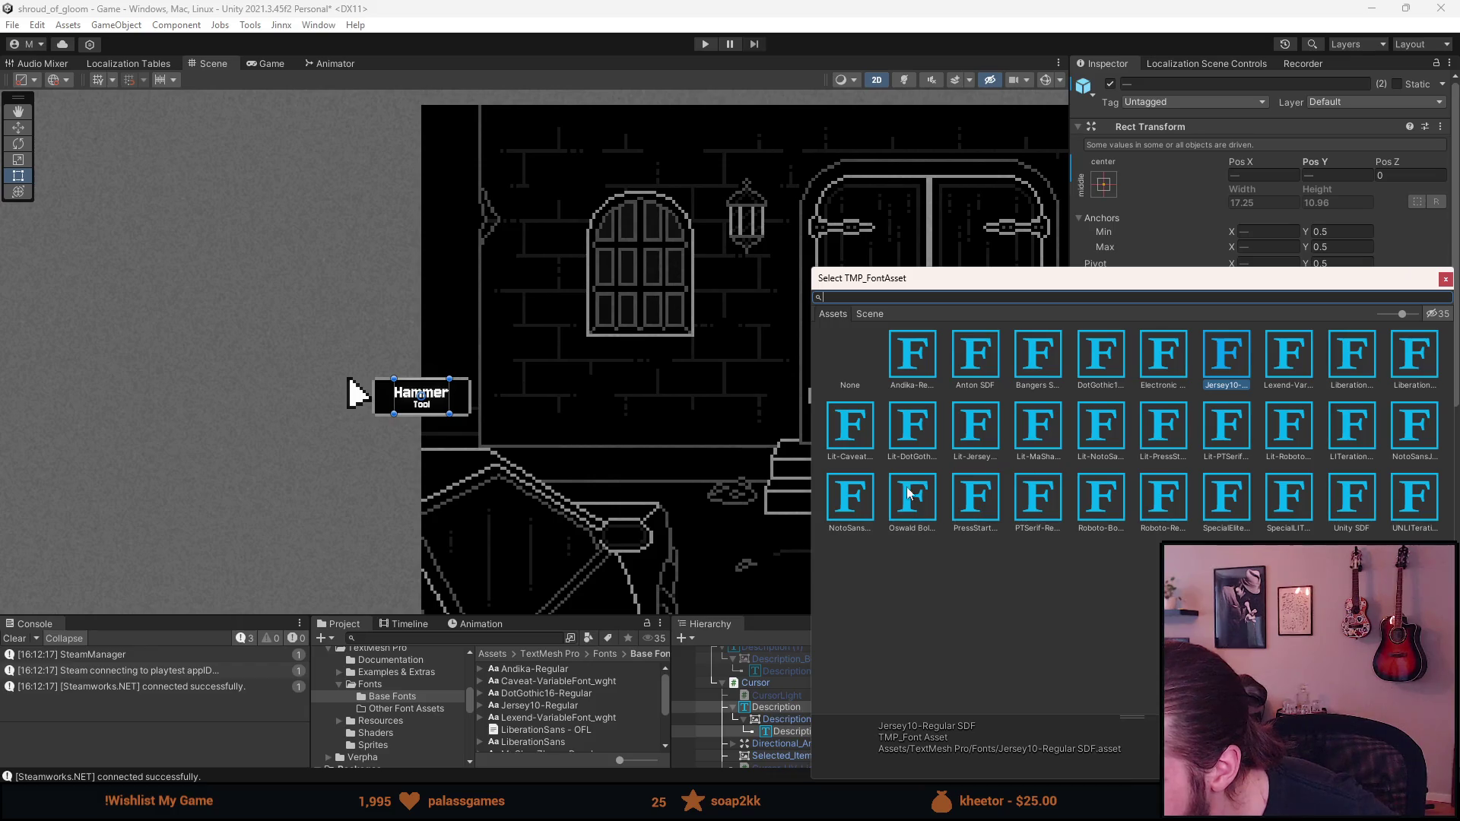
left_click(983, 504)
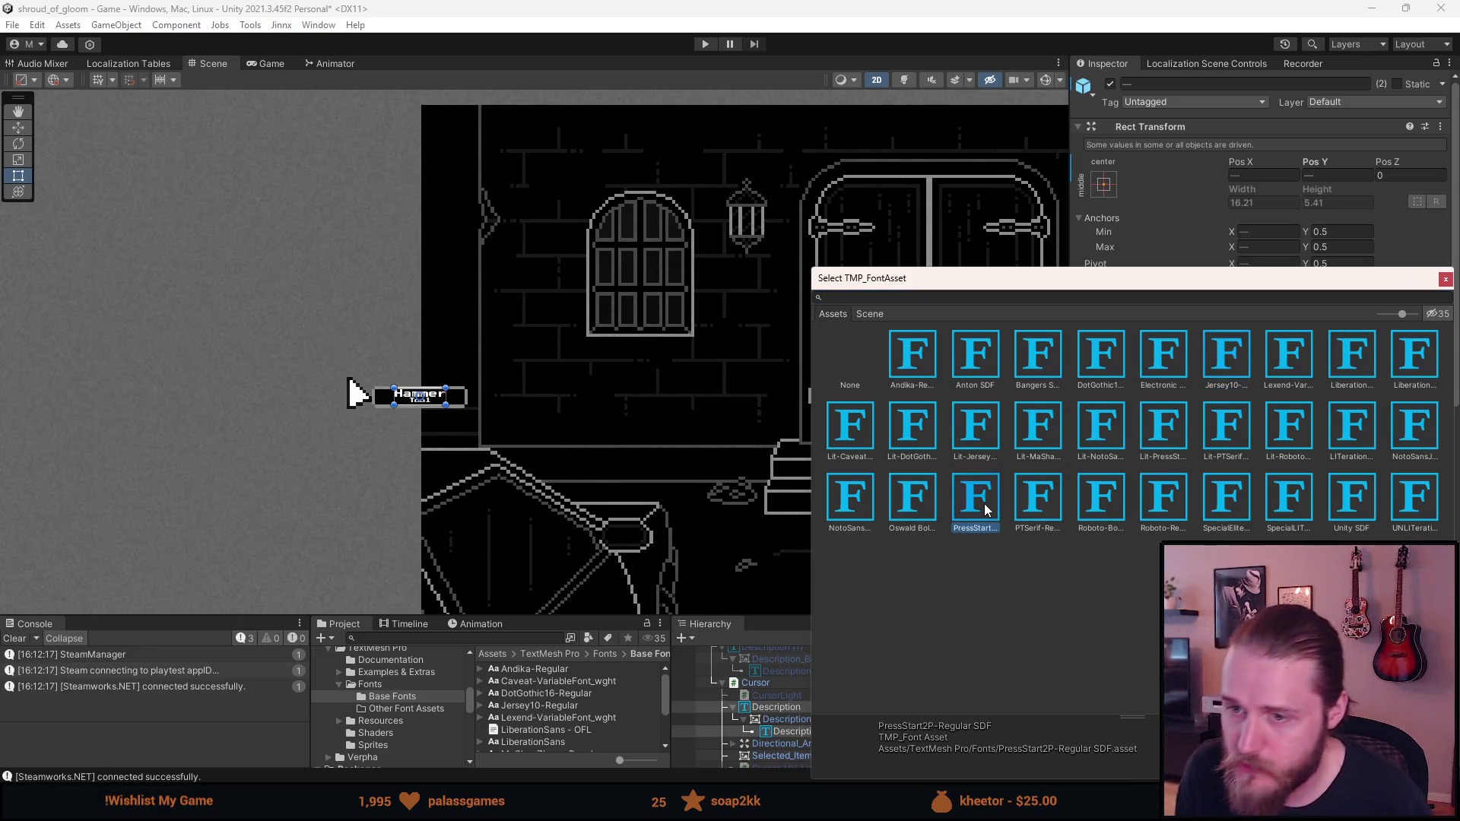
double_click(985, 508)
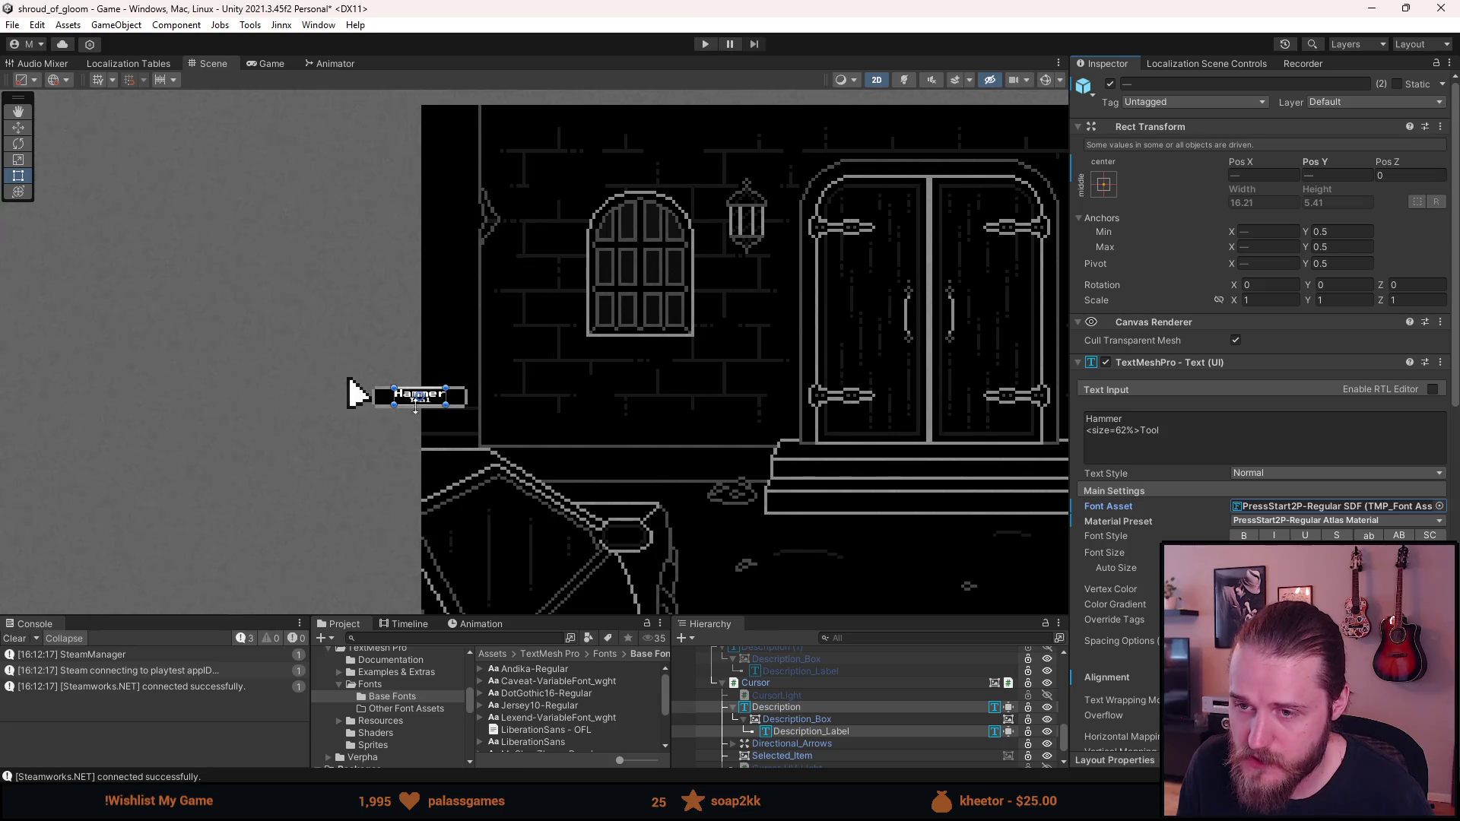
scroll(362, 417, "up", 3)
scroll(362, 417, "up", 3)
scroll(413, 371, "up", 2)
scroll(418, 371, "down", 1)
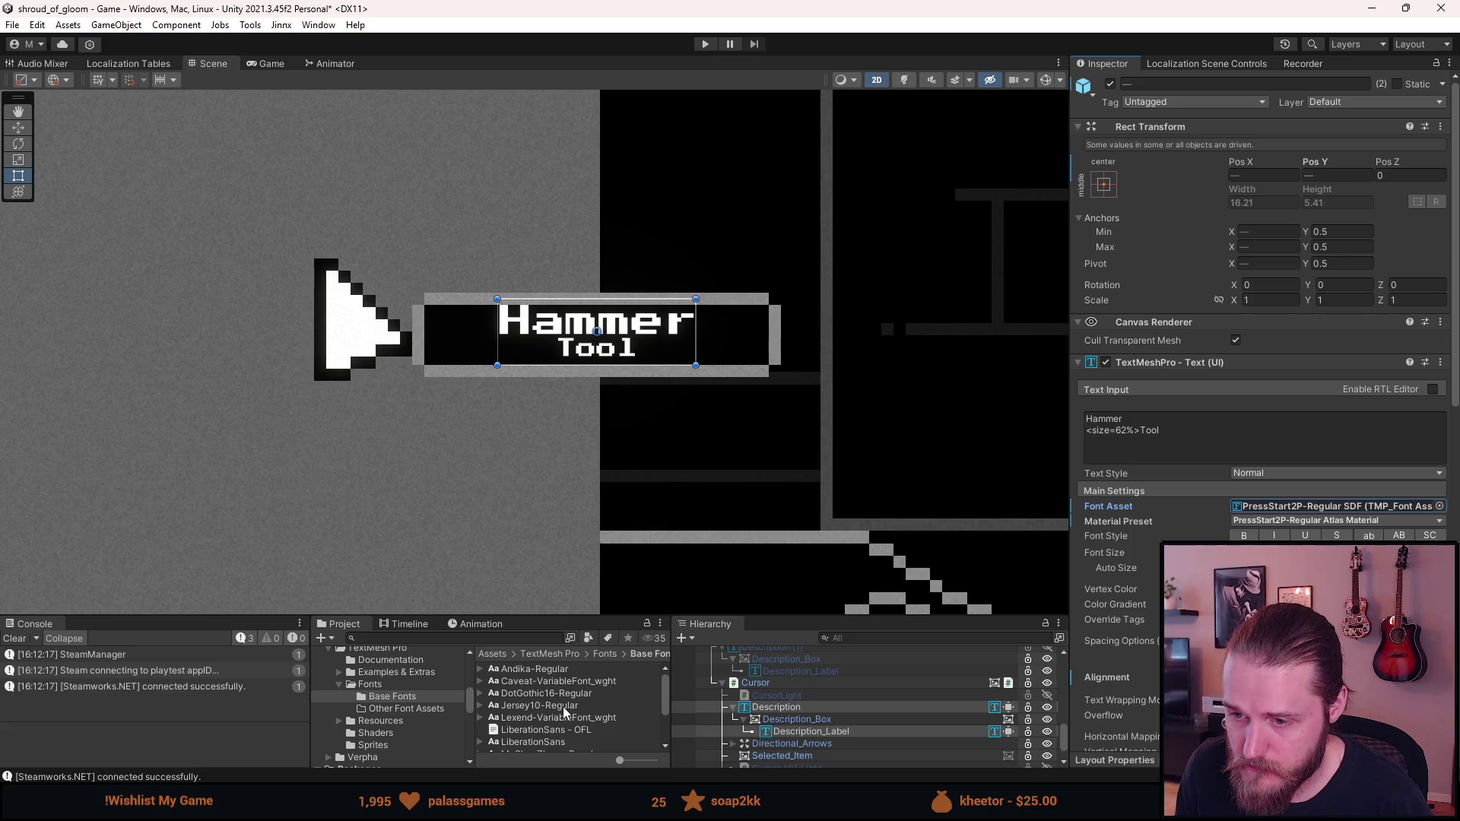
scroll(564, 711, "down", 2)
left_click_drag(591, 613, 590, 489)
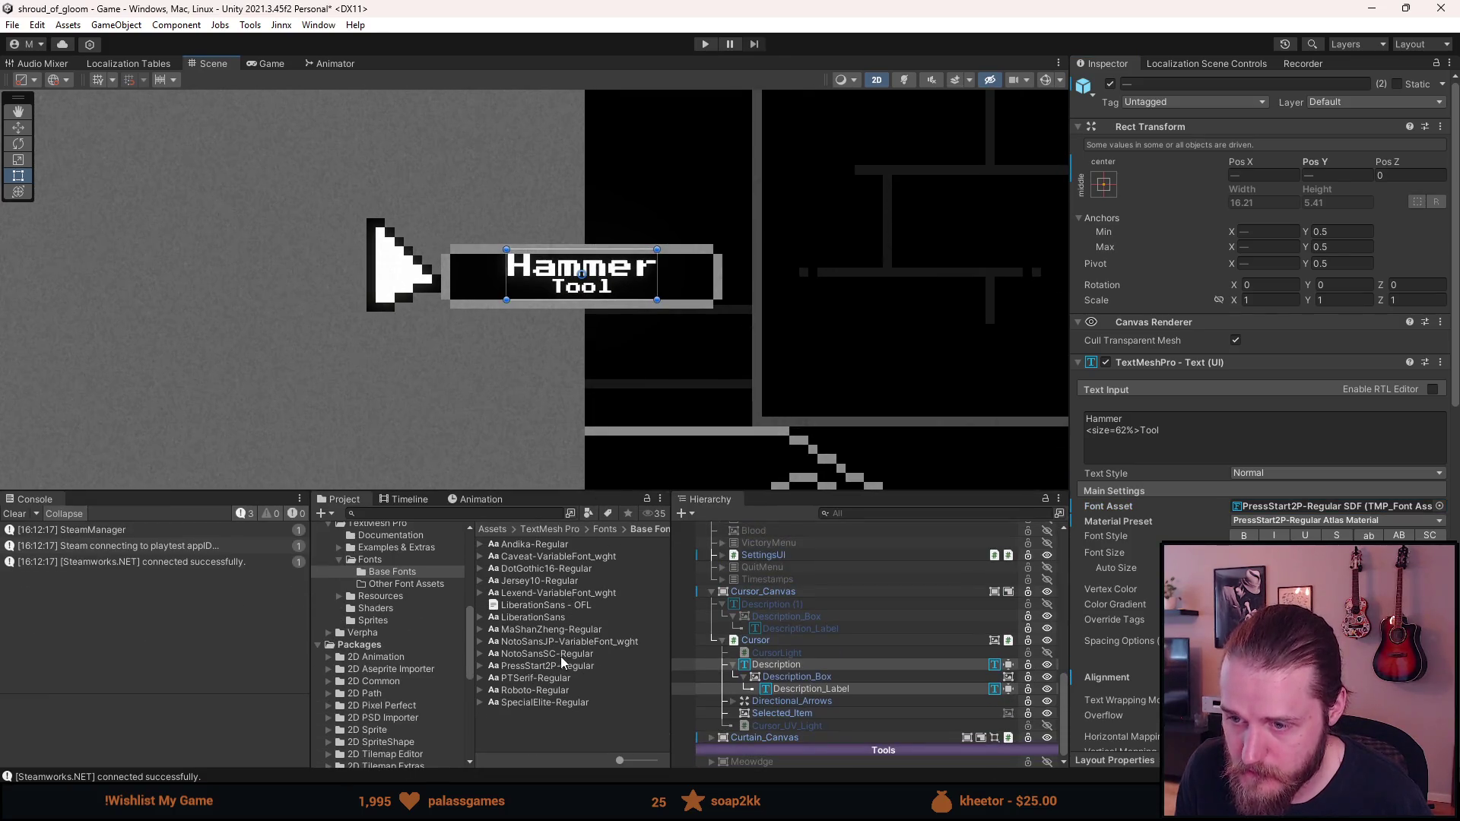
Select the PressStart2P-Regular SDF font asset in the Fonts folder
left_click(399, 560)
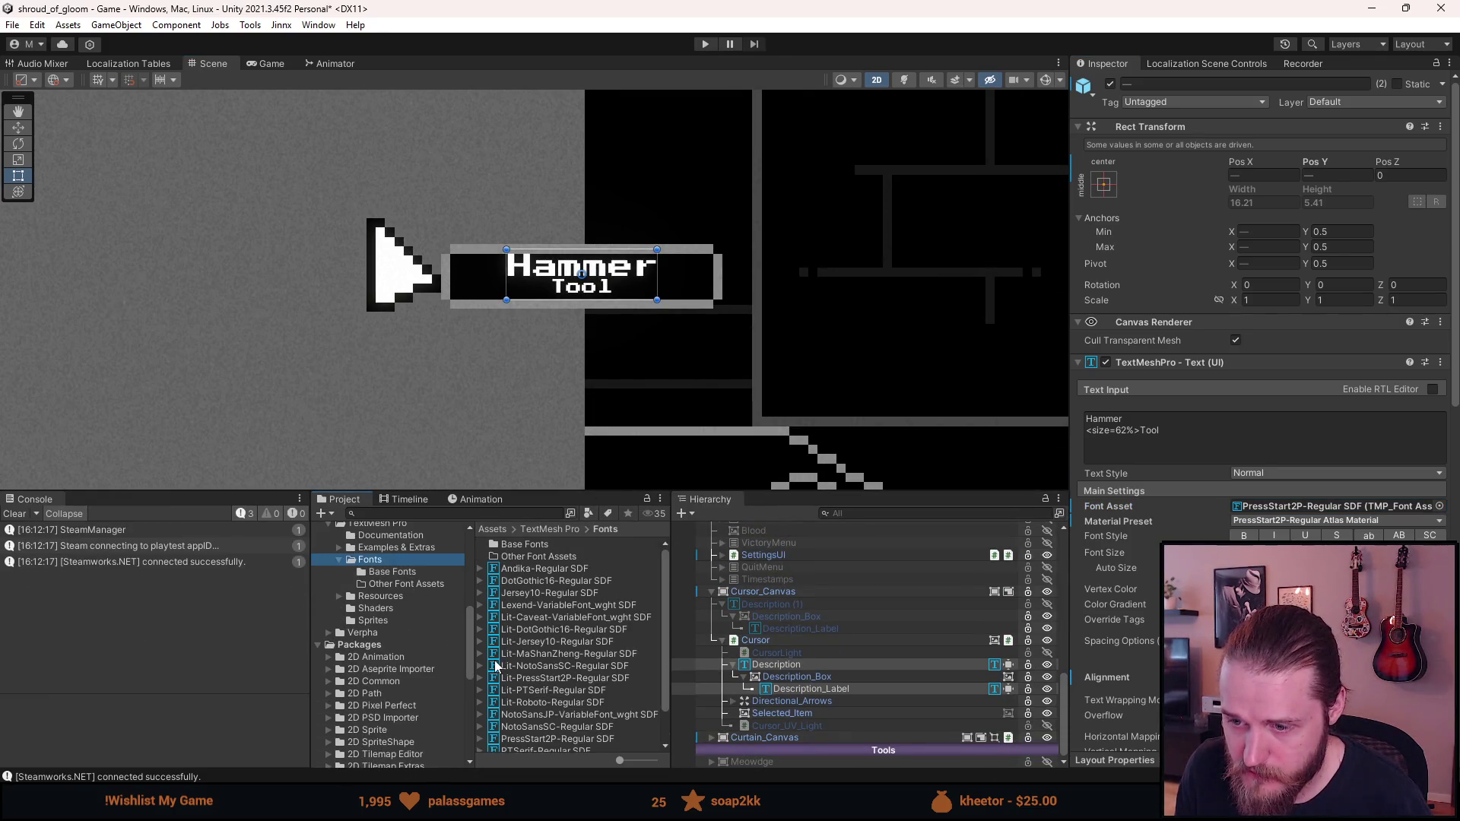
scroll(496, 665, "down", 2)
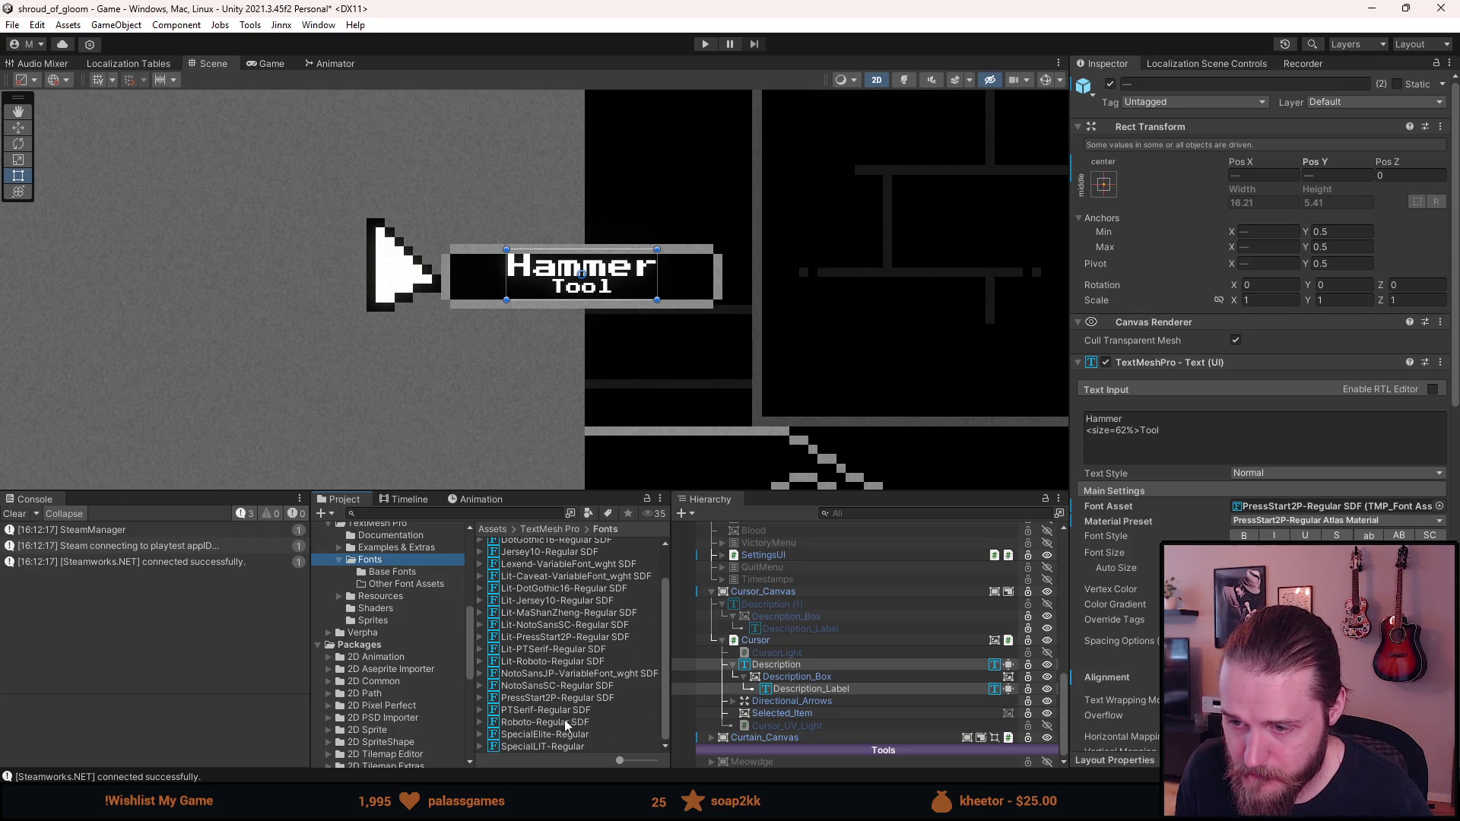
left_click(542, 698)
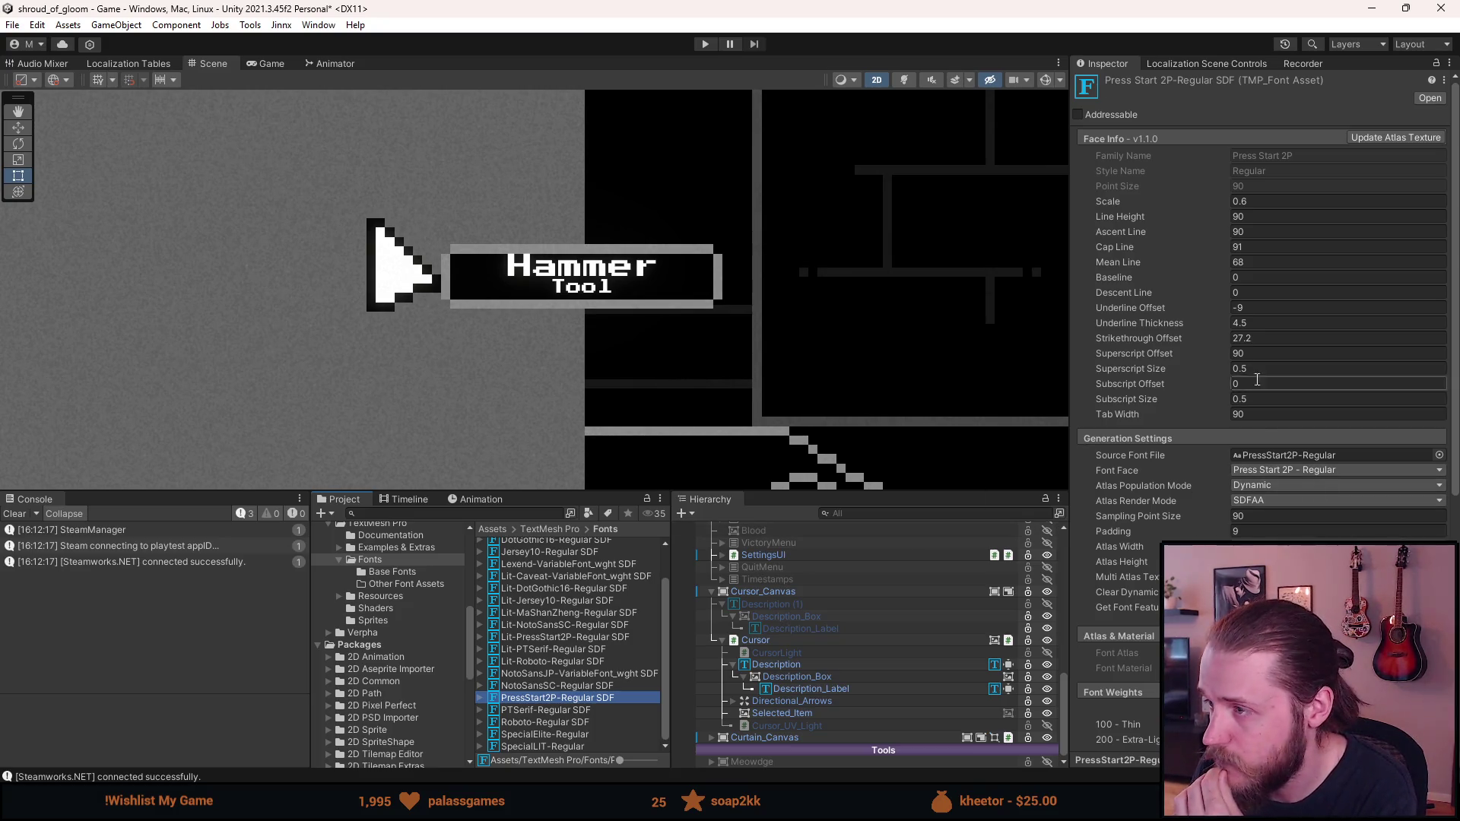
Set the font's Face Info Line Height to 125 after trying 120 and 90, then select Description_Label
left_click(1252, 216)
type("120")
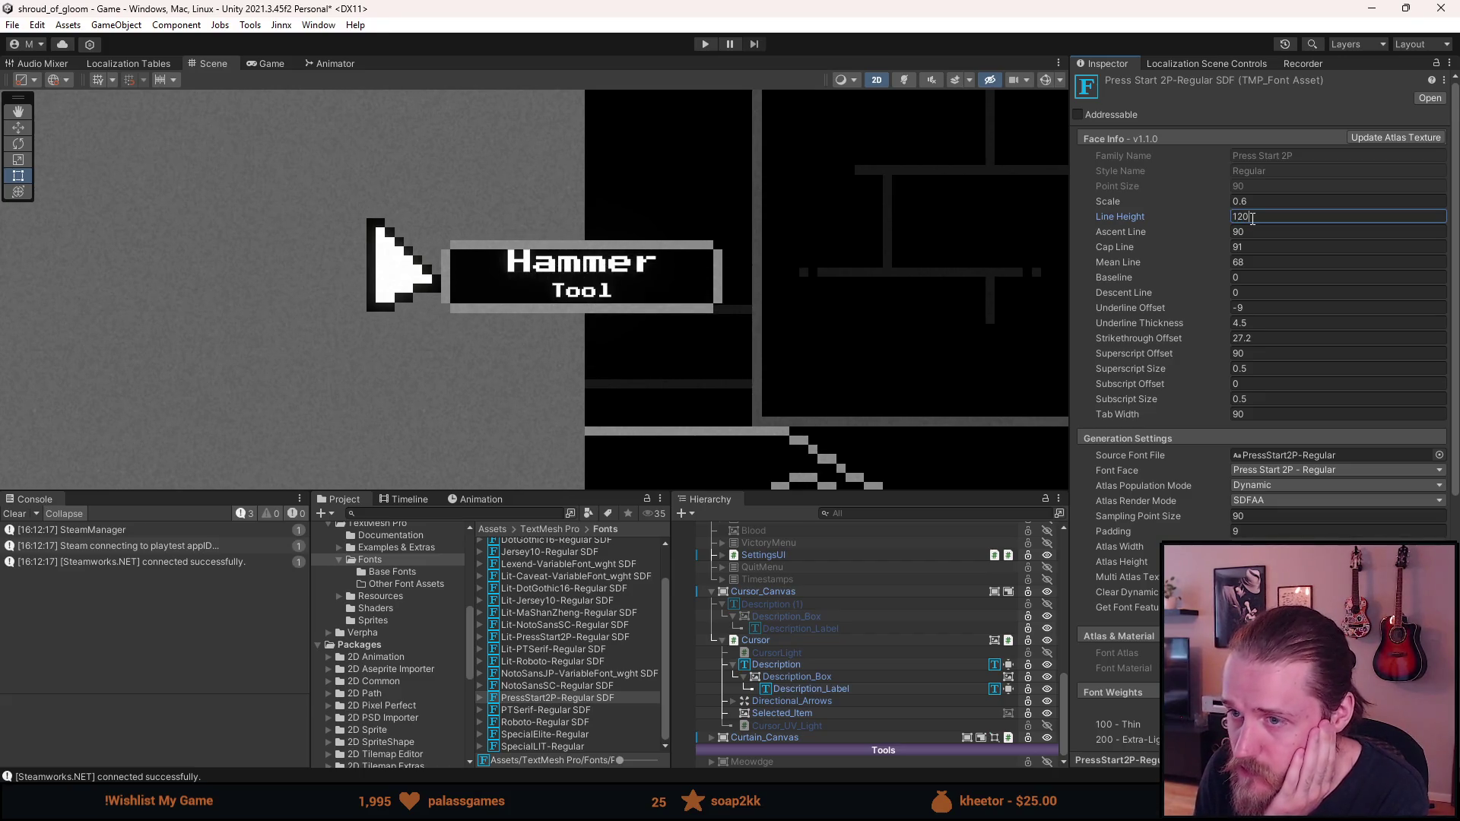
key("BackSpace")
key("BackSpace")
type("5")
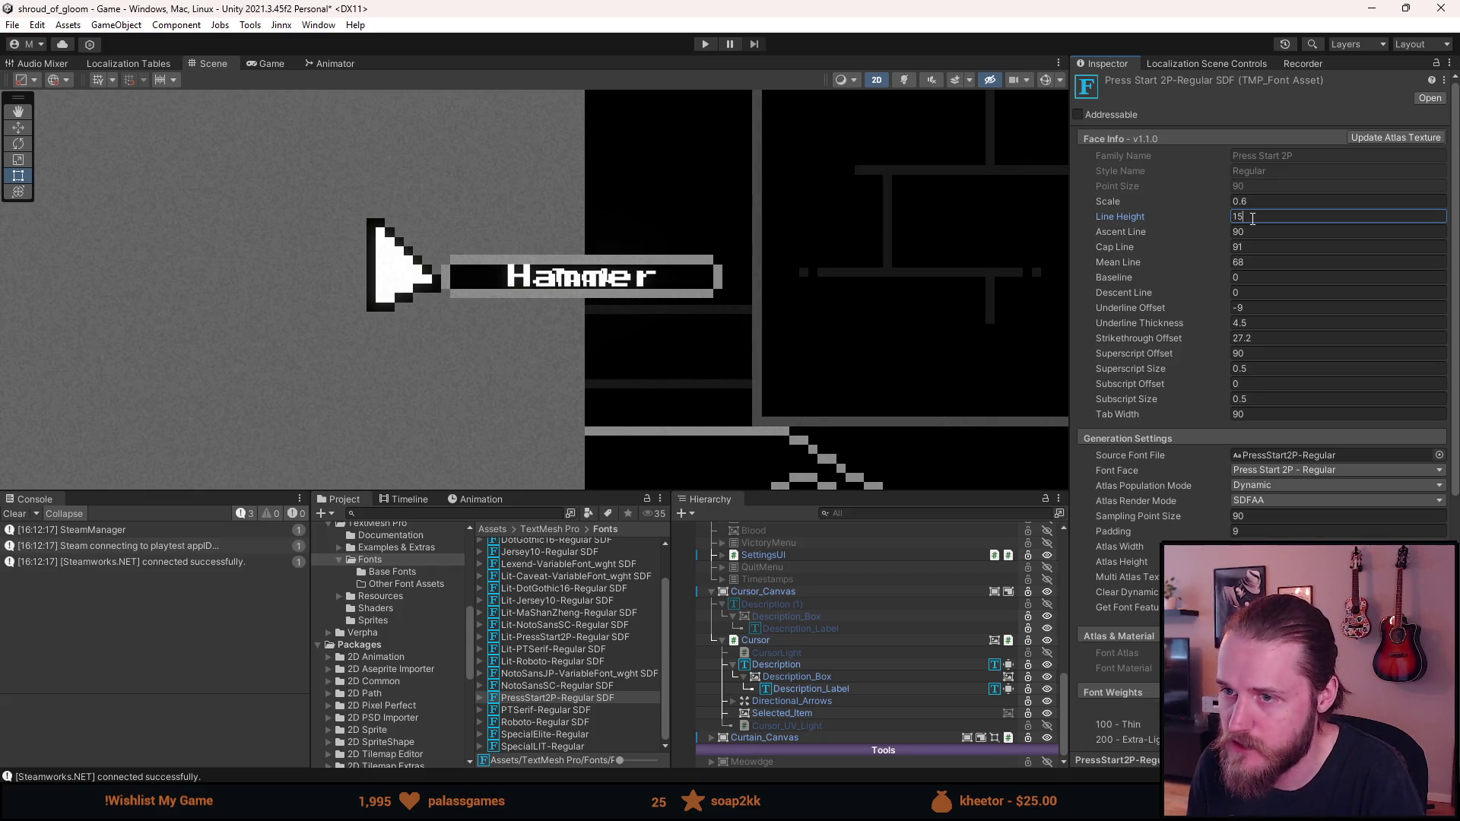
key("BackSpace")
key("BackSpace")
type("90")
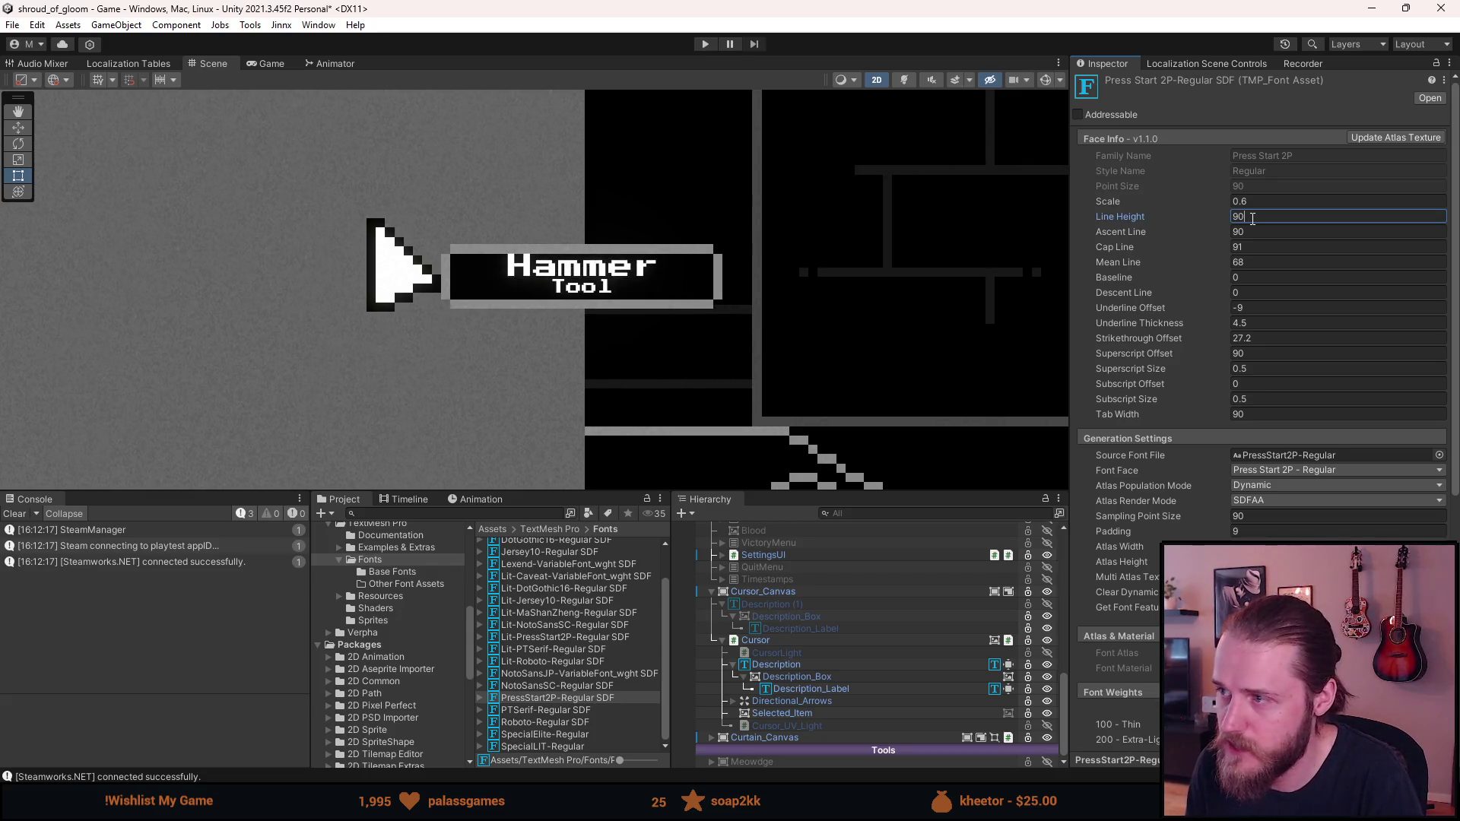
key("BackSpace")
key("BackSpace")
type("120")
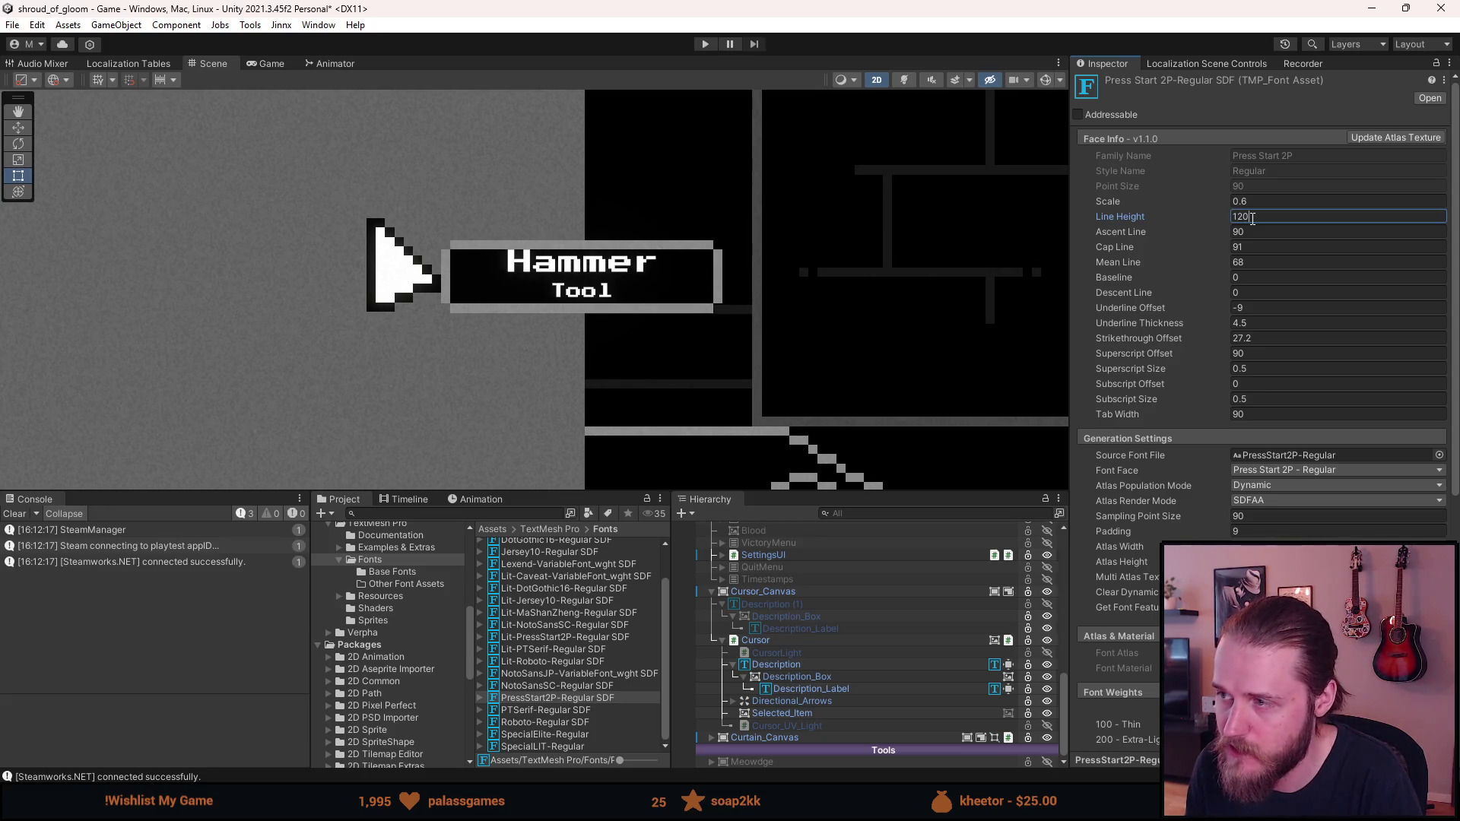
key("BackSpace")
key("BackSpace")
type("3")
key("BackSpace")
type("30")
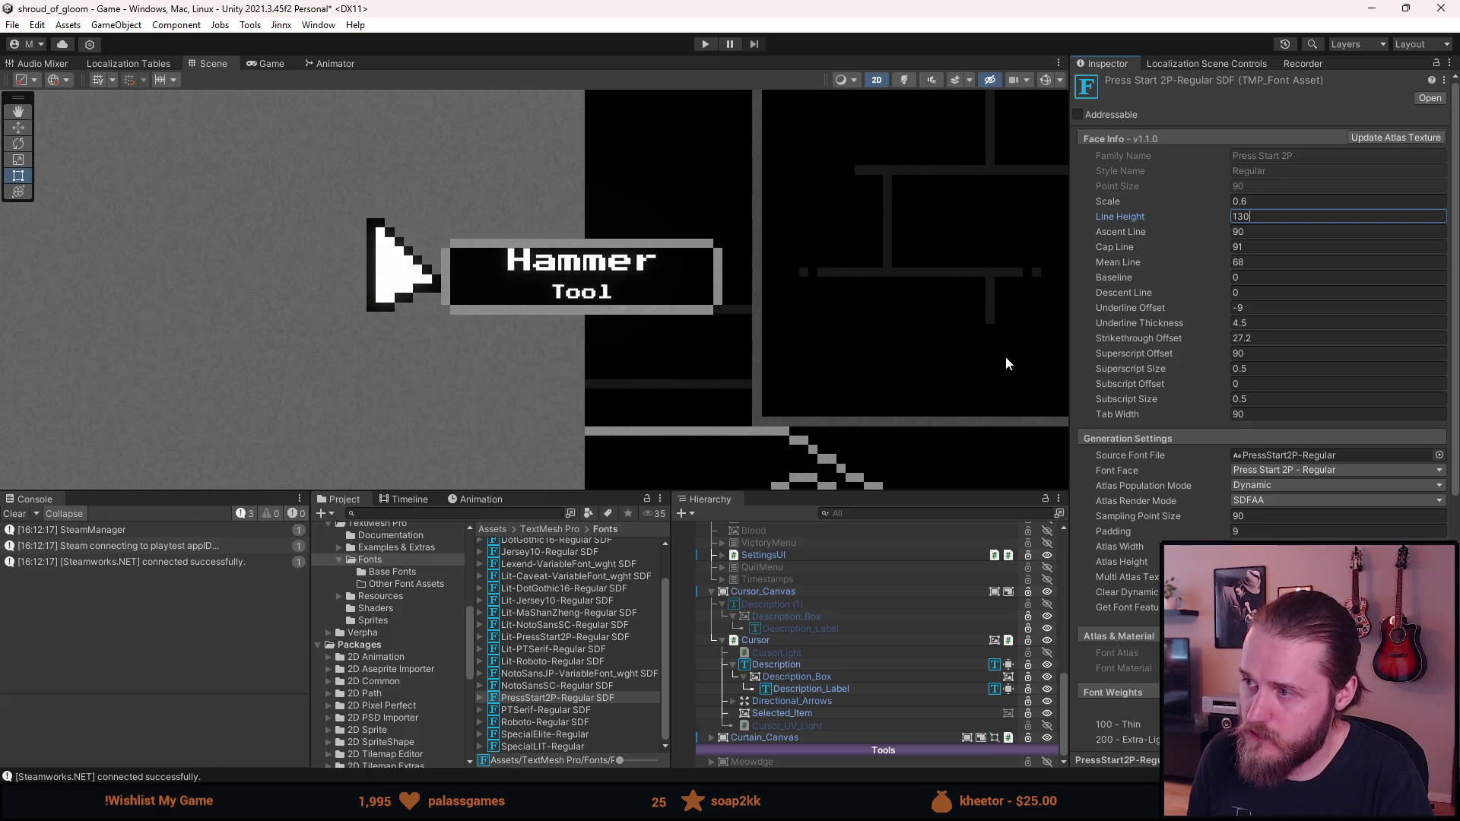
key("BackSpace")
key("BackSpace")
type("25")
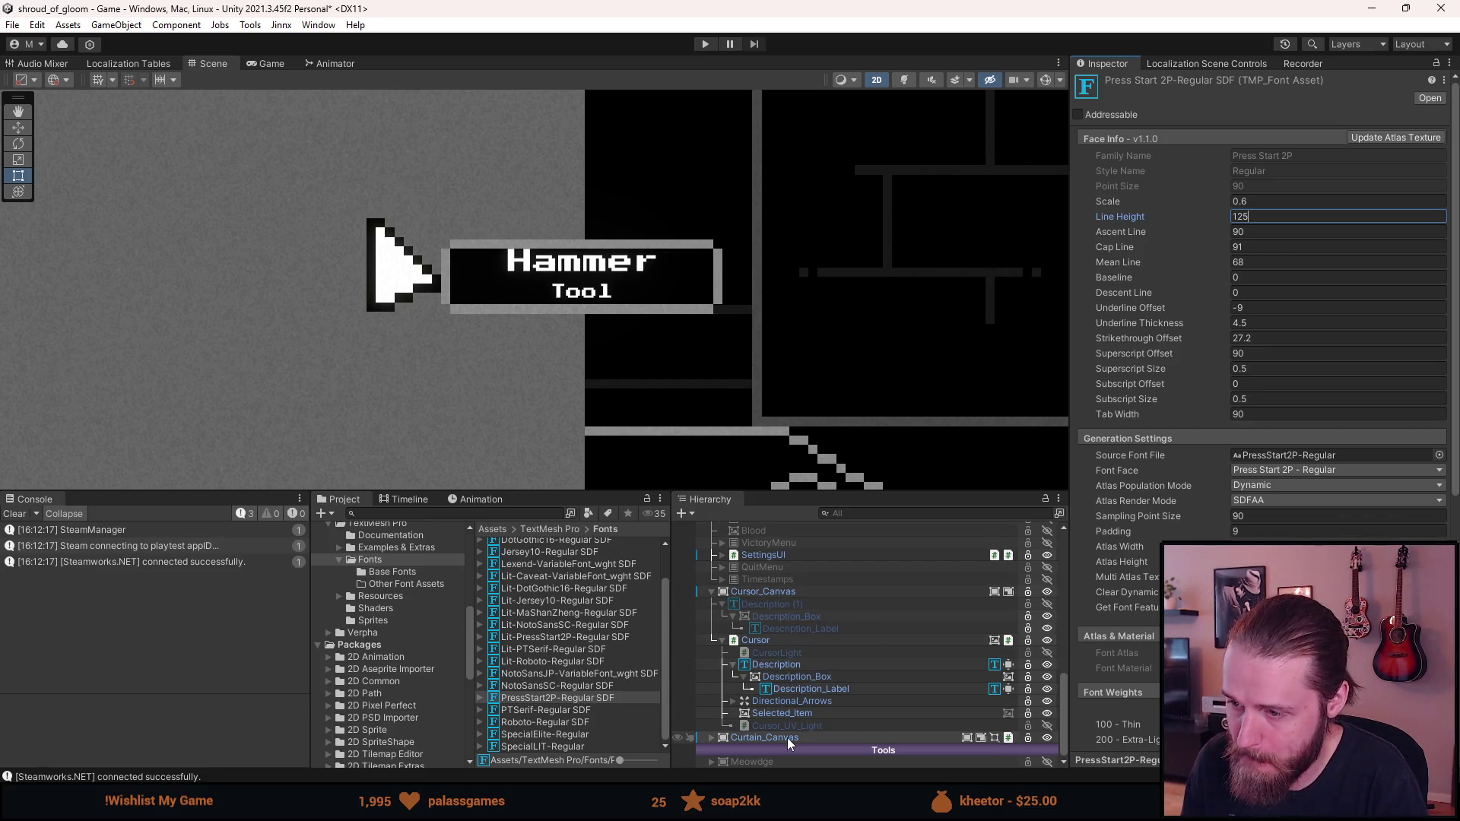
left_click(800, 689)
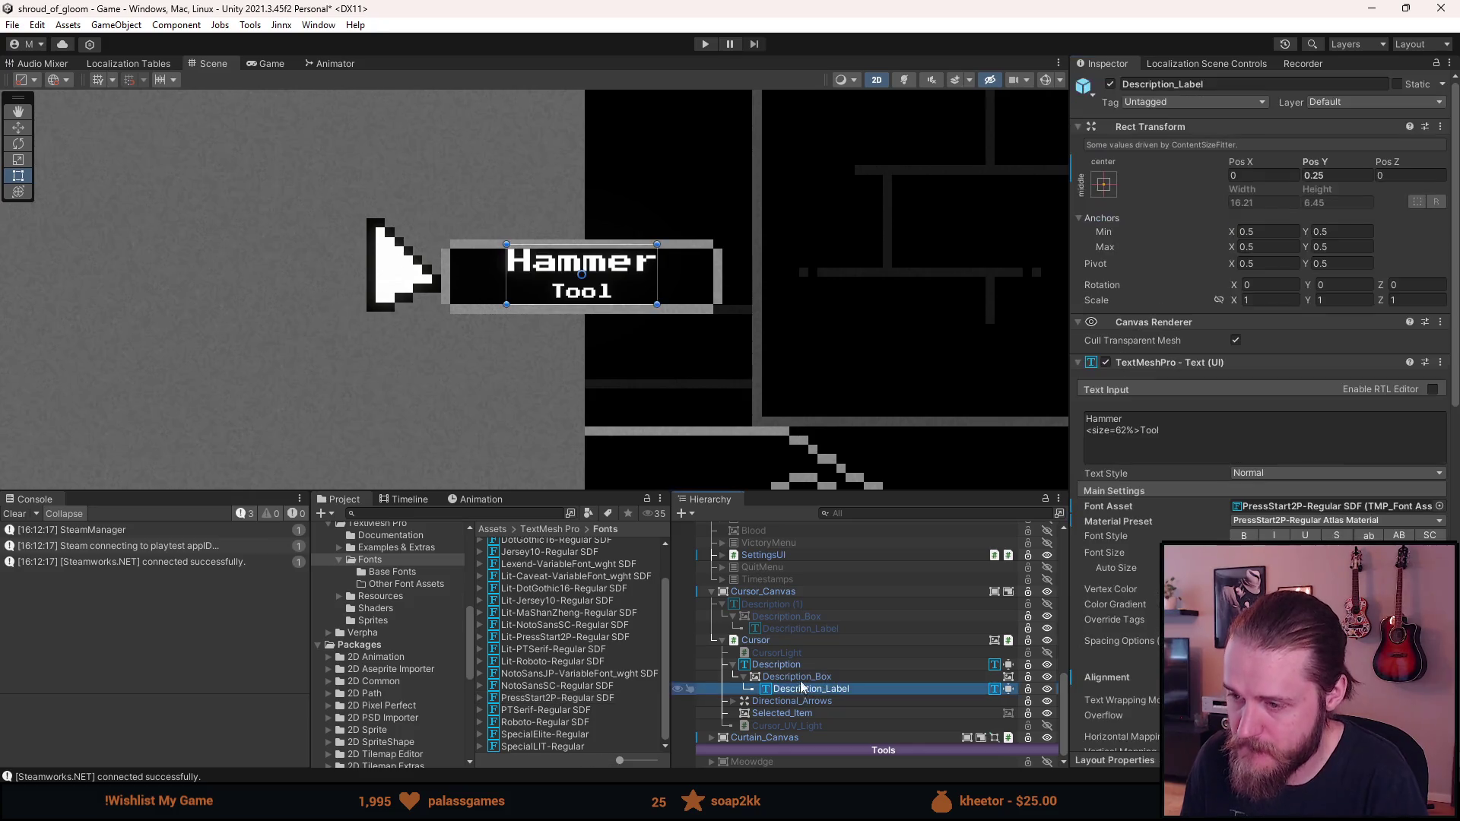
Add Description to the selection and paste 'Украшенный ключ' over Hammer in the text
left_click(775, 664, "ctrl")
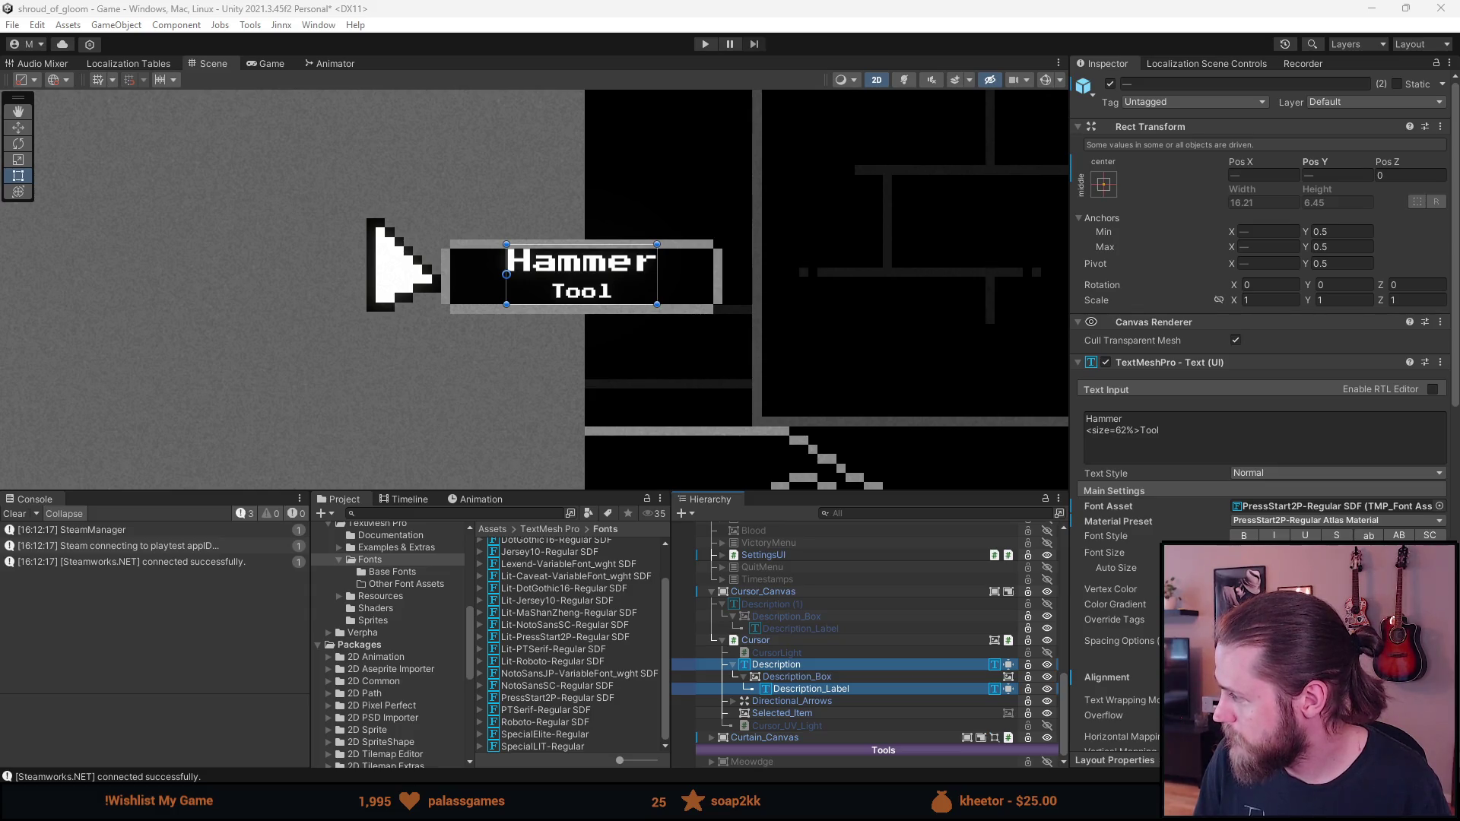
left_click(1092, 420)
double_click(1091, 420)
type("Украшенный ключ")
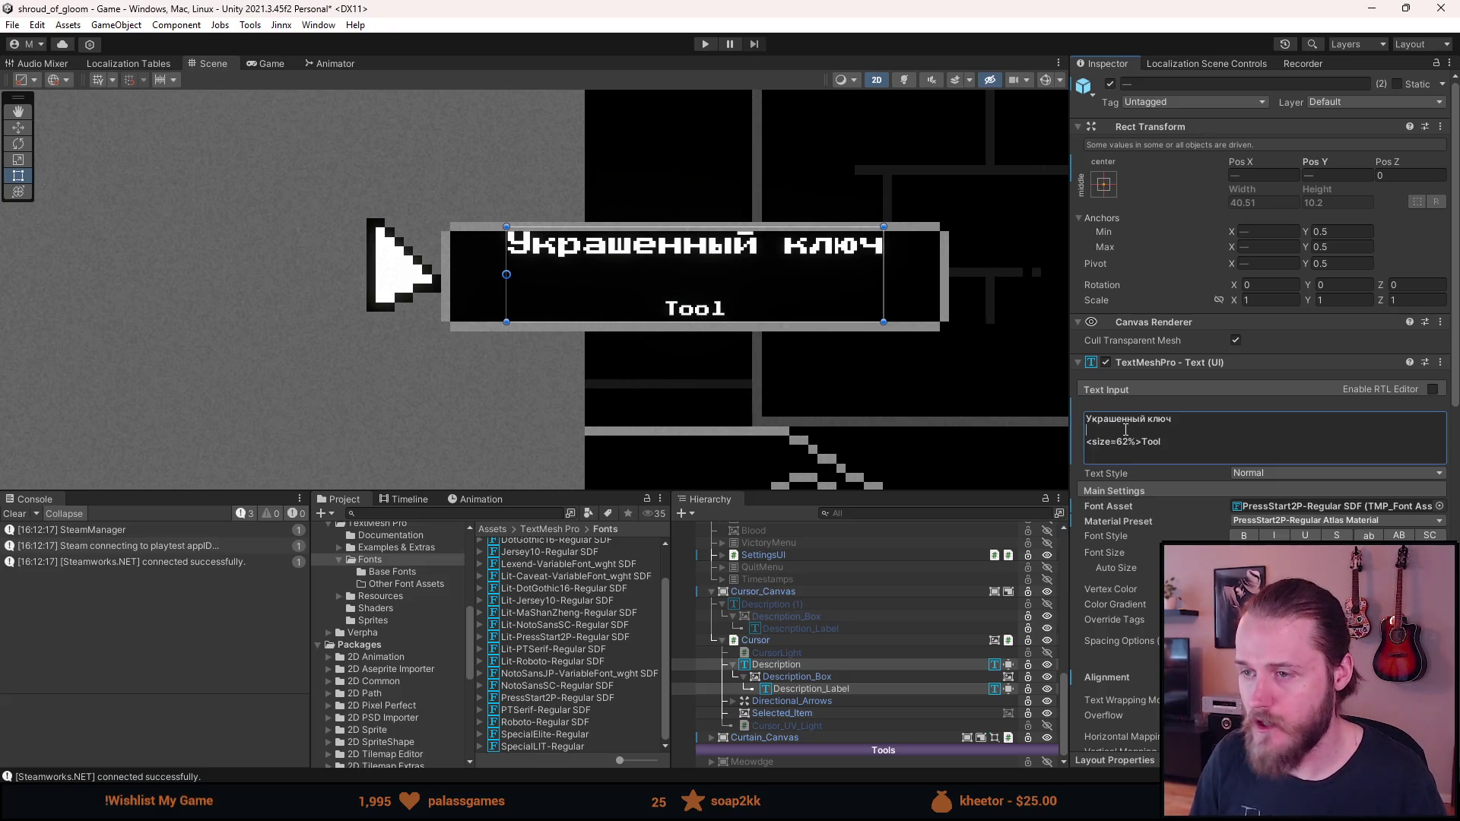
key("BackSpace")
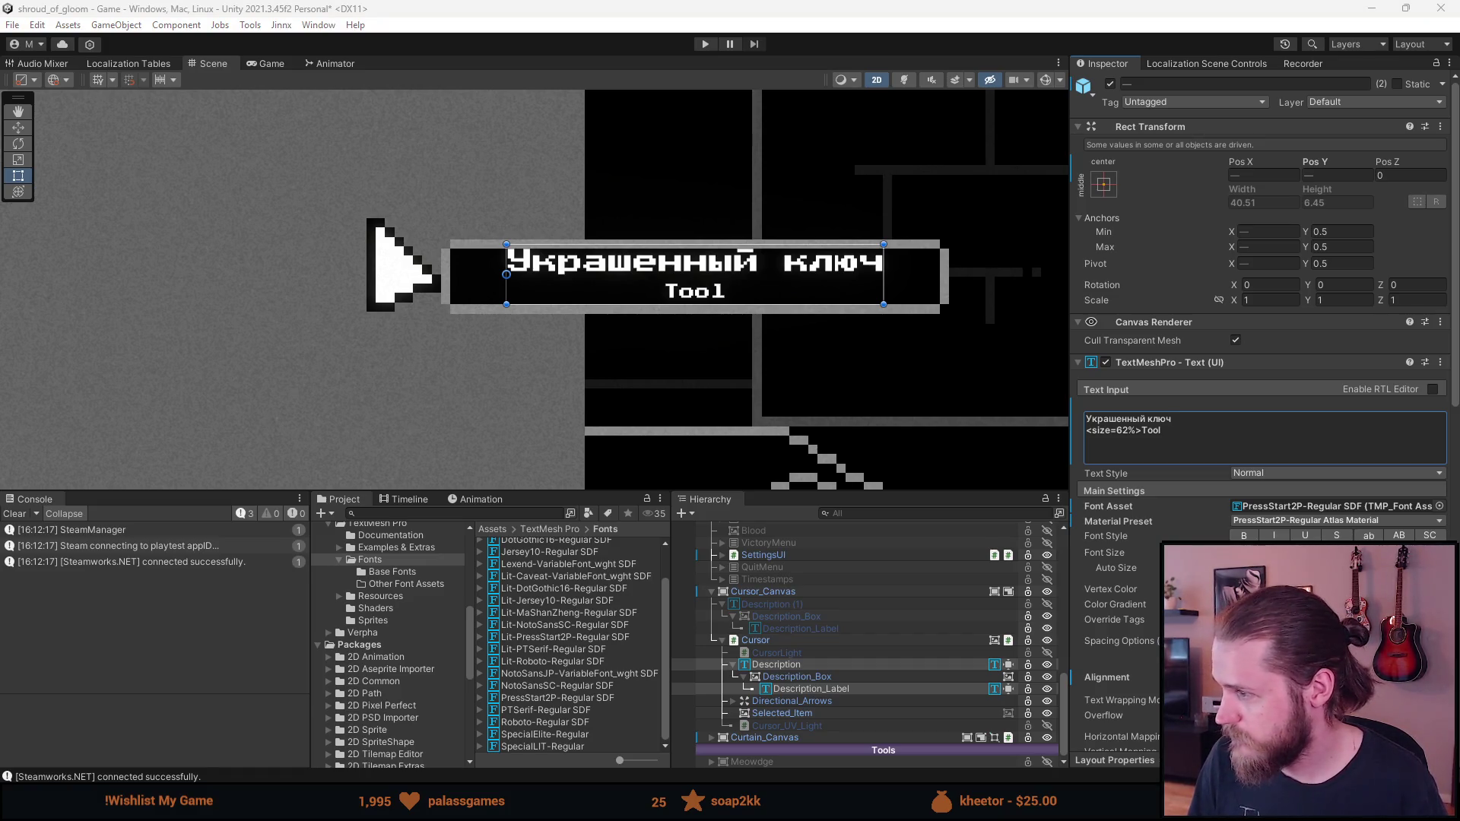
Replace Tool with 'Карта' and tidy the name line, removing a duplicated copy
left_click(1169, 437)
left_click(1169, 437)
key("BackSpace")
key("BackSpace")
key("BackSpace")
key("BackSpace")
type("Карта")
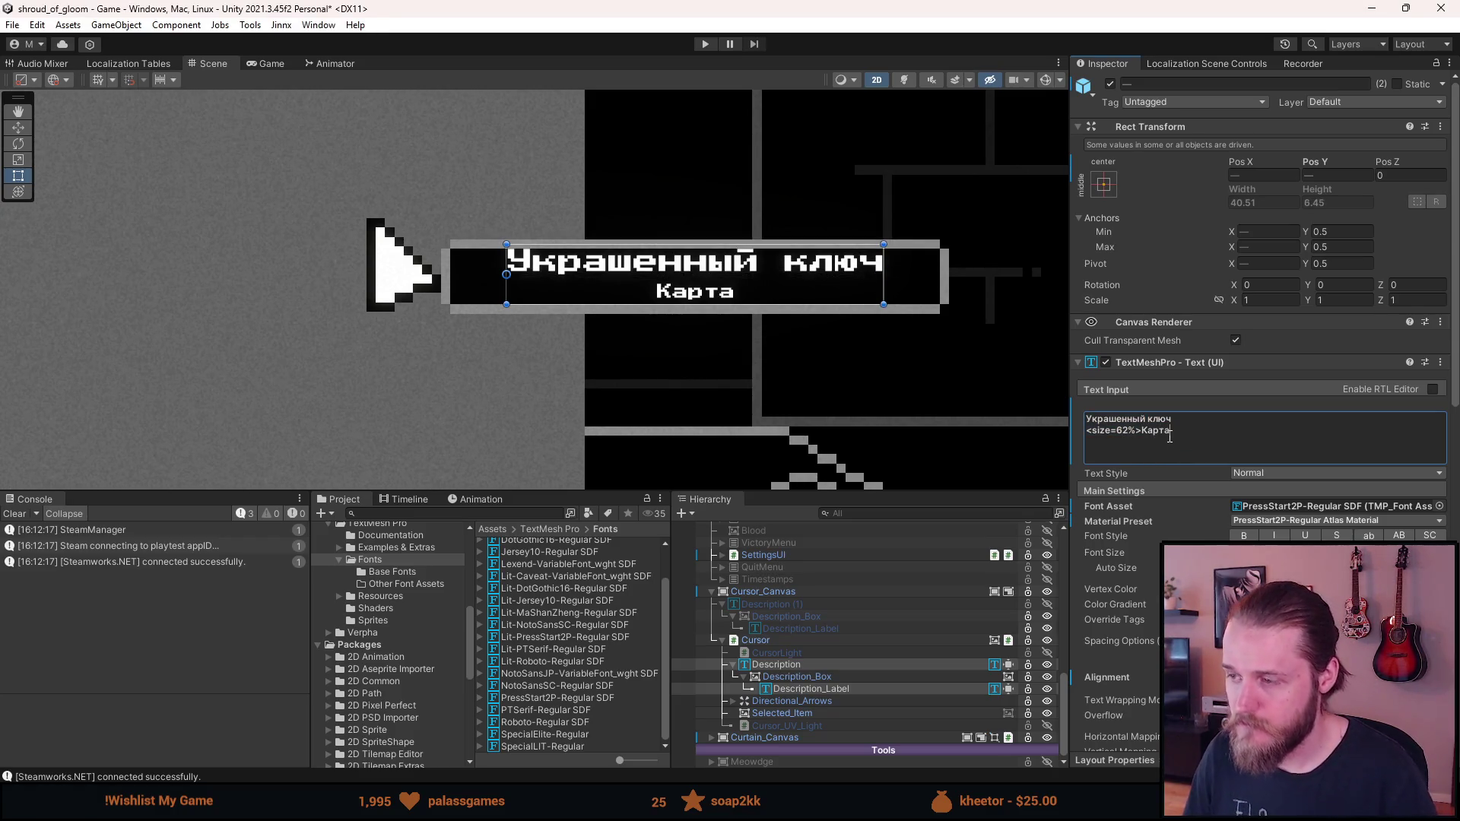
key("Up")
key("ctrl+shift+Left")
key("ctrl+shift+Left")
key("ctrl+c")
key("Right")
key("Return")
key("ctrl+v")
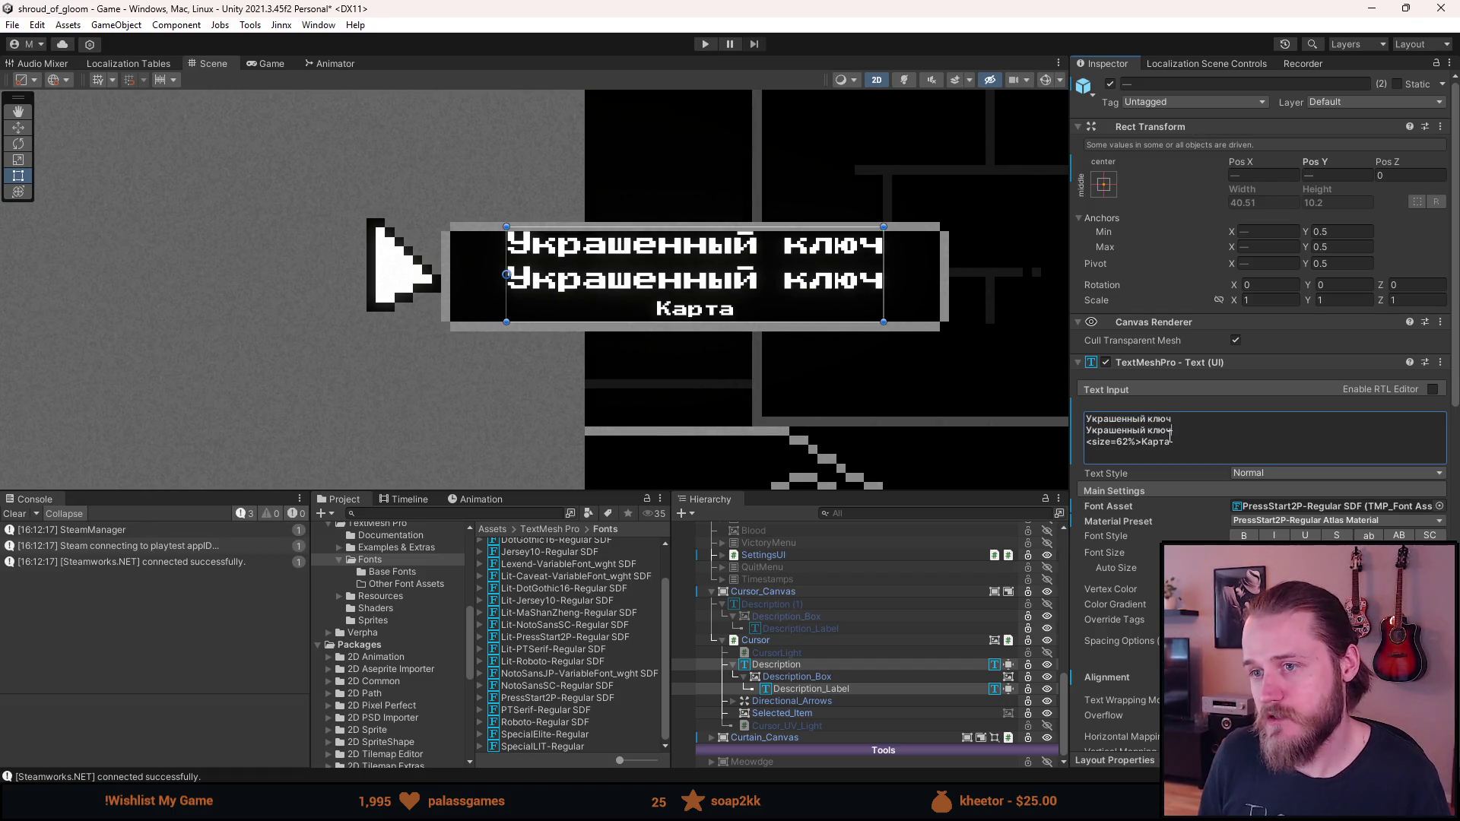
key("ctrl+BackSpace")
key("ctrl+BackSpace")
key("ctrl+BackSpace")
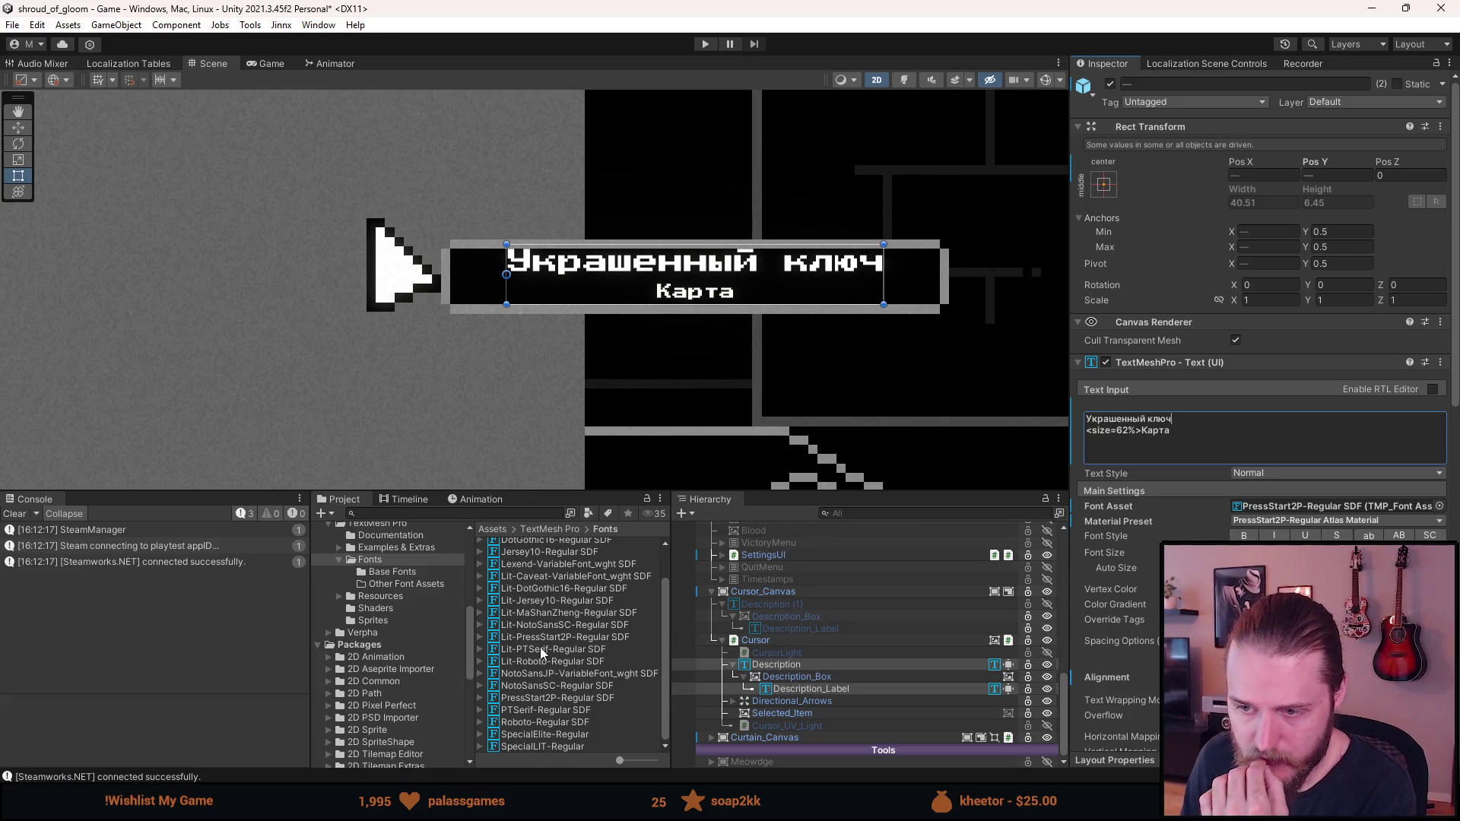
Select PressStart2P-Regular SDF and try new Ascent Line and Cap Line values, undoing both
left_click(523, 699)
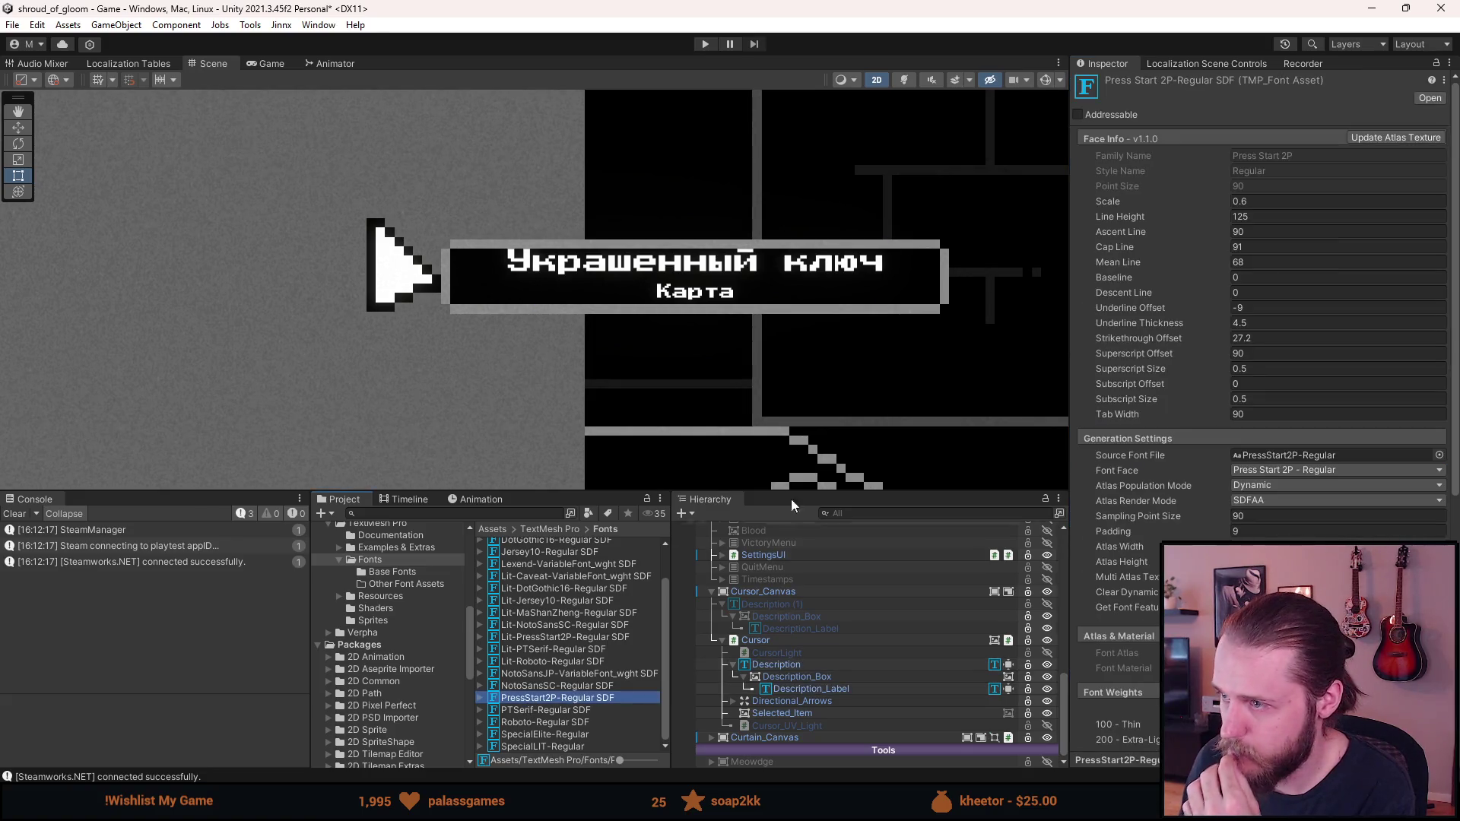
mouse_move(1148, 226)
left_mouse_down()
mouse_move(1357, 243)
mouse_move(52, 234)
mouse_move(868, 321)
mouse_move(96, 382)
mouse_move(646, 424)
left_mouse_up()
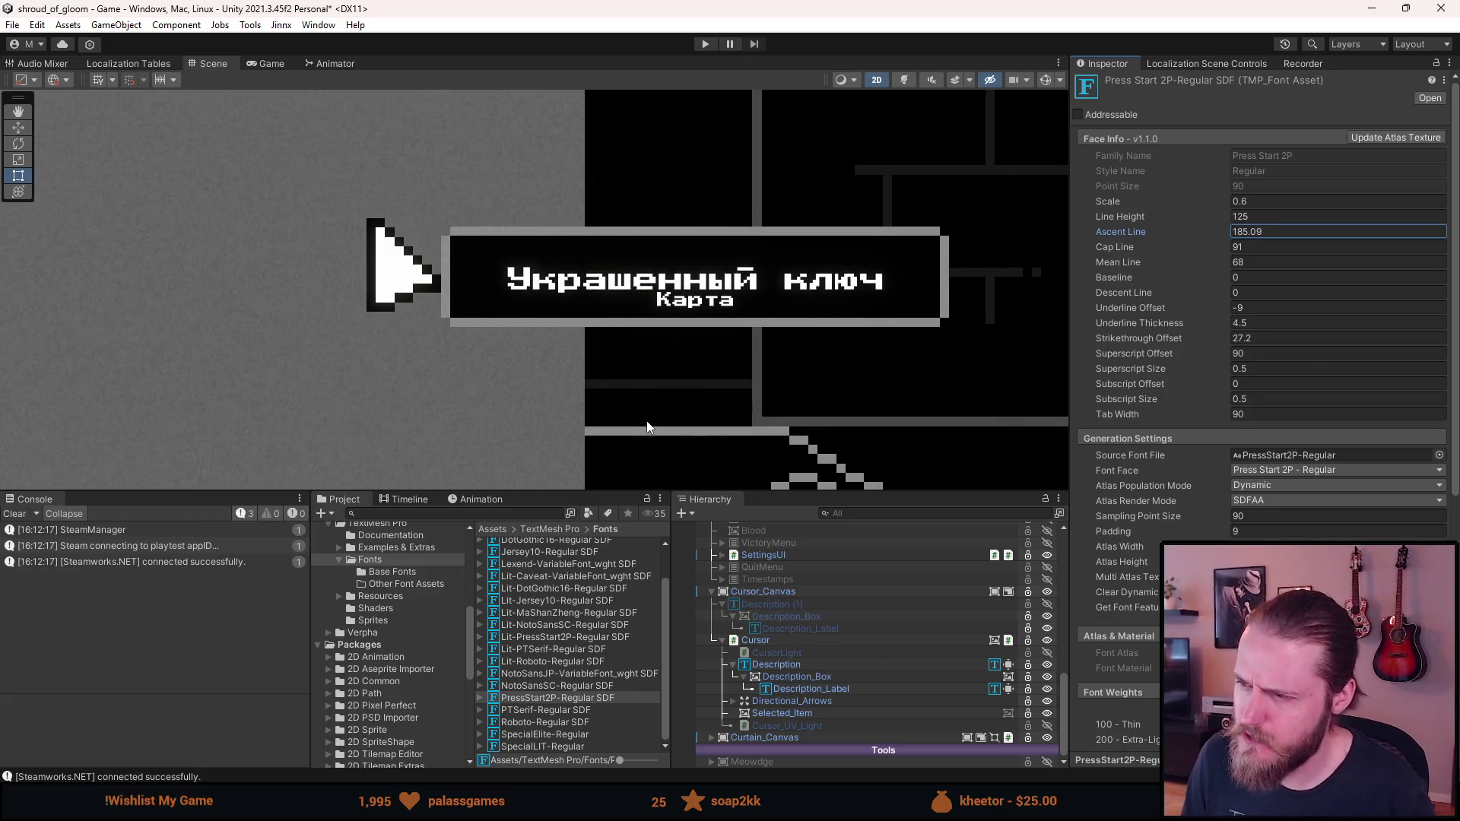
key("ctrl+z")
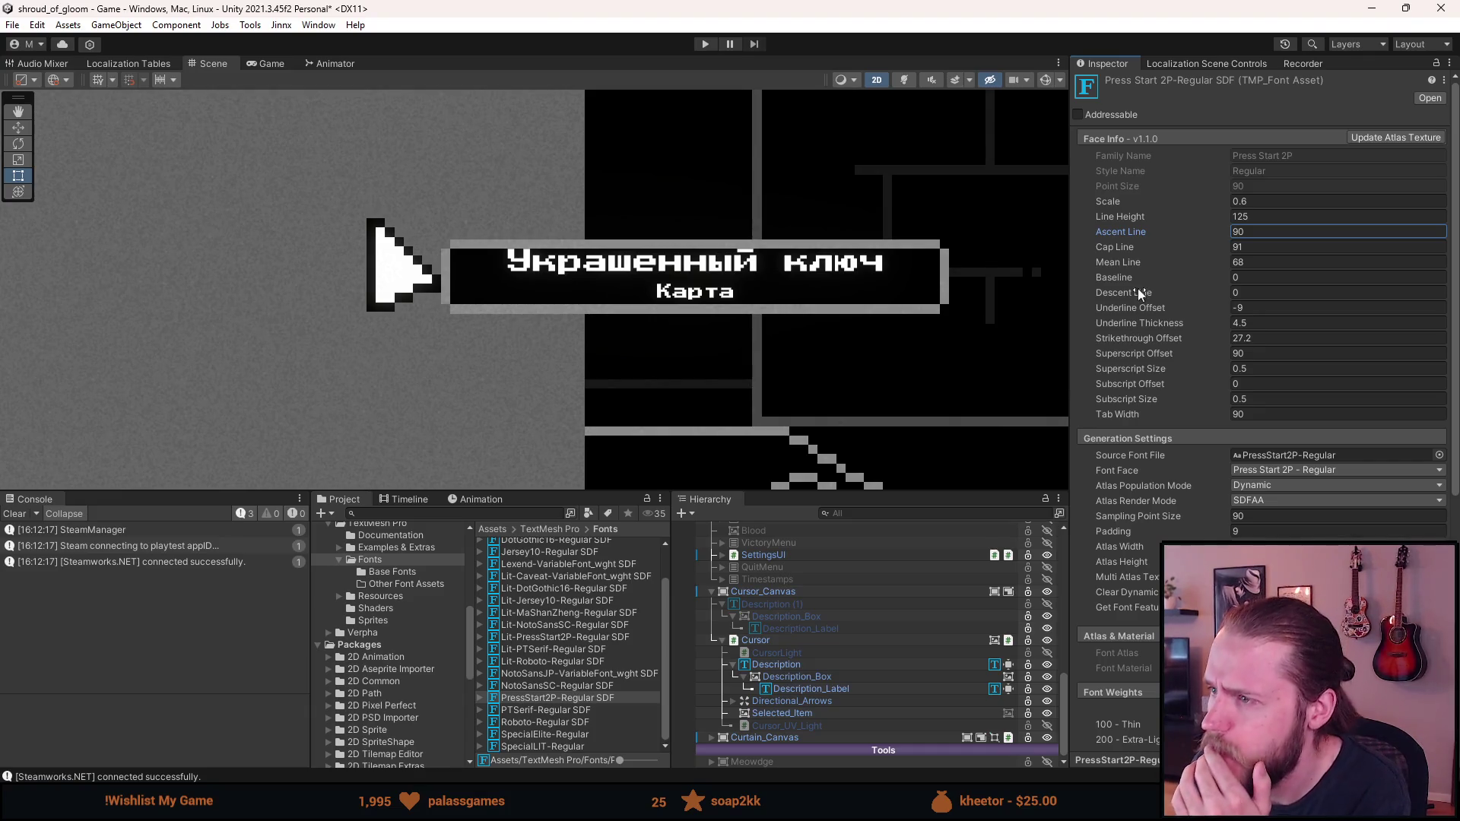
mouse_move(1116, 243)
left_mouse_down()
mouse_move(1194, 257)
mouse_move(823, 204)
left_mouse_up()
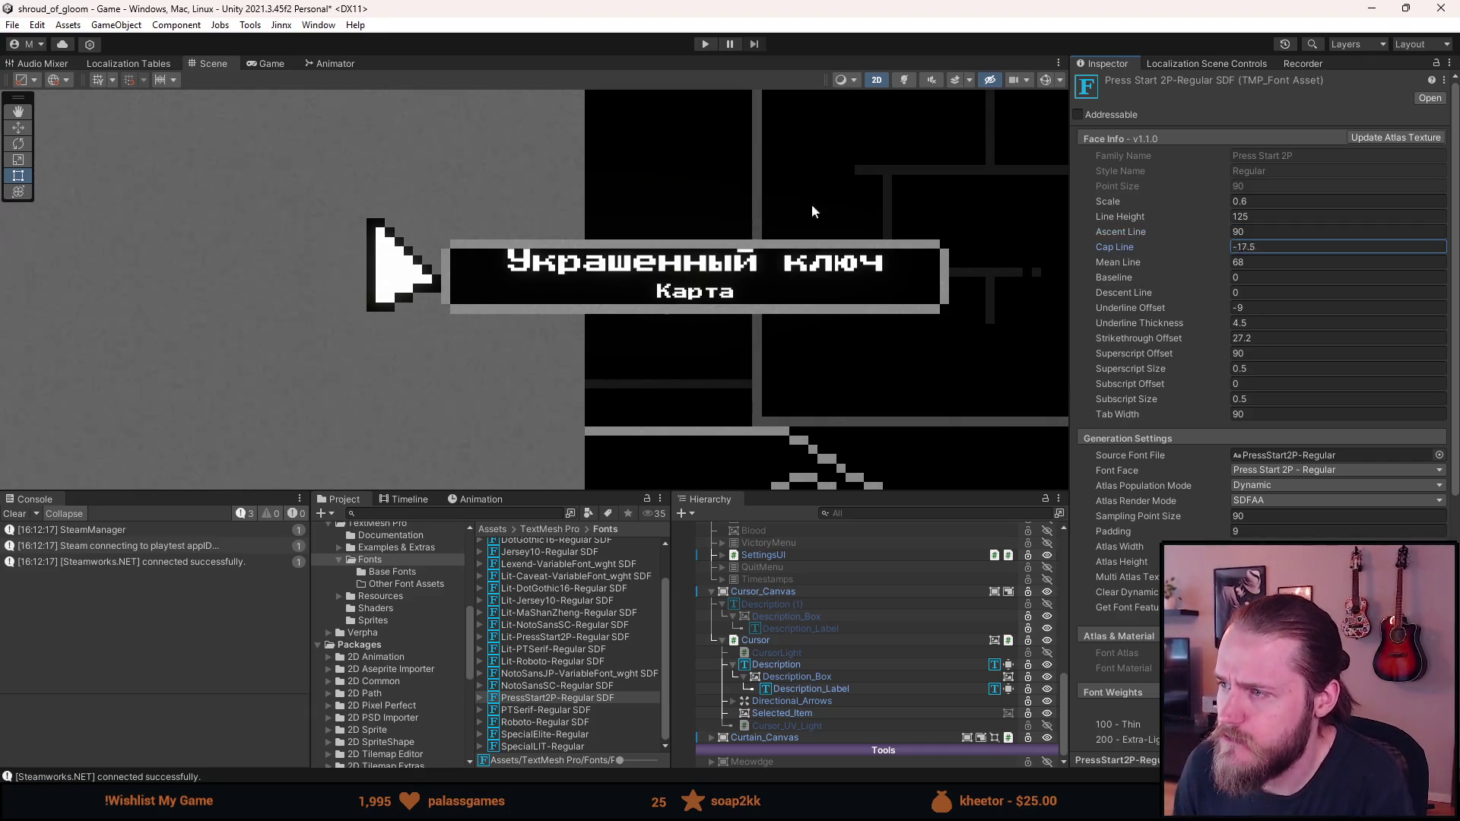
key("ctrl+z")
Try changing Mean Line, Tab Width and Line Height, restoring Line Height to 125
left_click_drag(1110, 262, 52, 291)
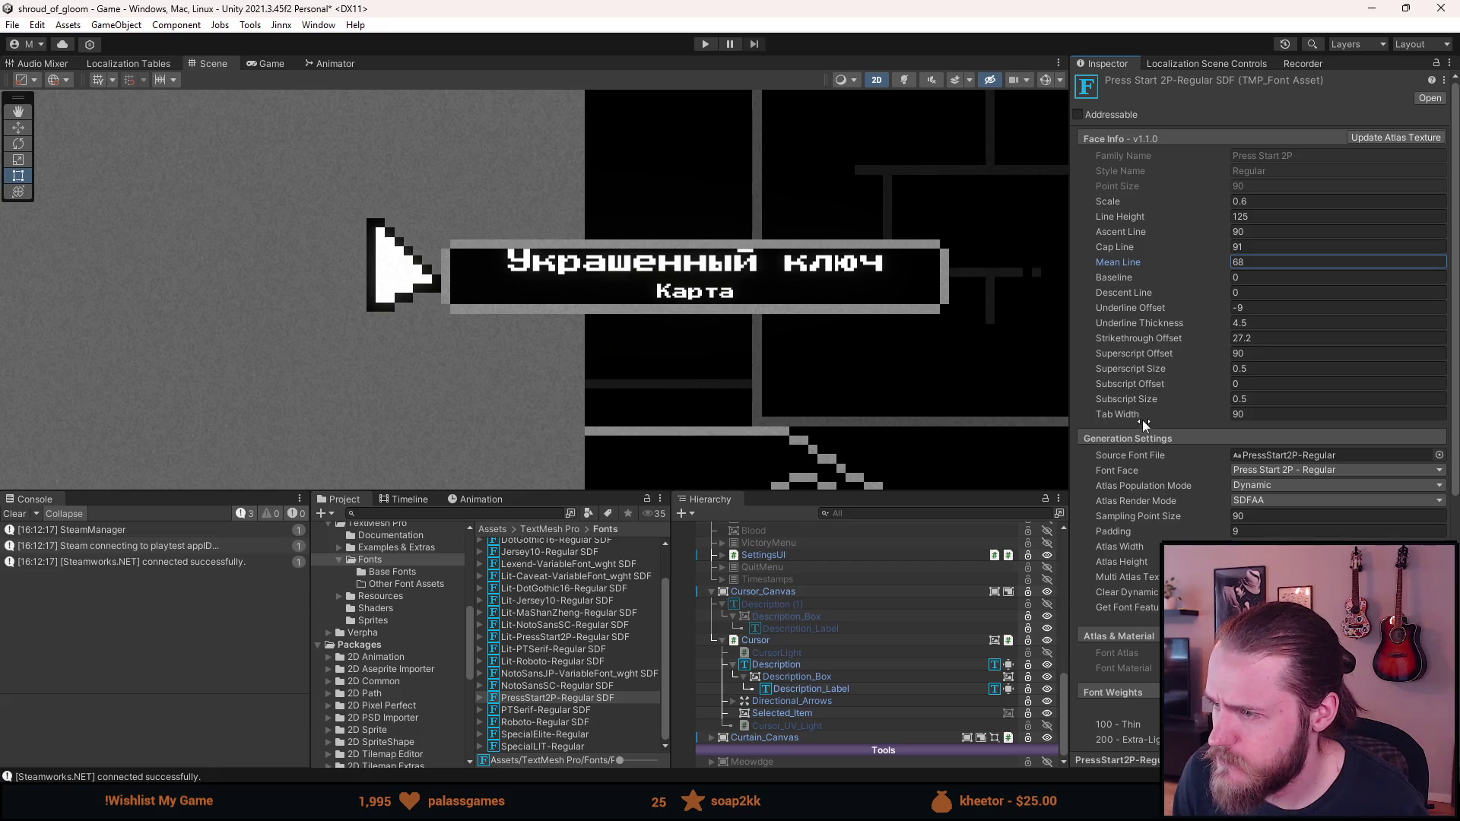
left_click_drag(1125, 415, 1285, 415)
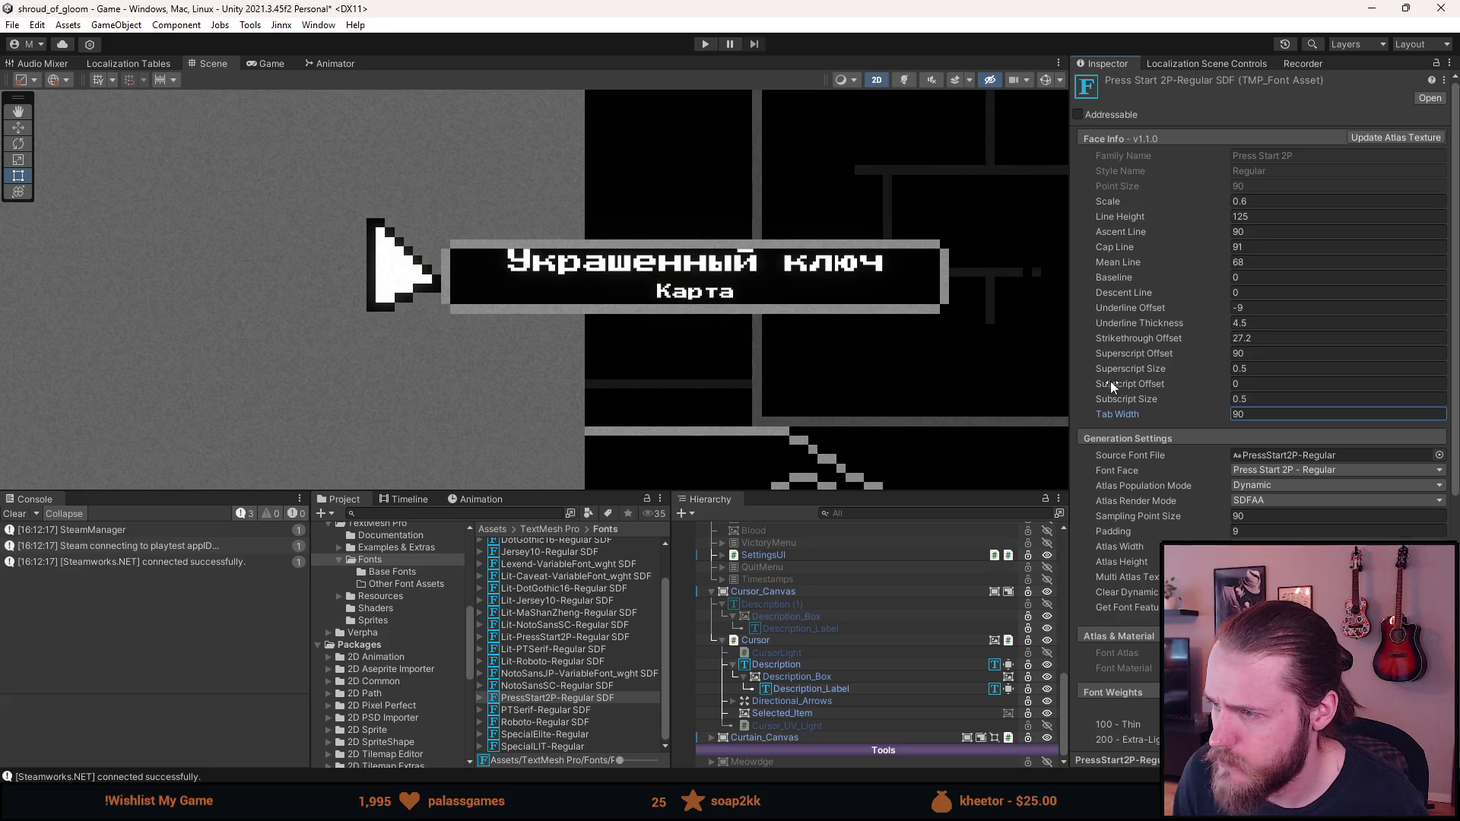
mouse_move(1122, 216)
left_mouse_down()
mouse_move(1369, 228)
mouse_move(368, 313)
mouse_move(404, 327)
left_mouse_up()
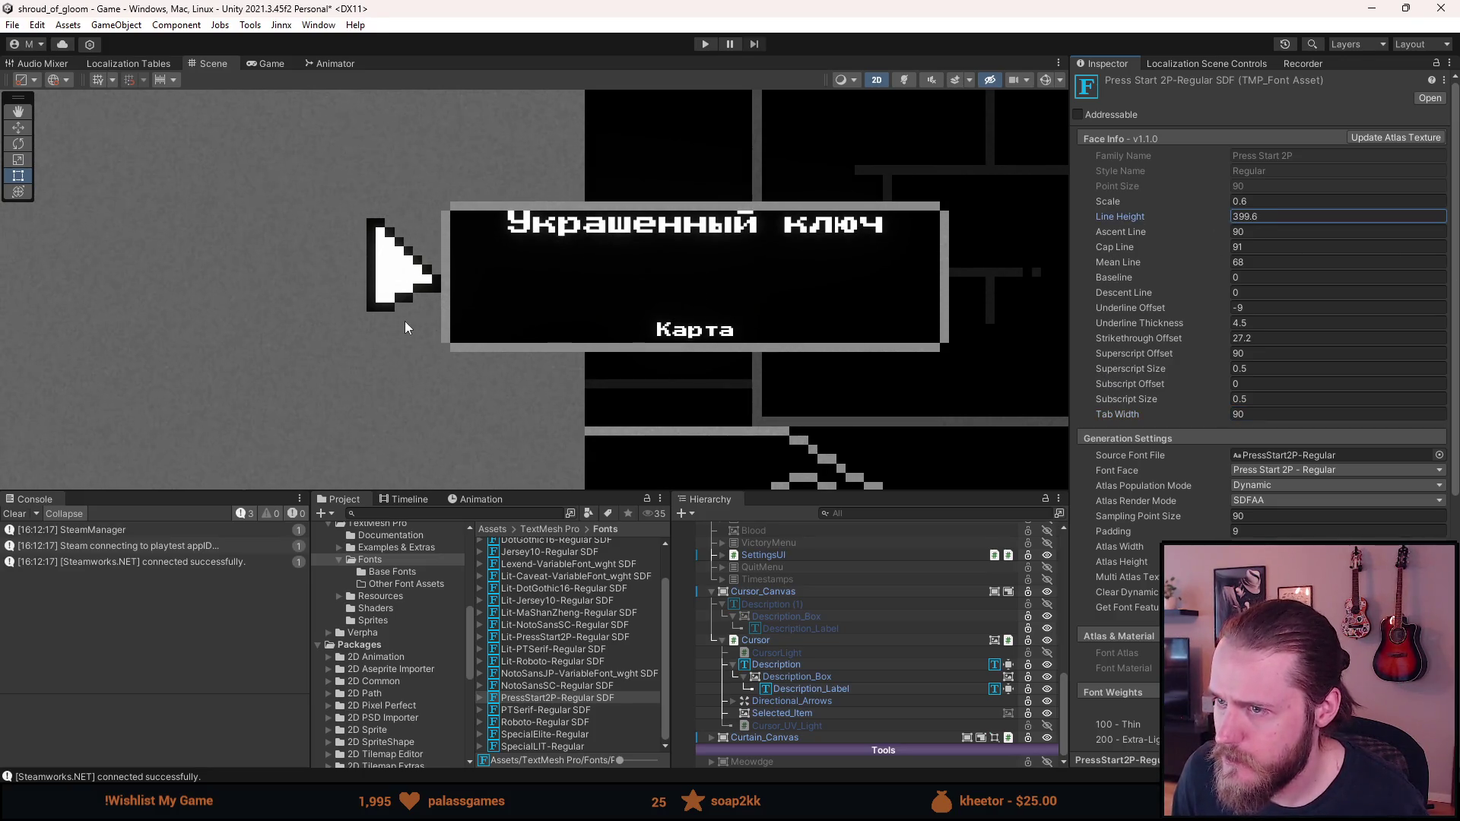
key("ctrl+z")
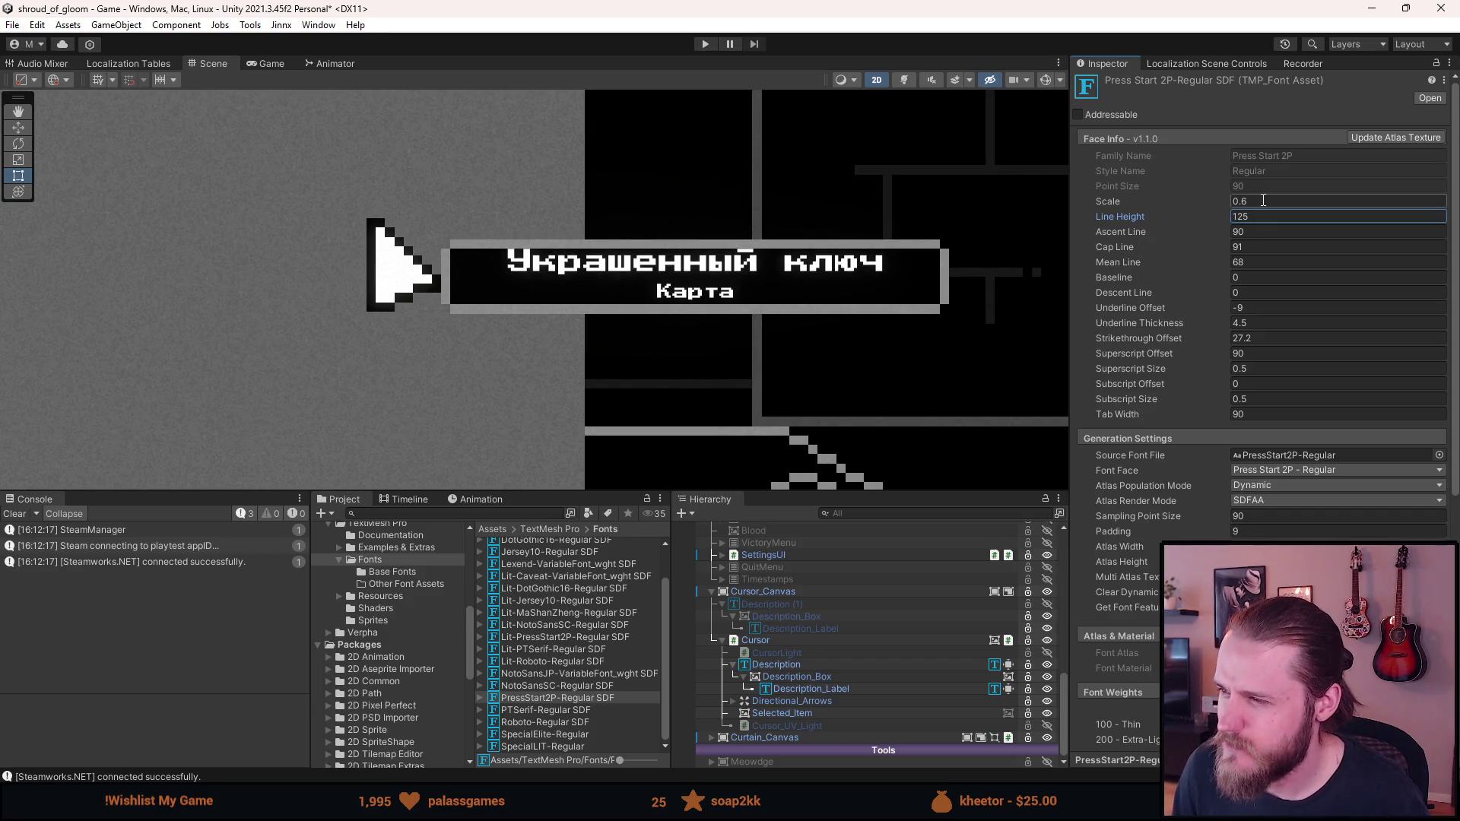
scroll(1142, 326, "down", 3)
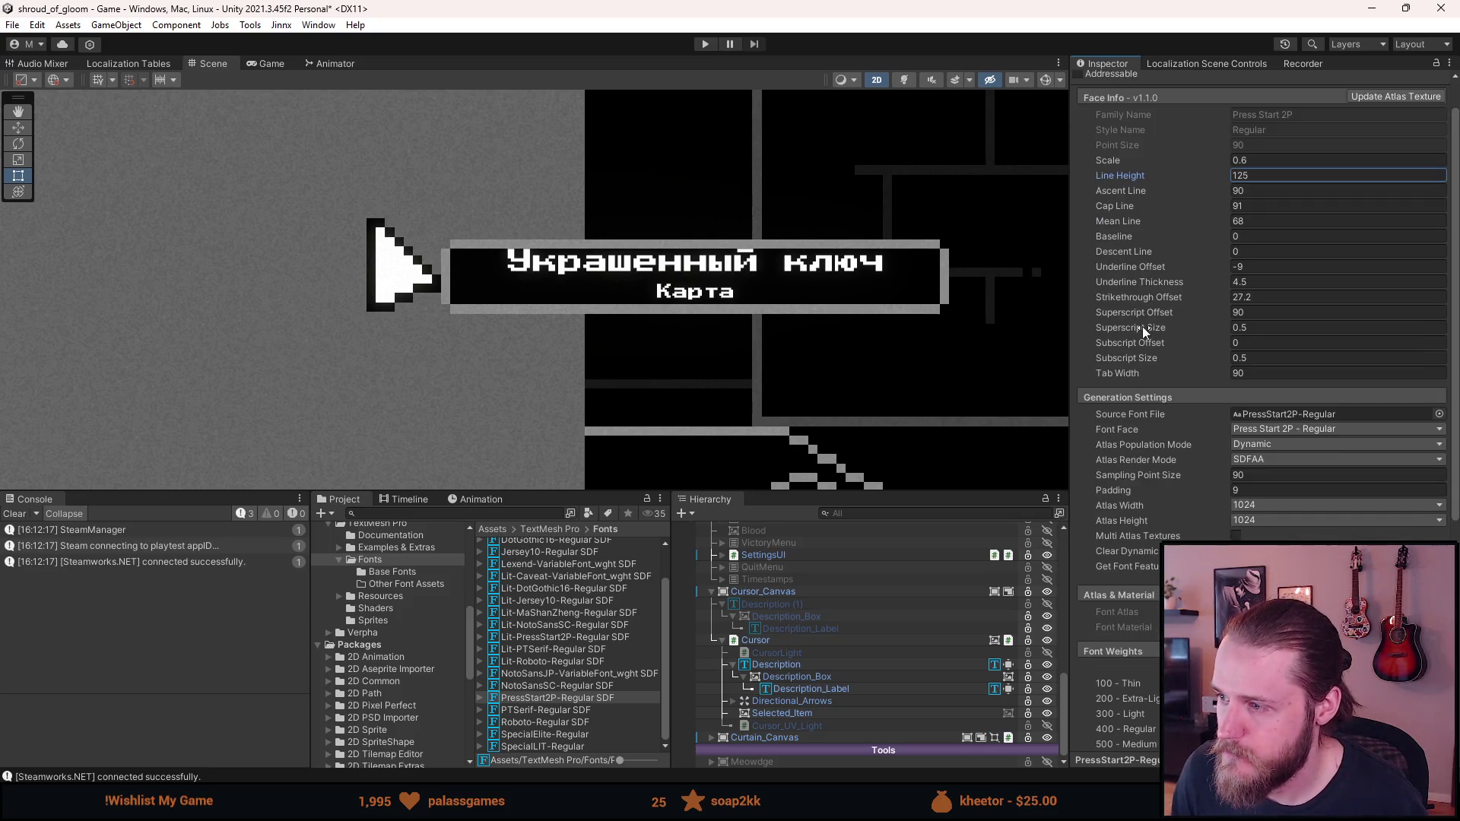
Change the font asset's Padding value and regenerate the atlas so the text renders thinner
left_click_drag(1116, 408, 1175, 419)
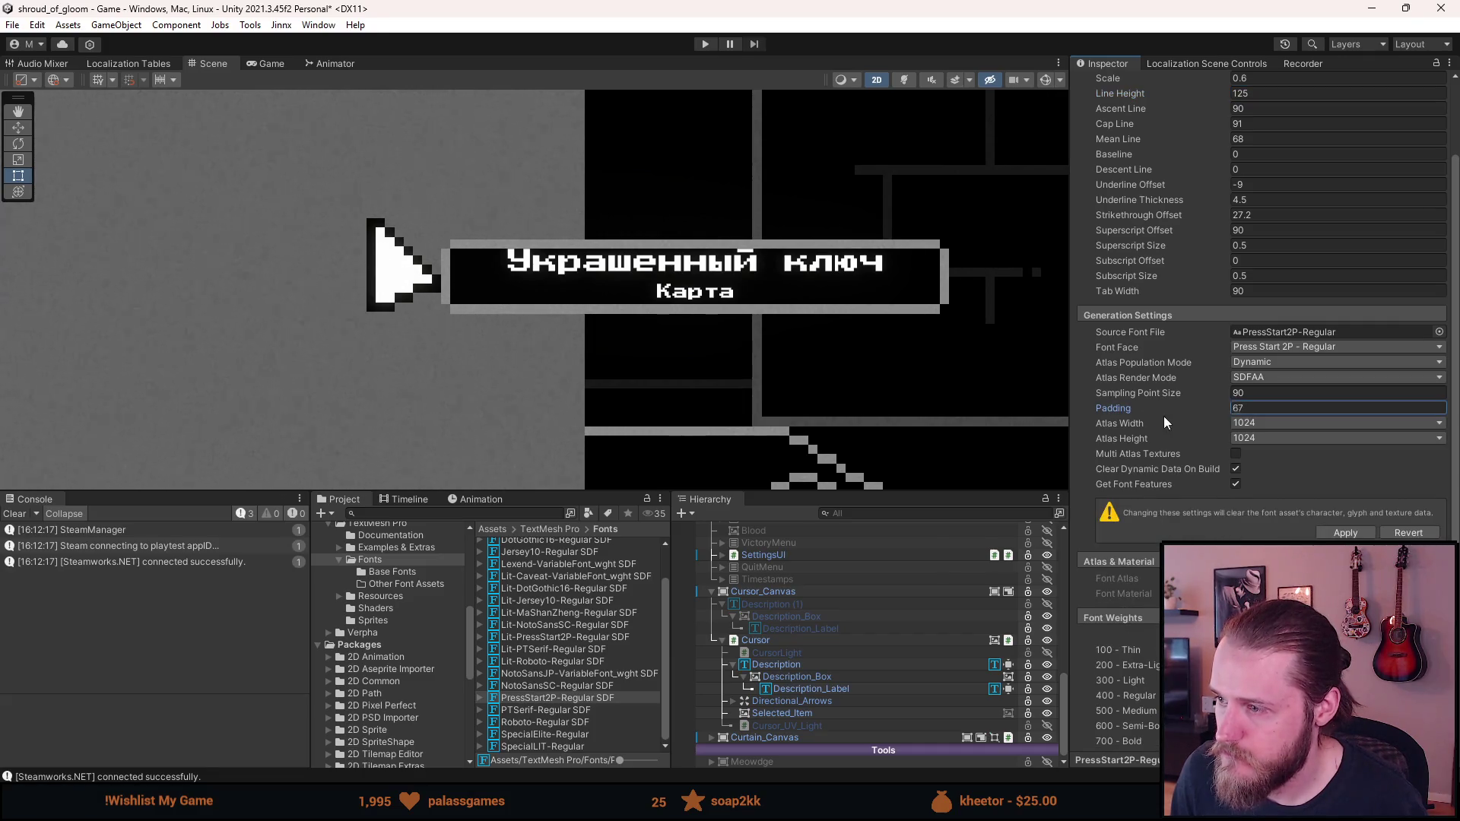
key("ctrl+z")
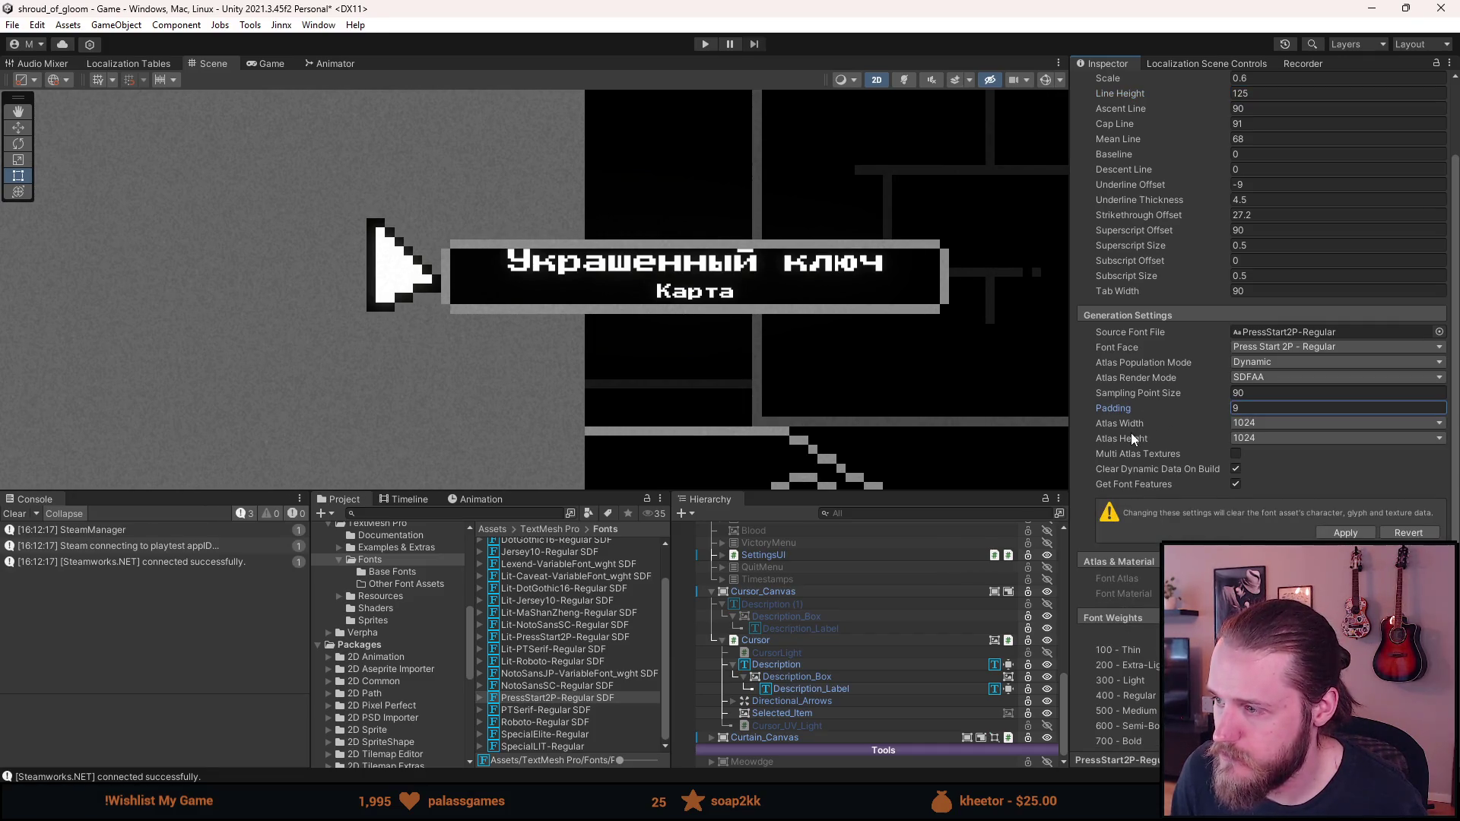
scroll(1132, 432, "down", 5)
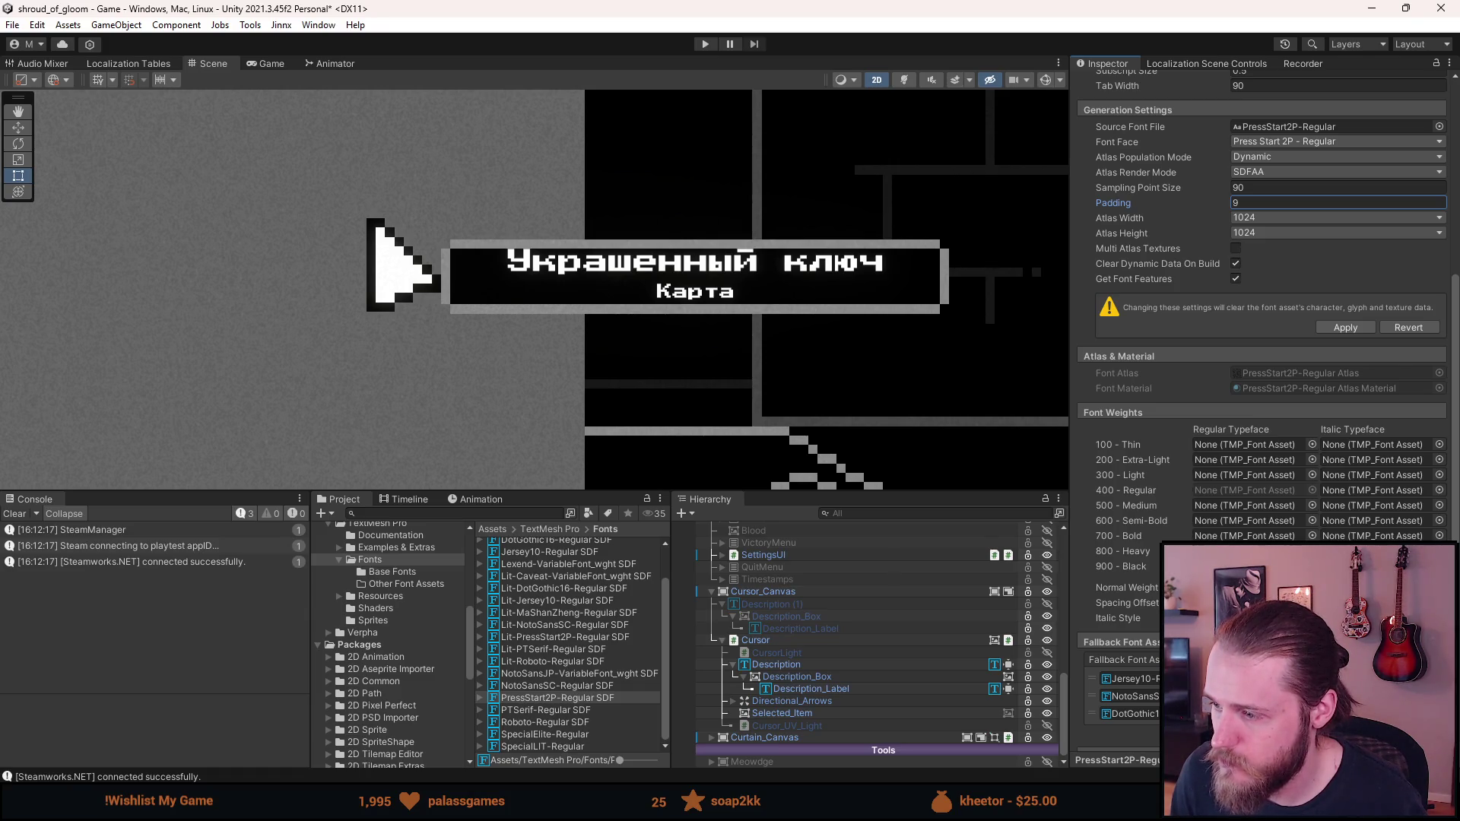
left_click(1126, 602)
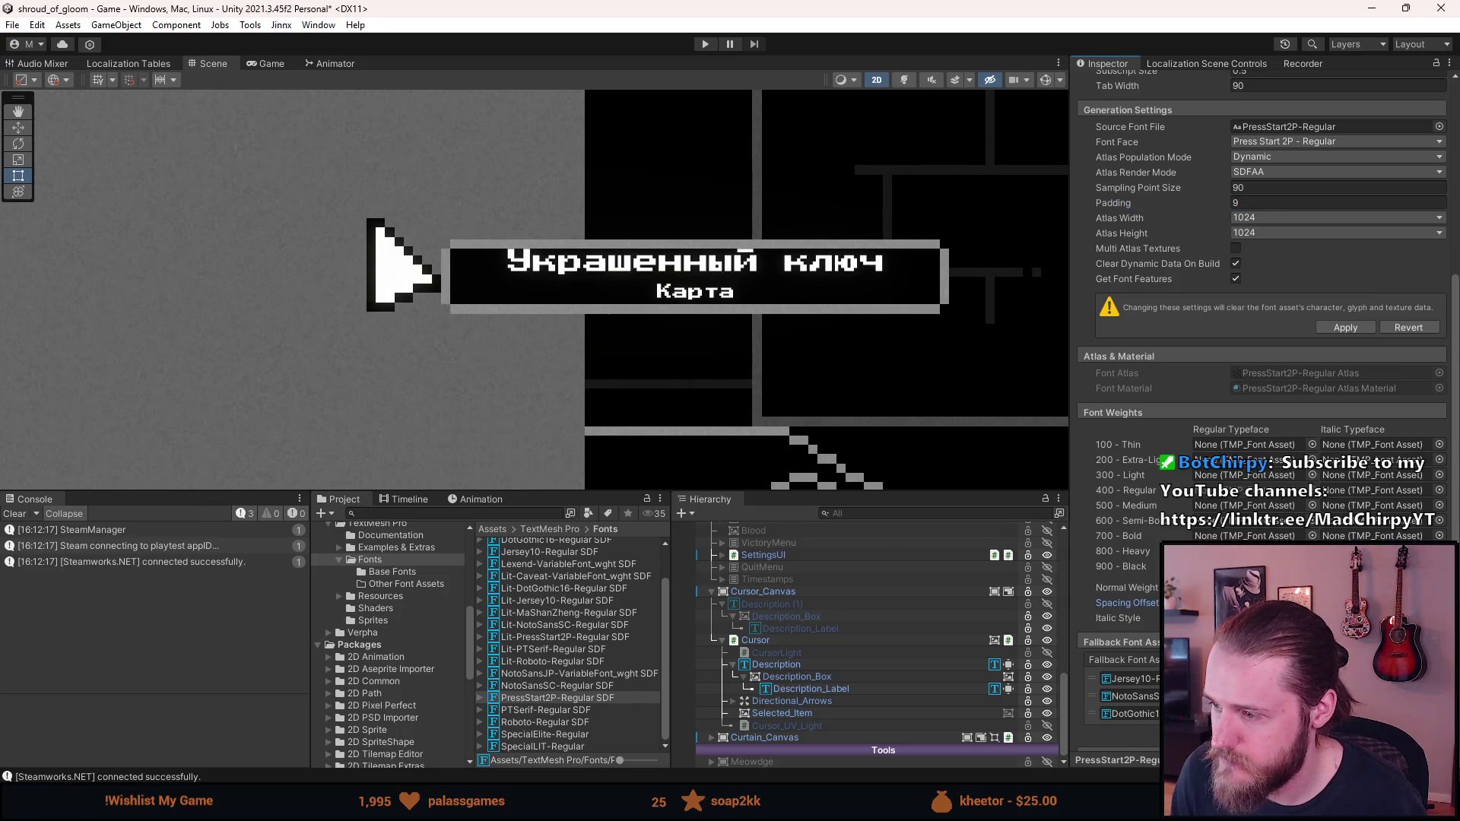
scroll(1263, 342, "down", 3)
scroll(1161, 504, "up", 8)
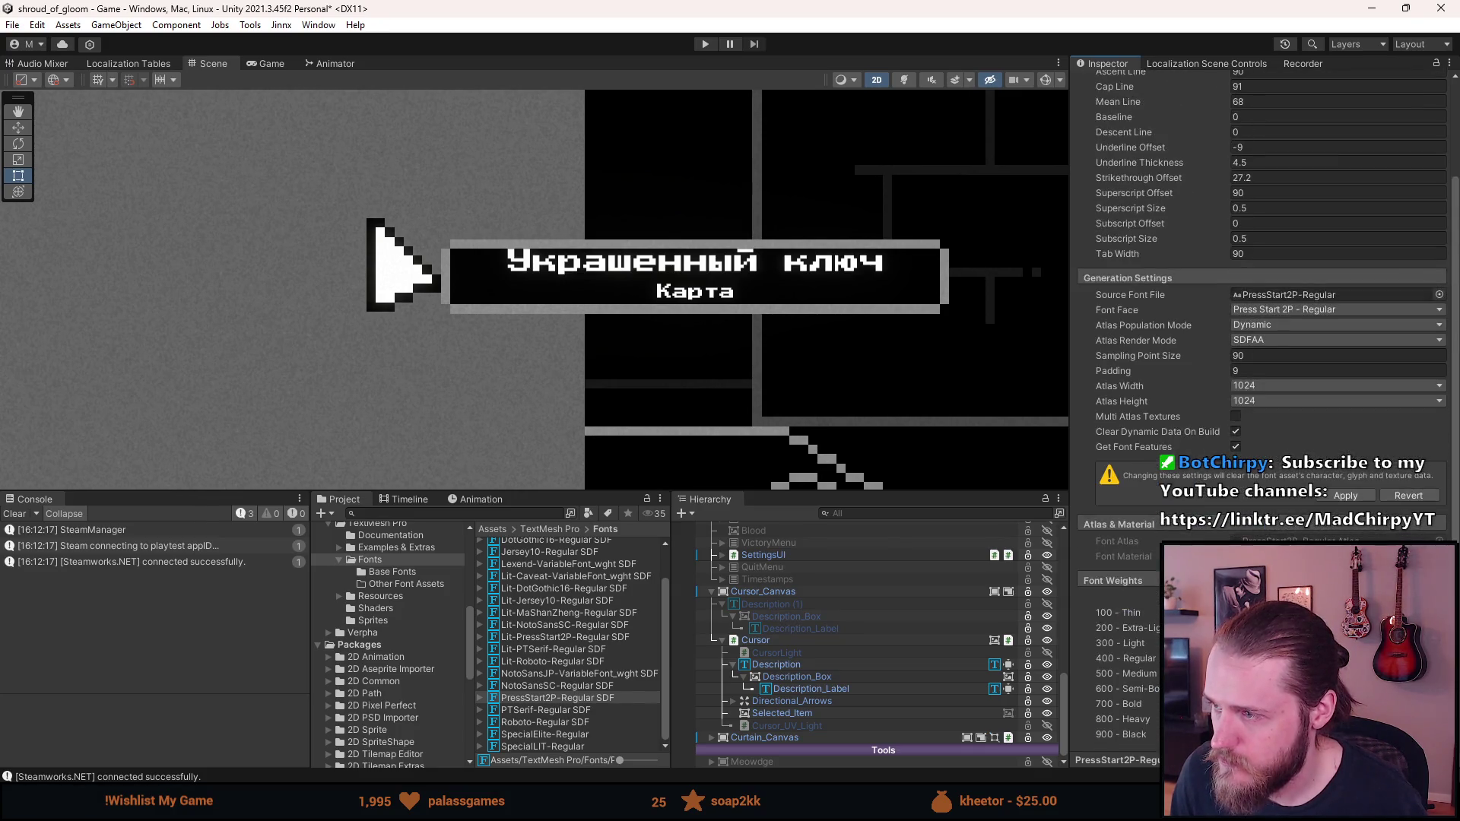
left_click(1163, 498)
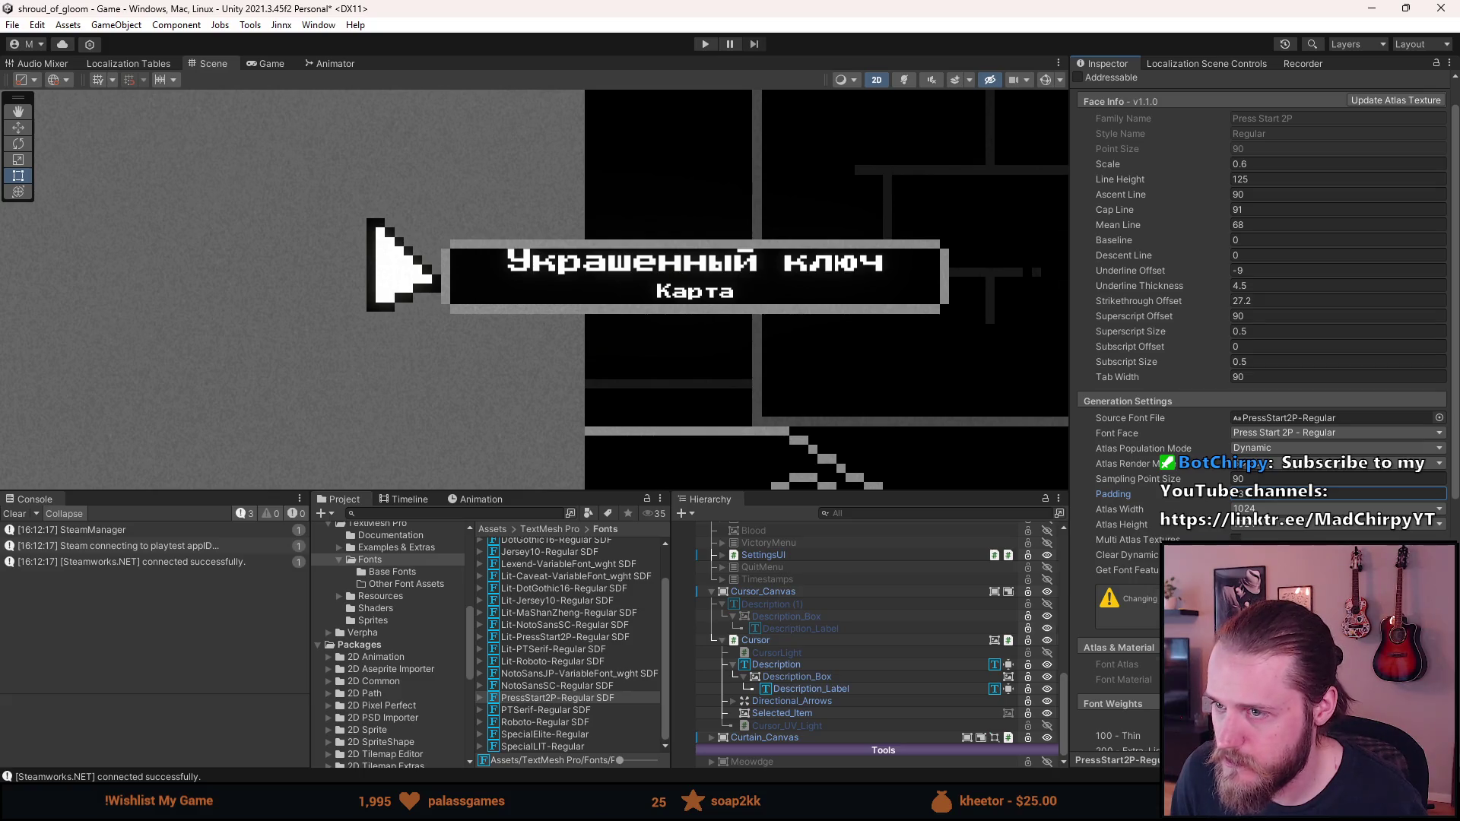
key("Return")
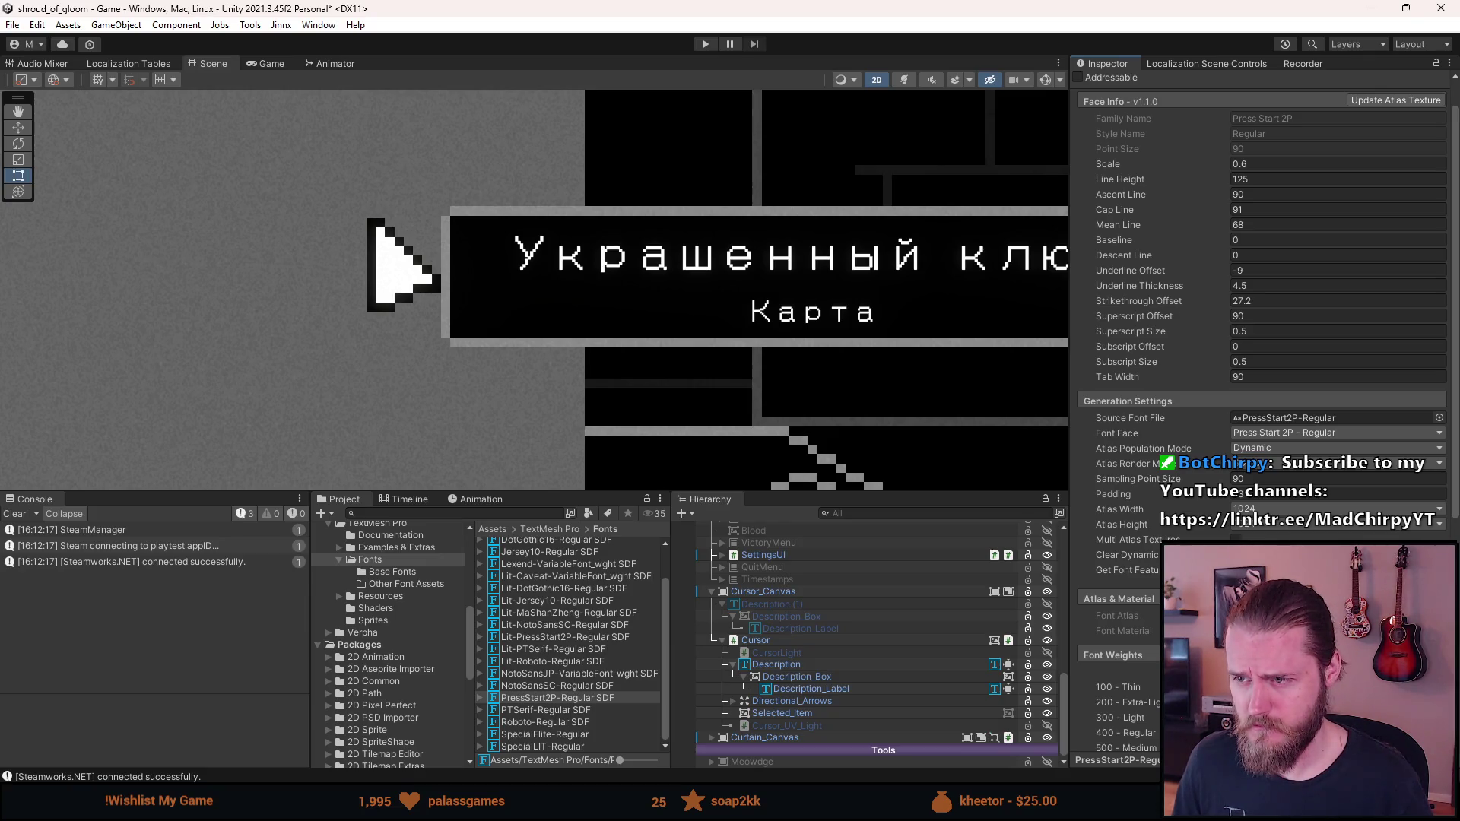
Enter Padding 9 in Generation Settings and regenerate the Press Start 2P atlas
scroll(888, 422, "down", 3)
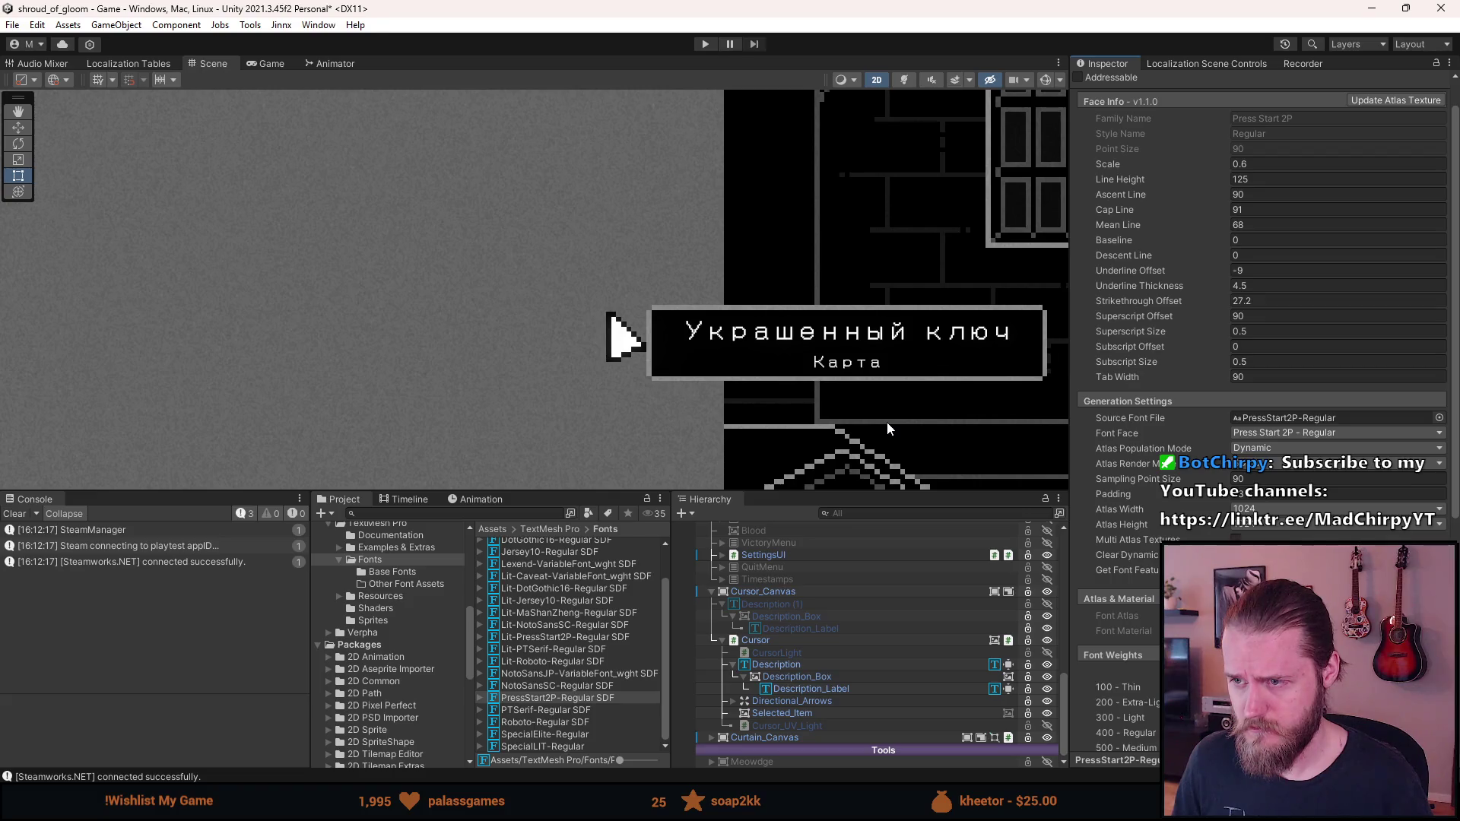
scroll(887, 422, "up", 2)
left_click(1241, 492)
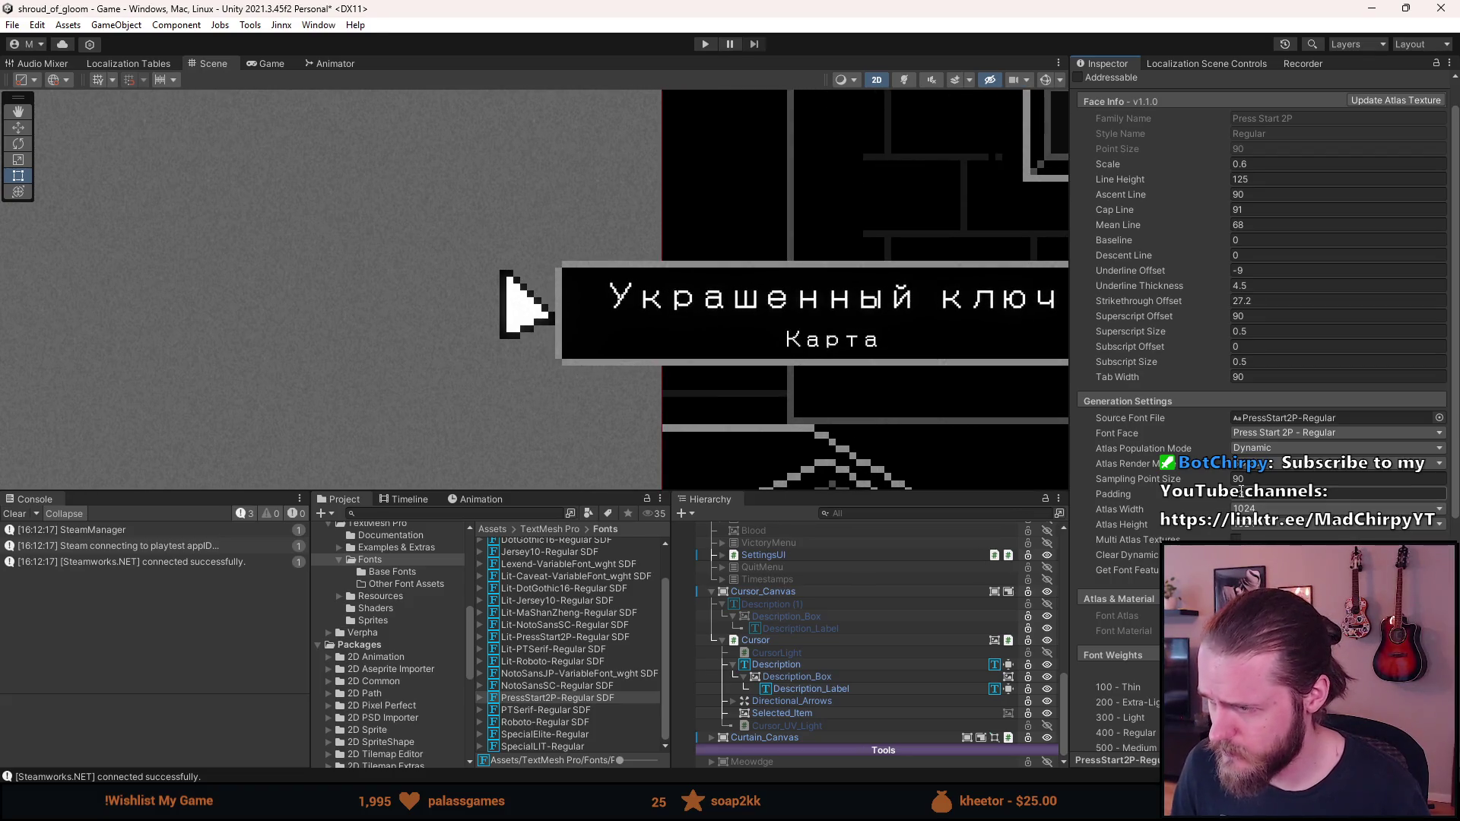
type("0")
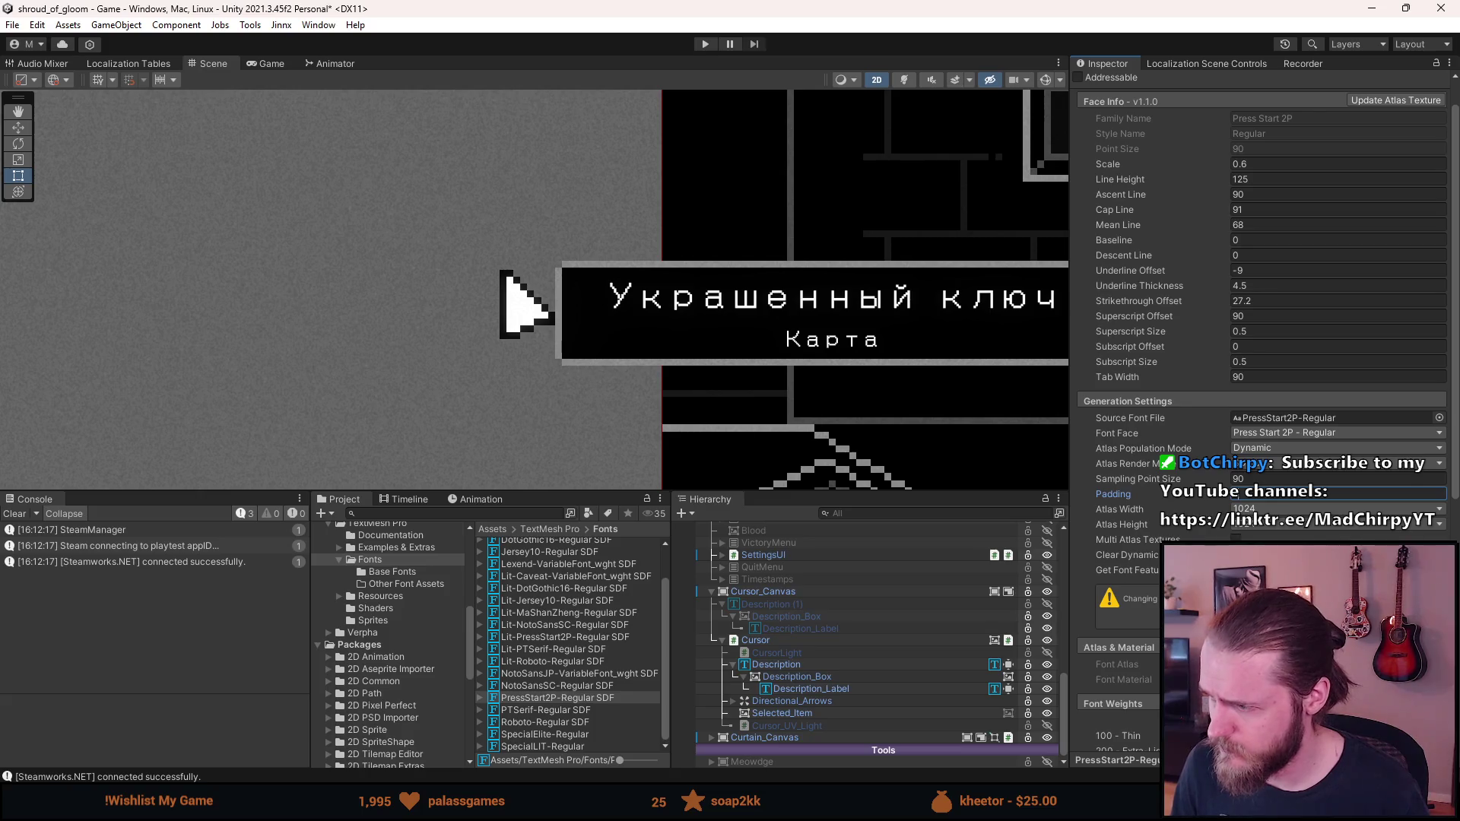
key("Return")
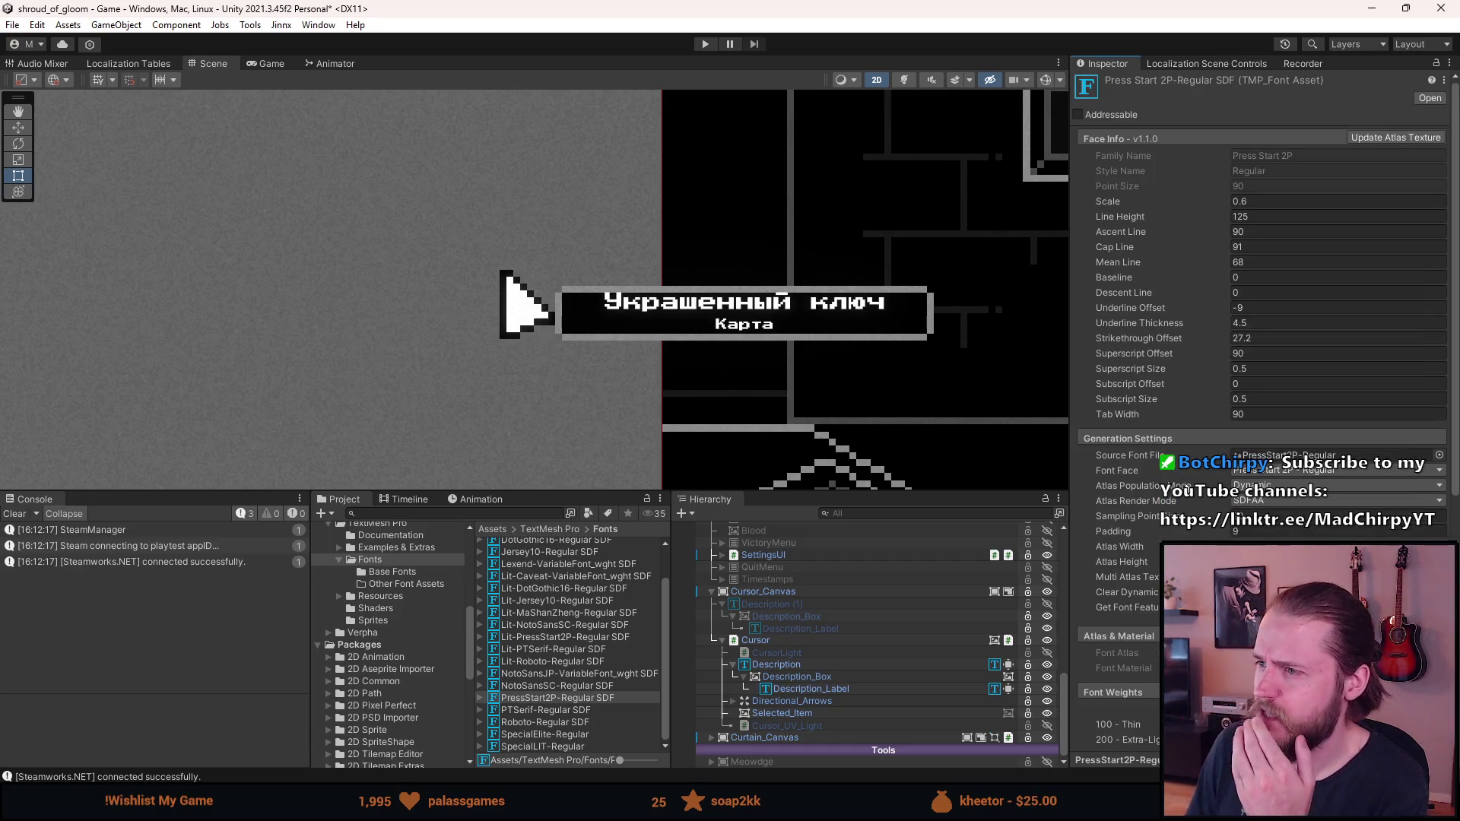
Expand the Mark To Base and Mark To Mark Adjustment foldouts, then return to Face Info
scroll(1262, 304, "down", 3)
scroll(1175, 490, "down", 2)
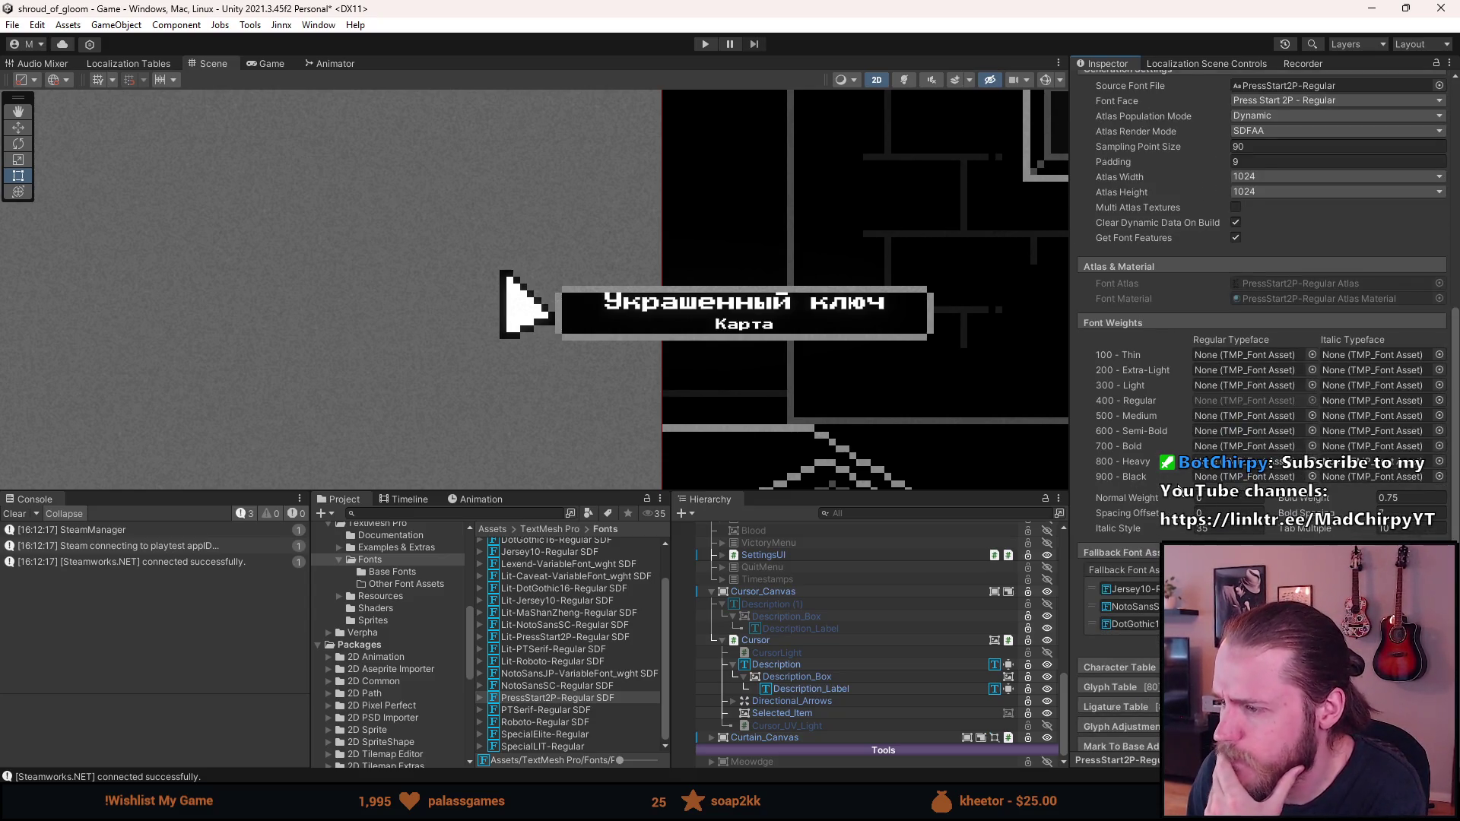
scroll(1175, 491, "down", 1)
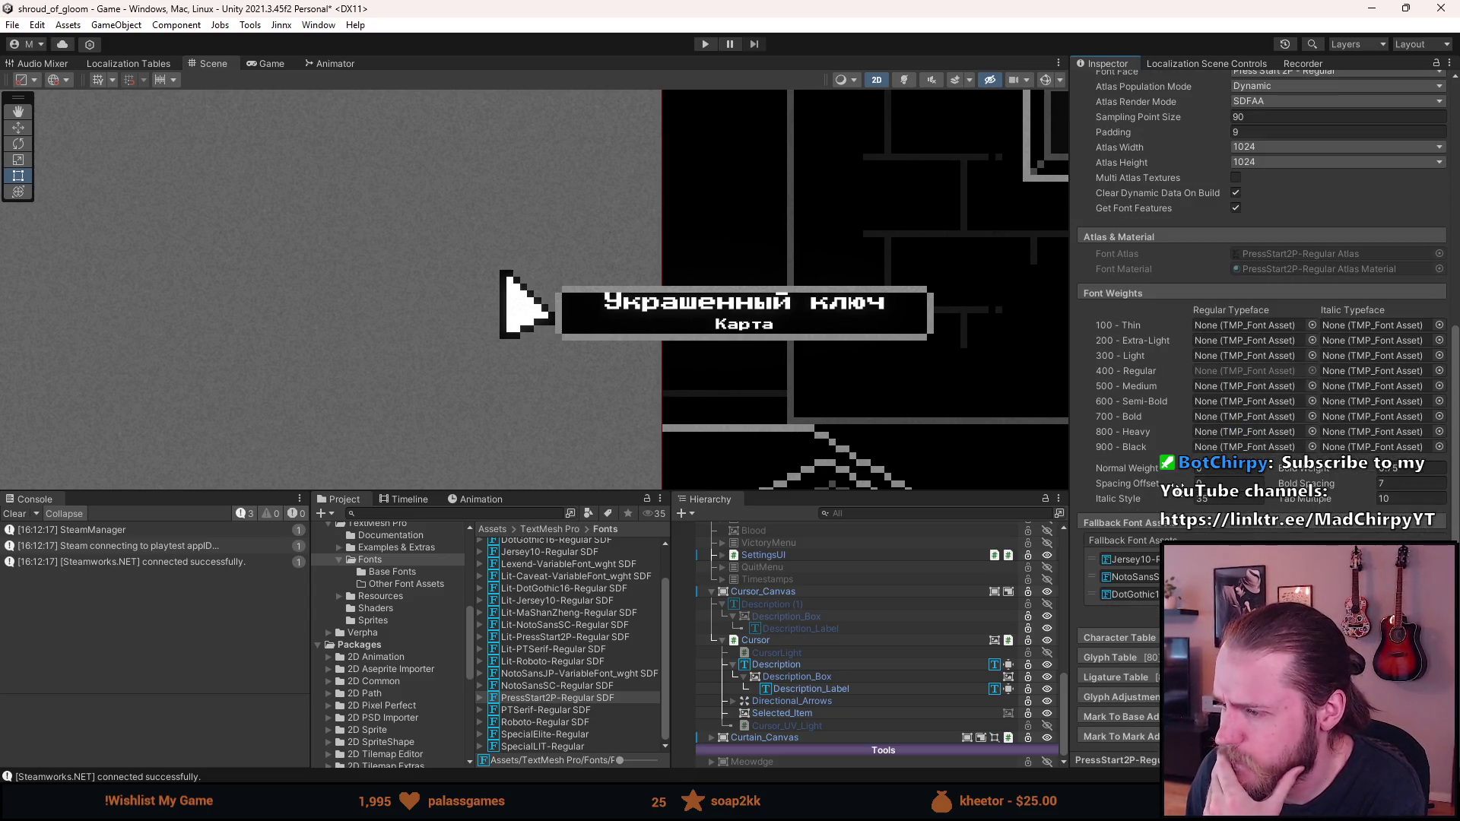
left_click(1134, 715)
scroll(1134, 715, "down", 1)
left_click(1144, 643)
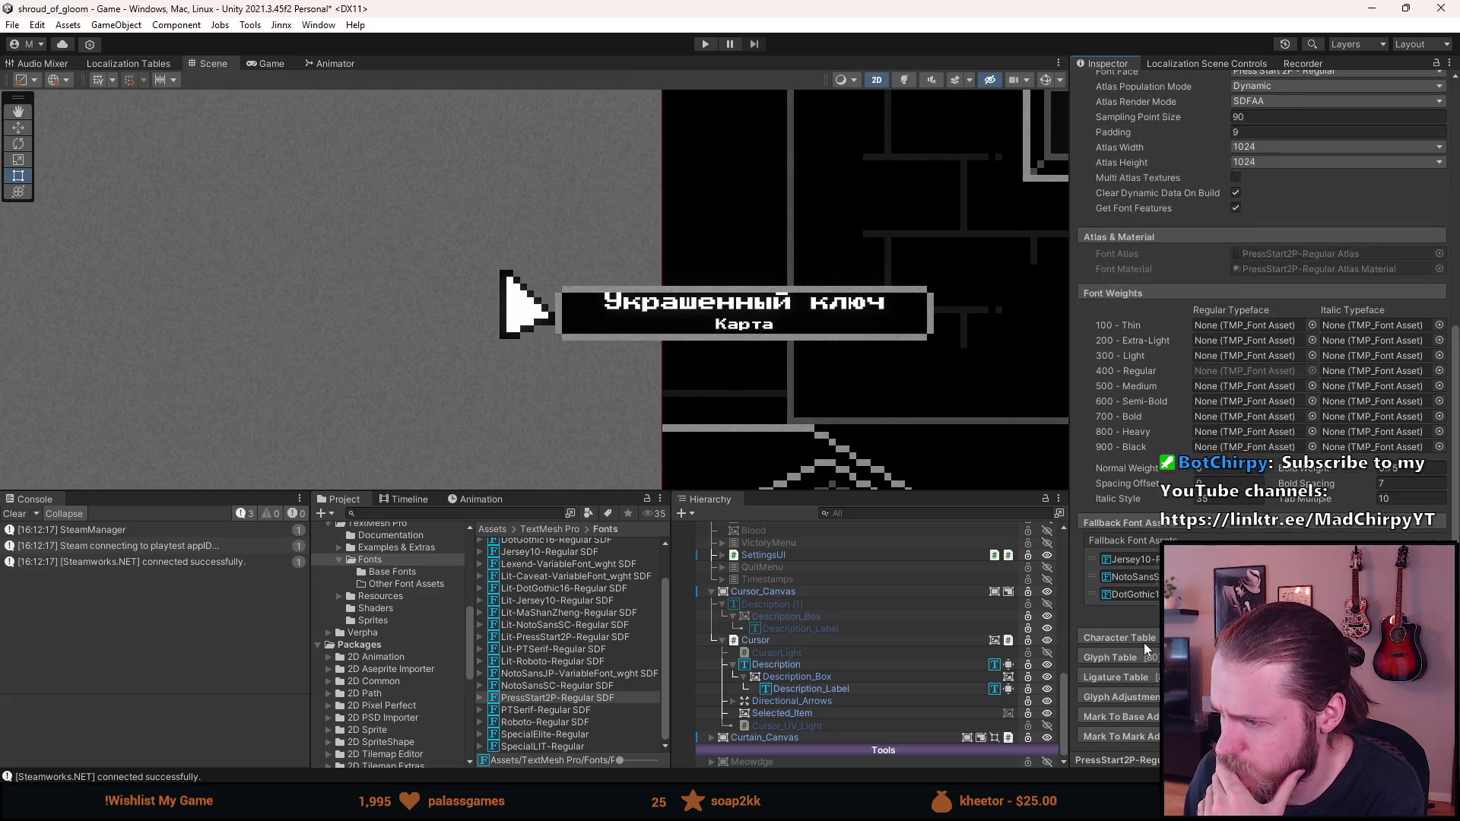
left_click(1144, 662)
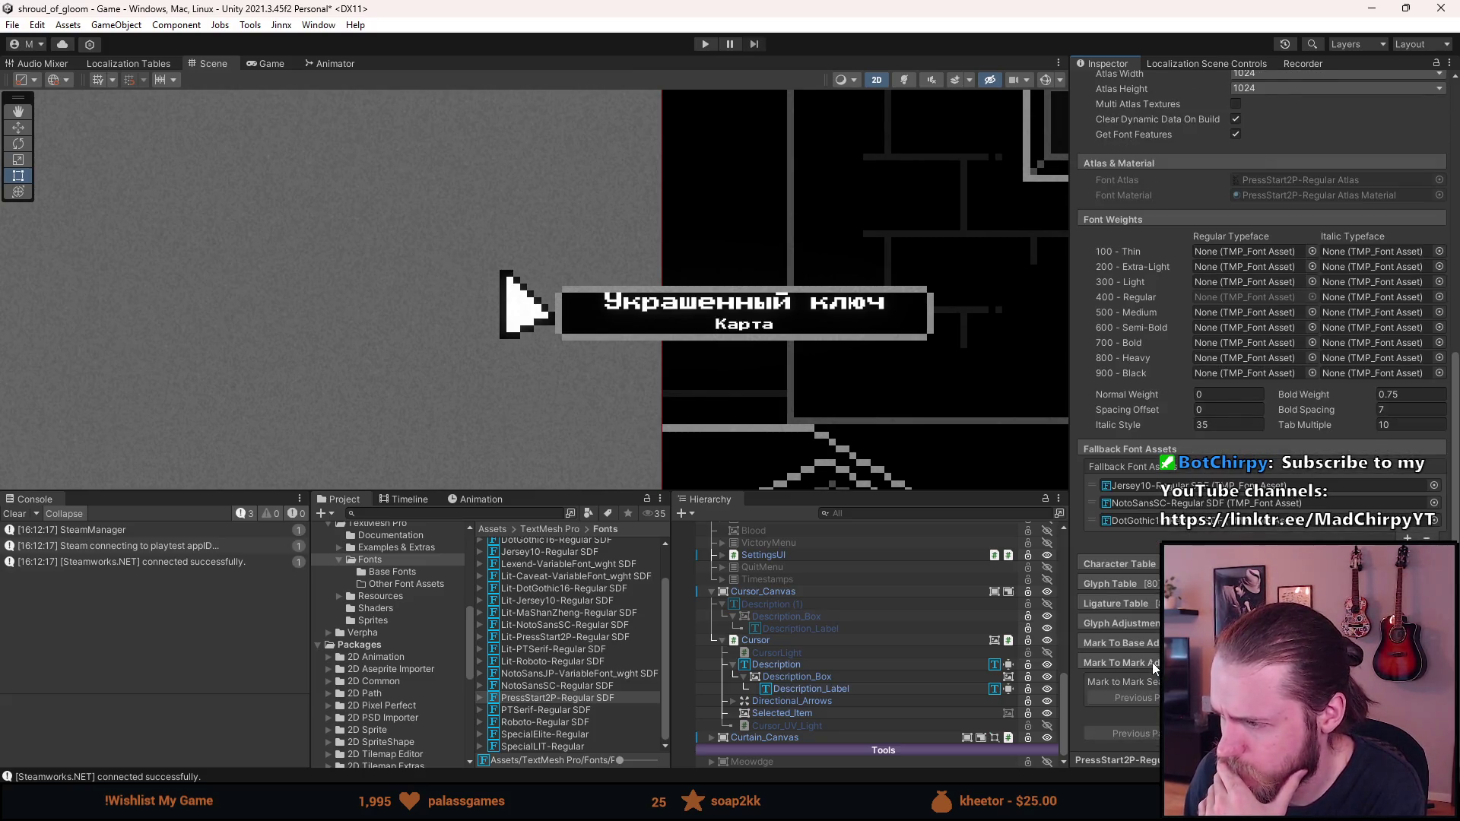
scroll(1153, 658, "up", 3)
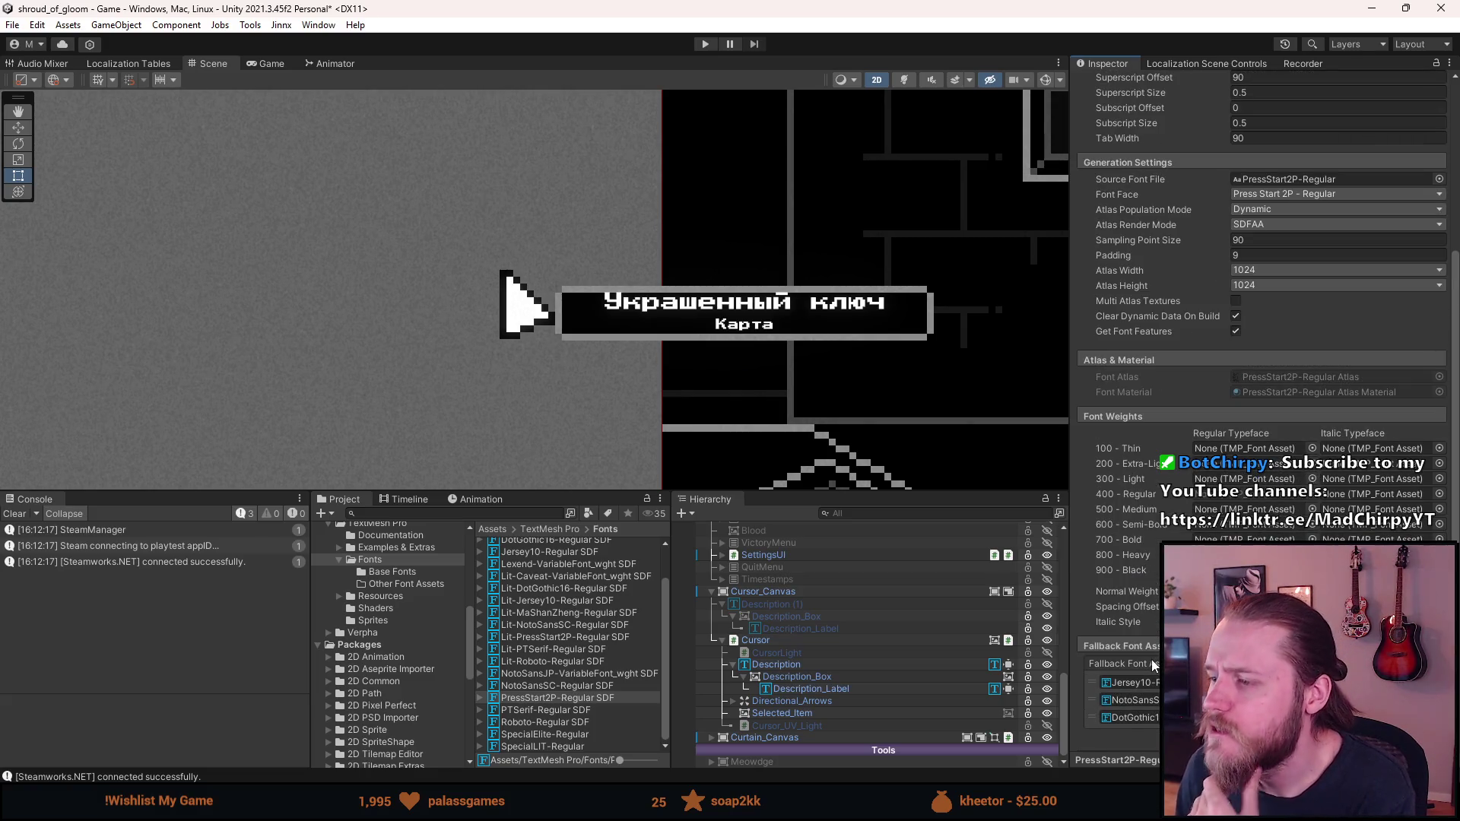
scroll(1151, 653, "up", 3)
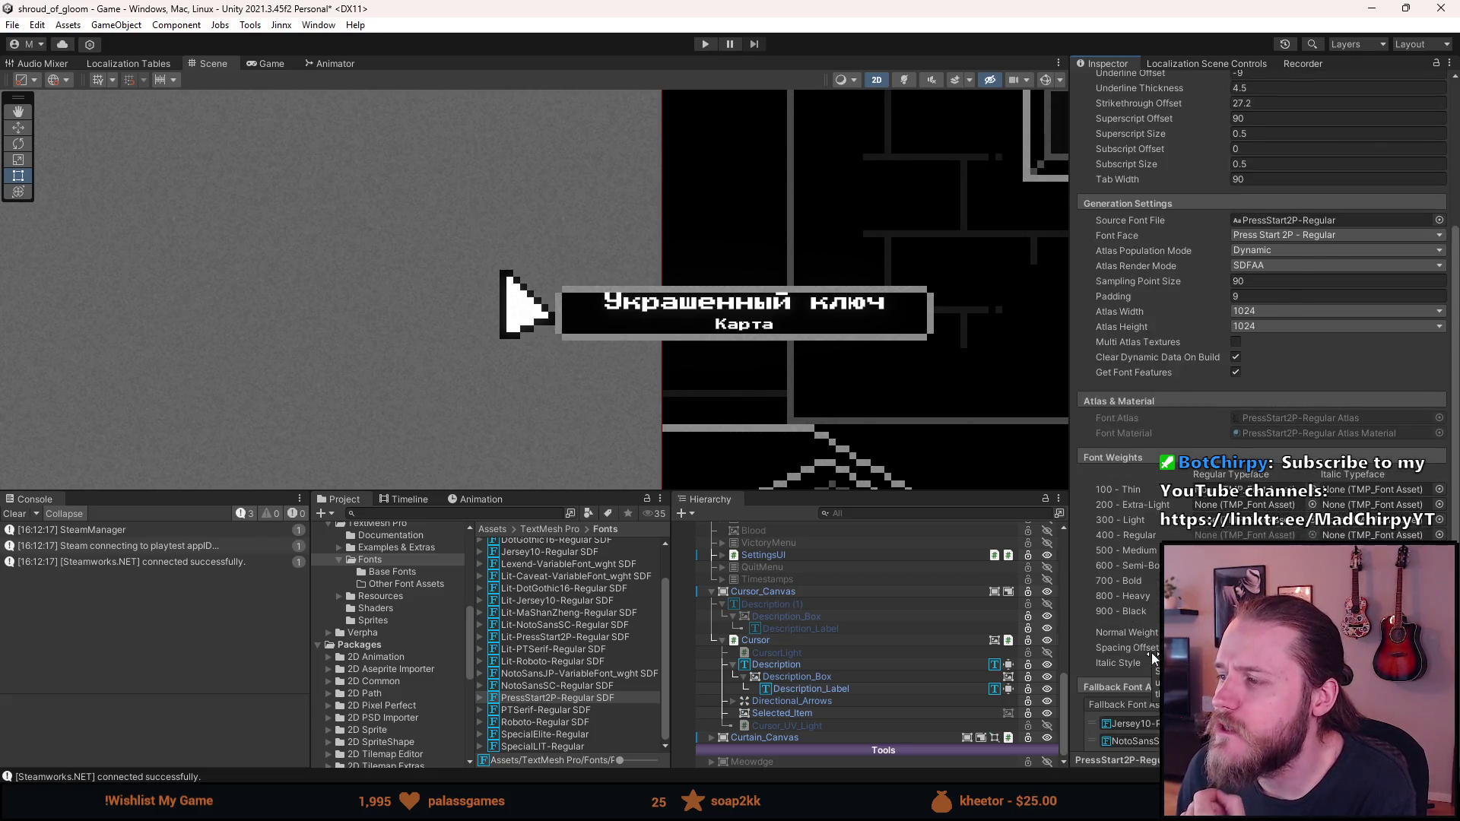
scroll(1151, 653, "up", 2)
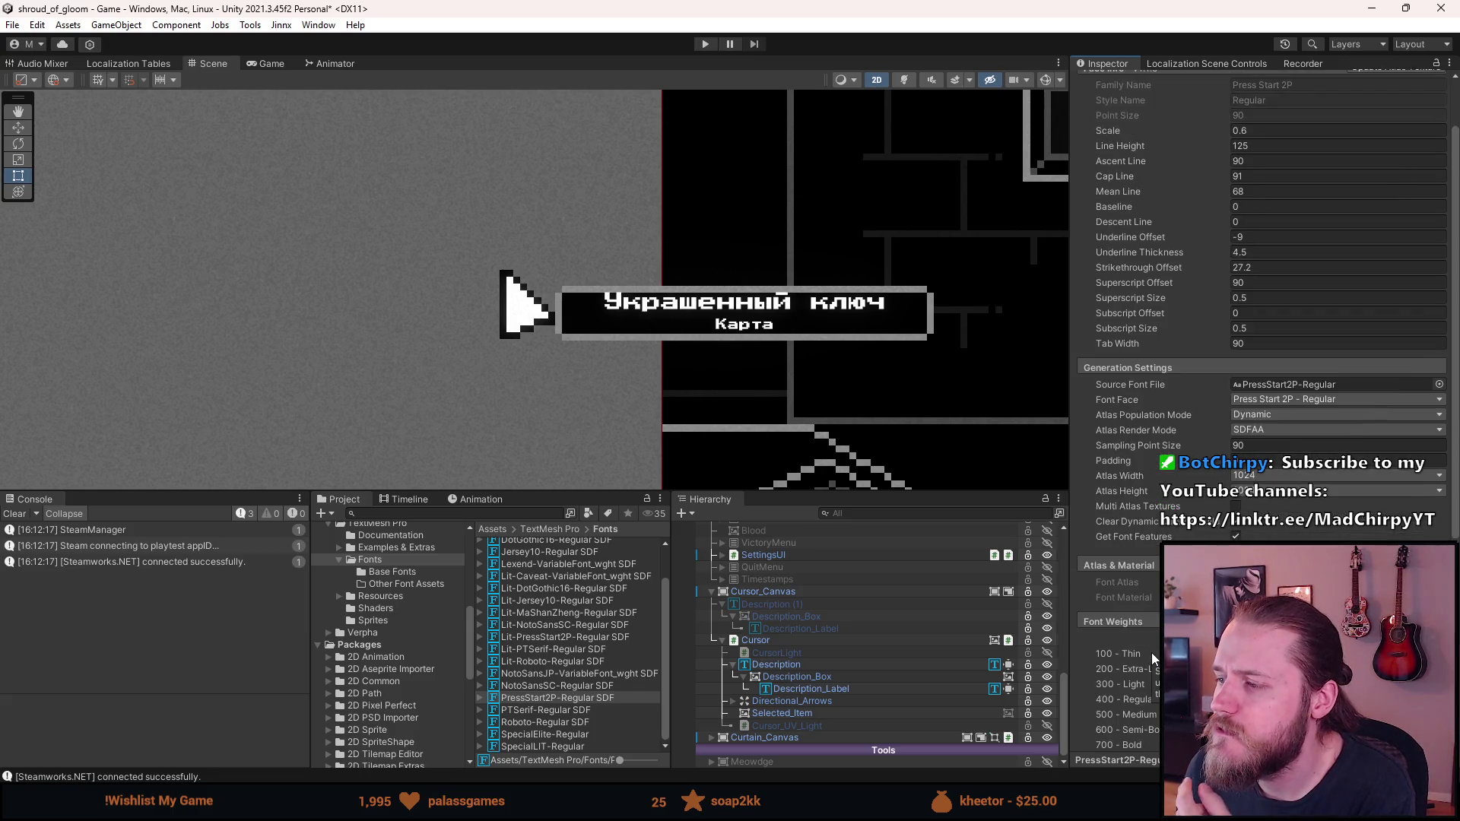
scroll(1152, 653, "up", 2)
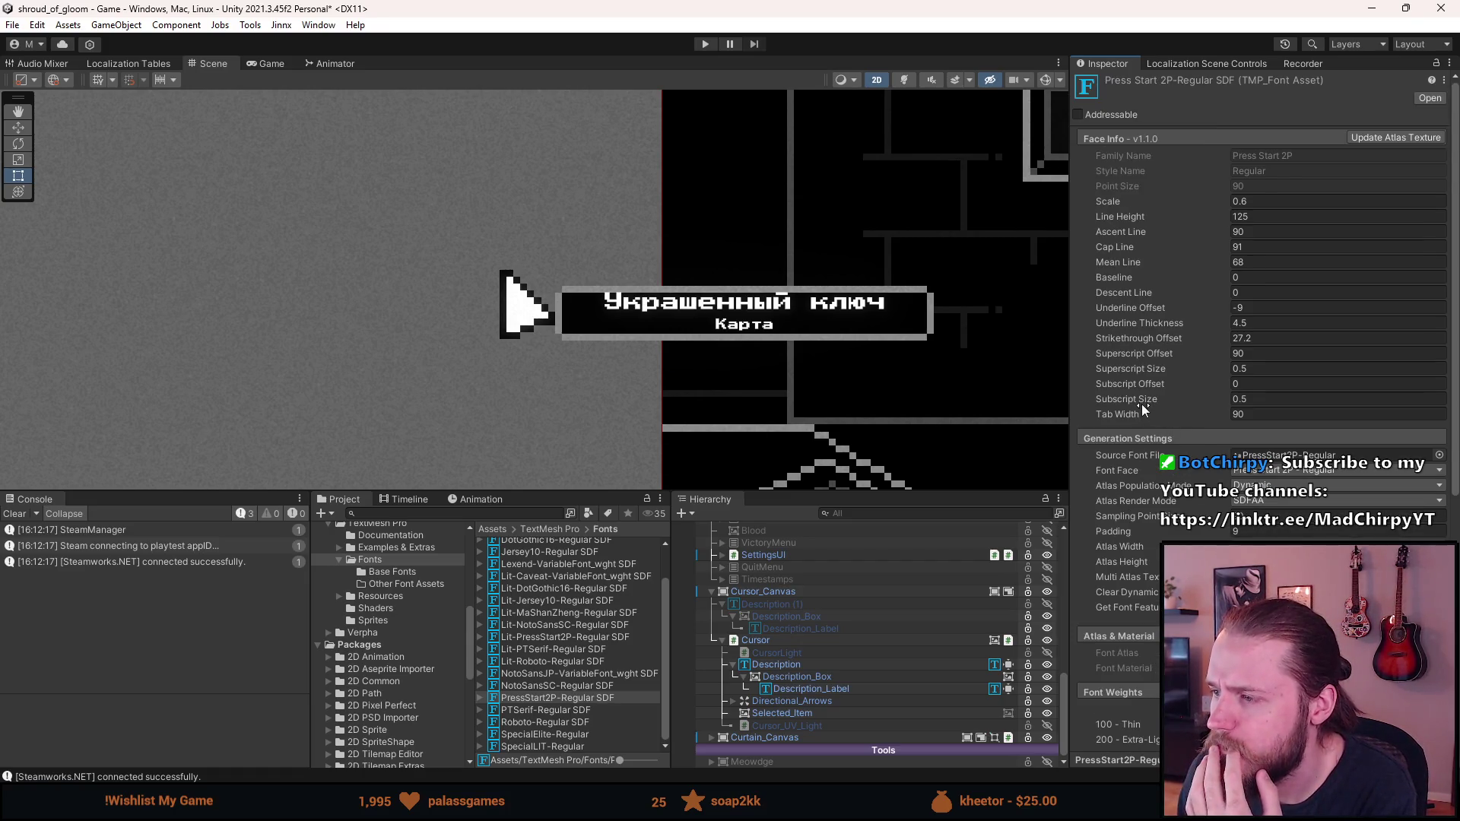
mouse_move(1142, 402)
left_mouse_down()
mouse_move(1222, 402)
mouse_move(1170, 416)
left_mouse_up()
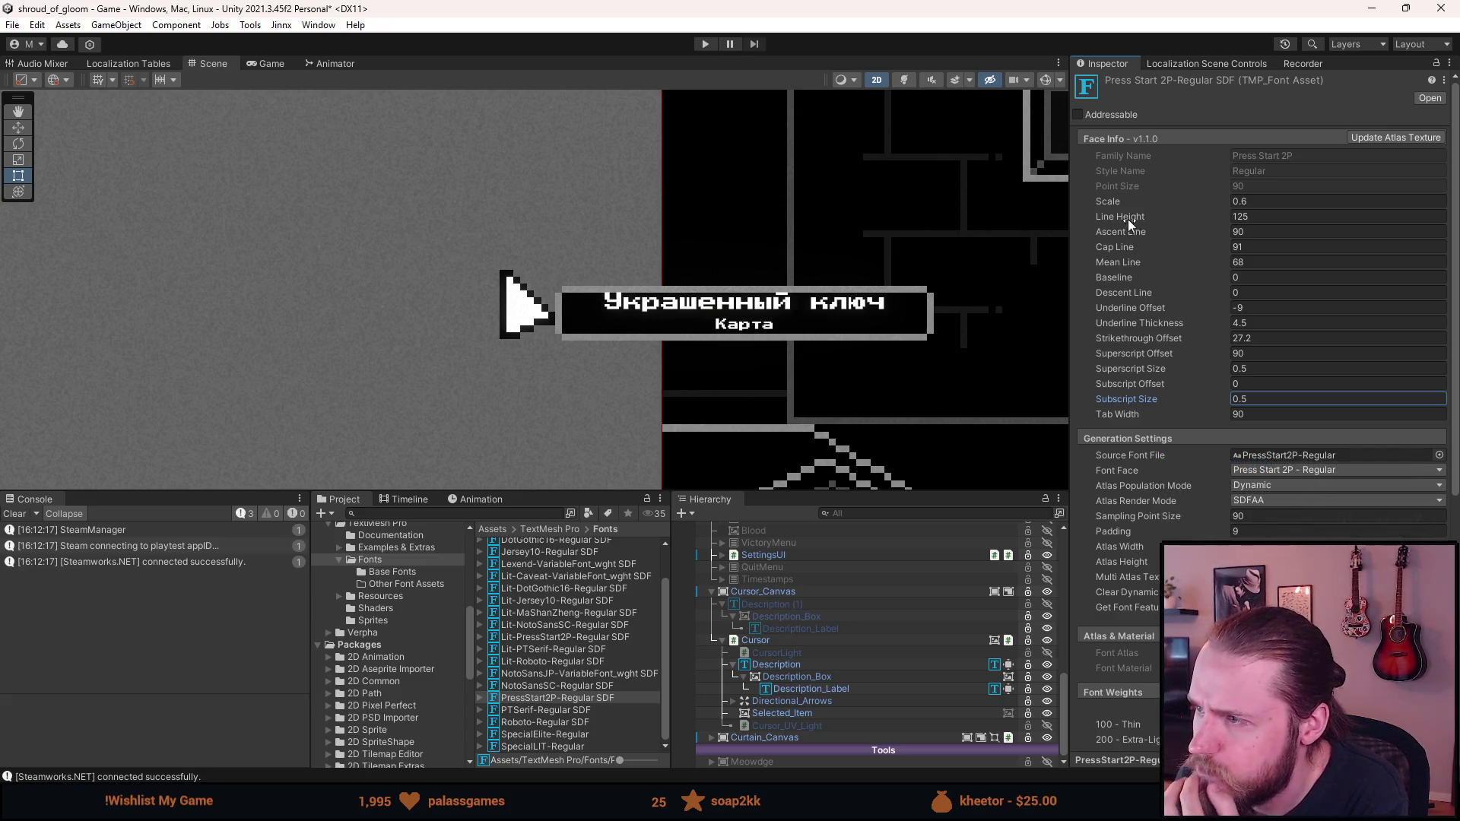
left_click_drag(1109, 199, 1140, 207)
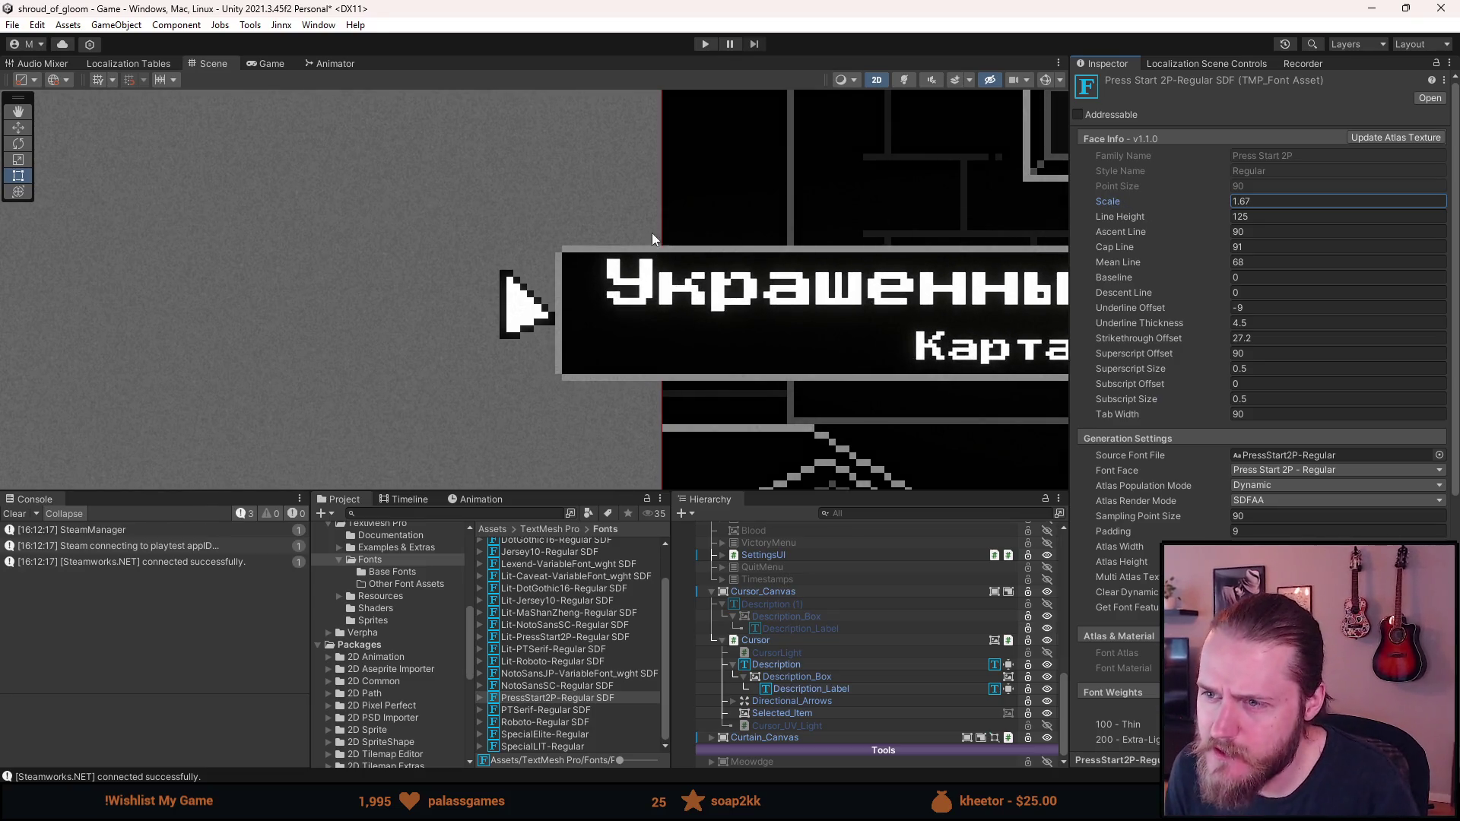
key("ctrl+z")
mouse_move(1135, 231)
left_mouse_down()
mouse_move(1339, 248)
mouse_move(454, 290)
mouse_move(956, 348)
mouse_move(290, 284)
mouse_move(836, 305)
mouse_move(672, 588)
mouse_move(913, 593)
mouse_move(467, 595)
mouse_move(282, 449)
mouse_move(243, 449)
left_mouse_up()
mouse_move(1115, 292)
left_mouse_down()
mouse_move(1410, 329)
mouse_move(1104, 261)
mouse_move(499, 257)
mouse_move(610, 302)
left_mouse_up()
key("ctrl+z")
key("ctrl+z")
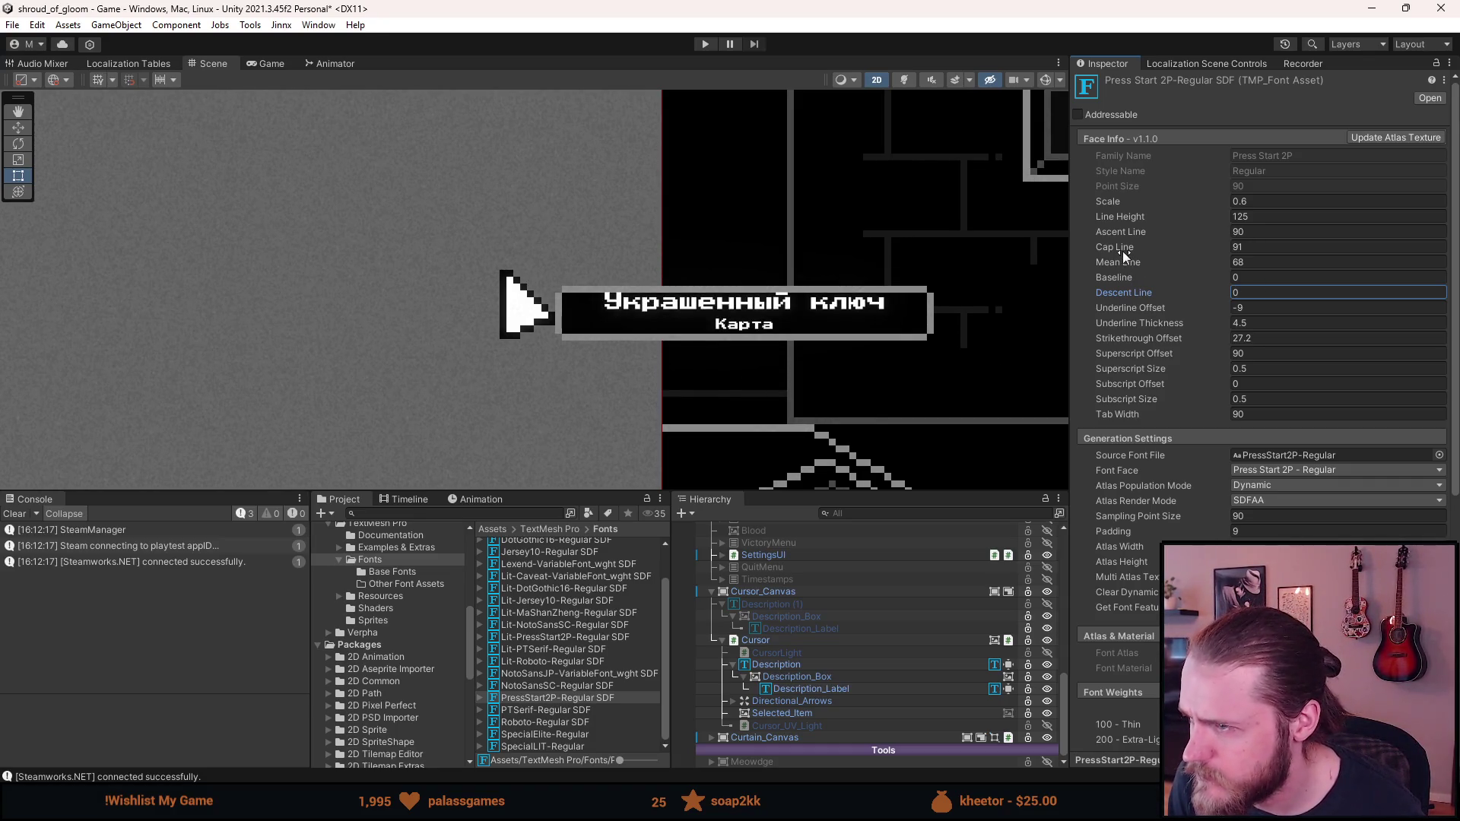
Set the font's Descent Line to -20 and Ascent Line to 140
left_click_drag(1124, 293, 710, 293)
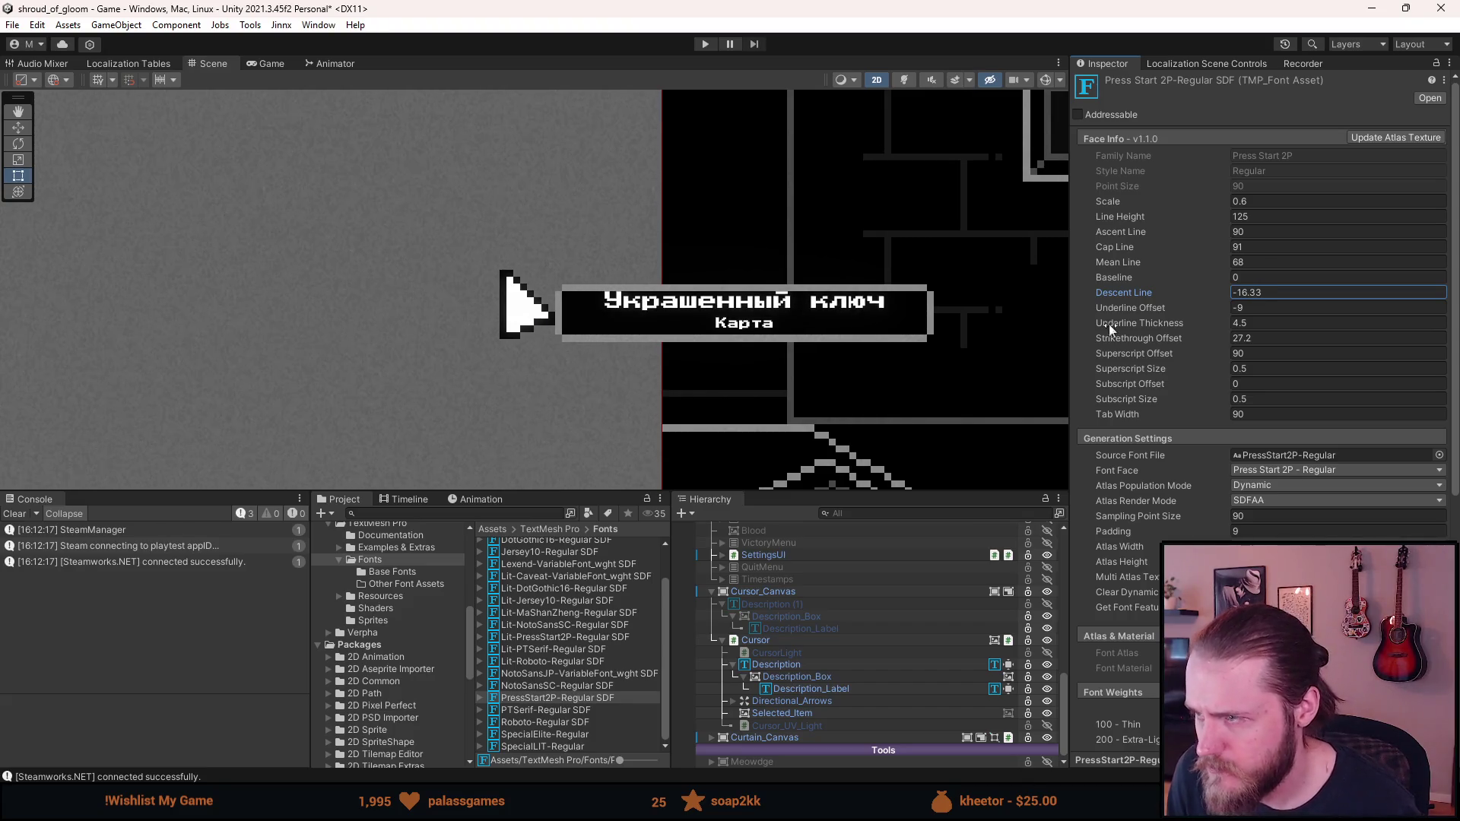
type("20")
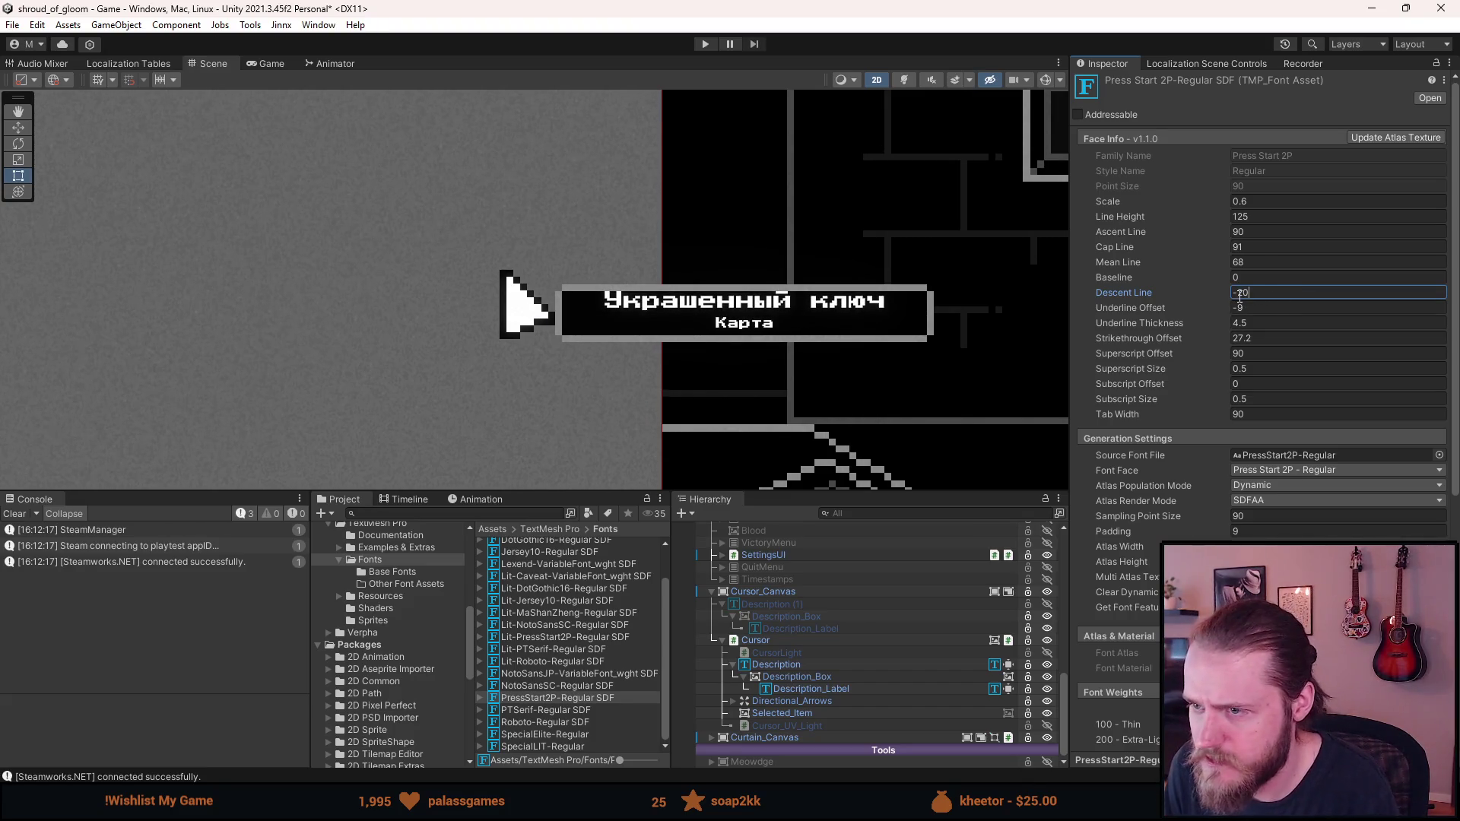
left_click(1212, 230)
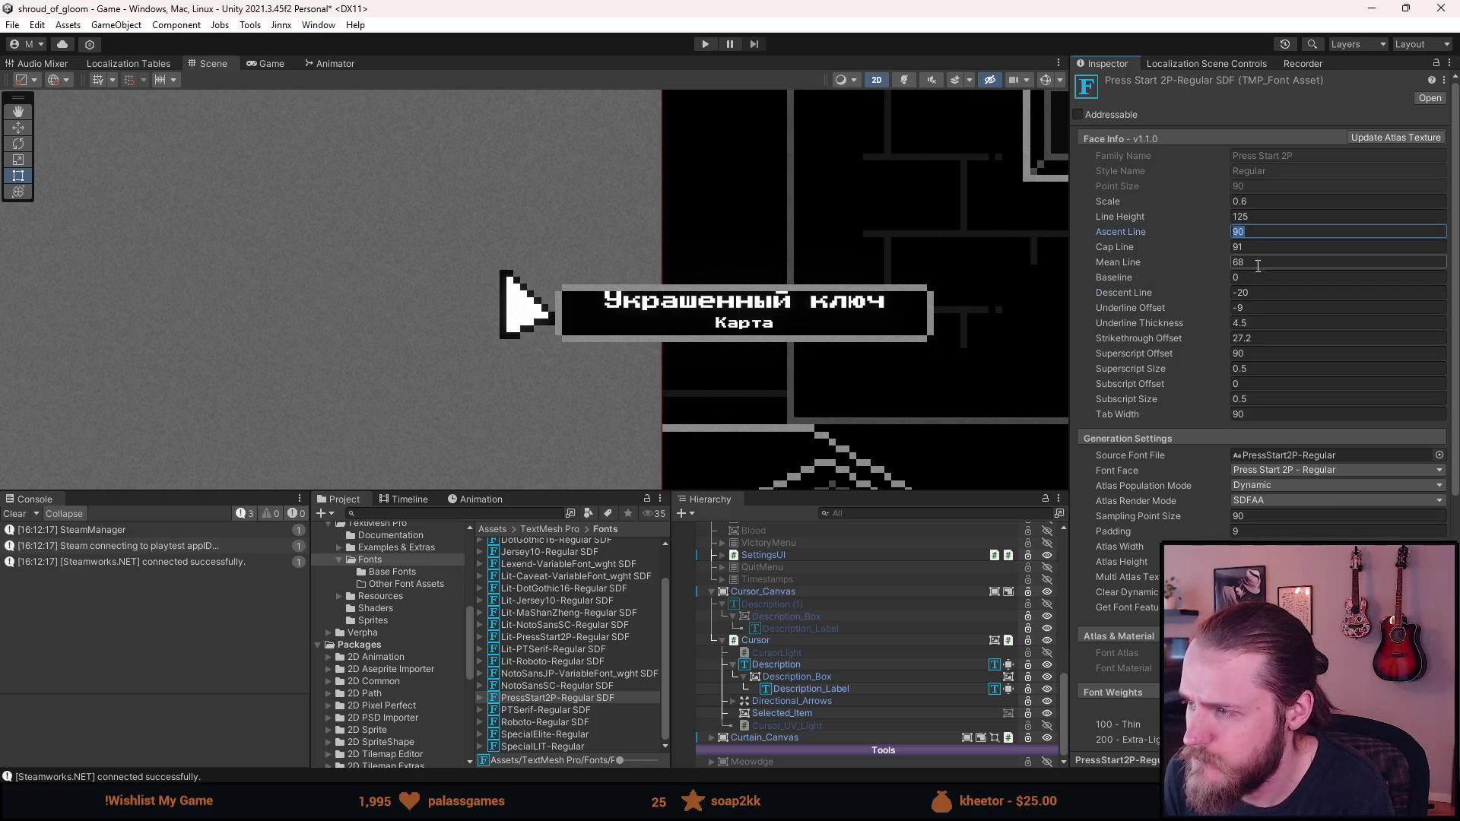
type("10")
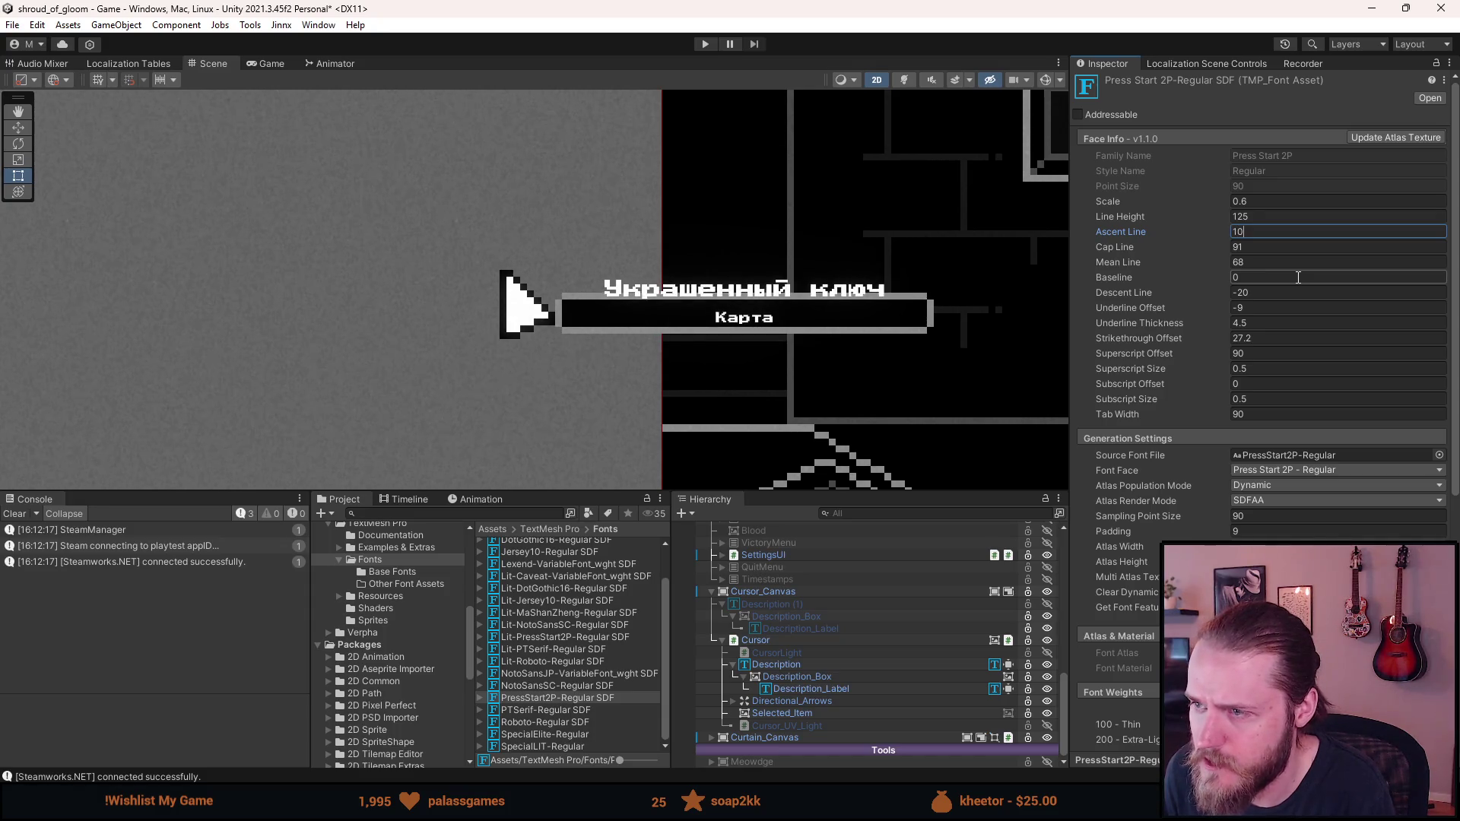
type("0")
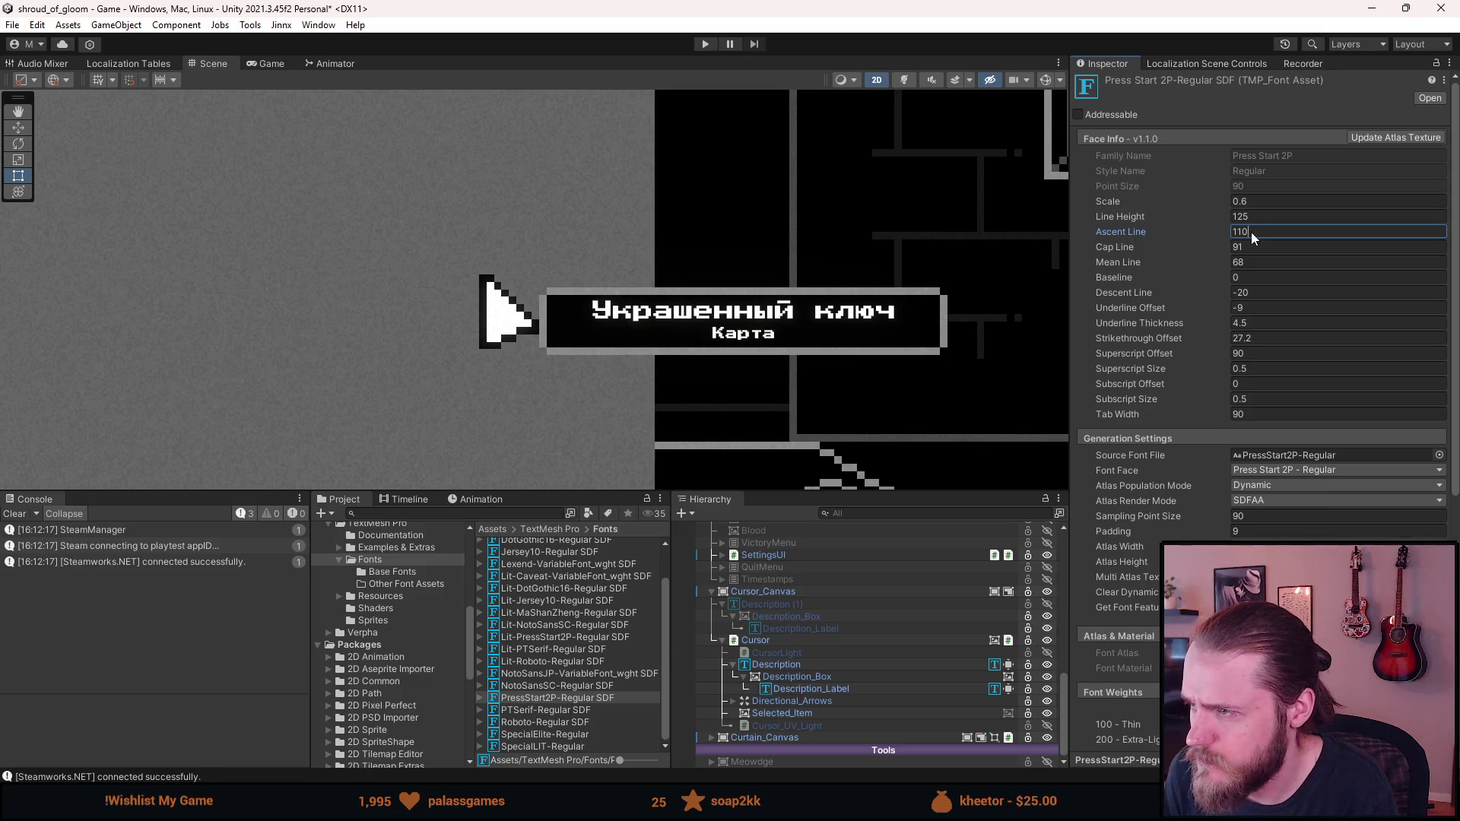
type("120")
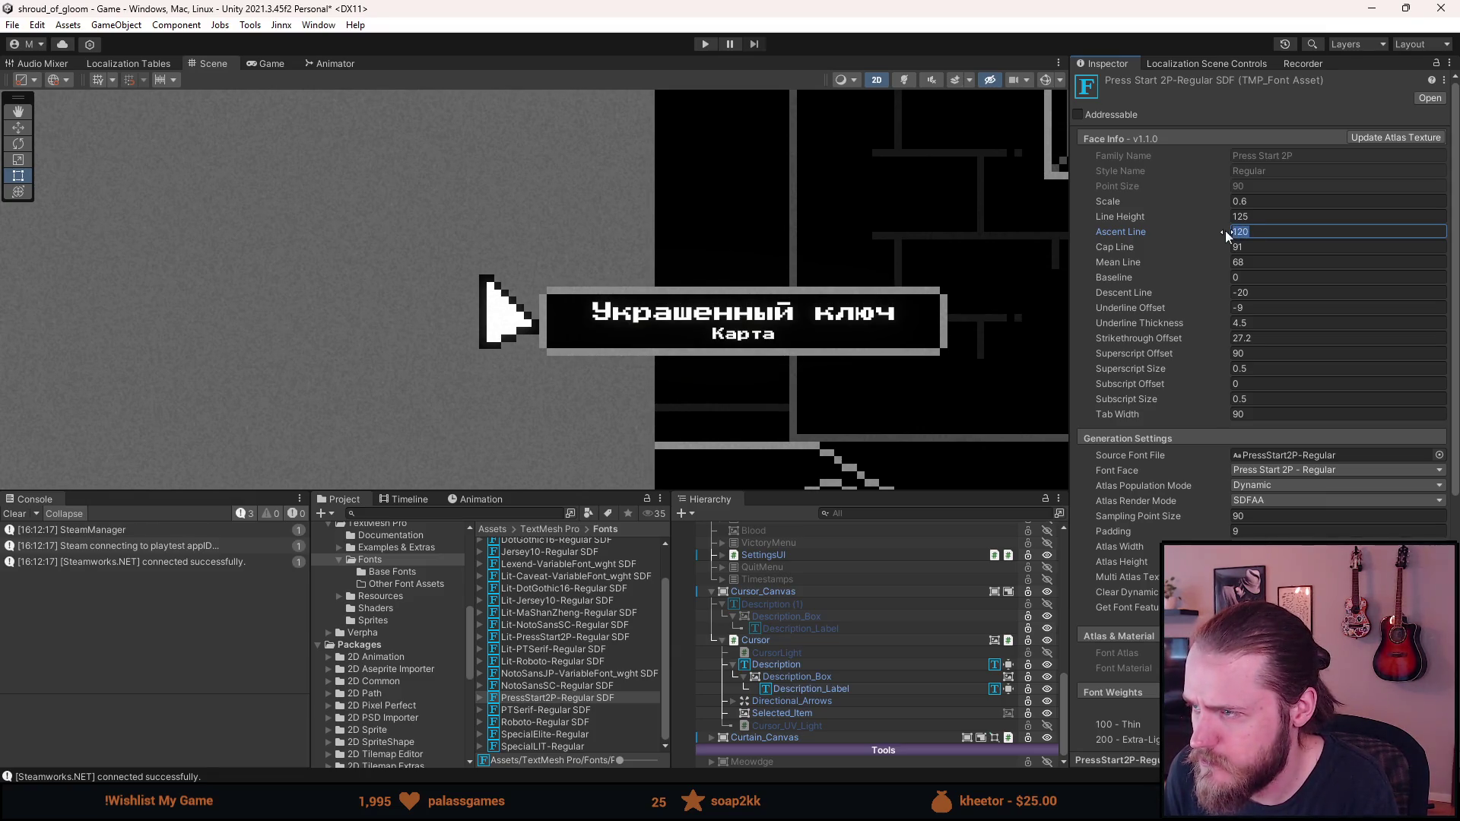
type("140")
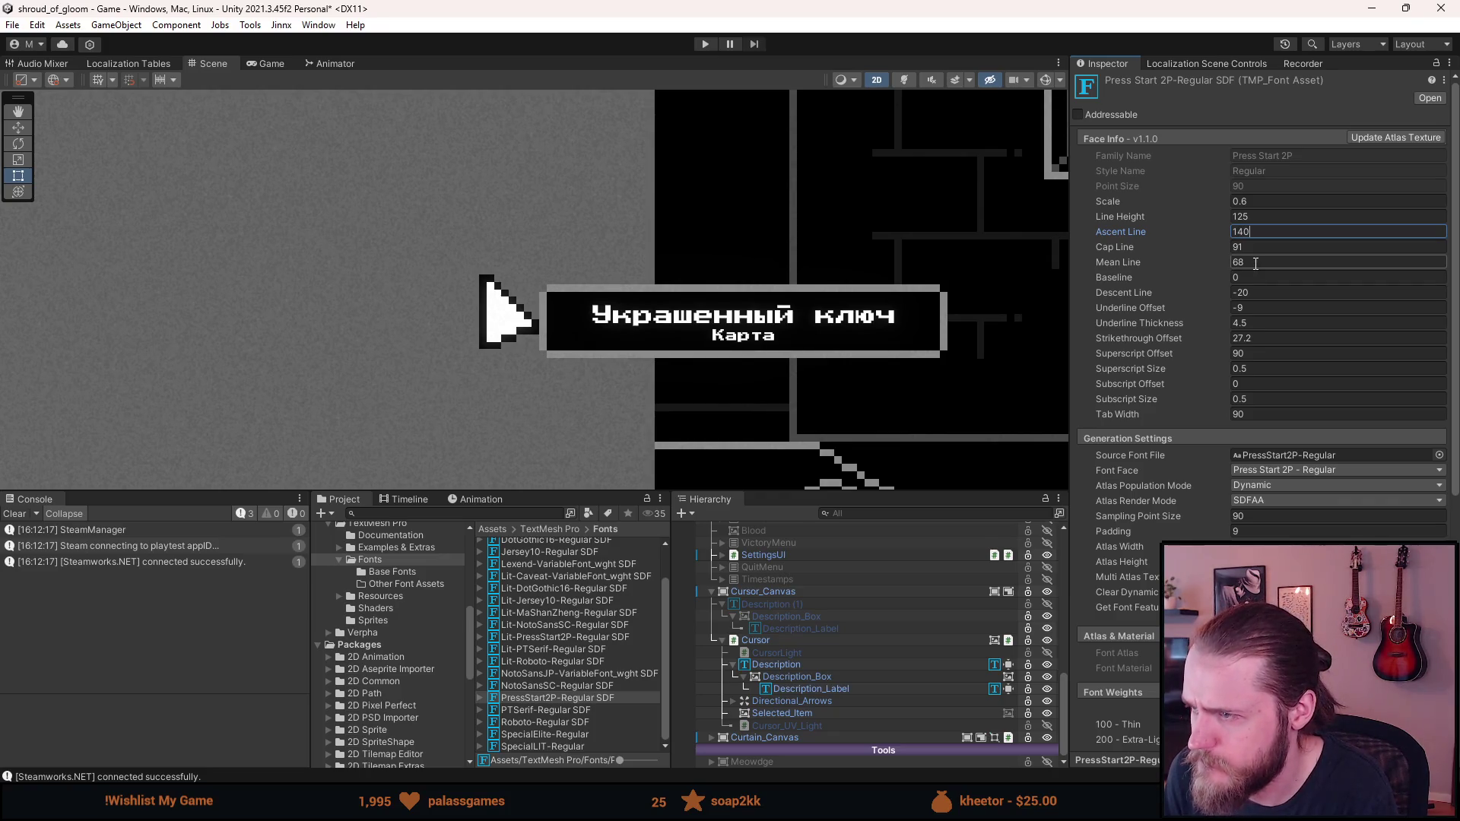
left_click(1161, 265)
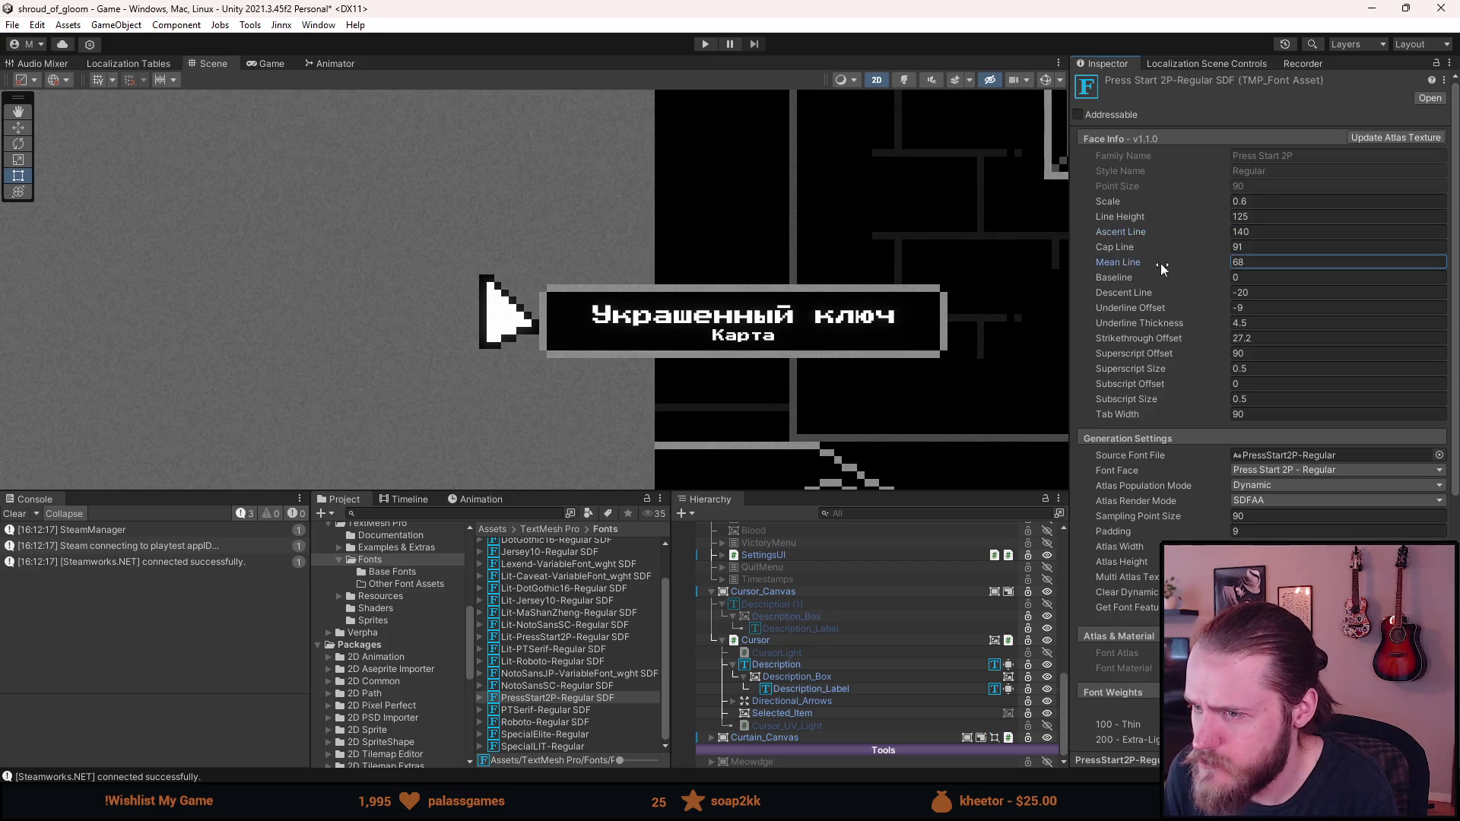
Try Mean Line and Cap Line tweaks, undo the cap line, then set Descent Line to -50
left_click_drag(1057, 262, 1228, 294)
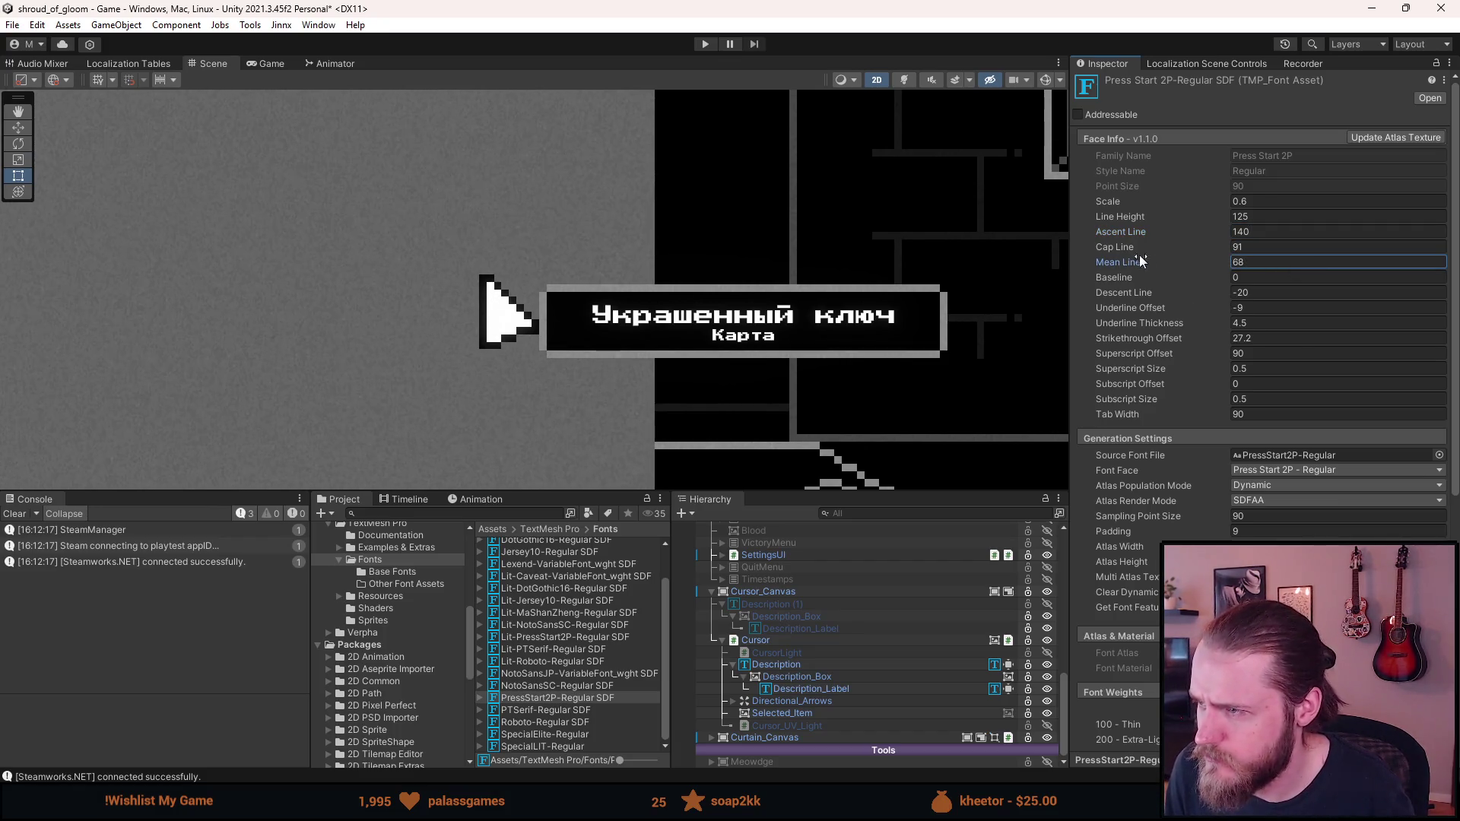
left_click_drag(1124, 245, 1353, 260)
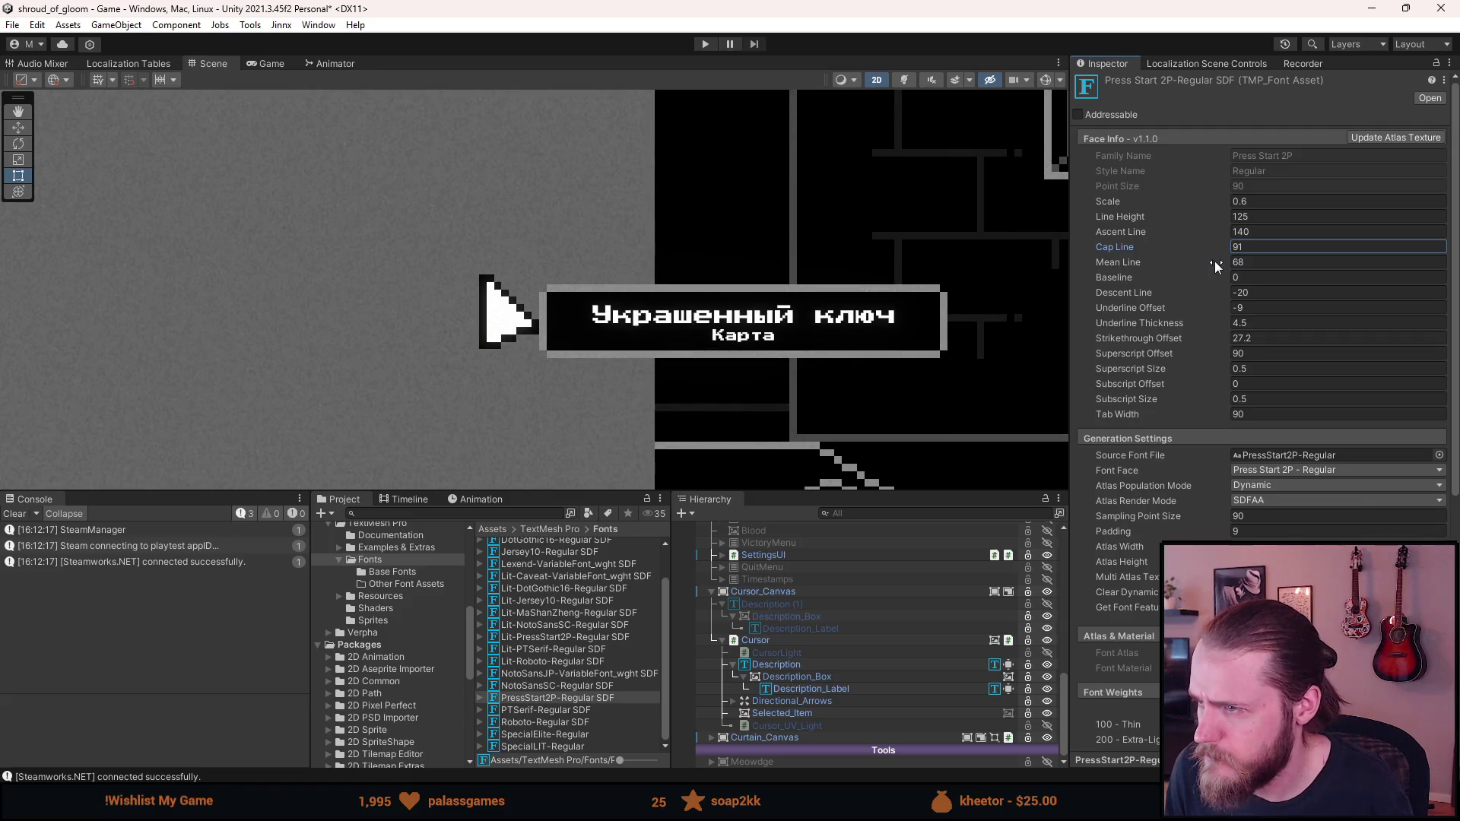
key("ctrl+z")
left_click(1251, 291)
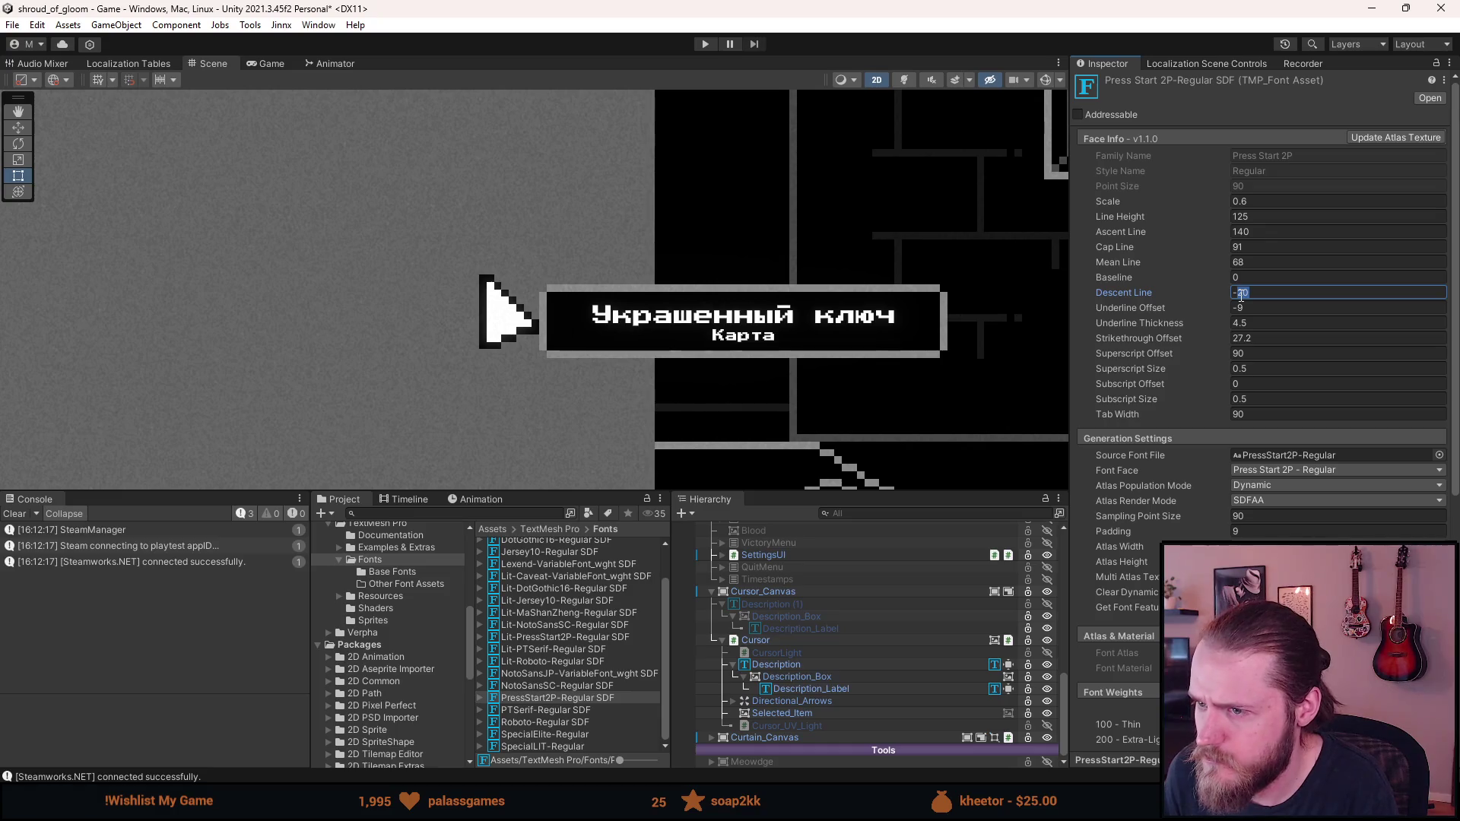
type("4")
key("Return")
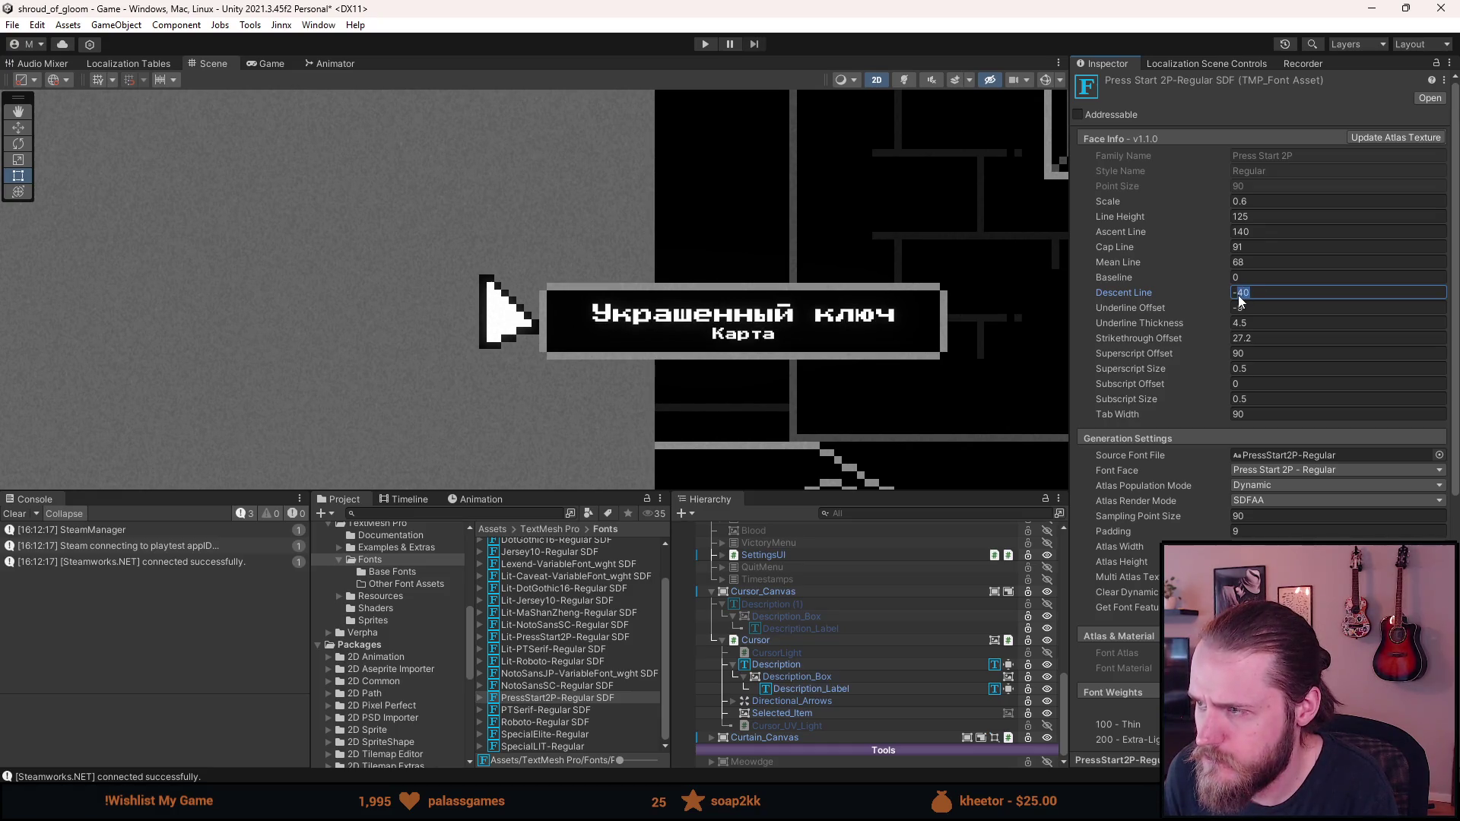
type("-50")
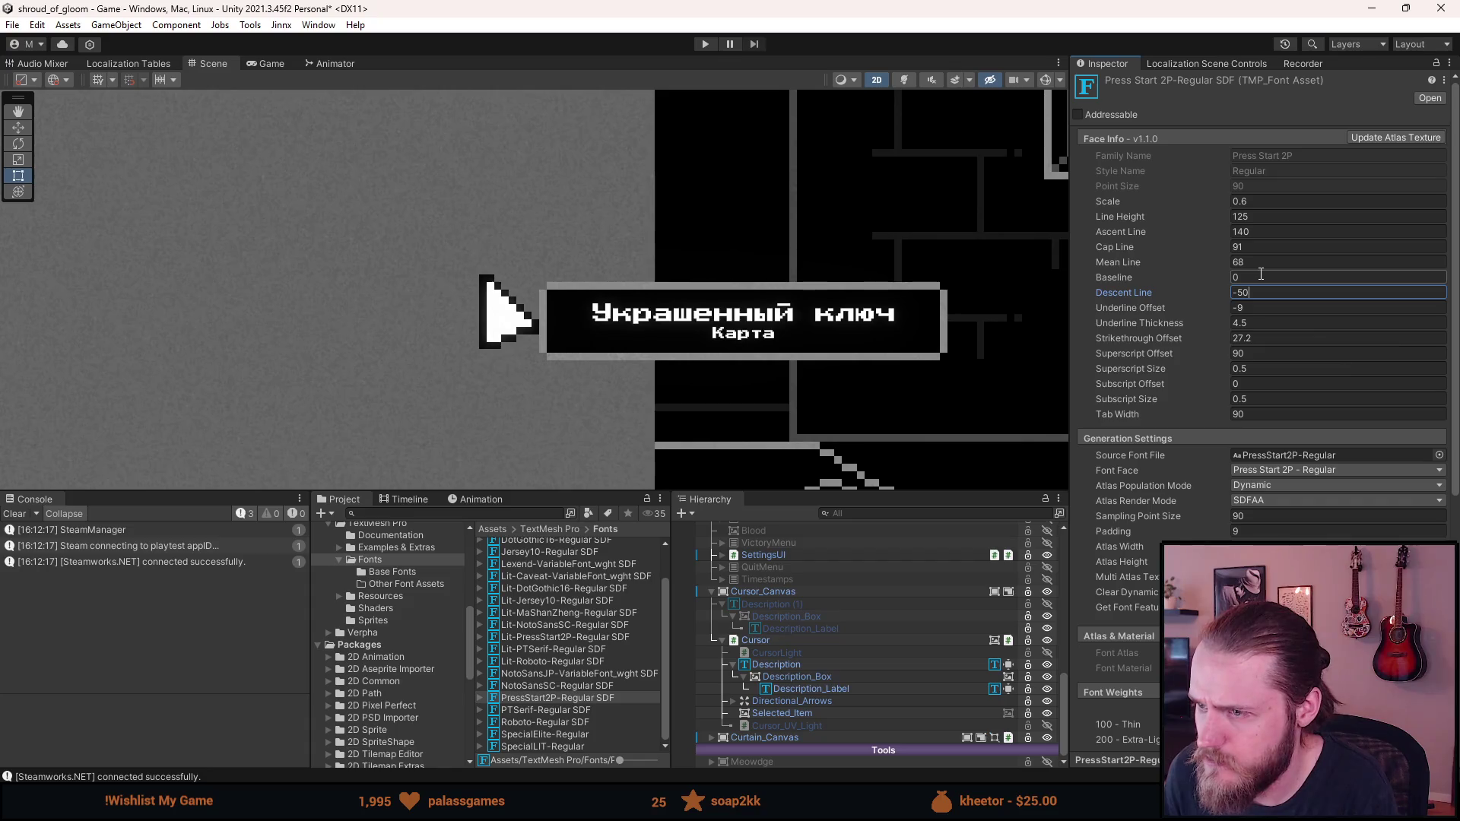
scroll(969, 326, "down", 3)
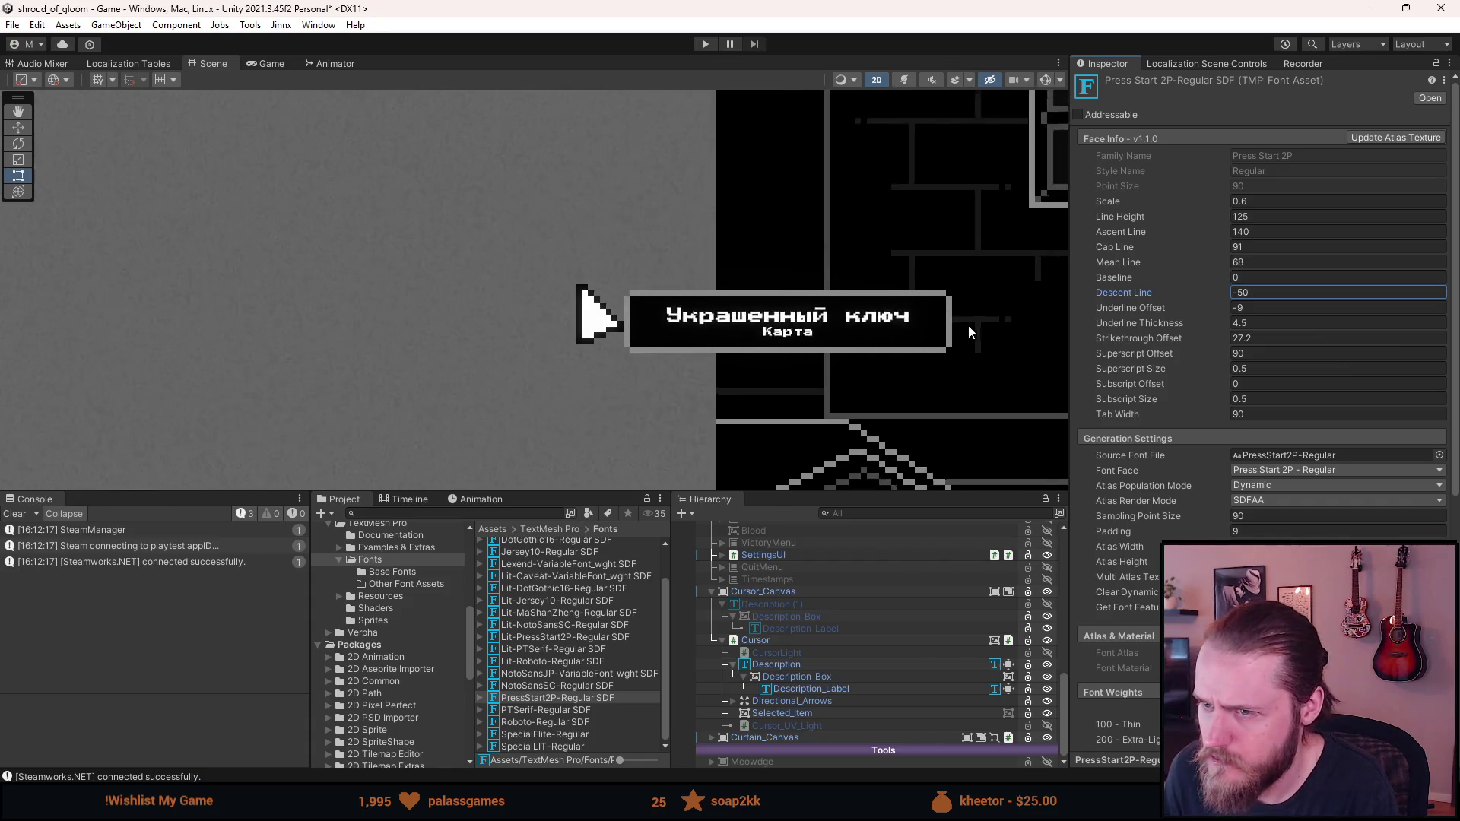
scroll(961, 327, "up", 2)
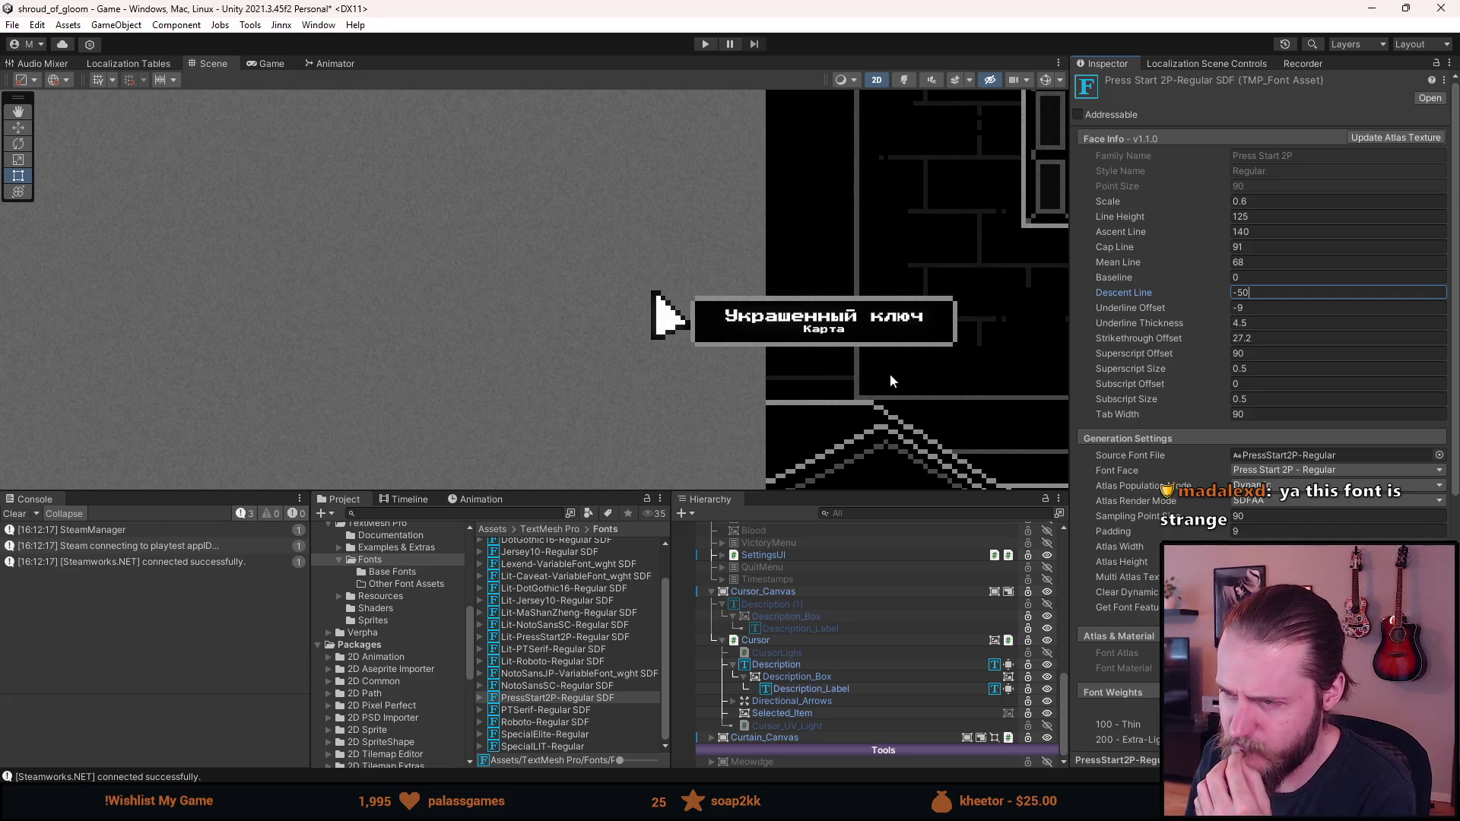
Drag the font's Line Height up to 156.1 and pan the Scene view
scroll(893, 372, "up", 2)
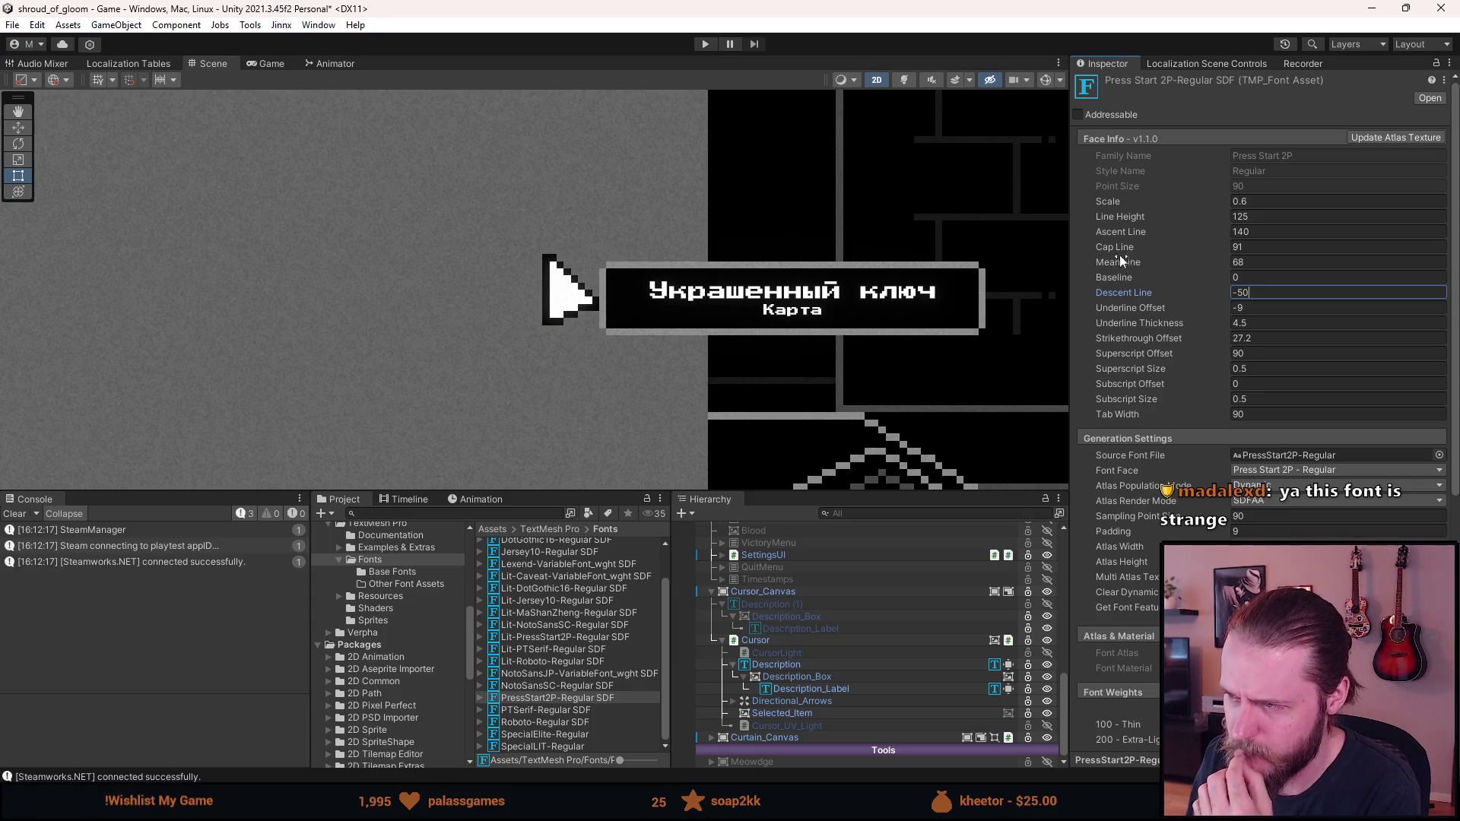
left_click_drag(1114, 217, 1200, 228)
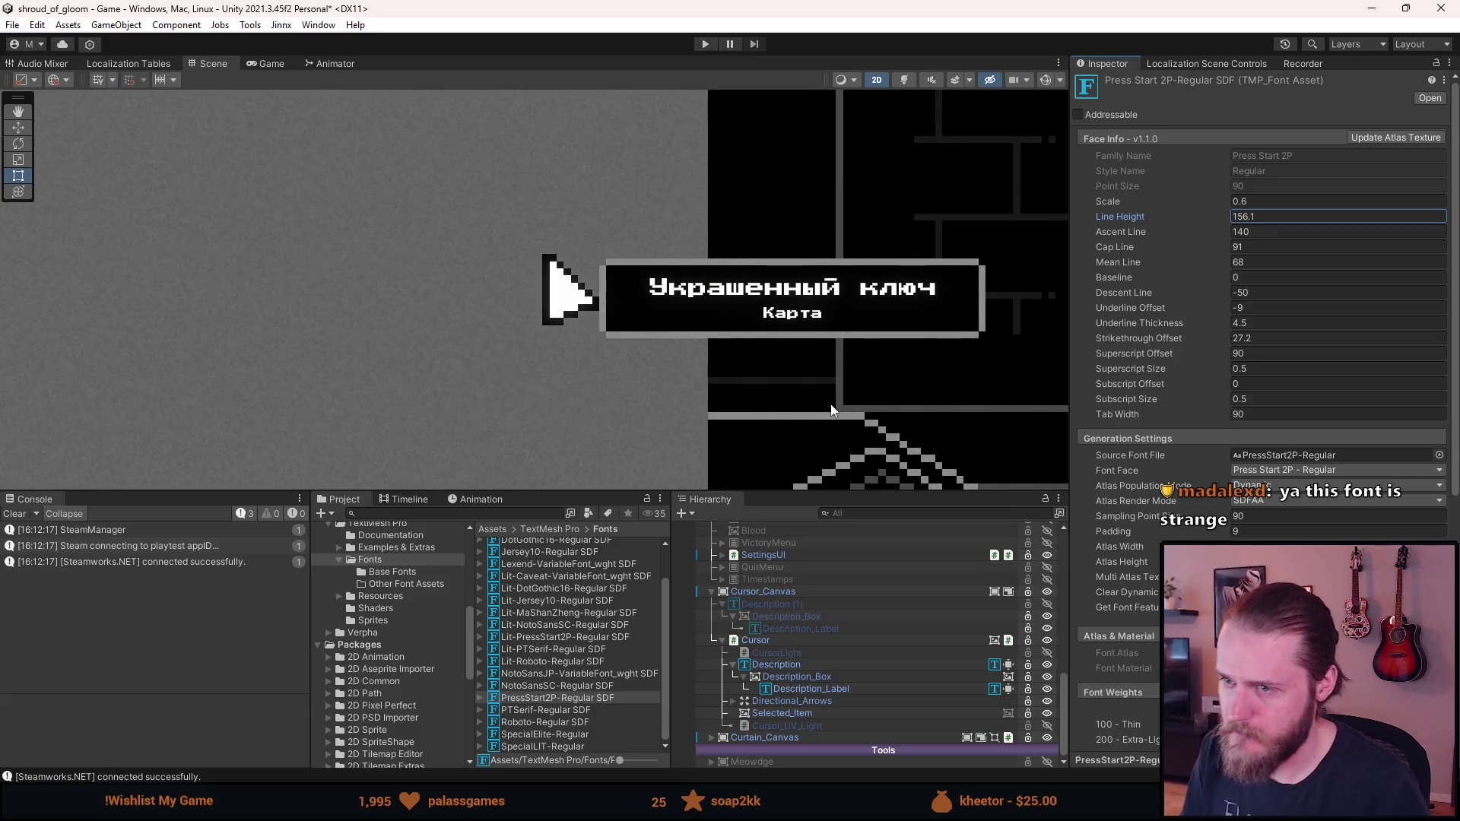
scroll(831, 410, "down", 4)
left_click_drag(849, 401, 592, 233)
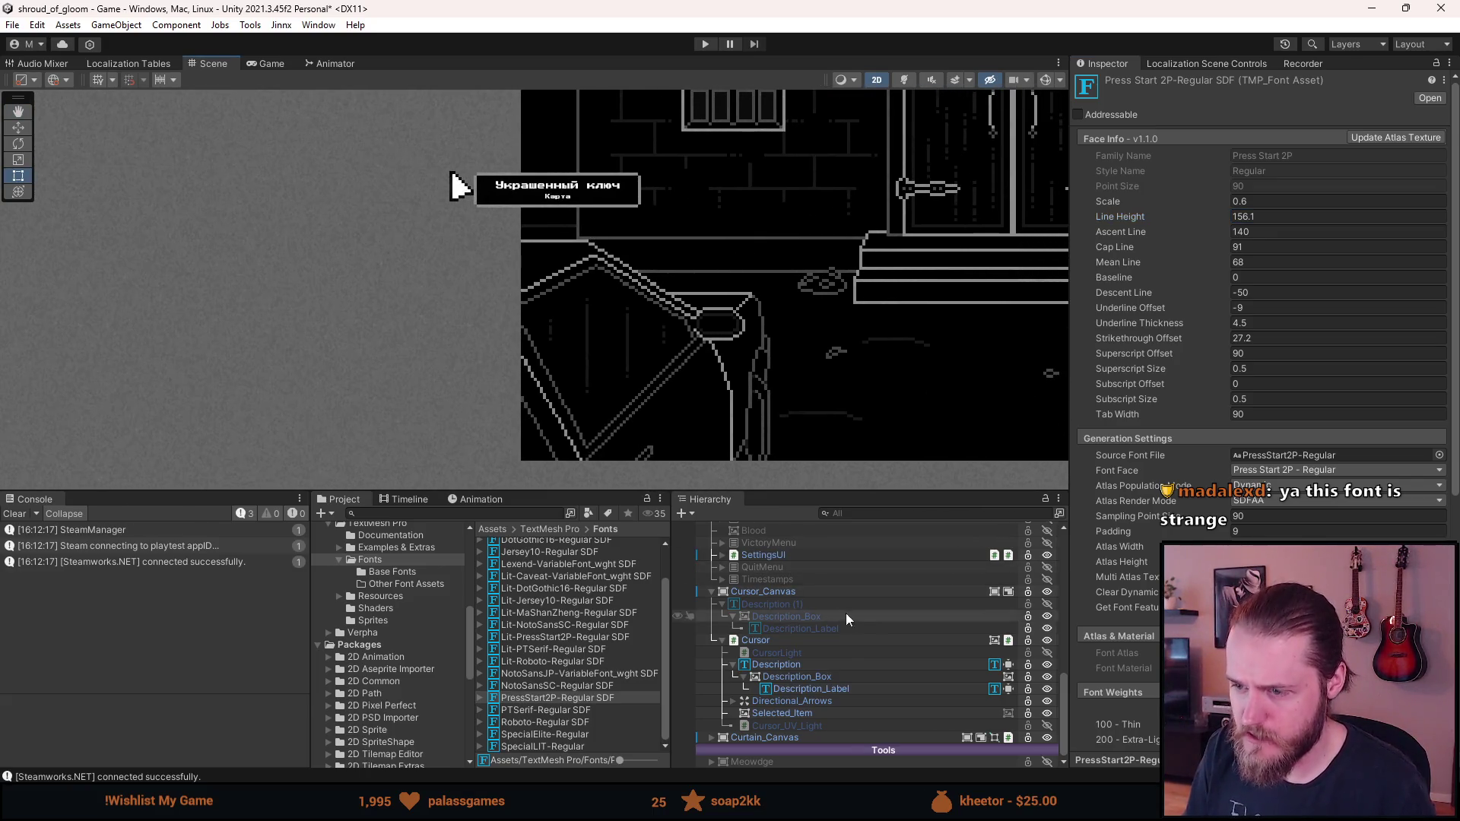
Select Description and start Play mode with a taller Game view
left_click(794, 661)
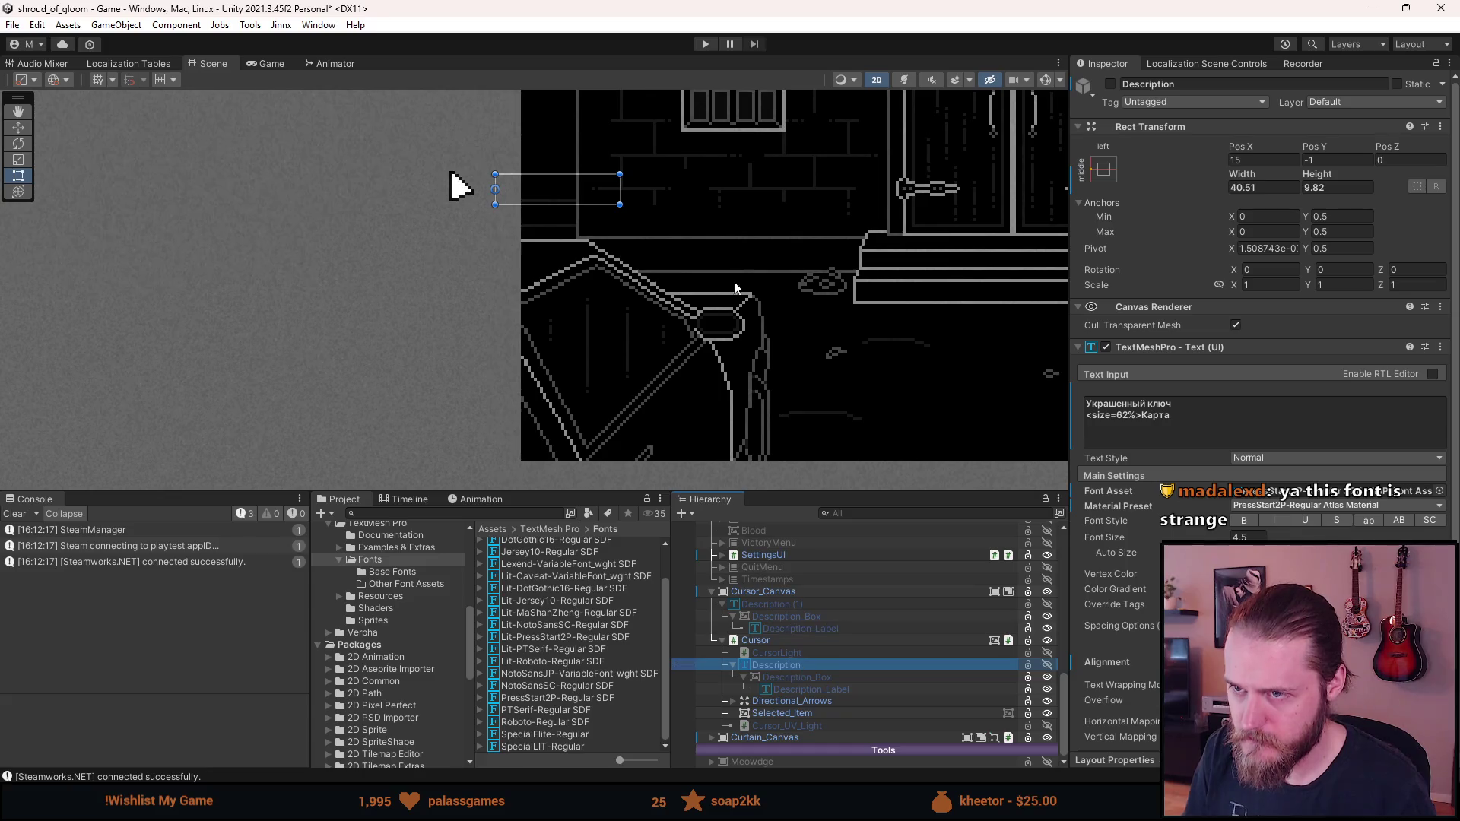
left_click(704, 44)
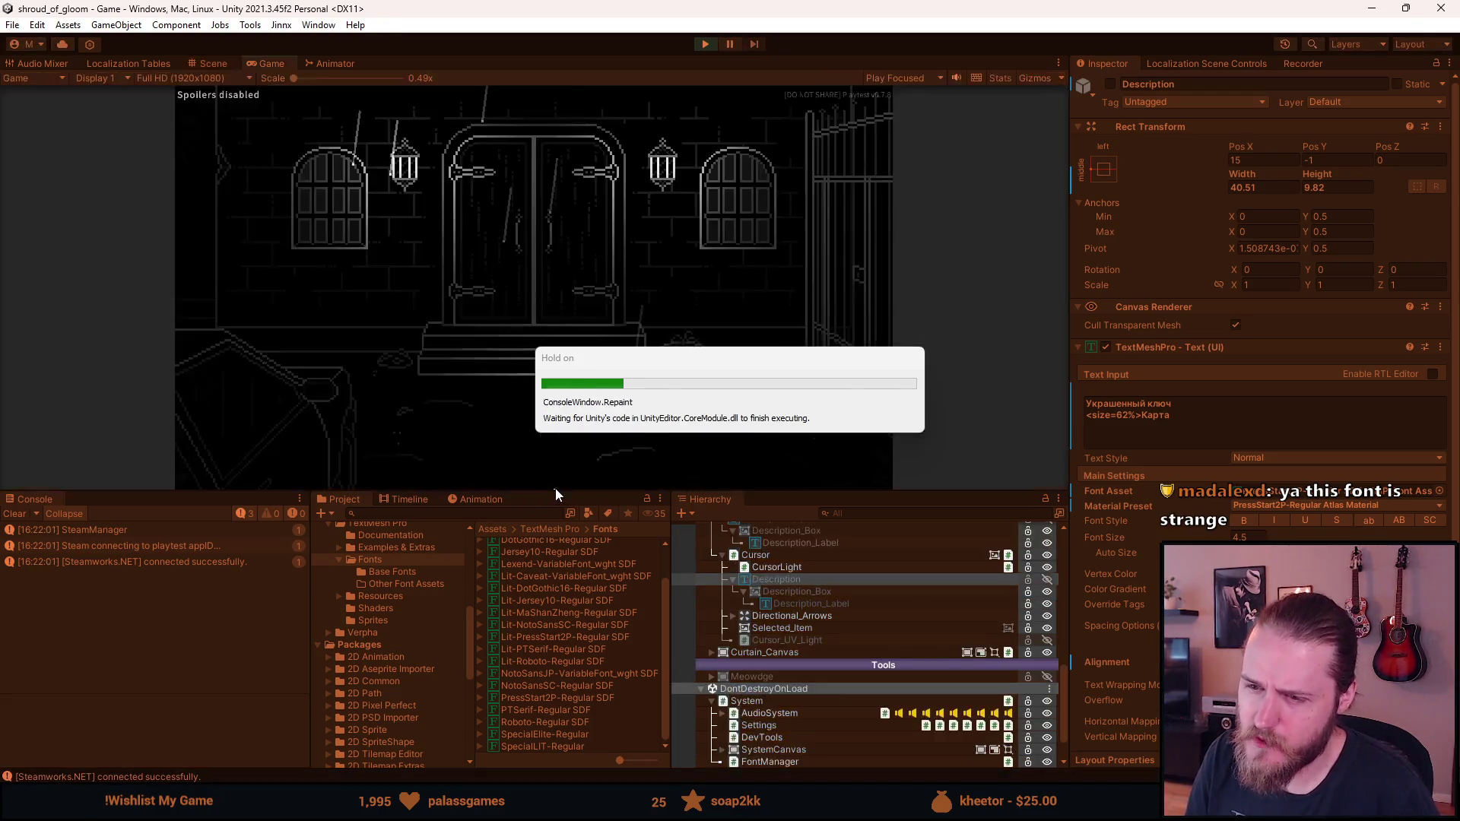
left_click_drag(555, 491, 531, 739)
Go from the inventory to the pause menu's language settings and choose Русский
left_click(203, 665)
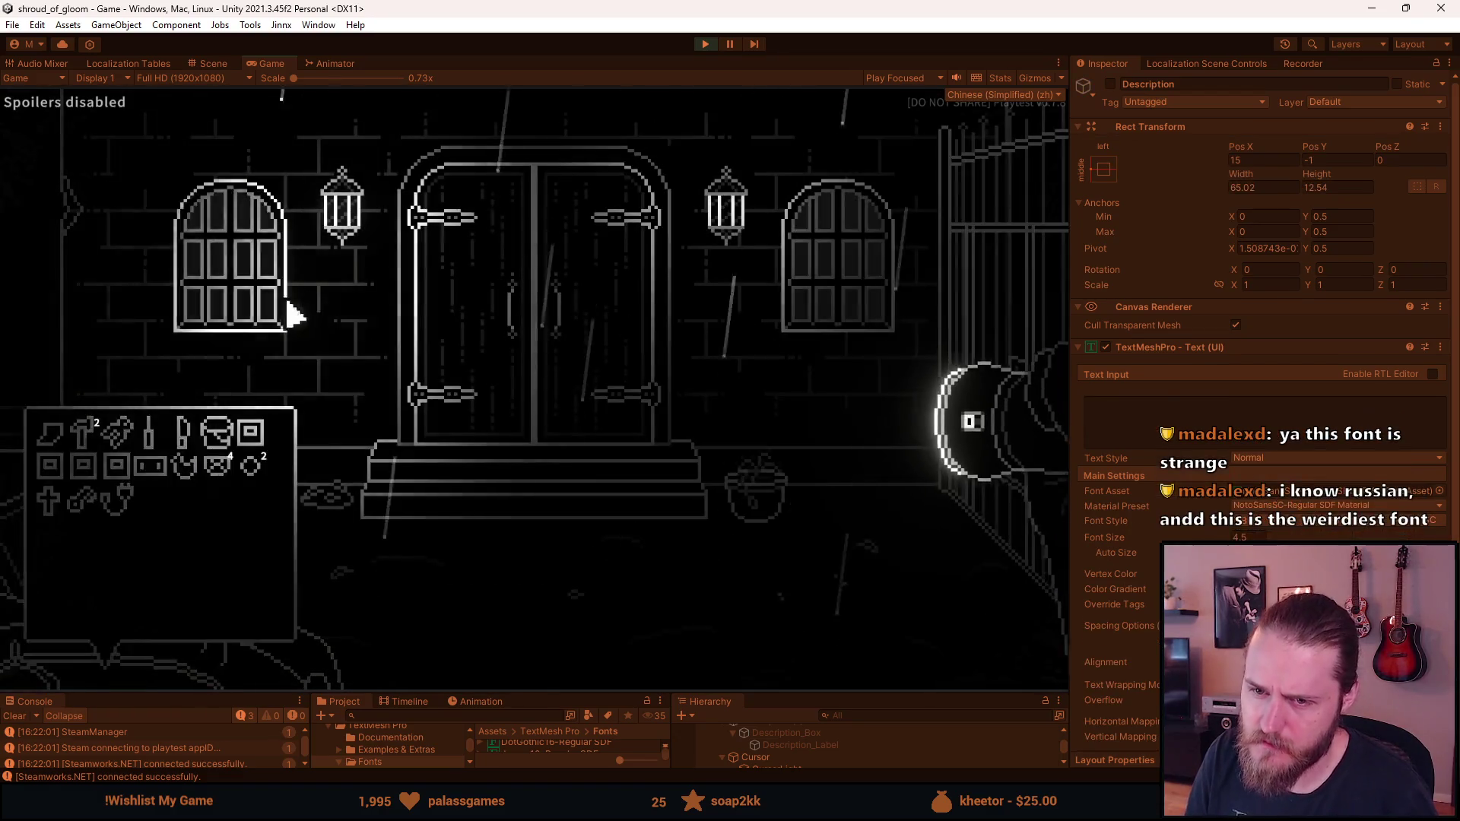
key("Escape")
left_click(530, 408)
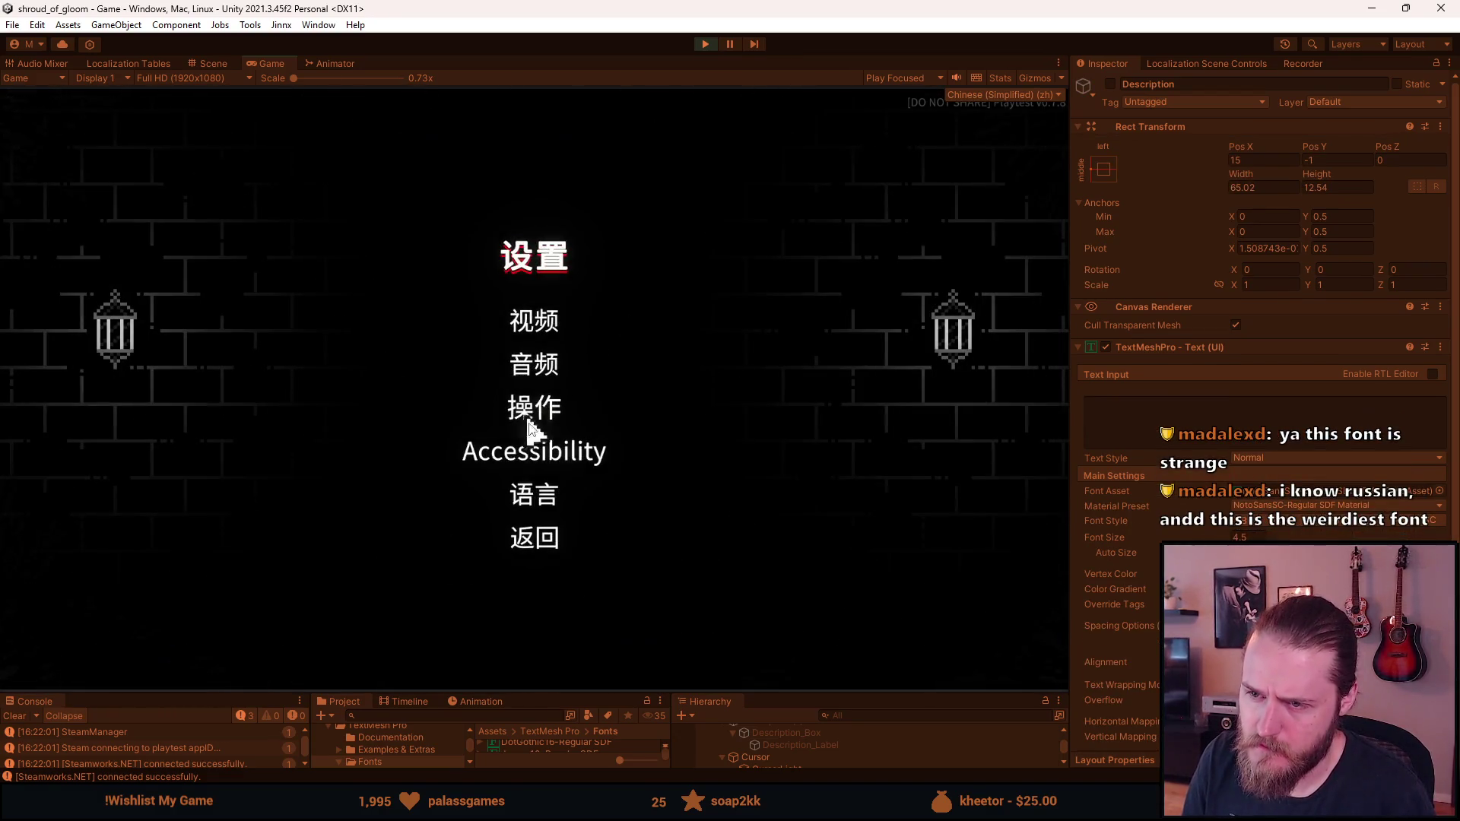
left_click(547, 487)
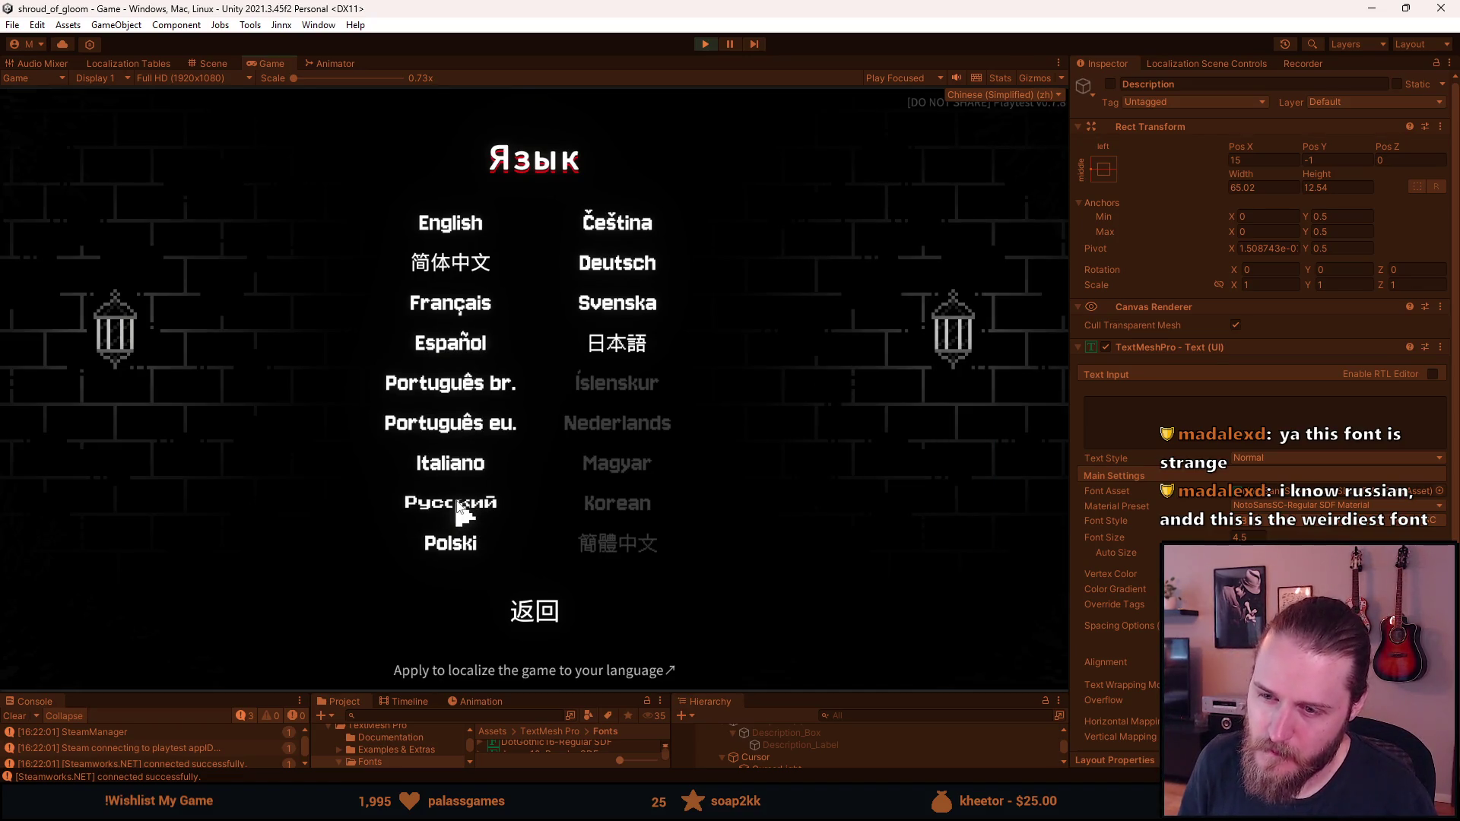
left_click(458, 510)
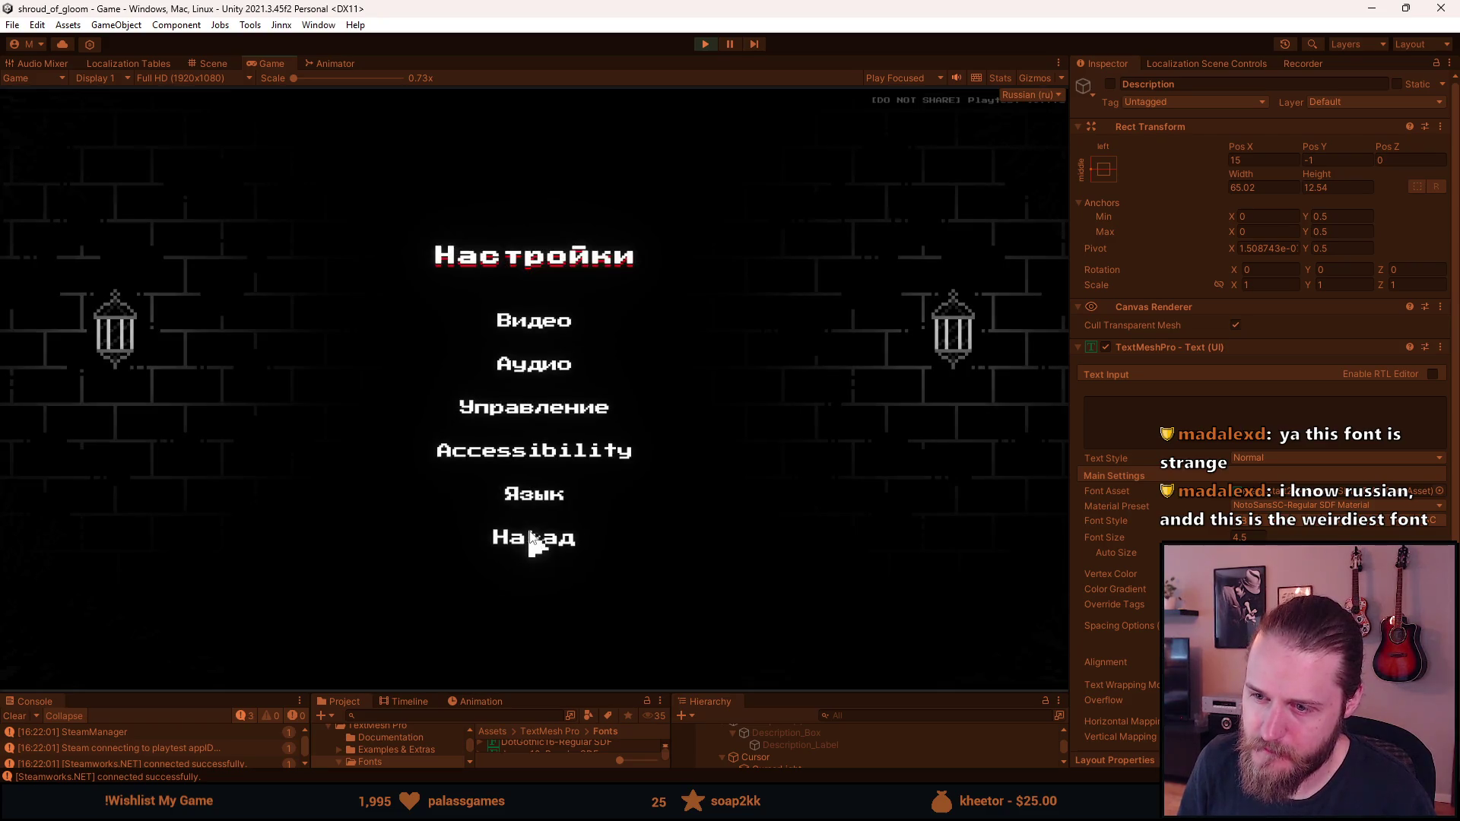
Return from the Russian settings to the pause menu and resume the game
left_click(532, 545)
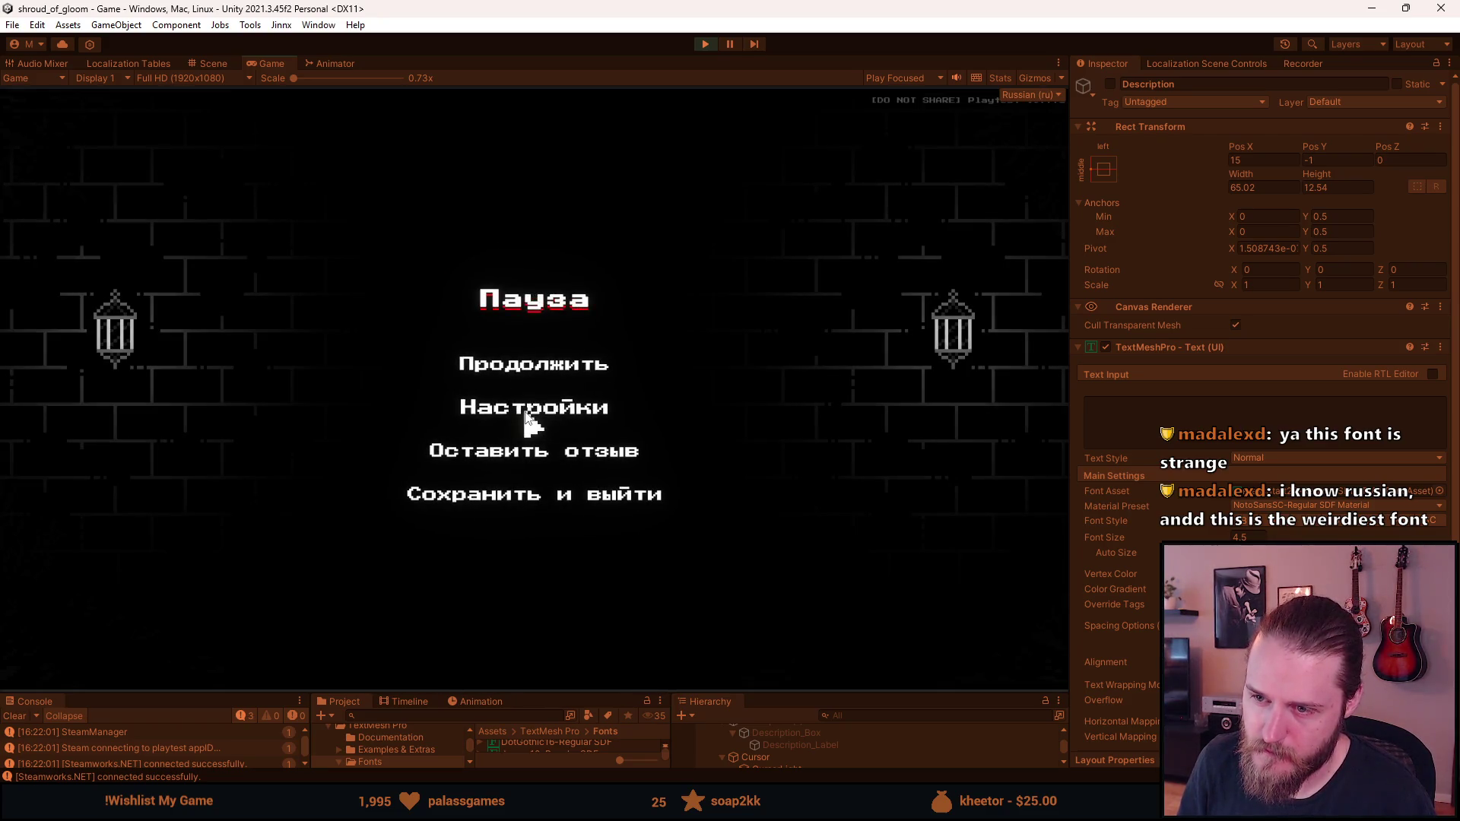
left_click(531, 418)
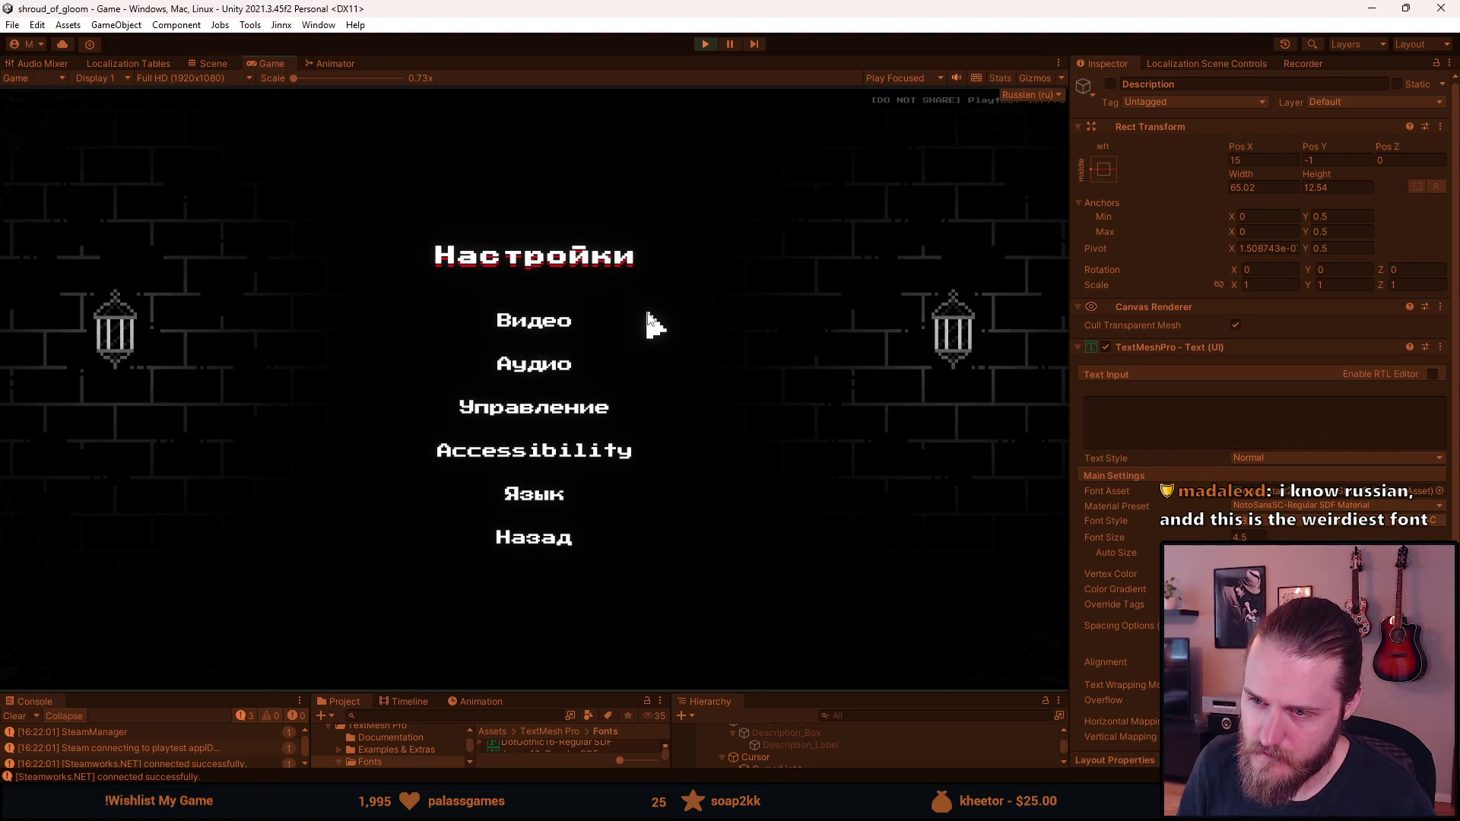
key("Escape")
key("Escape")
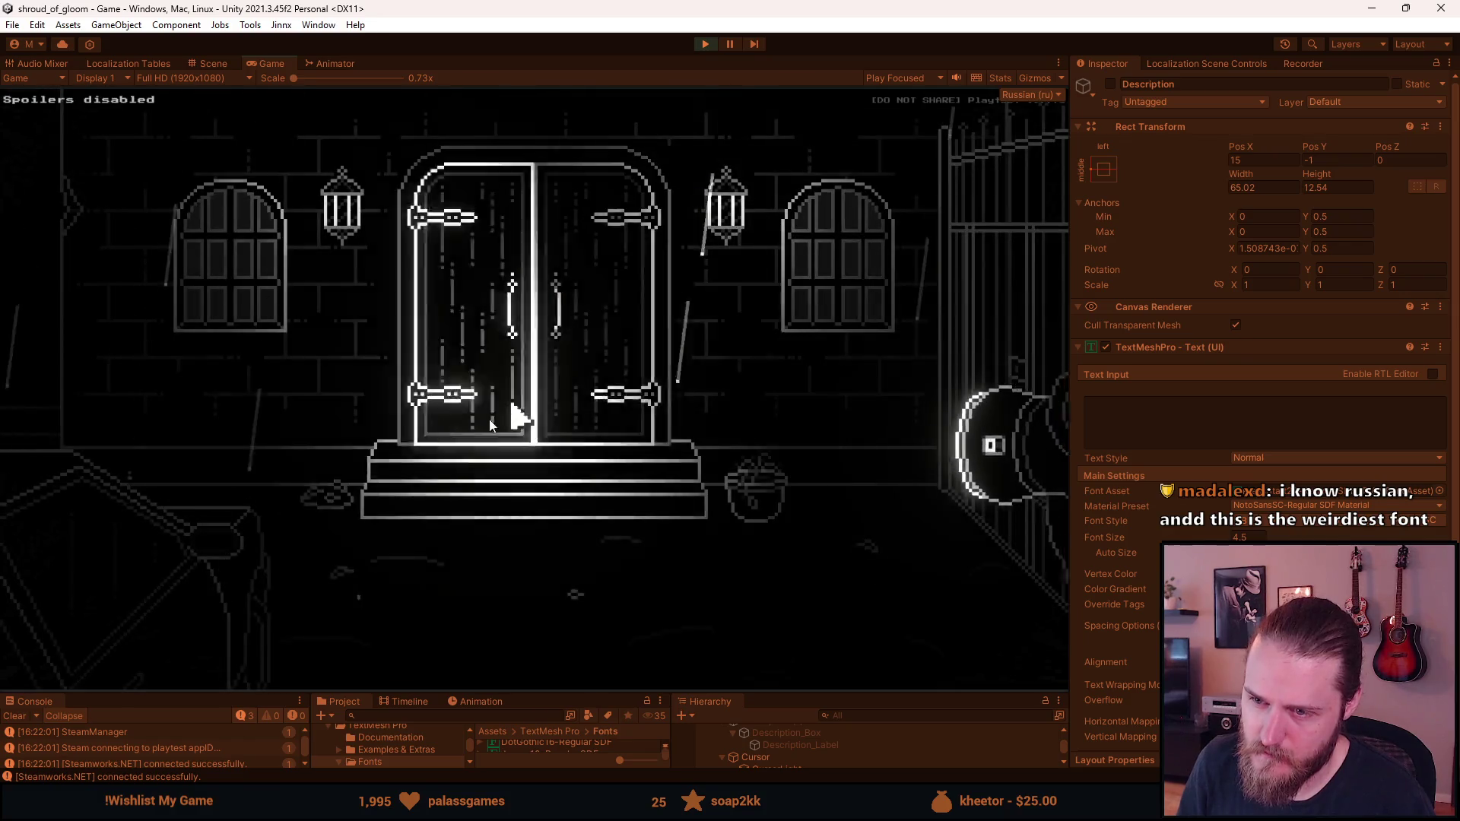
Check the Russian inventory tooltips in a maximized Game view, then bring up the Пауза menu
left_click(109, 536)
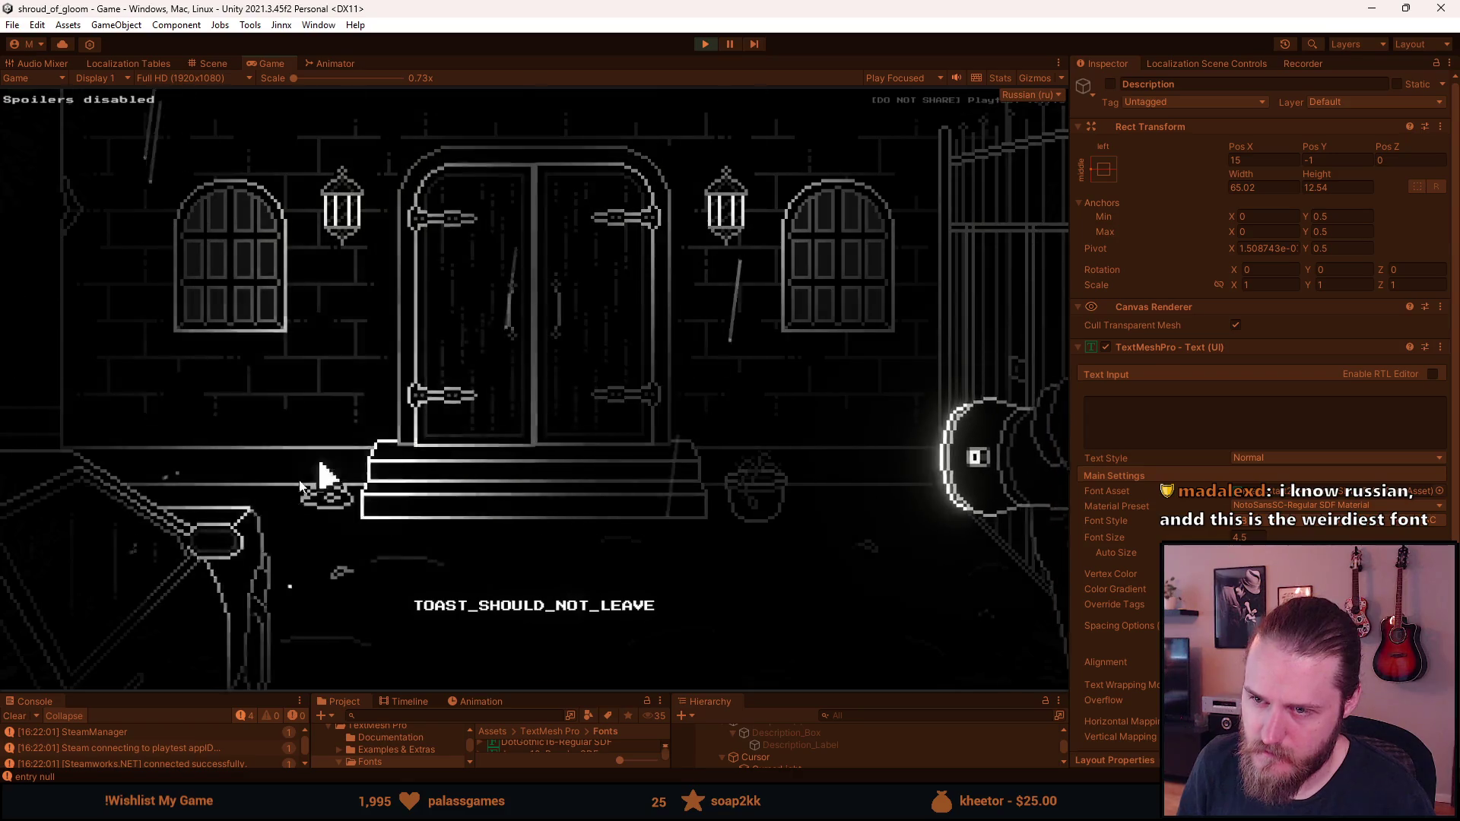
left_click(160, 612)
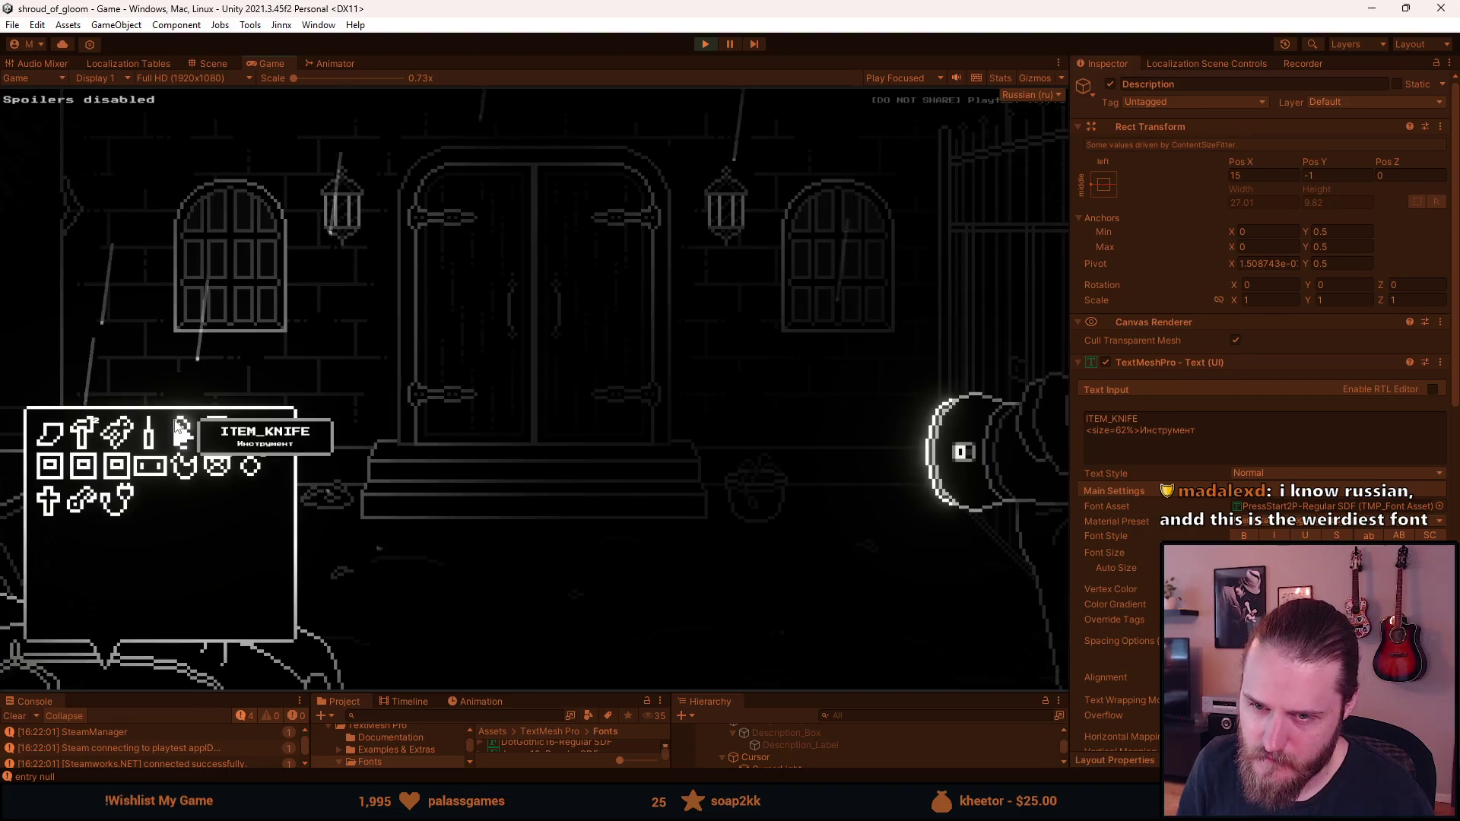
left_click(211, 124)
double_click(265, 64)
left_click(287, 560)
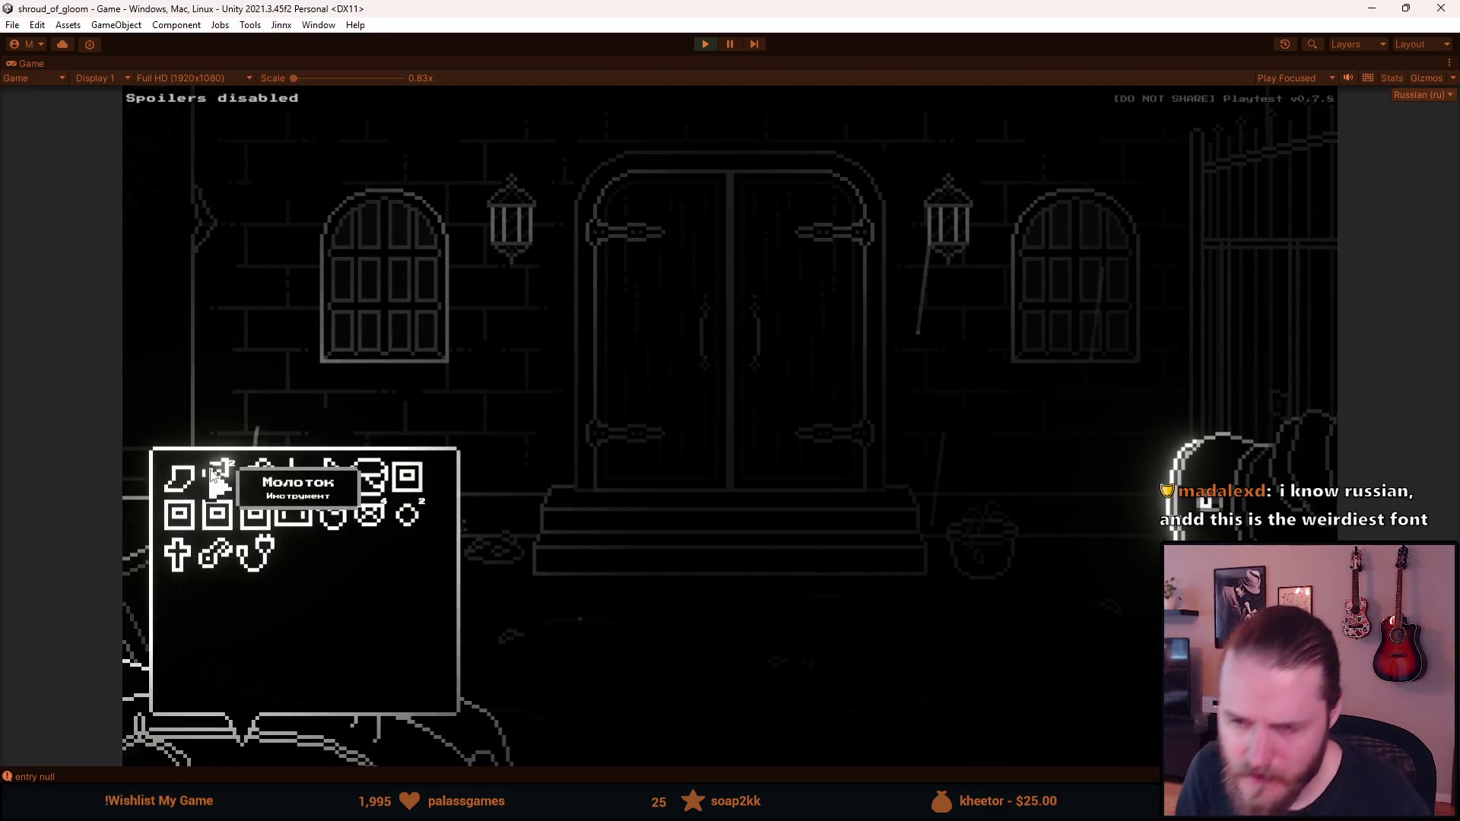
key("Escape")
key("Escape")
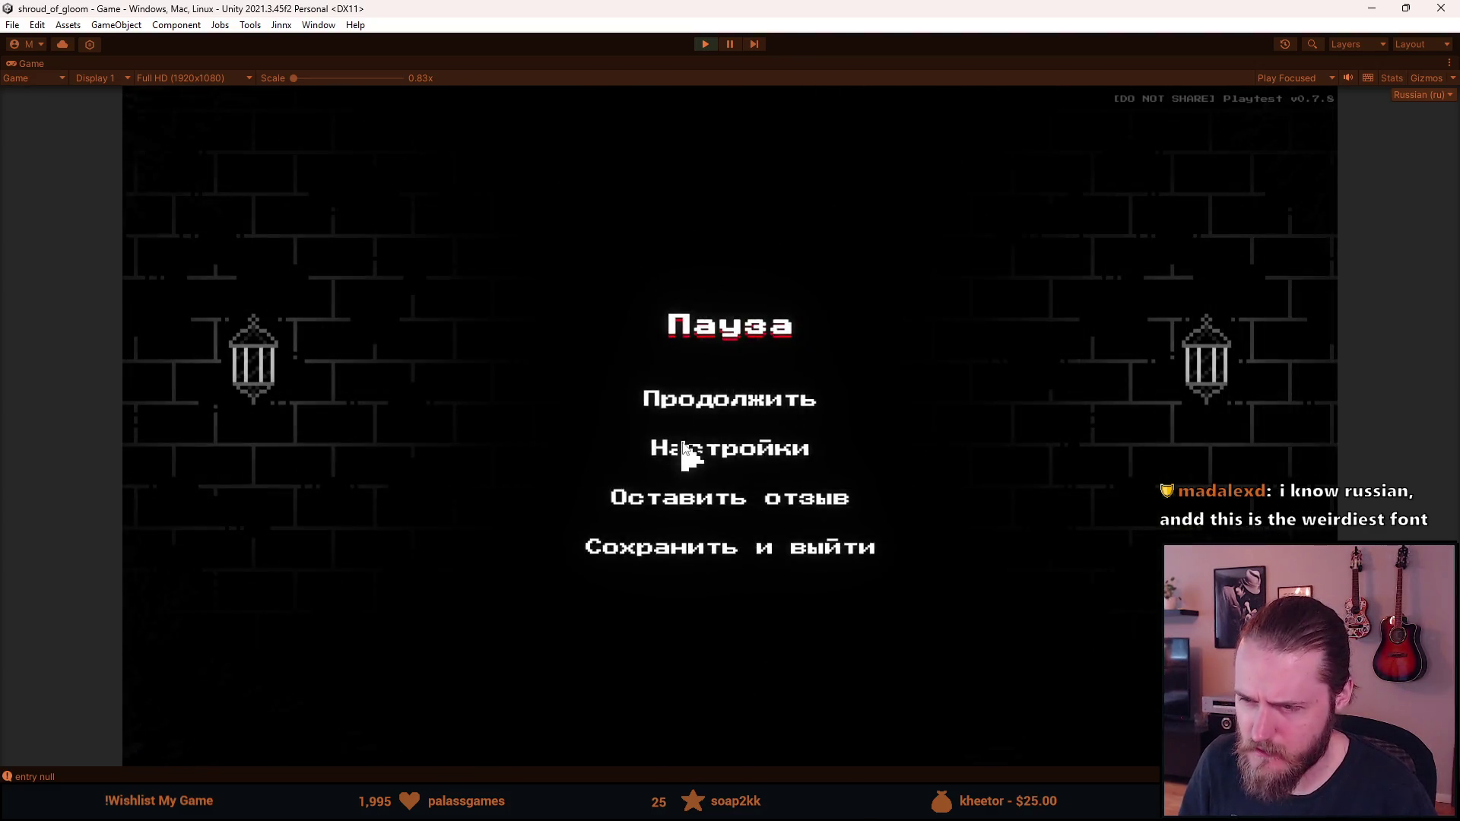
In Настройки > Accessibility, compare both fonts and leave Simpler font switched on
left_click(684, 449)
left_click(715, 502)
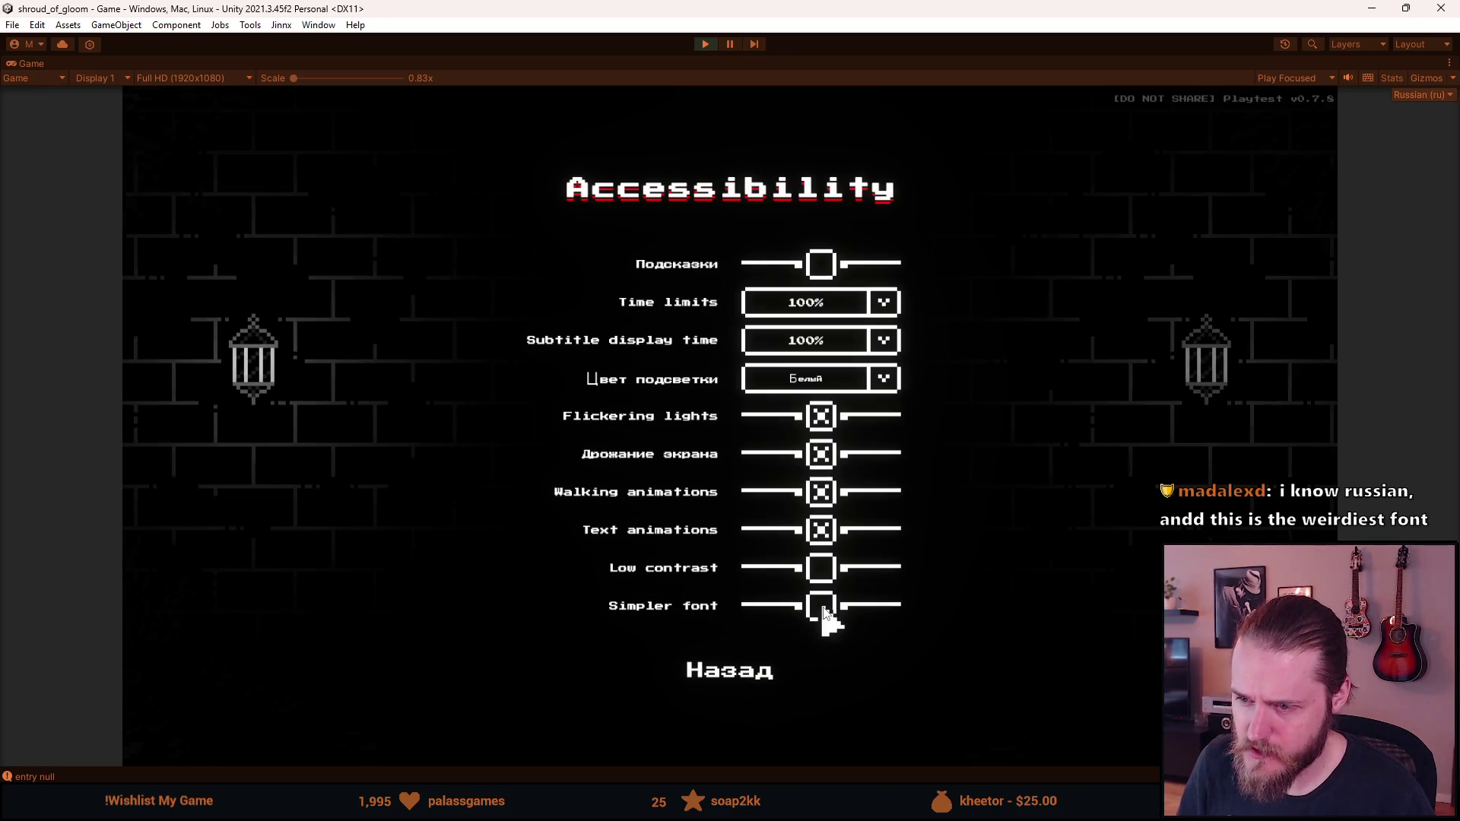
left_click(823, 608)
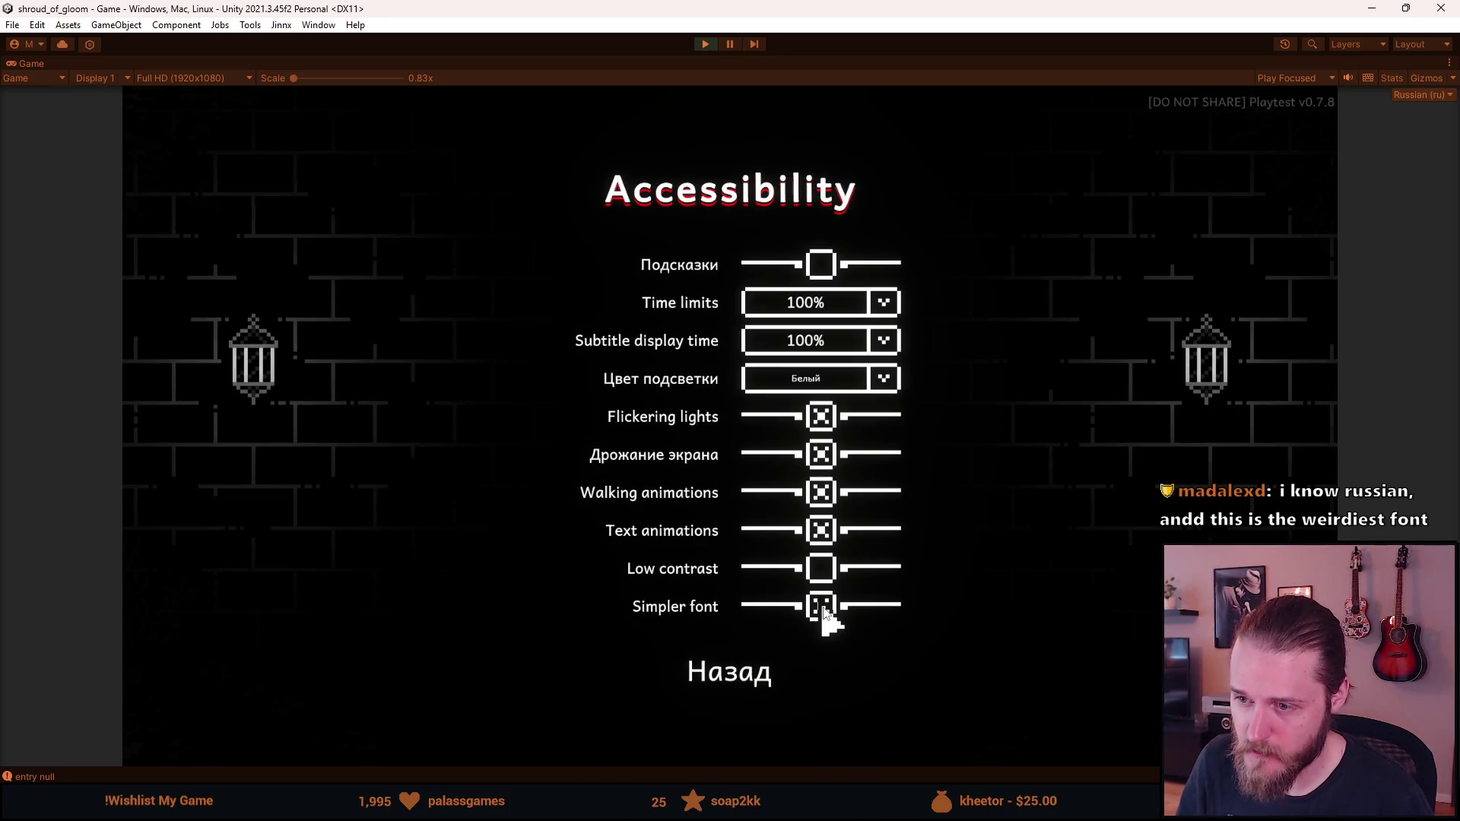
left_click(823, 609)
left_click(823, 609)
left_click(823, 609)
left_click(823, 608)
left_click(823, 608)
left_click(823, 608)
left_click(823, 609)
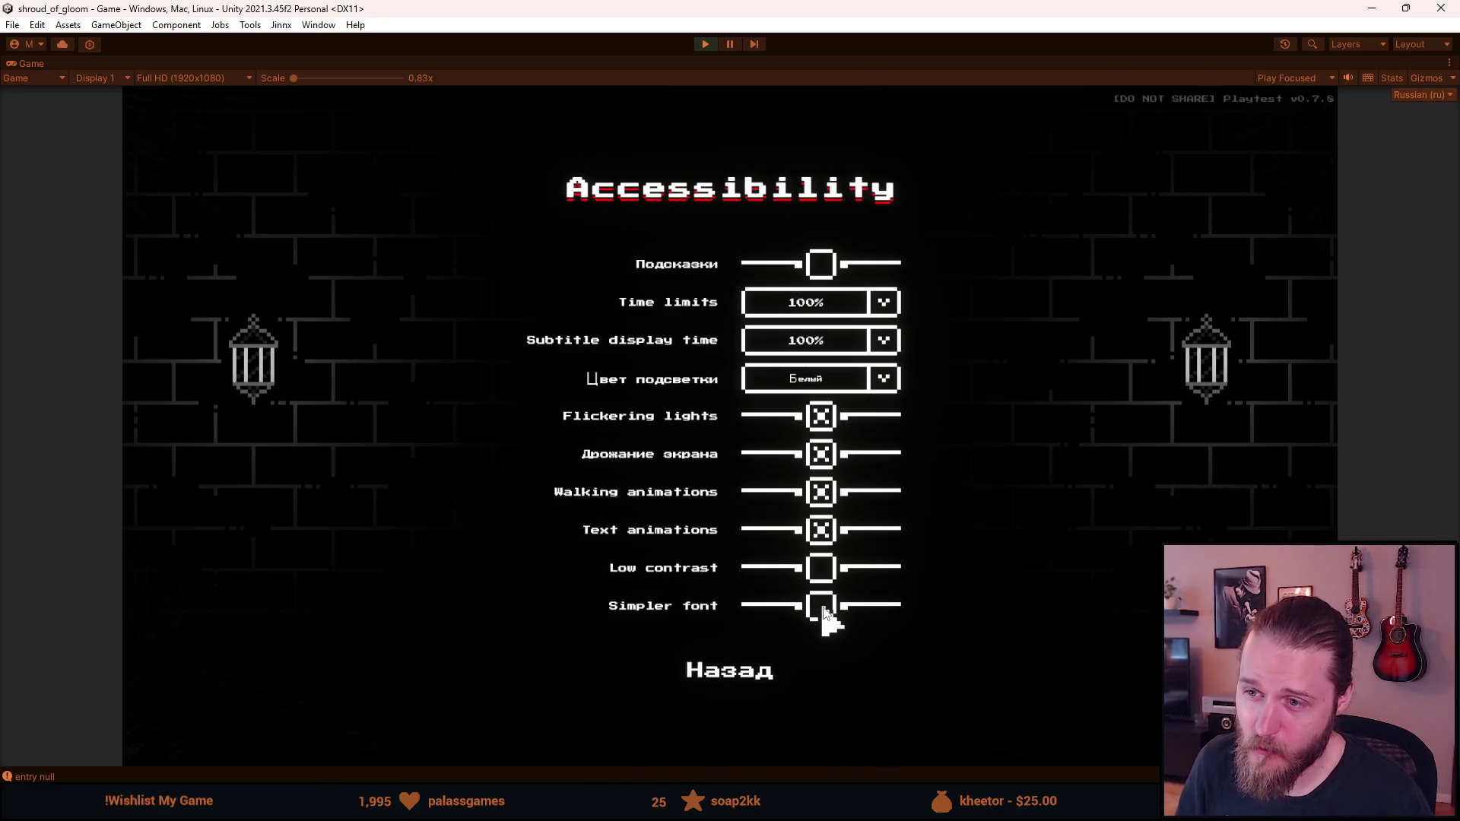
left_click(823, 608)
left_click(823, 608)
left_click(823, 608)
left_click(823, 608)
left_click(823, 608)
Resume the game and open the brothers' letter from the inventory to check the font
left_click(728, 669)
left_click(734, 601)
left_click(726, 403)
left_click(277, 642)
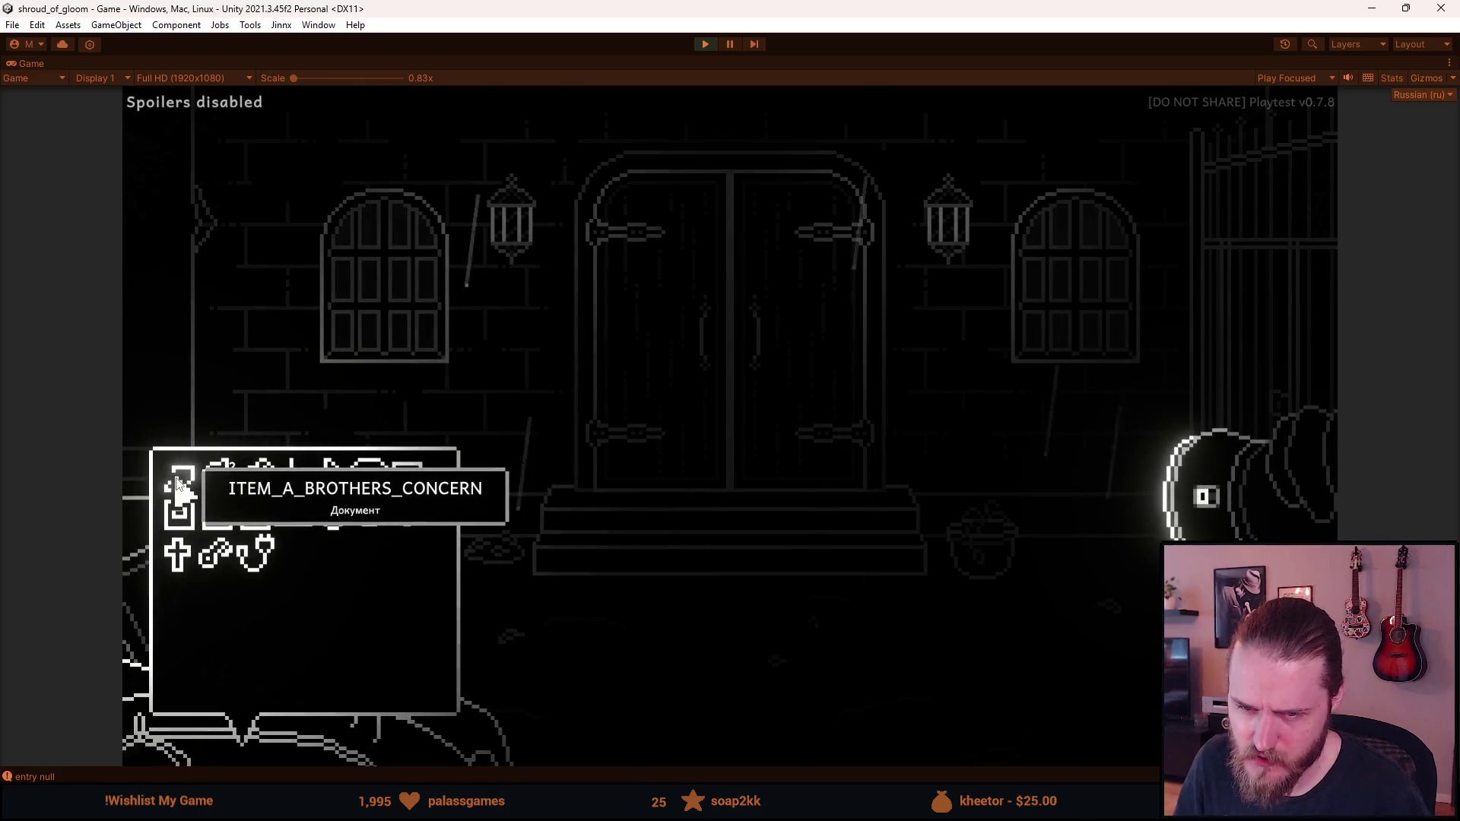
left_click(184, 479)
Switch the letter to the readable font, then check the Язык language list in Настройки
key("grave")
key("grave")
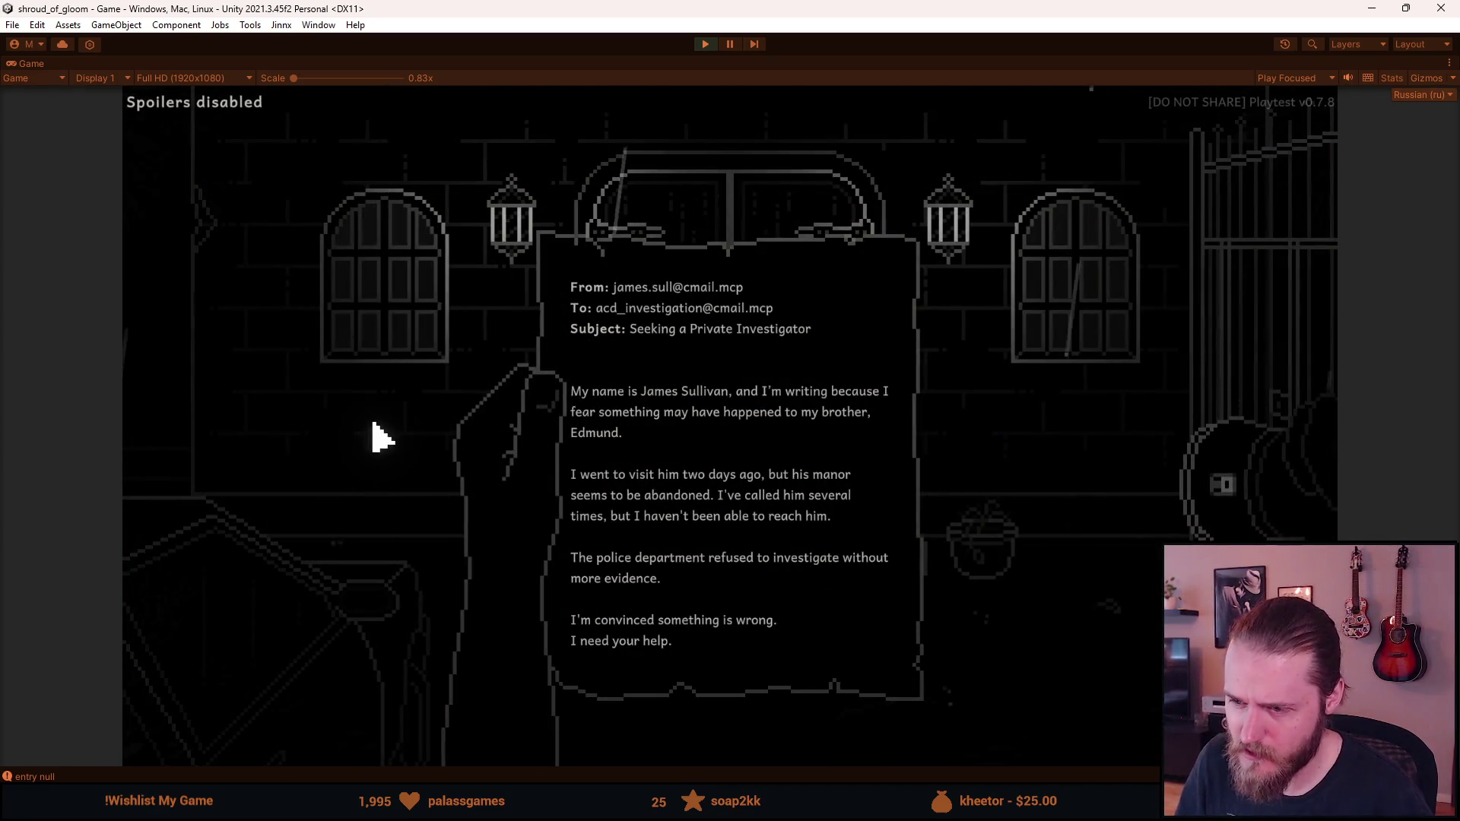
key("Escape")
left_click(689, 449)
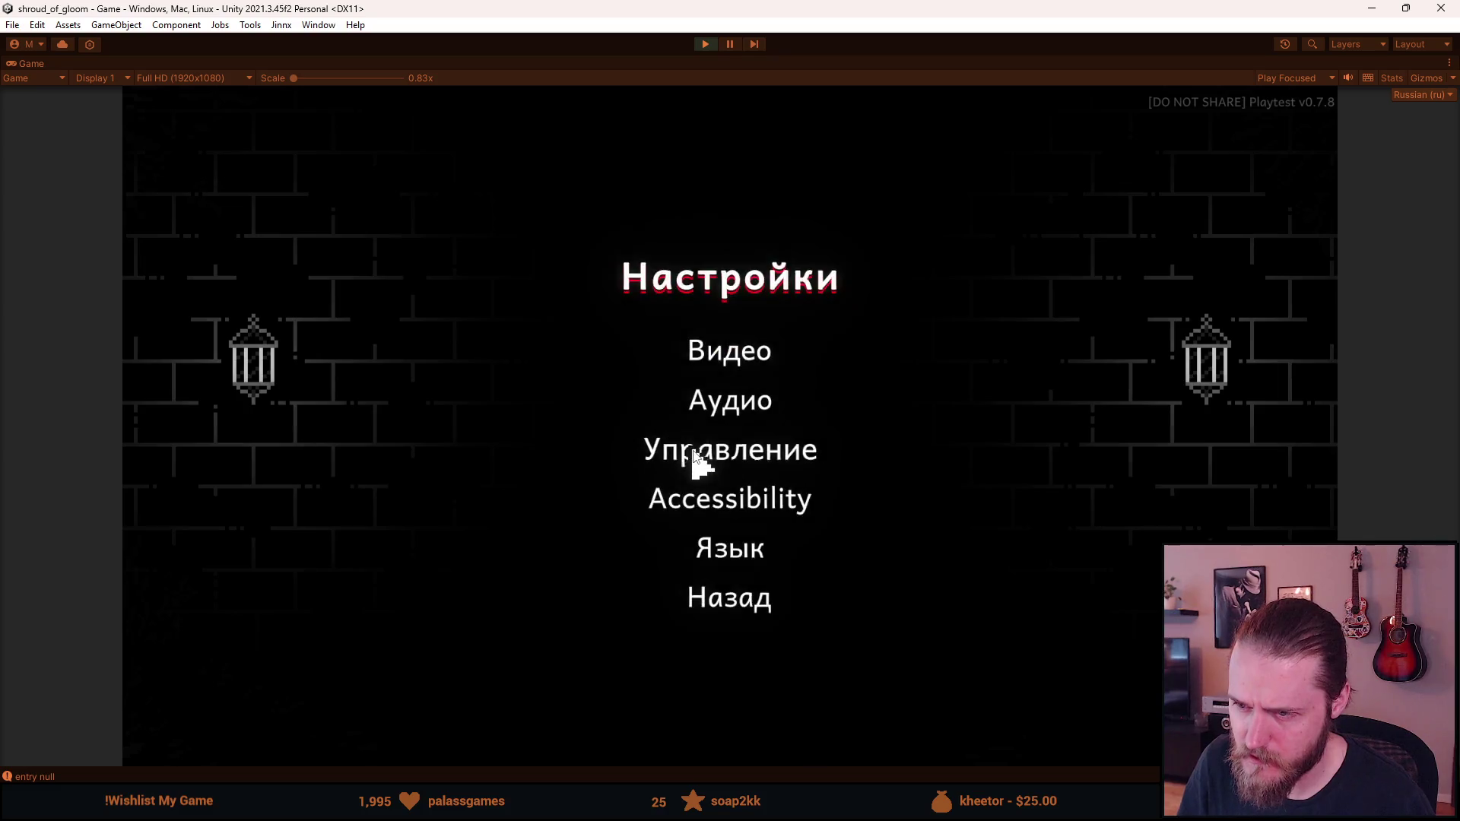
left_click(733, 554)
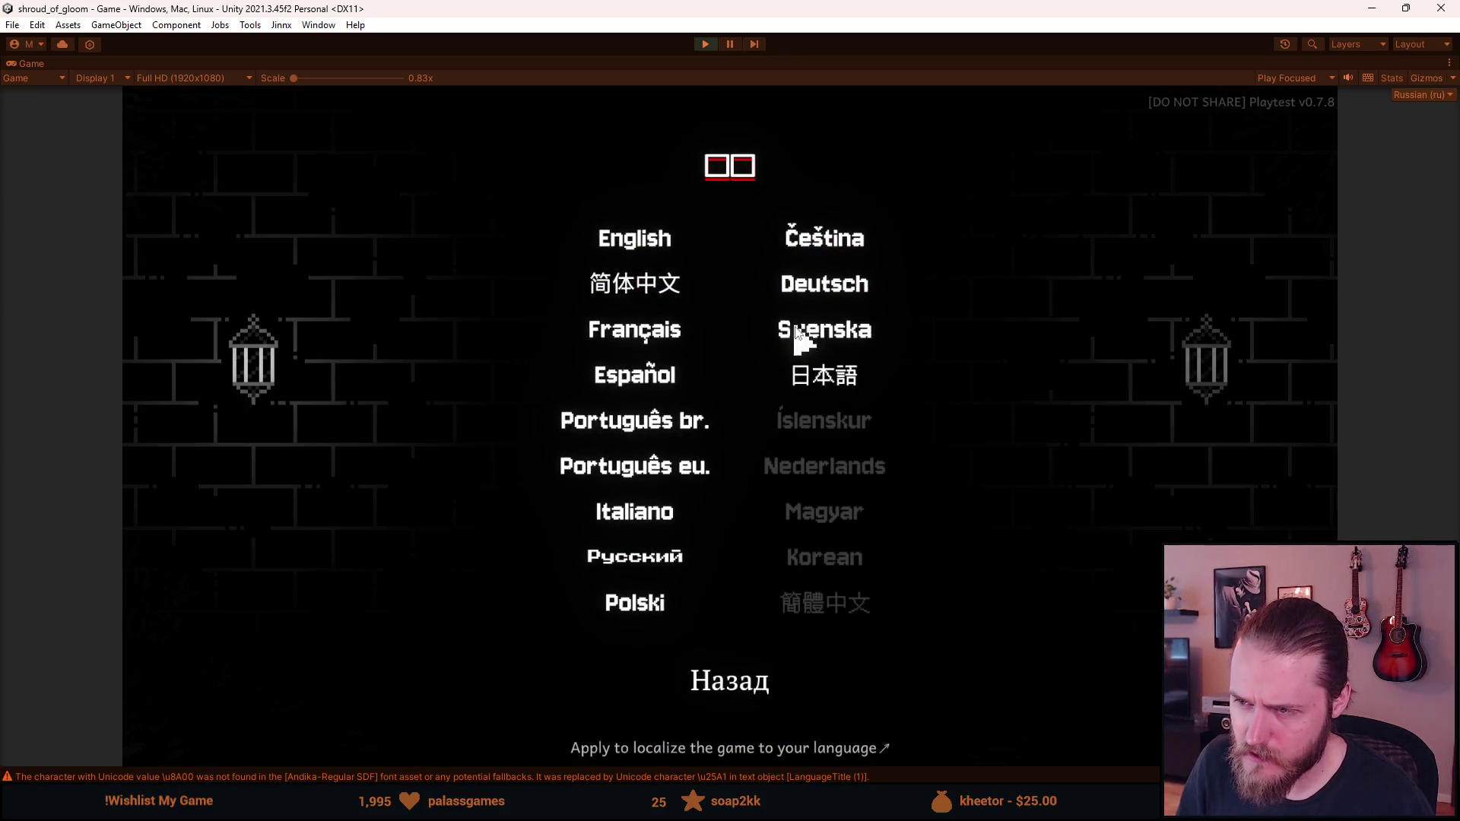
left_click(651, 561)
left_click(704, 598)
left_click(712, 399)
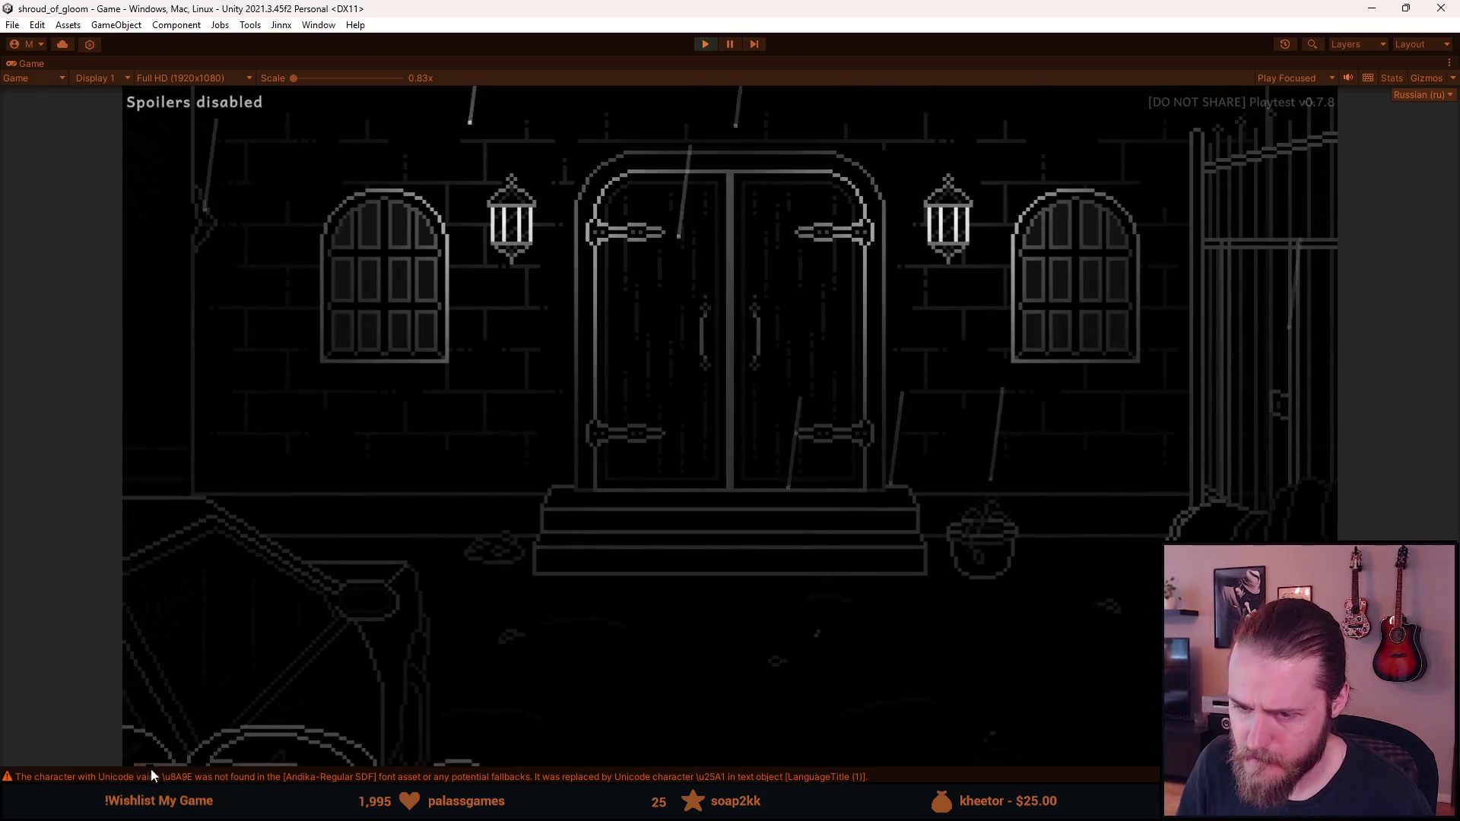
Reopen the letter from the inventory bag and show it in the simpler font
left_click(228, 760)
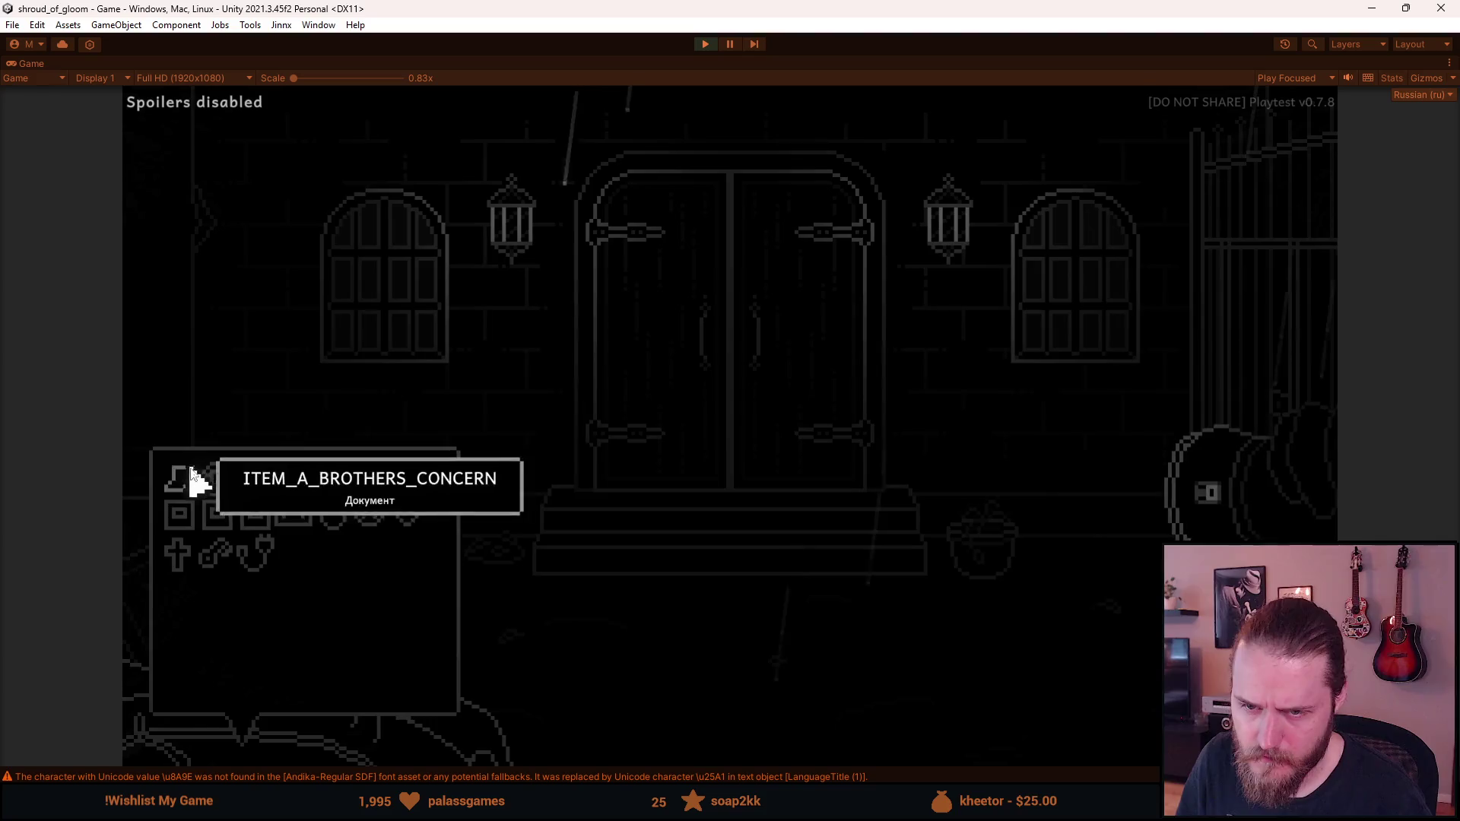
left_click(179, 485)
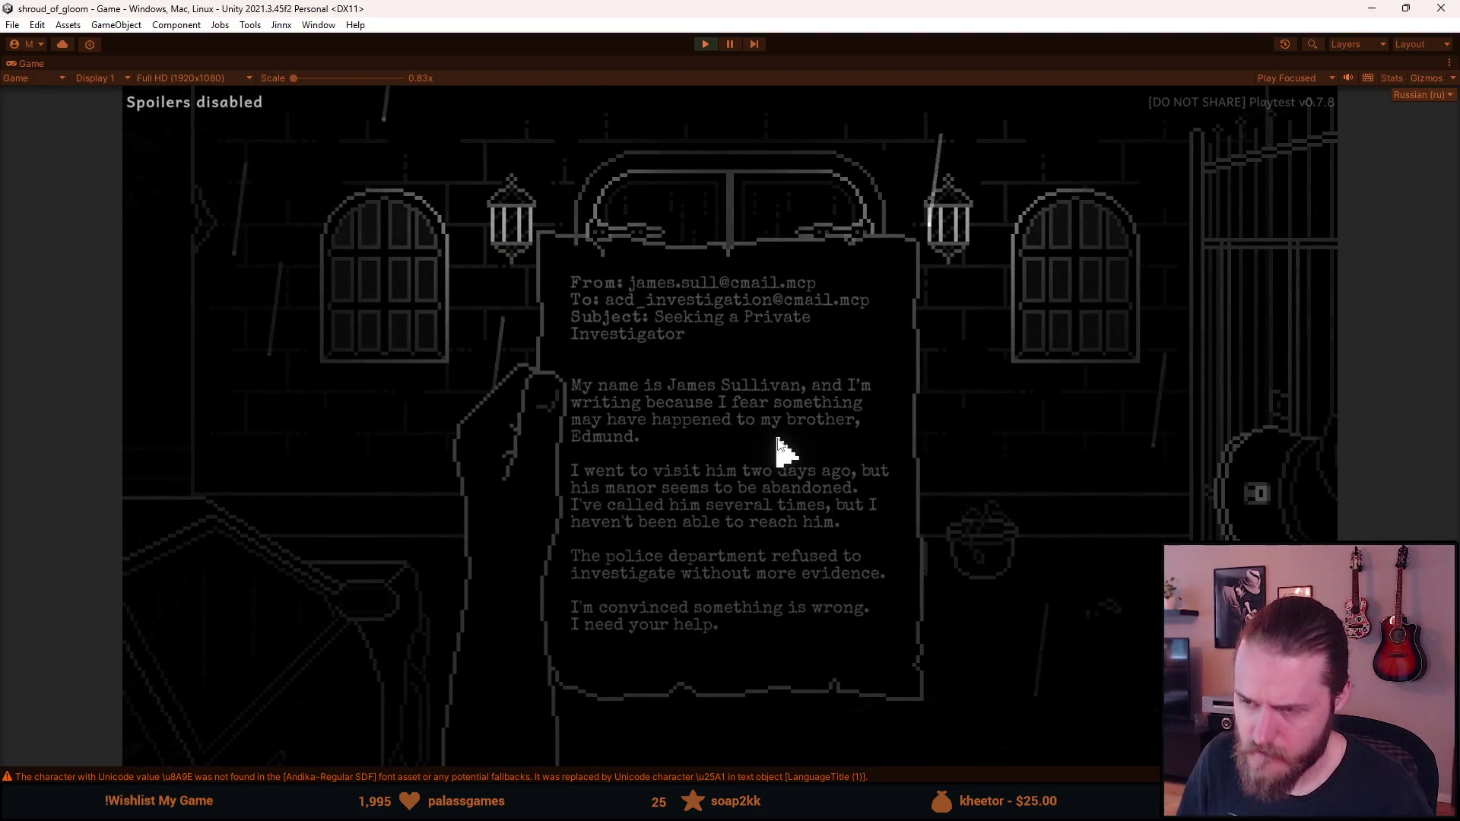
left_click(783, 449)
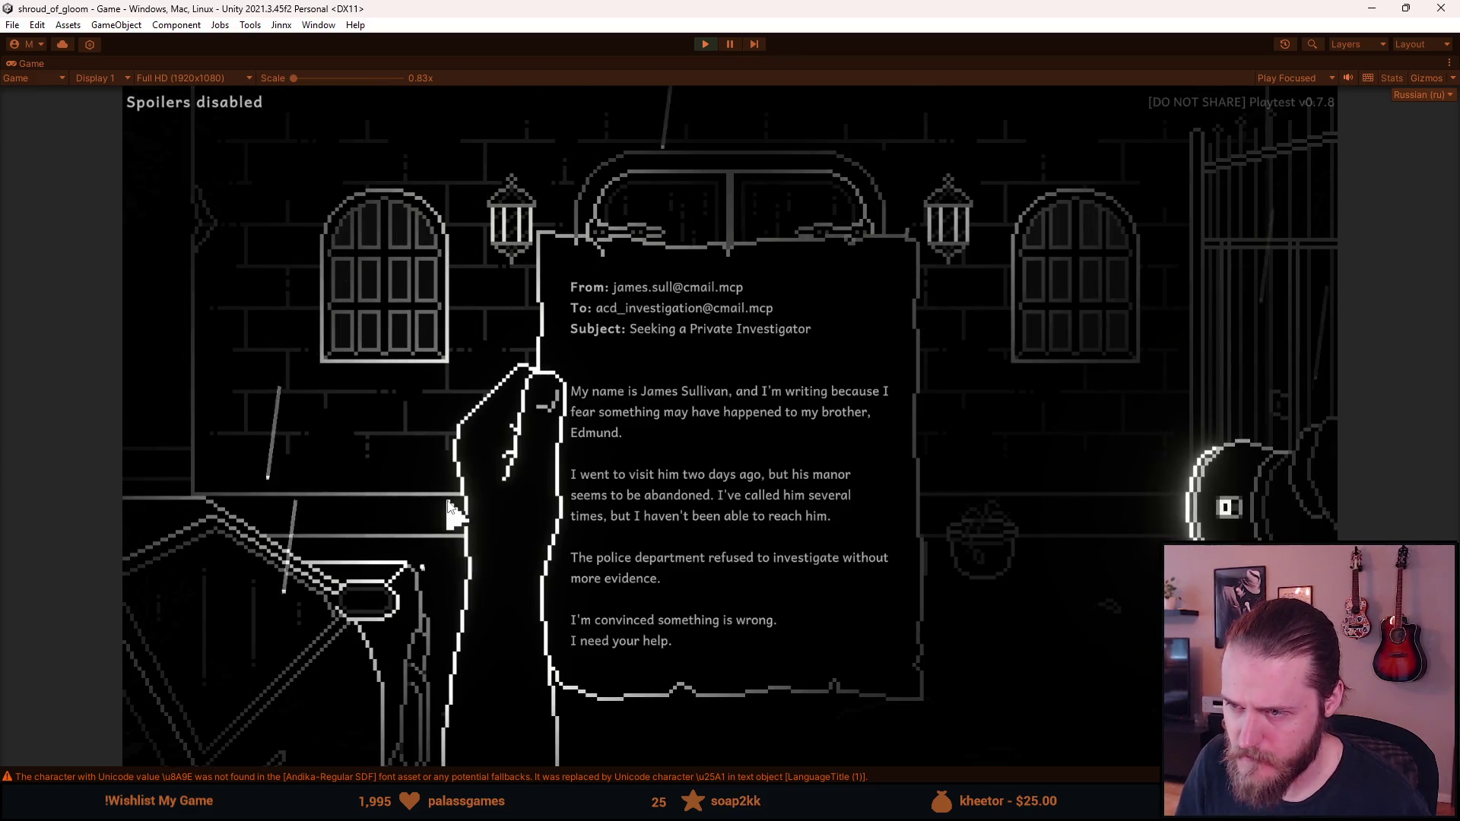
Toggle Simpler font in Accessibility, view the Фото #3 document, then return to the pause menu
key("Escape")
key("Escape")
left_click(712, 446)
left_click(744, 497)
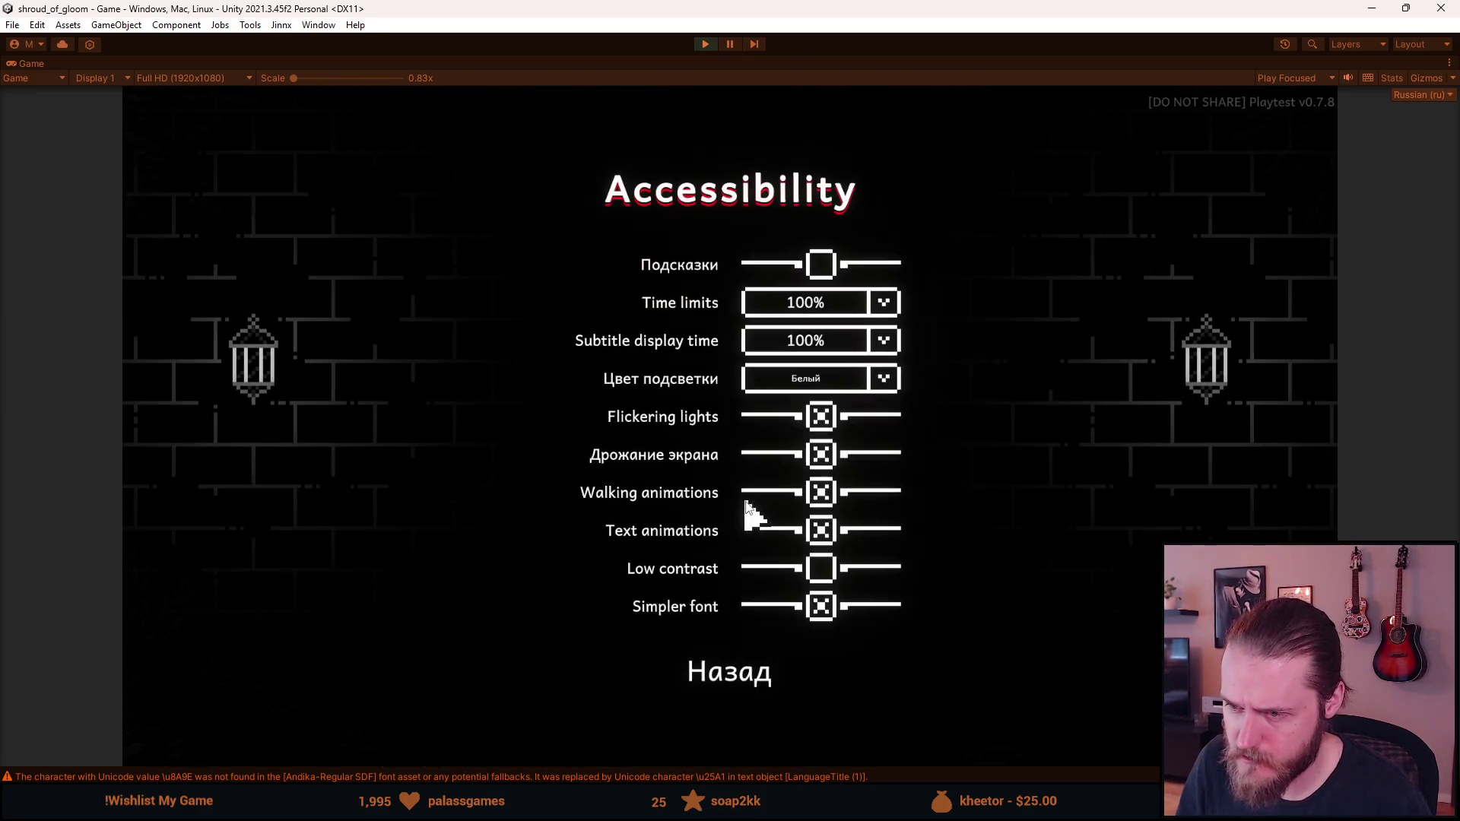
left_click(822, 609)
key("Escape")
mouse_move(310, 743)
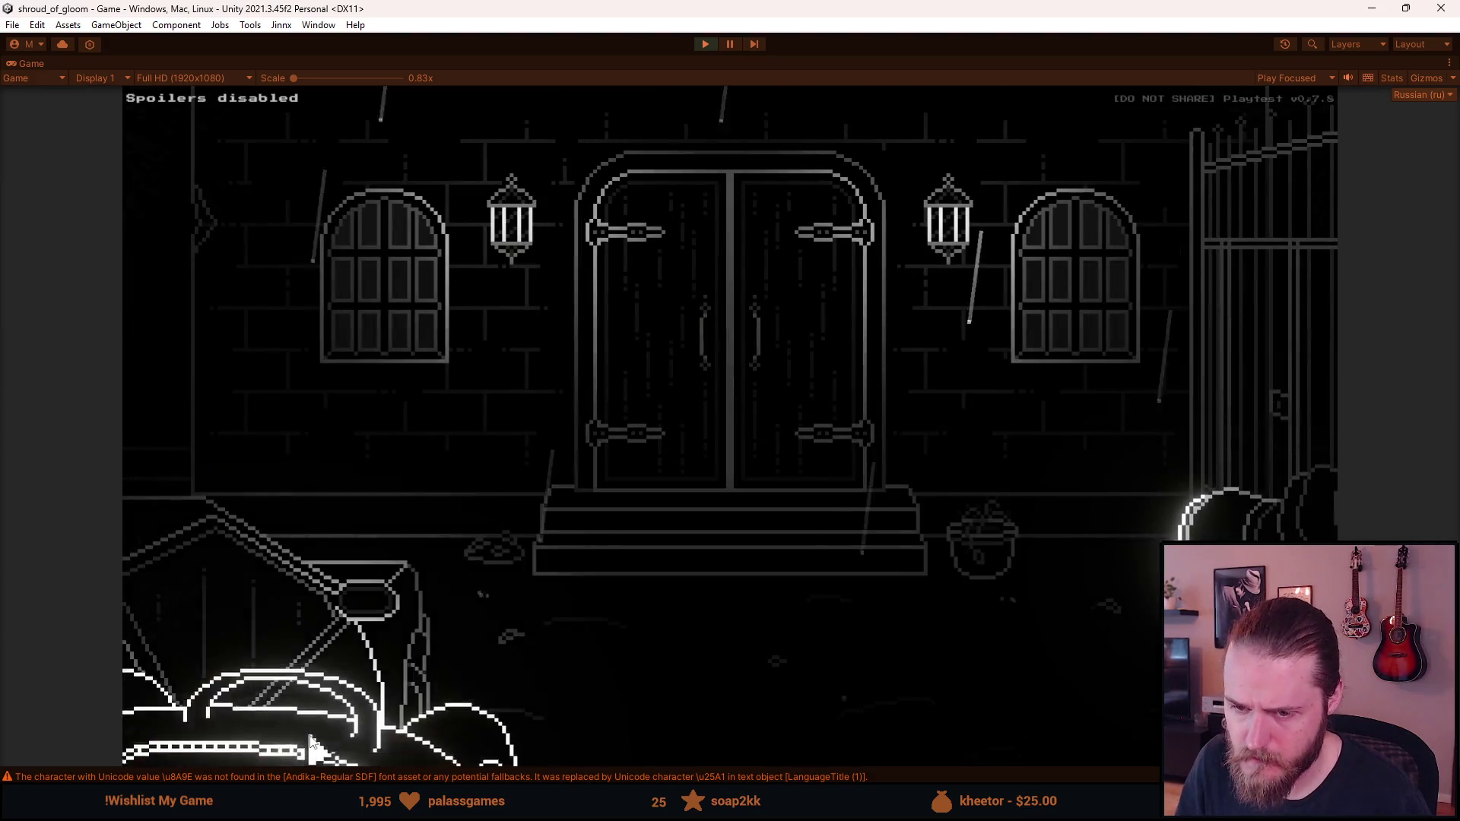
left_click(209, 508)
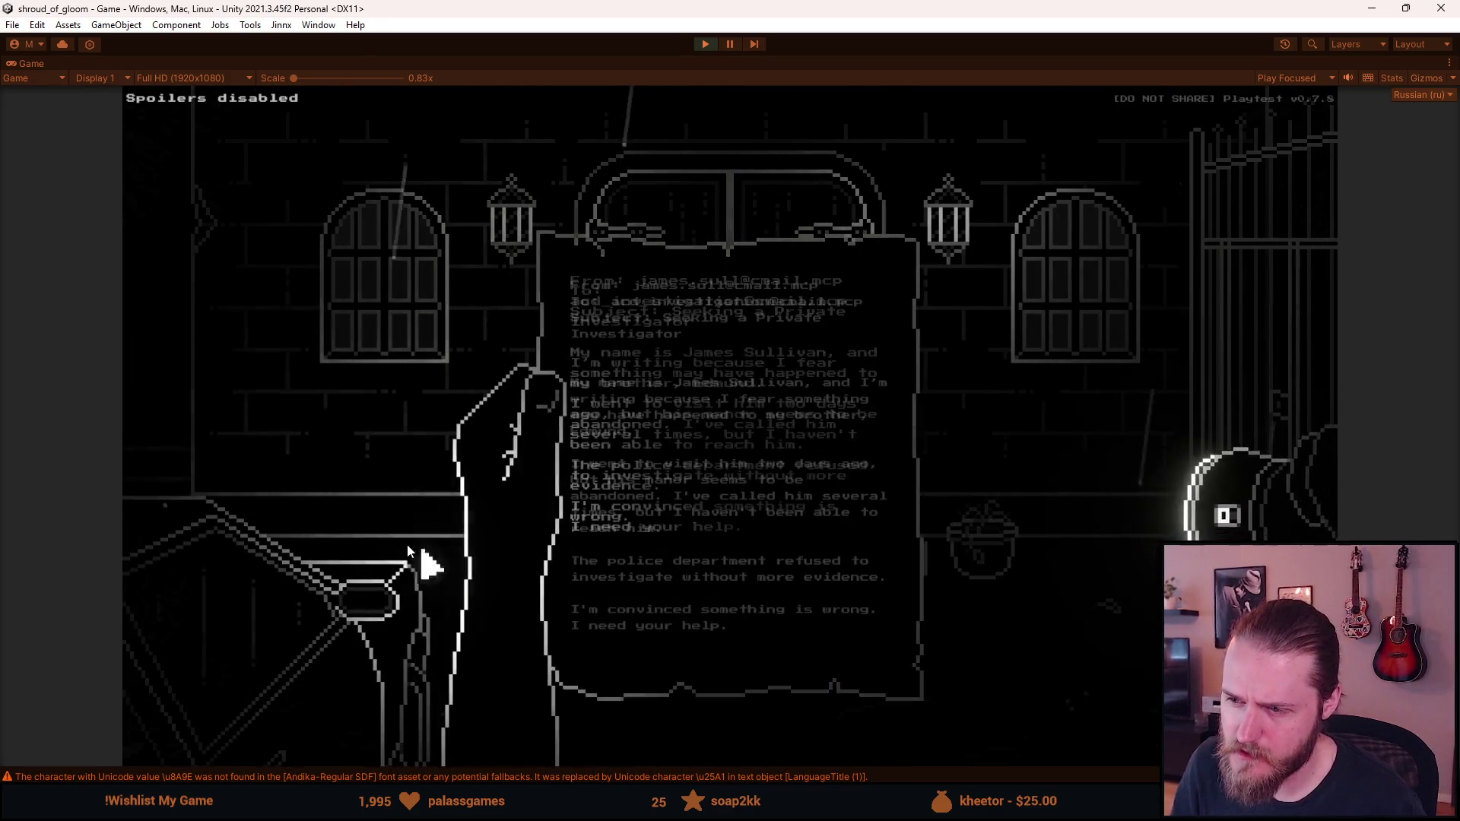
key("Escape")
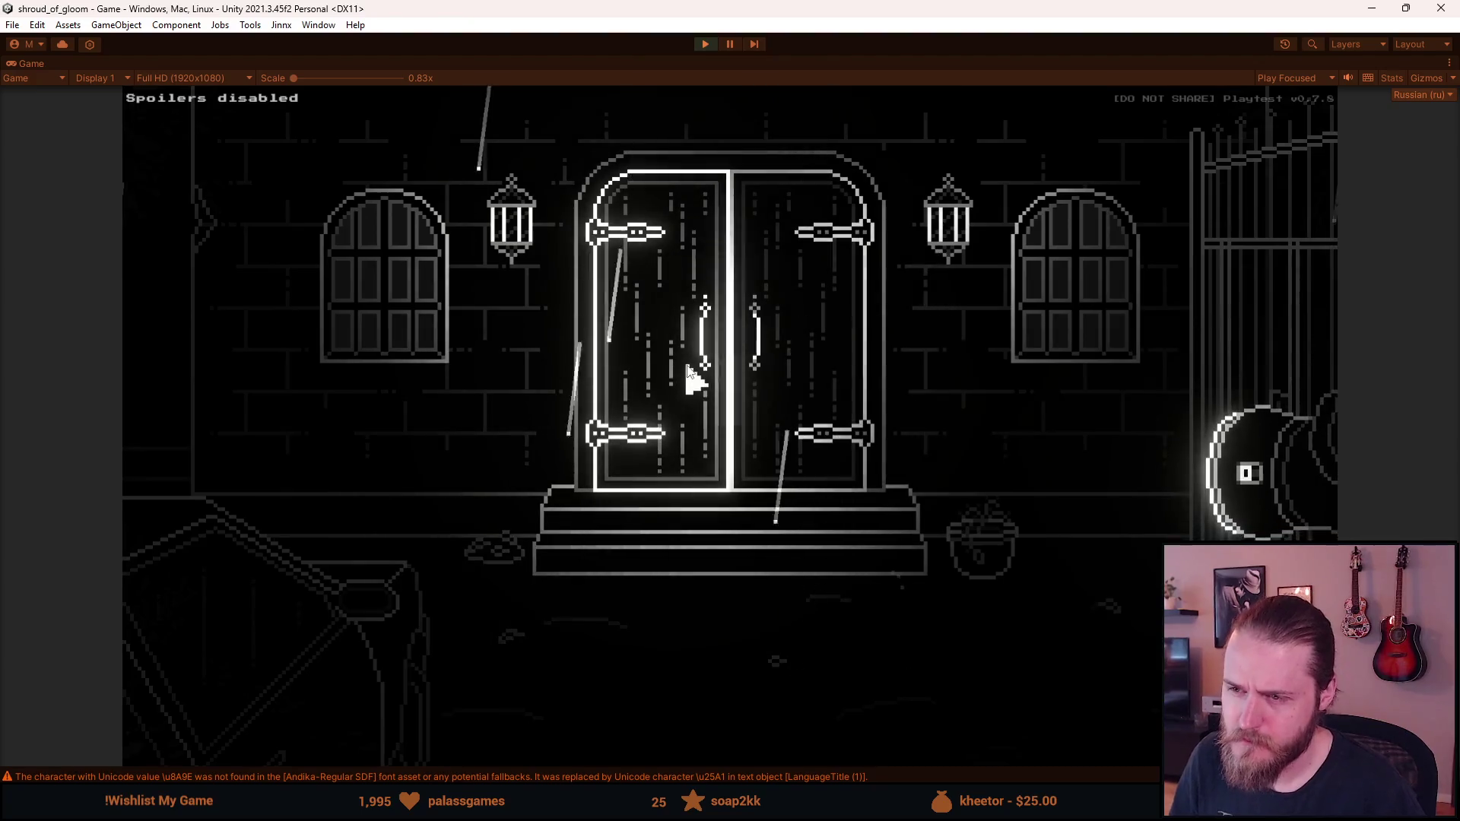
key("Escape")
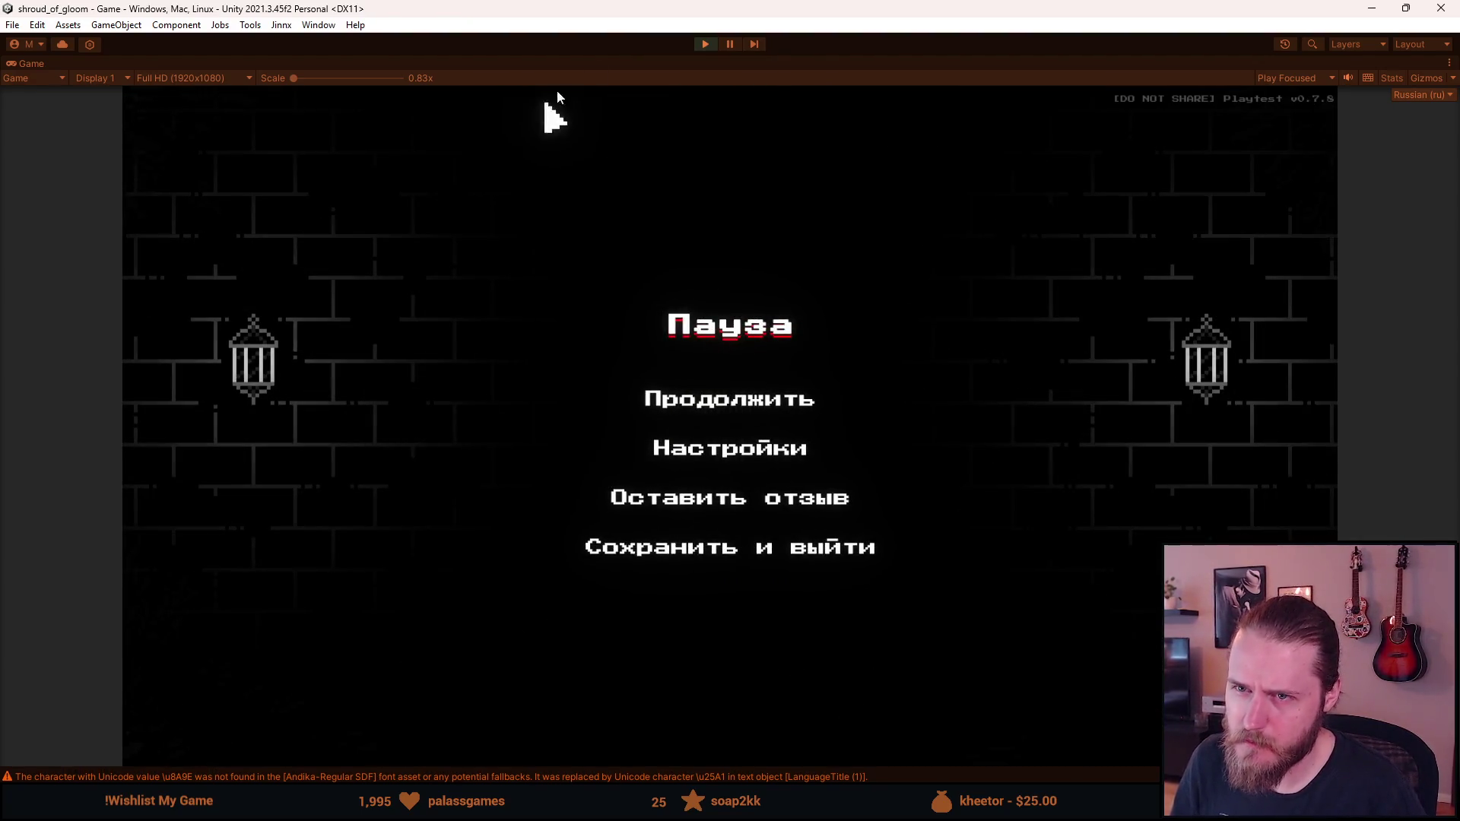
Exit Play mode, enlarge the Console, Project and Hierarchy panels, and clear the missing-character warnings
left_click(705, 43)
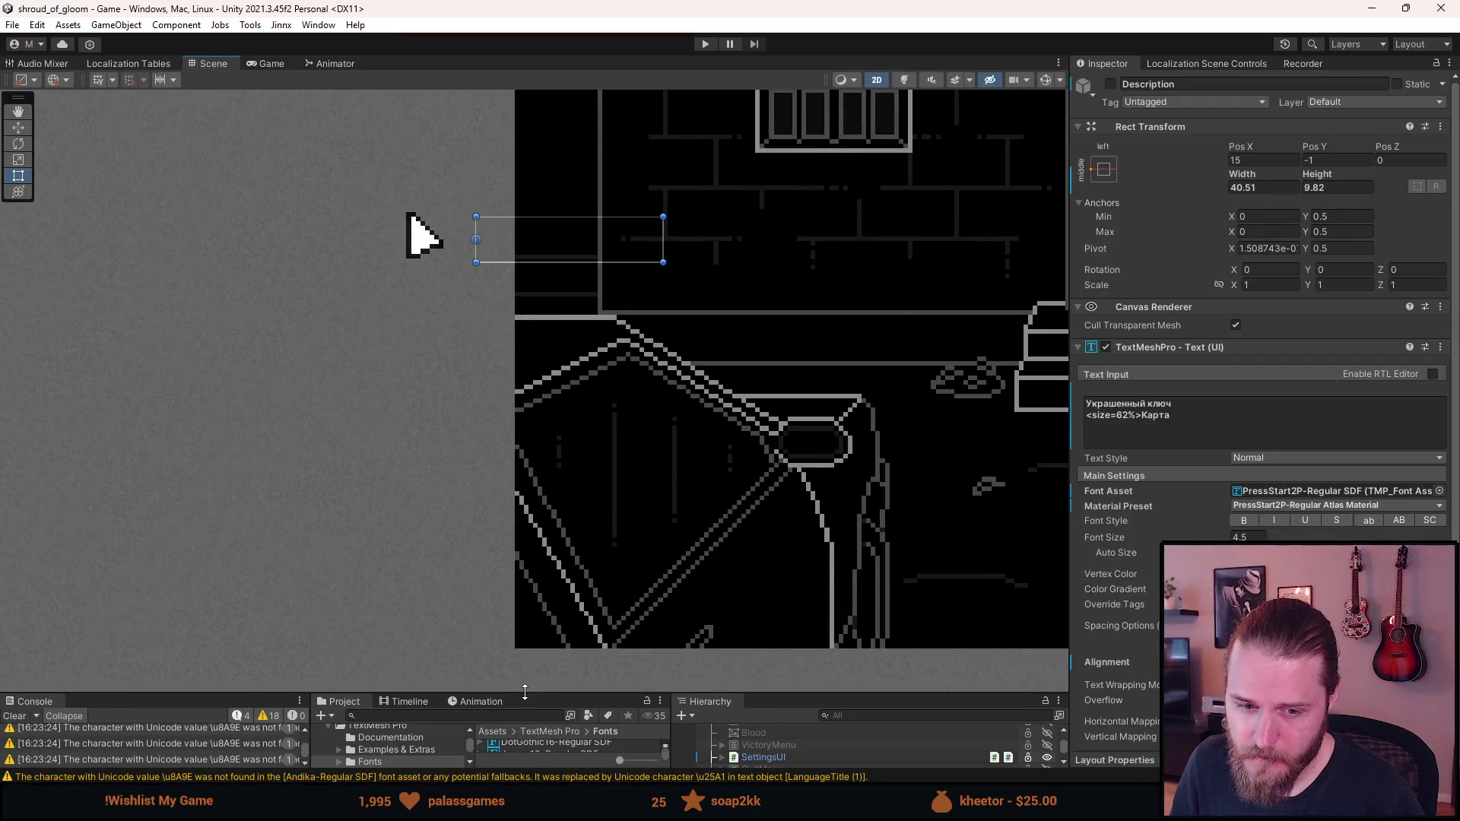
mouse_move(525, 692)
left_mouse_down()
mouse_move(522, 559)
mouse_move(540, 514)
left_mouse_up()
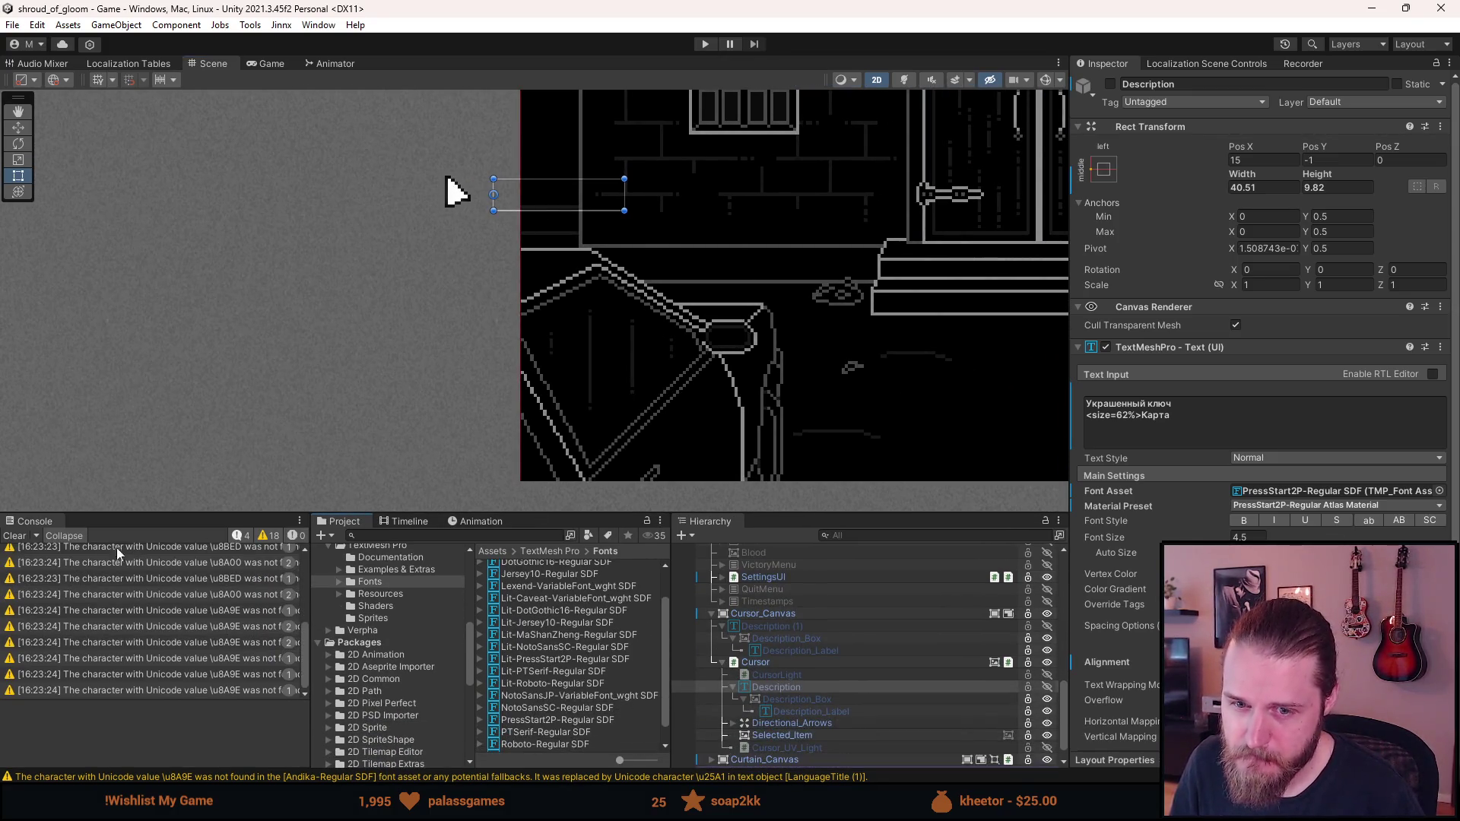
left_click(16, 537)
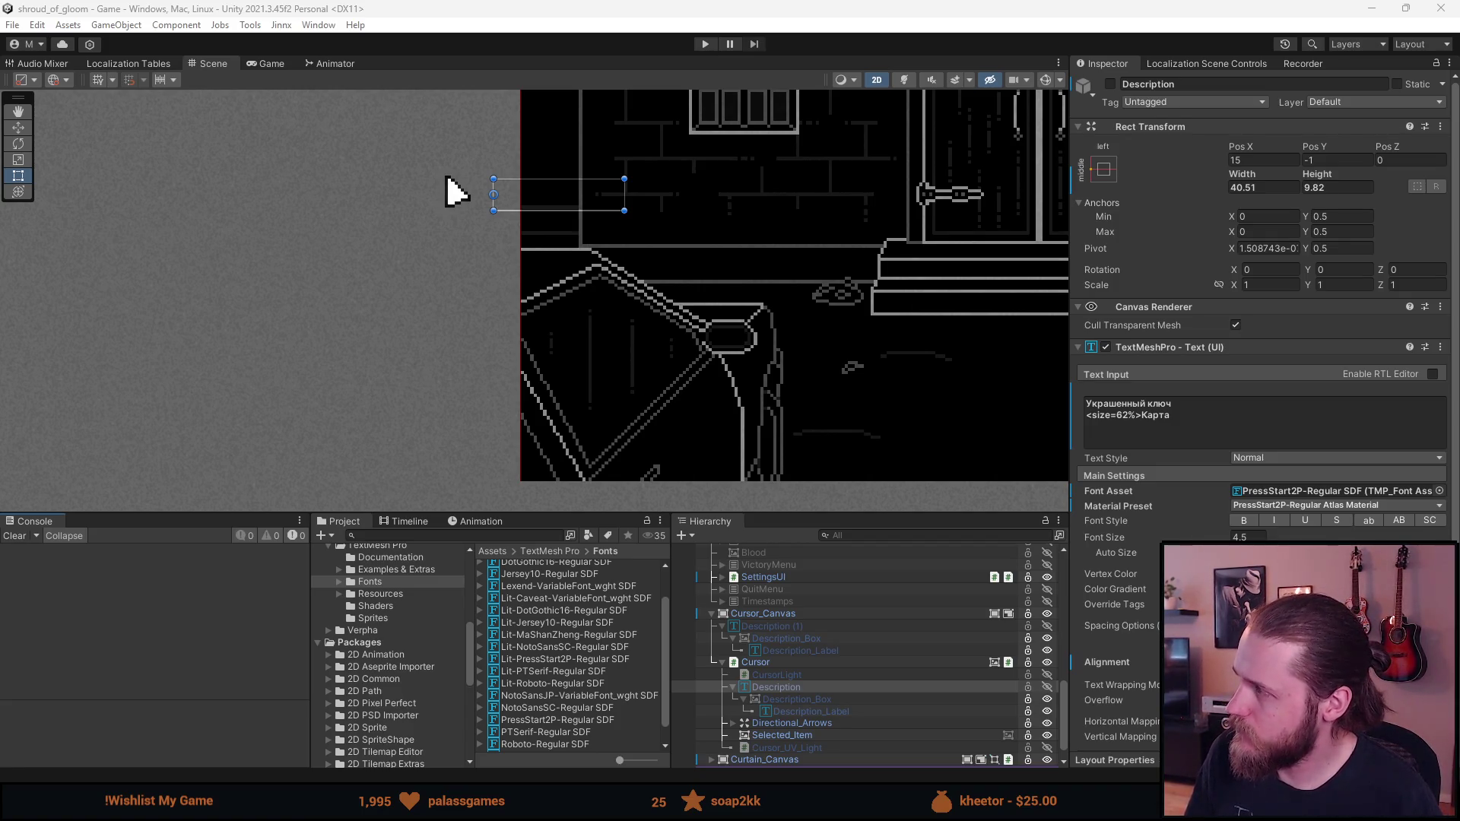
key("alt+Tab")
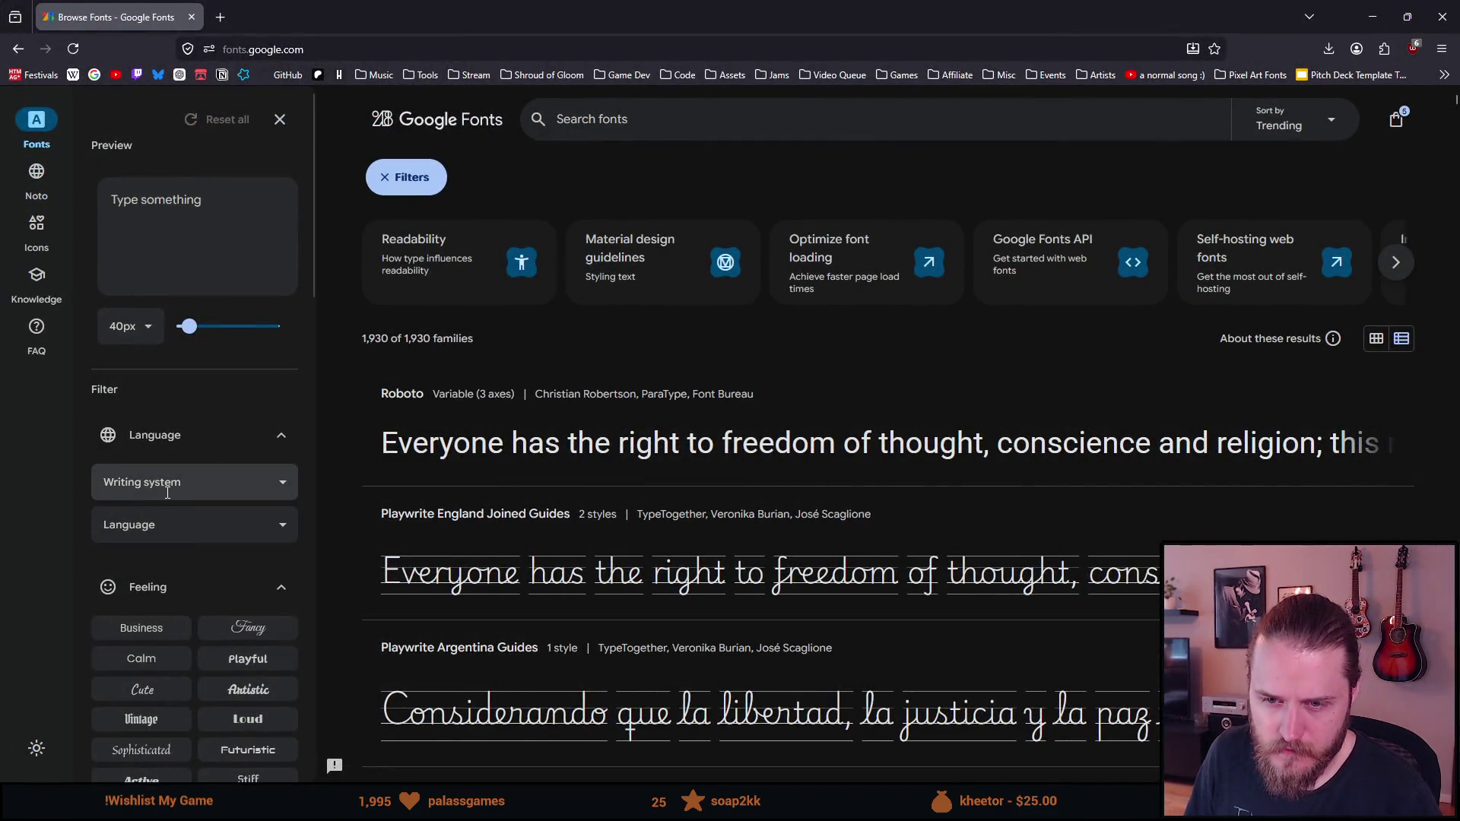
Filter Google Fonts to the Cyrillic writing system
left_click(167, 493)
type("cyril")
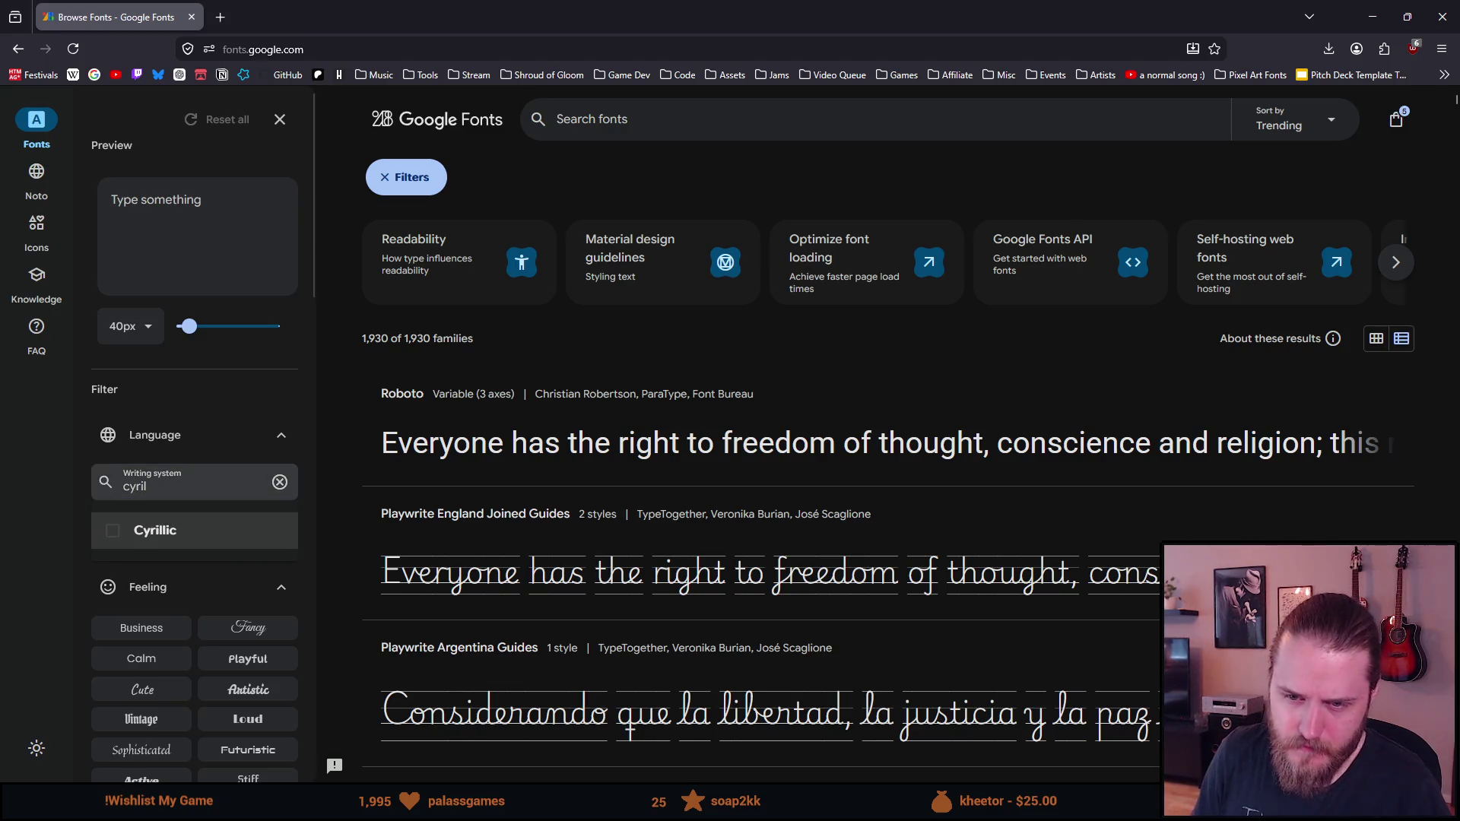
left_click(152, 531)
left_click(334, 405)
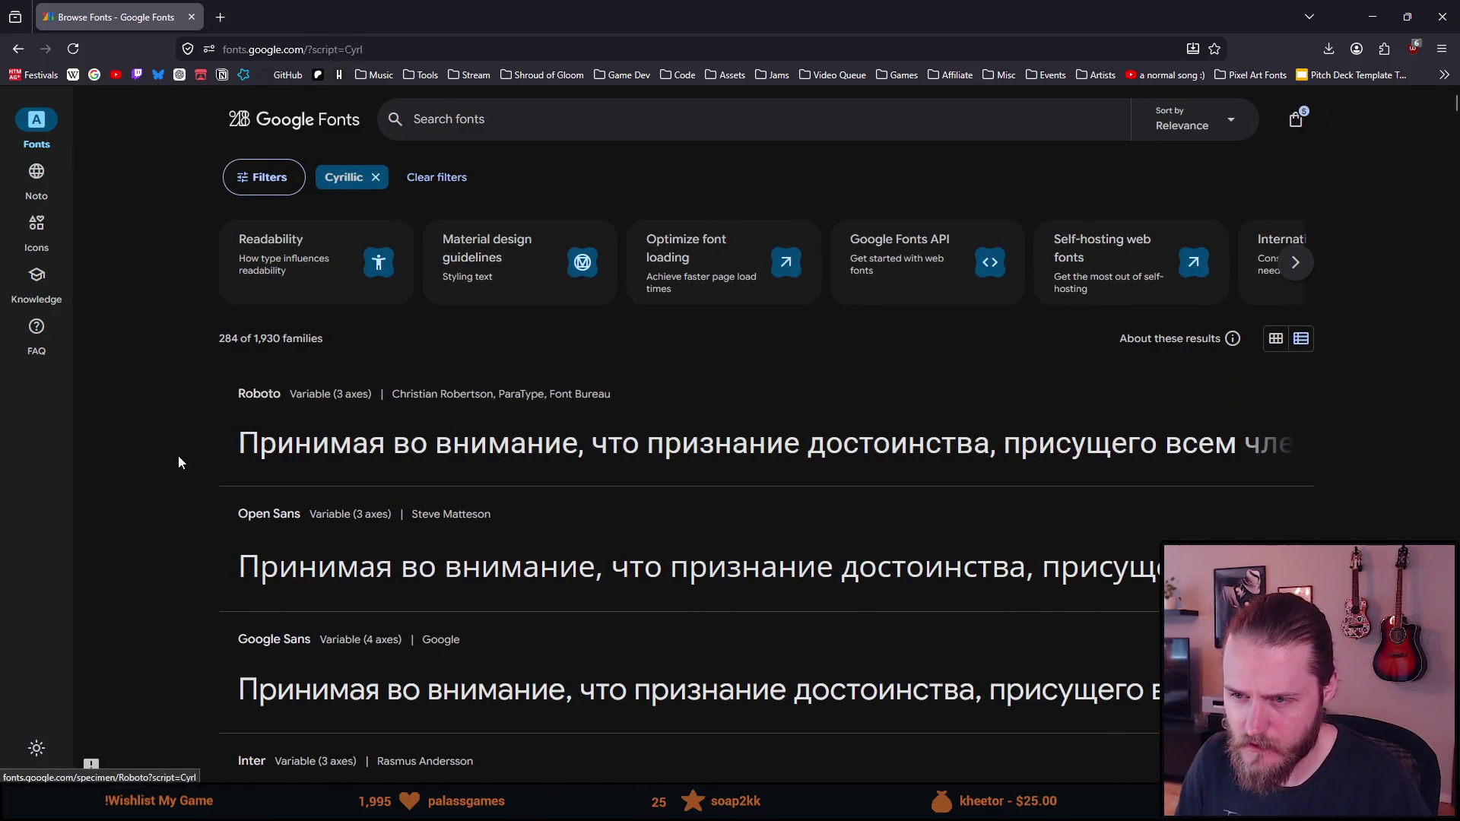
Scroll down the Cyrillic font results until Press Start 2P is in view
scroll(175, 455, "down", 1)
scroll(179, 463, "down", 7)
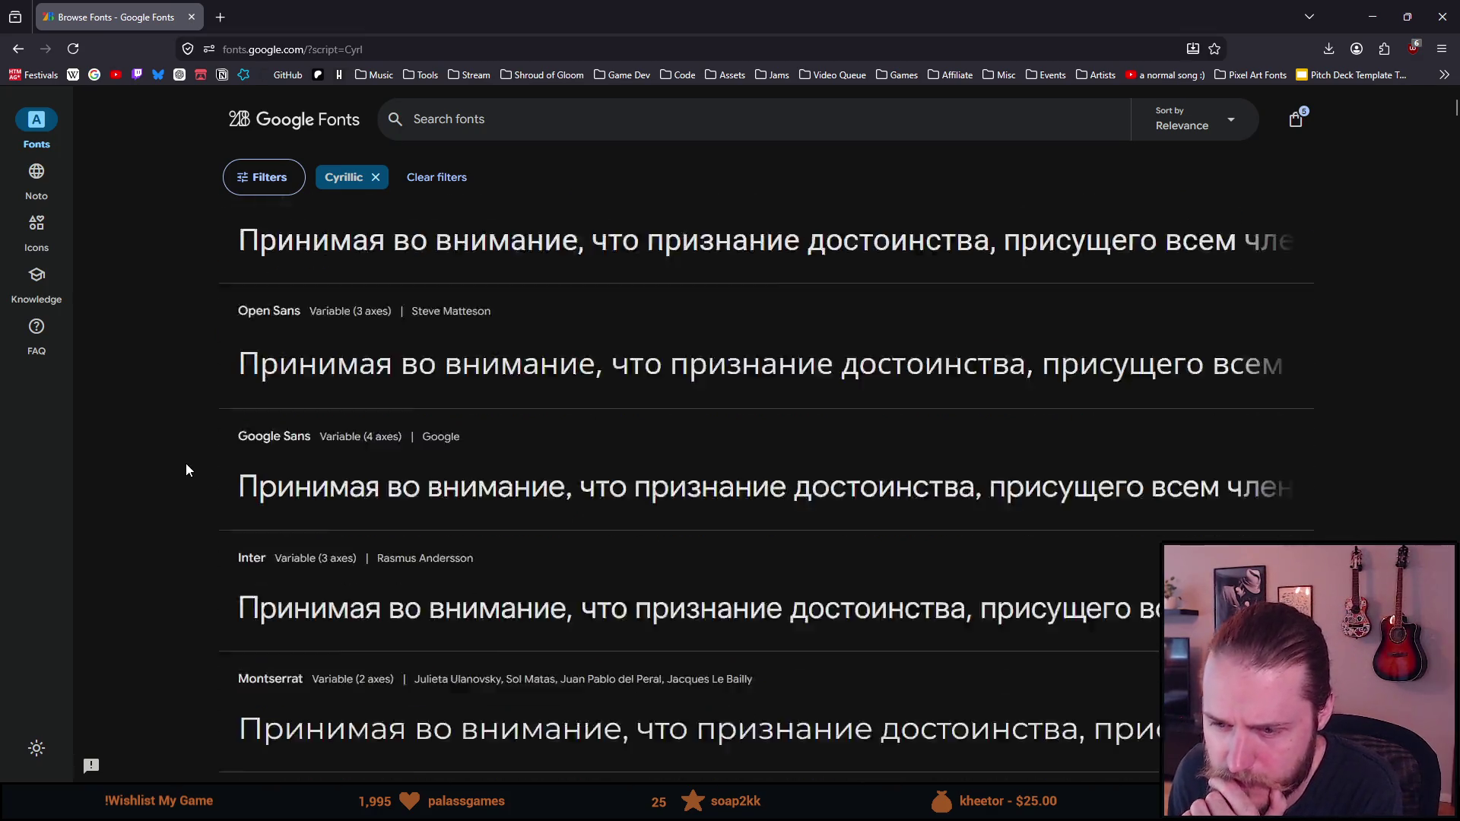
scroll(188, 459, "down", 5)
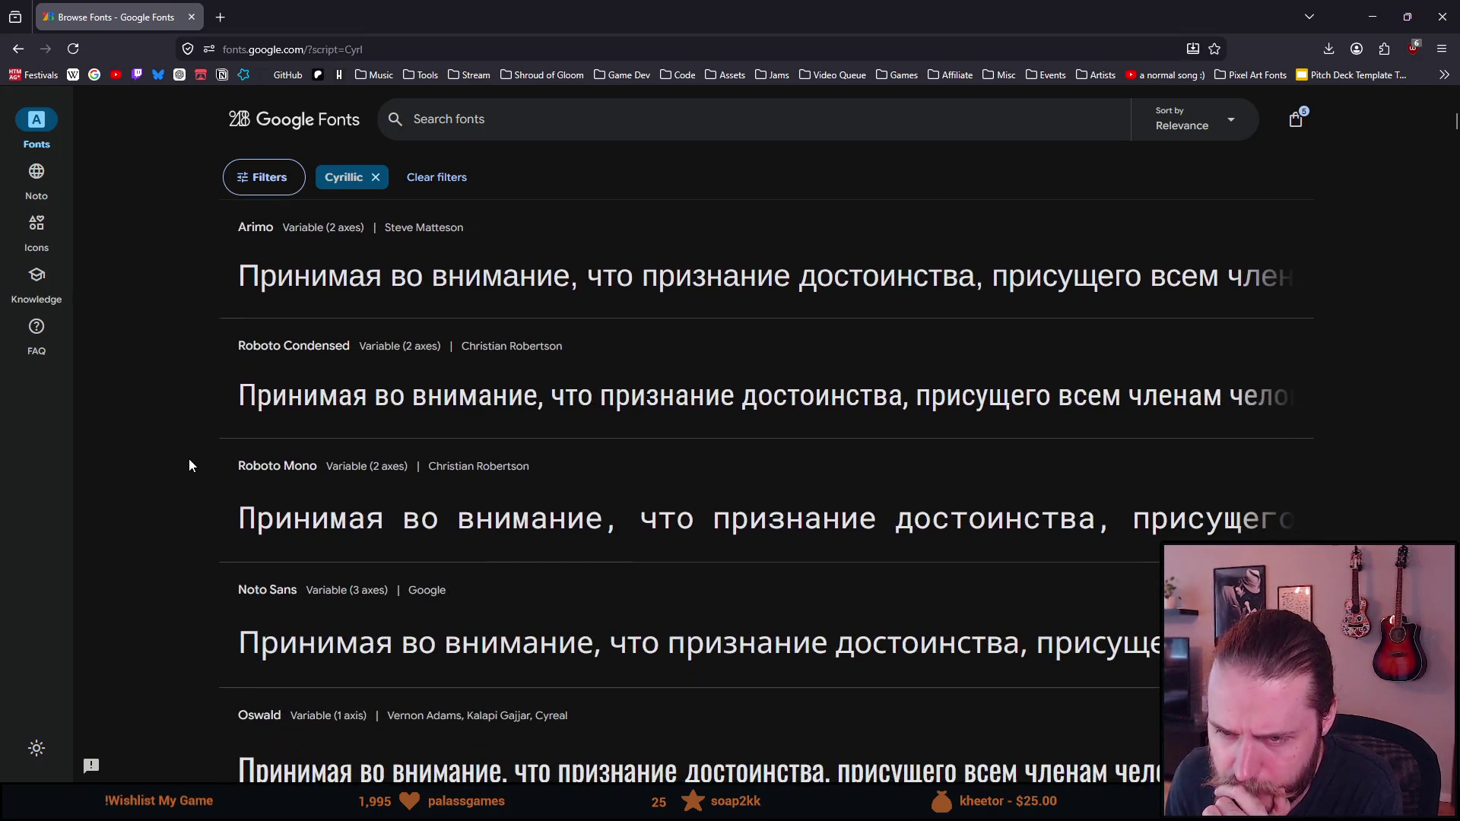
scroll(190, 458, "down", 5)
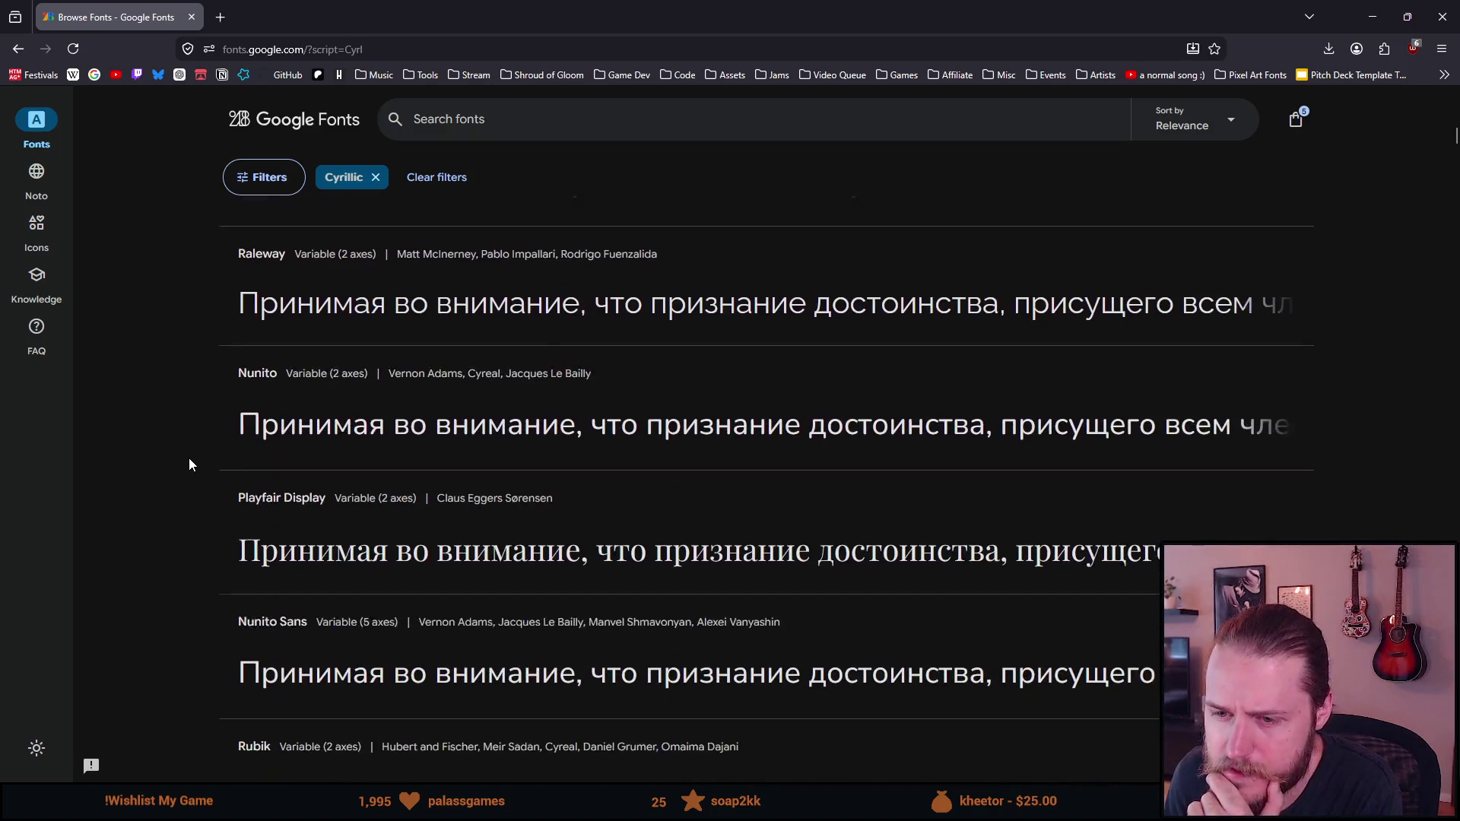
scroll(186, 458, "down", 5)
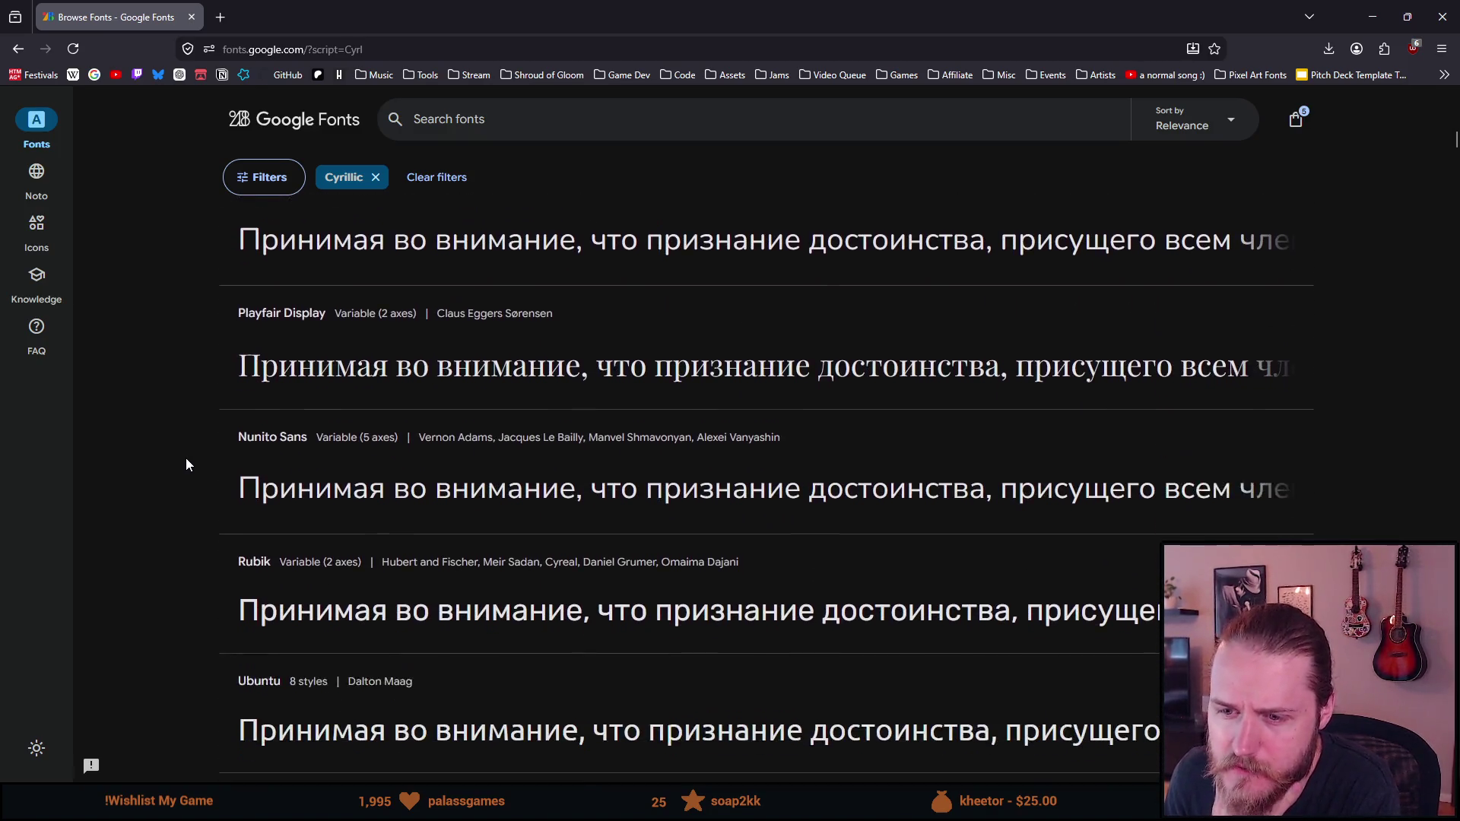
scroll(175, 468, "down", 6)
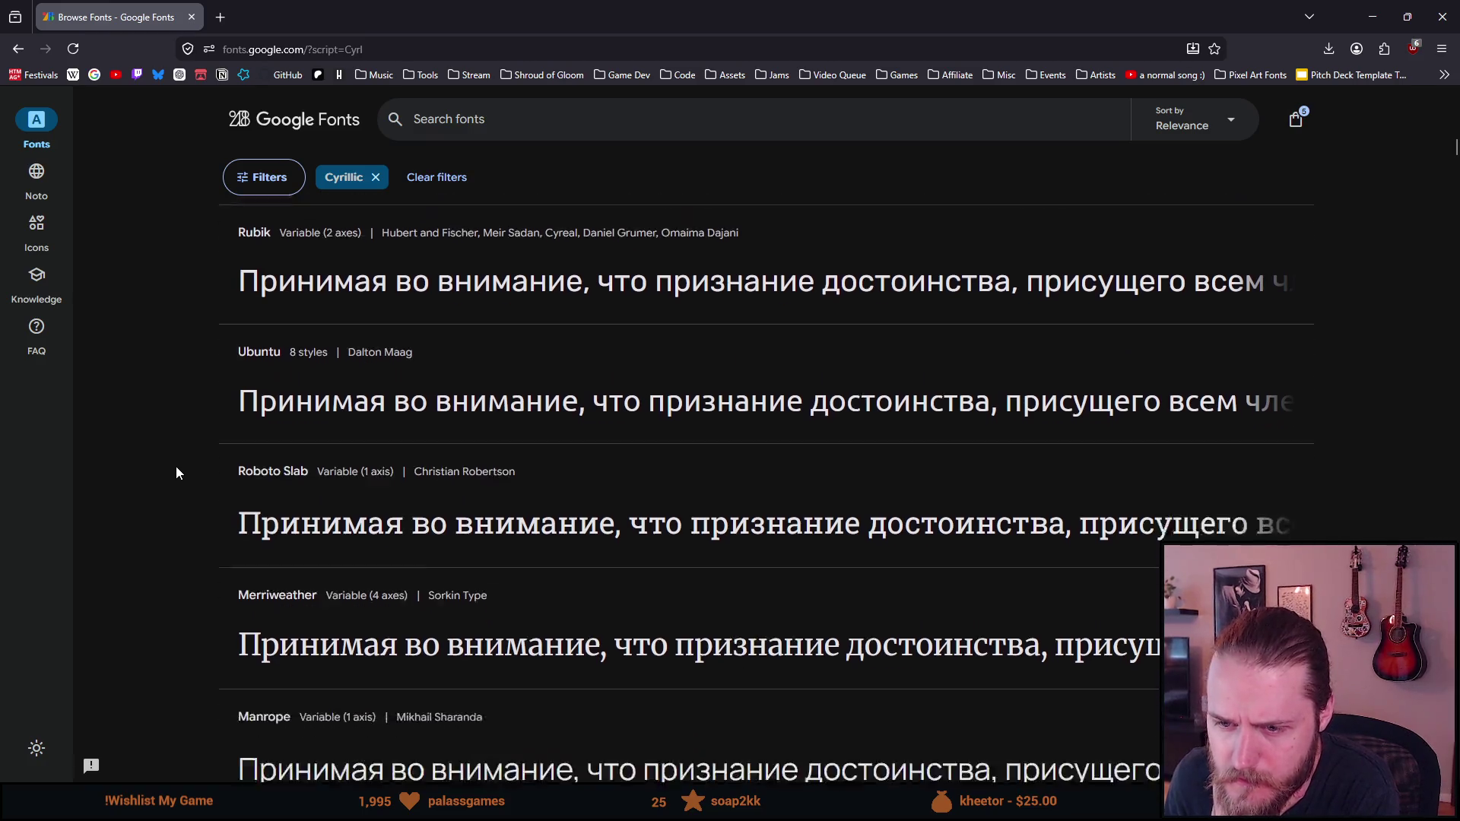
scroll(175, 465, "down", 7)
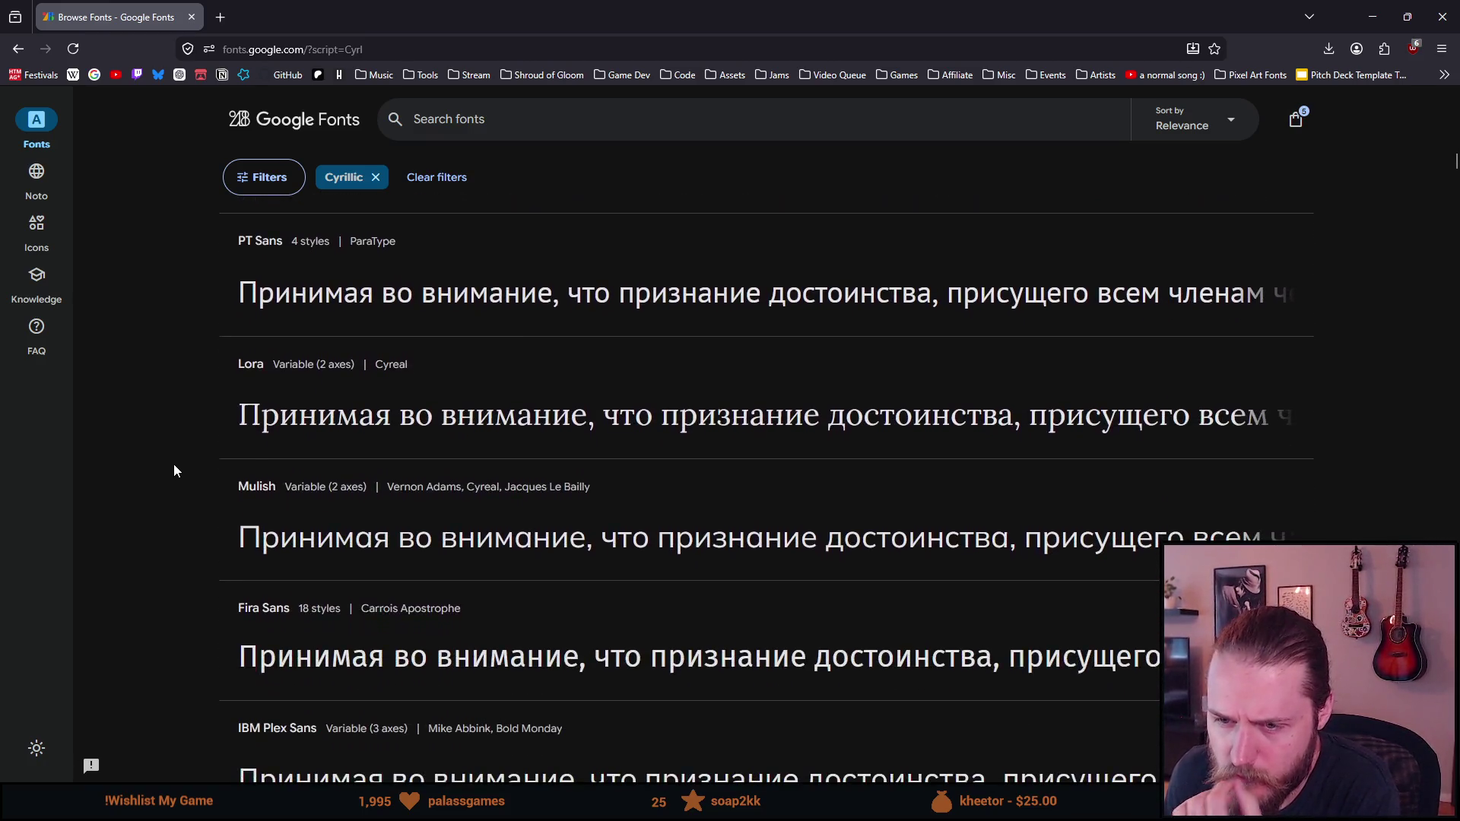
scroll(173, 466, "down", 7)
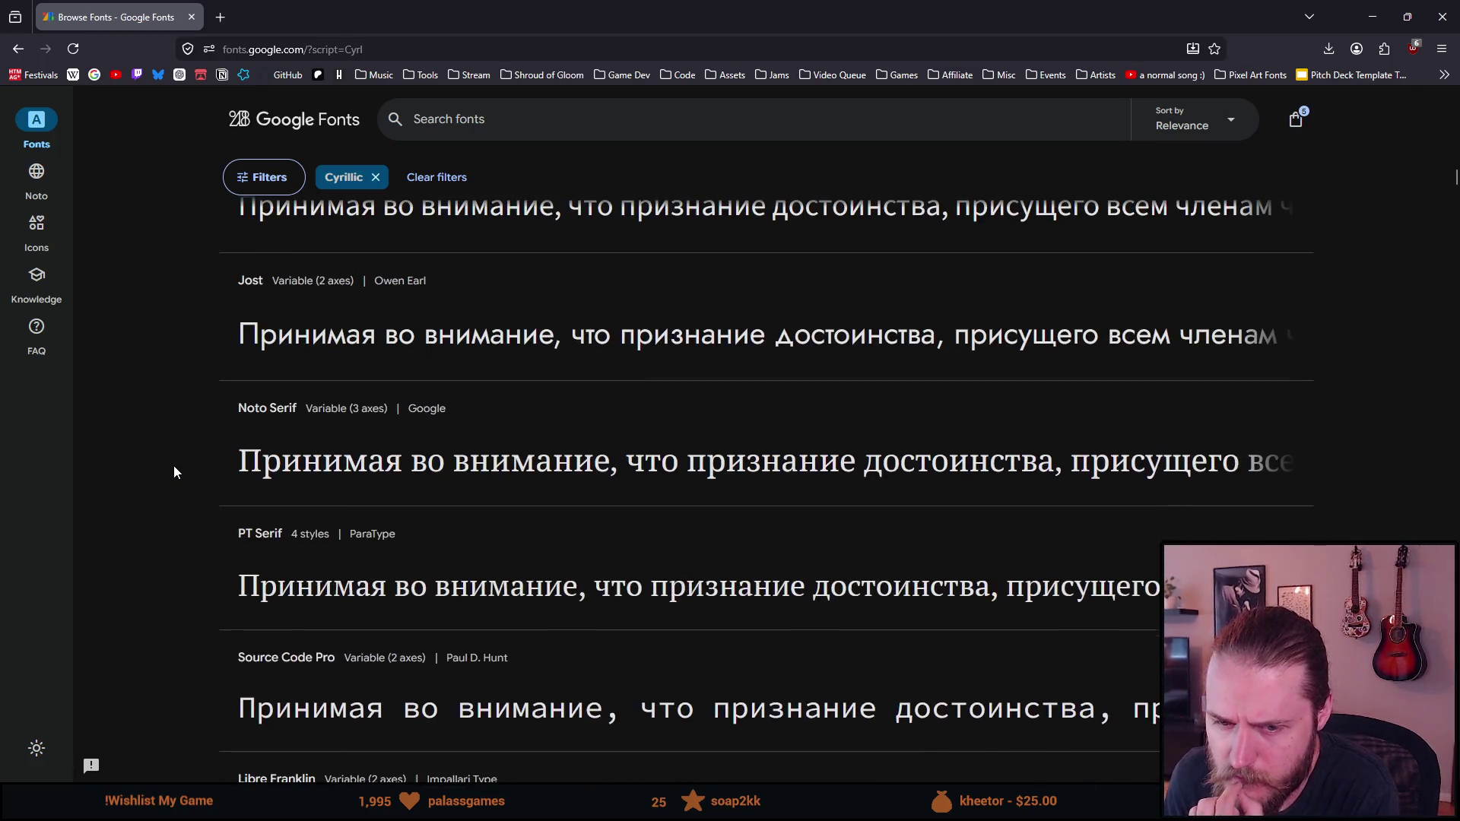
scroll(174, 466, "down", 2)
scroll(175, 466, "down", 7)
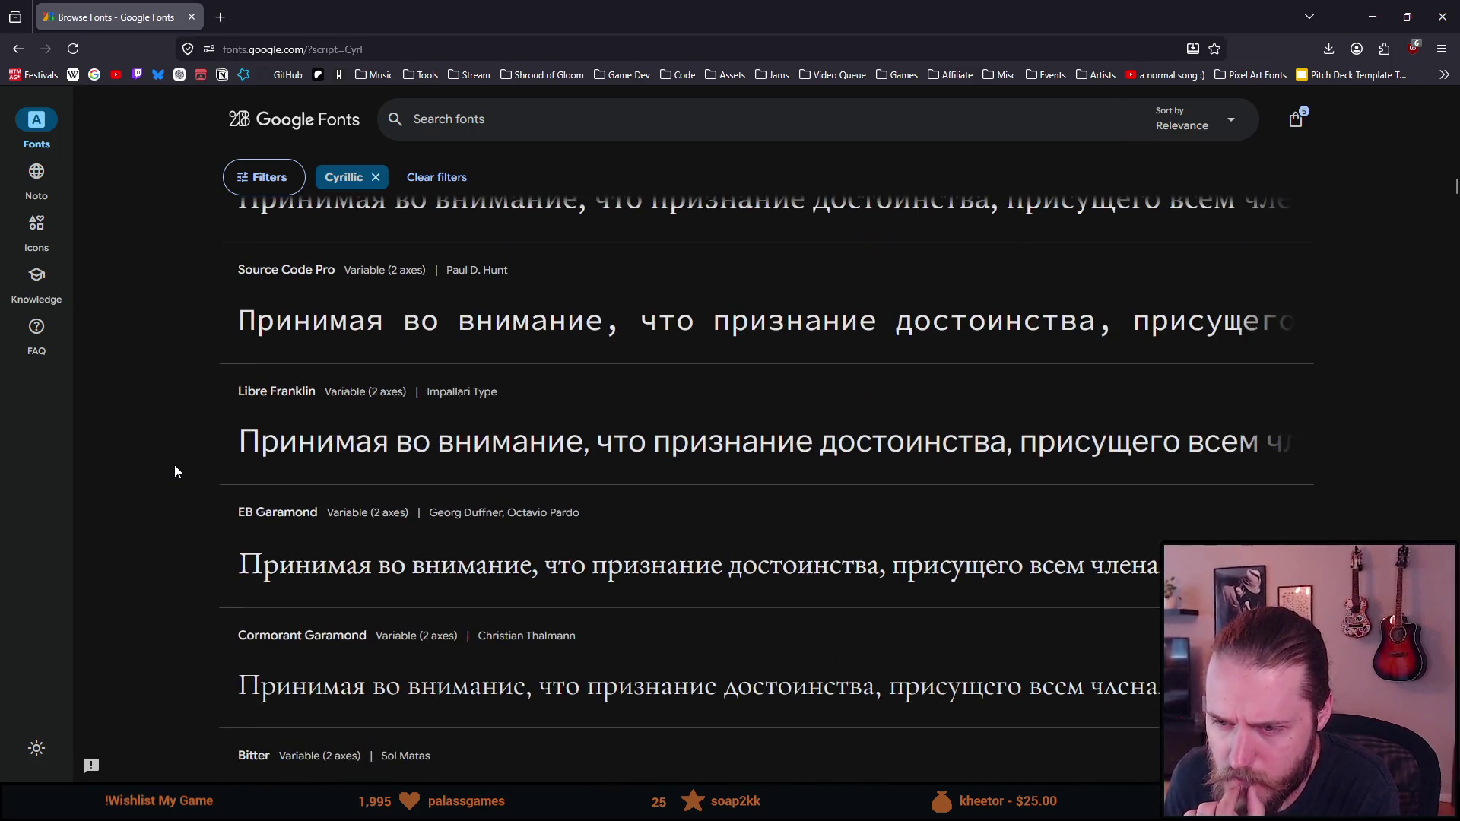
scroll(175, 471, "down", 2)
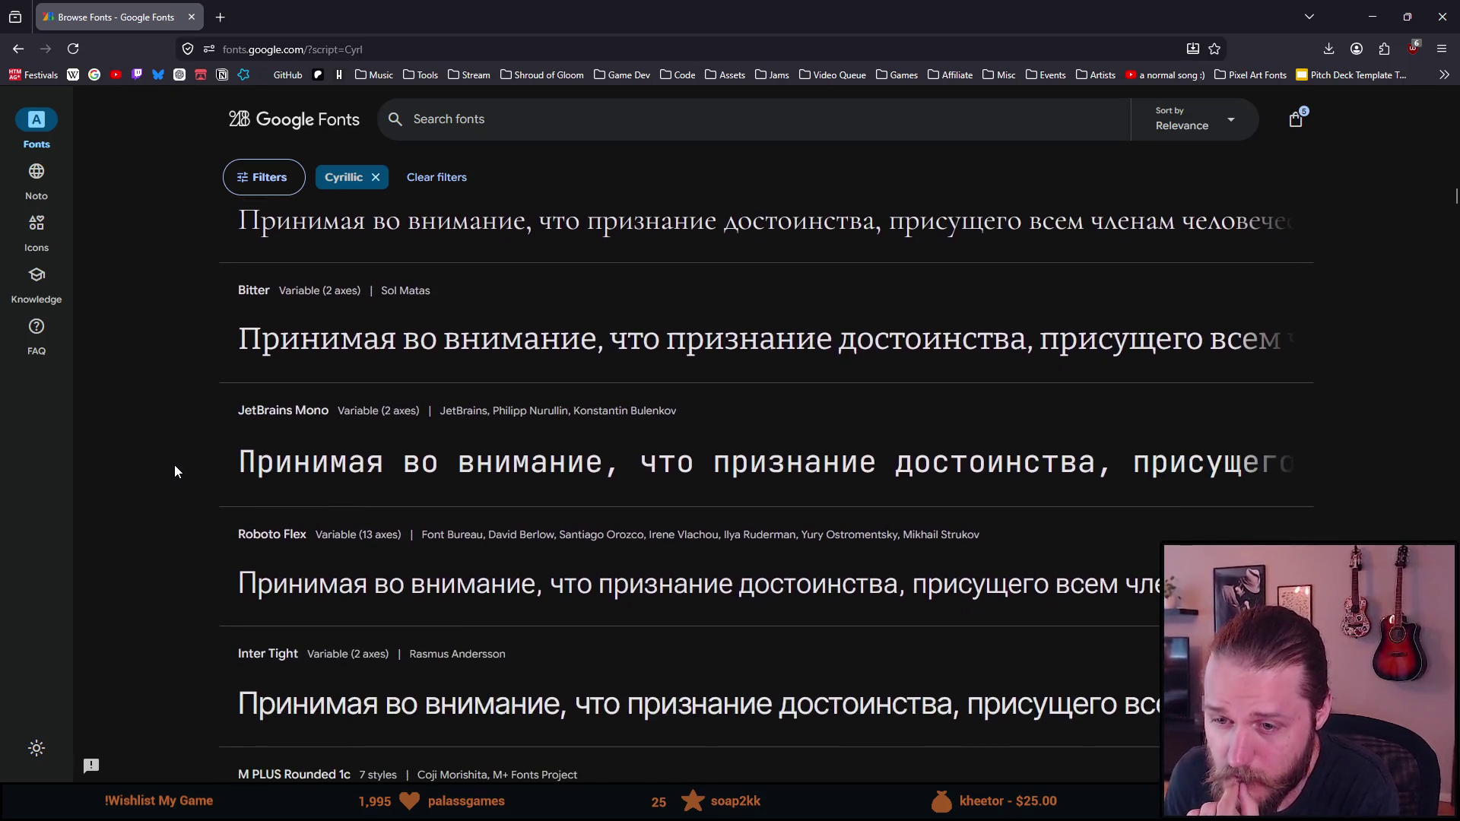
scroll(175, 466, "down", 4)
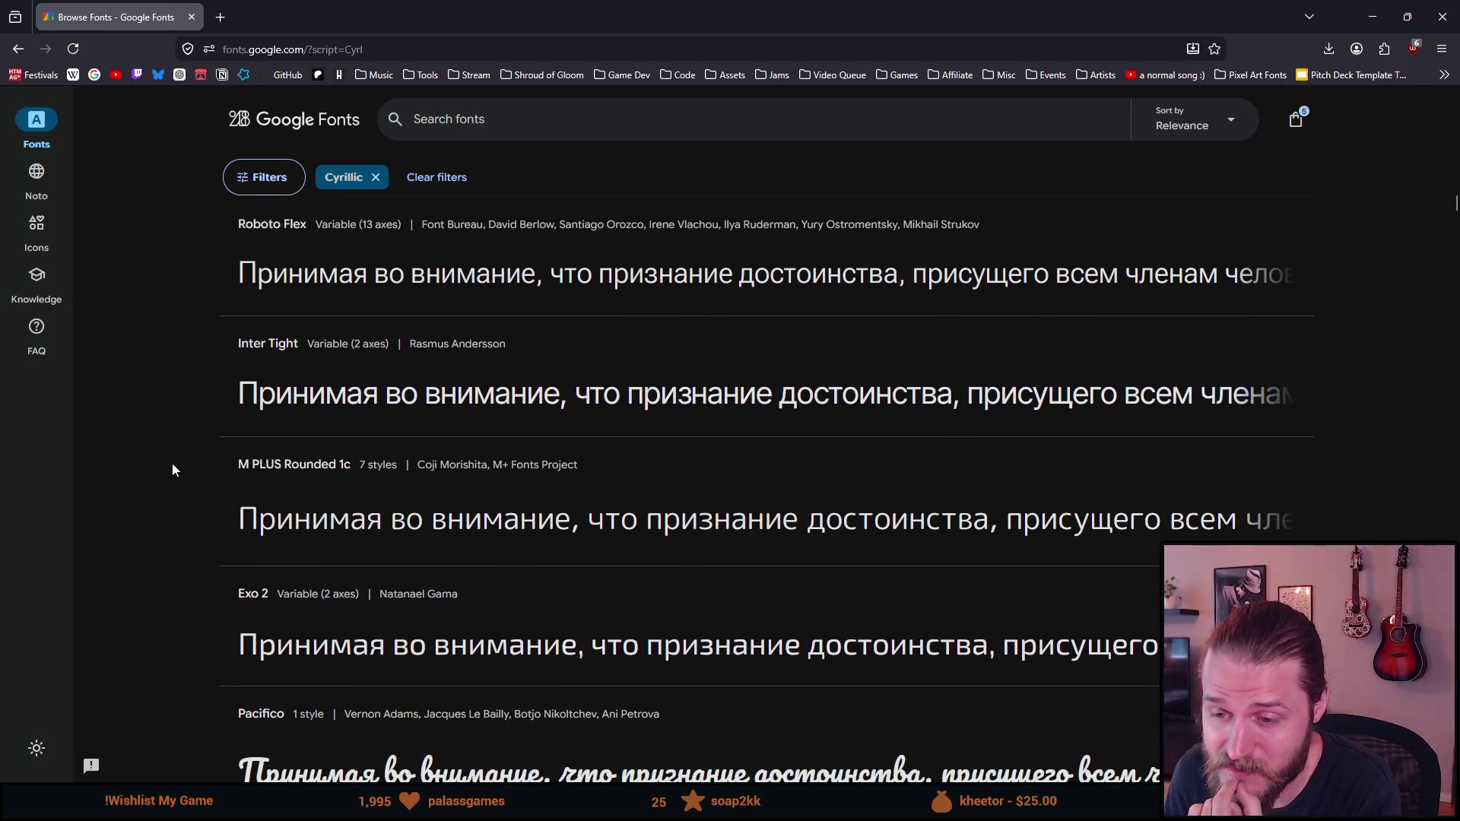
scroll(173, 469, "down", 4)
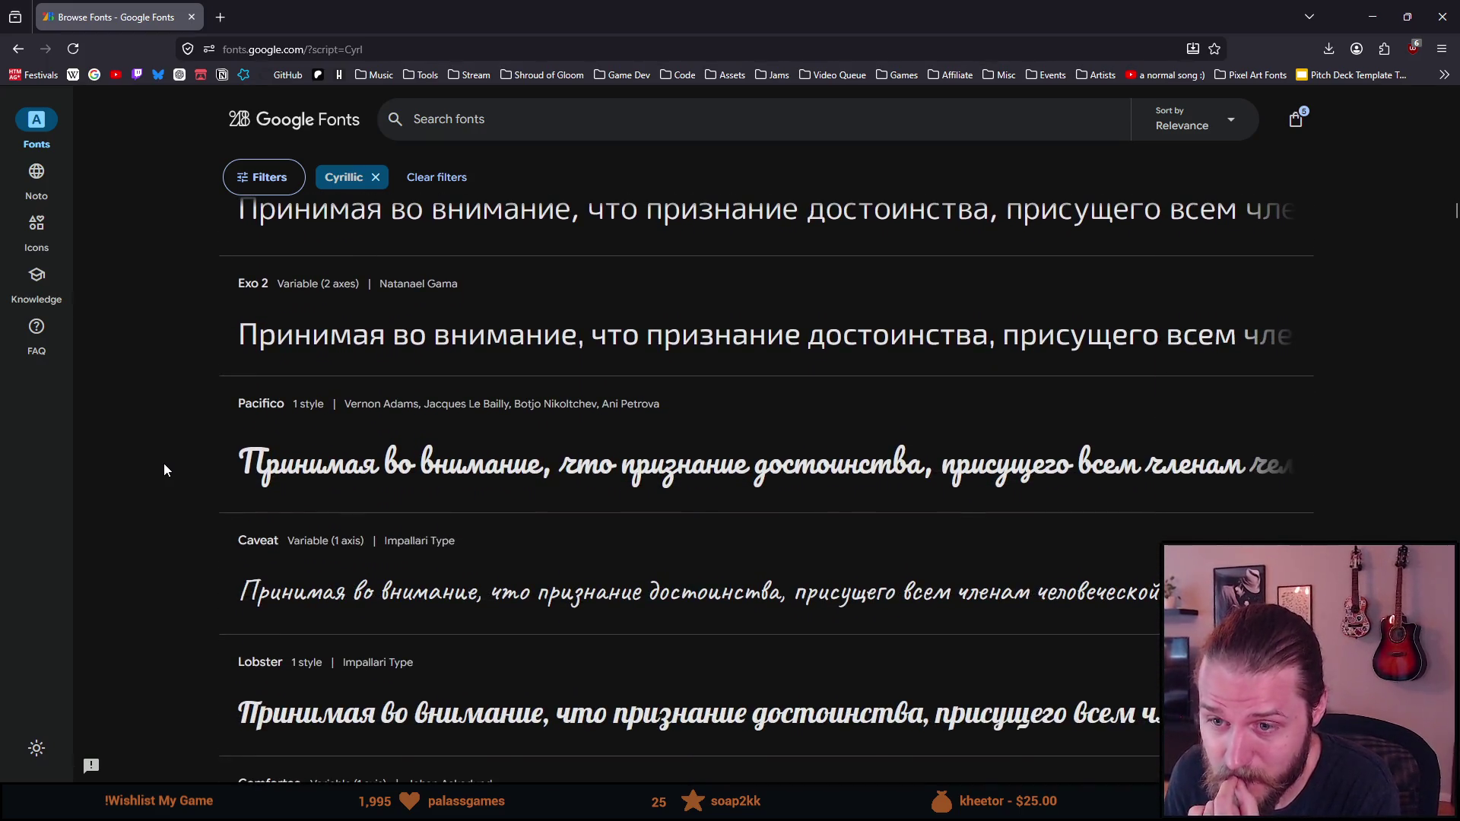
scroll(164, 470, "down", 4)
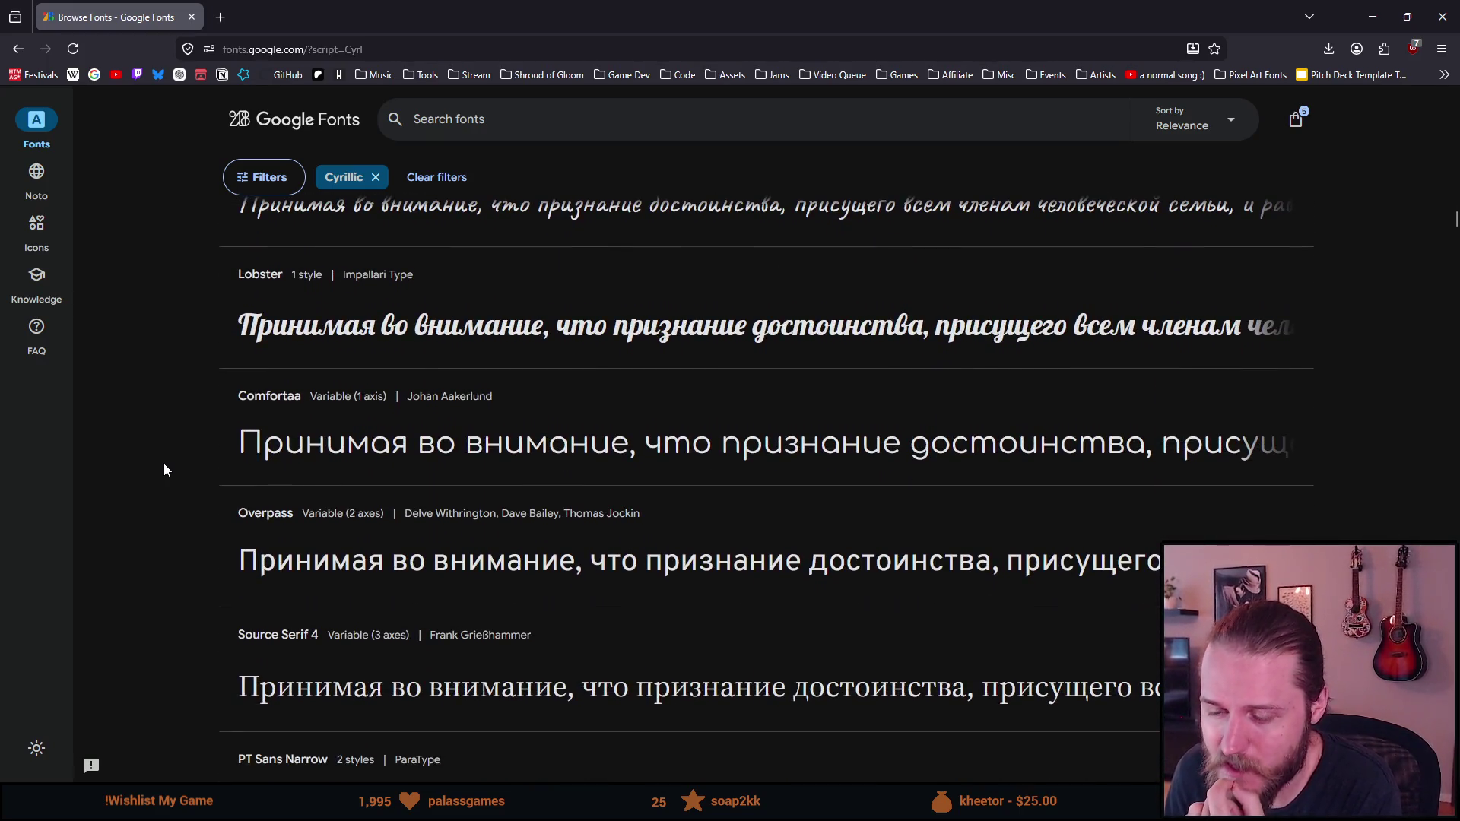
scroll(163, 463, "down", 4)
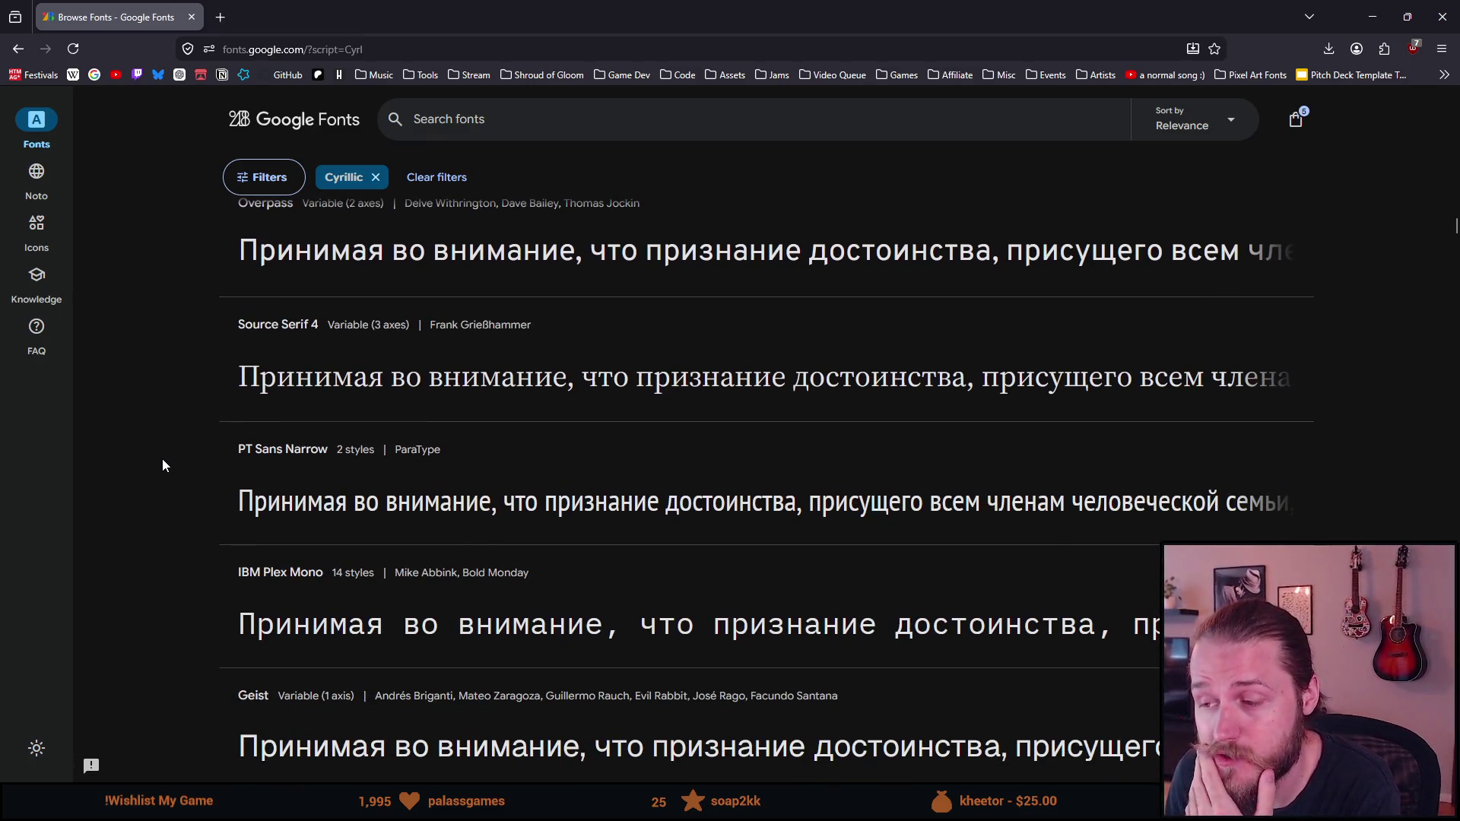
scroll(162, 461, "down", 5)
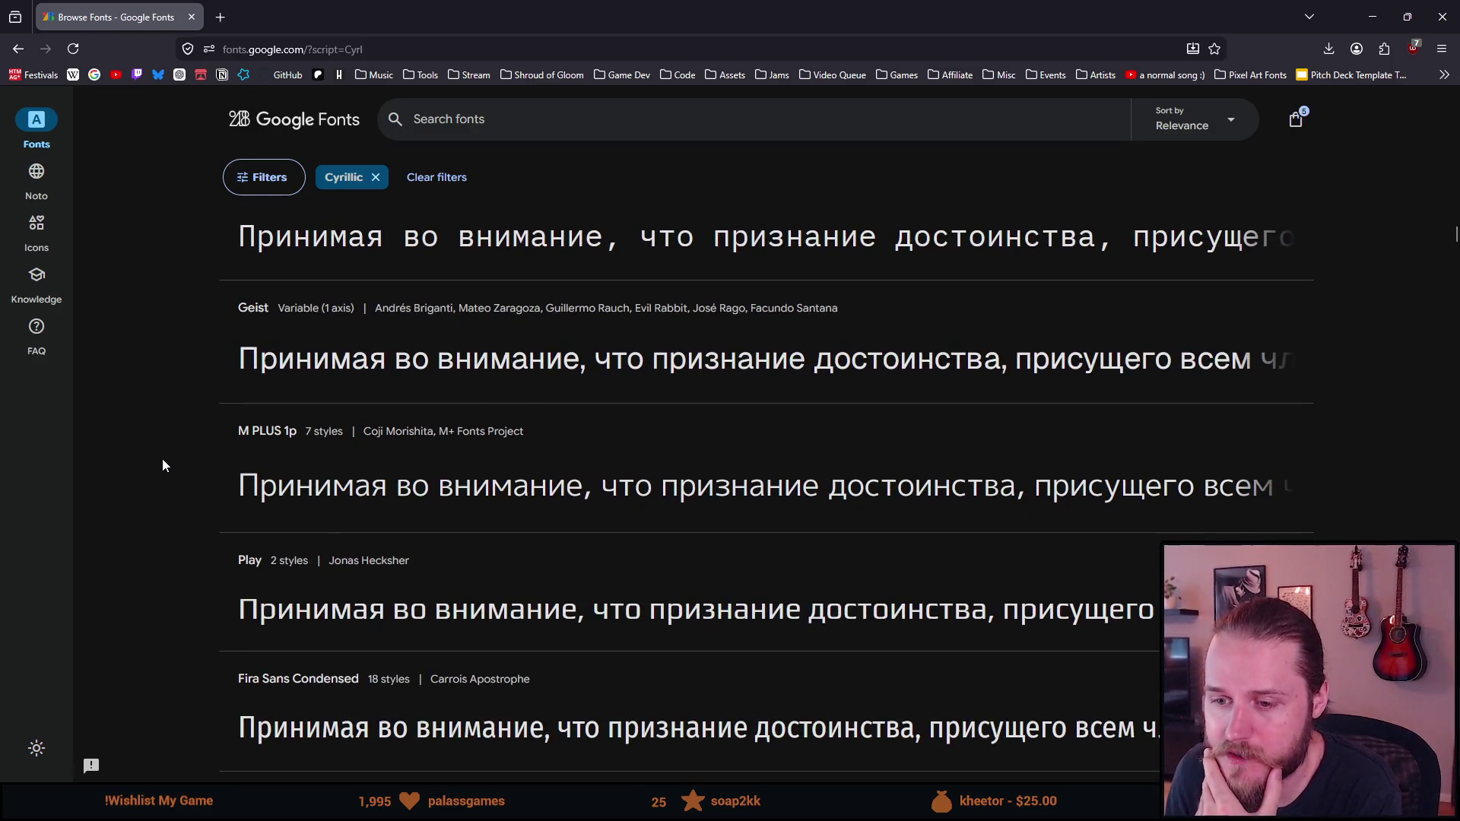
scroll(162, 459, "down", 4)
scroll(162, 459, "down", 5)
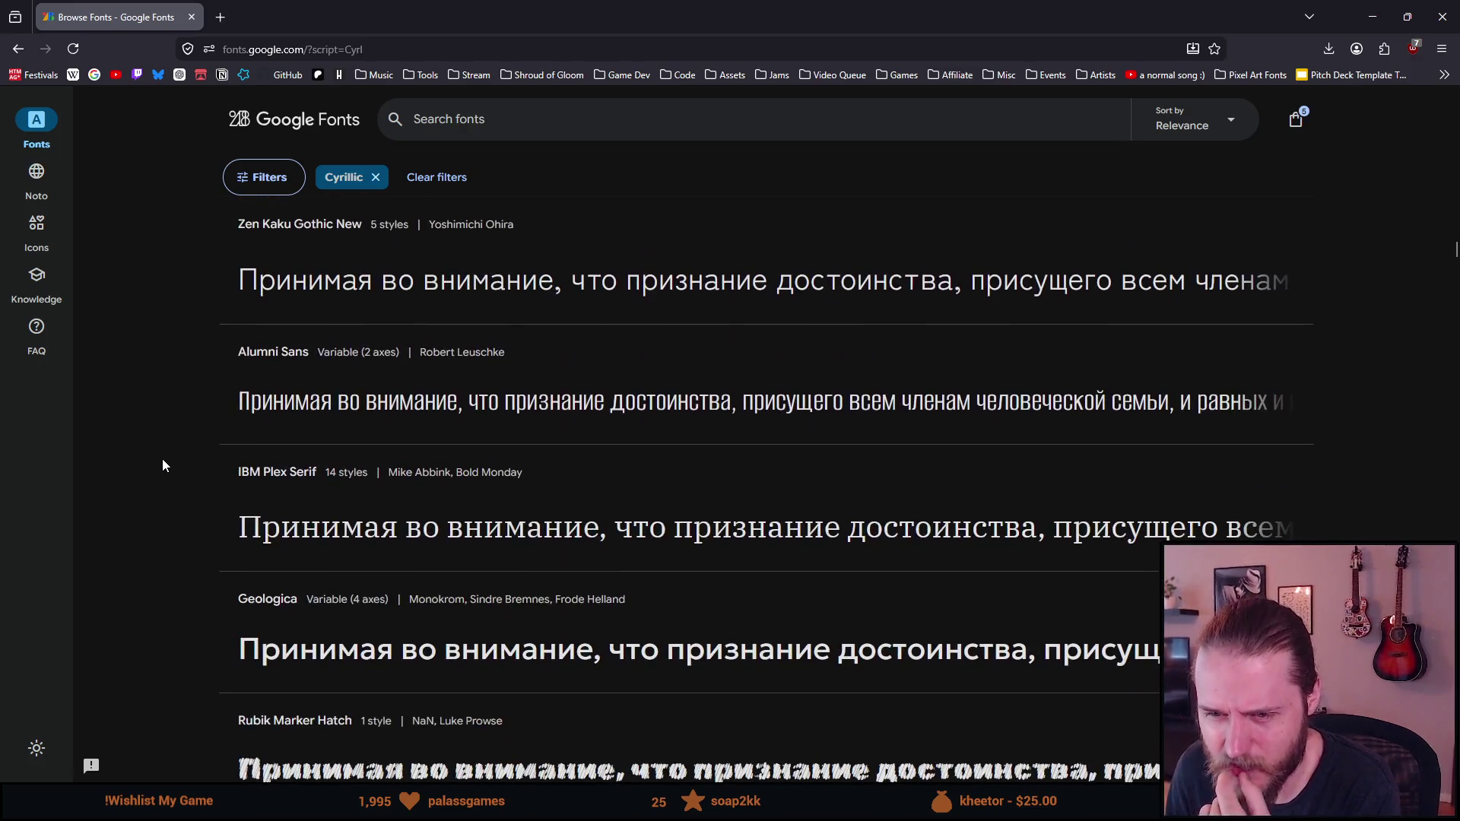
scroll(162, 459, "down", 8)
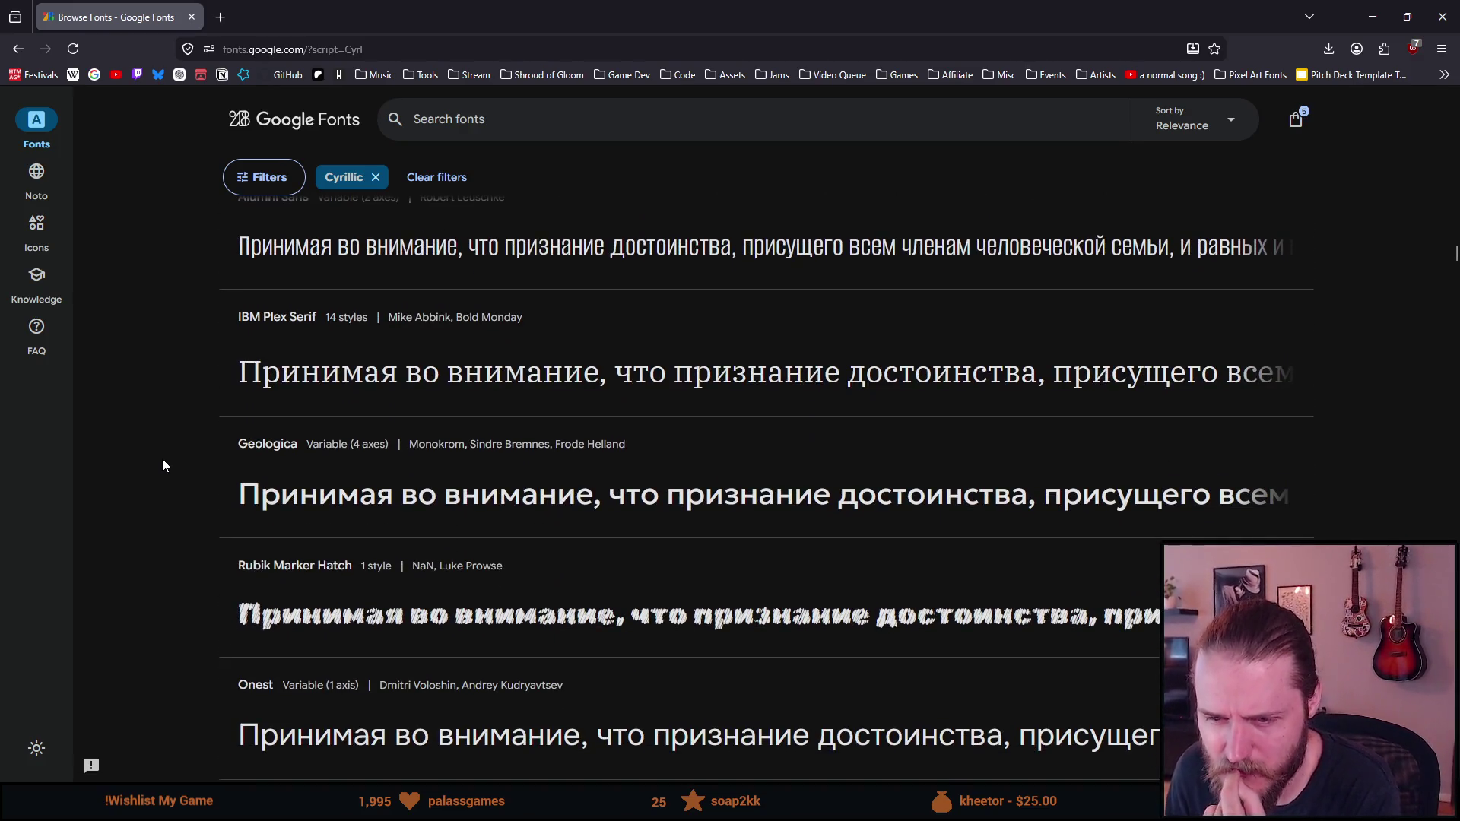
scroll(162, 458, "down", 6)
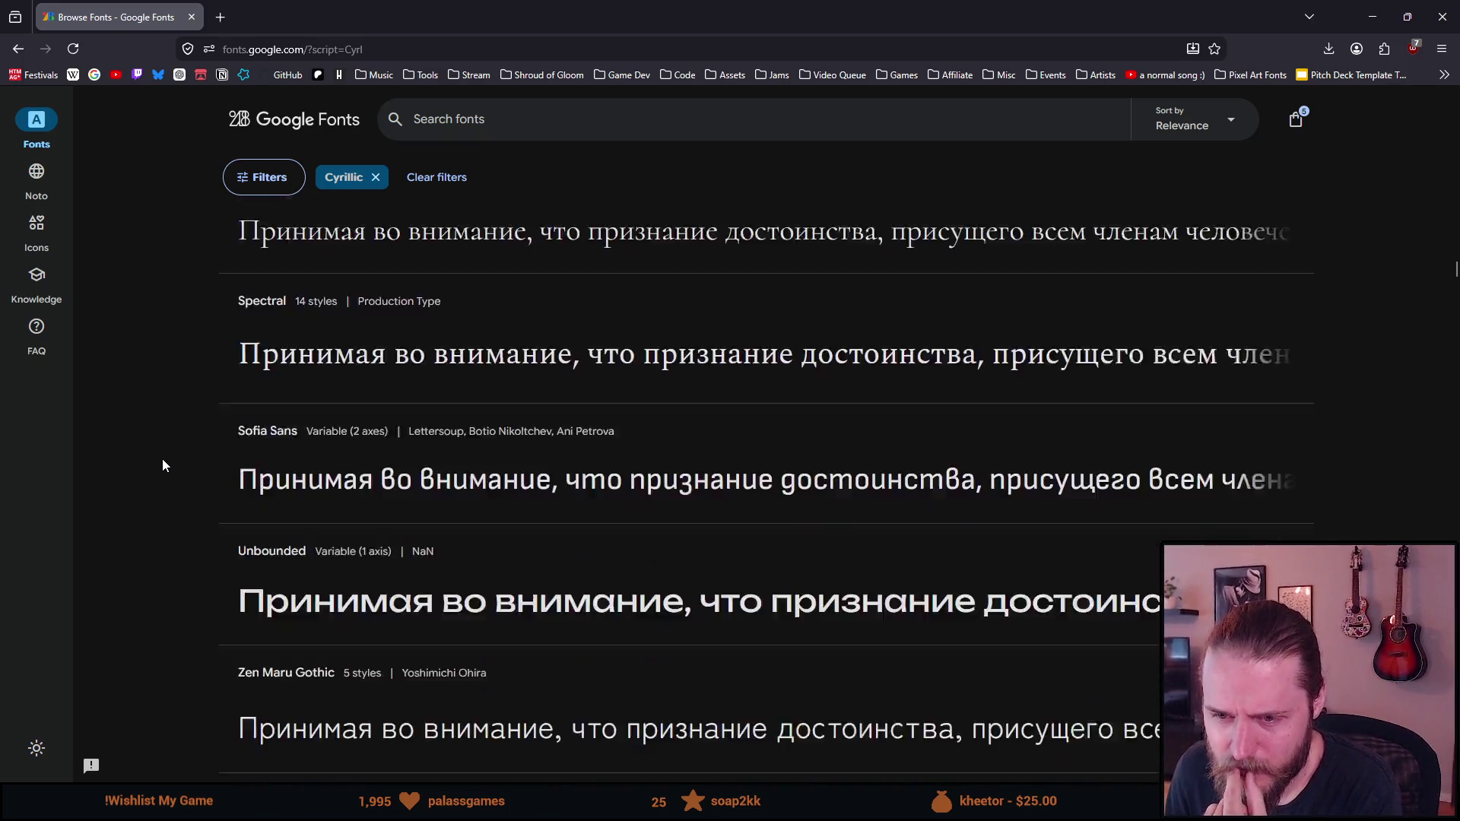
scroll(163, 466, "down", 8)
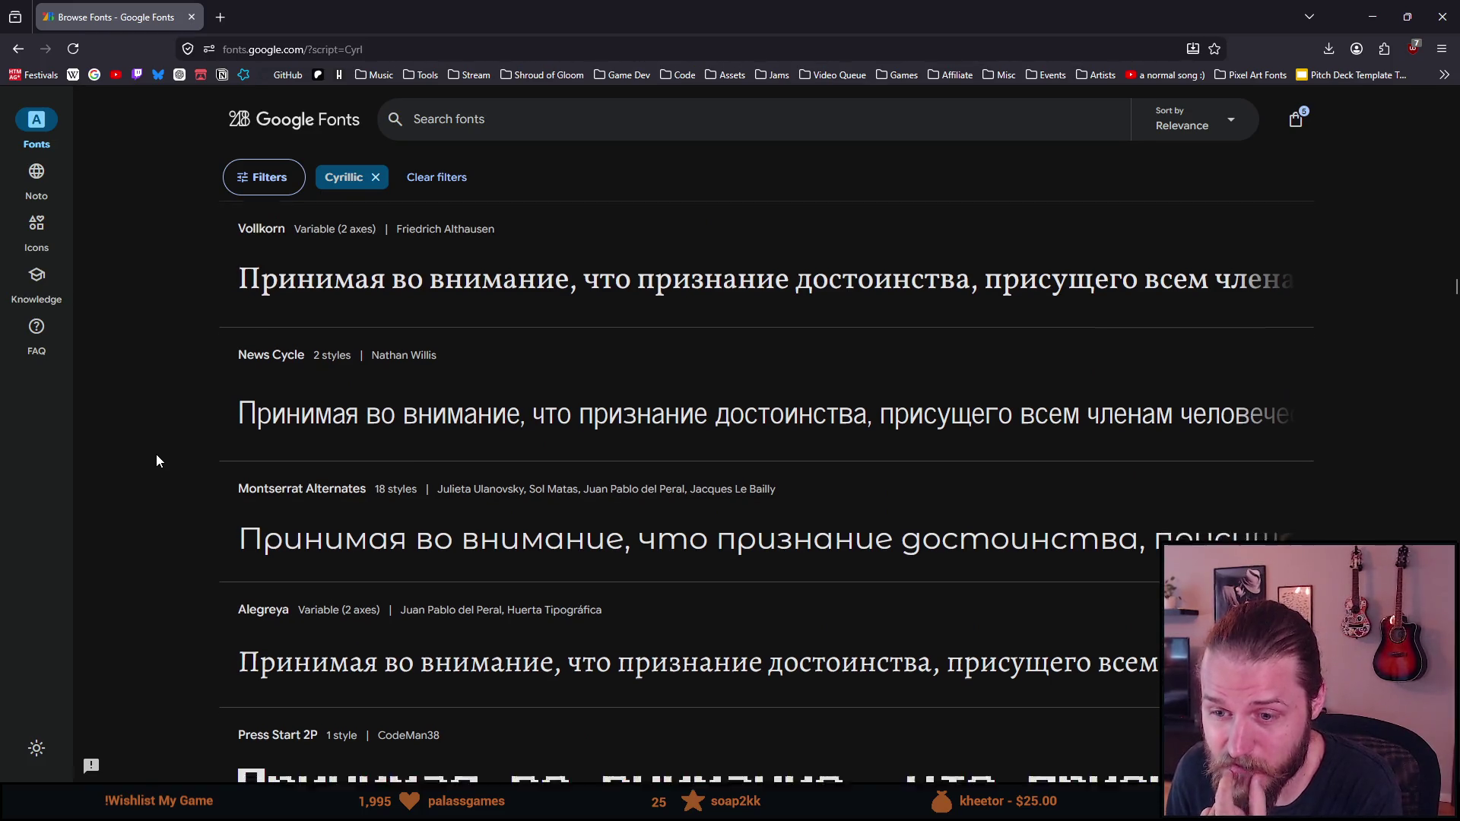
scroll(156, 454, "down", 4)
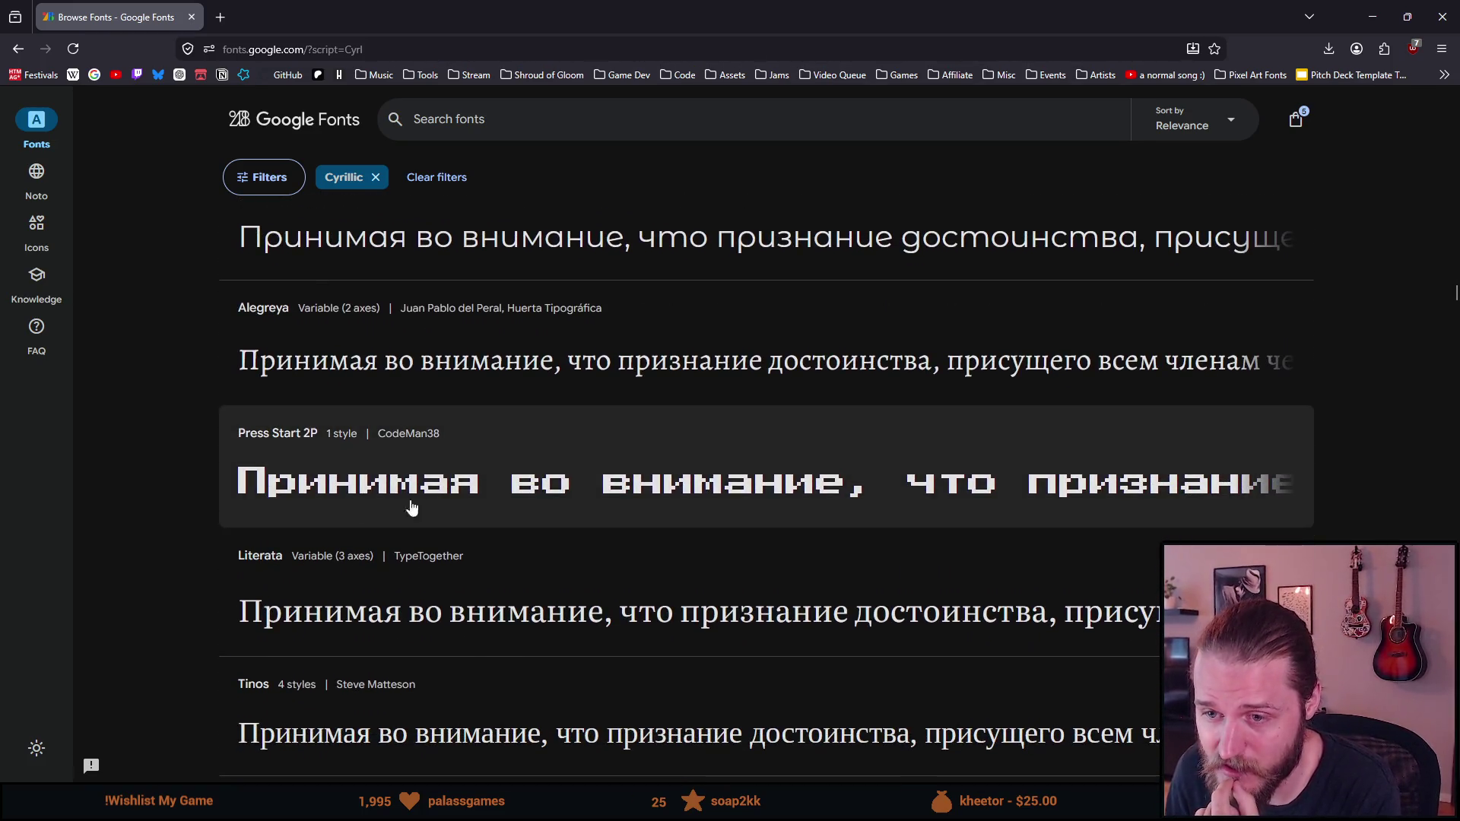
middle_click(480, 491)
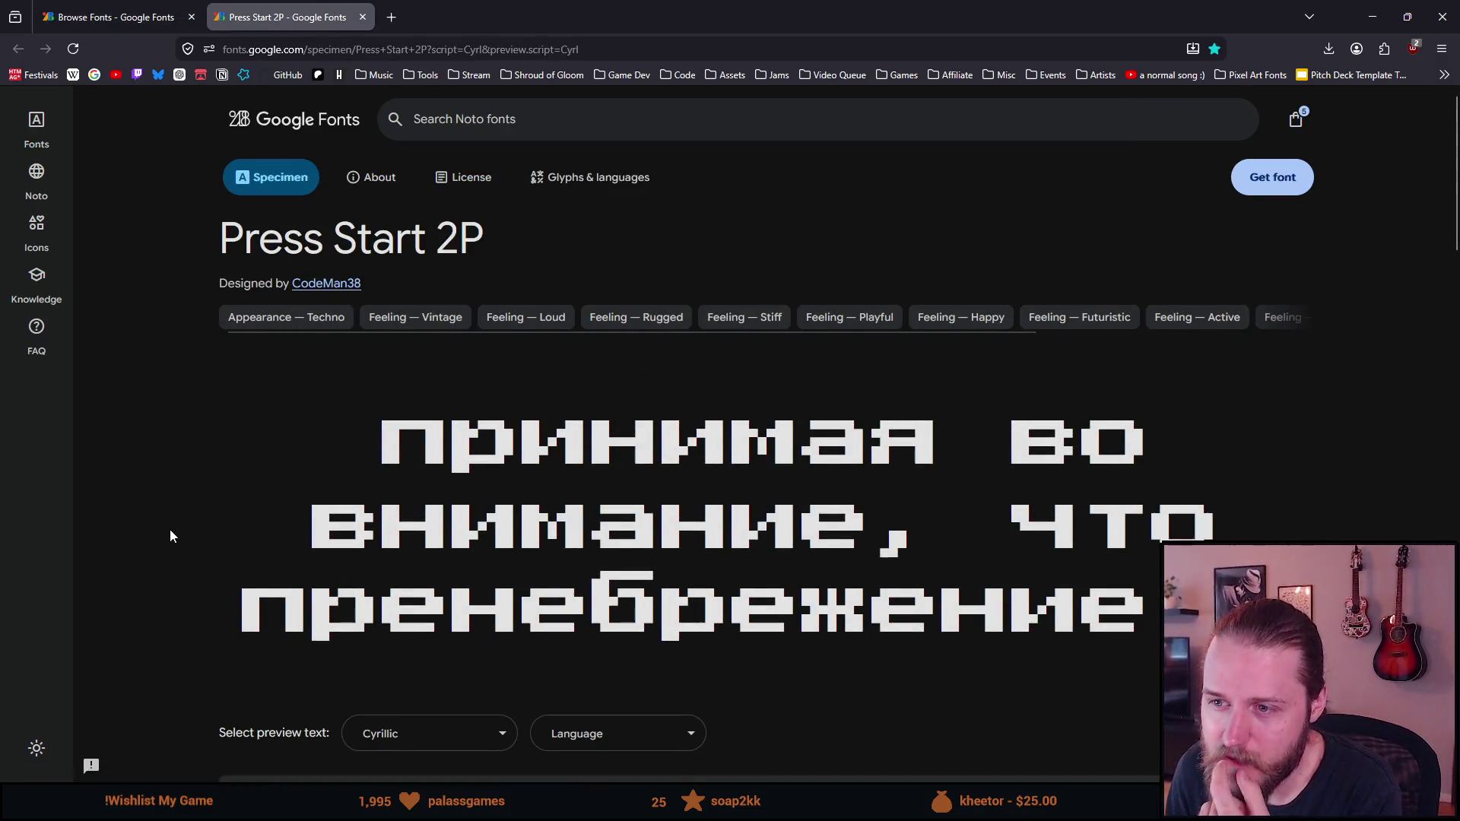
scroll(166, 526, "down", 8)
scroll(167, 523, "down", 4)
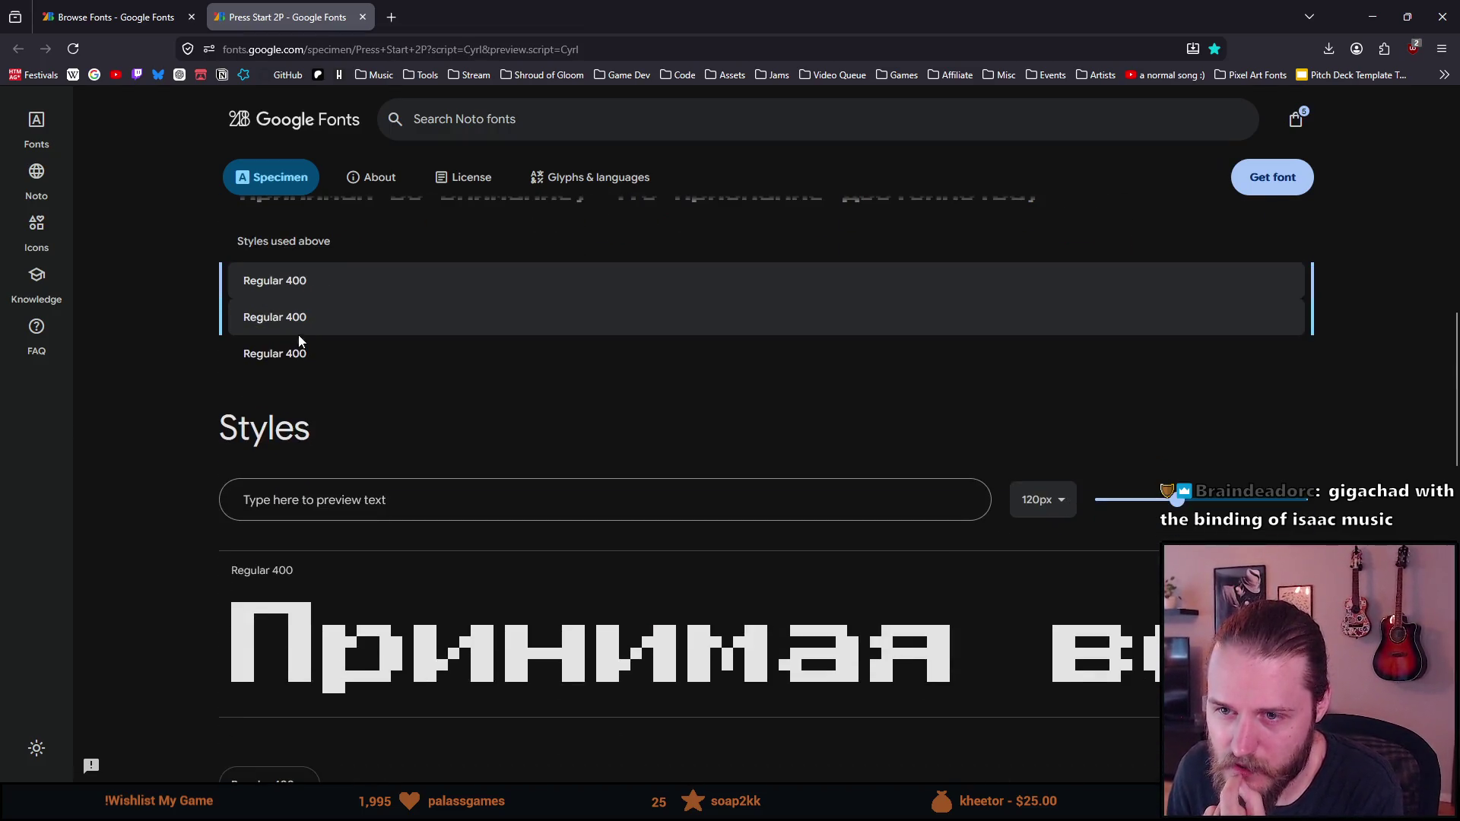
scroll(254, 324, "down", 2)
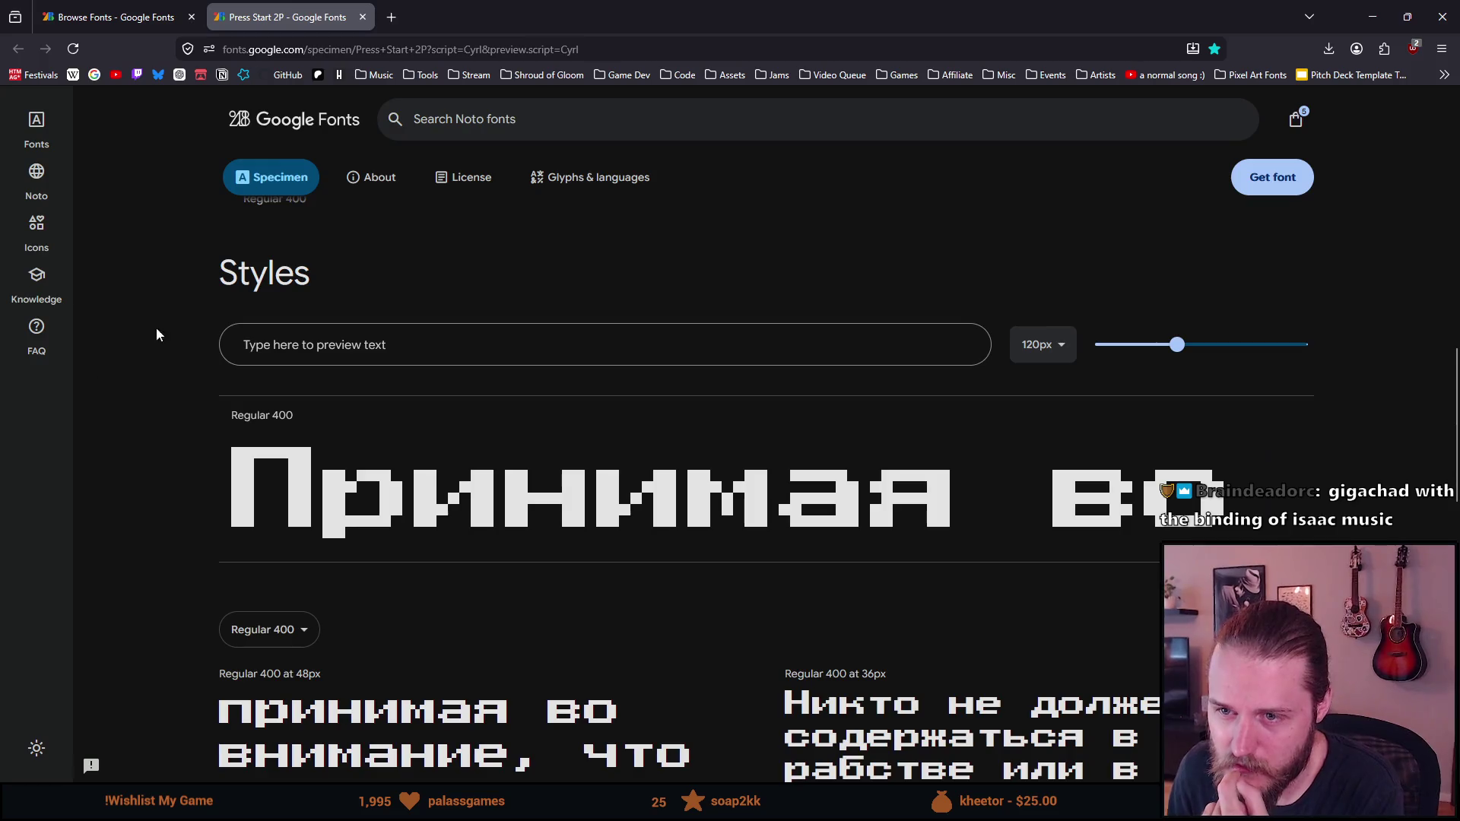
scroll(150, 342, "up", 2)
scroll(158, 423, "down", 5)
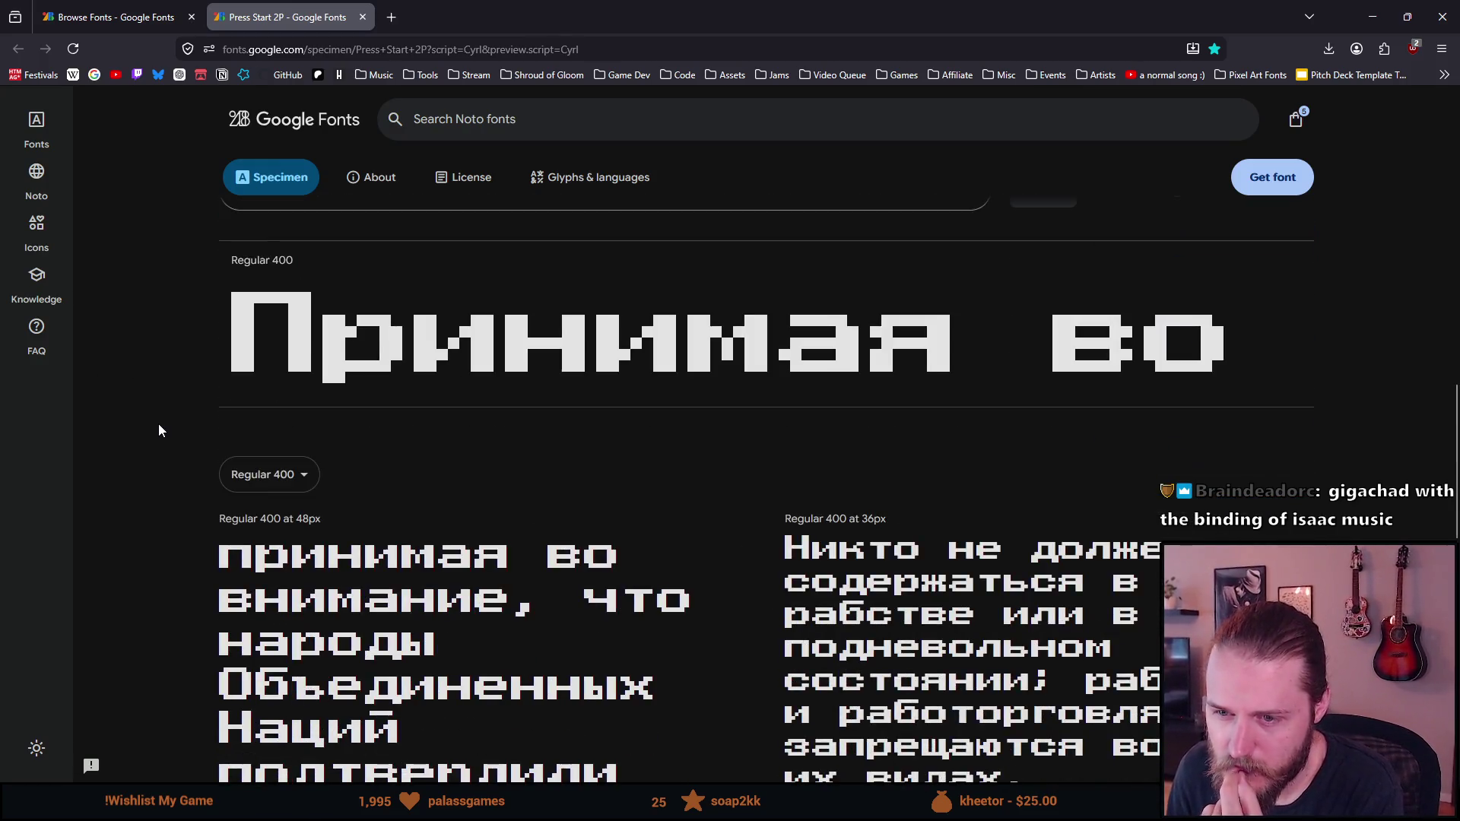
scroll(160, 427, "down", 4)
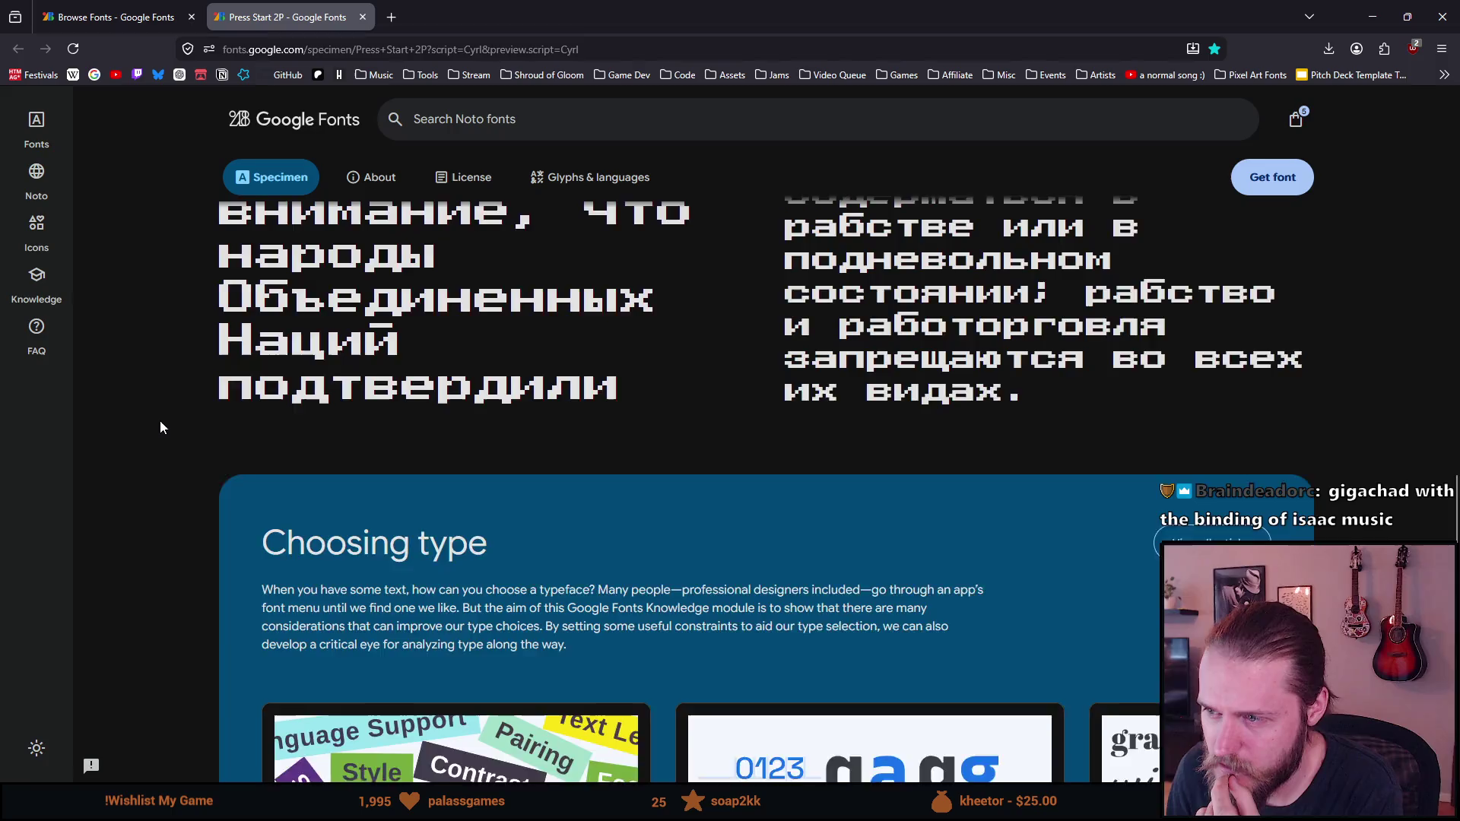
scroll(160, 428, "up", 2)
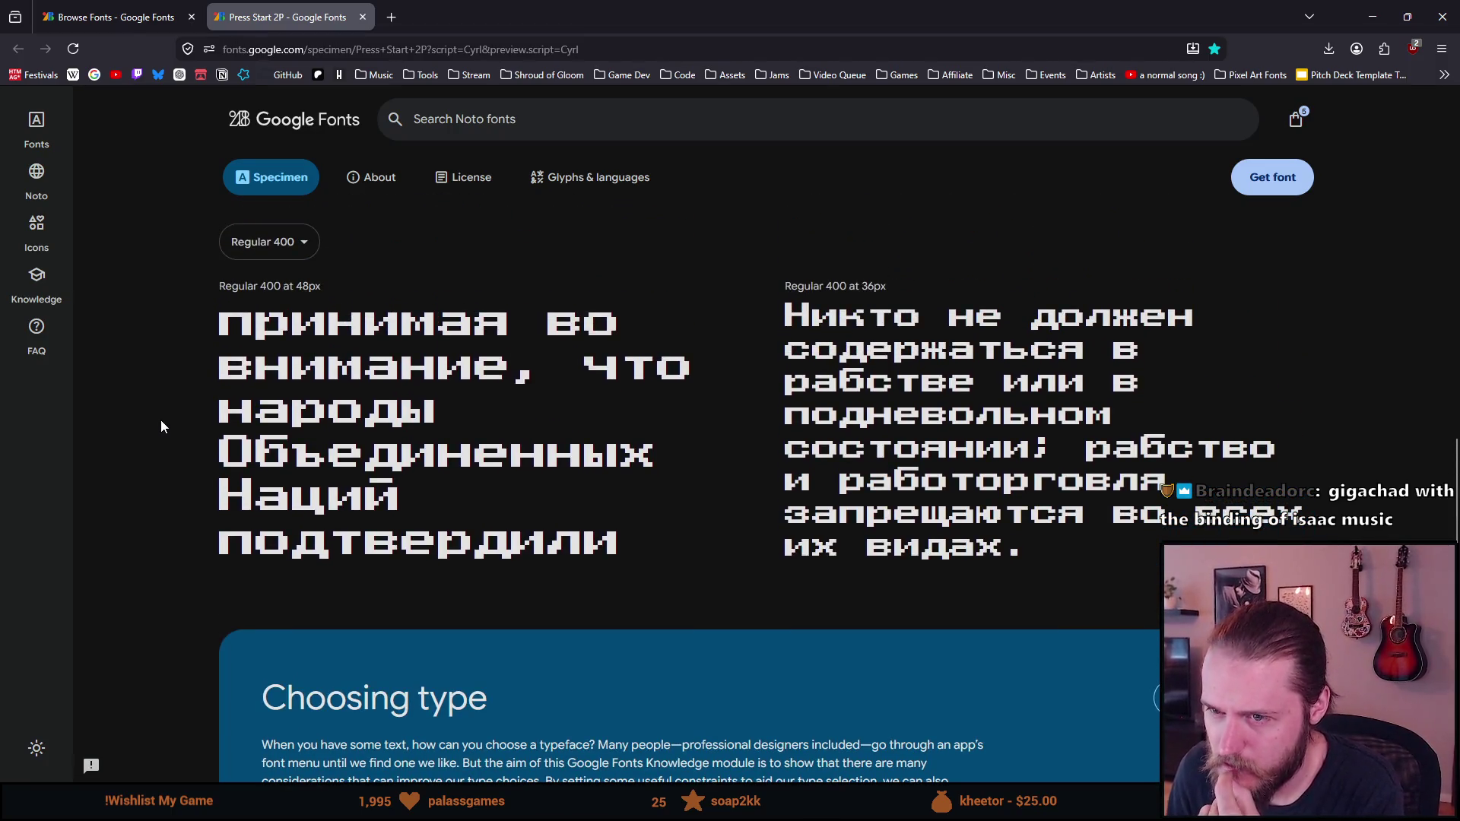
scroll(161, 426, "down", 10)
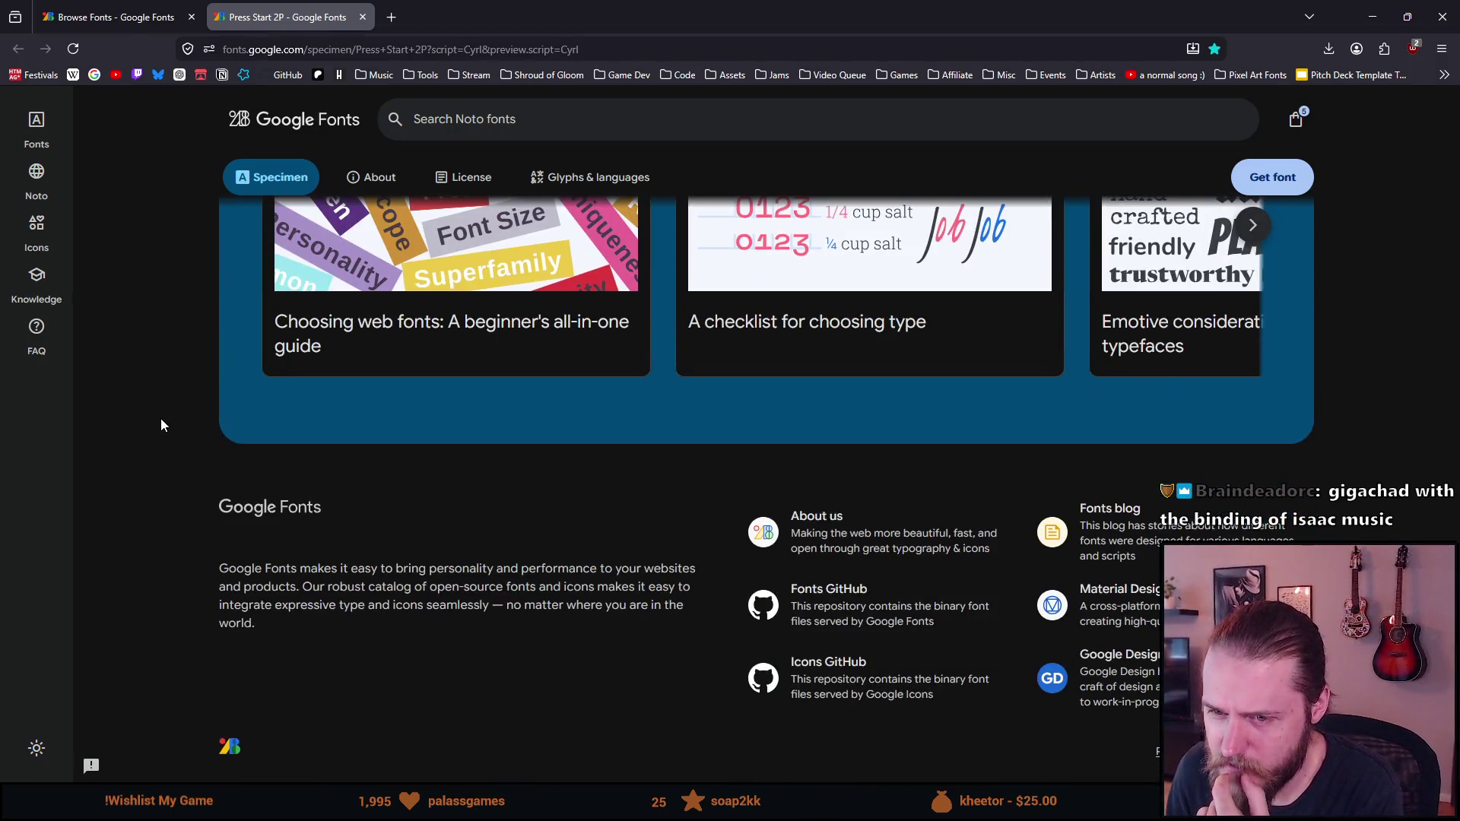
scroll(161, 425, "up", 10)
scroll(161, 425, "up", 12)
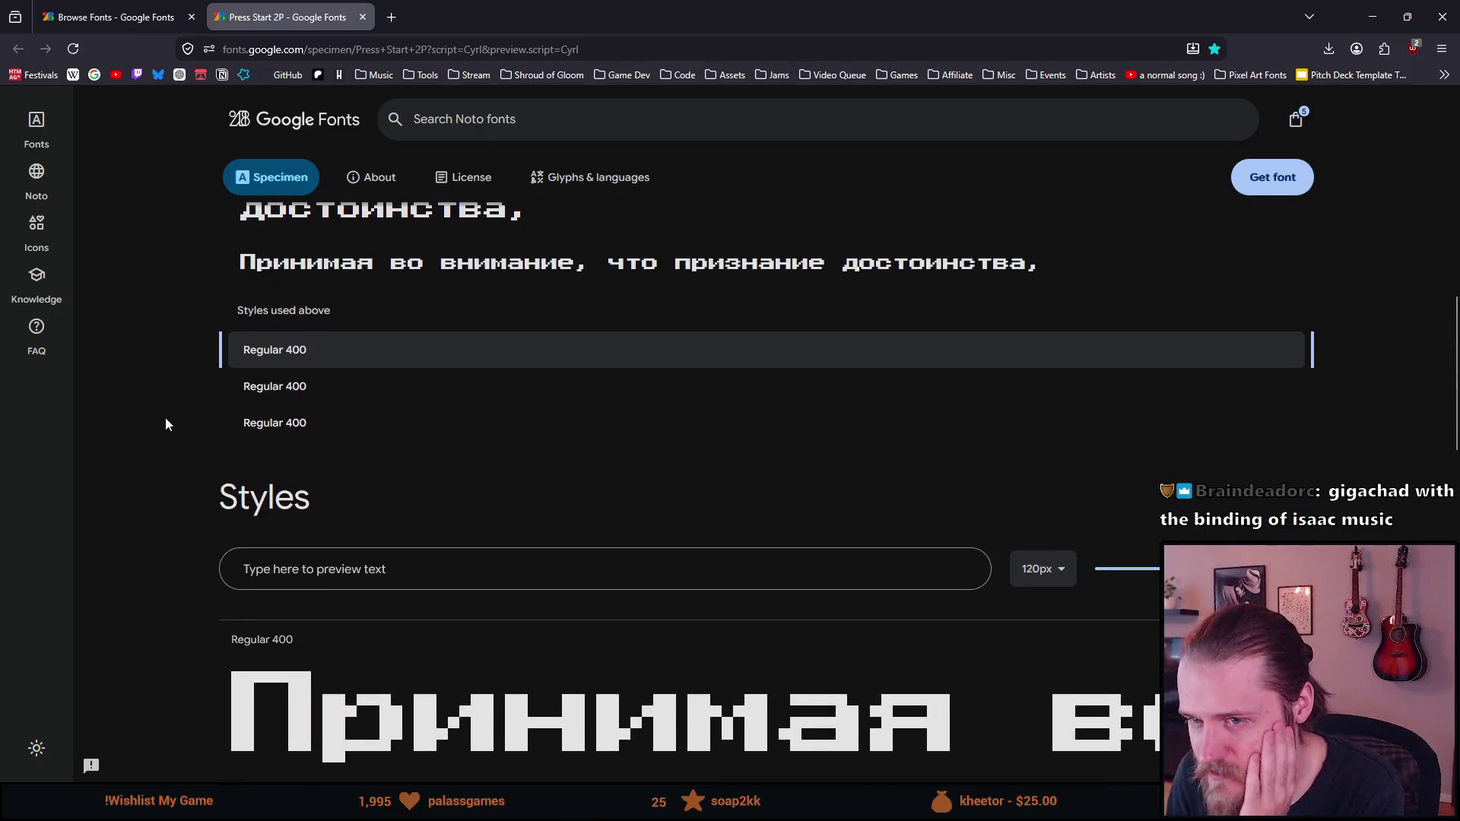
left_click(507, 256)
left_click(509, 259)
scroll(127, 325, "up", 4)
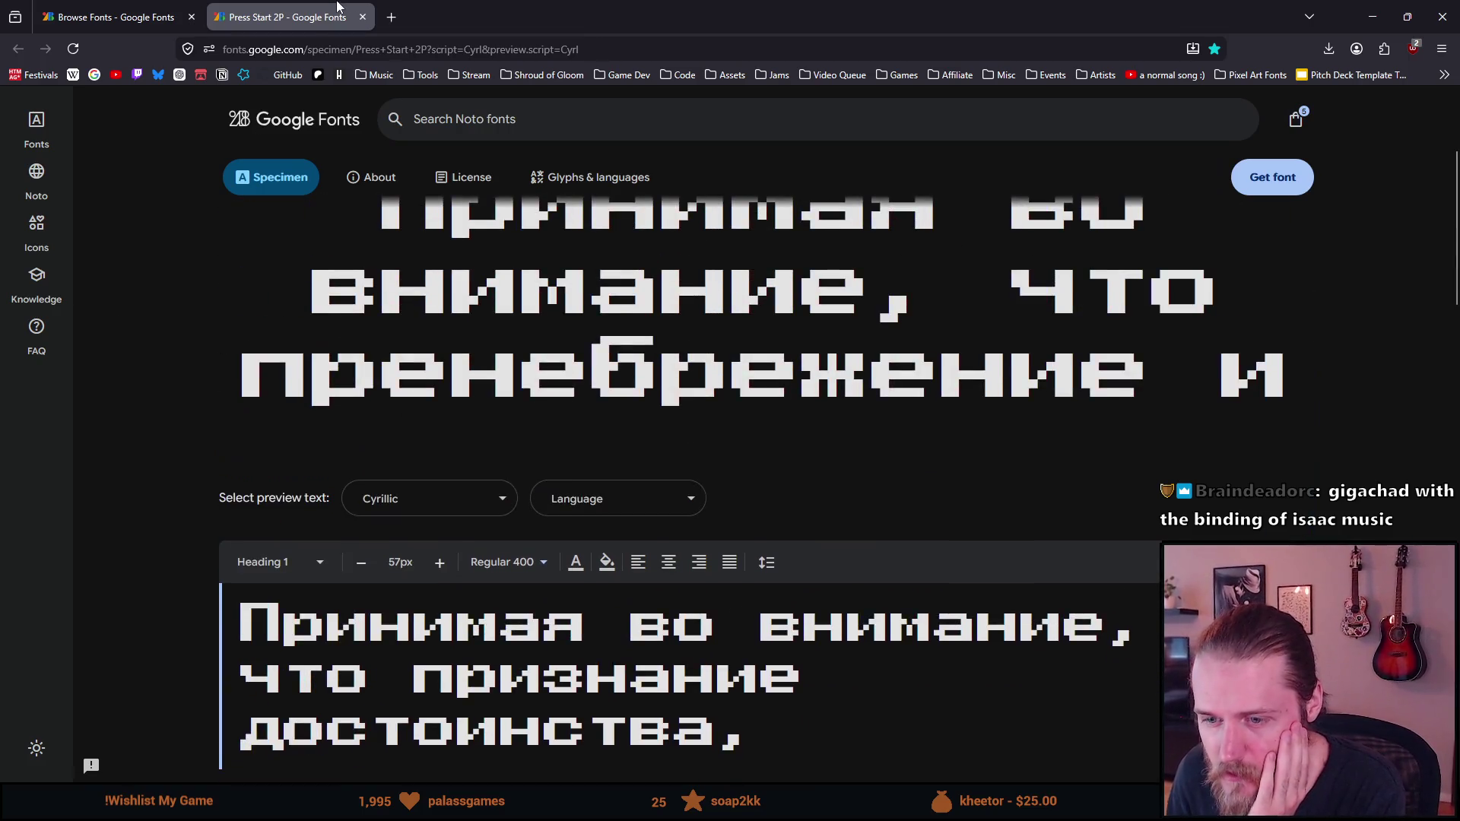
left_click(363, 23)
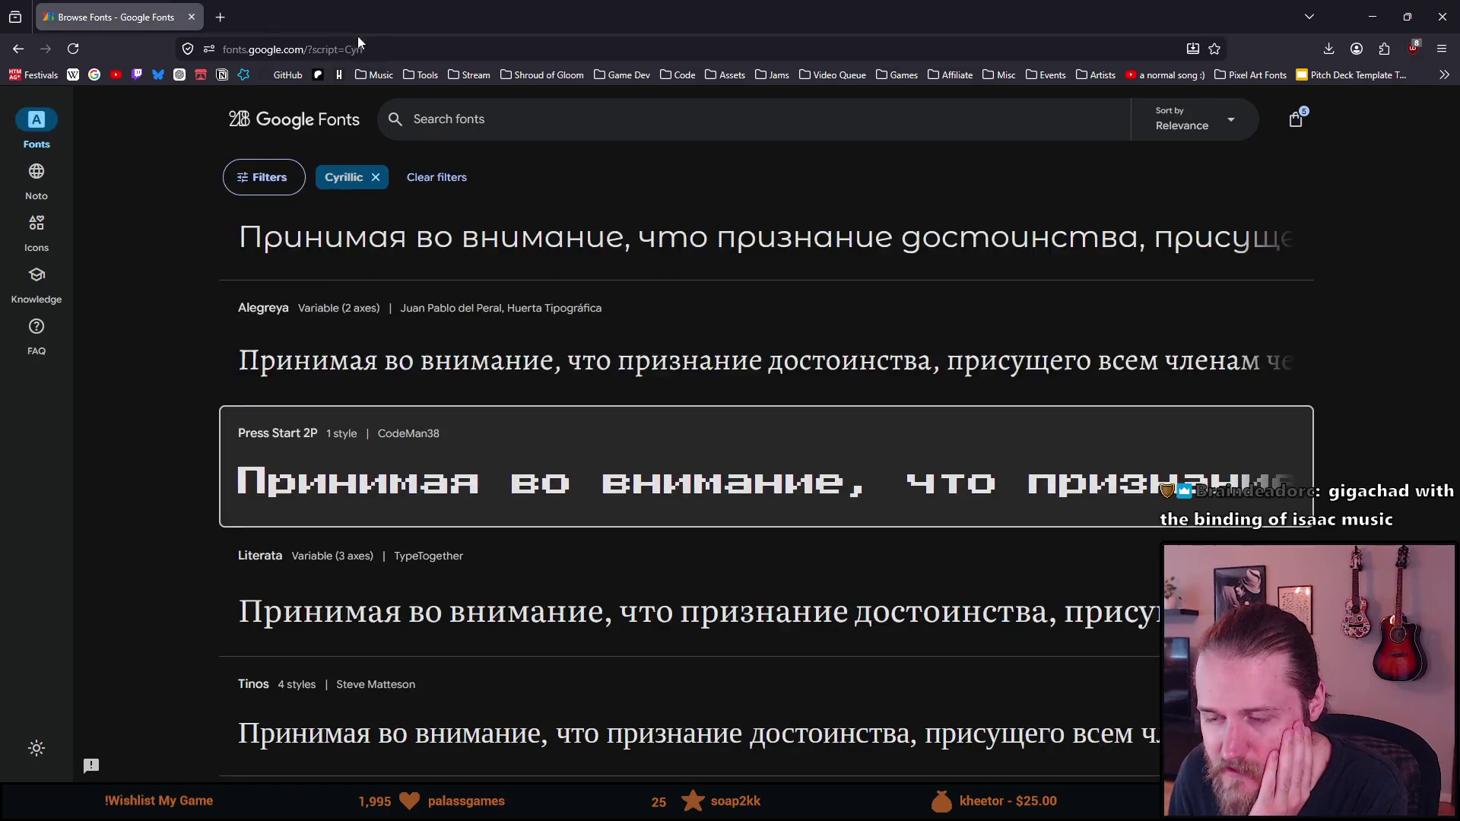
Scroll past Press Start 2P to Bad Script, Cormorant Infant, Cuprum and Fira Mono
scroll(181, 495, "down", 2)
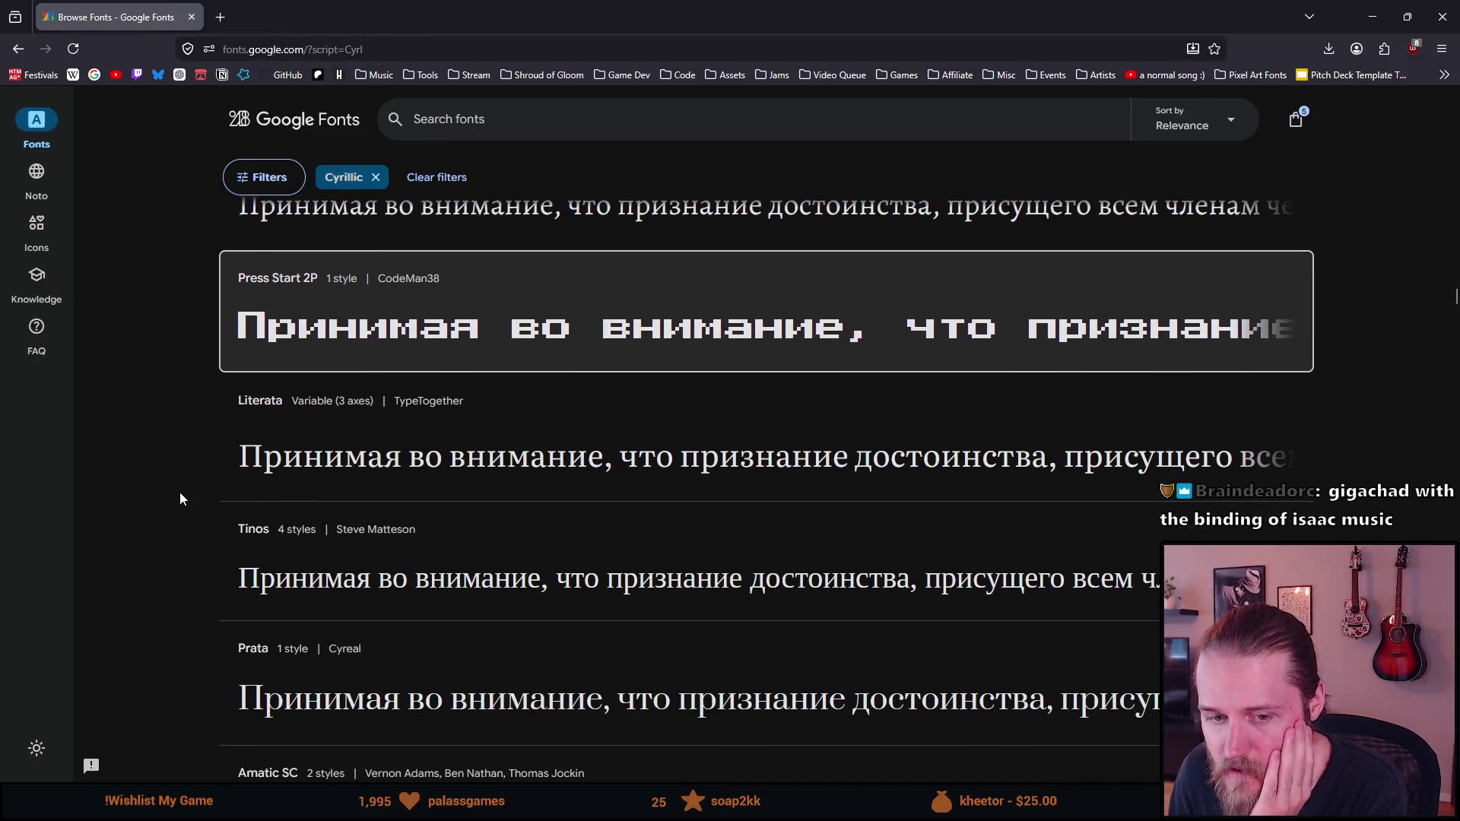
scroll(181, 493, "down", 1)
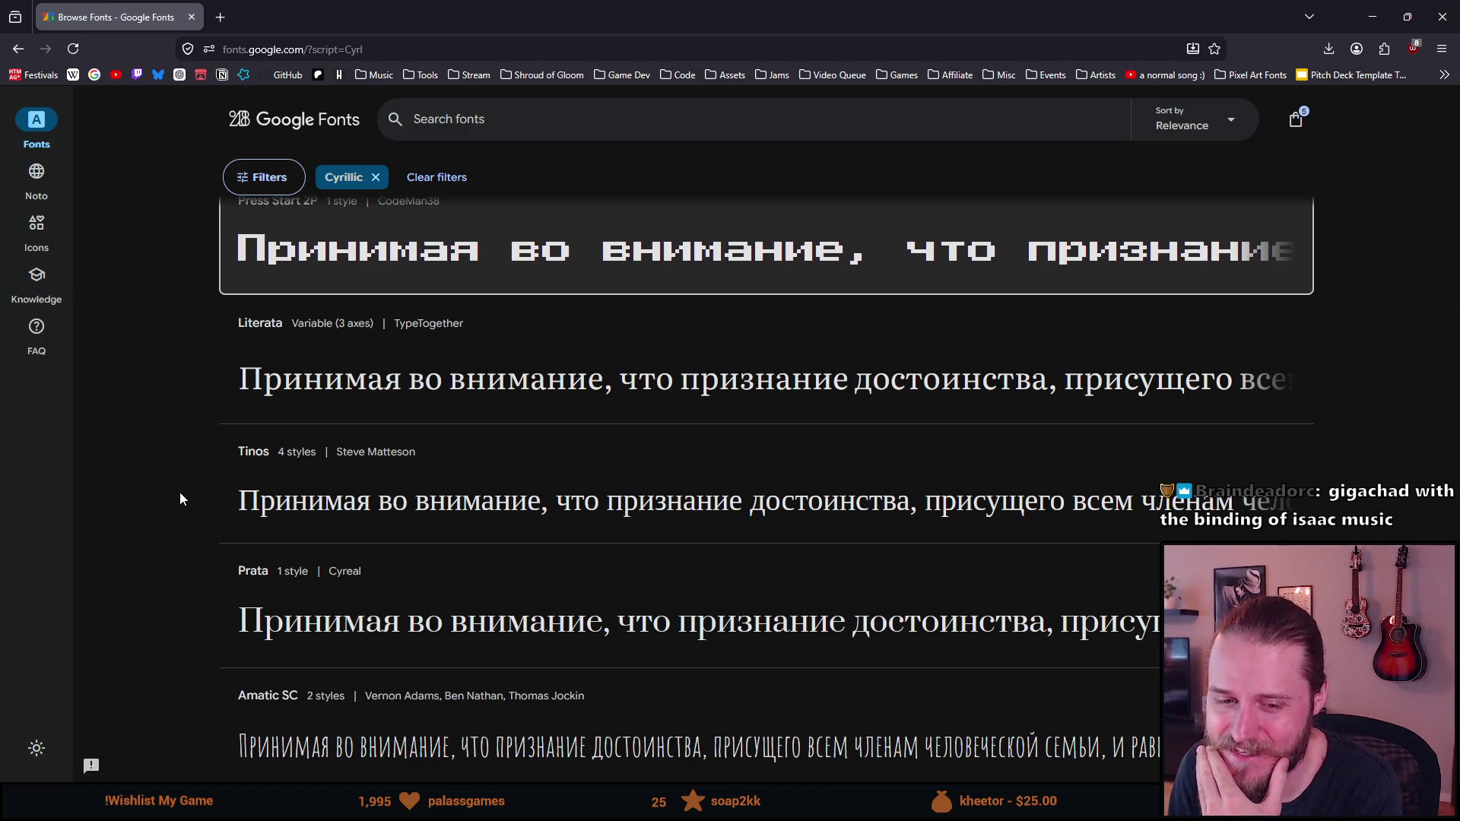
scroll(180, 491, "down", 4)
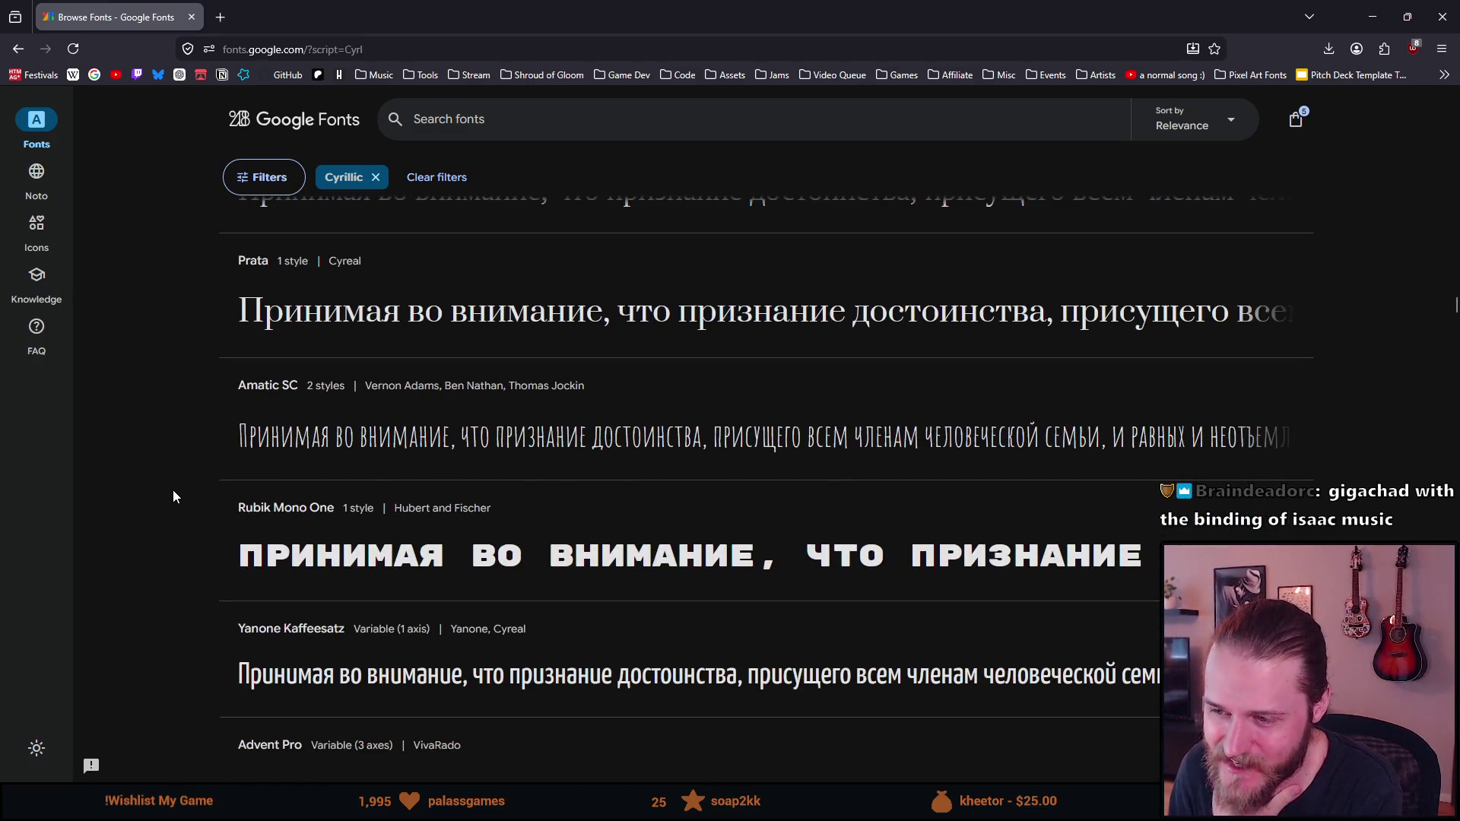
scroll(174, 496, "down", 4)
scroll(169, 488, "down", 4)
scroll(163, 486, "down", 6)
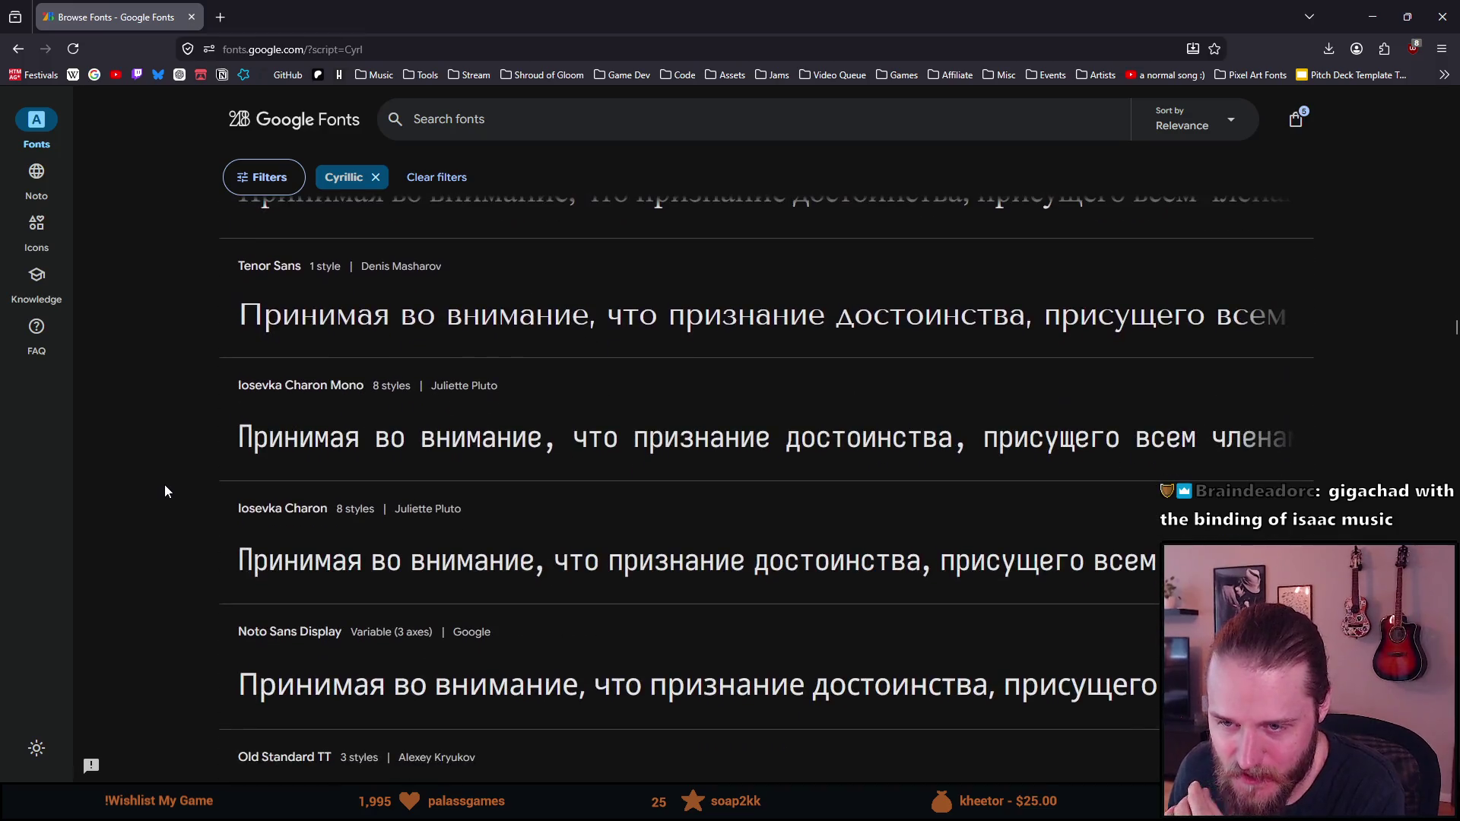
scroll(164, 485, "down", 6)
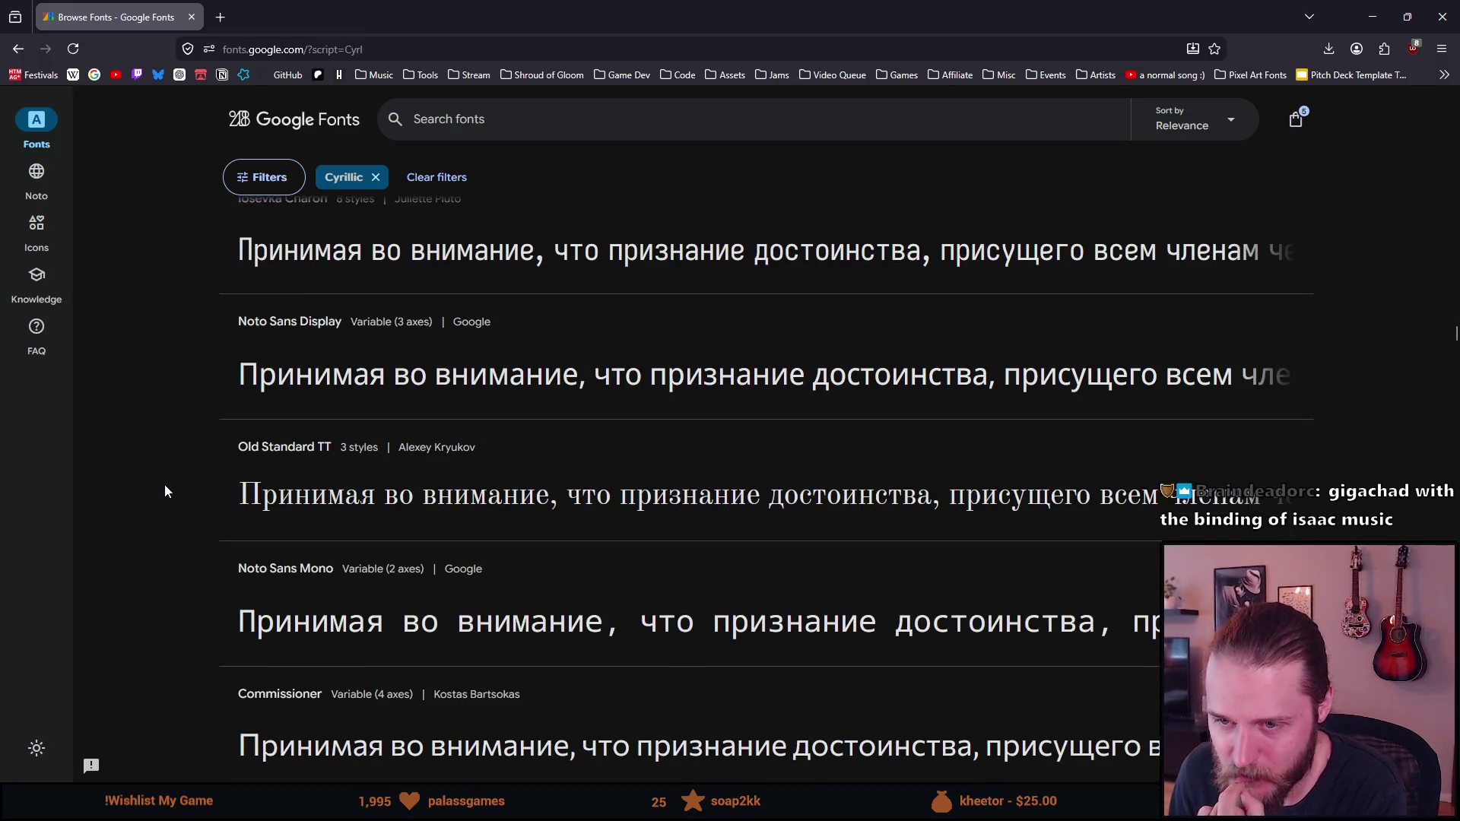
scroll(164, 485, "down", 3)
scroll(164, 487, "down", 4)
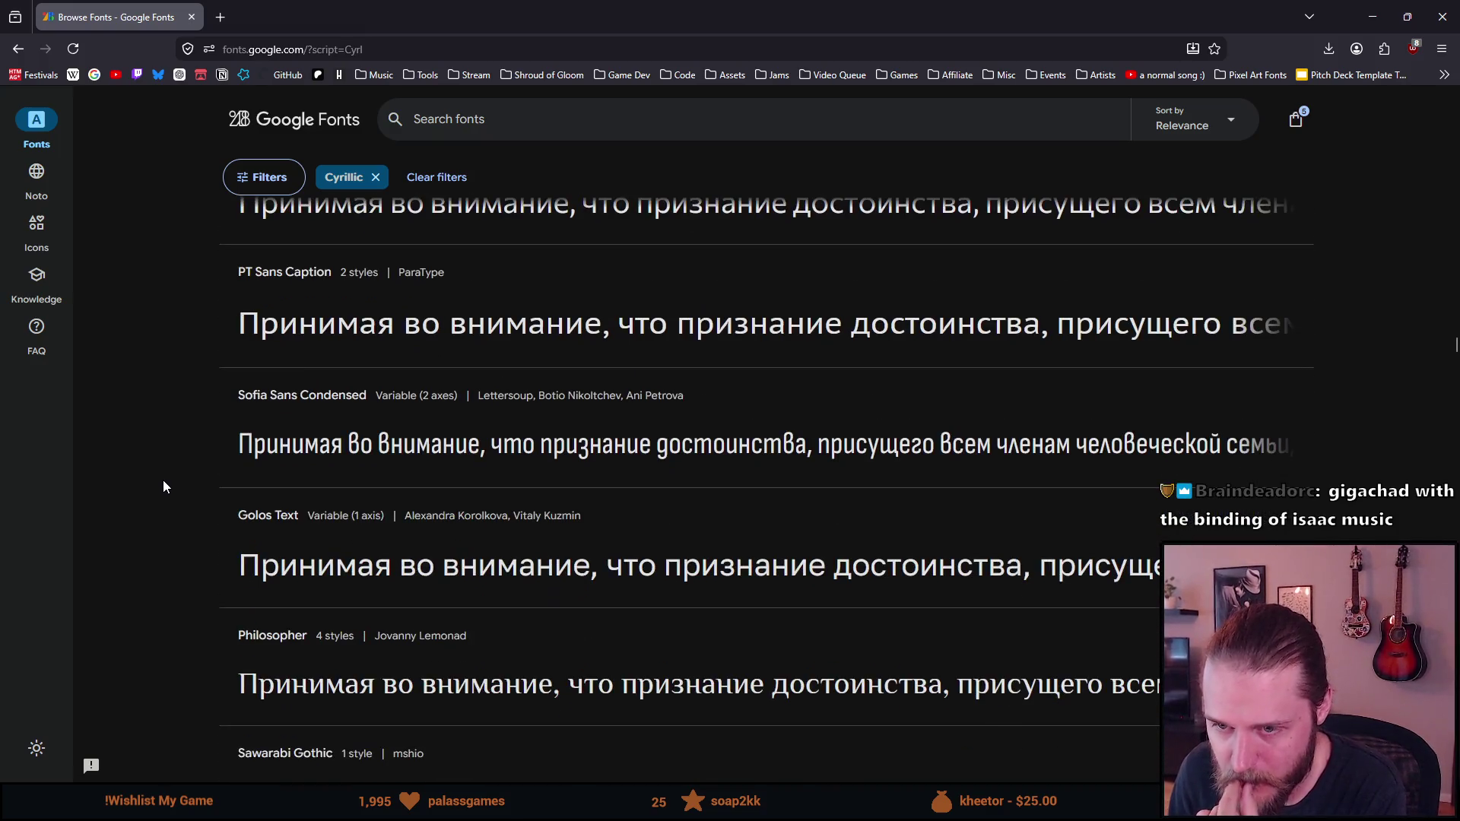
scroll(162, 487, "down", 3)
scroll(162, 488, "down", 3)
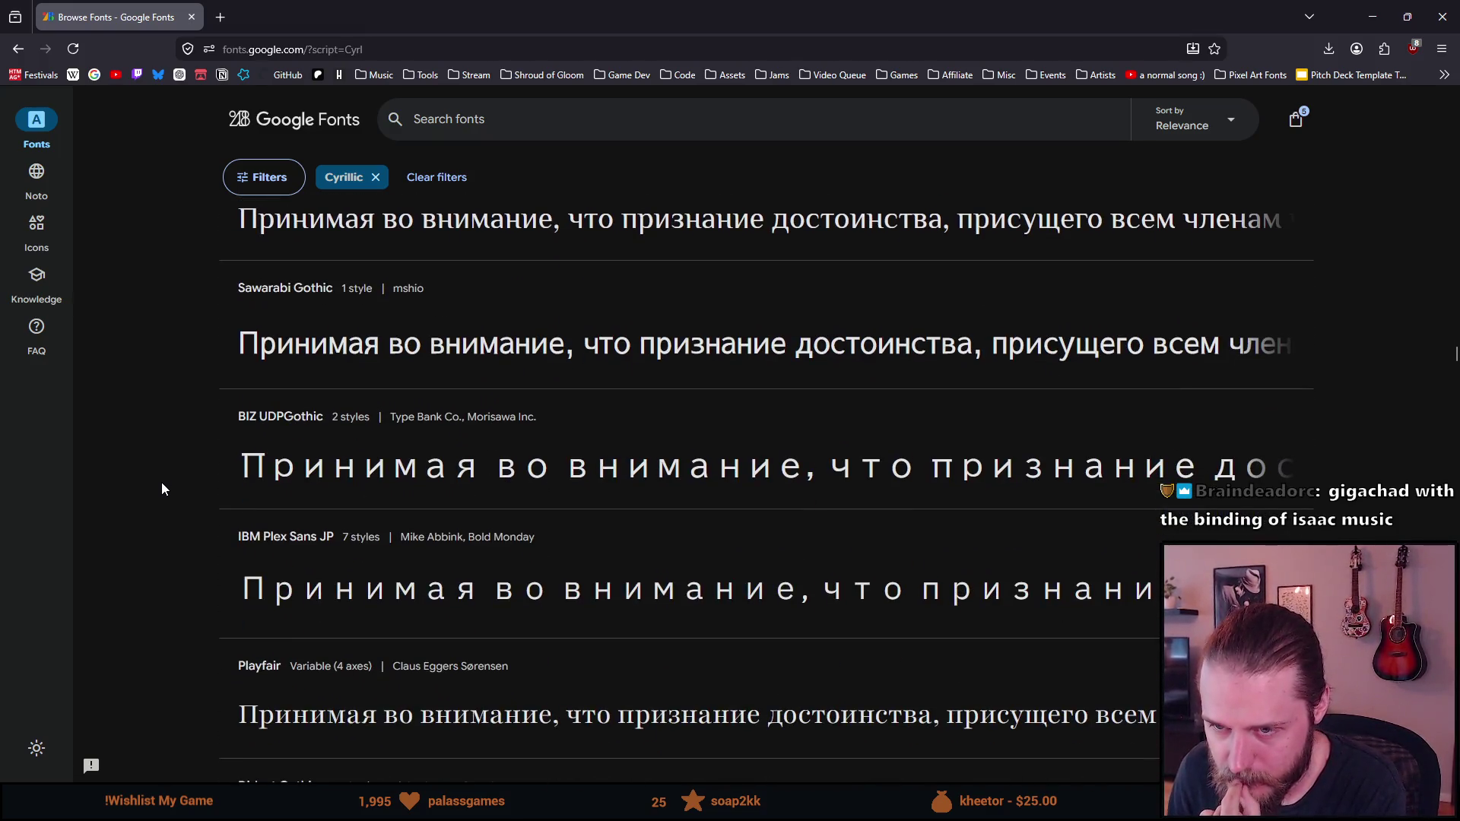
scroll(162, 484, "down", 5)
scroll(164, 488, "down", 7)
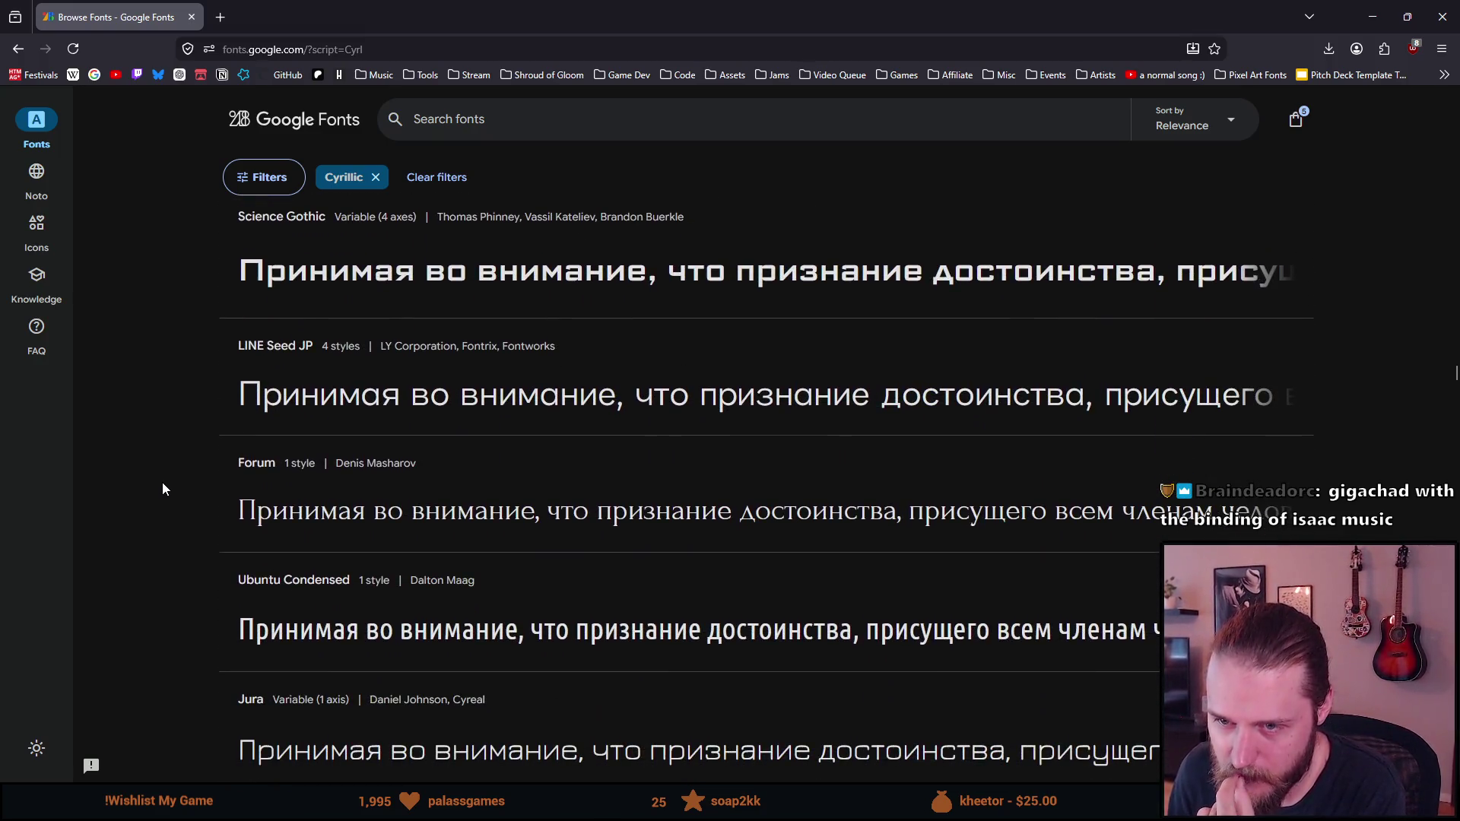
scroll(162, 488, "down", 2)
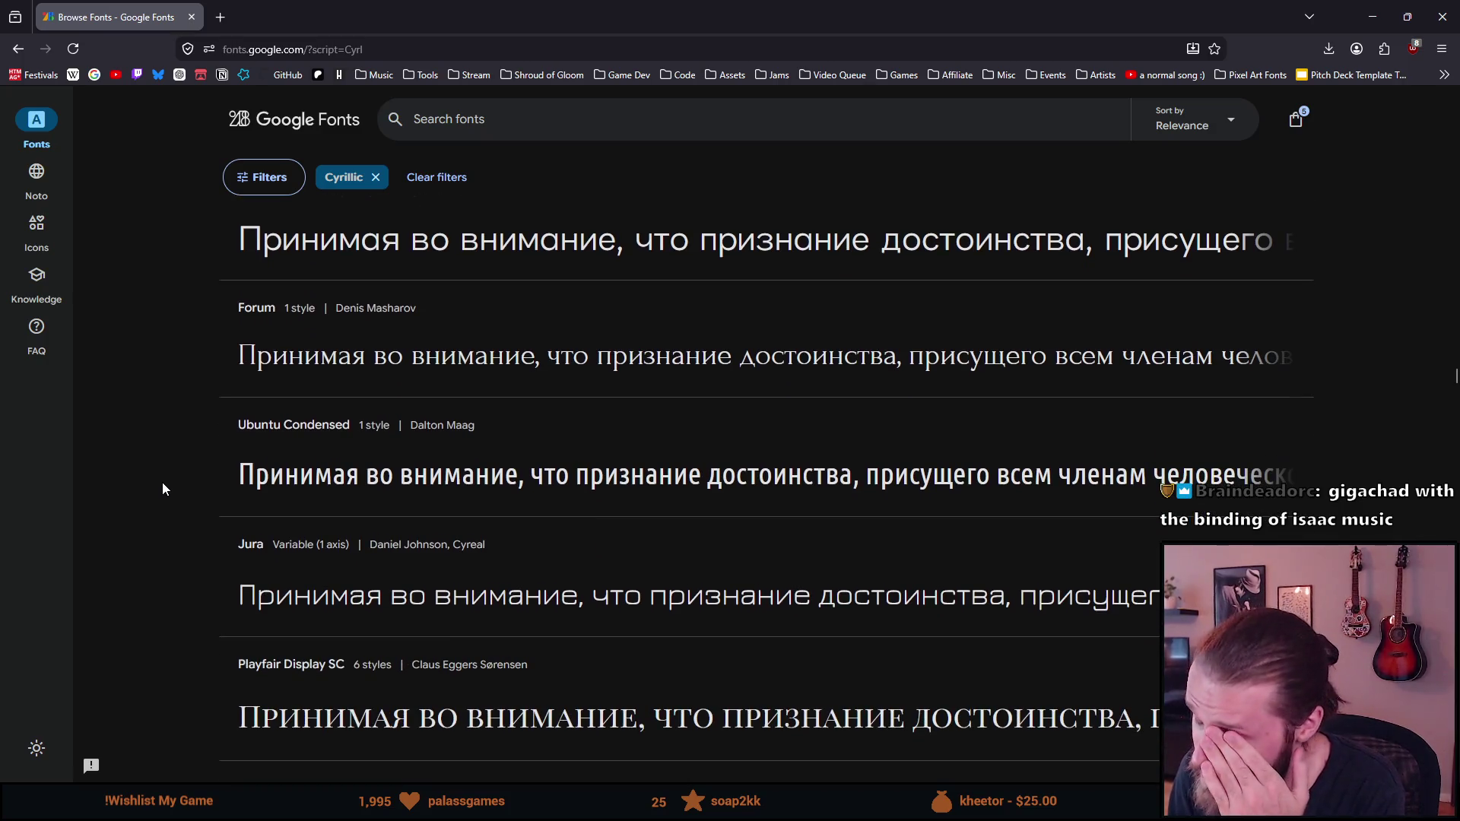
scroll(163, 486, "down", 4)
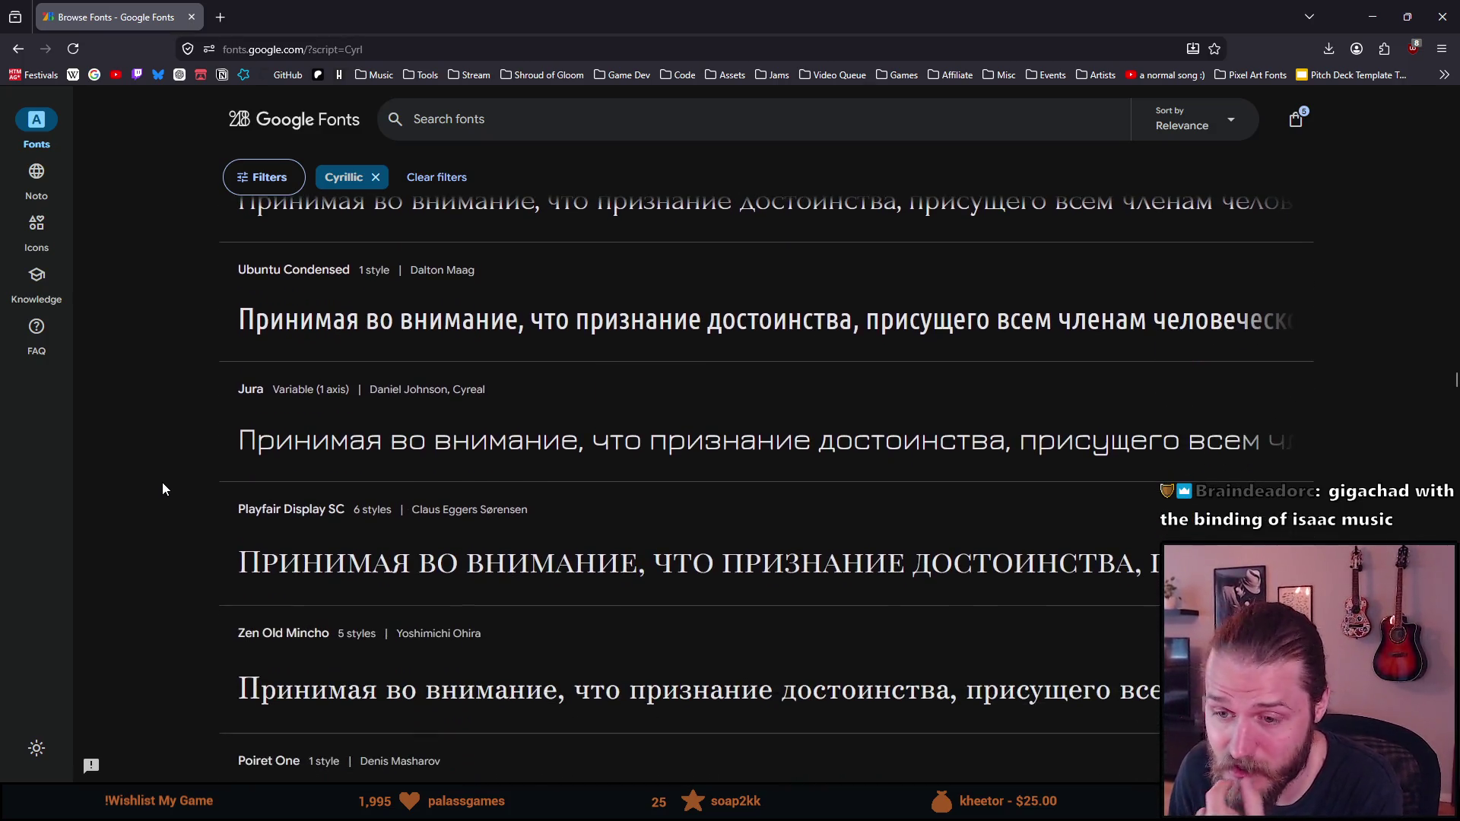
scroll(163, 484, "down", 6)
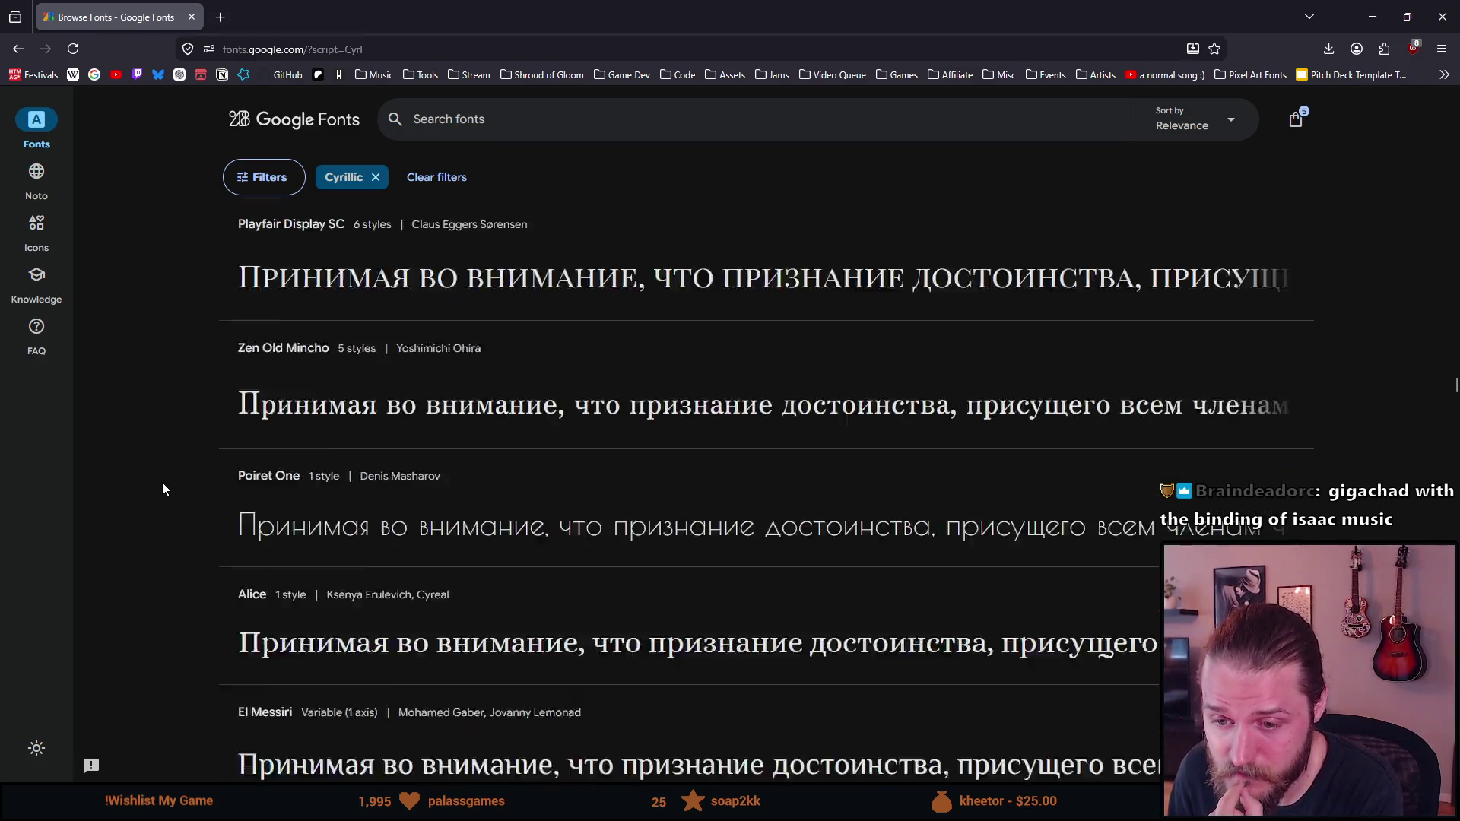
scroll(162, 489, "down", 4)
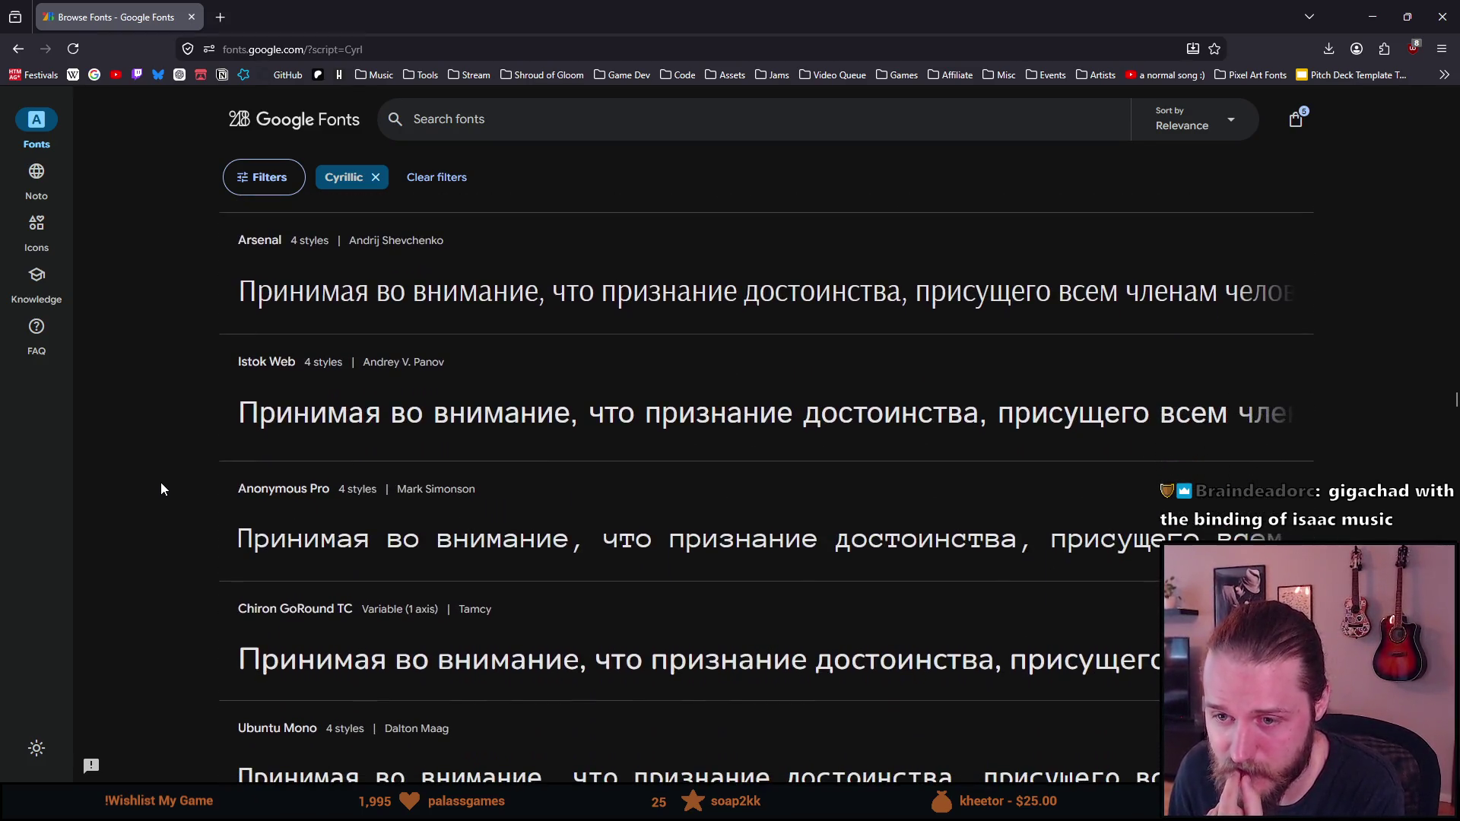
scroll(161, 489, "down", 4)
scroll(161, 489, "down", 5)
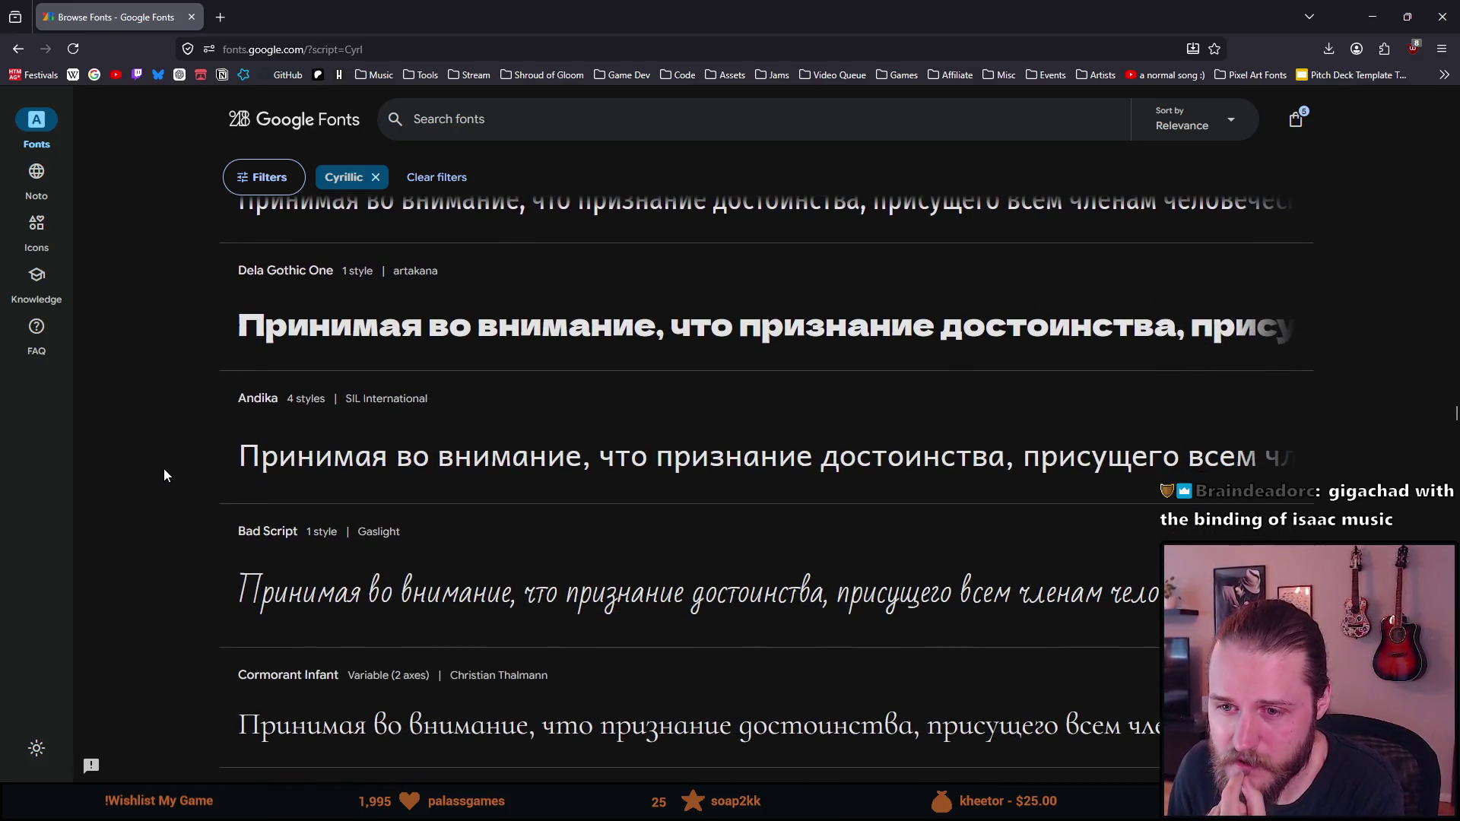
scroll(165, 475, "down", 3)
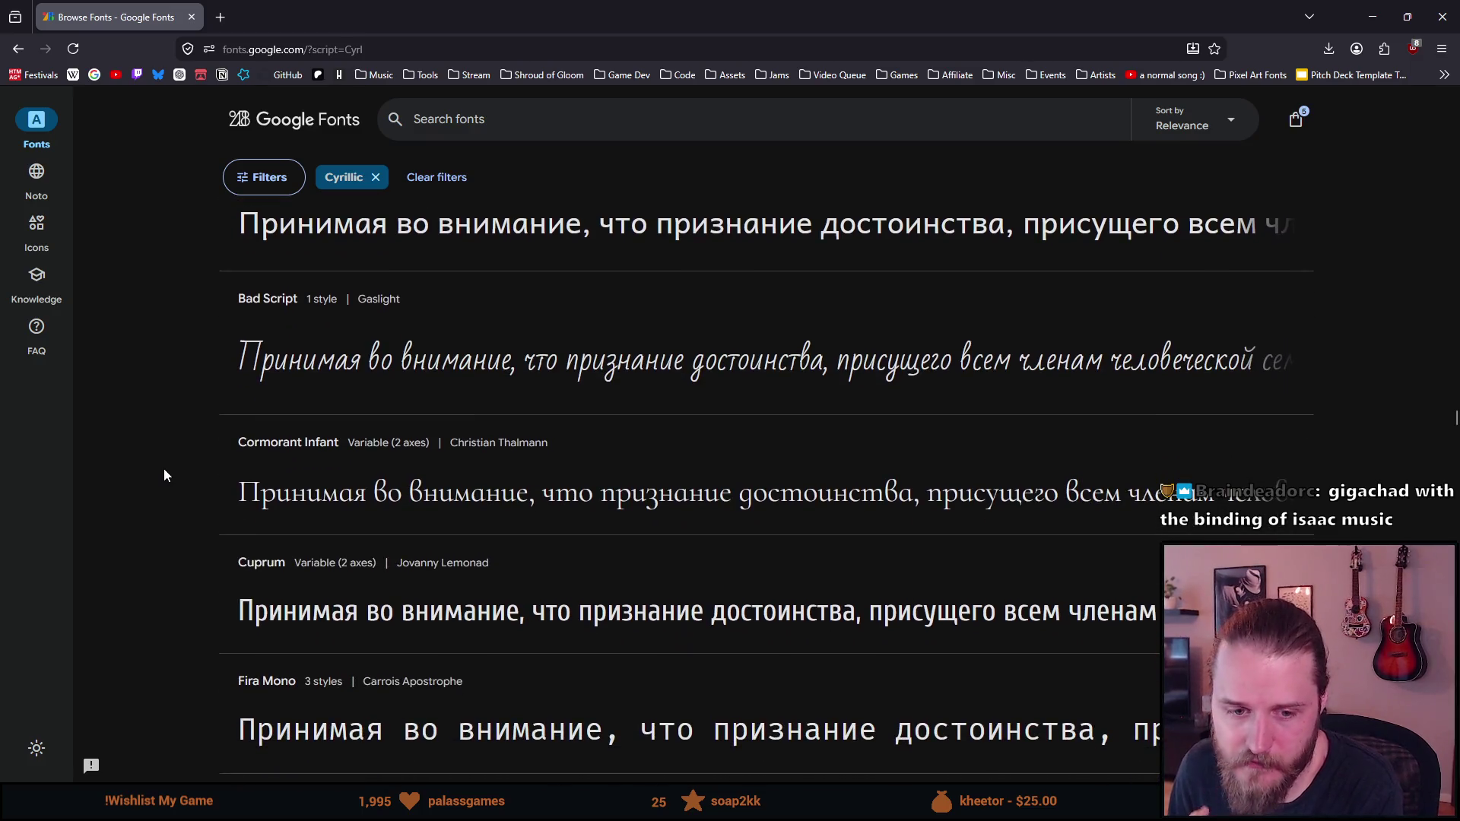
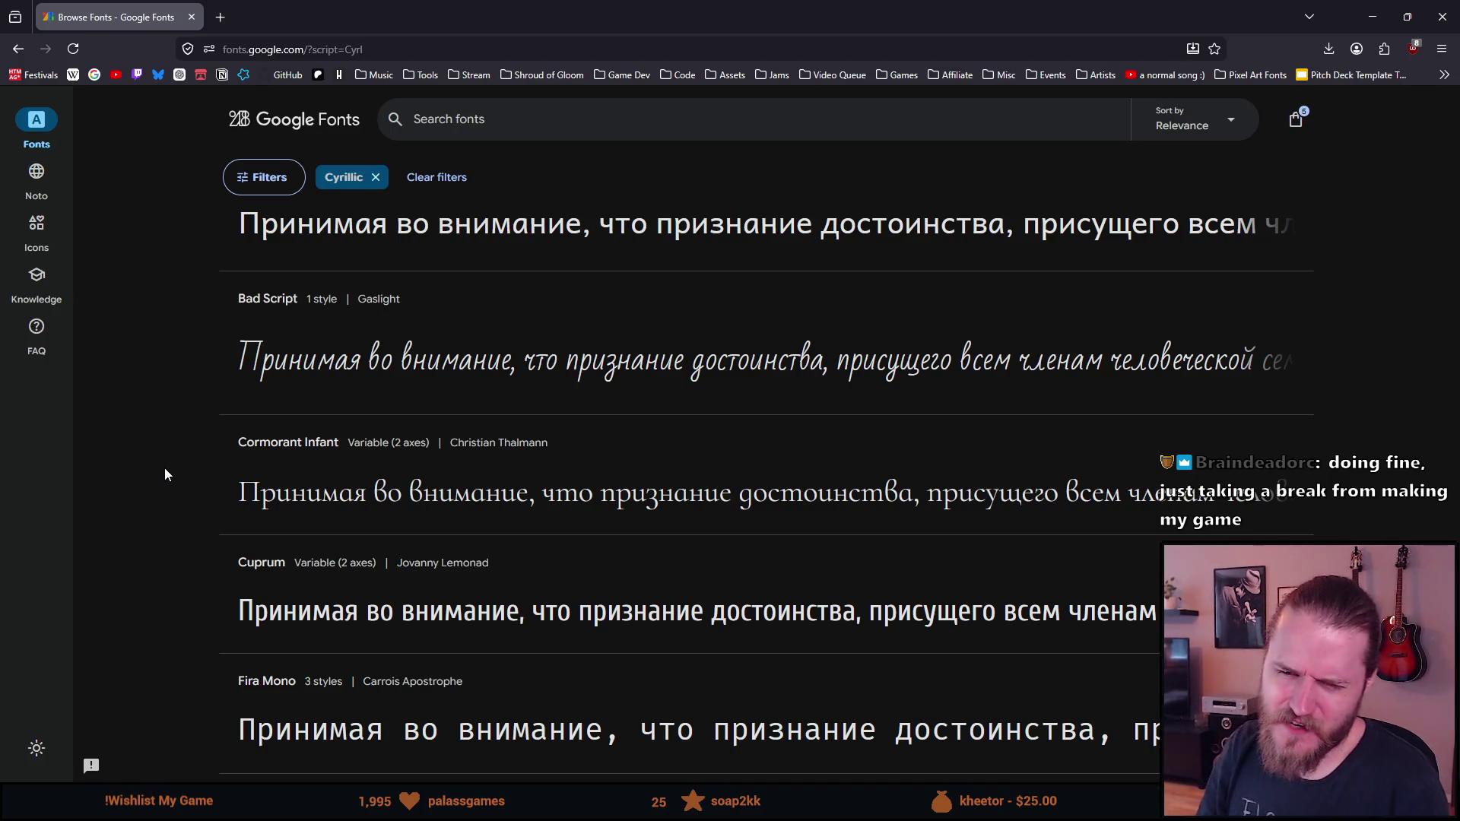
Scroll the Cyrillic-filtered font list down to Pixelify Sans and open its card in a background tab
scroll(181, 454, "down", 1)
scroll(183, 445, "down", 3)
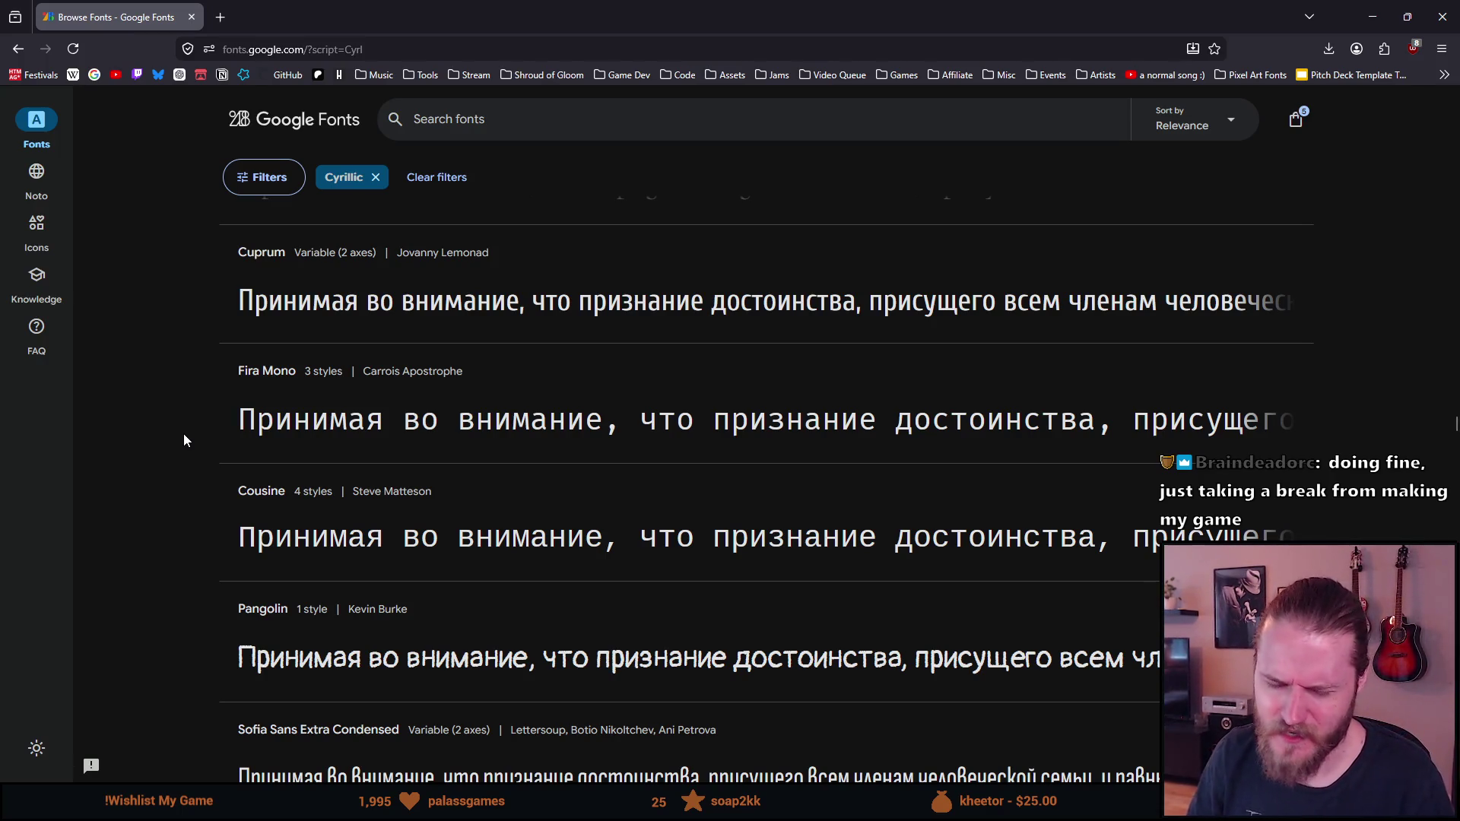
scroll(184, 435, "down", 1)
scroll(184, 439, "down", 1)
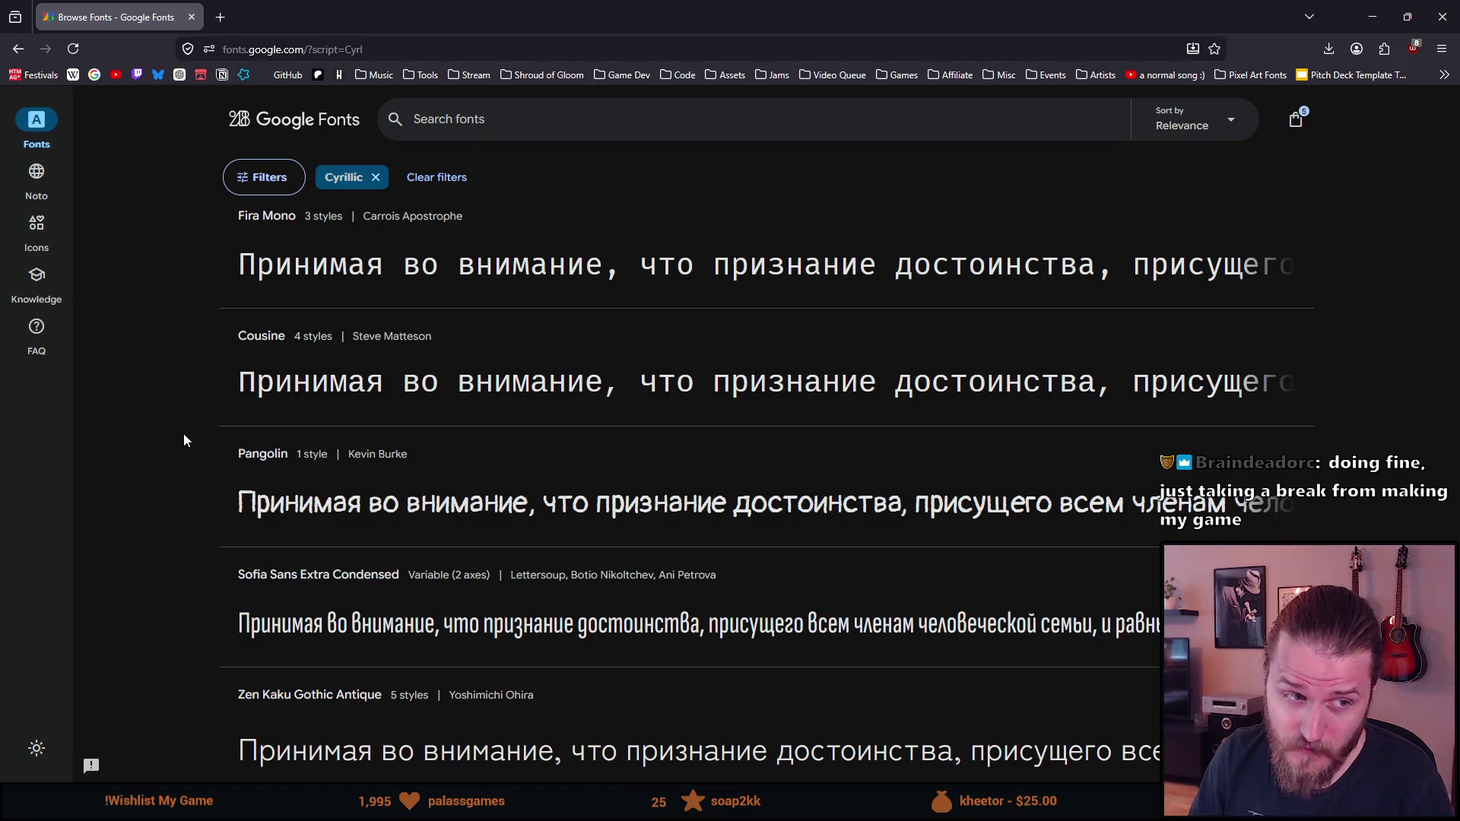
scroll(184, 435, "down", 5)
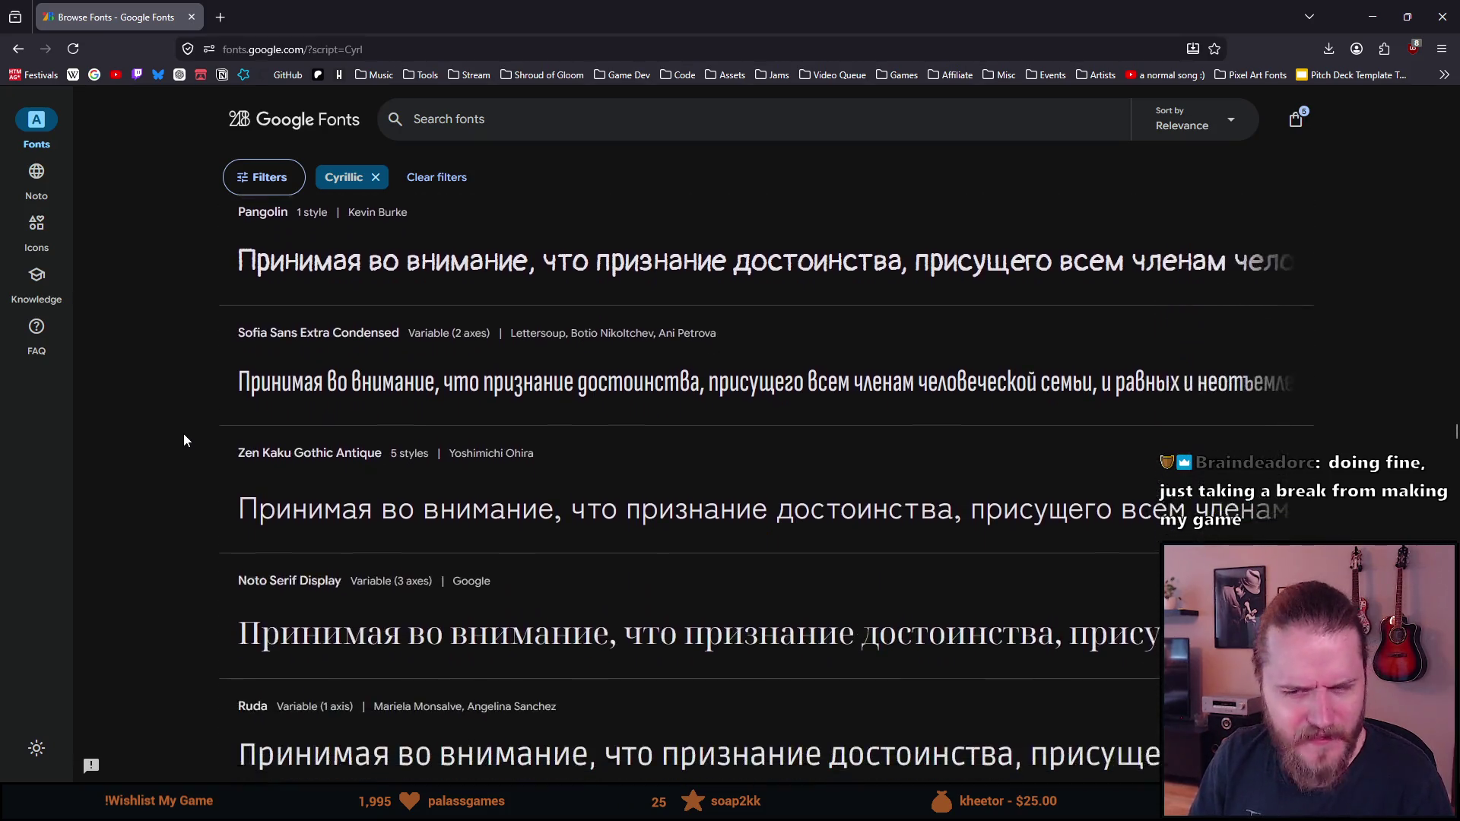
scroll(183, 438, "down", 1)
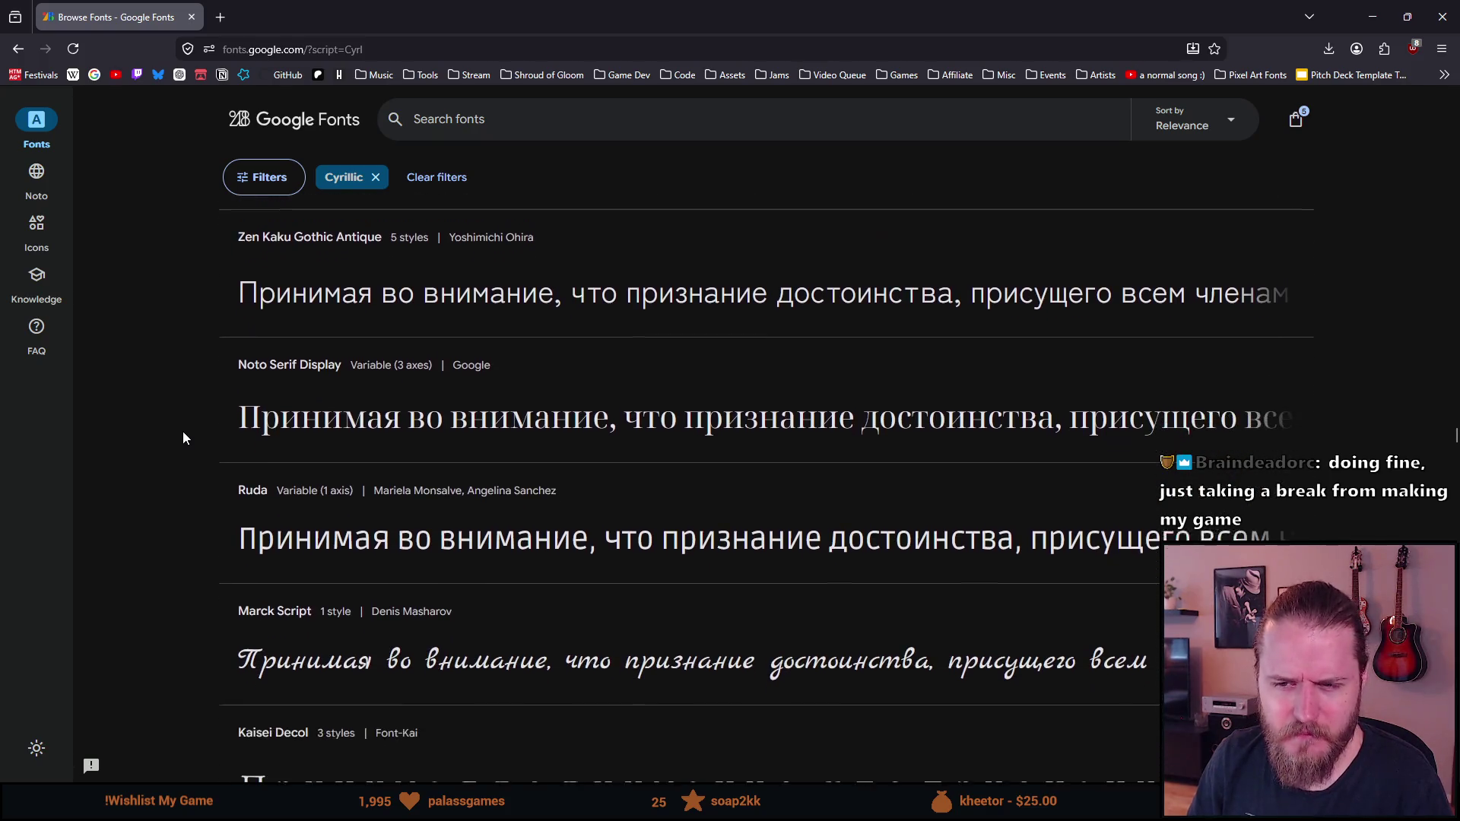
scroll(183, 438, "down", 1)
scroll(183, 437, "down", 2)
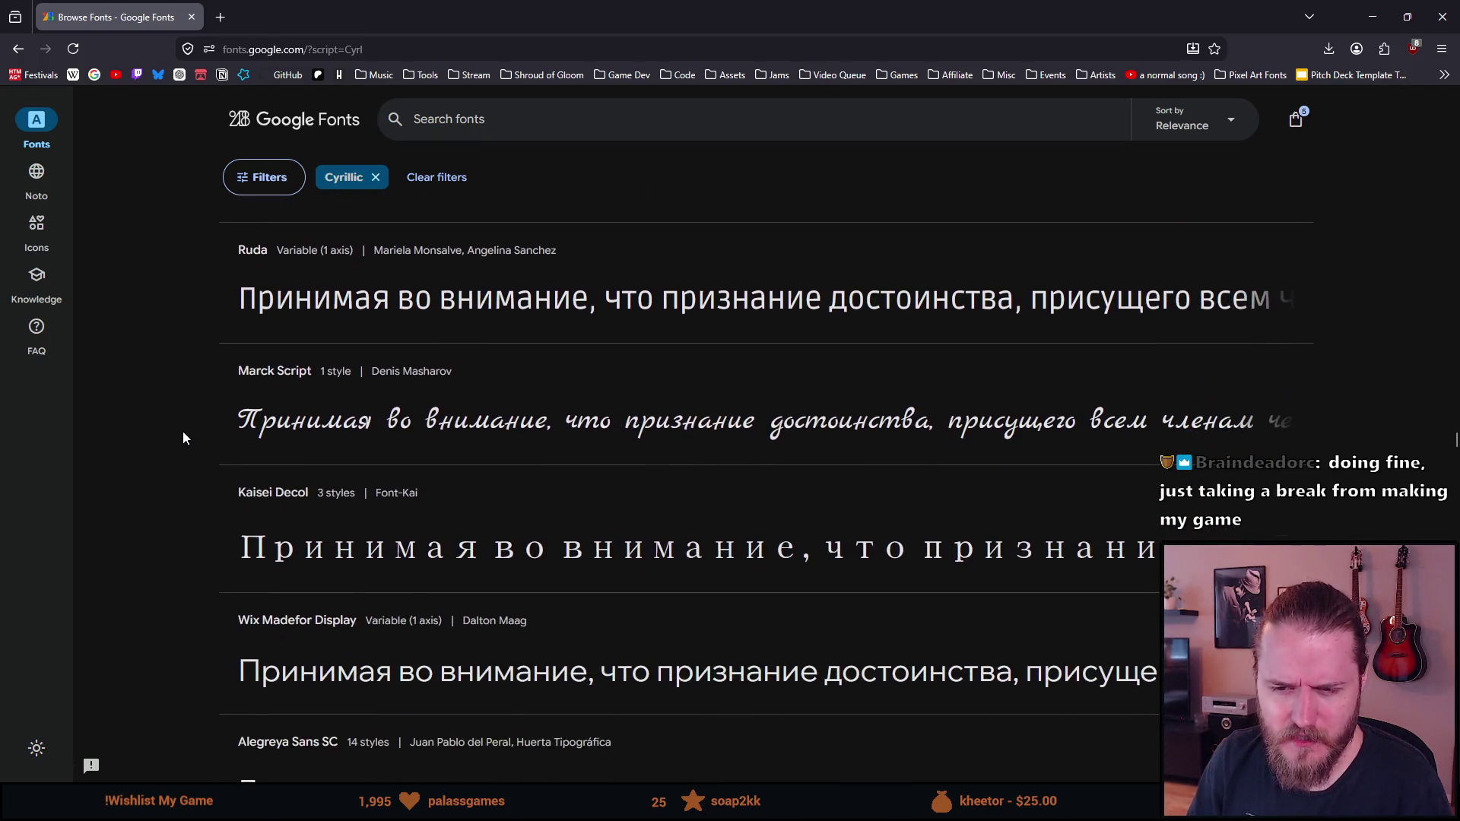
scroll(183, 438, "down", 1)
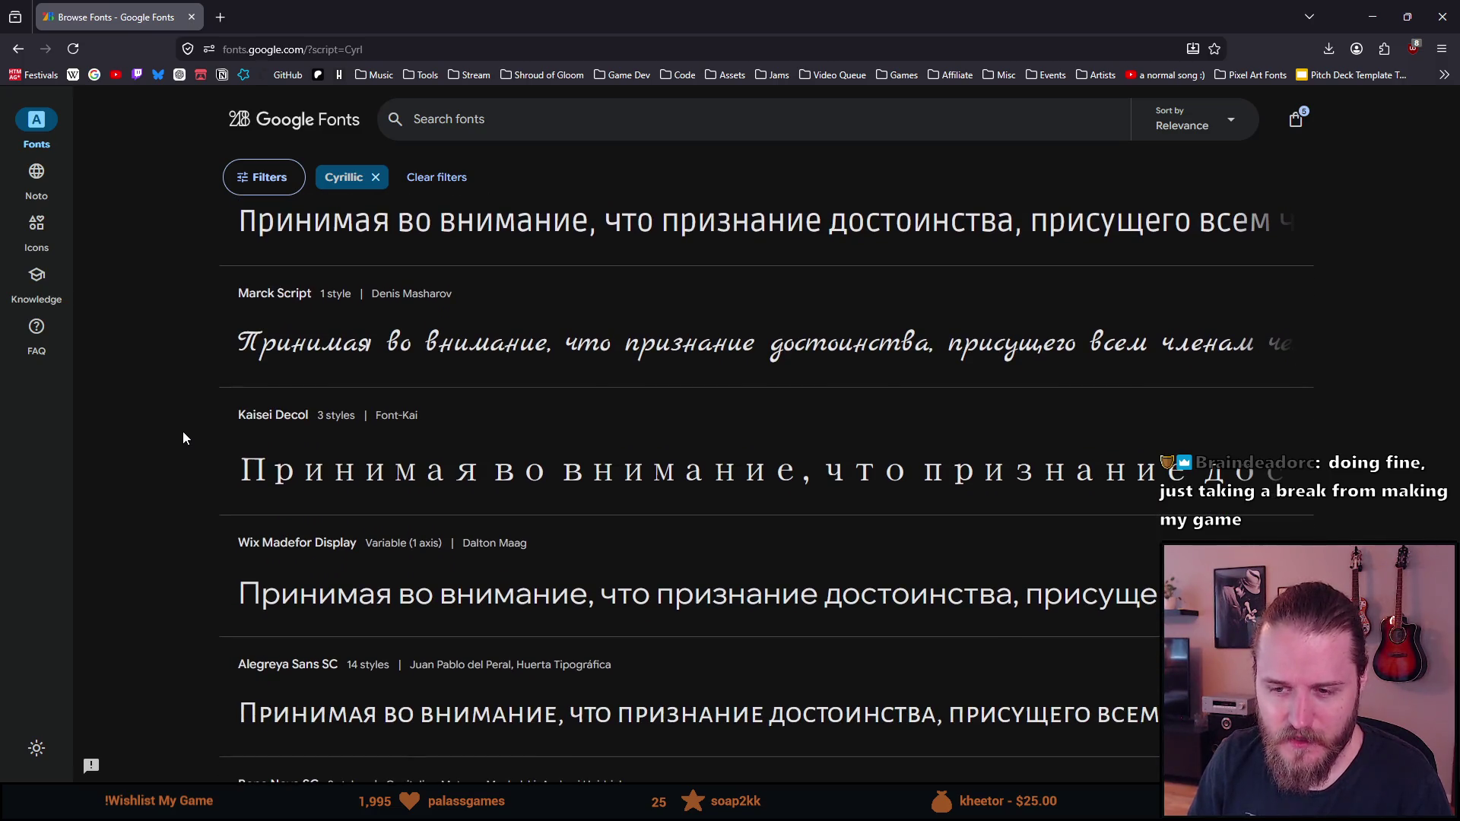
scroll(182, 438, "down", 1)
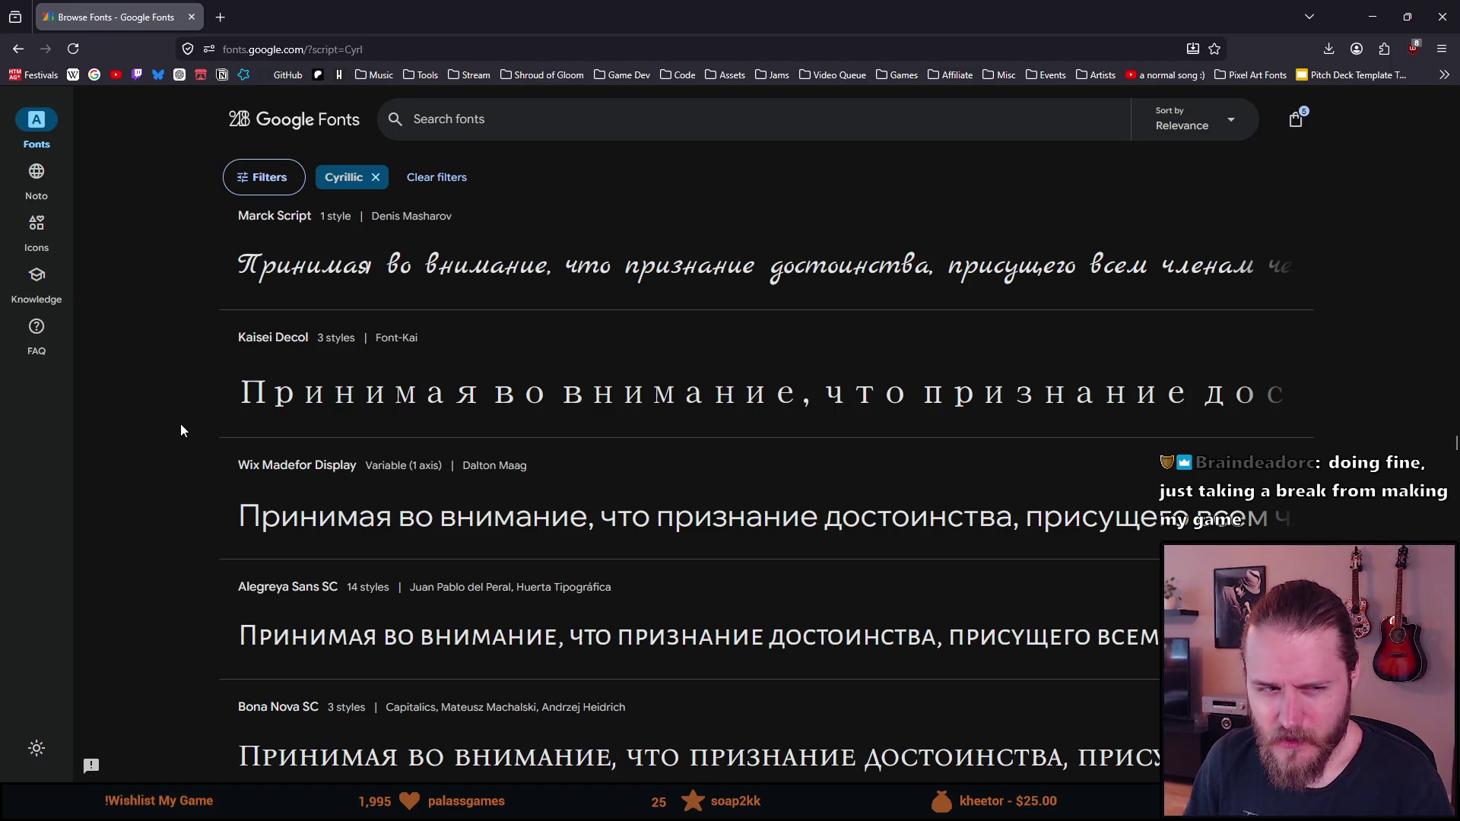
scroll(181, 432, "down", 1)
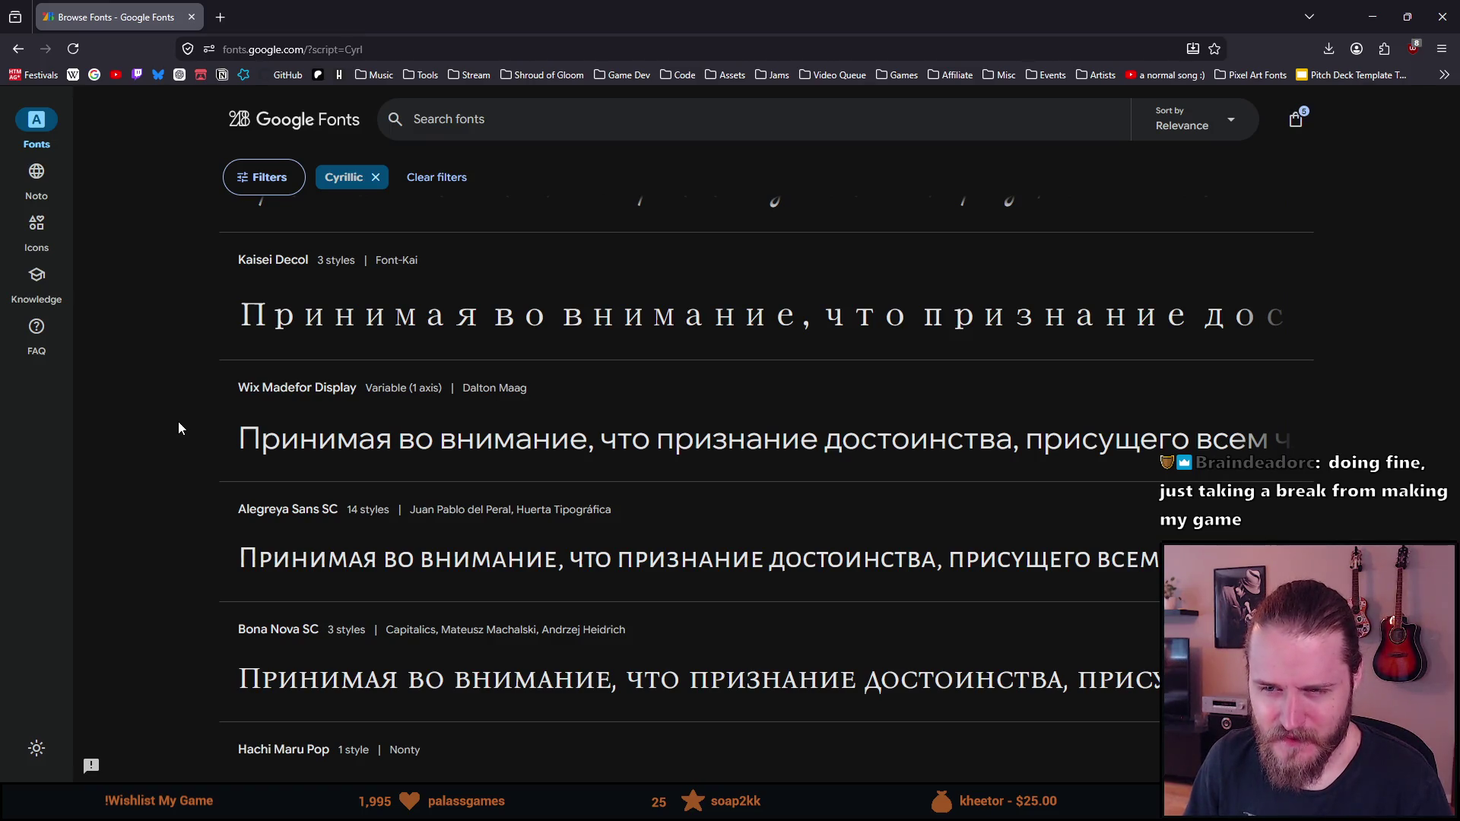
scroll(179, 428, "down", 1)
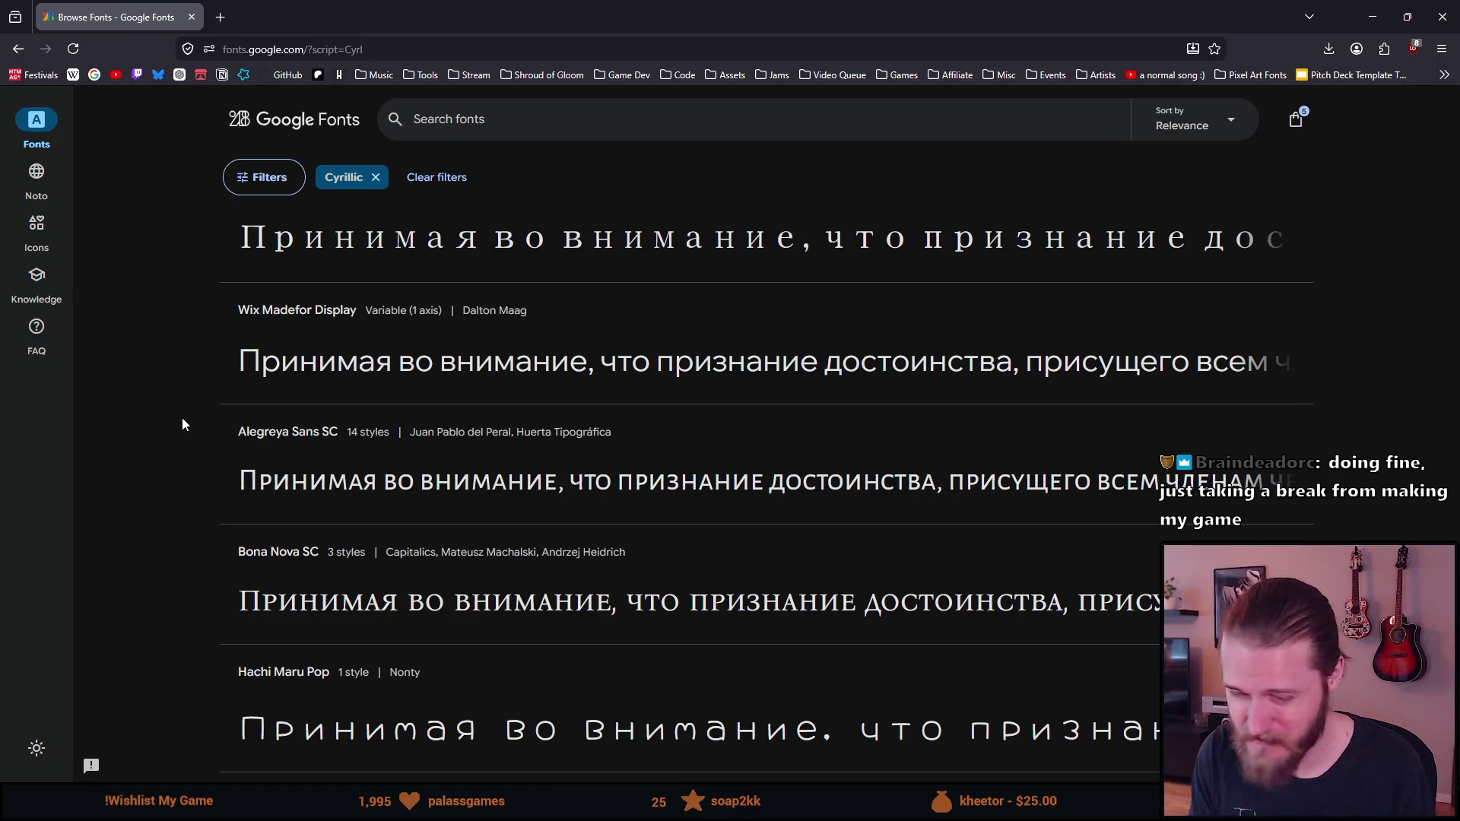
scroll(152, 420, "down", 5)
scroll(152, 419, "down", 1)
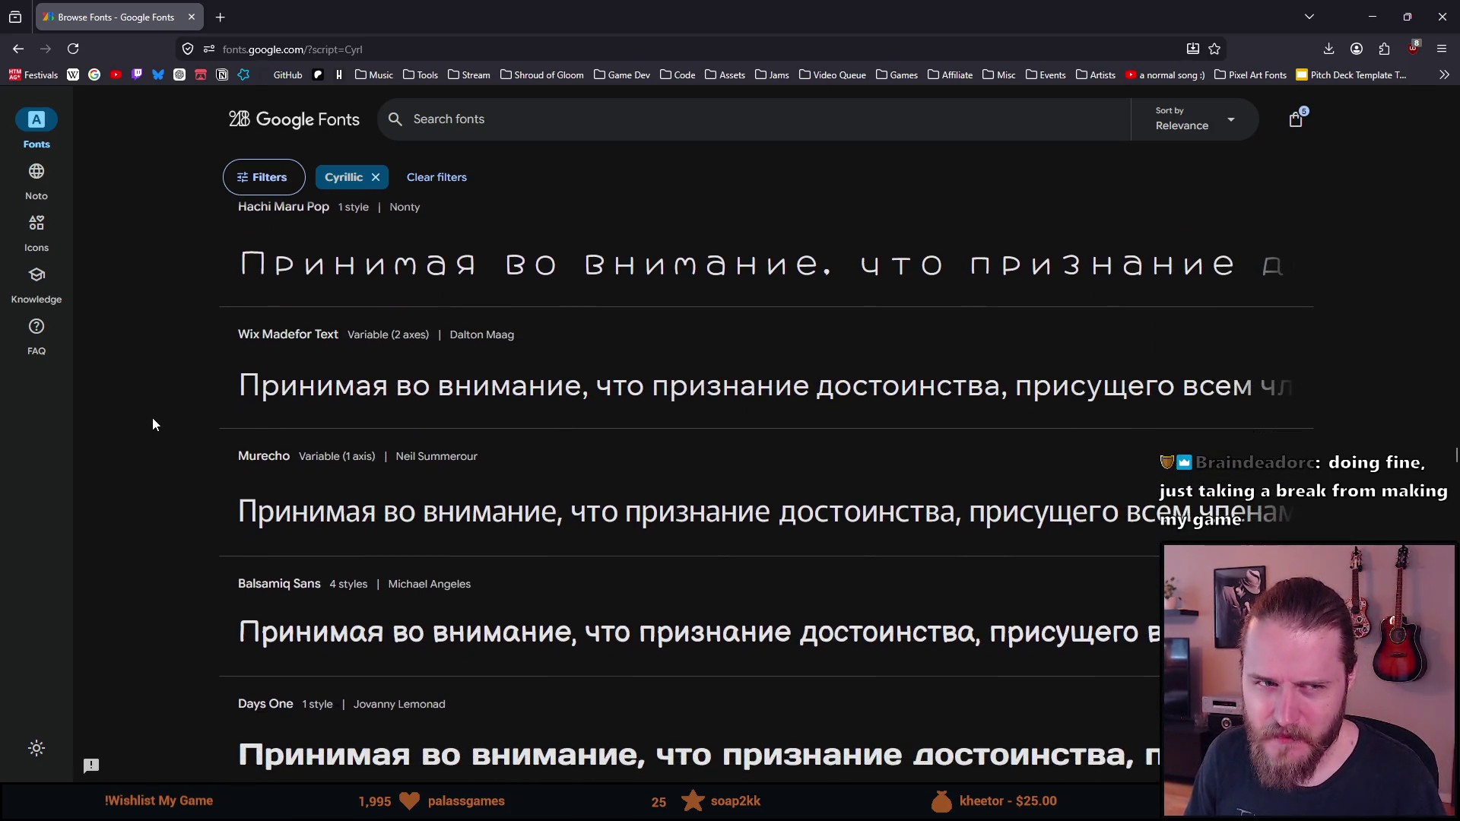
scroll(153, 417, "down", 1)
scroll(152, 417, "down", 3)
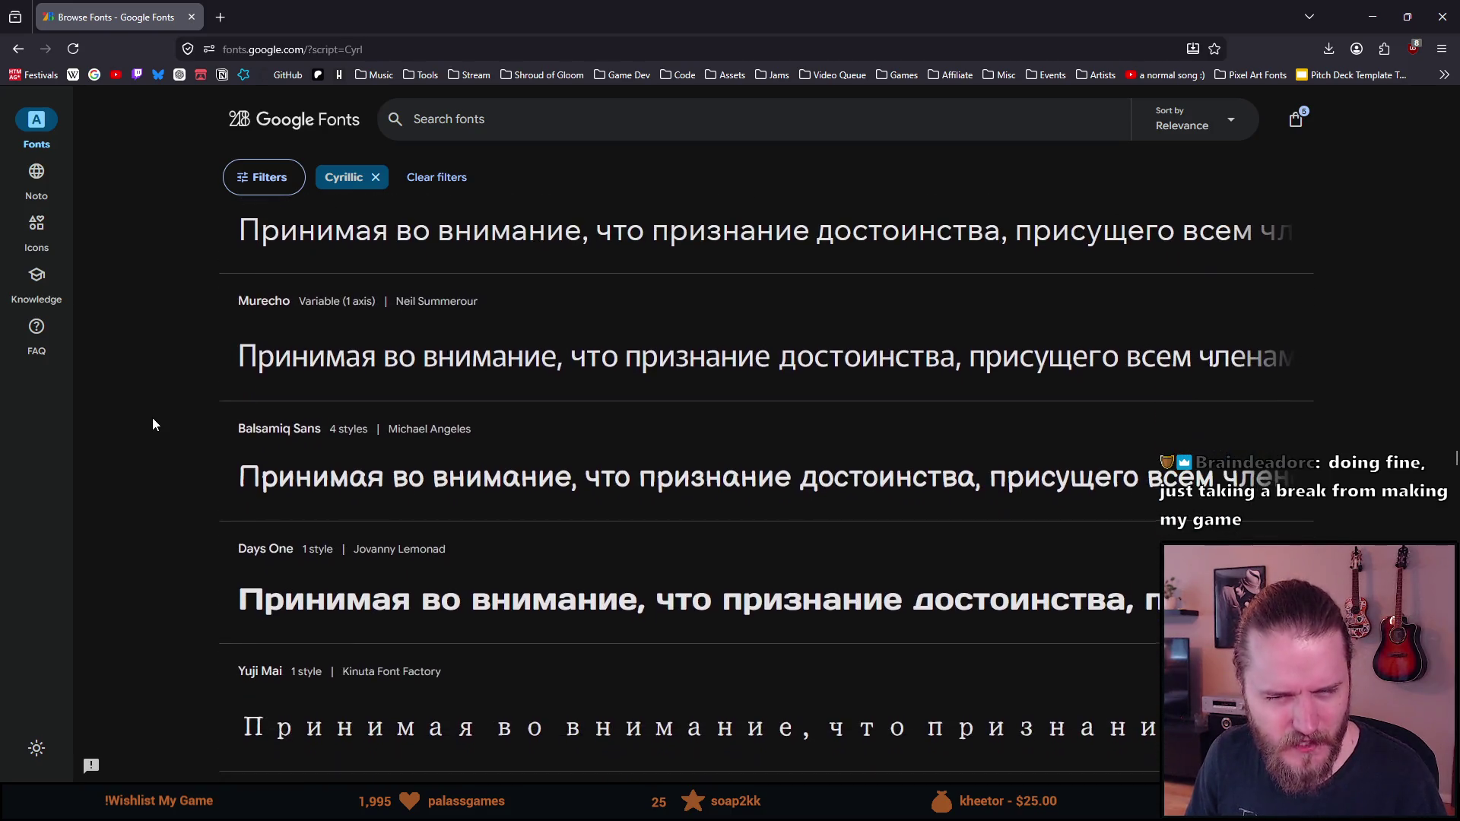
scroll(153, 418, "down", 2)
scroll(152, 417, "up", 4)
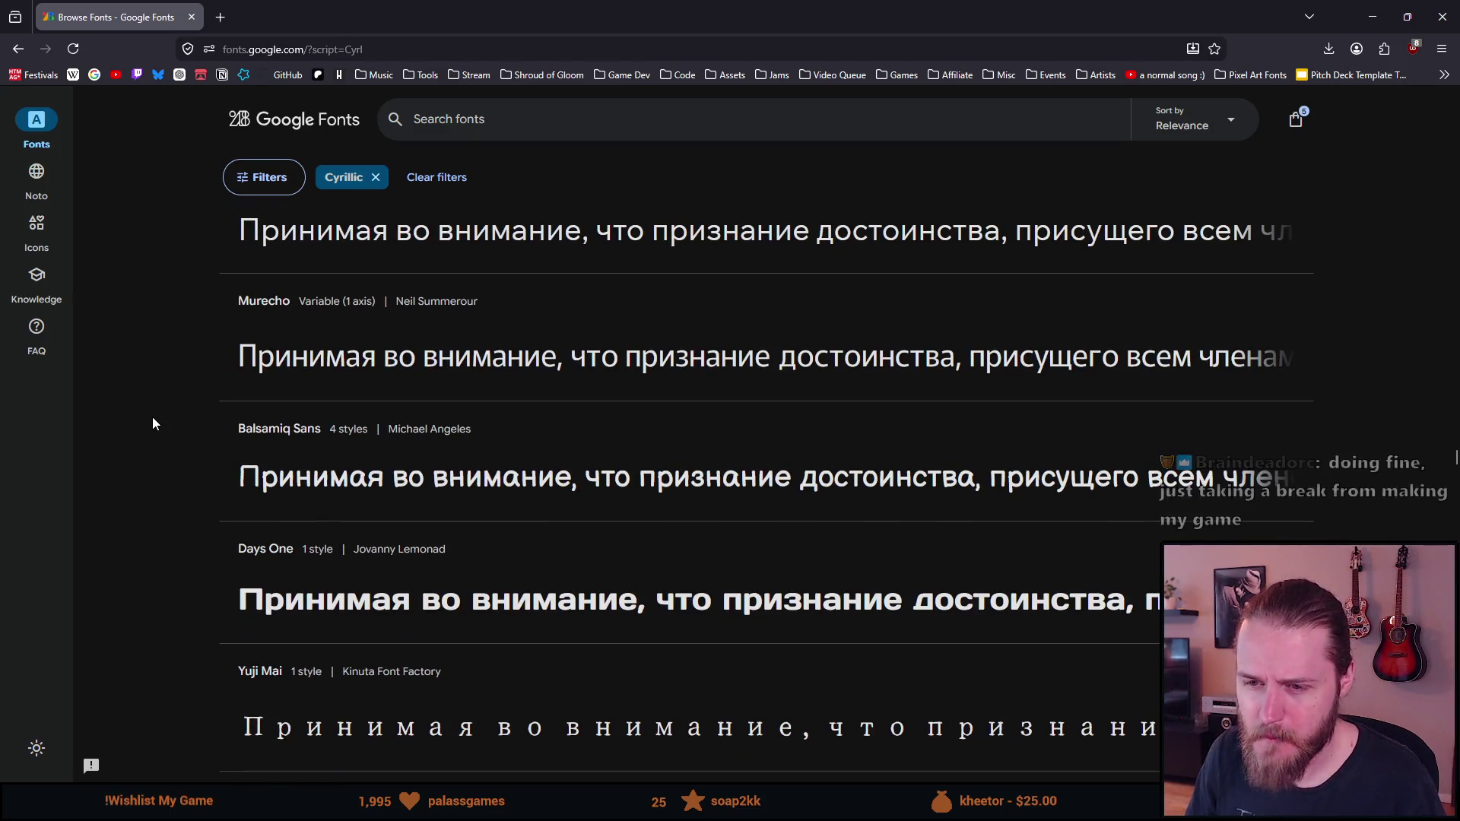
scroll(149, 417, "down", 3)
scroll(148, 420, "down", 3)
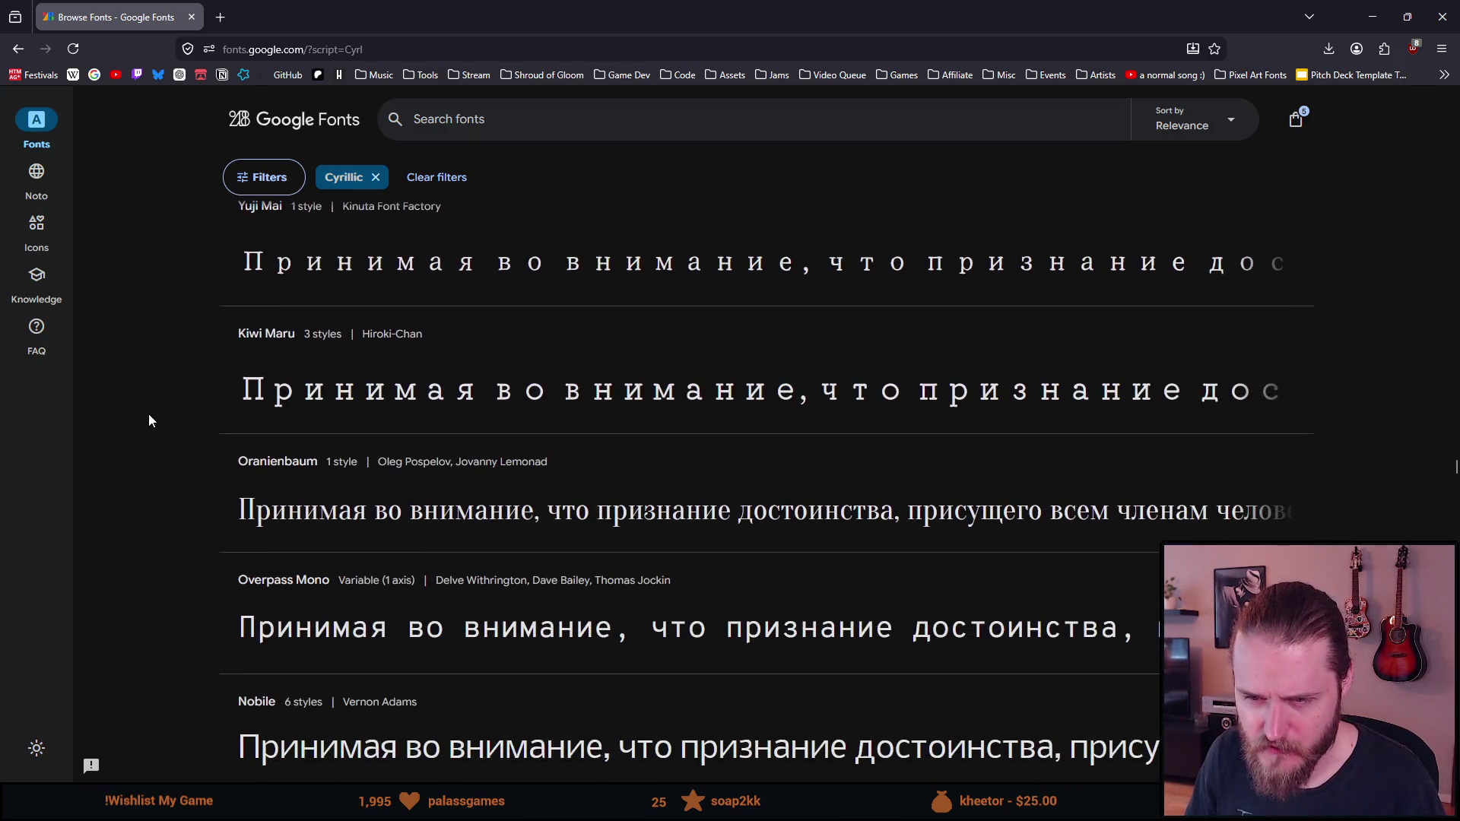
scroll(145, 417, "down", 2)
scroll(147, 417, "down", 1)
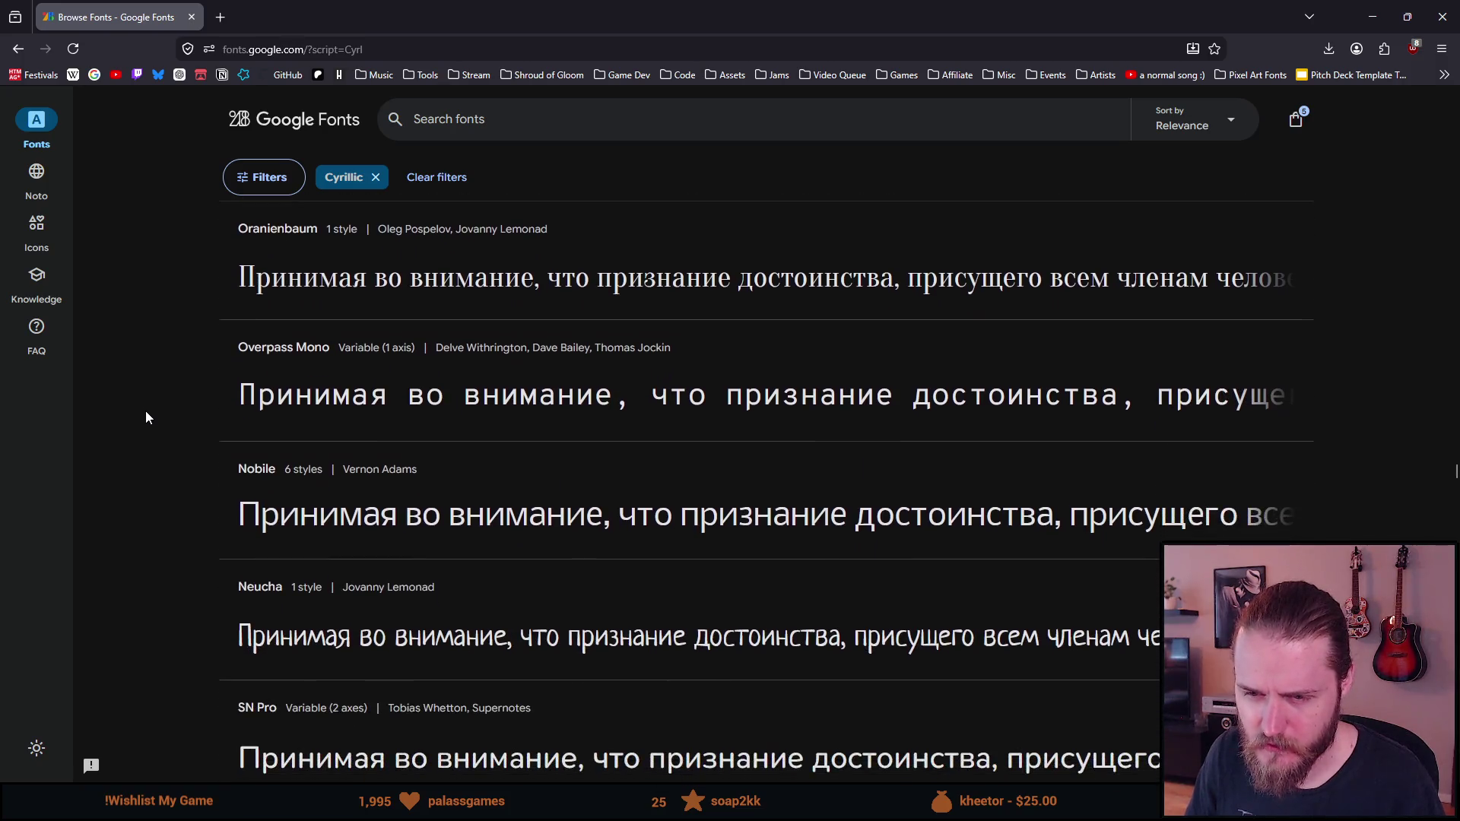
scroll(147, 418, "down", 3)
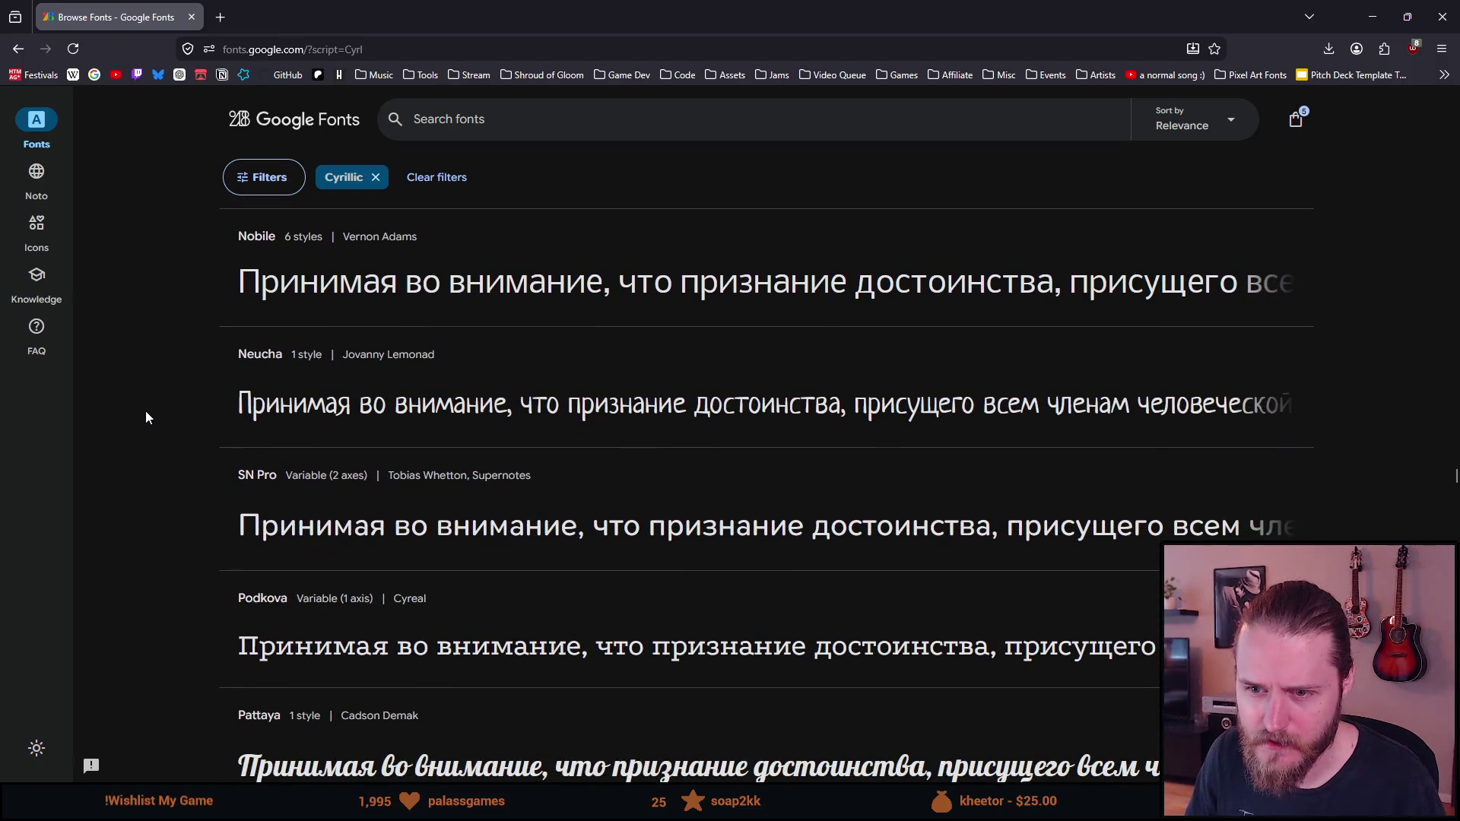
scroll(145, 414, "down", 7)
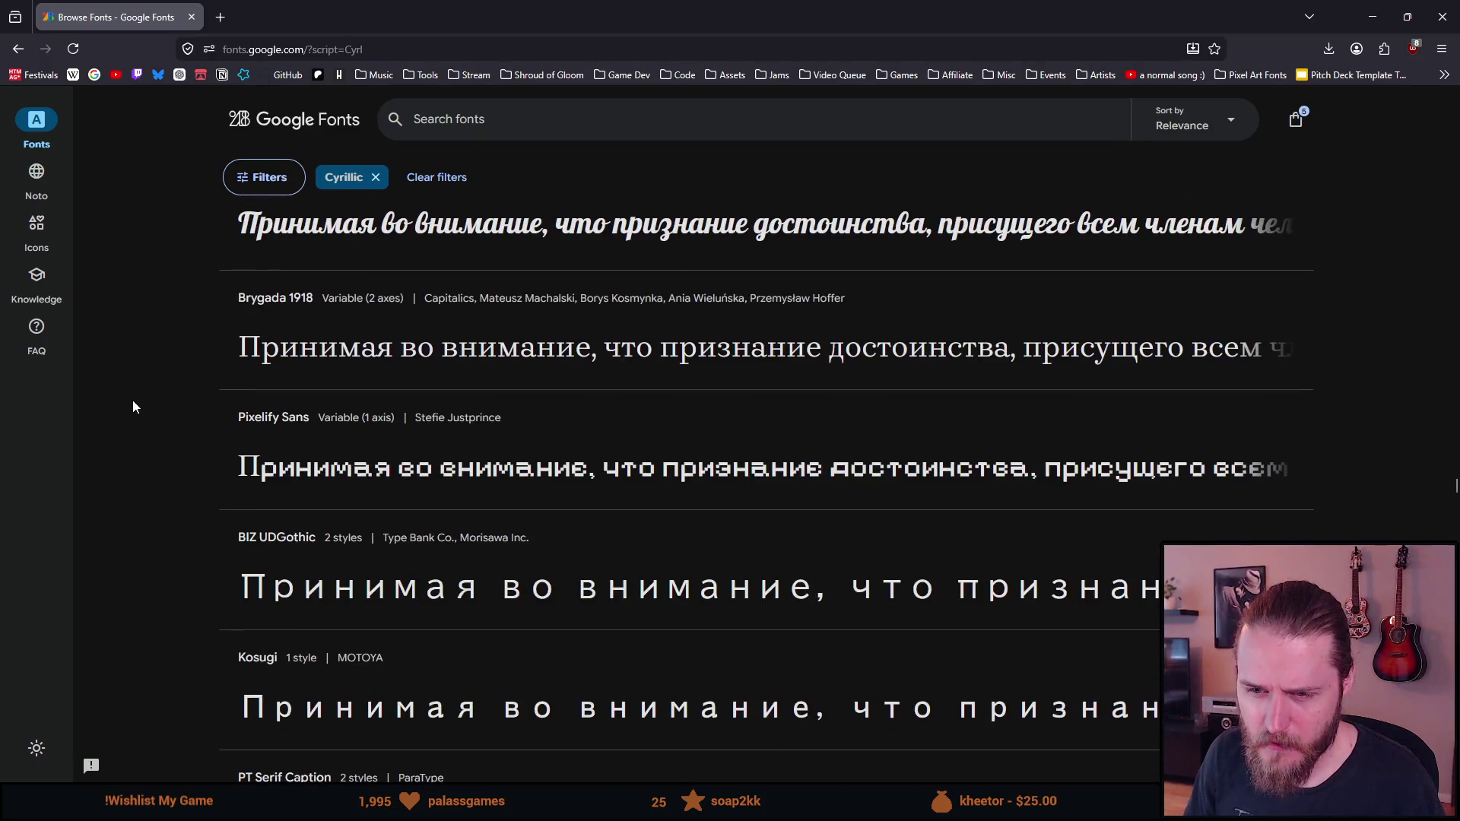
middle_click(303, 475)
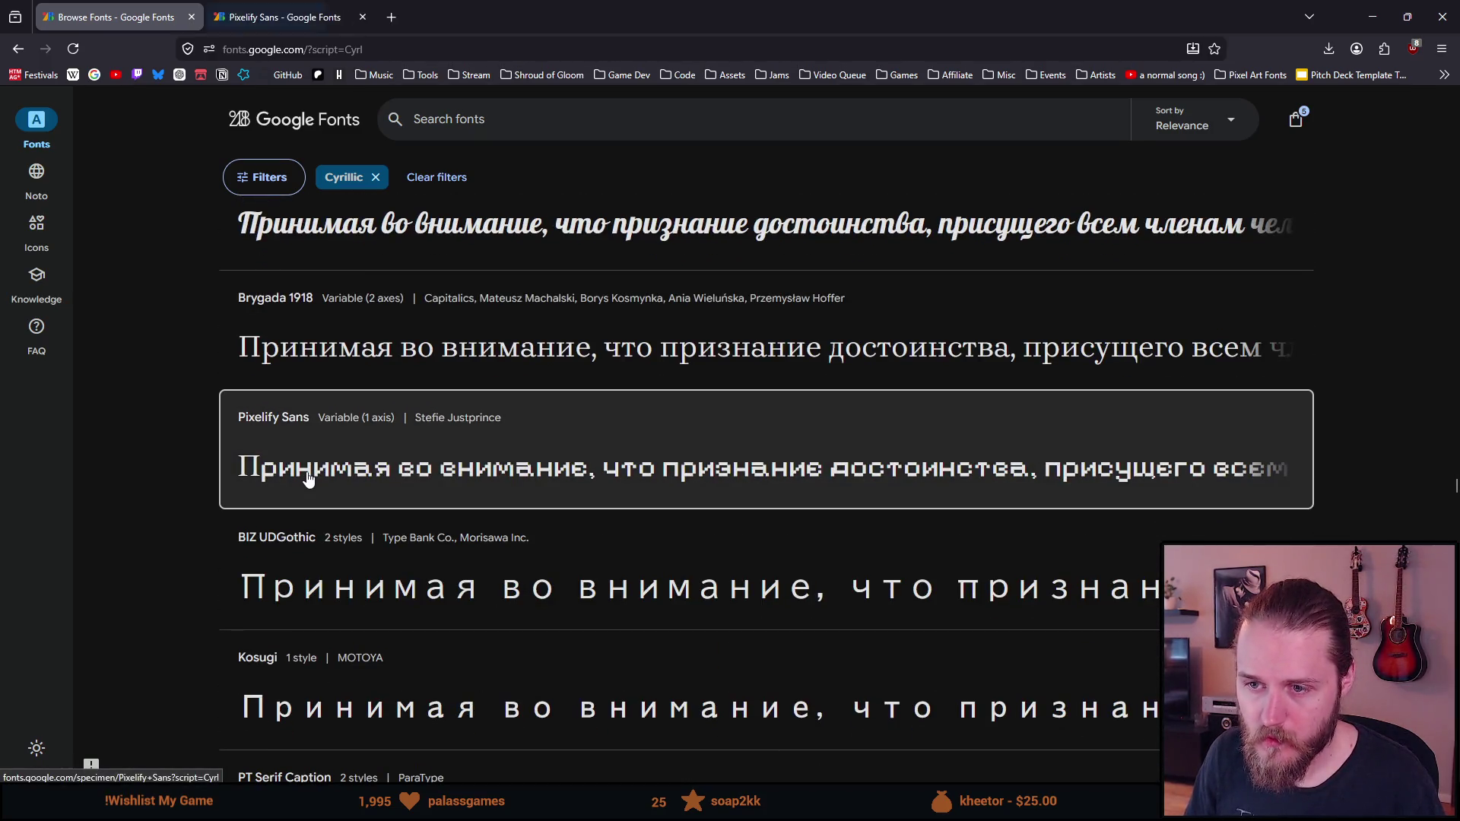
Switch to the Pixelify Sans page and inspect its Regular 400 Cyrillic sample text
left_click(272, 9)
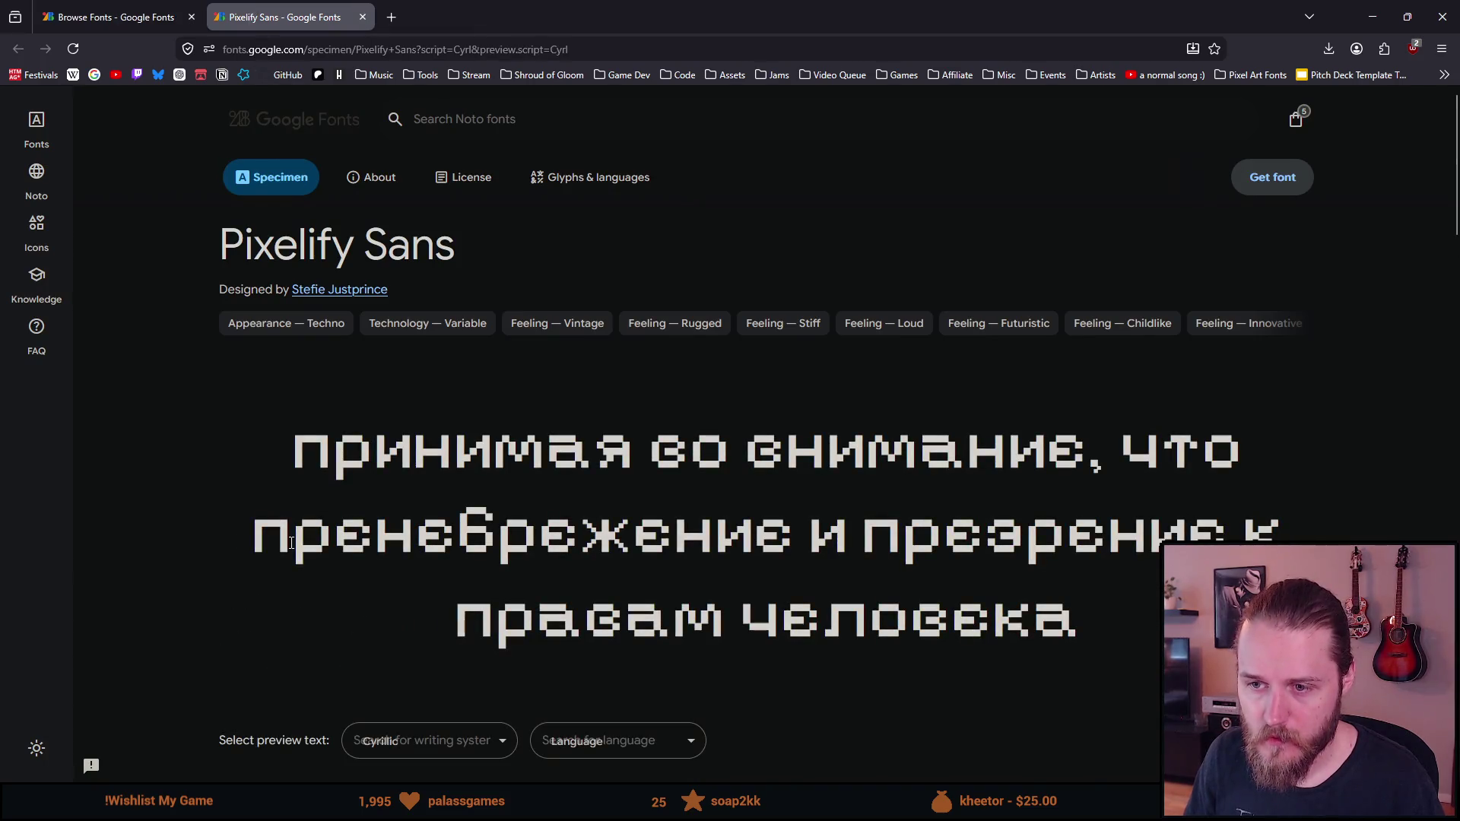
scroll(305, 523, "down", 5)
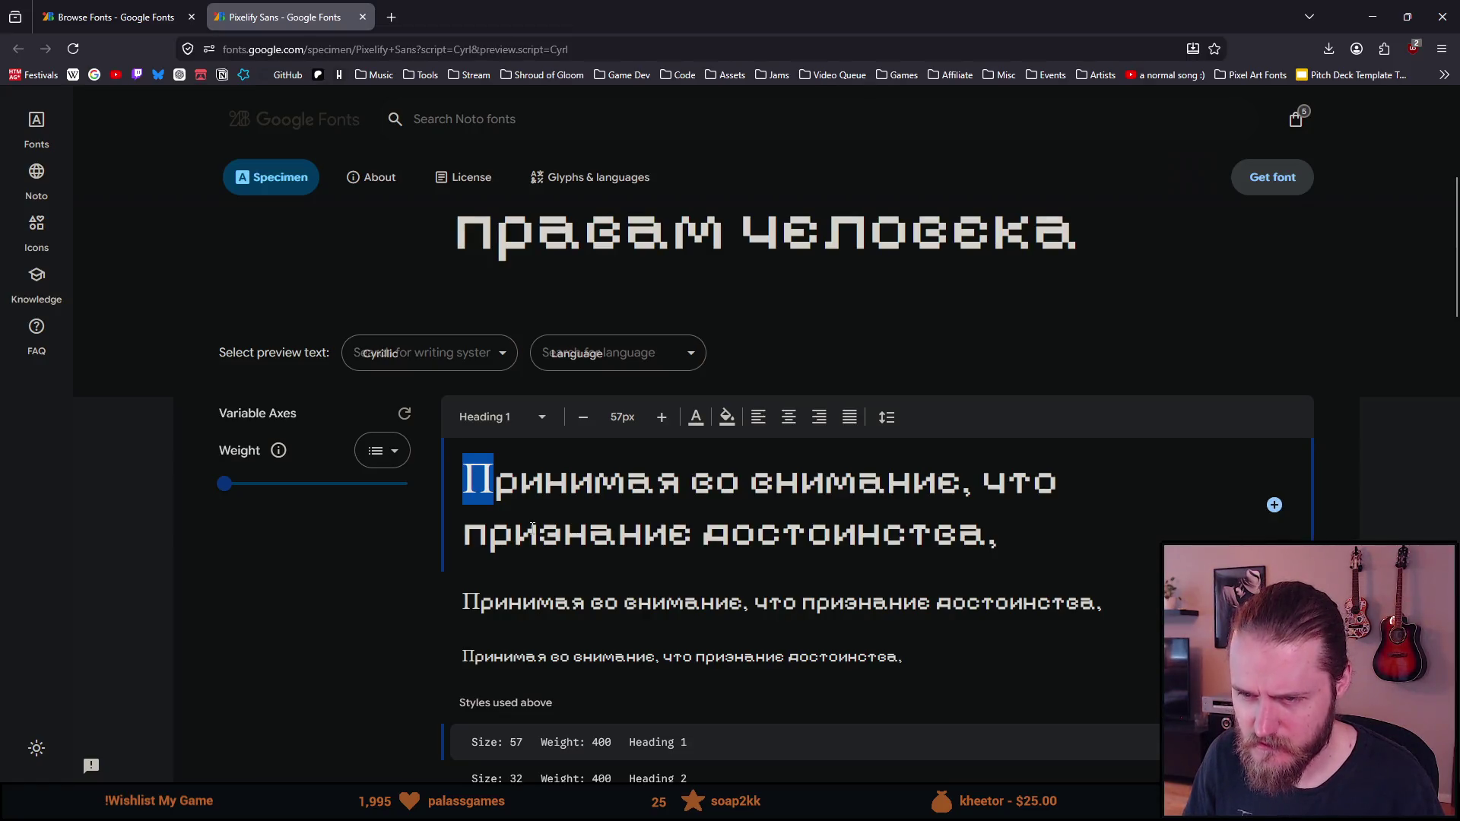
scroll(533, 527, "down", 7)
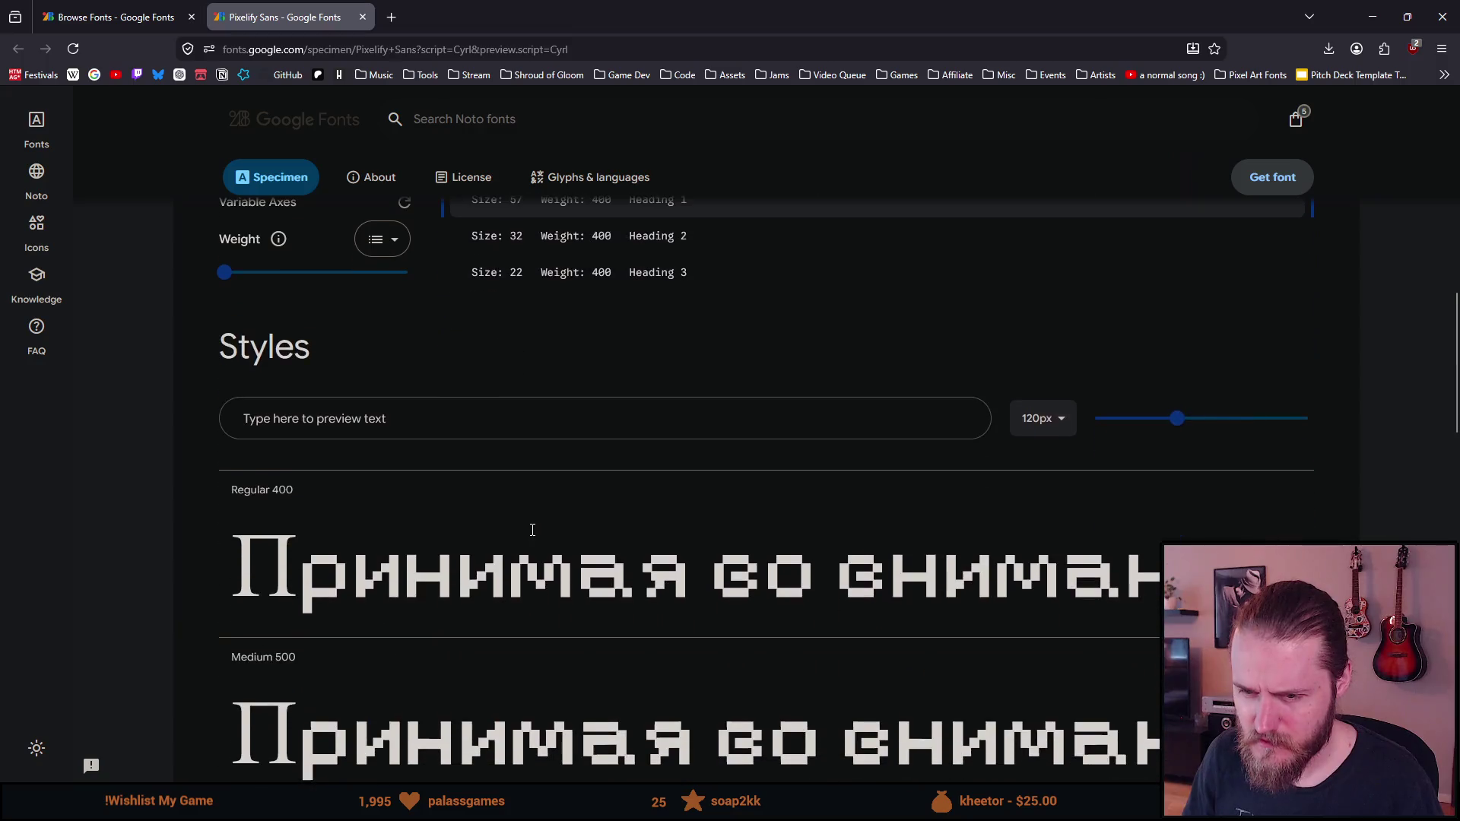
scroll(532, 530, "down", 3)
left_click(363, 364)
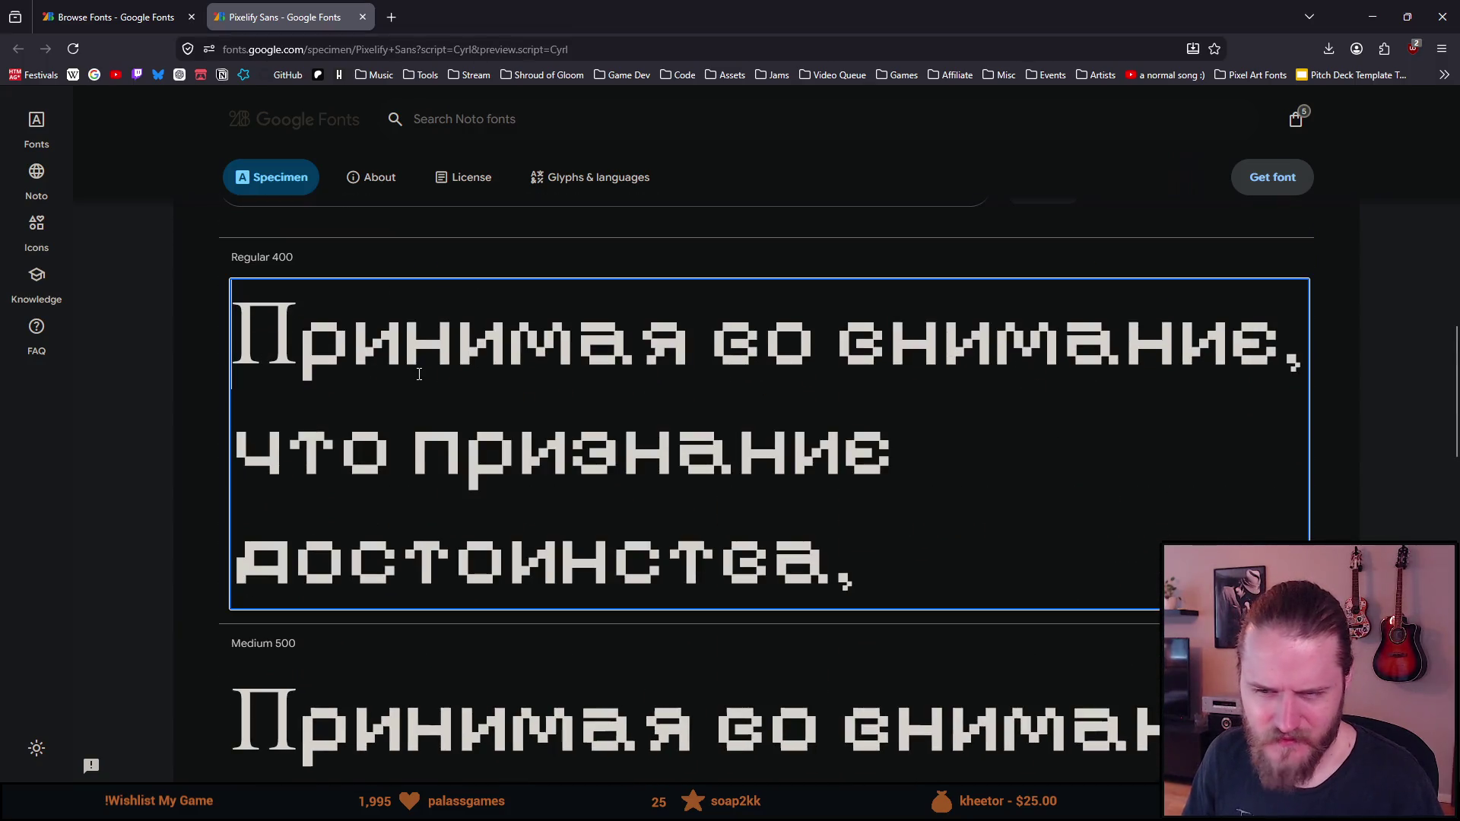
scroll(343, 365, "down", 5)
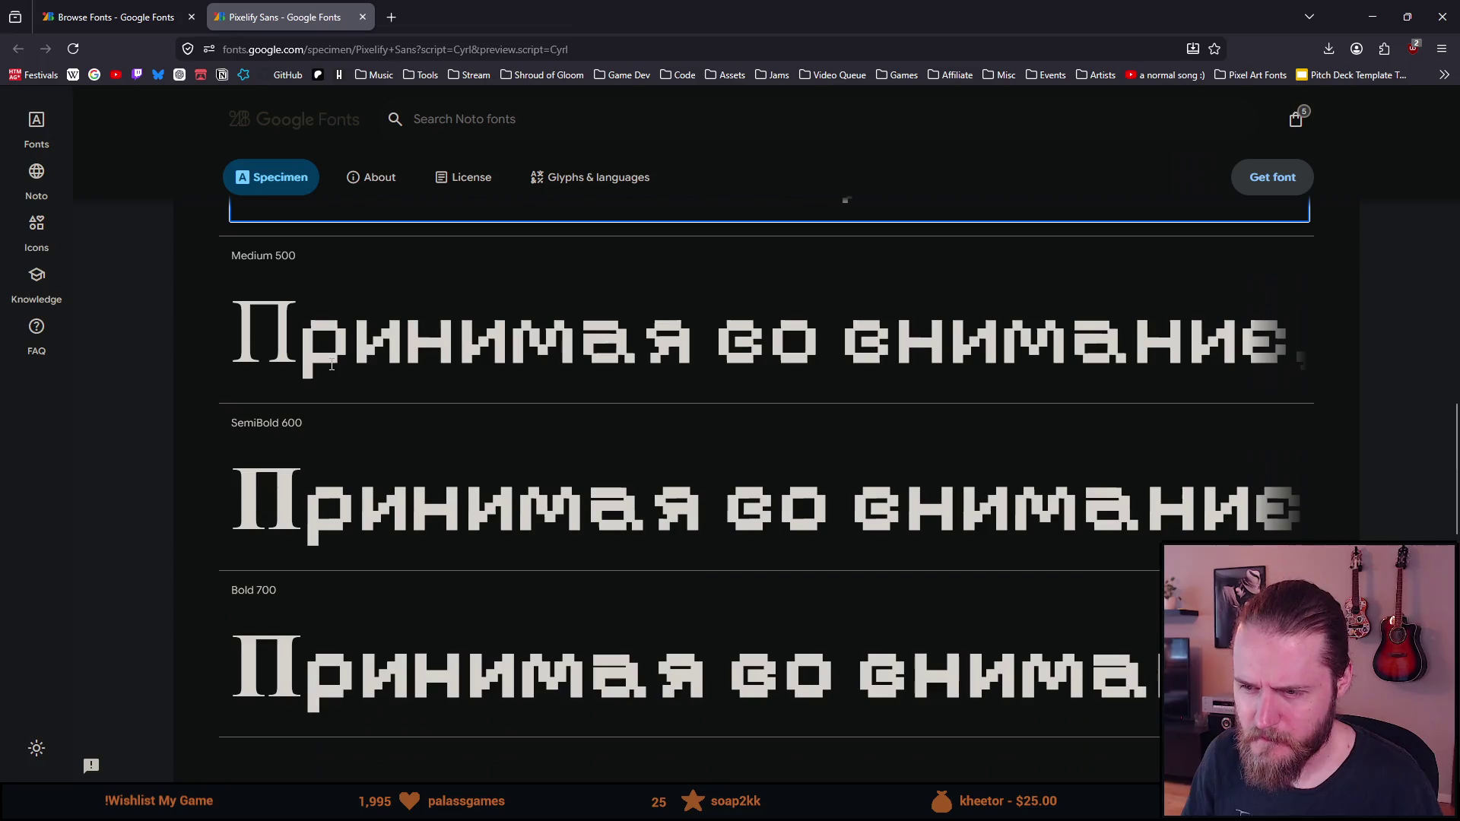
scroll(332, 365, "down", 3)
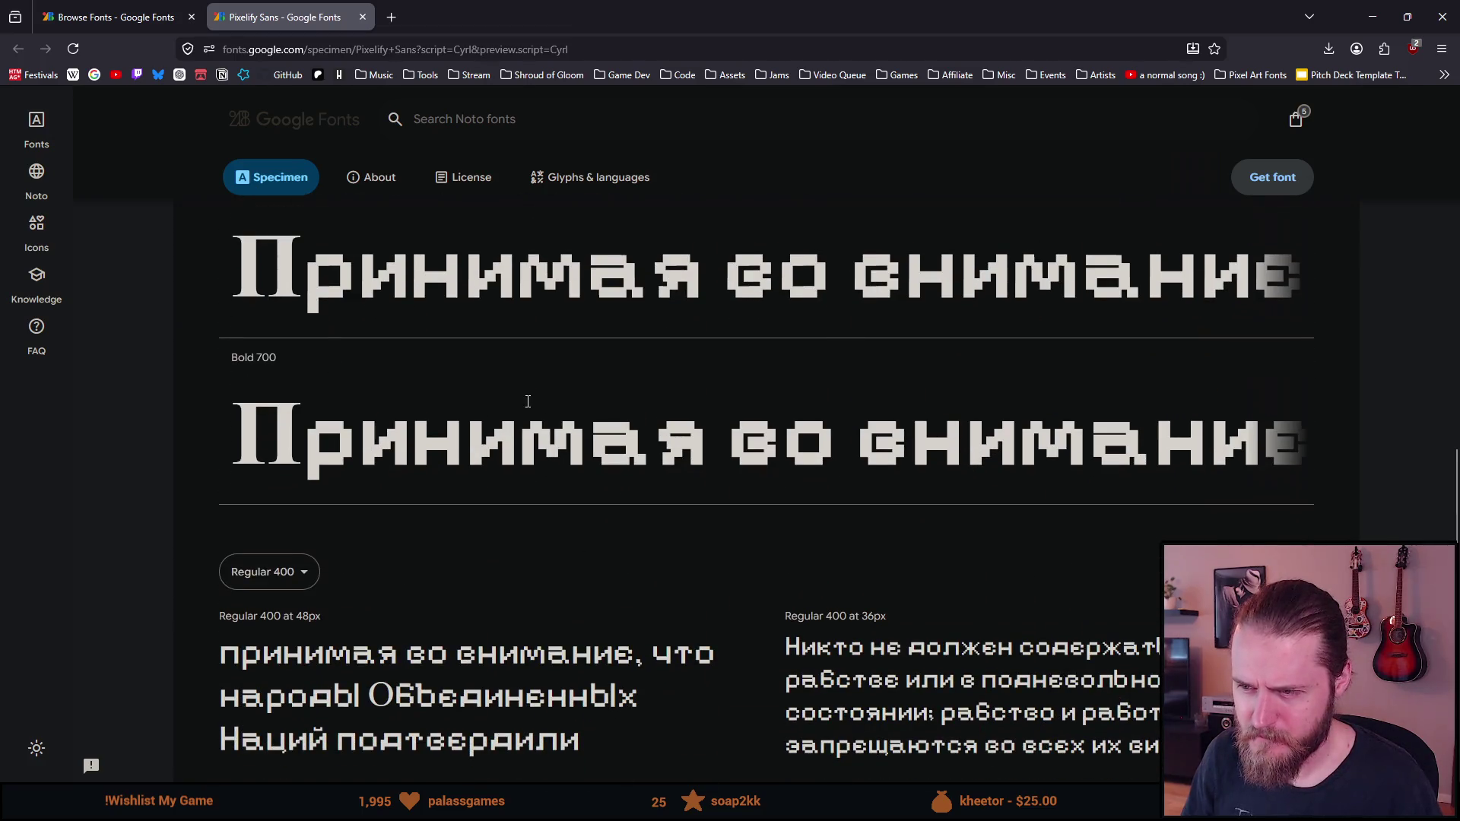
Try the Bold 700 sample, selecting the letter в in достоинства
left_click(772, 424)
left_click(774, 476)
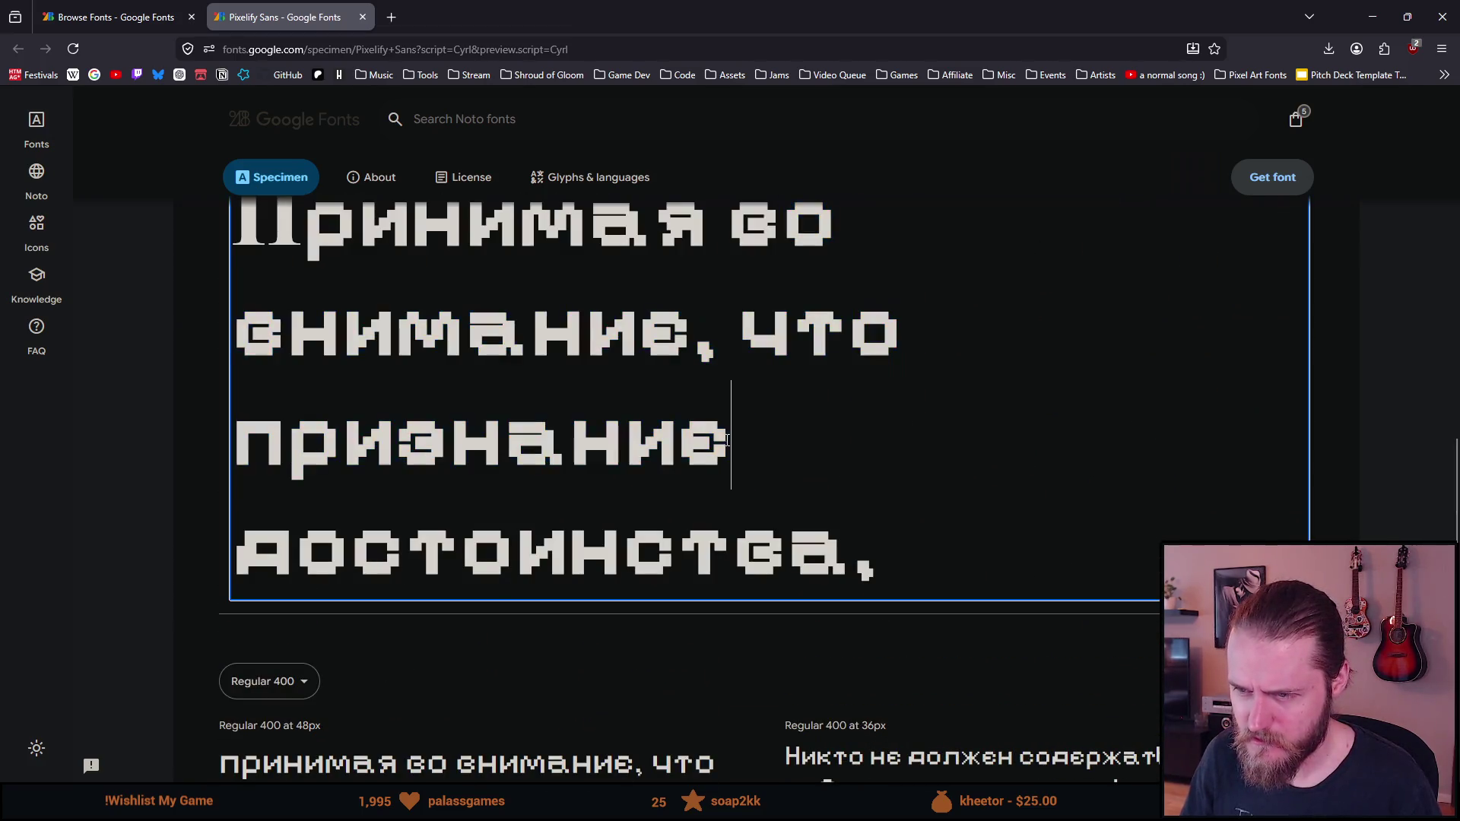
left_click_drag(765, 540, 751, 556)
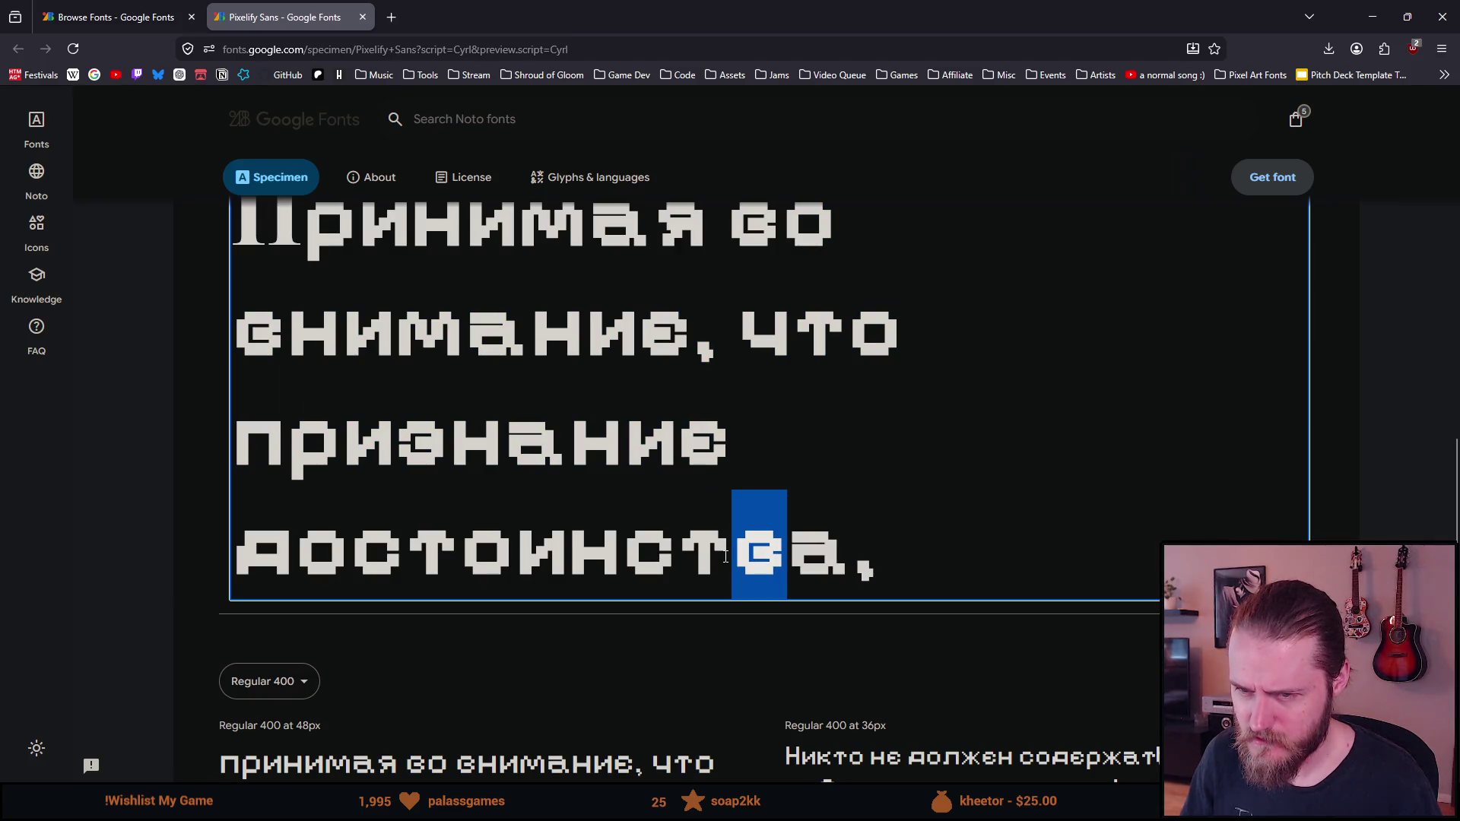
left_click(726, 557)
scroll(724, 537, "down", 5)
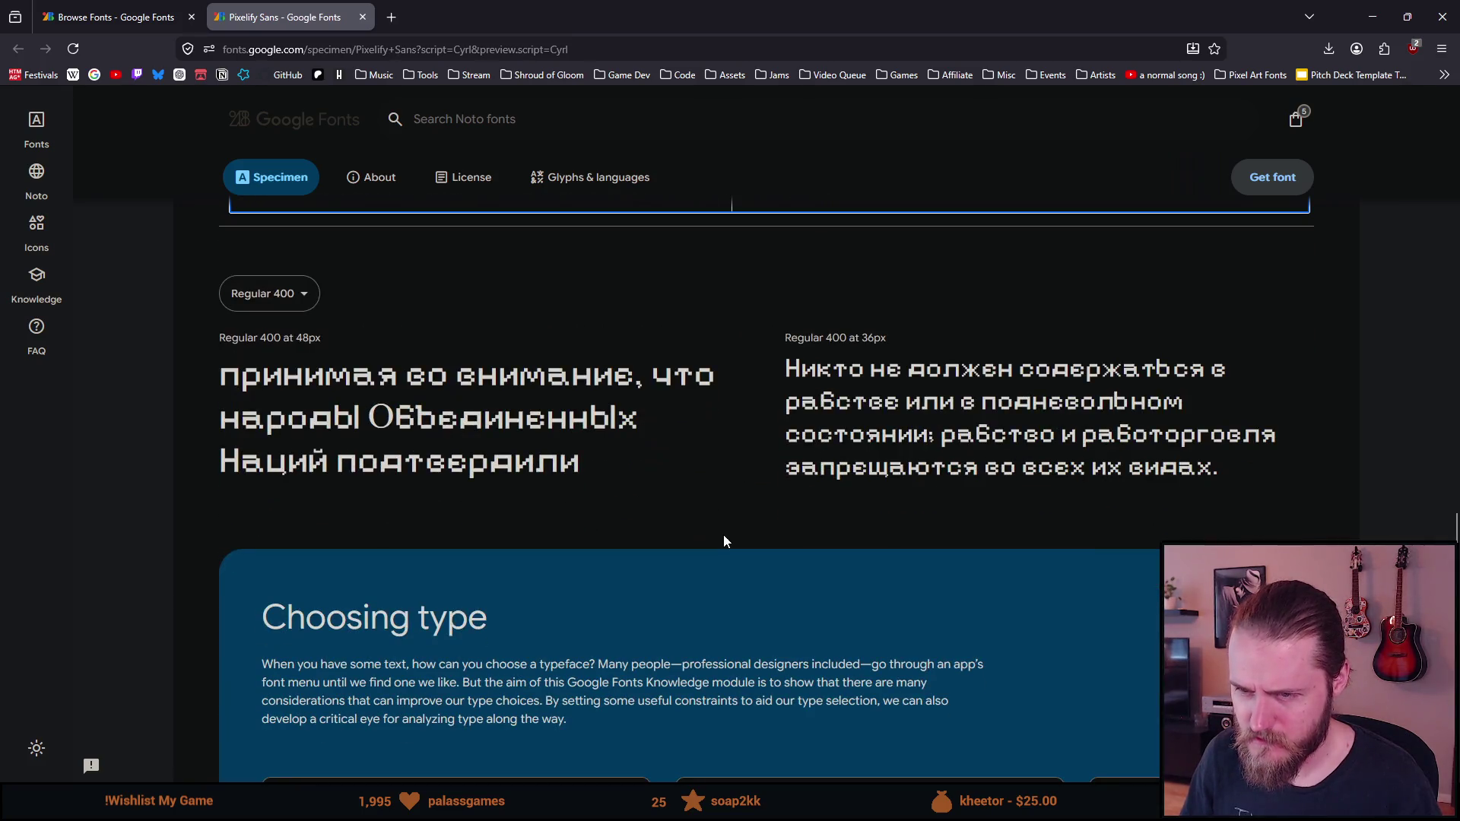
scroll(408, 413, "down", 4)
left_click_drag(261, 277, 381, 412)
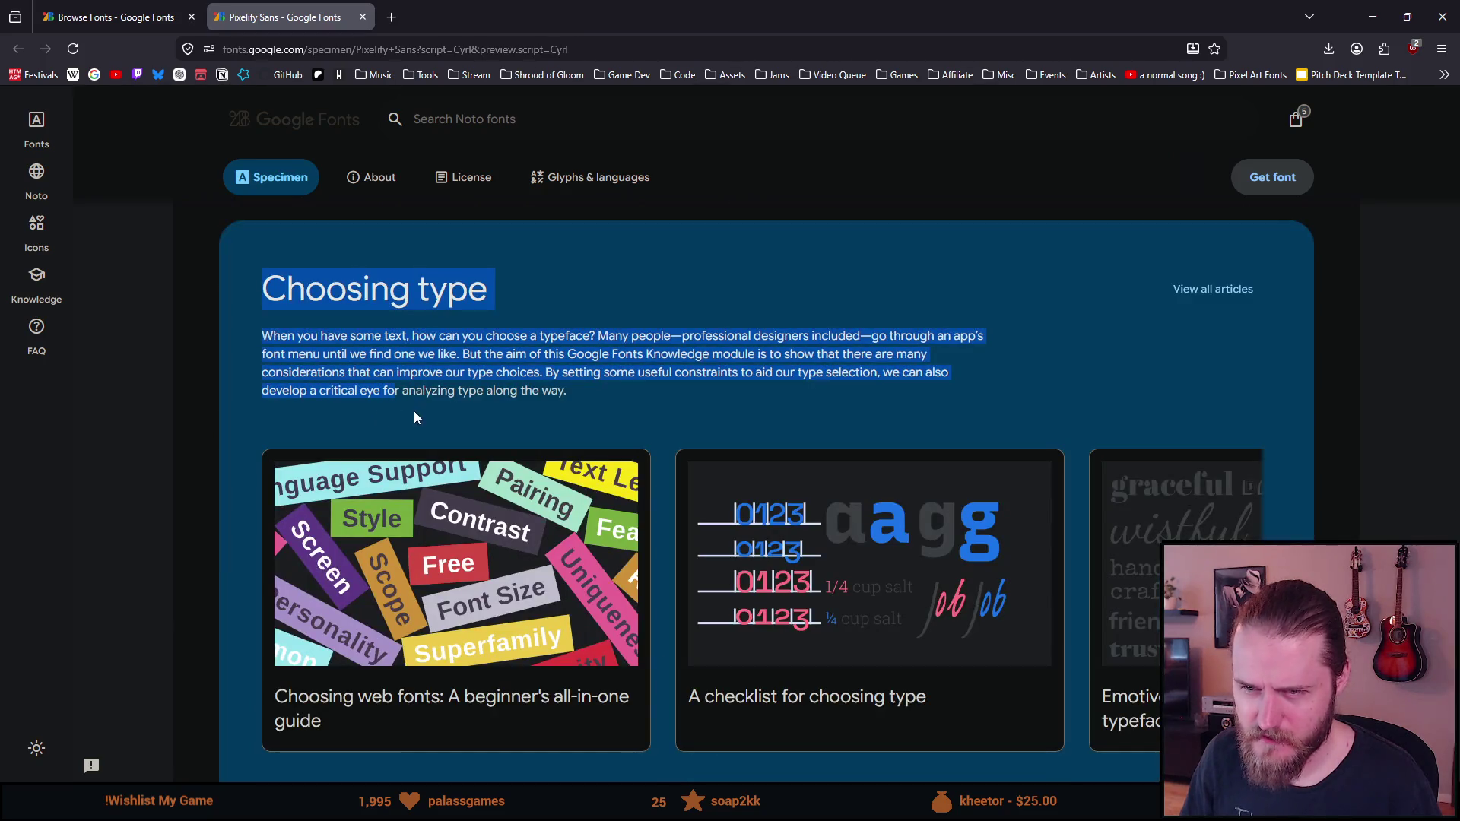
Close the Pixelify Sans tab and open DotGothic16 from the list in a background tab
left_click(362, 16)
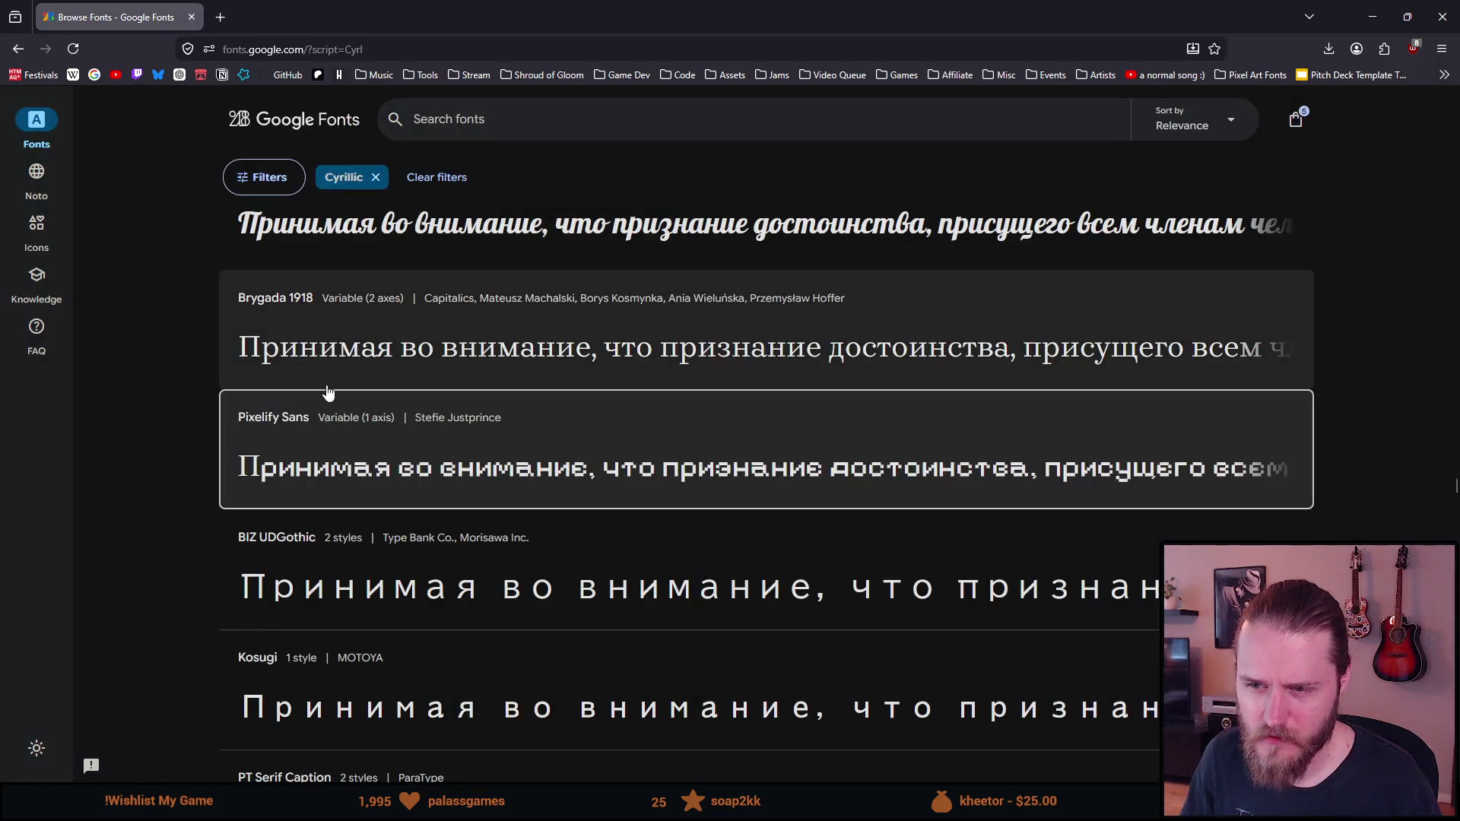
scroll(169, 416, "down", 1)
scroll(170, 424, "down", 2)
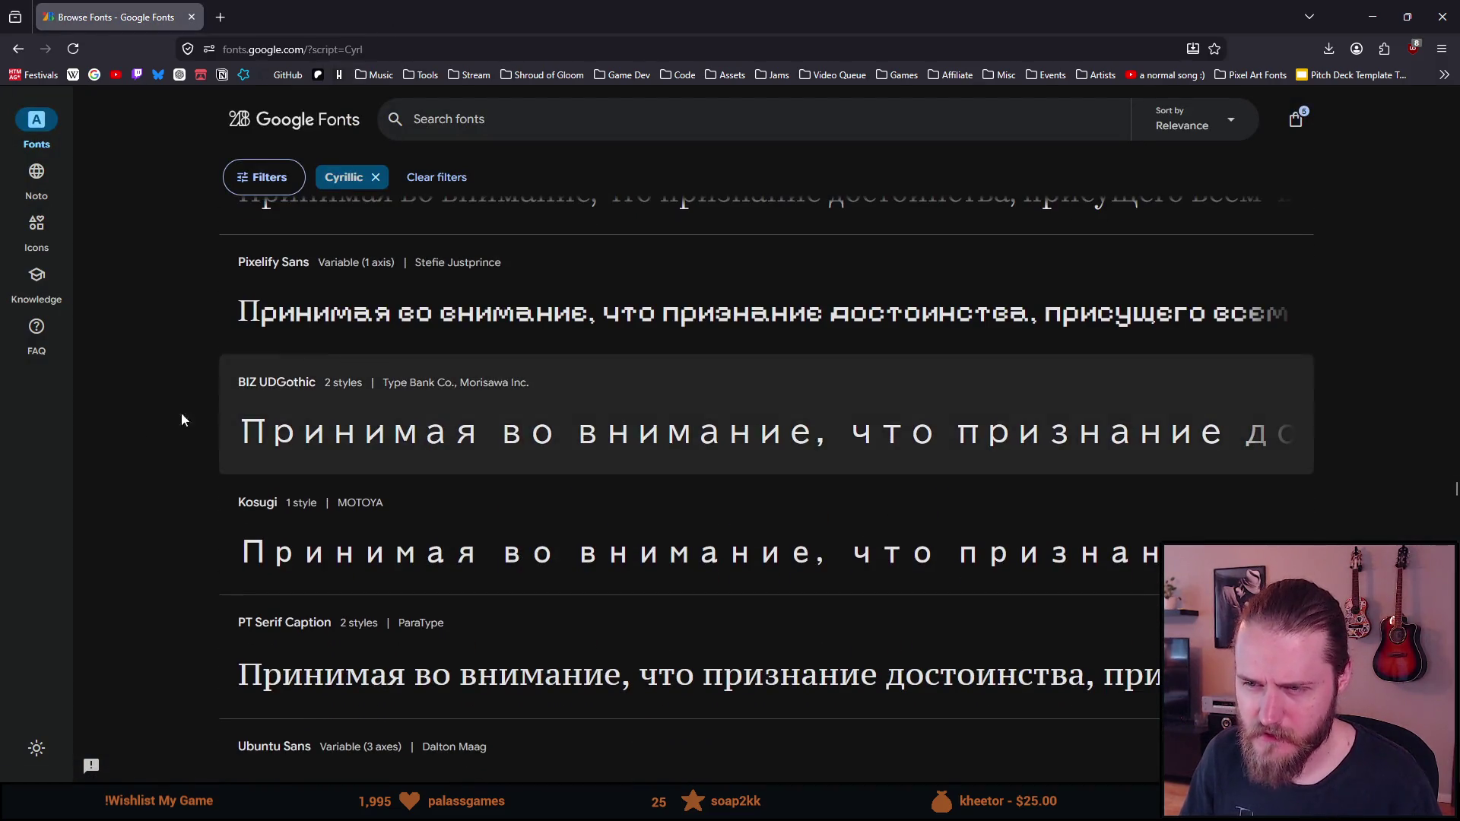
scroll(108, 492, "down", 2)
scroll(108, 491, "down", 3)
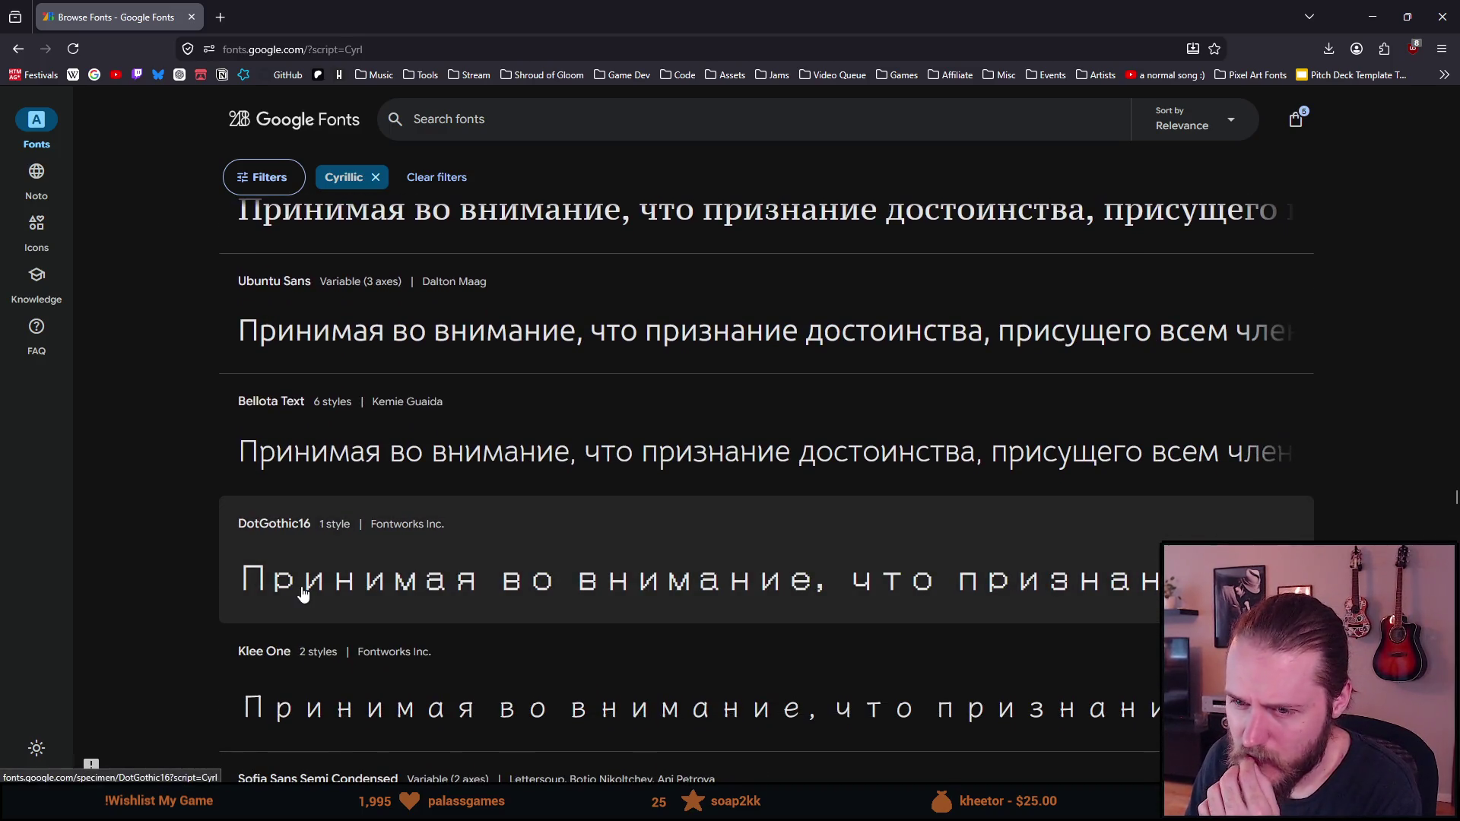
middle_click(305, 593)
Switch to the DotGothic16 page and scroll its Cyrillic specimen, marking ц in Наций
key("ctrl+Tab")
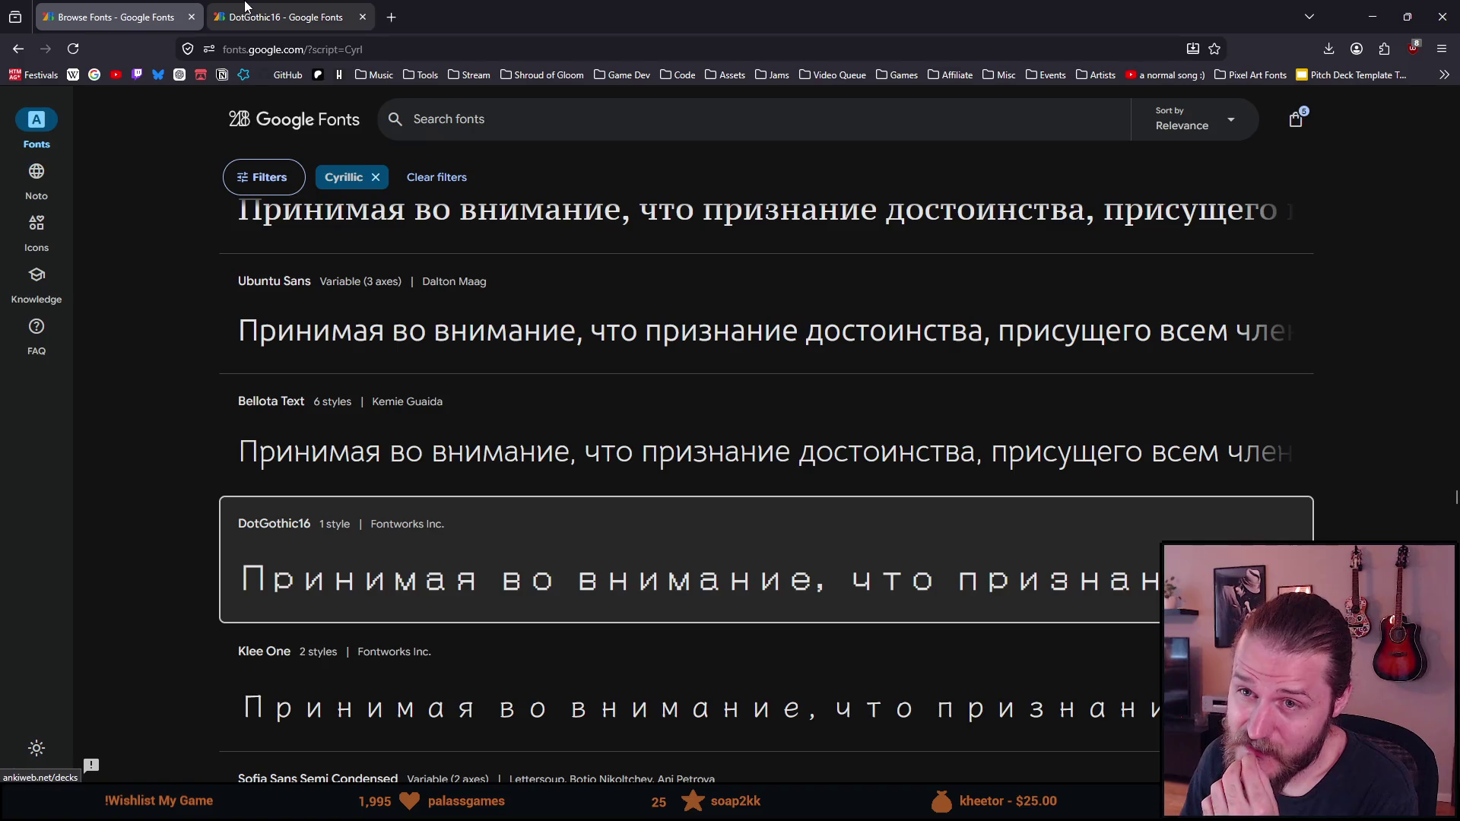
scroll(342, 335, "down", 3)
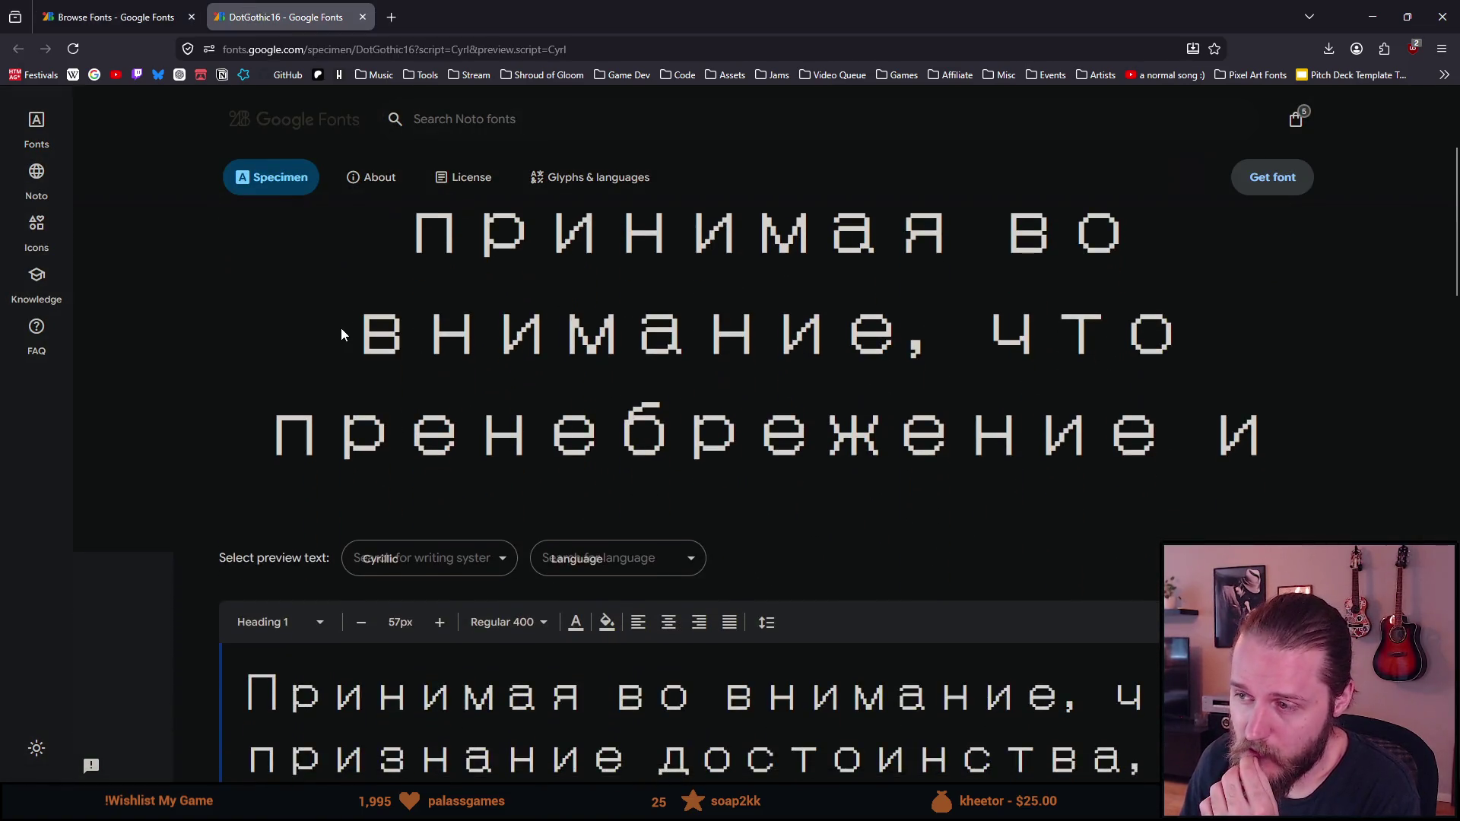
scroll(343, 338, "down", 2)
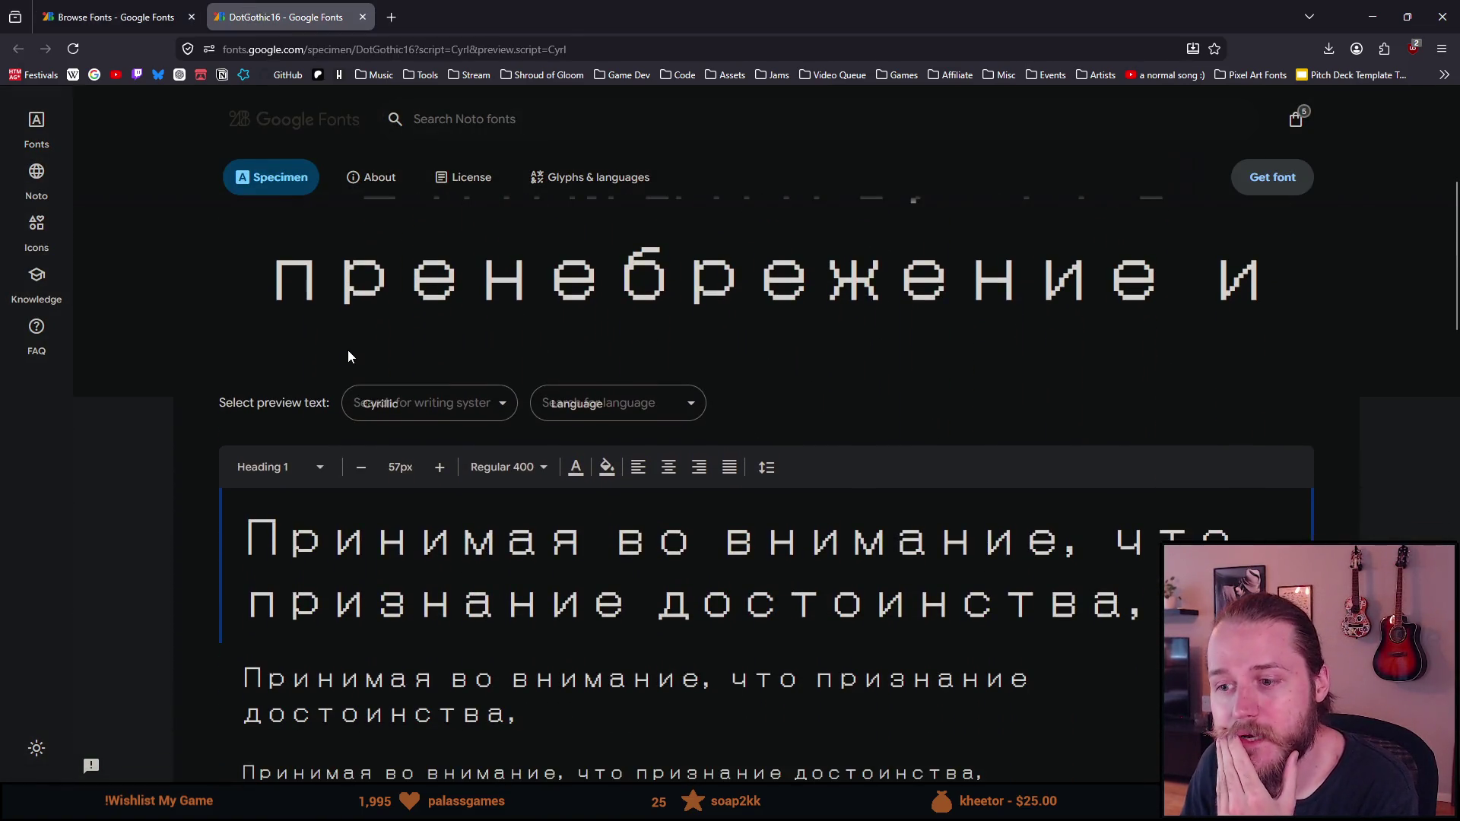
scroll(346, 356, "down", 2)
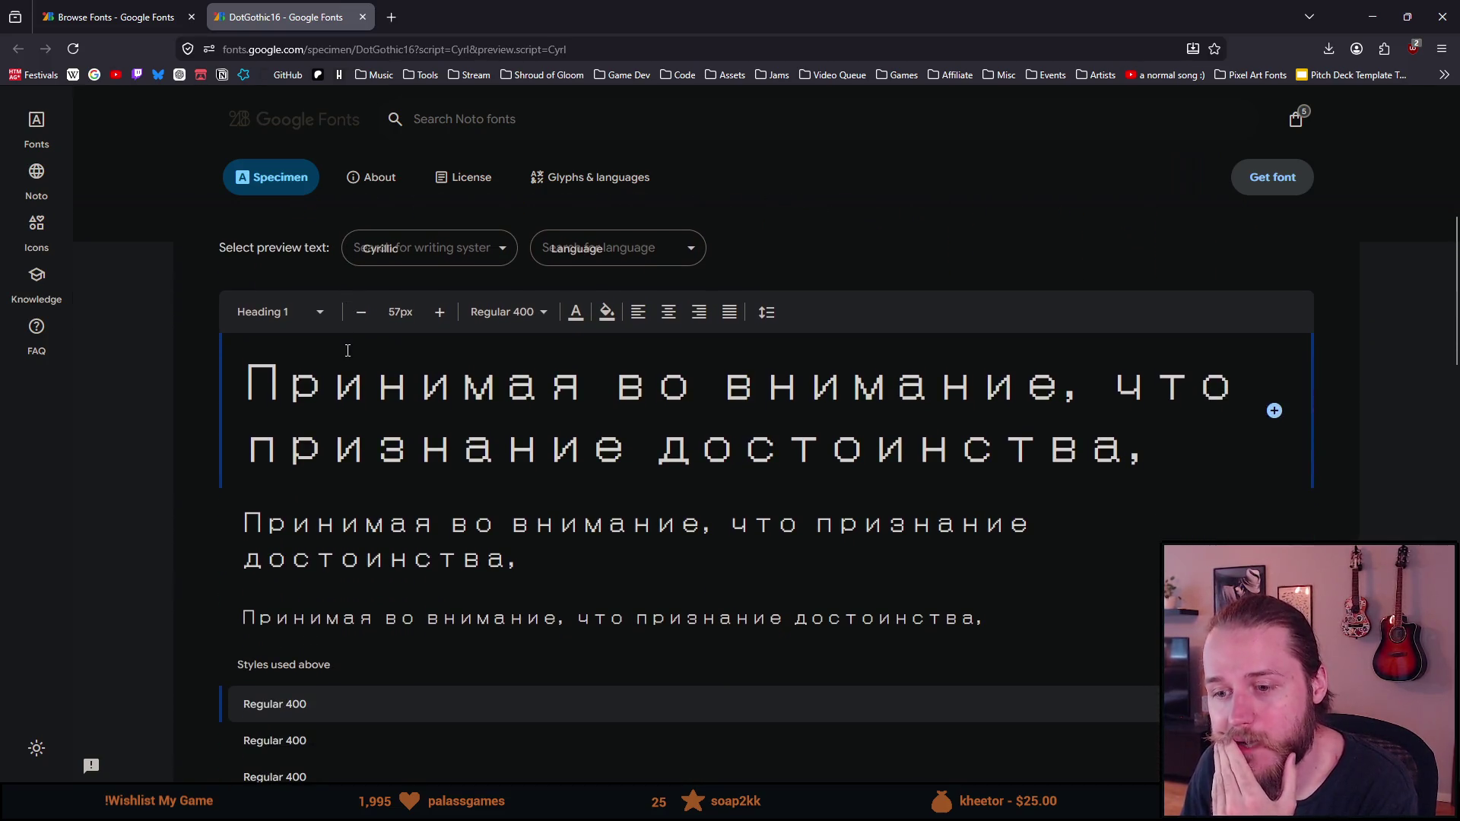
scroll(348, 351, "down", 2)
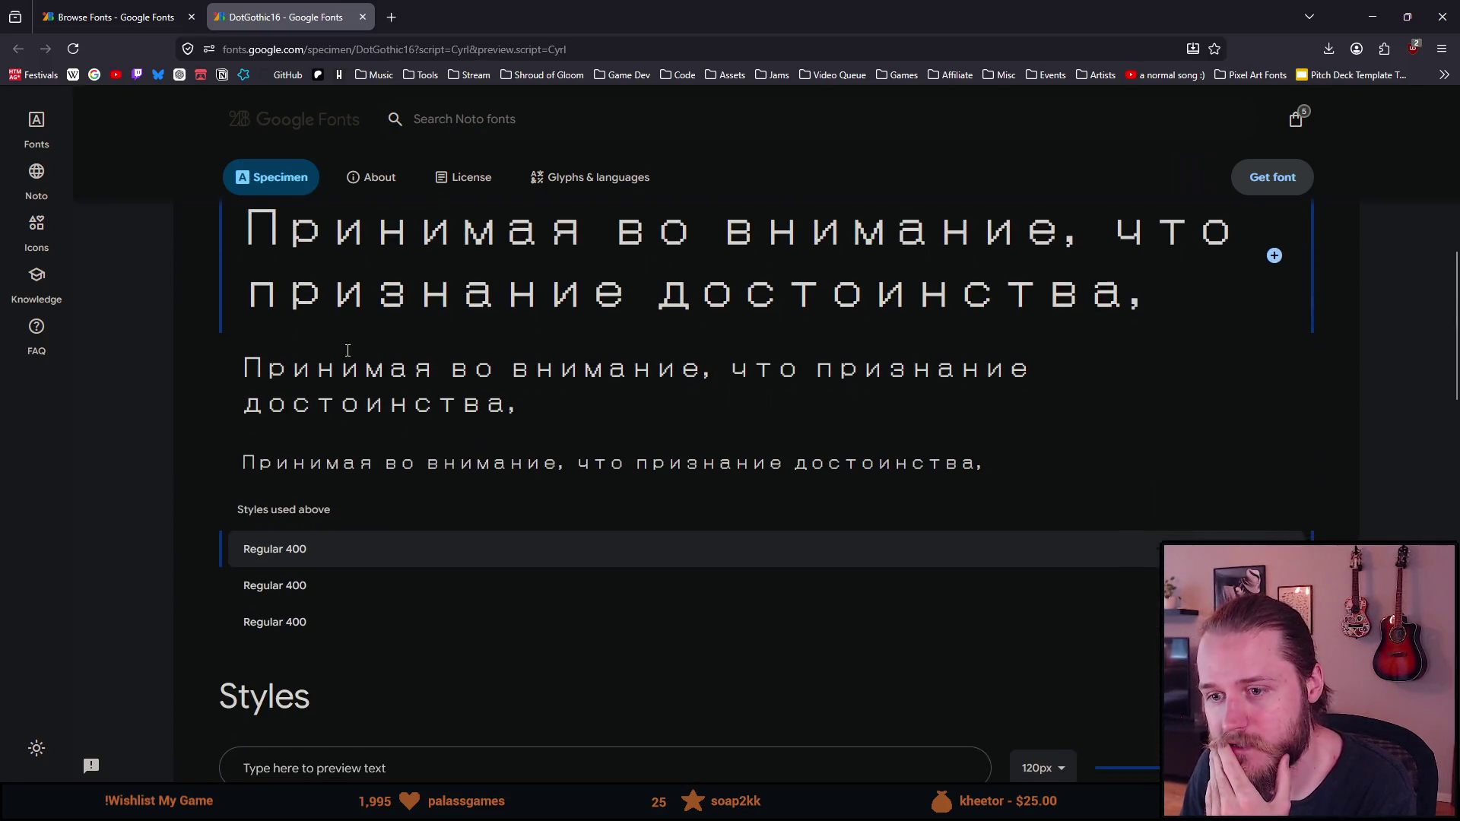
scroll(346, 351, "down", 2)
scroll(348, 356, "up", 4)
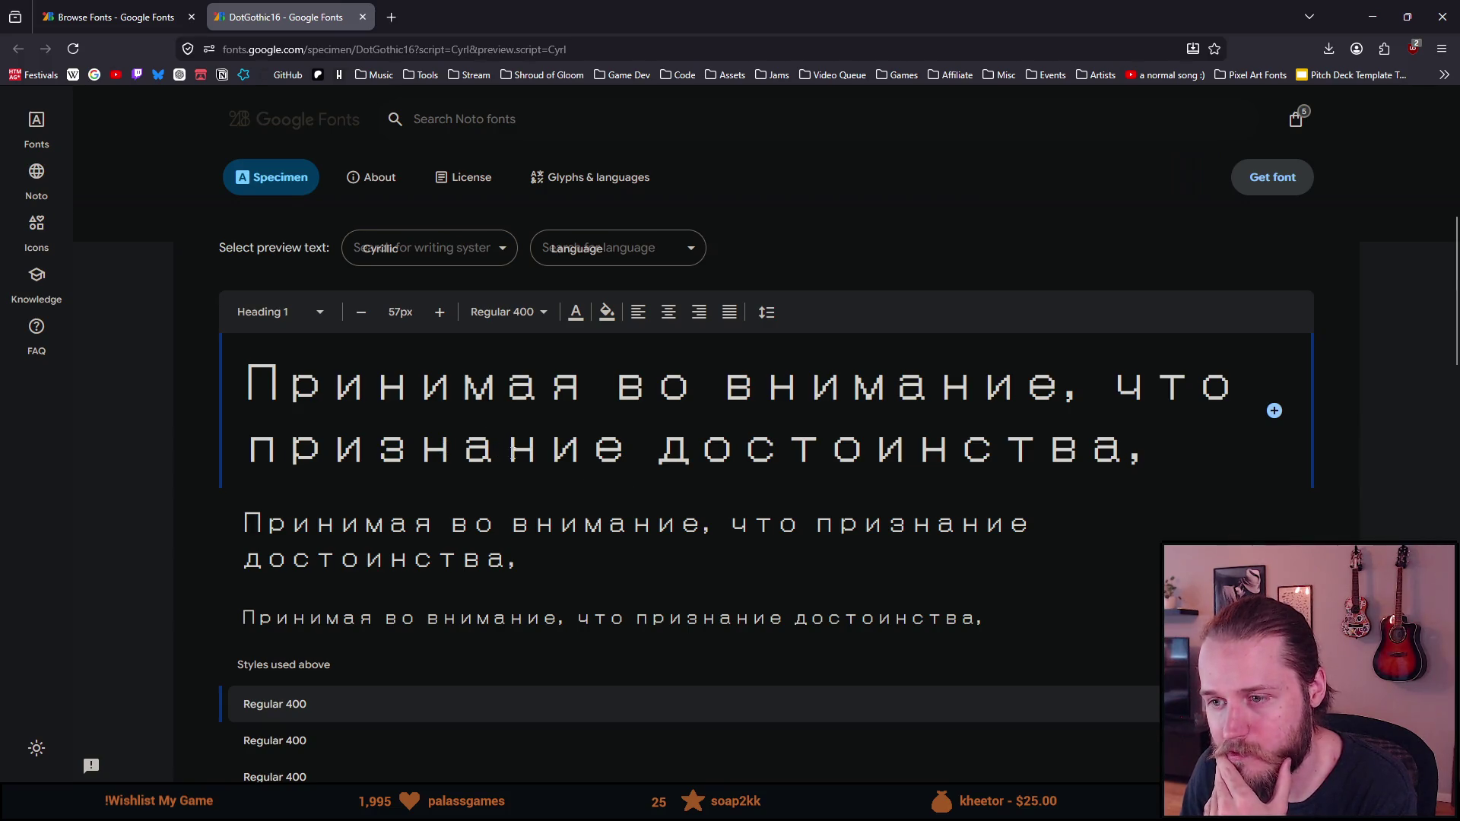
scroll(489, 443, "down", 10)
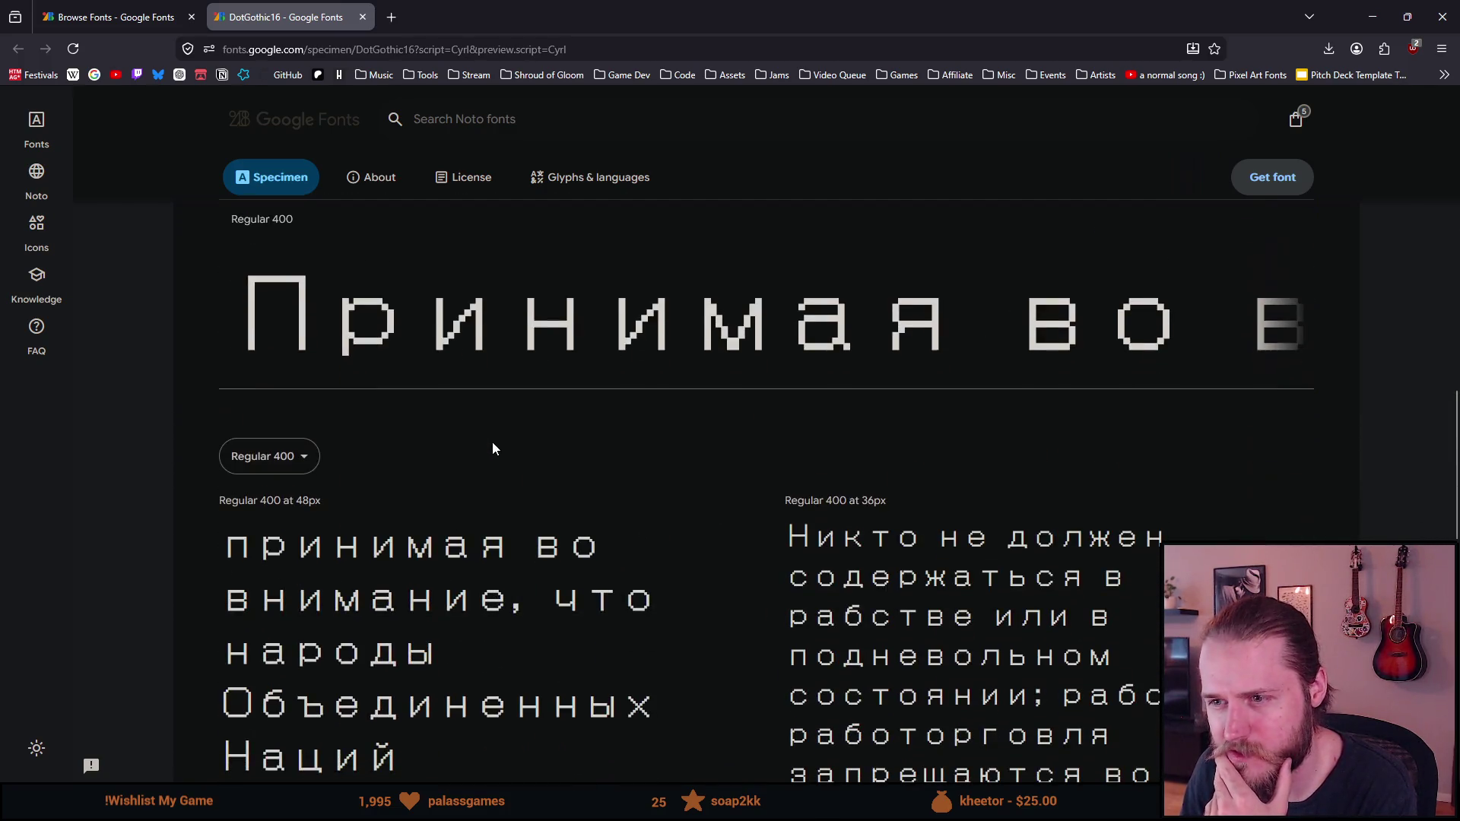
scroll(490, 446, "down", 2)
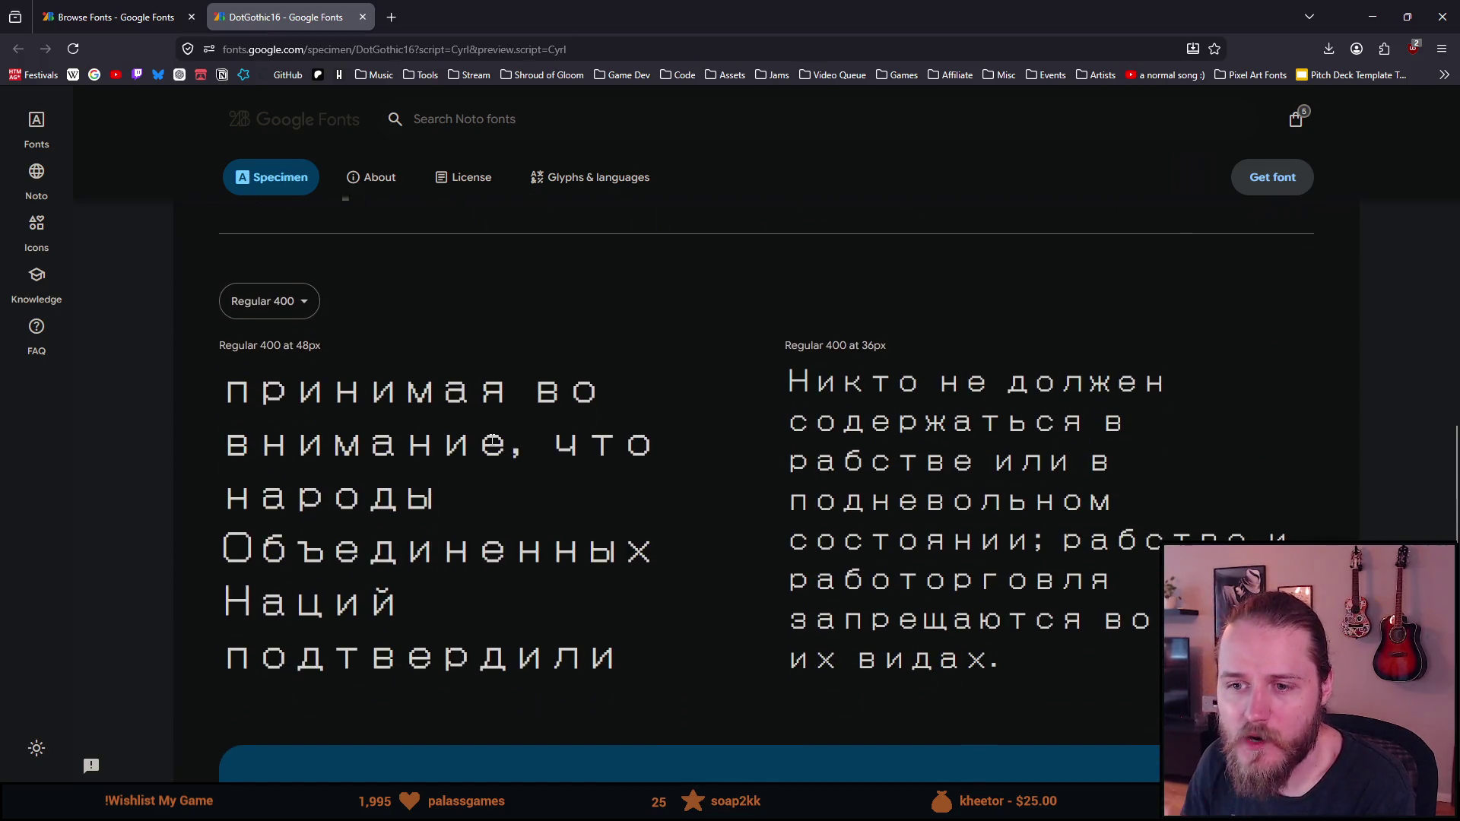
scroll(491, 441, "down", 1)
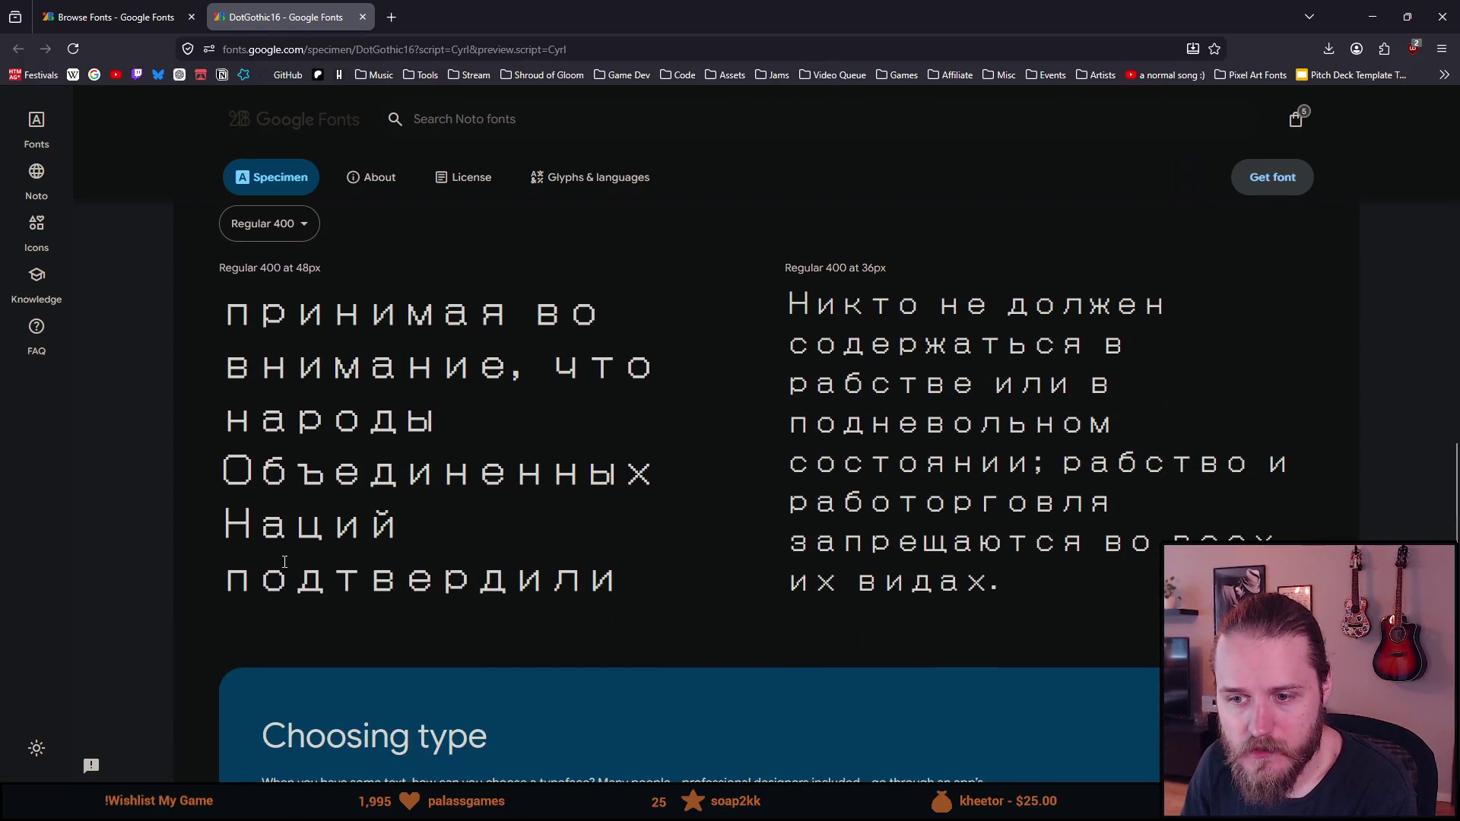
left_click_drag(303, 529, 325, 529)
left_click(288, 528)
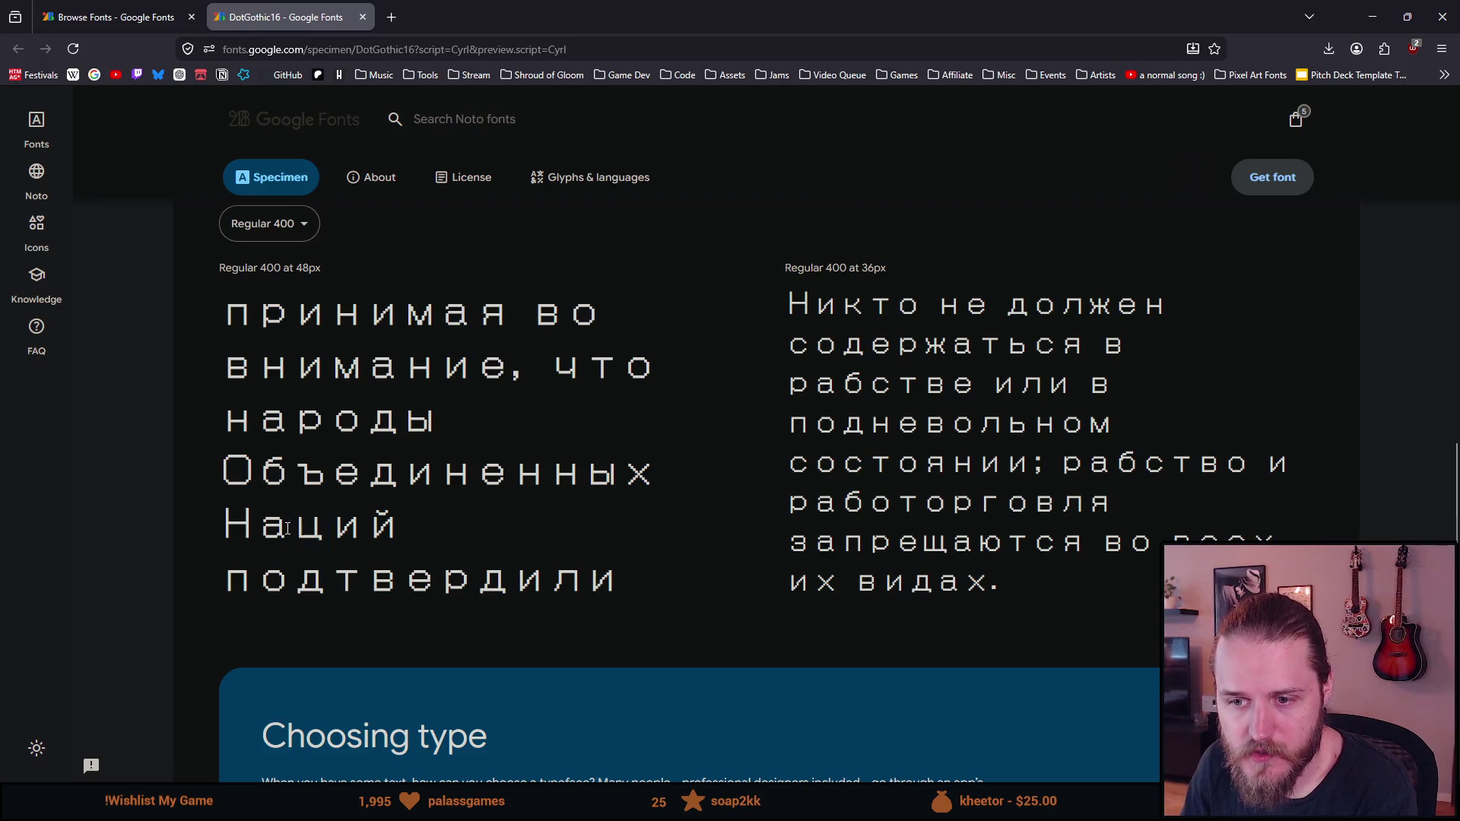
Switch the preview text to Latin and try selecting letters of 'inherent' in the heading sample
scroll(344, 530, "down", 3)
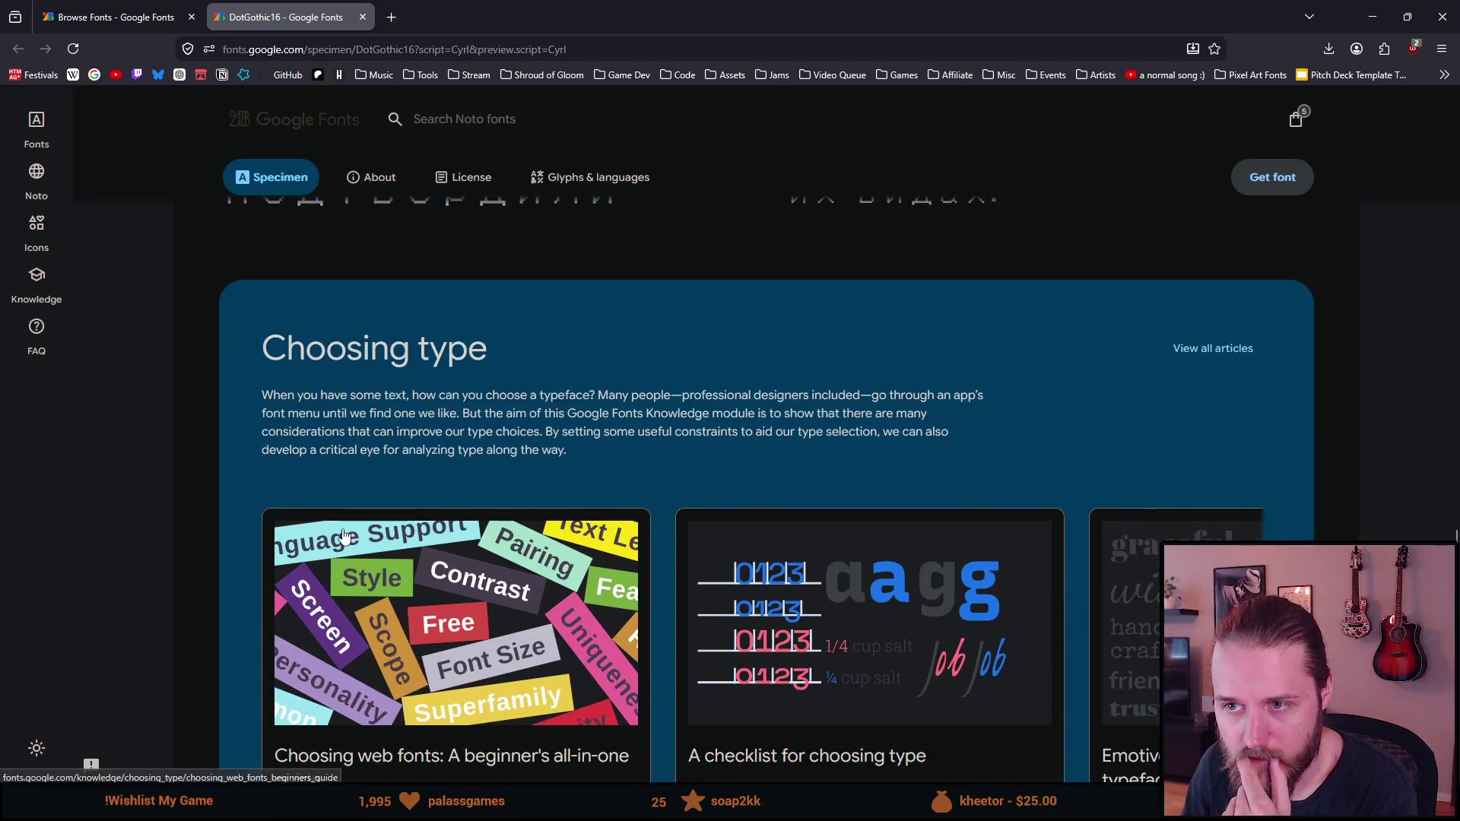
scroll(343, 535, "down", 9)
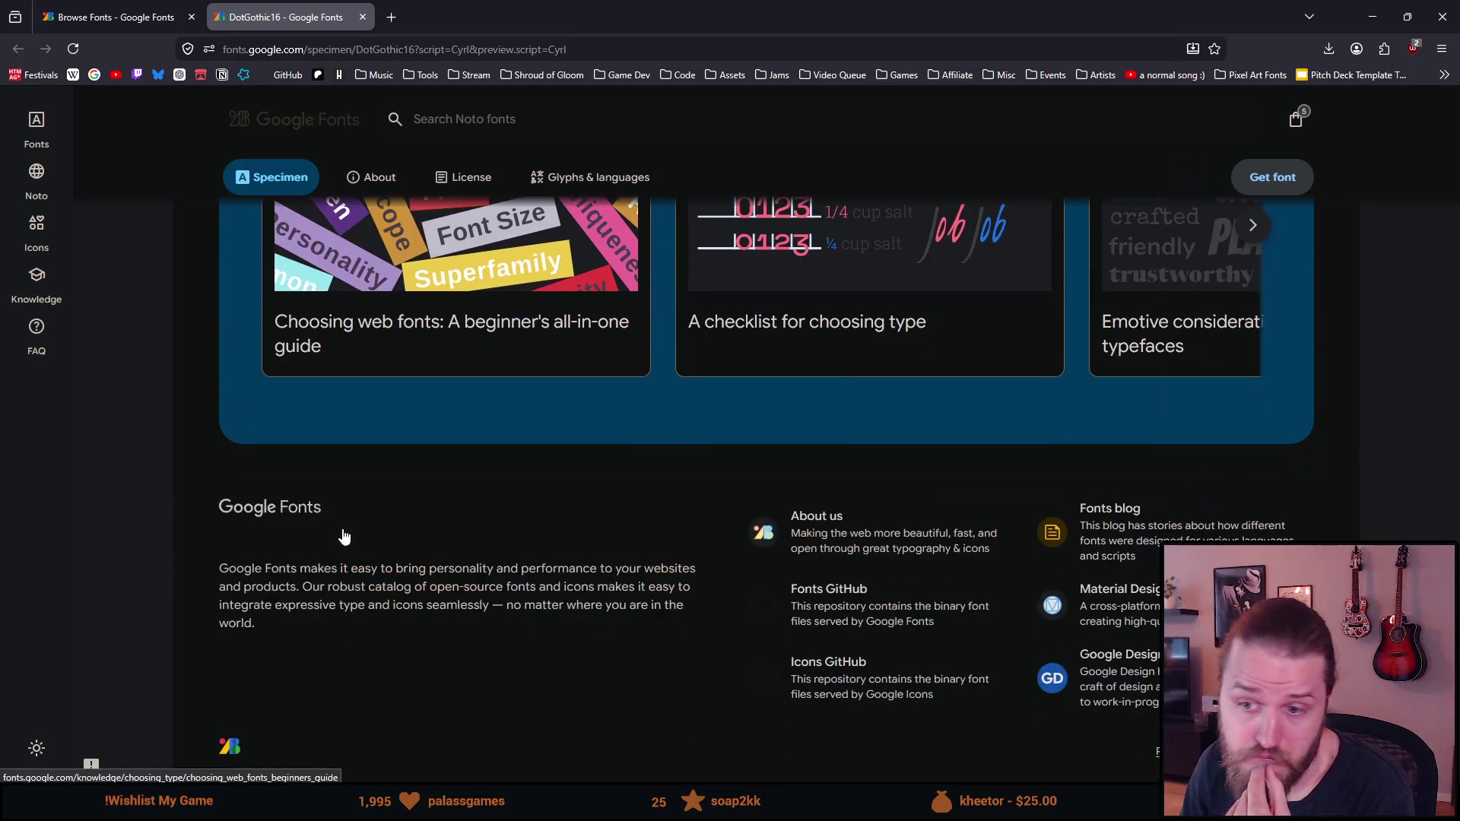
scroll(343, 534, "up", 9)
scroll(342, 535, "up", 12)
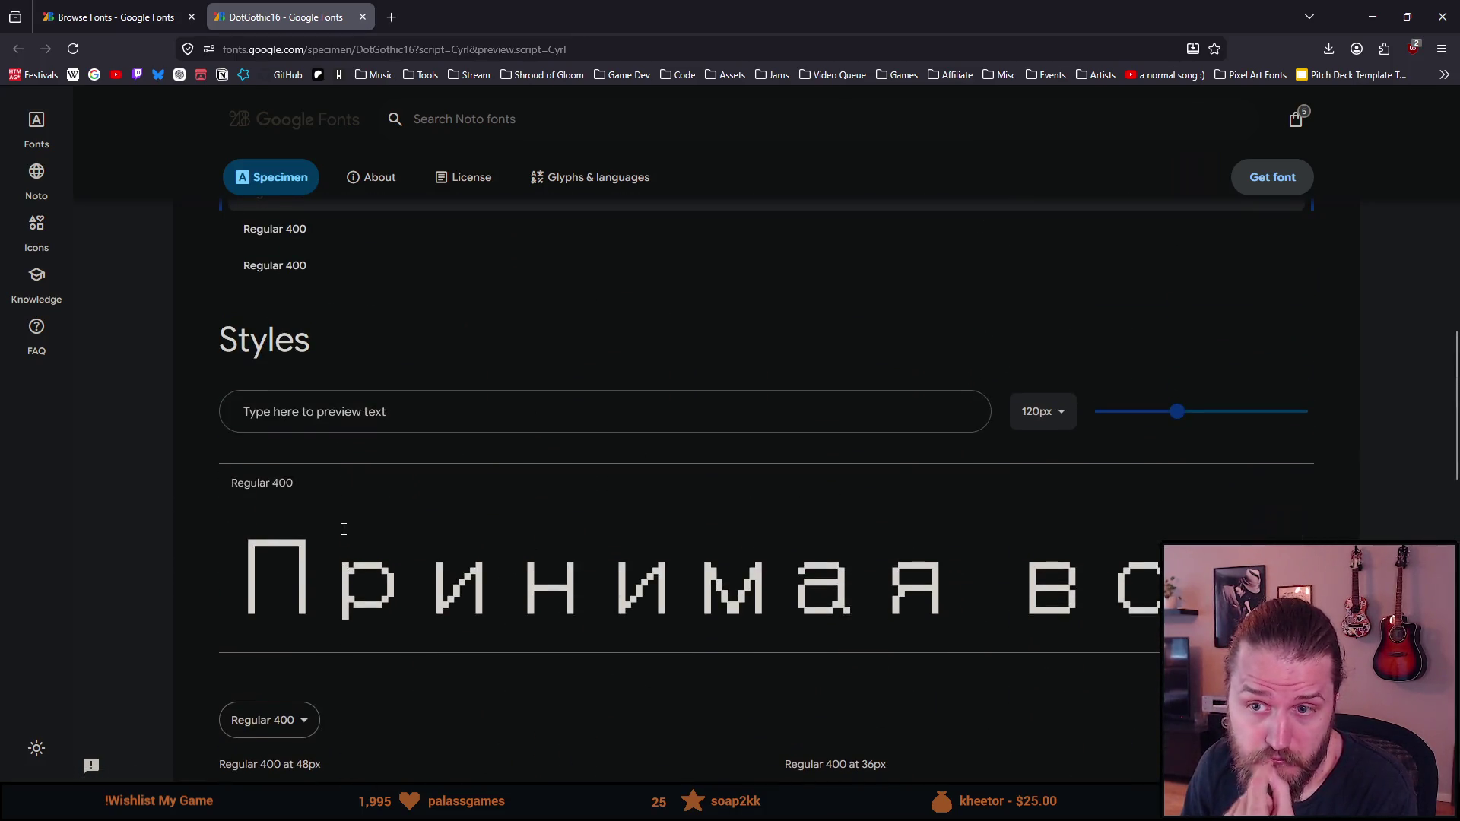
scroll(346, 525, "up", 9)
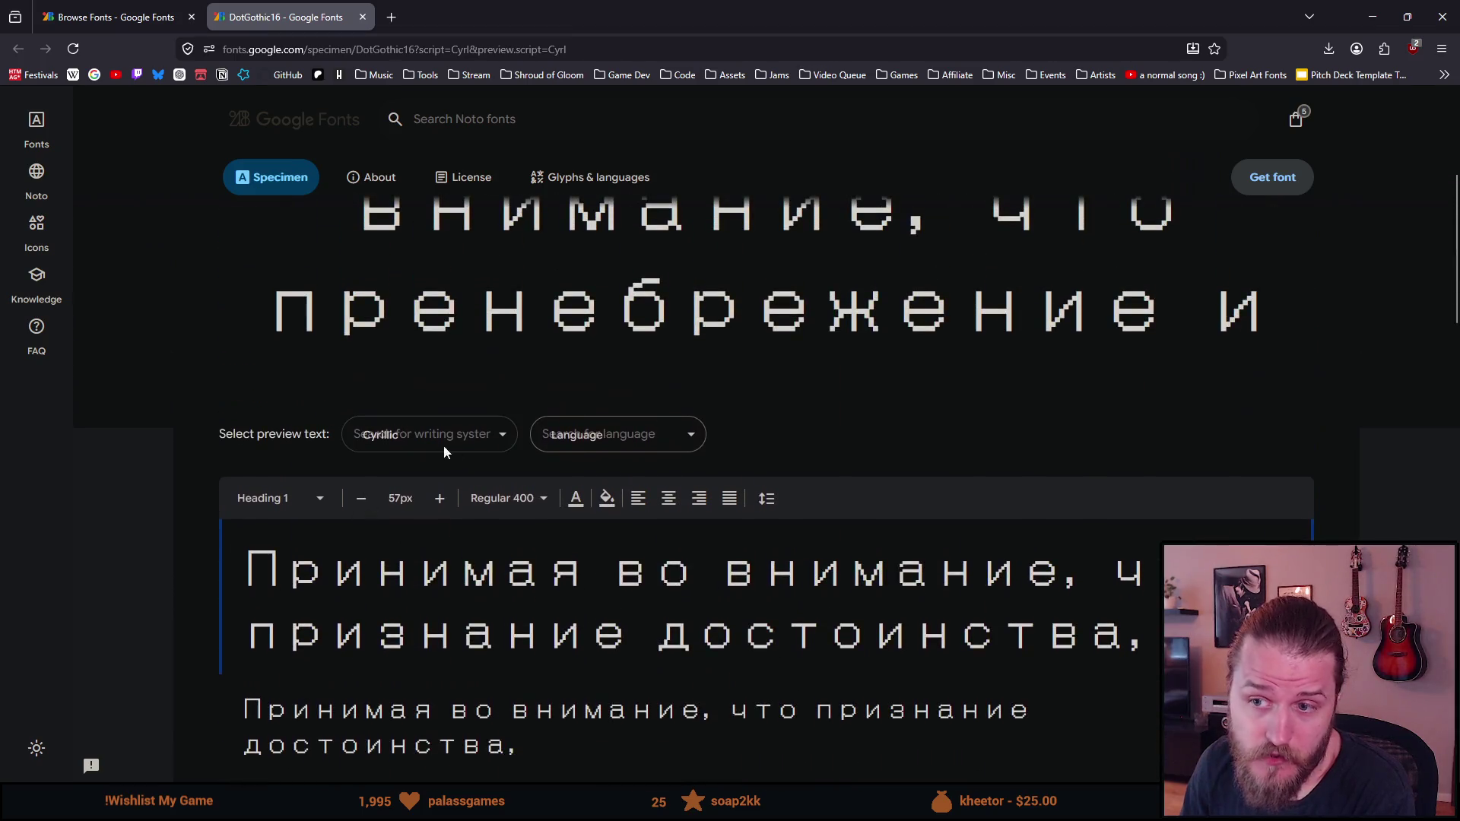
left_click(433, 446)
scroll(419, 608, "down", 1)
scroll(417, 605, "up", 1)
scroll(389, 608, "down", 1)
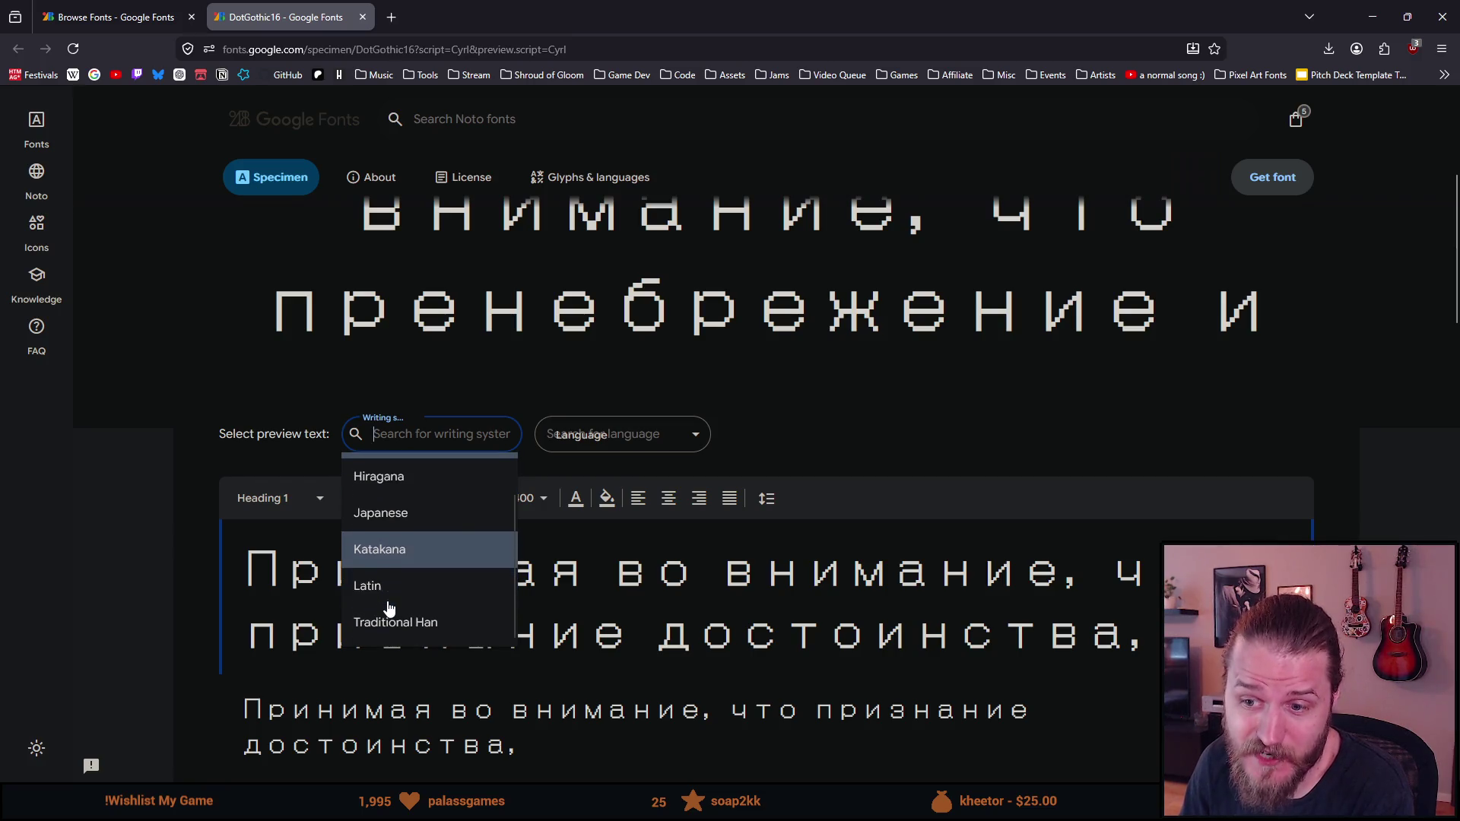
left_click(391, 598)
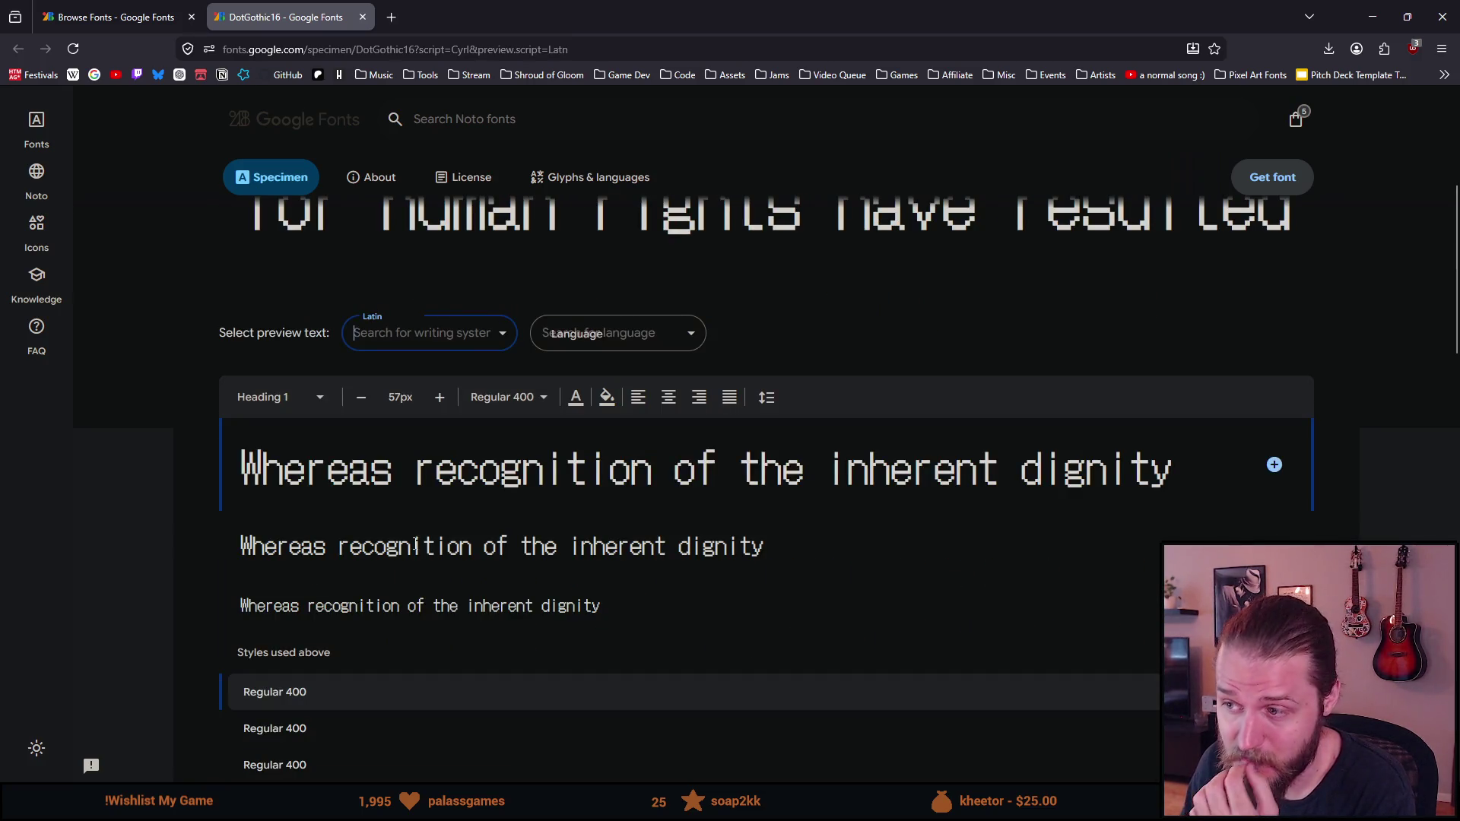
left_click(846, 465)
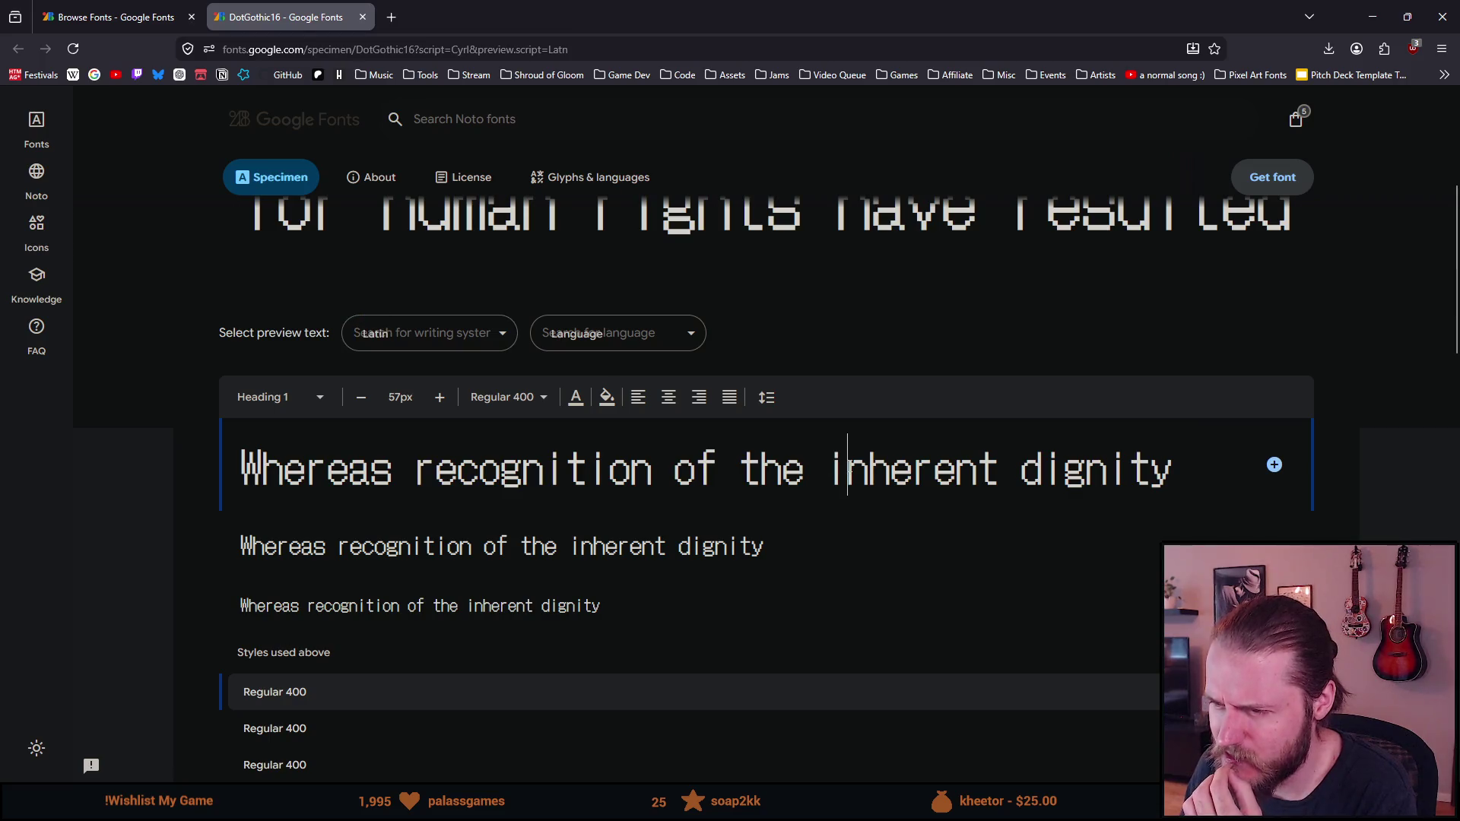
left_click_drag(890, 468, 845, 478)
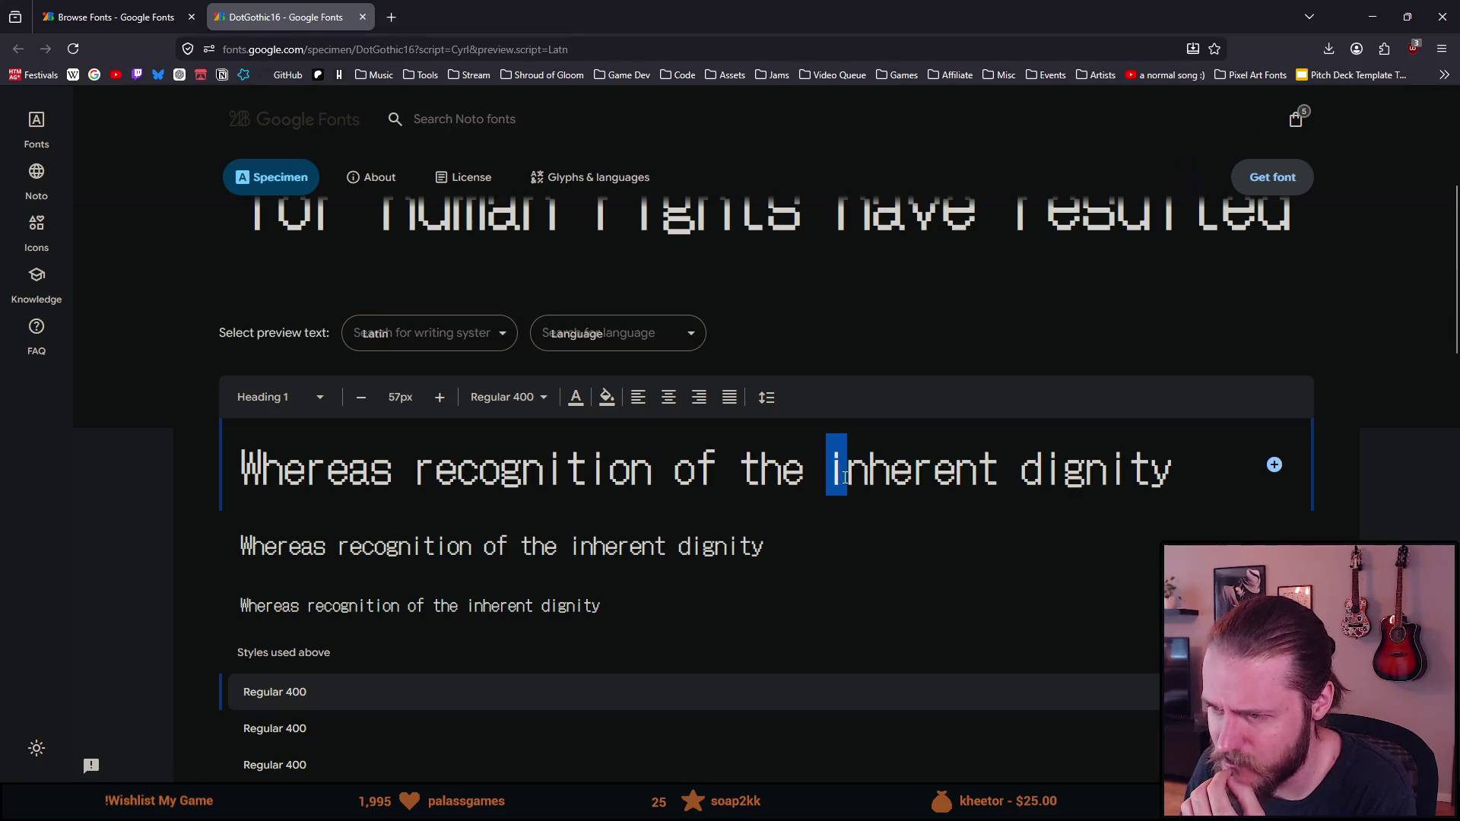
left_click(725, 504)
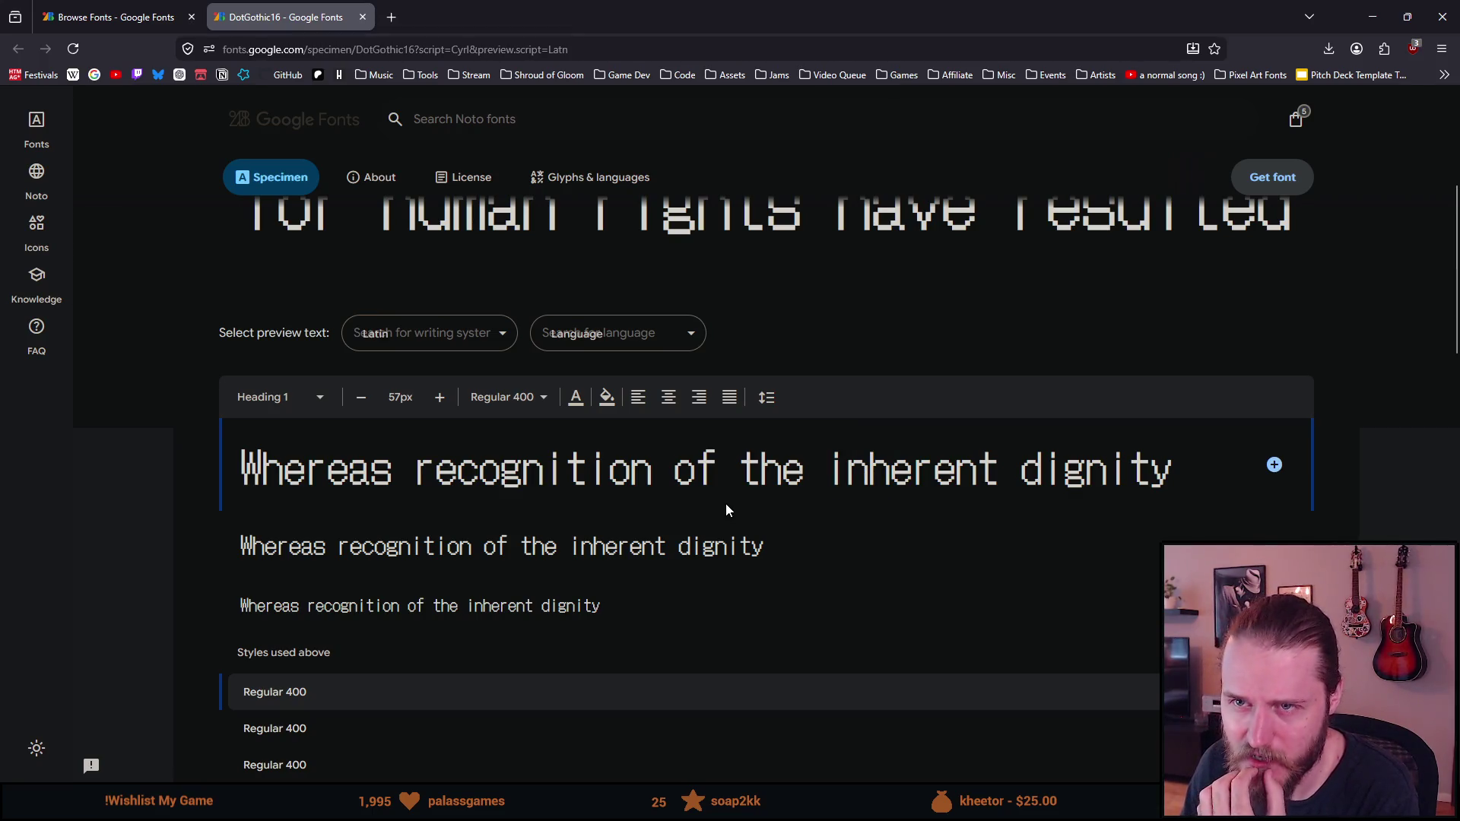
Switch the preview writing system back to Cyrillic, showing the Regular 400 samples
left_click(410, 332)
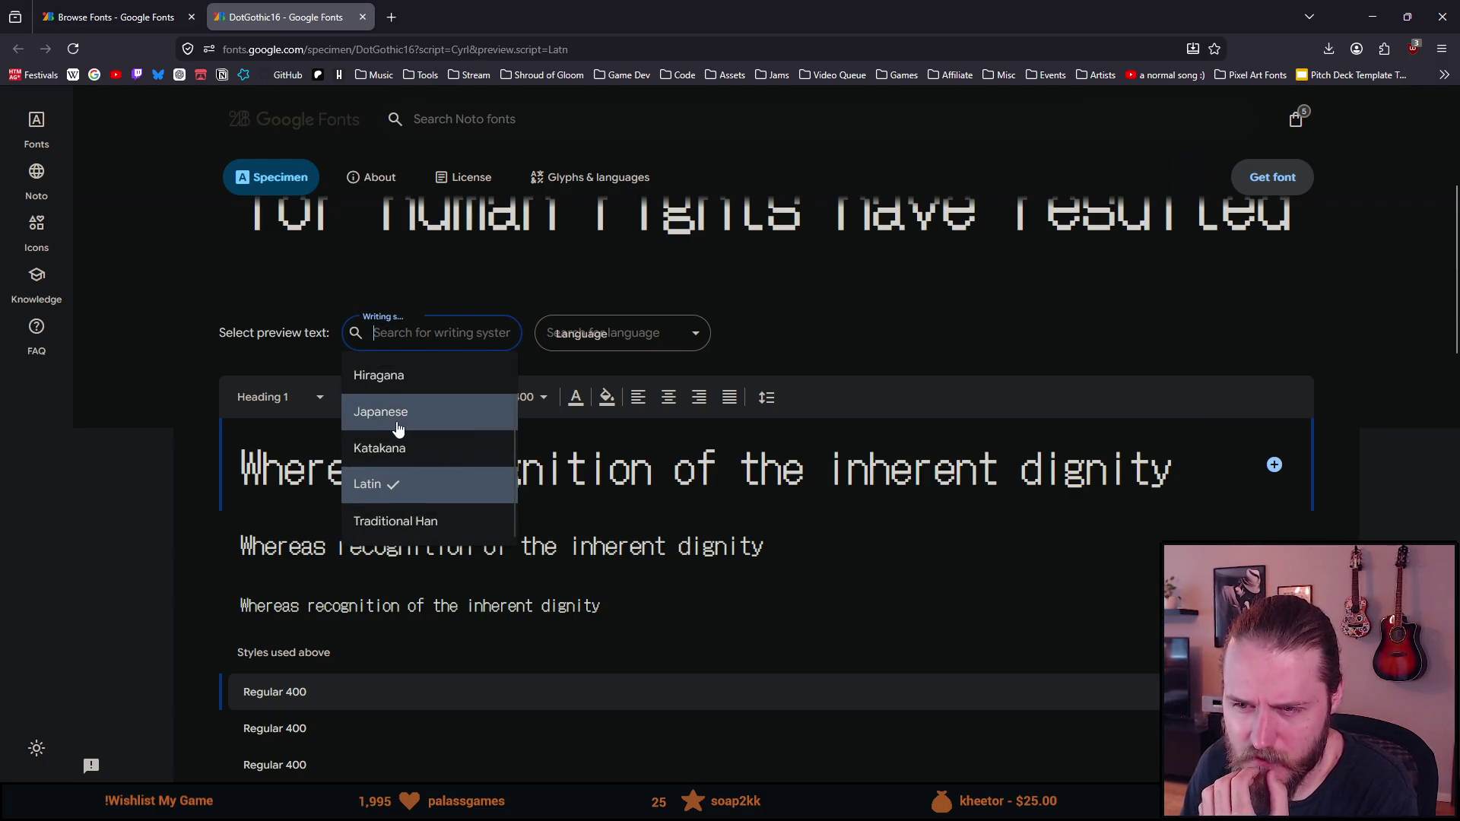
scroll(397, 428, "down", 1)
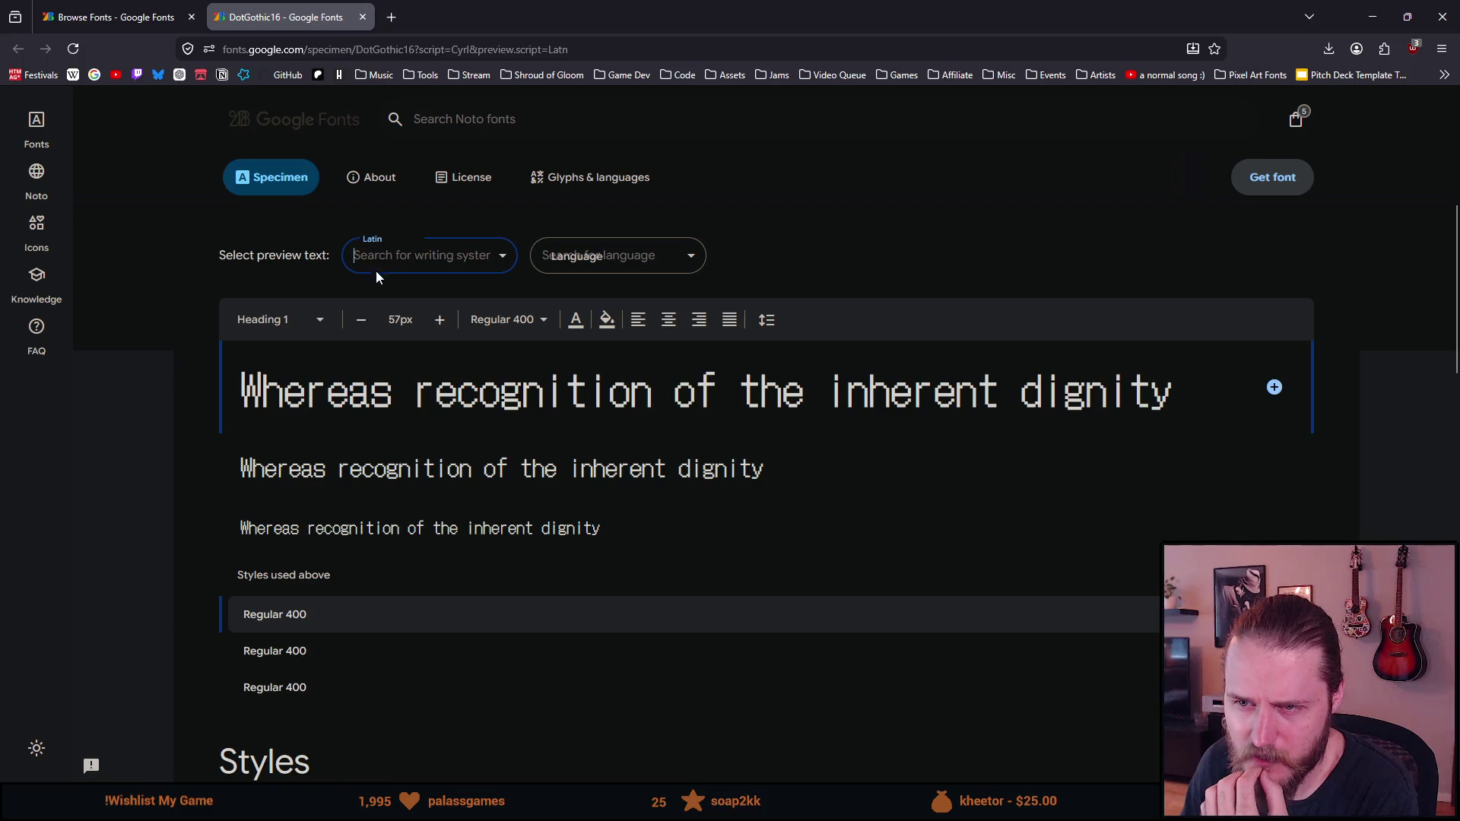
left_click(376, 269)
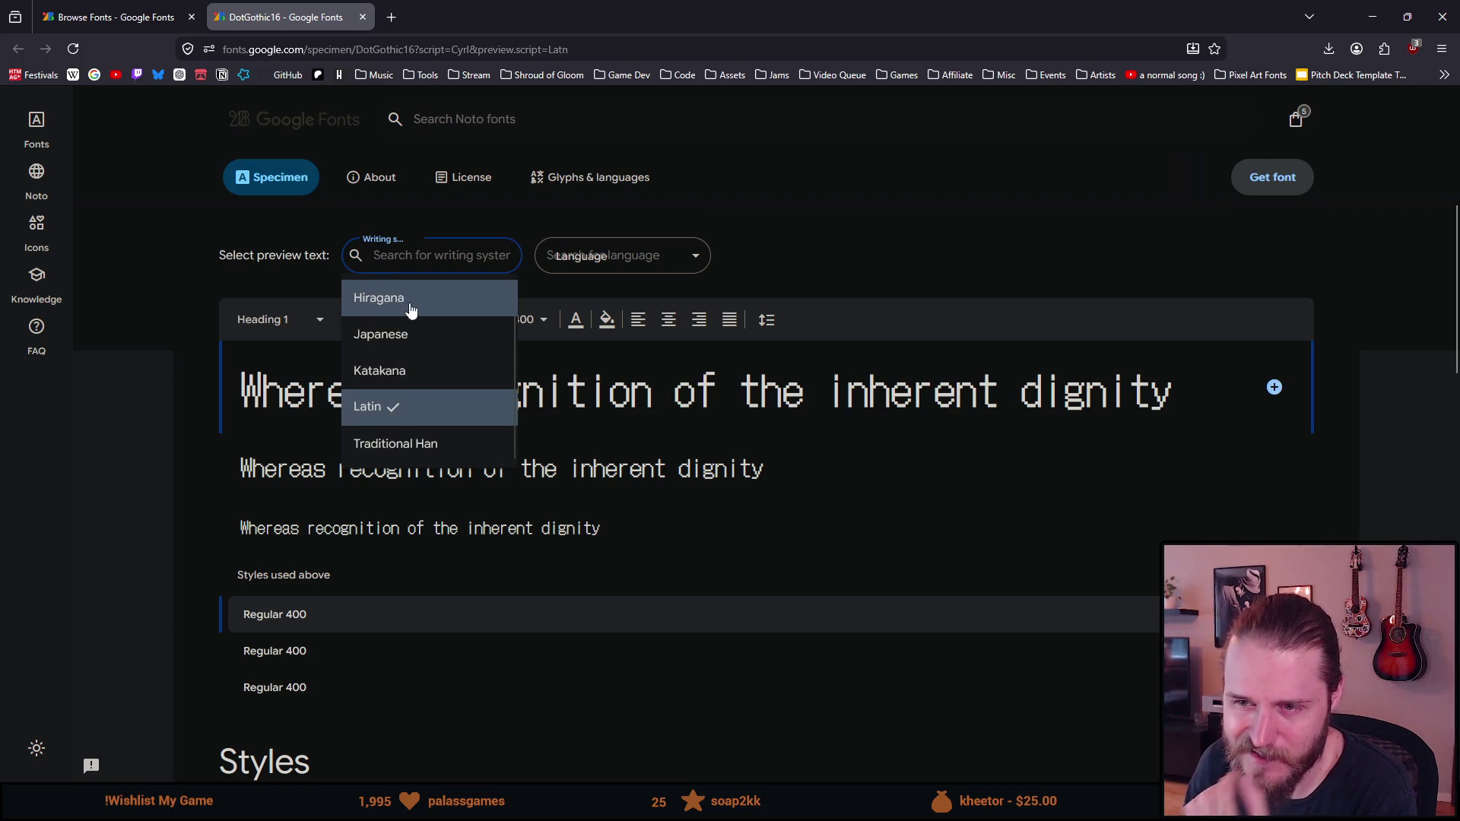
scroll(438, 381, "down", 2)
scroll(423, 505, "up", 5)
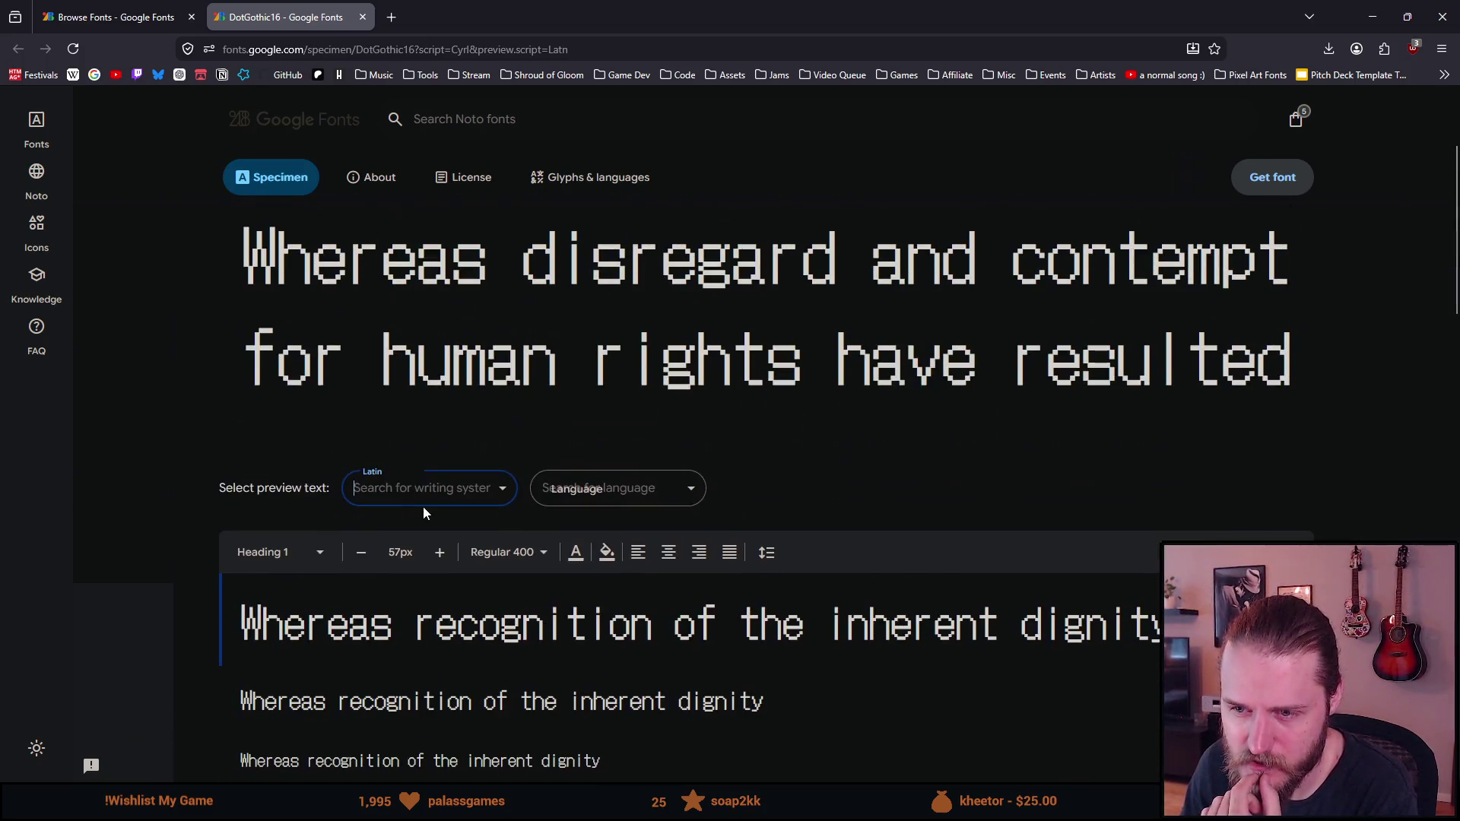
left_click(419, 508)
scroll(432, 531, "down", 1)
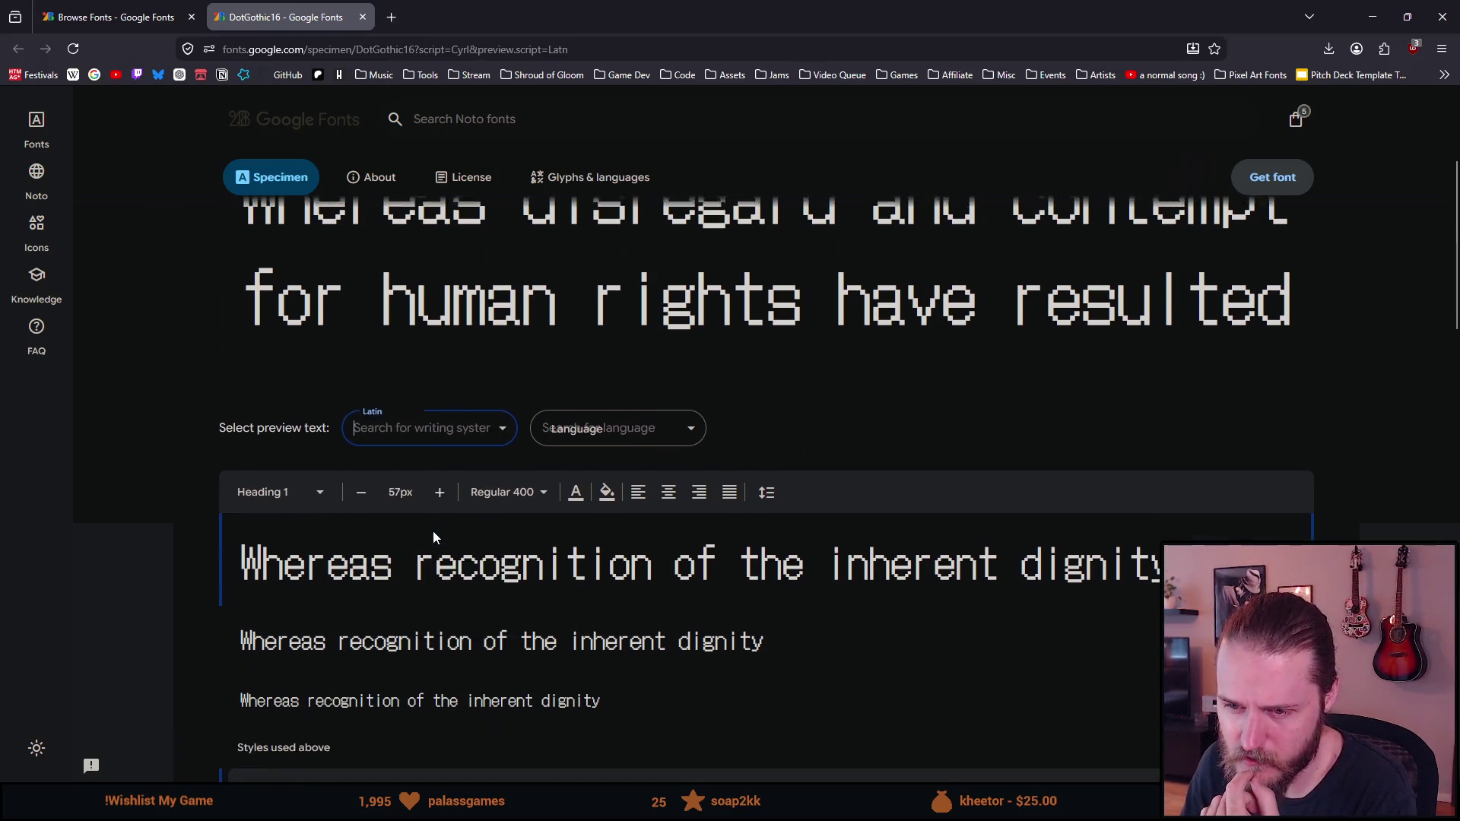
left_click(439, 414)
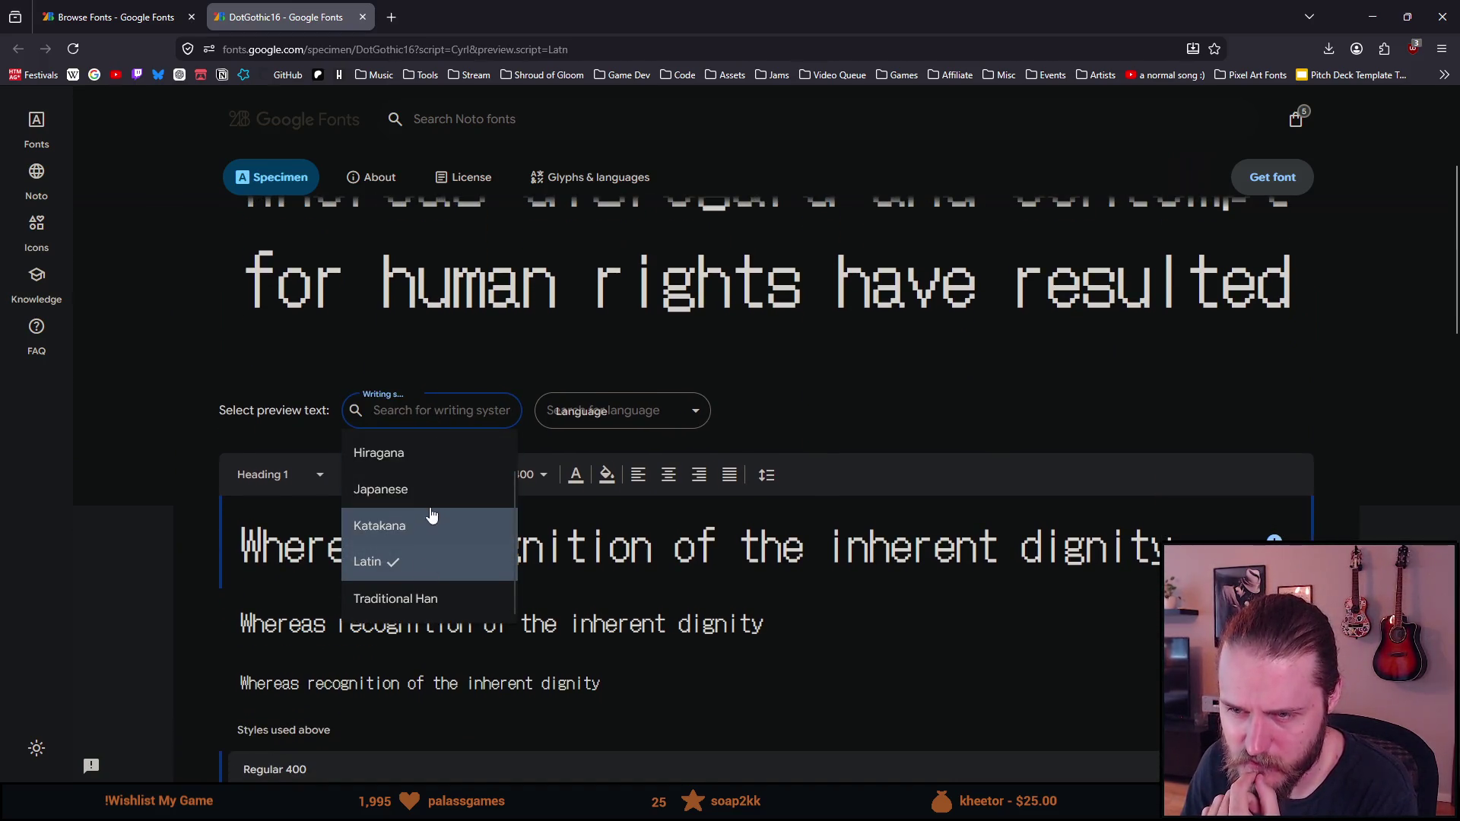
left_click(514, 494)
left_click(448, 418)
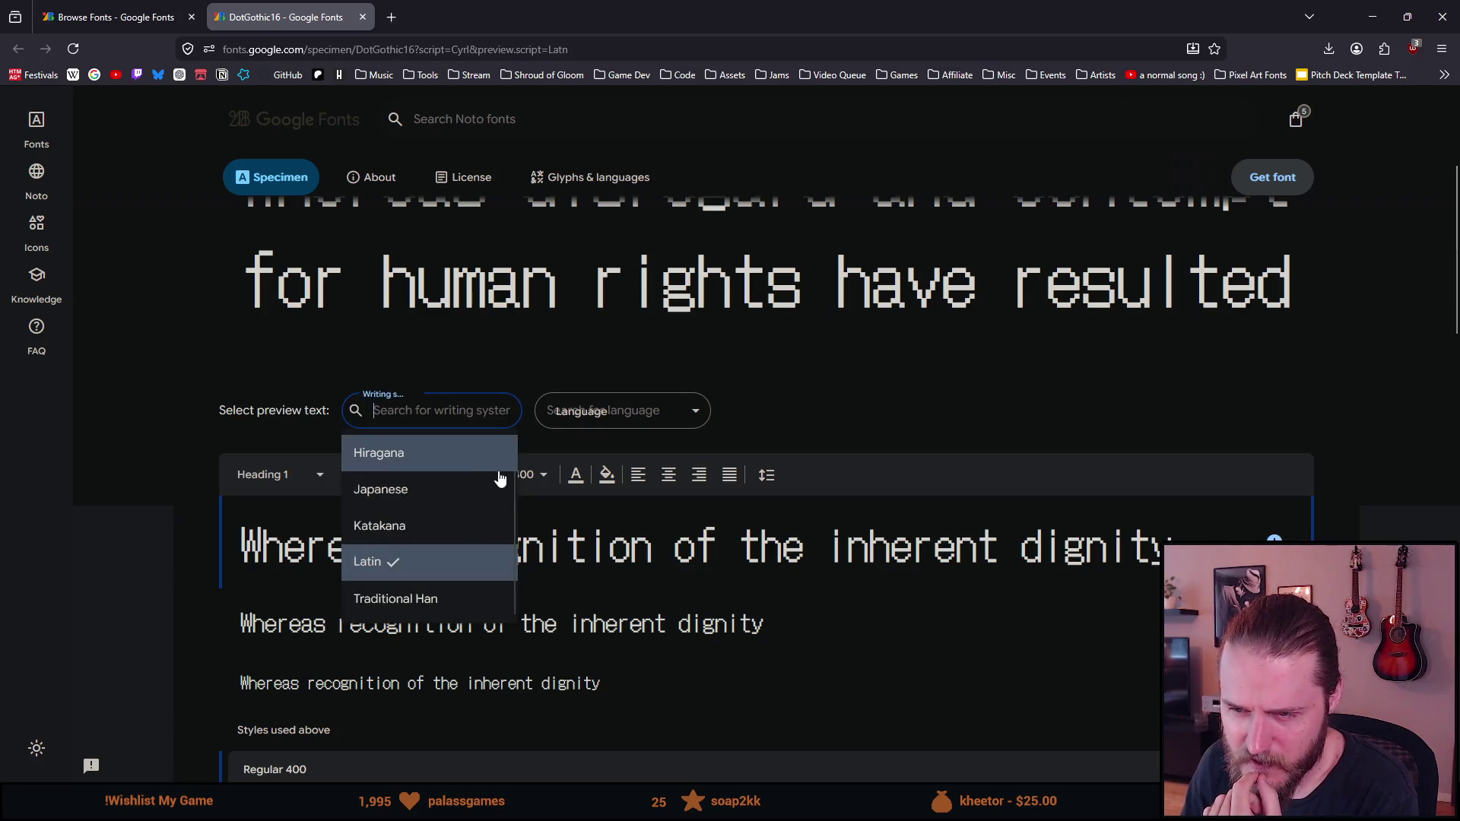
left_click(514, 481)
left_click(438, 410)
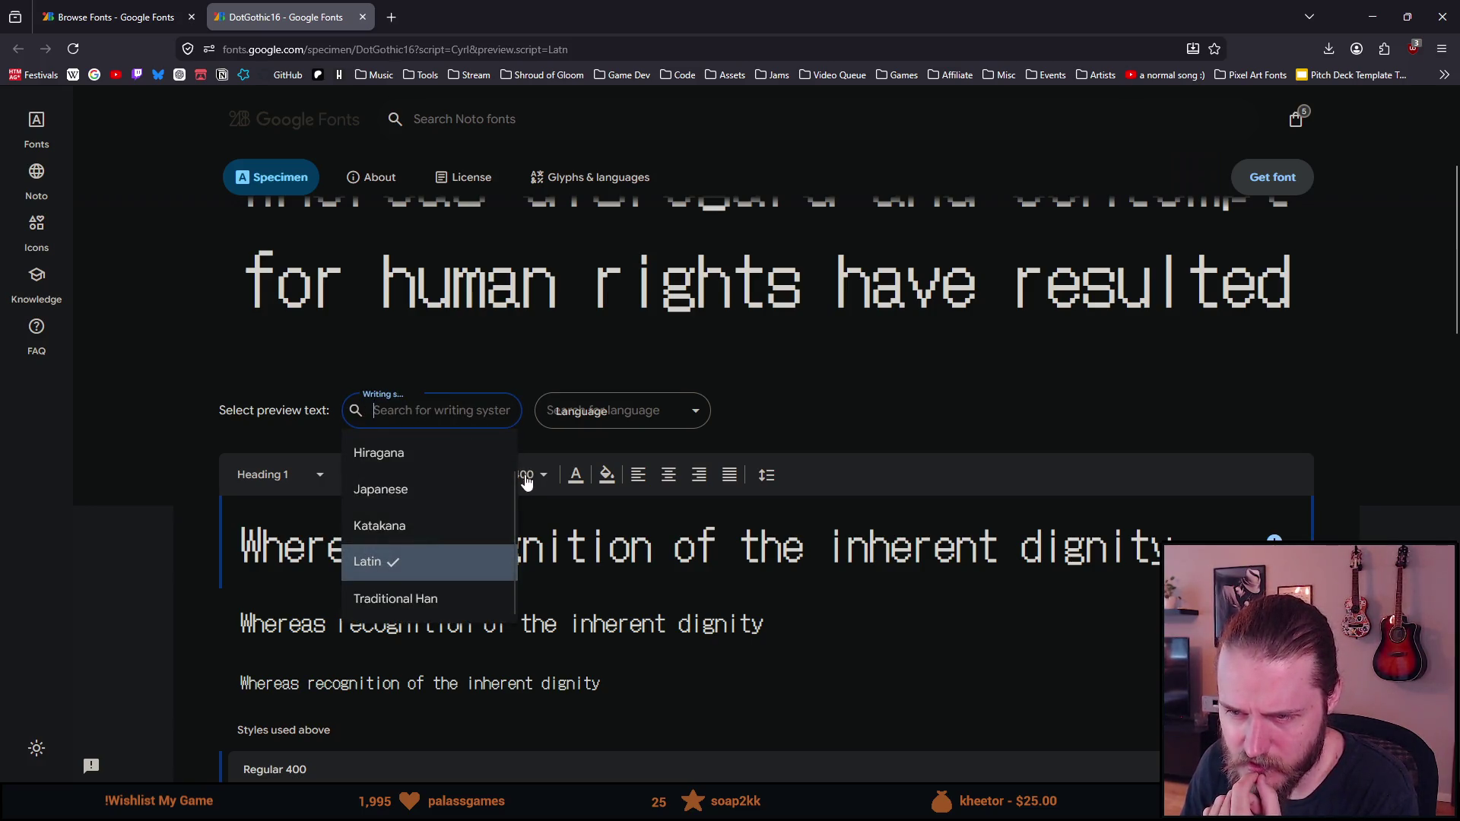
left_click(514, 490)
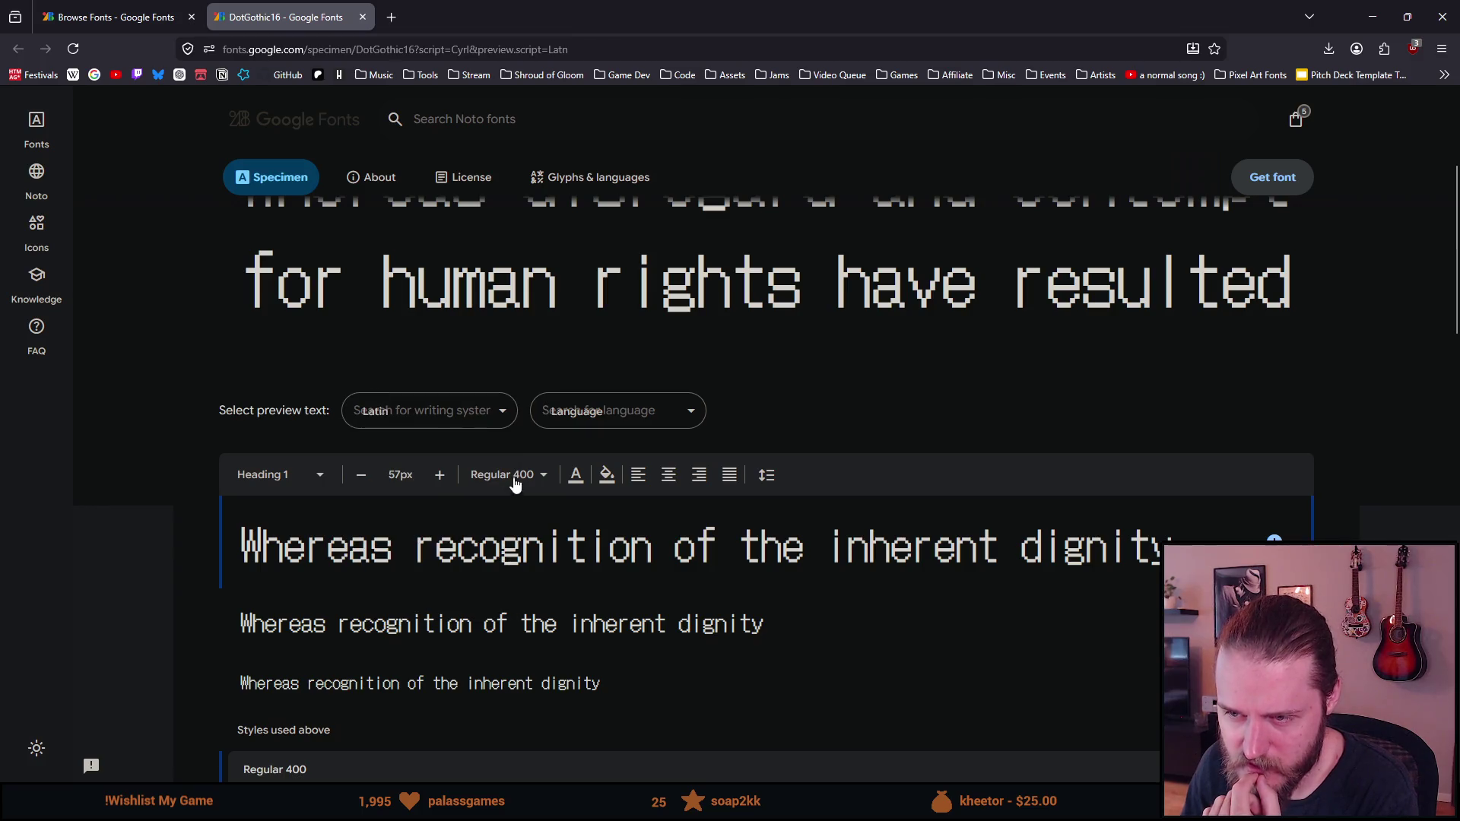
left_click(439, 411)
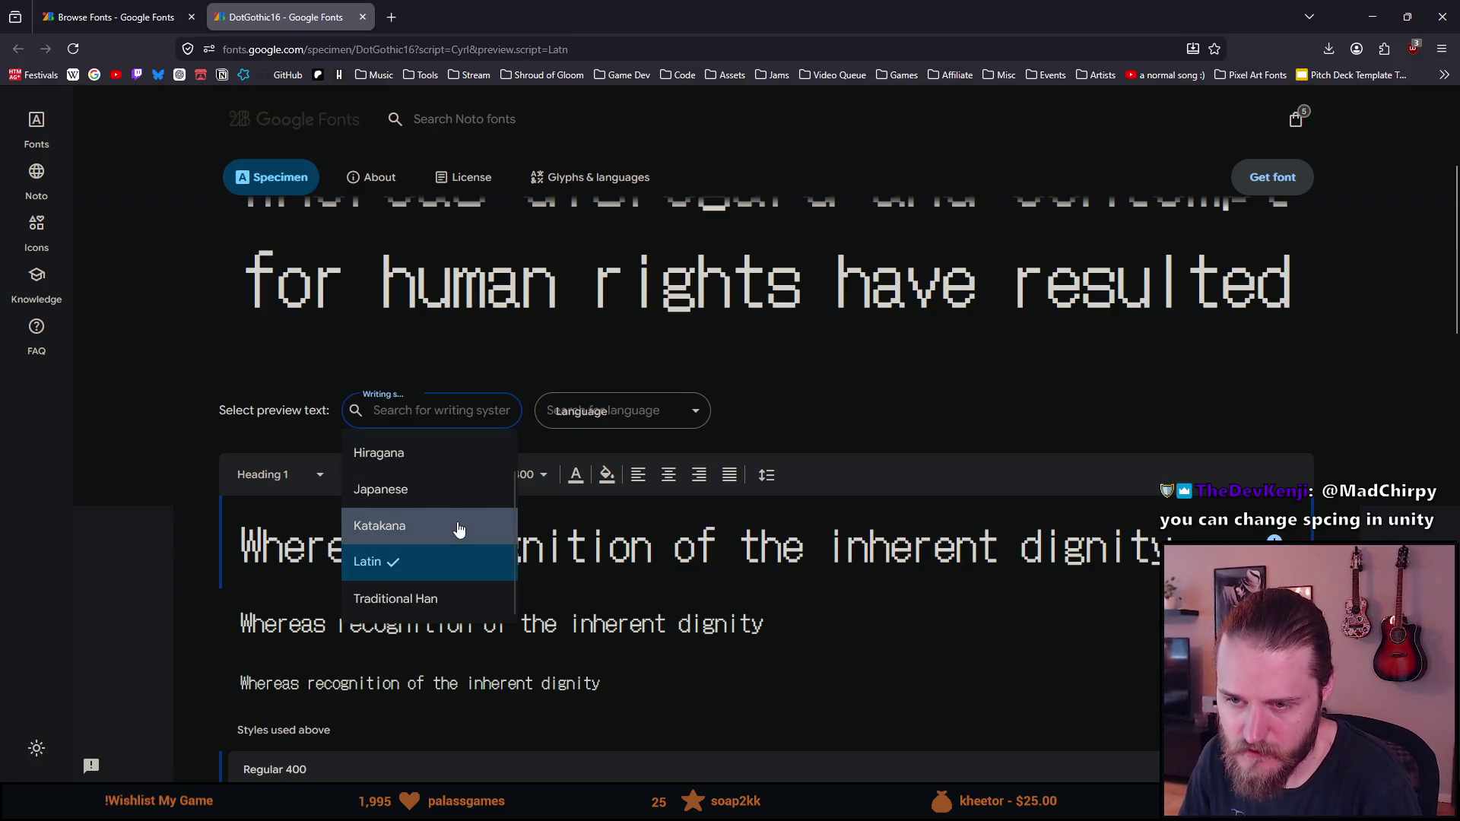
scroll(458, 528, "up", 1)
key("Return")
scroll(458, 521, "down", 4)
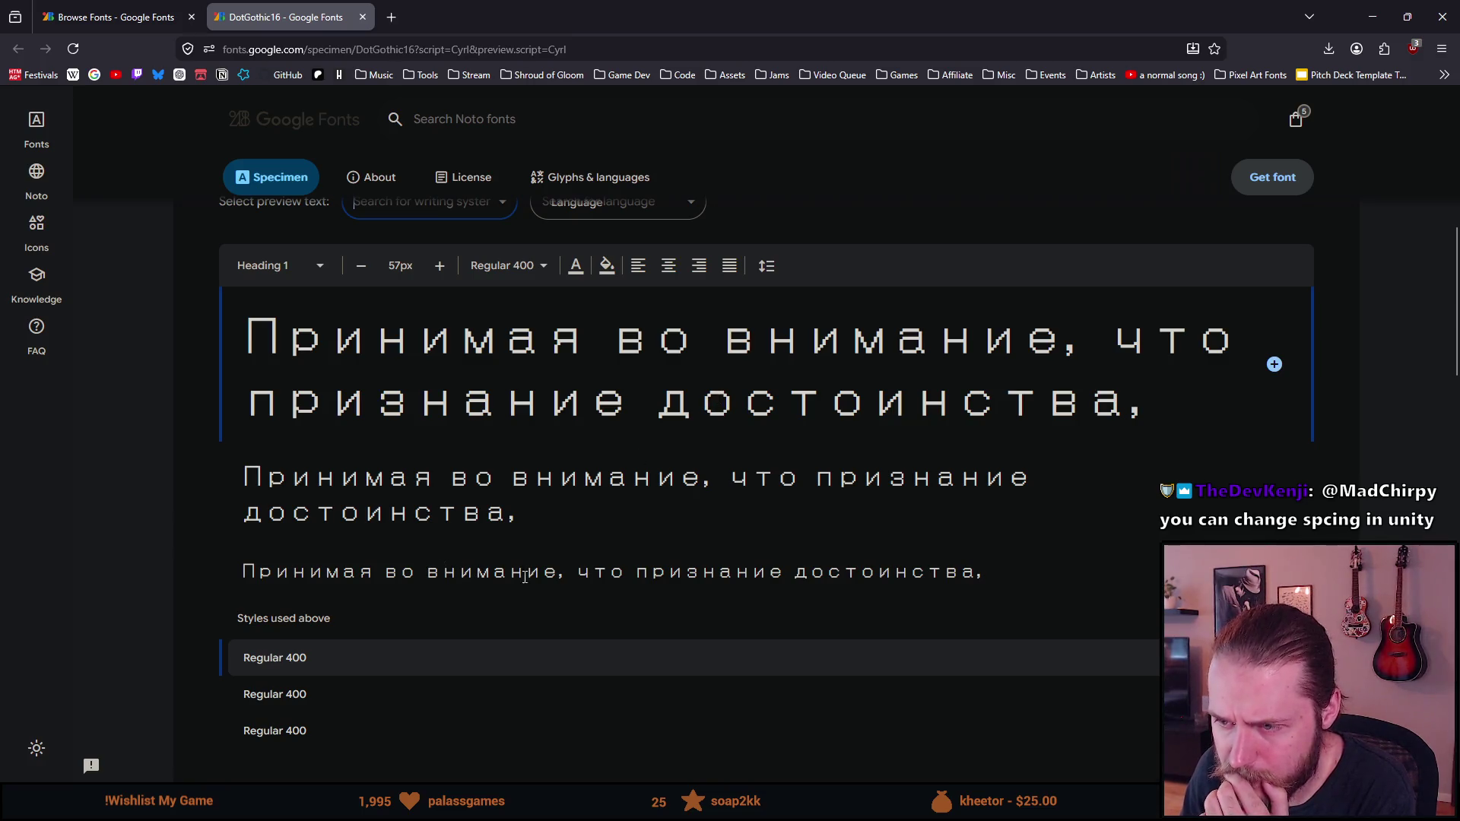
scroll(763, 569, "down", 8)
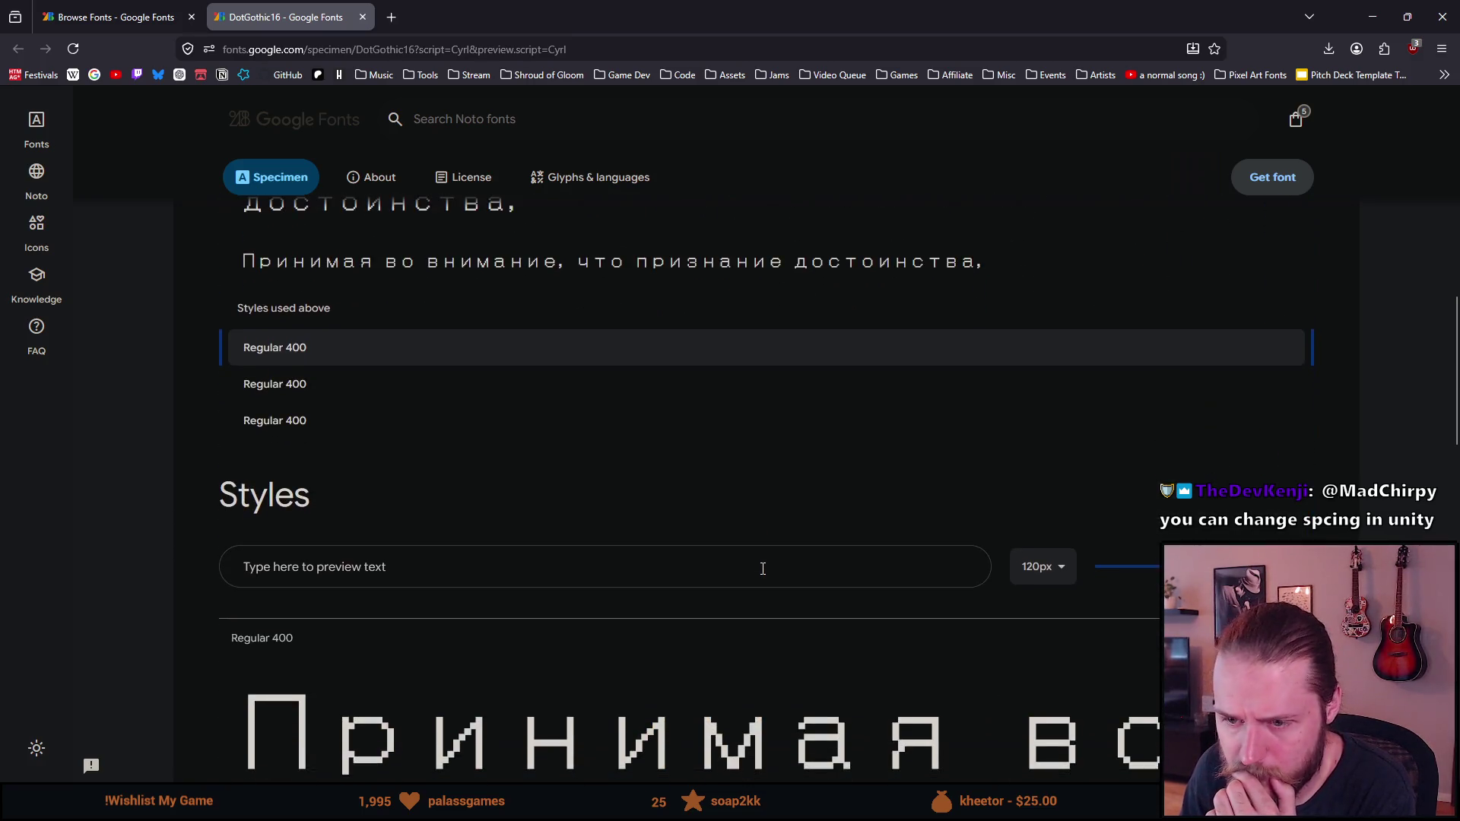
scroll(763, 575, "down", 4)
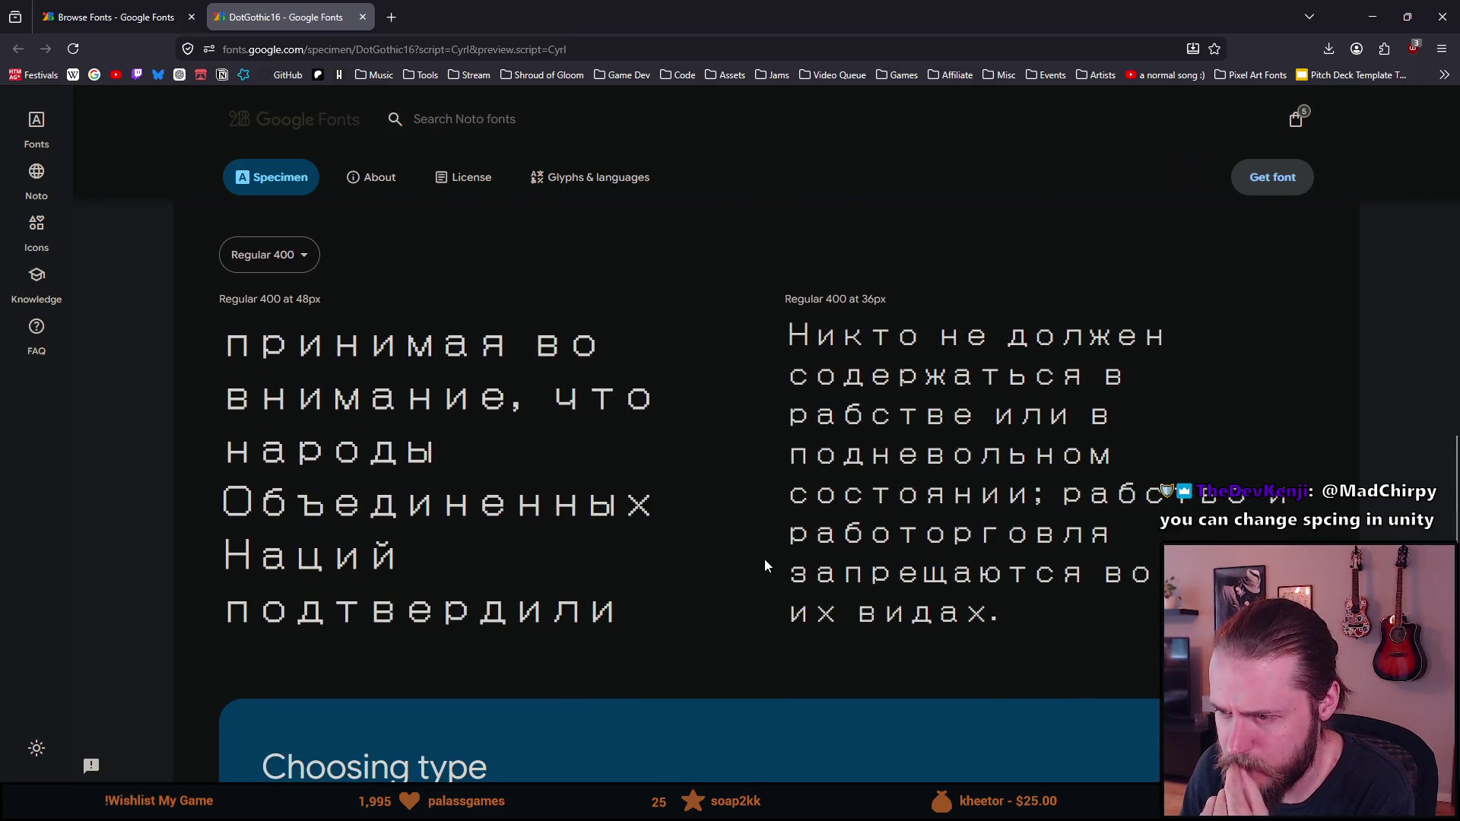
scroll(764, 566, "down", 1)
scroll(781, 550, "up", 1)
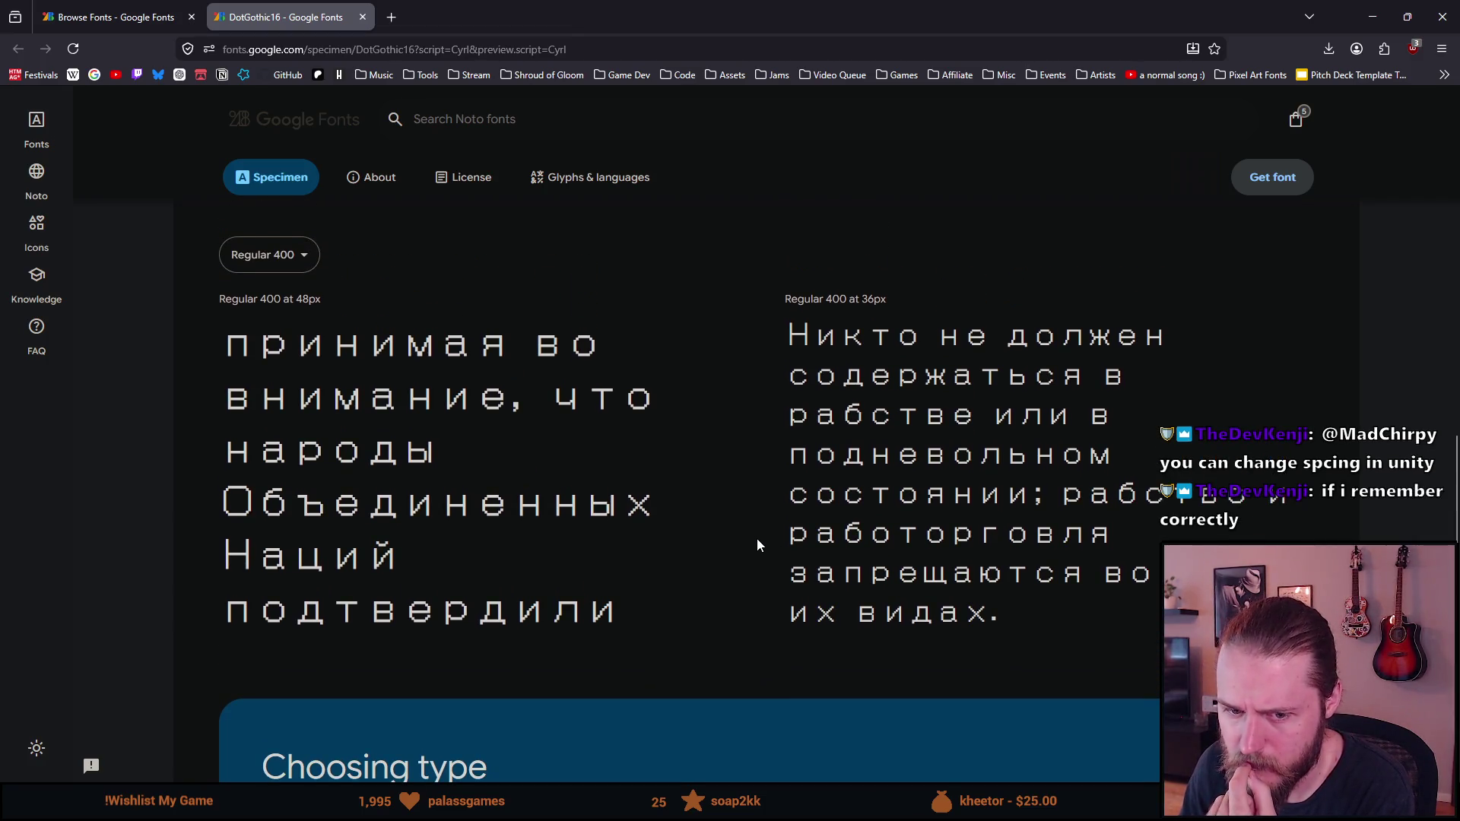
scroll(758, 545, "up", 1)
scroll(762, 547, "down", 7)
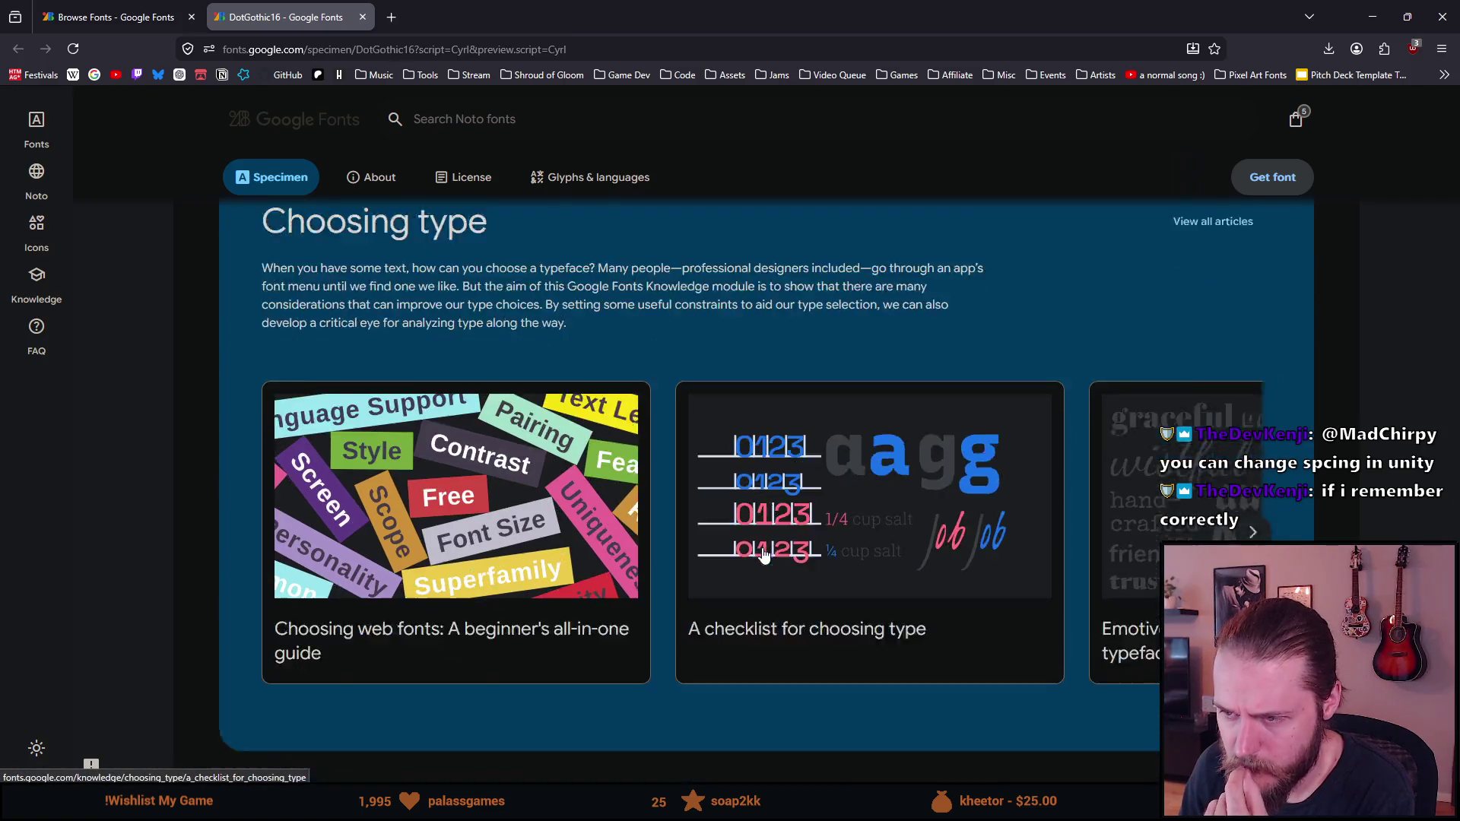
scroll(764, 555, "down", 4)
scroll(762, 547, "up", 10)
scroll(759, 547, "up", 7)
scroll(754, 545, "up", 2)
Search Google for 'cyrillic alphabet' in a new tab and open the Wikipedia Cyrillic script article
left_click(391, 16)
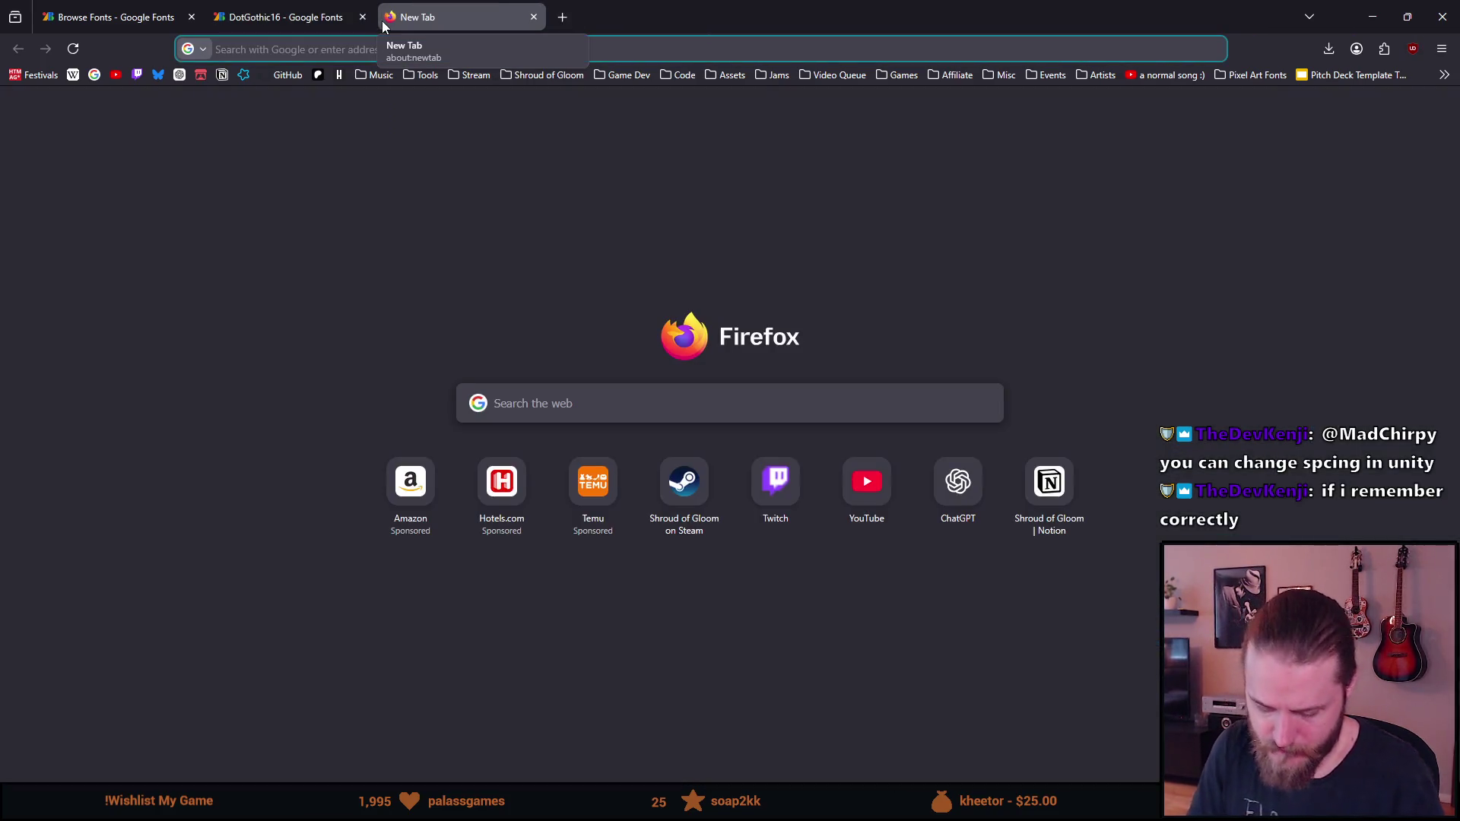
type("cyrillic alpha")
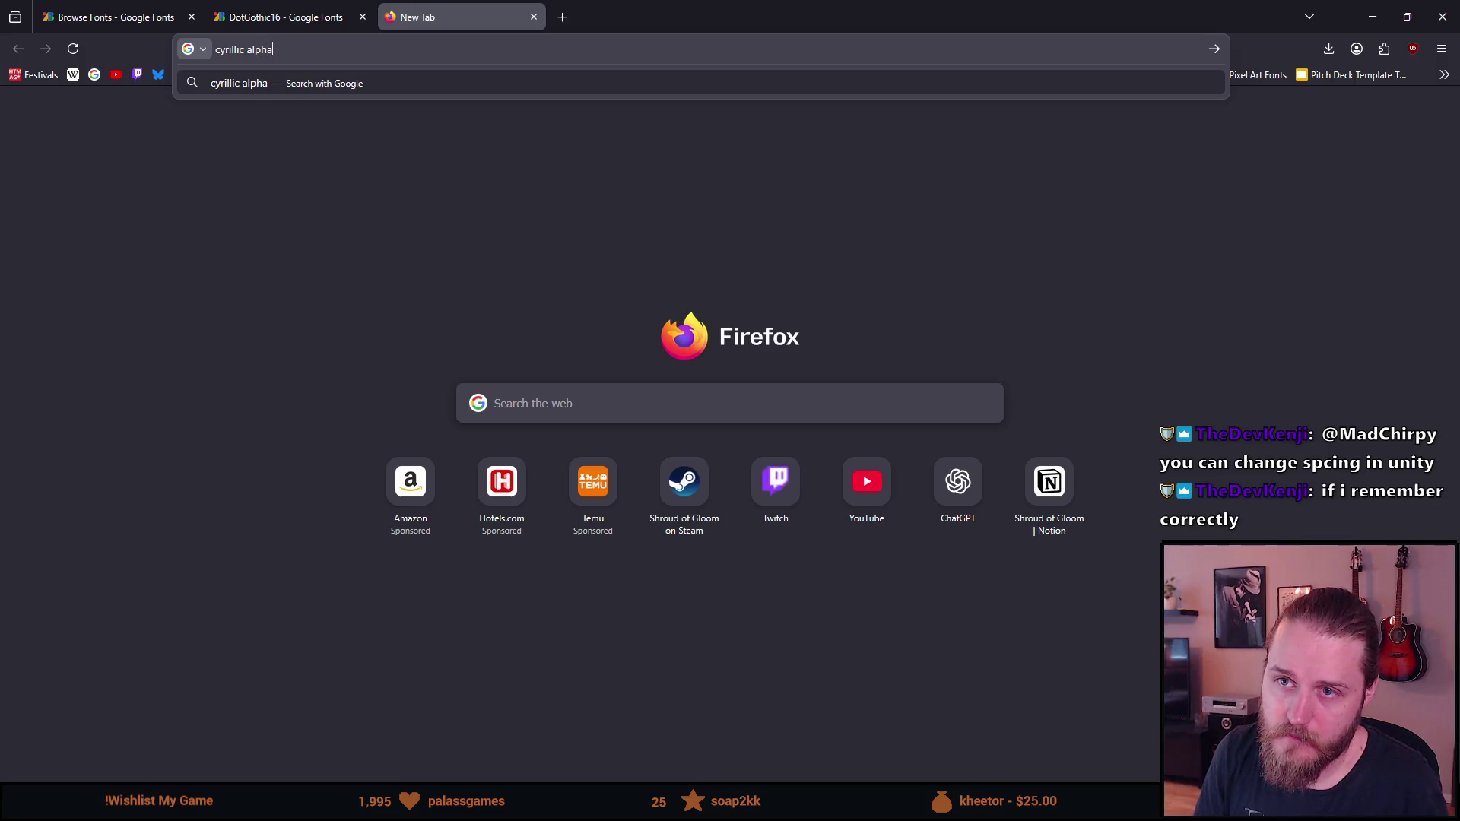
type("bet")
key("Return")
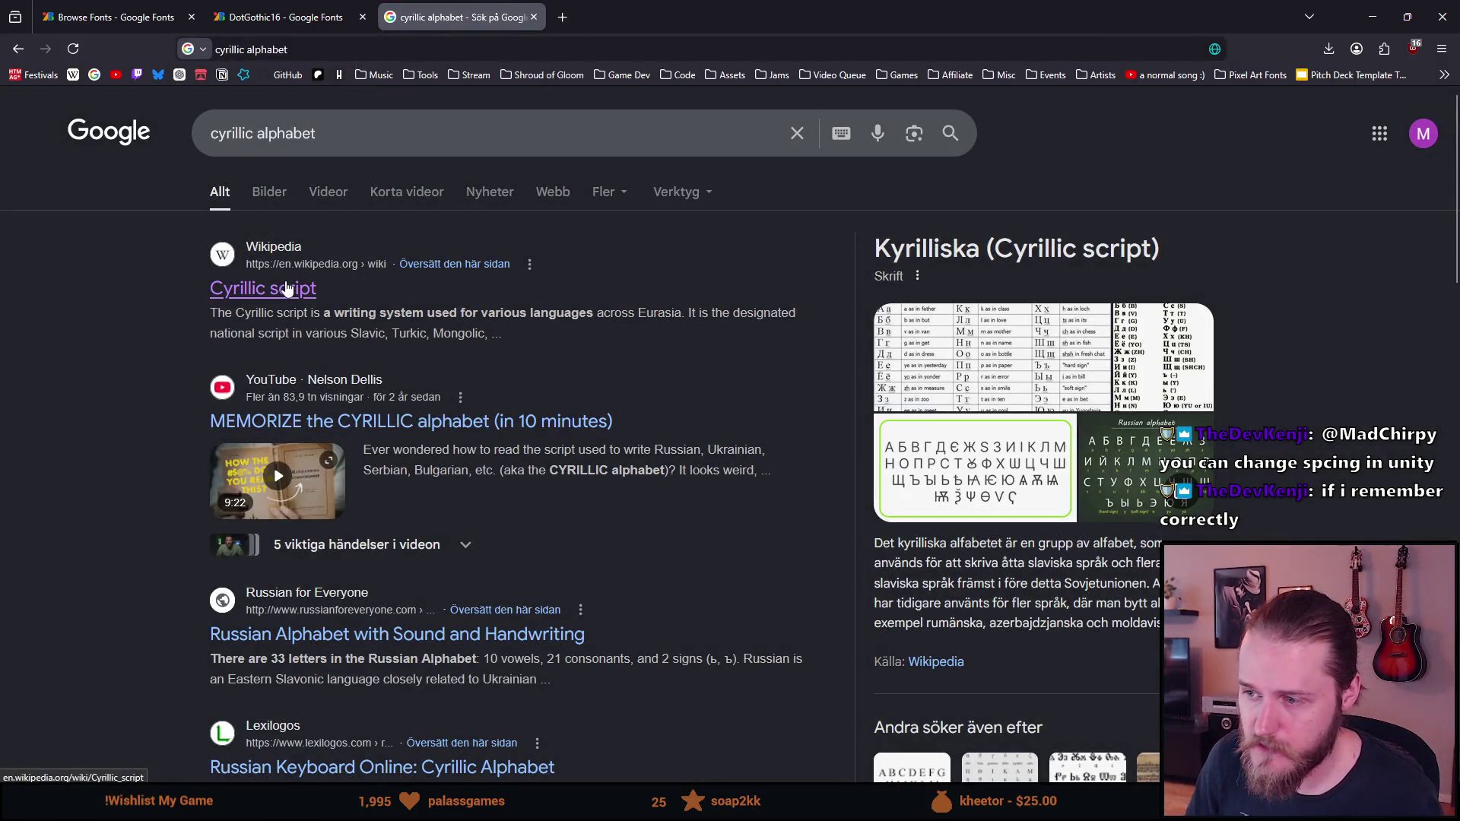
left_click(286, 288)
Select the row of lowercase upright Cyrillic letters in the article's letter table
scroll(477, 449, "down", 4)
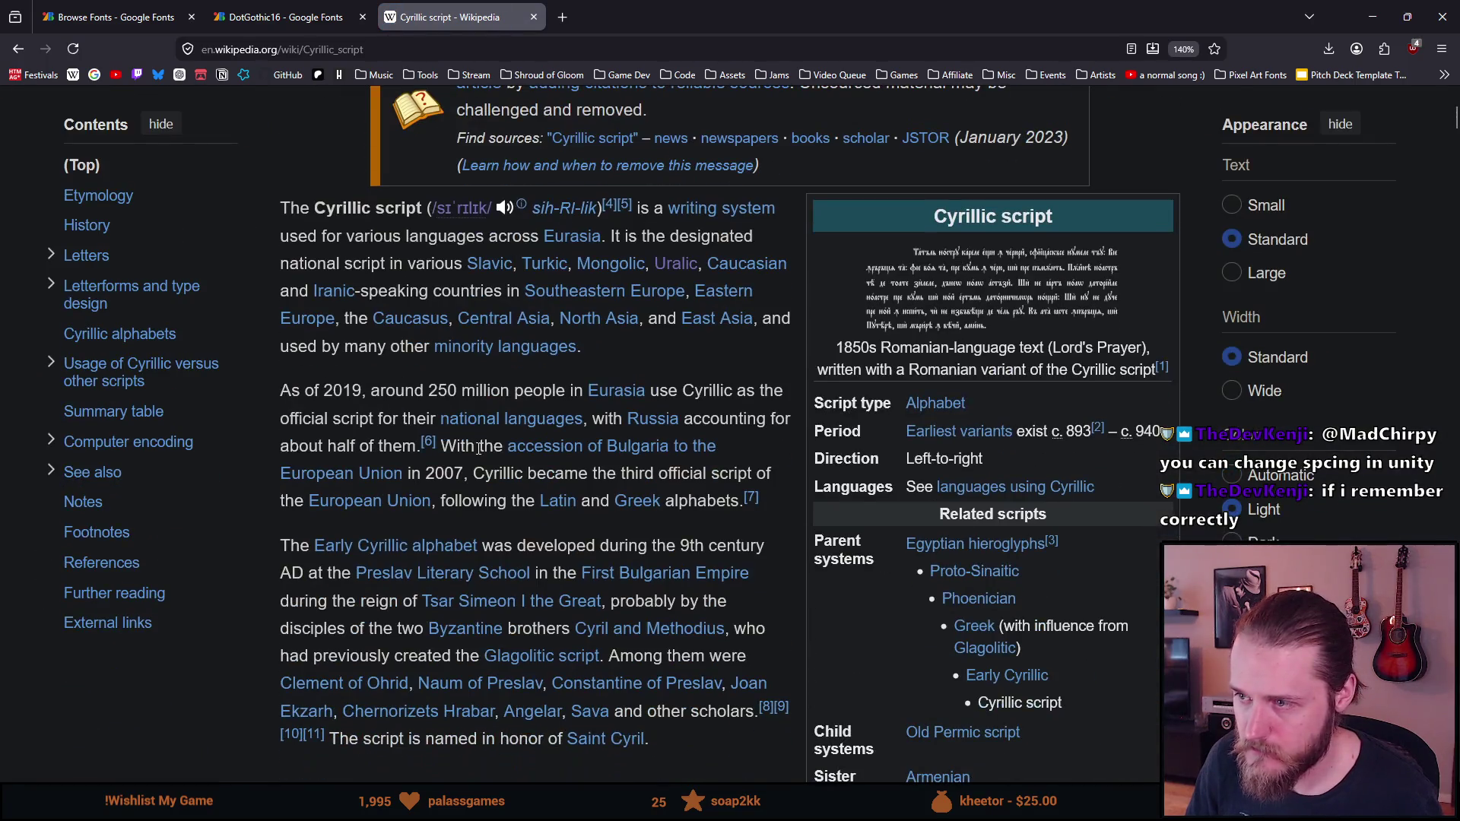
scroll(478, 448, "down", 15)
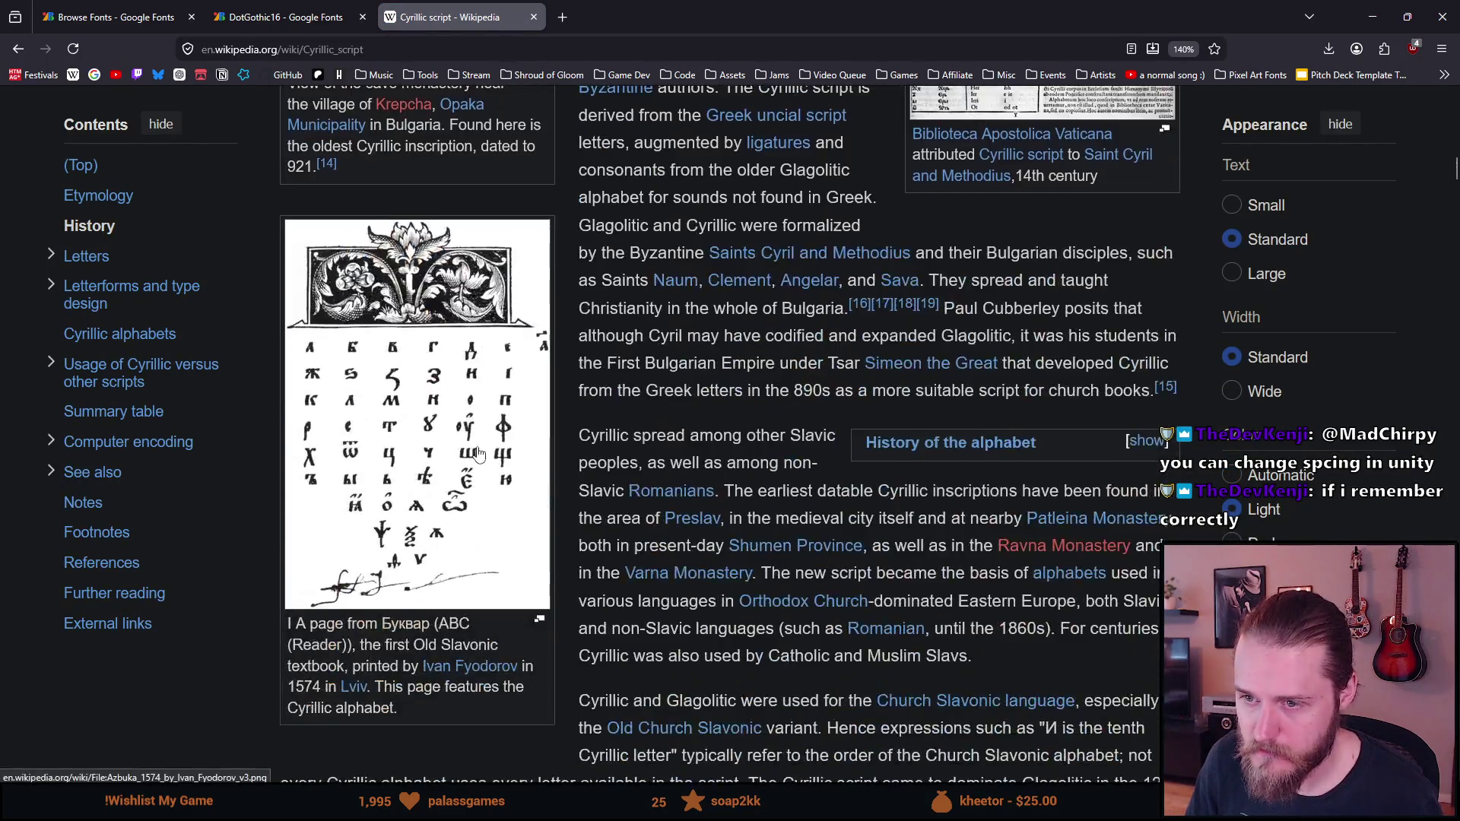
scroll(477, 446, "down", 10)
scroll(477, 446, "down", 4)
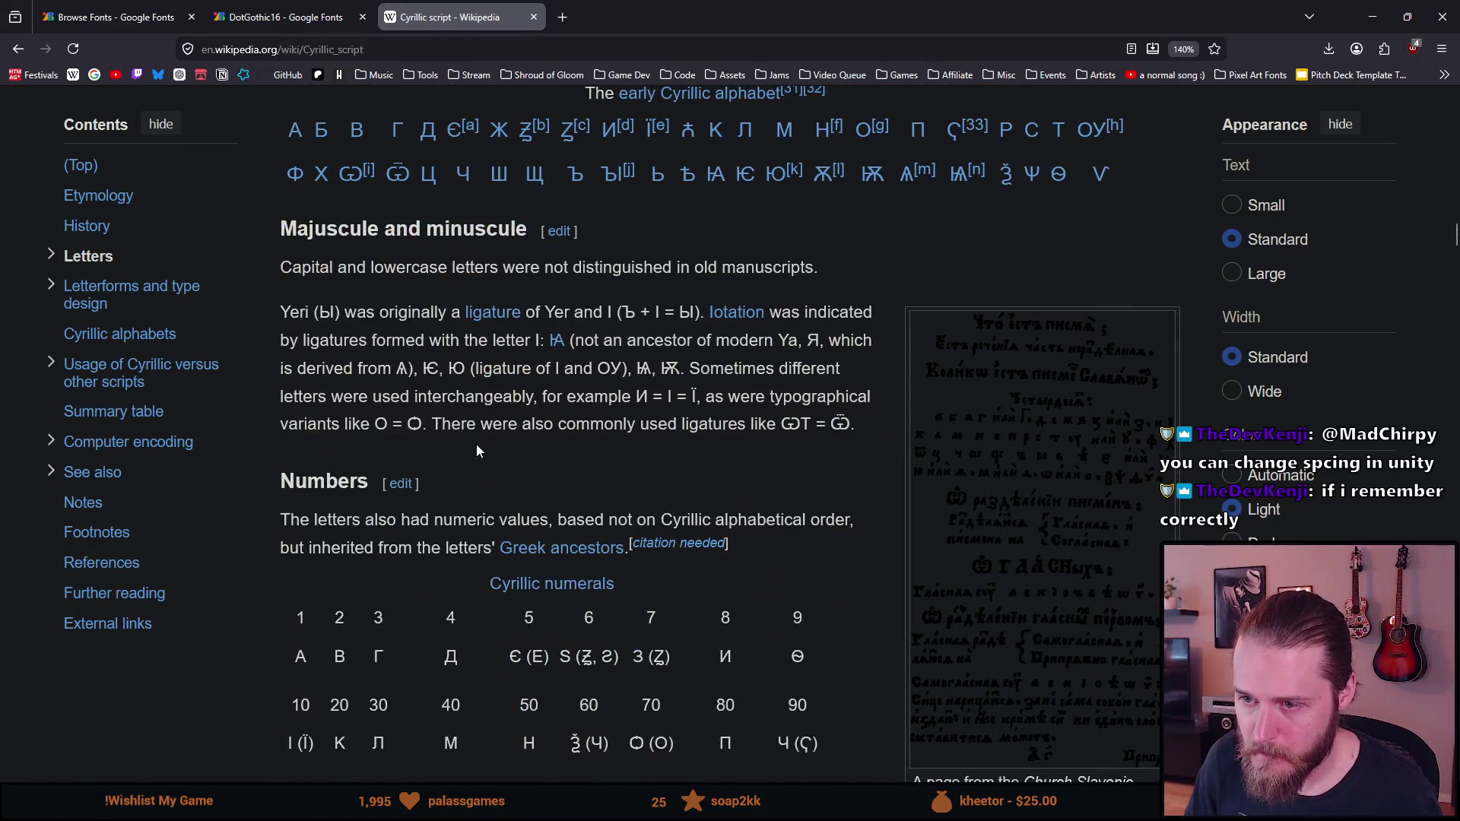
scroll(481, 447, "down", 15)
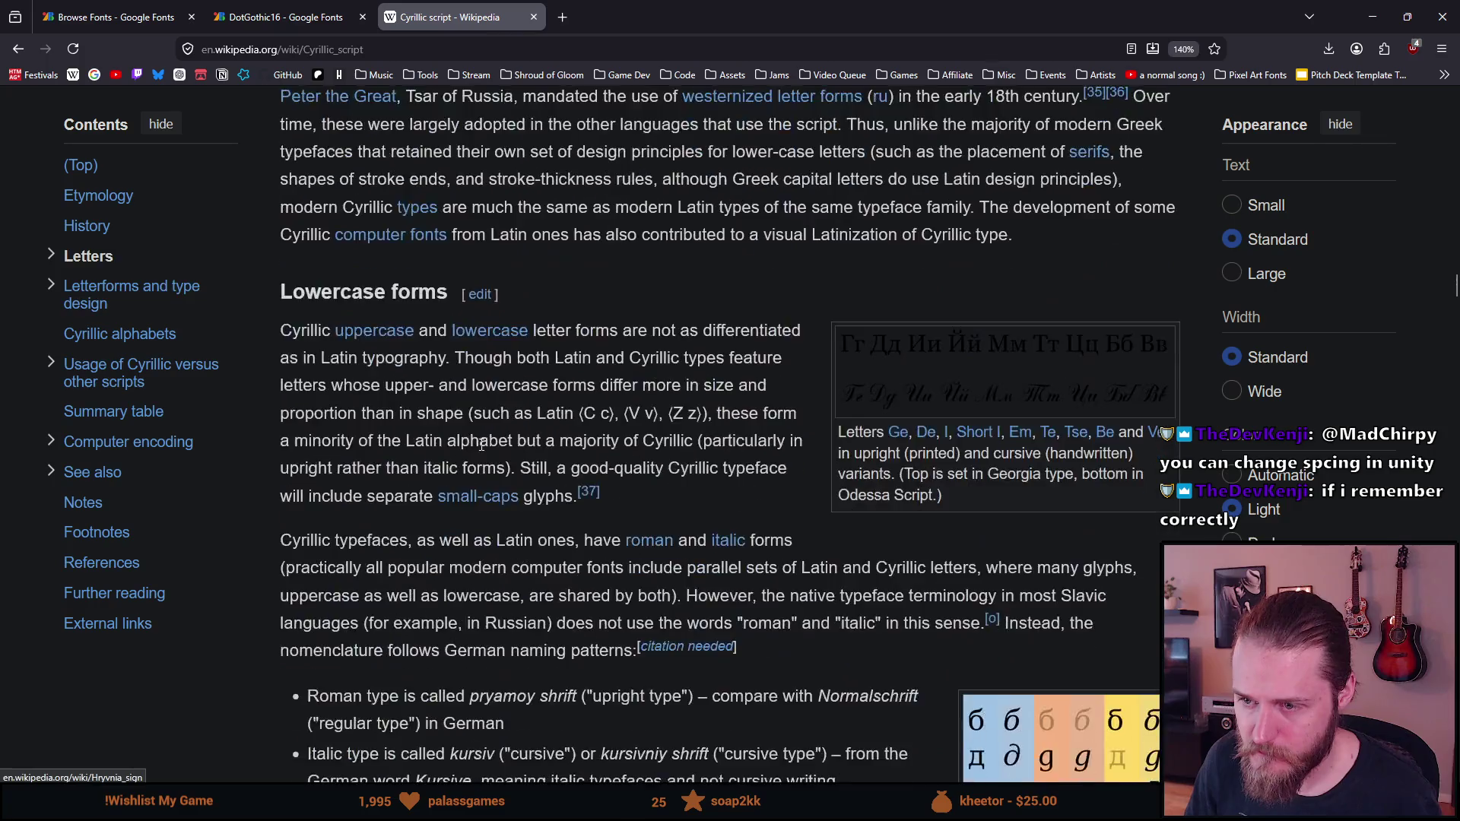
scroll(481, 446, "down", 3)
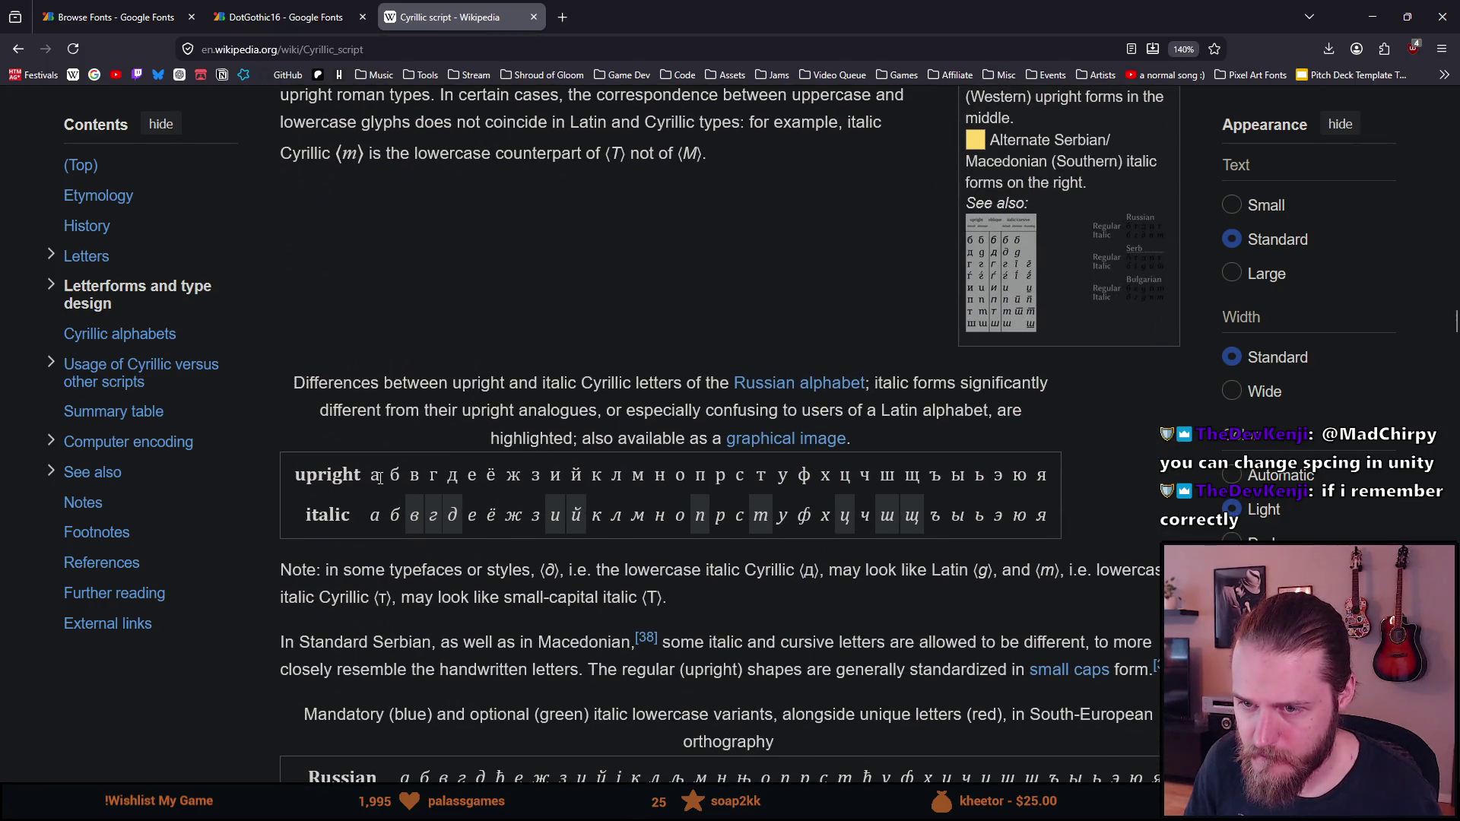
mouse_move(371, 476)
left_mouse_down()
mouse_move(456, 478)
mouse_move(517, 511)
mouse_move(1047, 477)
left_mouse_up()
key("ctrl+c")
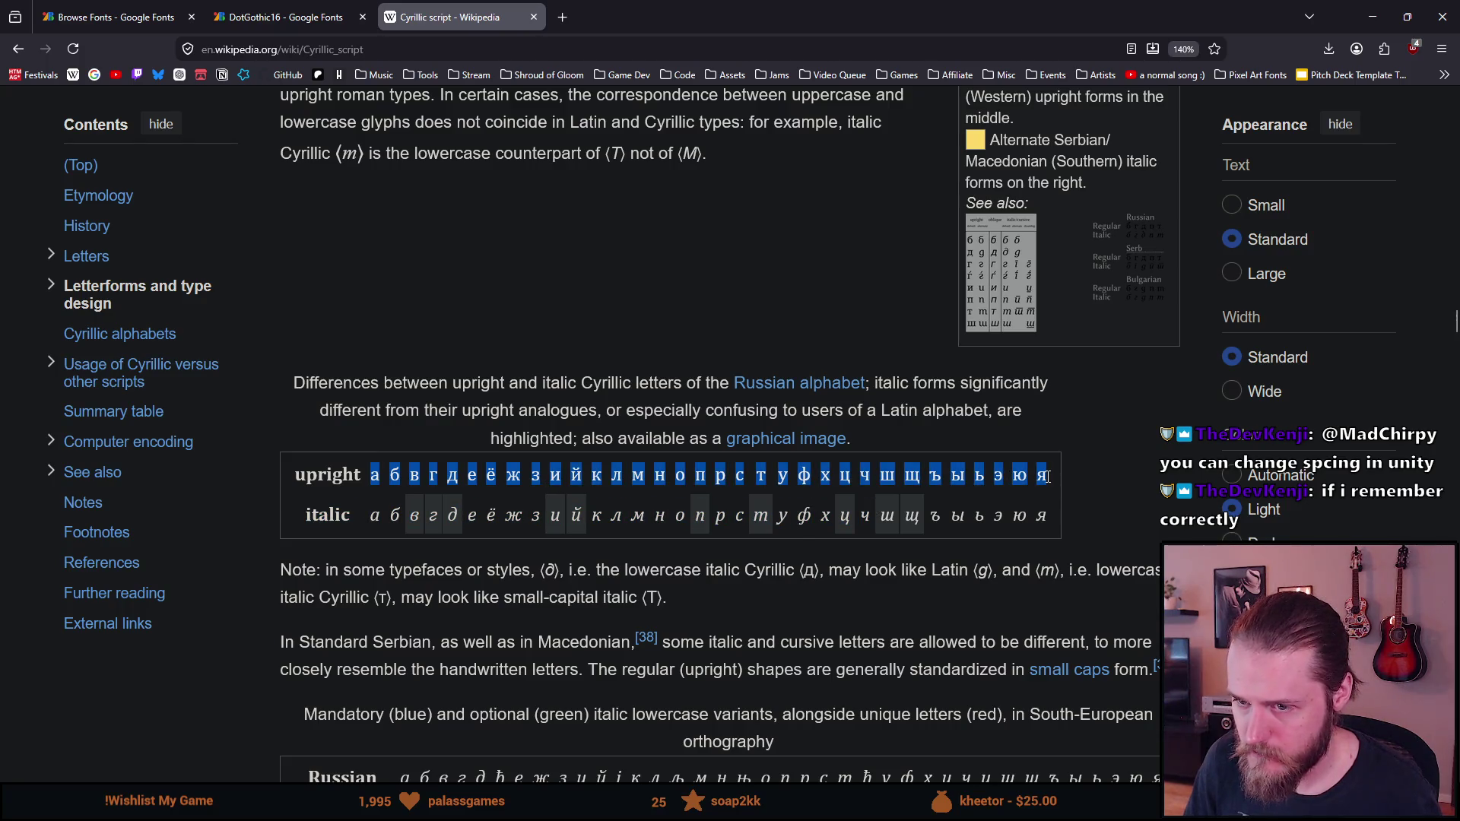
left_click(722, 508)
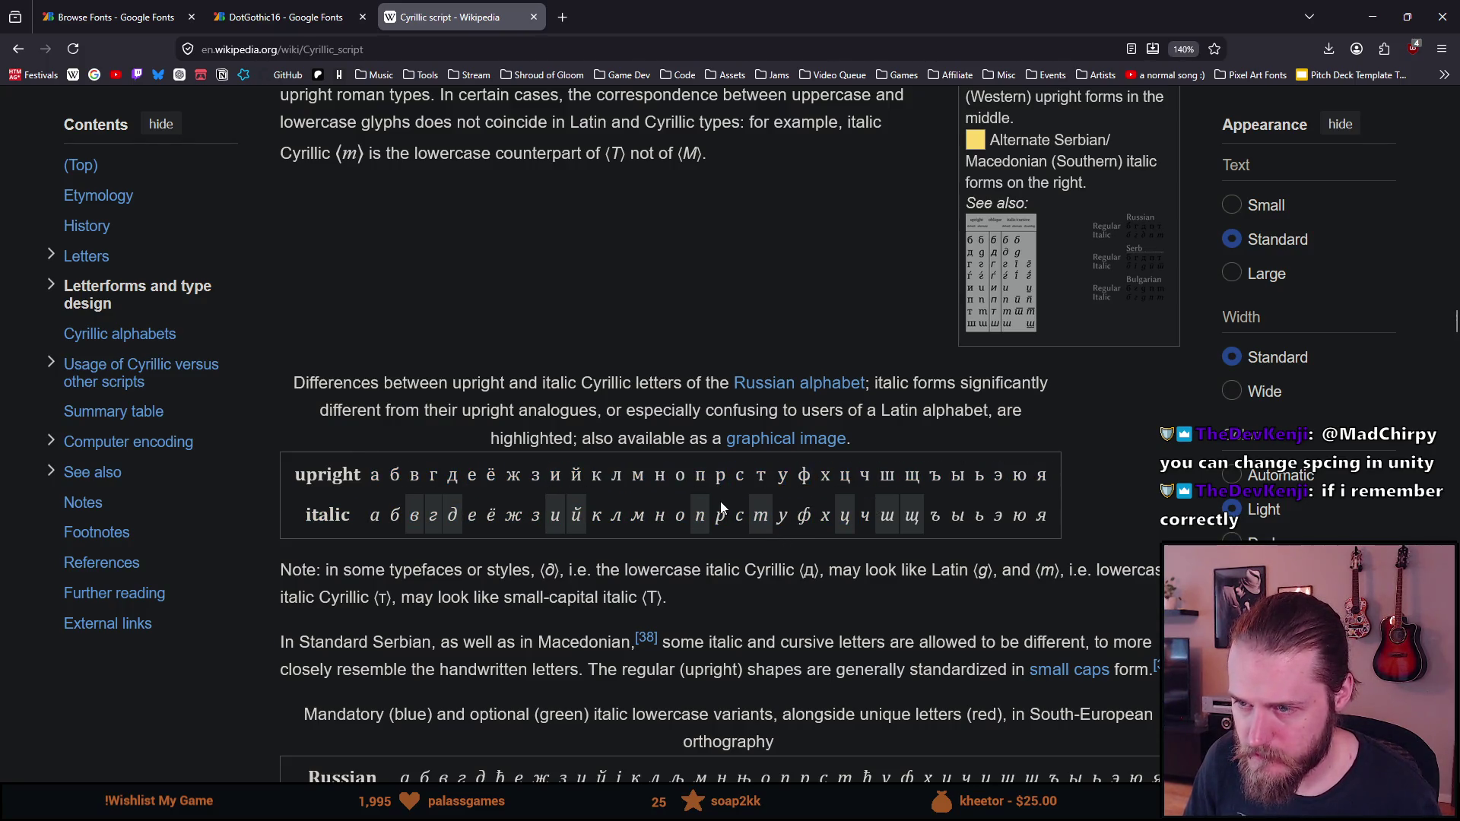
Browse further down the article, then return to the DotGothic16 font tab
scroll(646, 484, "down", 4)
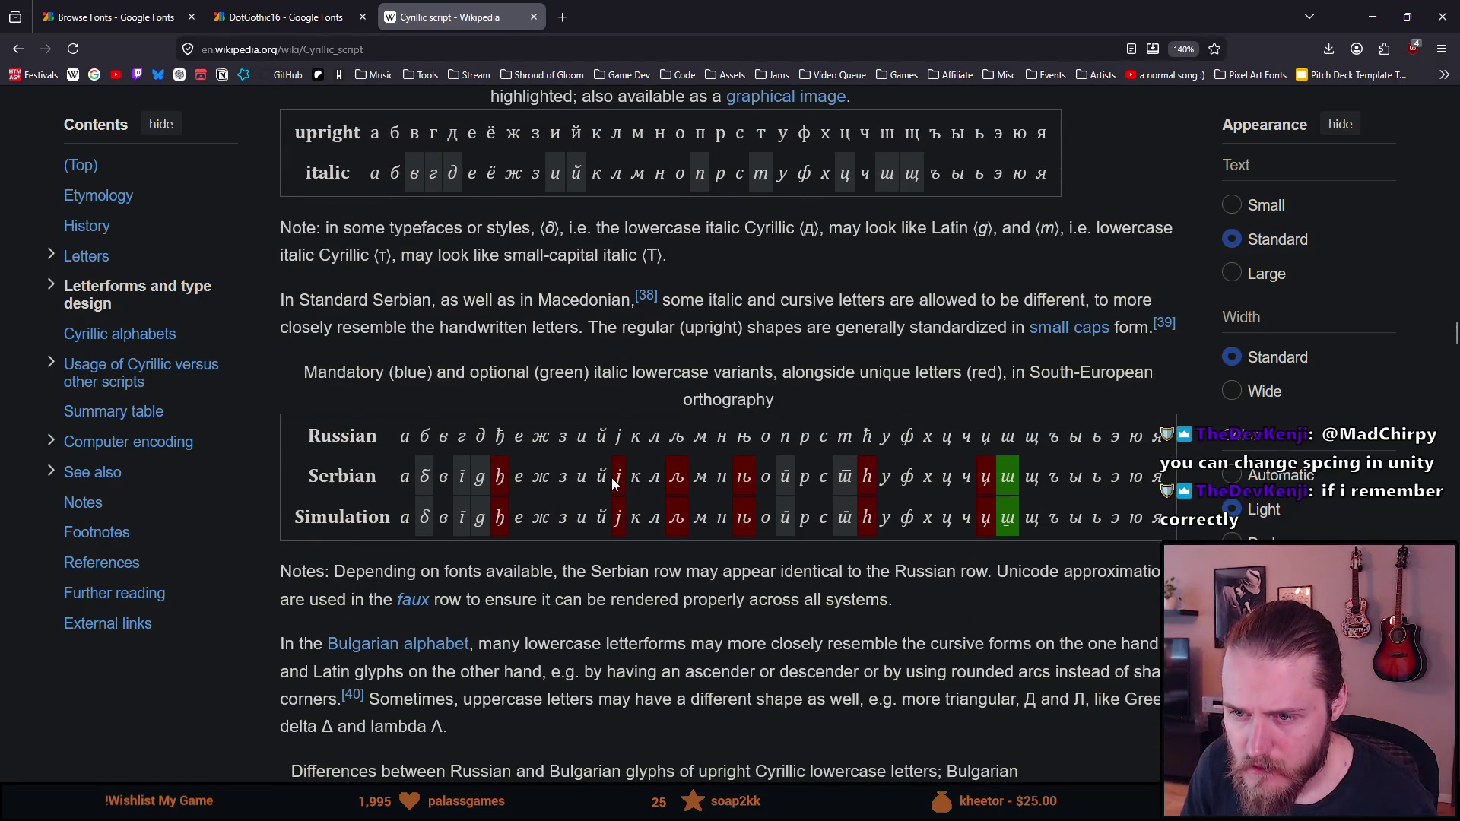
scroll(612, 478, "down", 6)
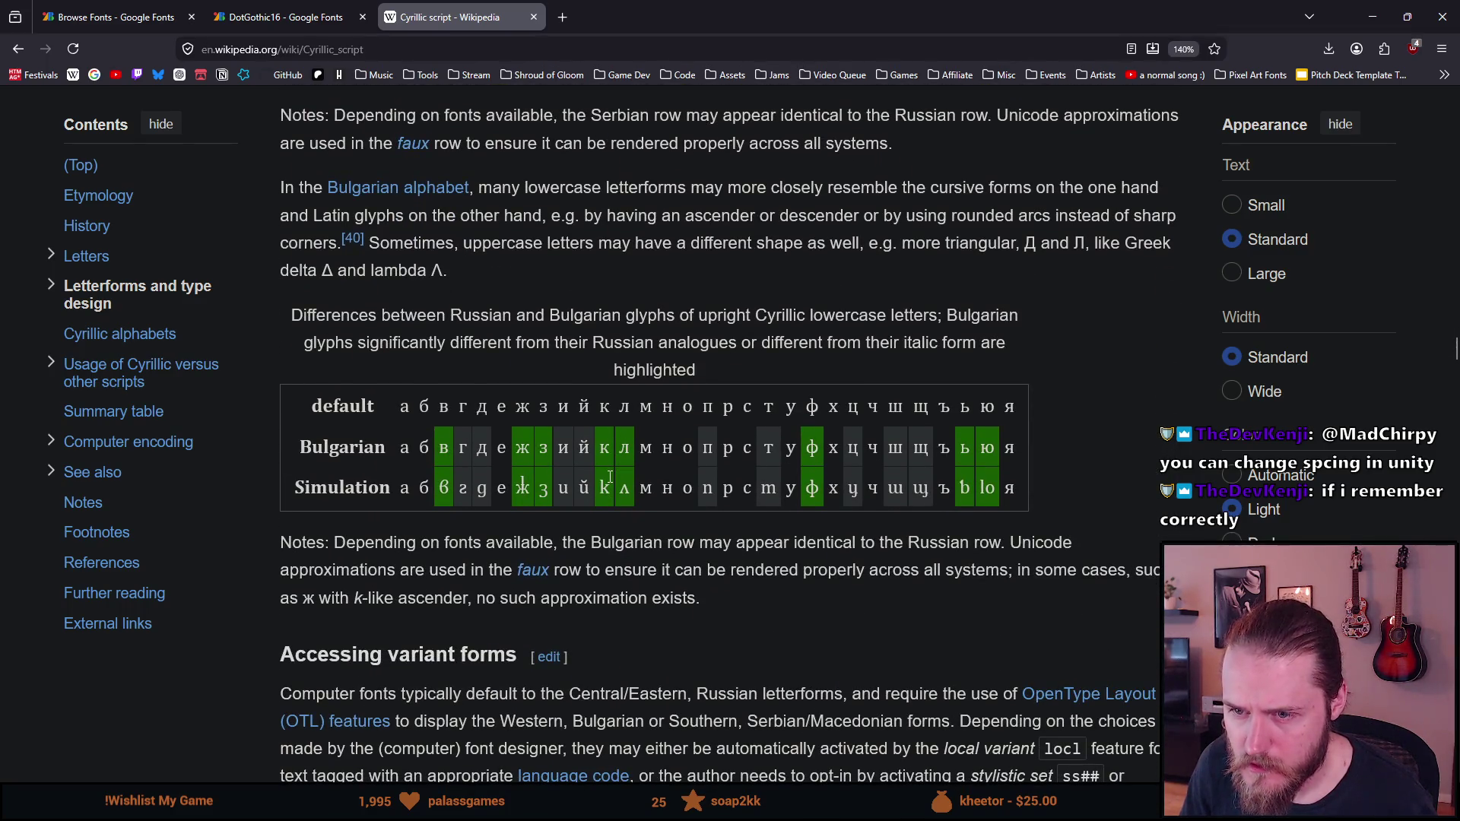
scroll(605, 478, "up", 7)
scroll(606, 478, "down", 15)
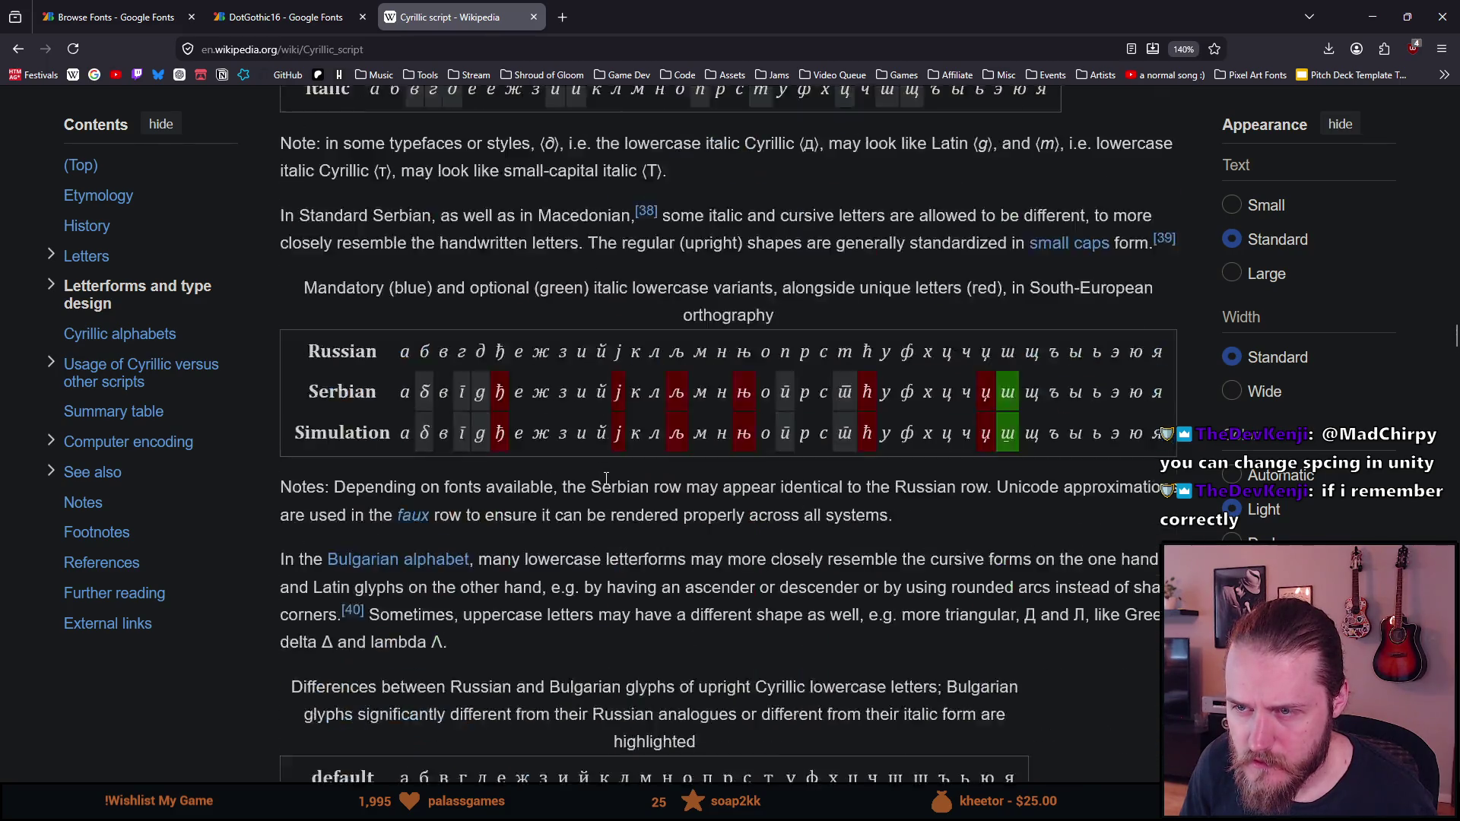
scroll(606, 479, "down", 13)
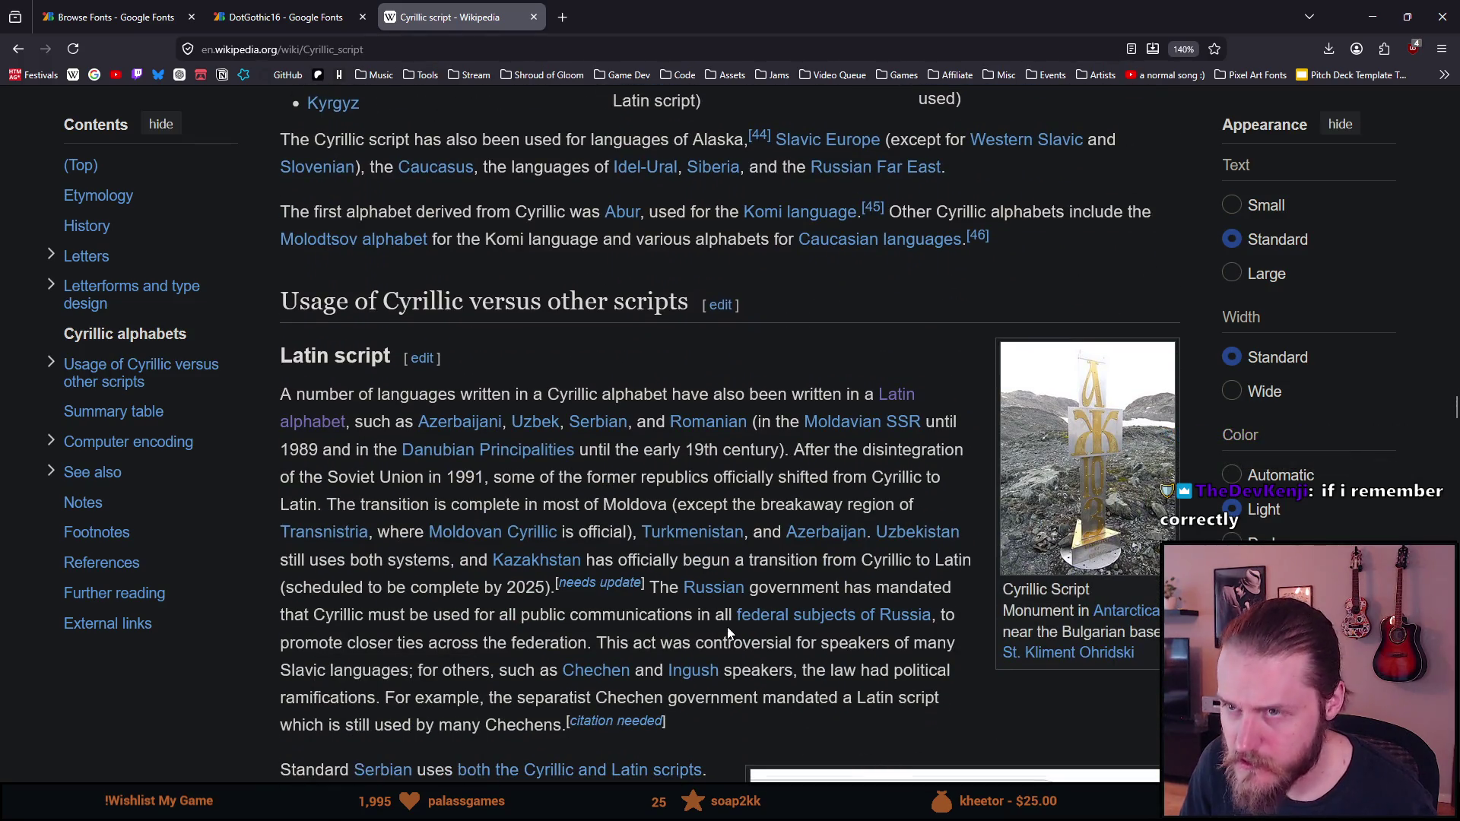
left_click(304, 6)
Paste the lowercase Cyrillic alphabet into the DotGothic16 preview and remove the spaces from ф to я
left_click(341, 634)
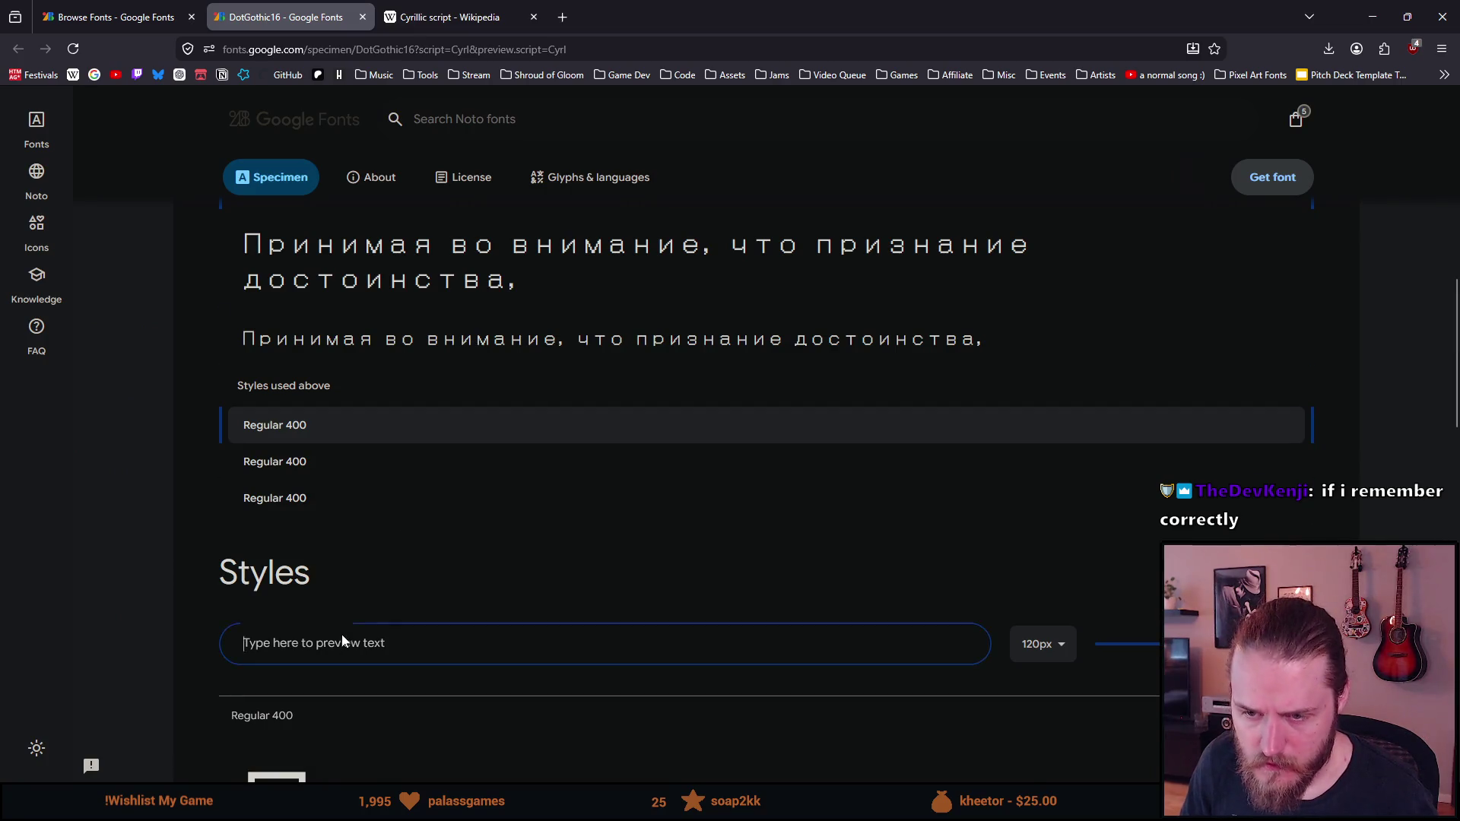
key("ctrl+v")
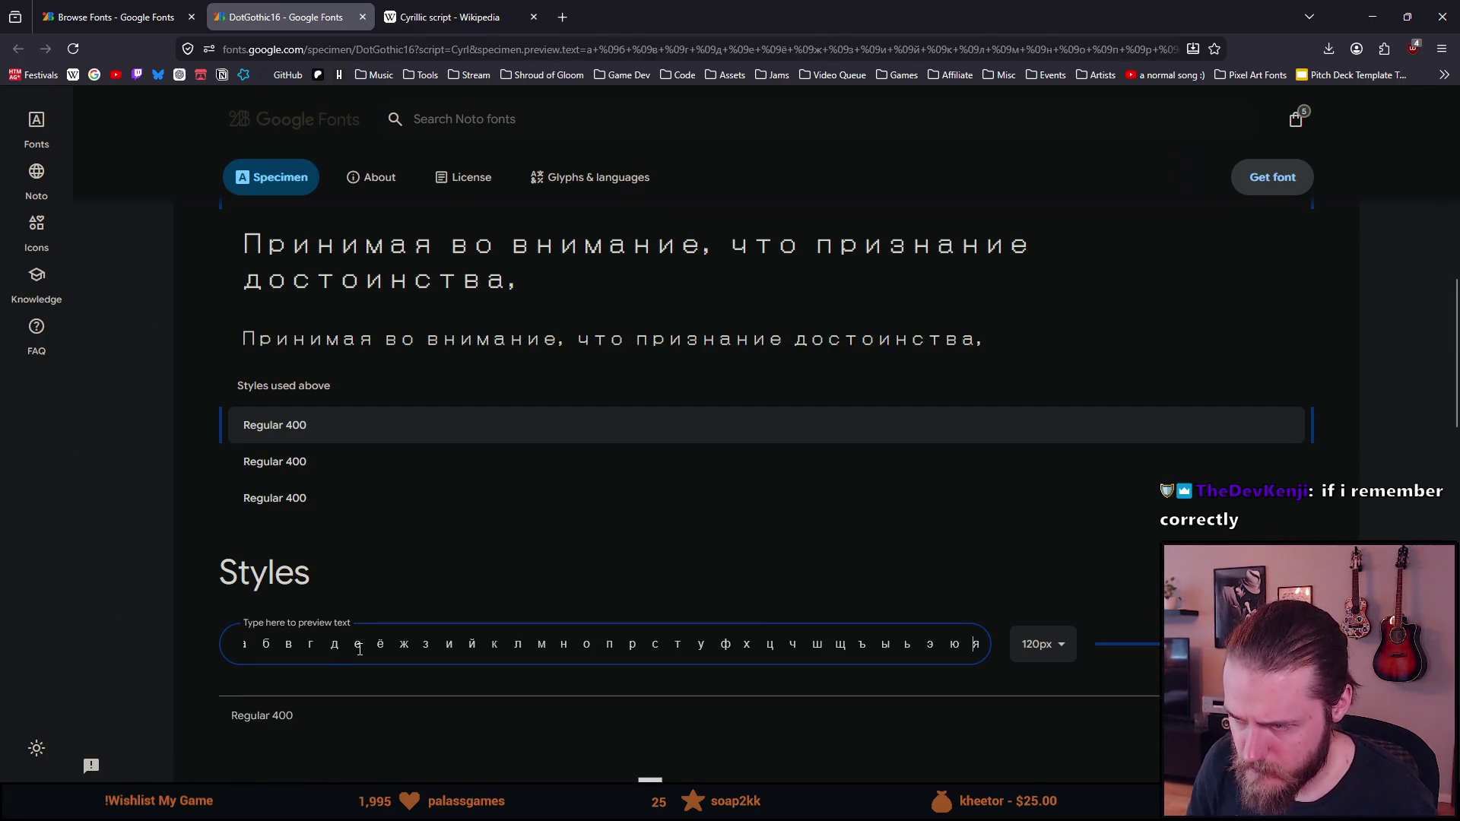
scroll(360, 649, "down", 4)
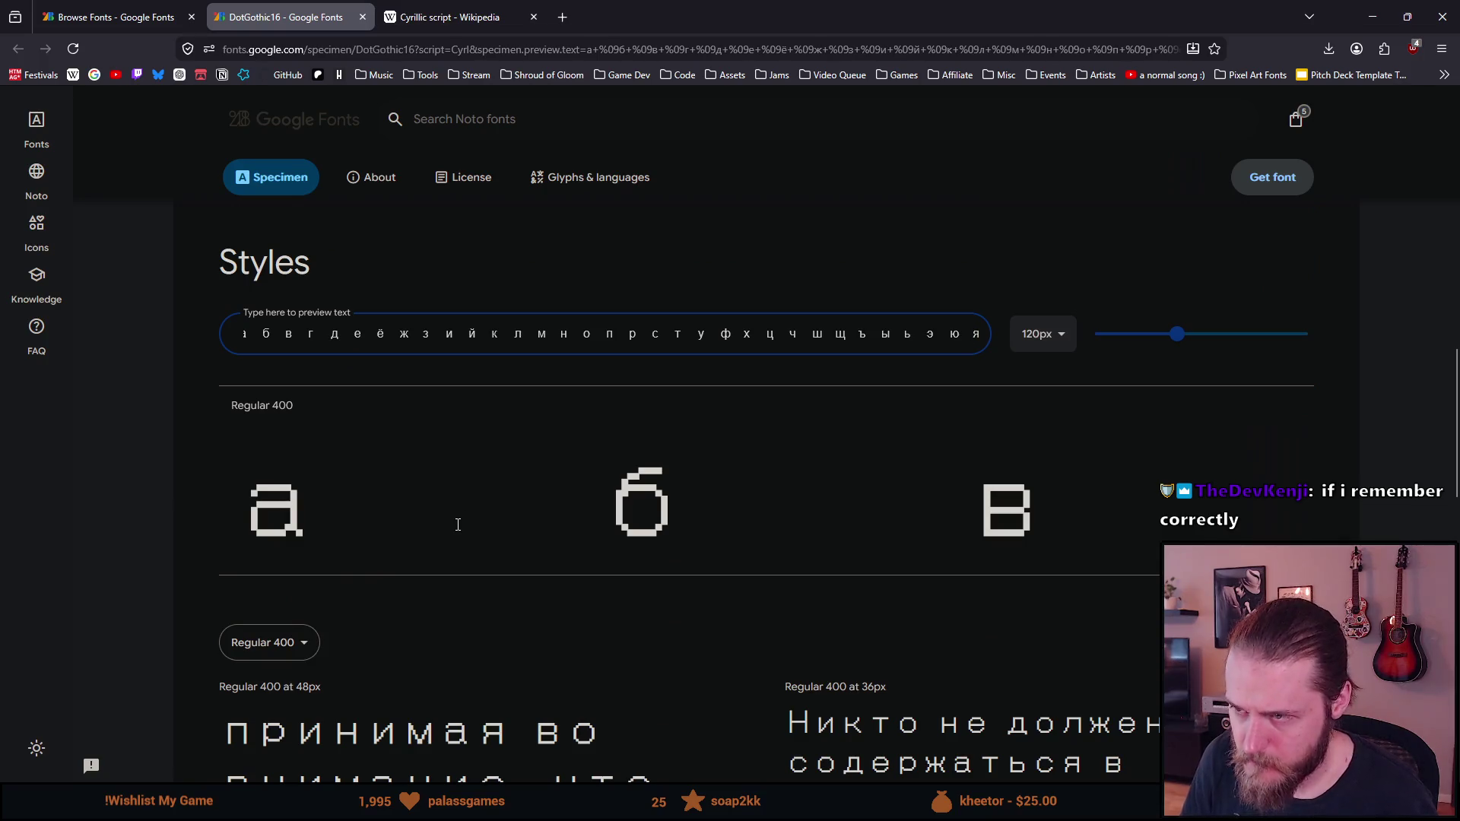
key("Left")
key("BackSpace")
key("Left")
key("BackSpace")
key("Left")
key("BackSpace")
key("Left")
key("BackSpace")
key("Left")
key("BackSpace")
key("Left")
key("BackSpace")
key("Left")
key("BackSpace")
key("Left")
key("BackSpace")
key("Left")
key("BackSpace")
key("Left")
key("BackSpace")
key("Left")
key("BackSpace")
key("Home")
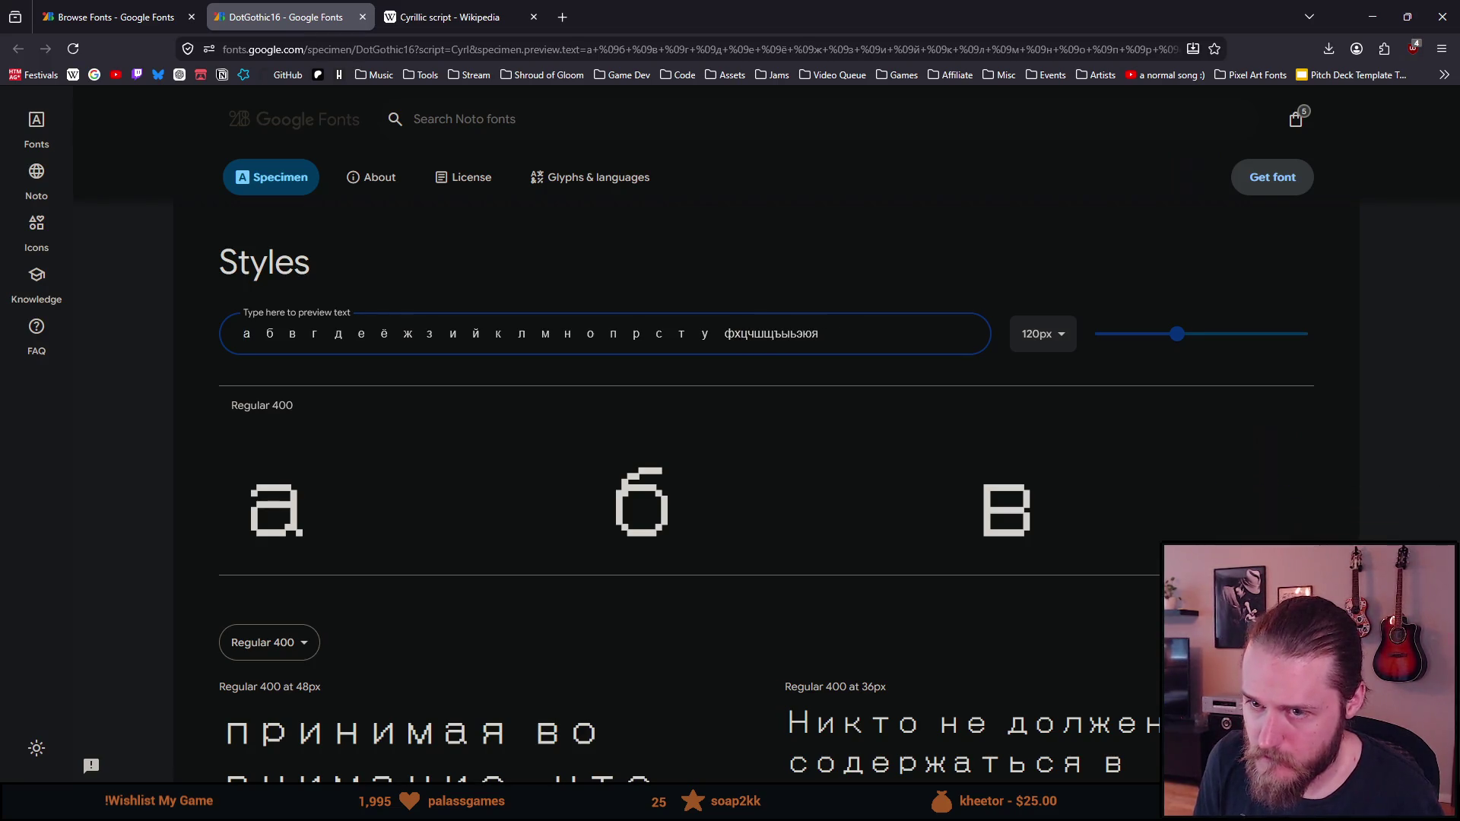
Remove the remaining spaces from а through ф so the alphabet reads as one unspaced run
left_click(727, 333)
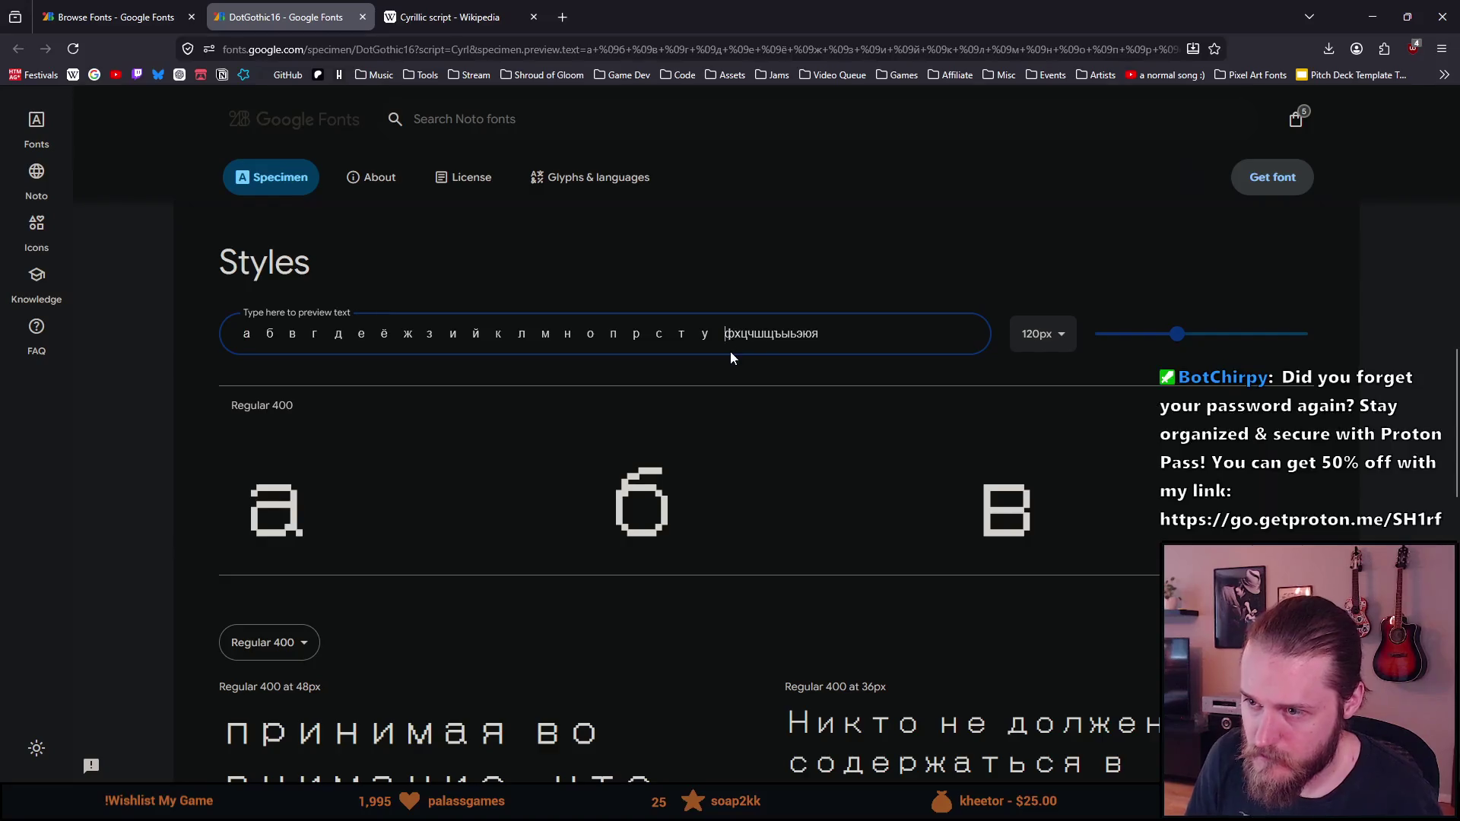
key("BackSpace")
key("Left")
key("BackSpace")
key("Left")
key("BackSpace")
key("Left")
key("BackSpace")
key("Left")
key("BackSpace")
key("Left")
key("BackSpace")
key("Left")
key("BackSpace")
key("Left")
key("BackSpace")
key("Left")
key("BackSpace")
key("Left")
key("BackSpace")
key("Left")
key("BackSpace")
key("Left")
key("BackSpace")
key("Left")
key("BackSpace")
key("Left")
key("BackSpace")
key("Left")
key("BackSpace")
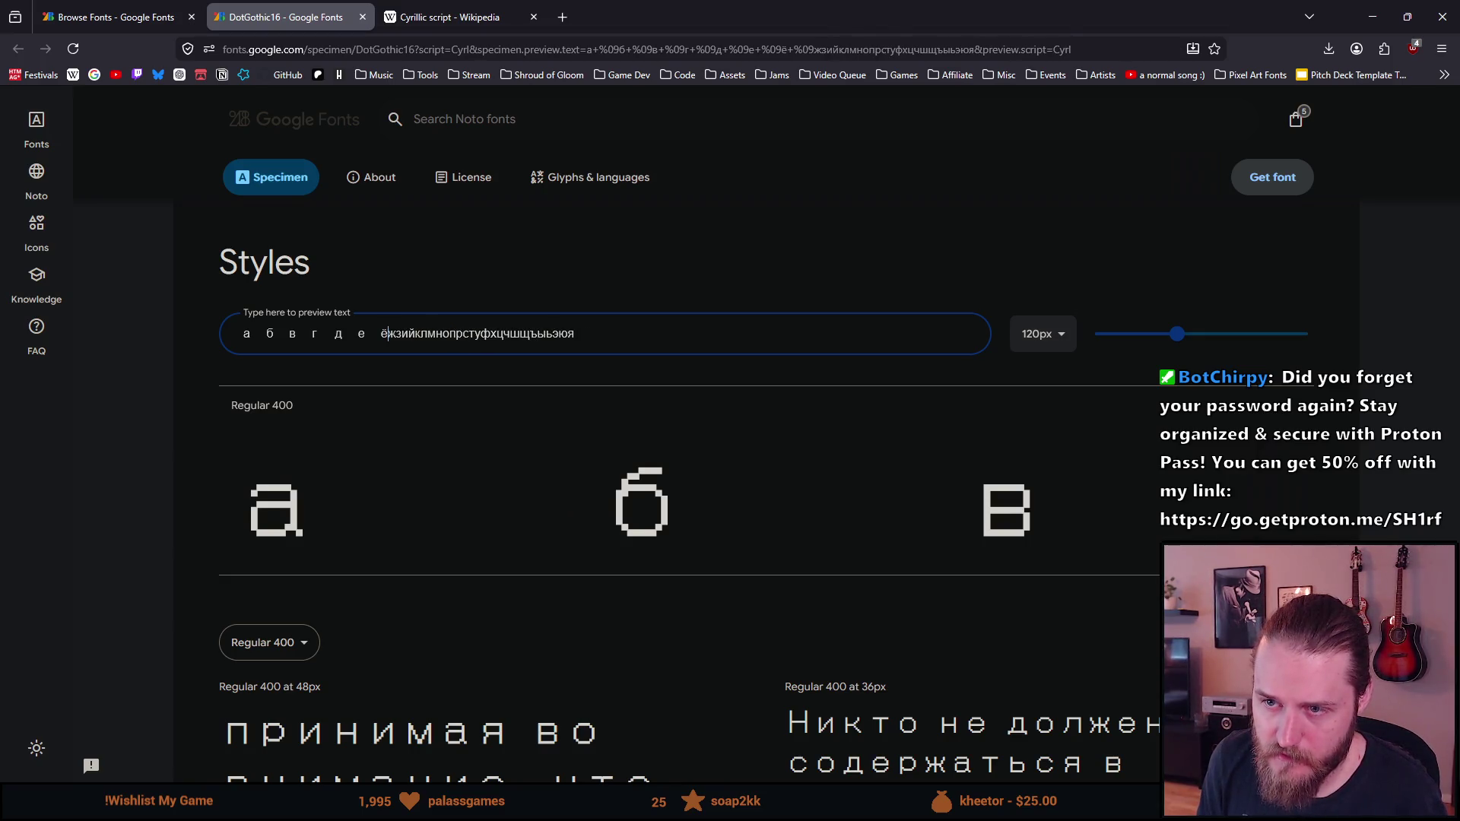
key("BackSpace")
key("Left")
key("BackSpace")
key("Left")
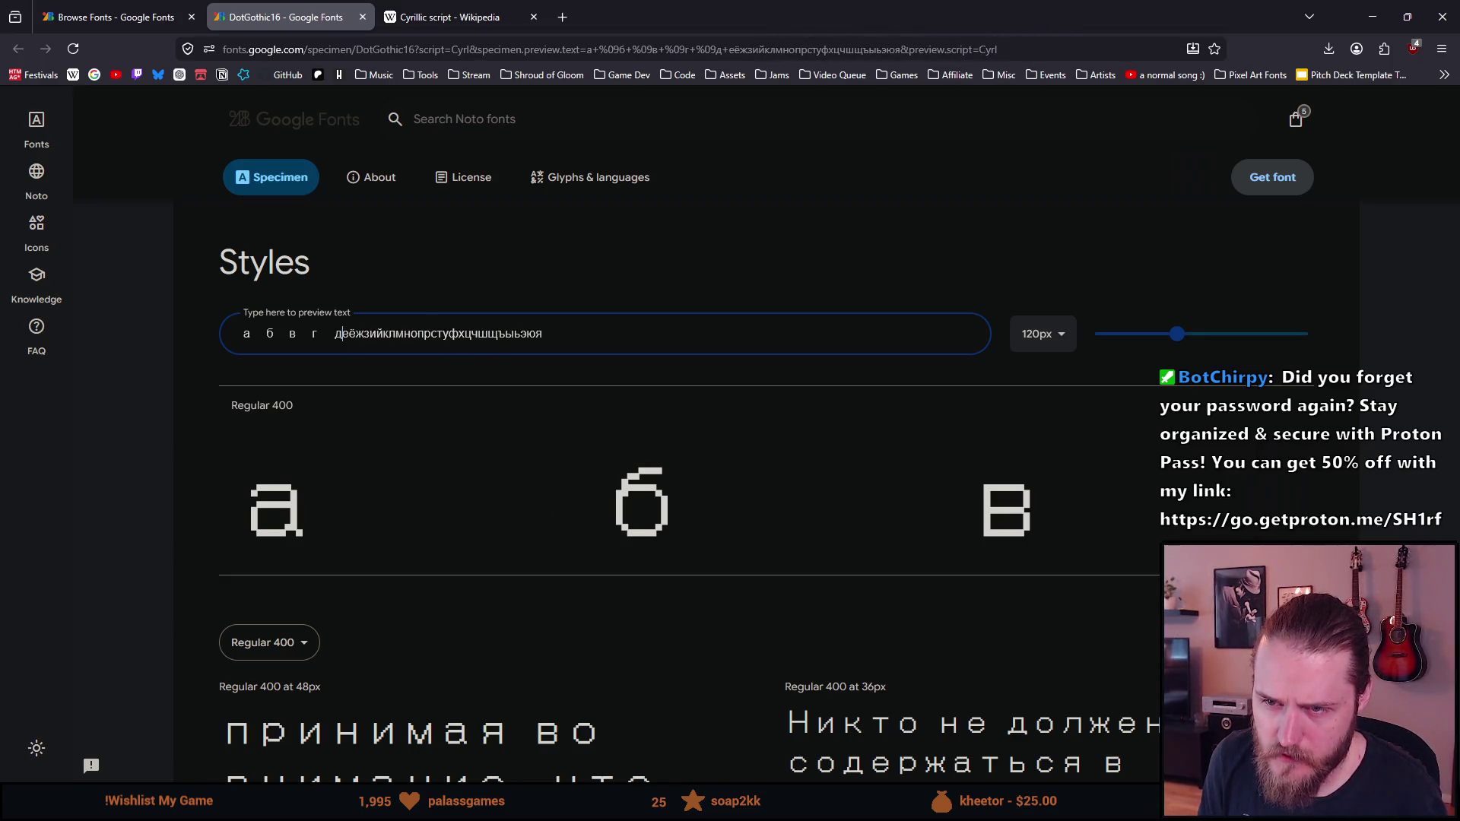
key("BackSpace")
key("Left")
key("BackSpace")
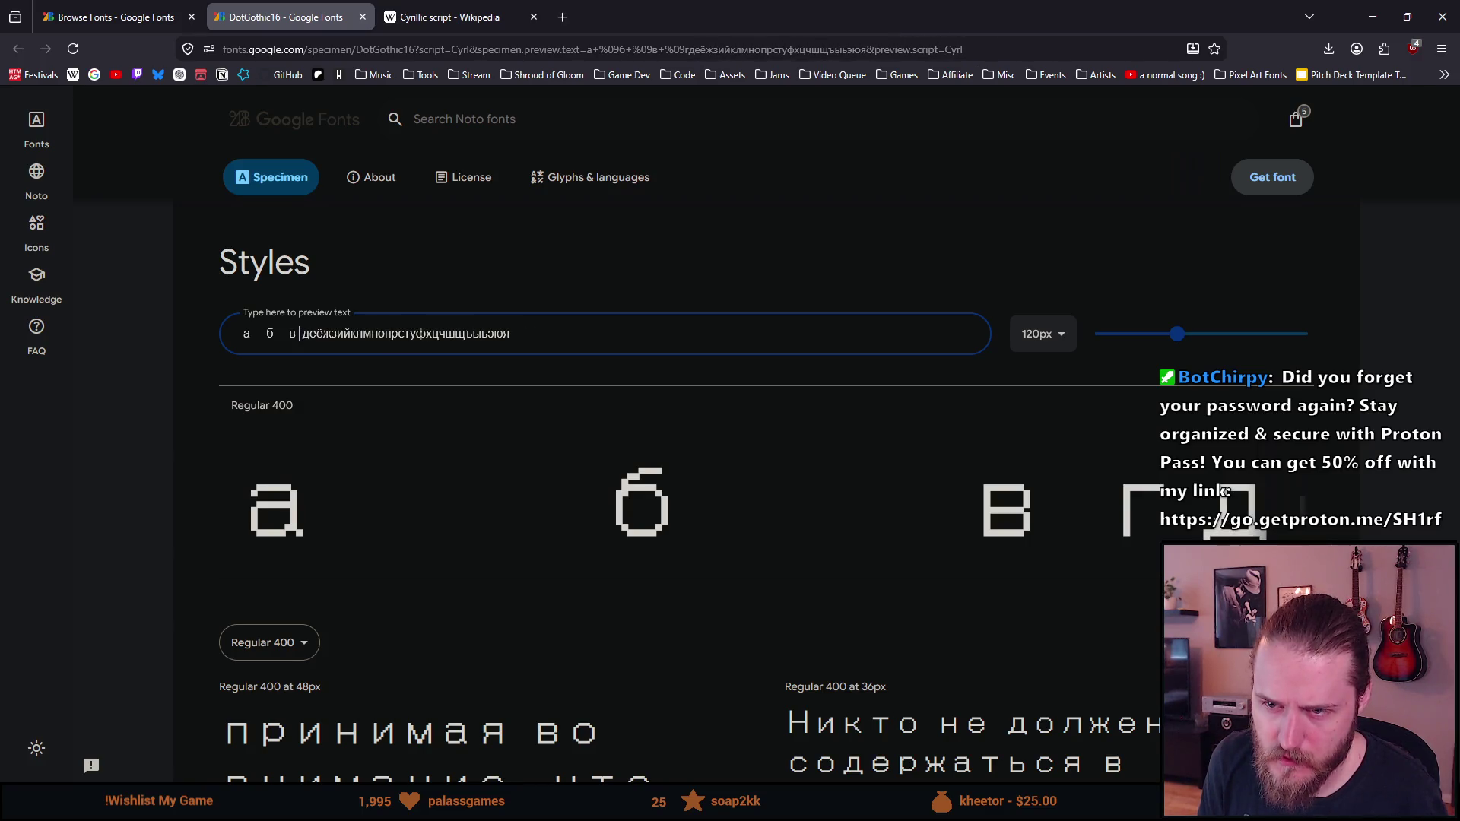
key("BackSpace")
key("BackSpace")
key("Left")
key("BackSpace")
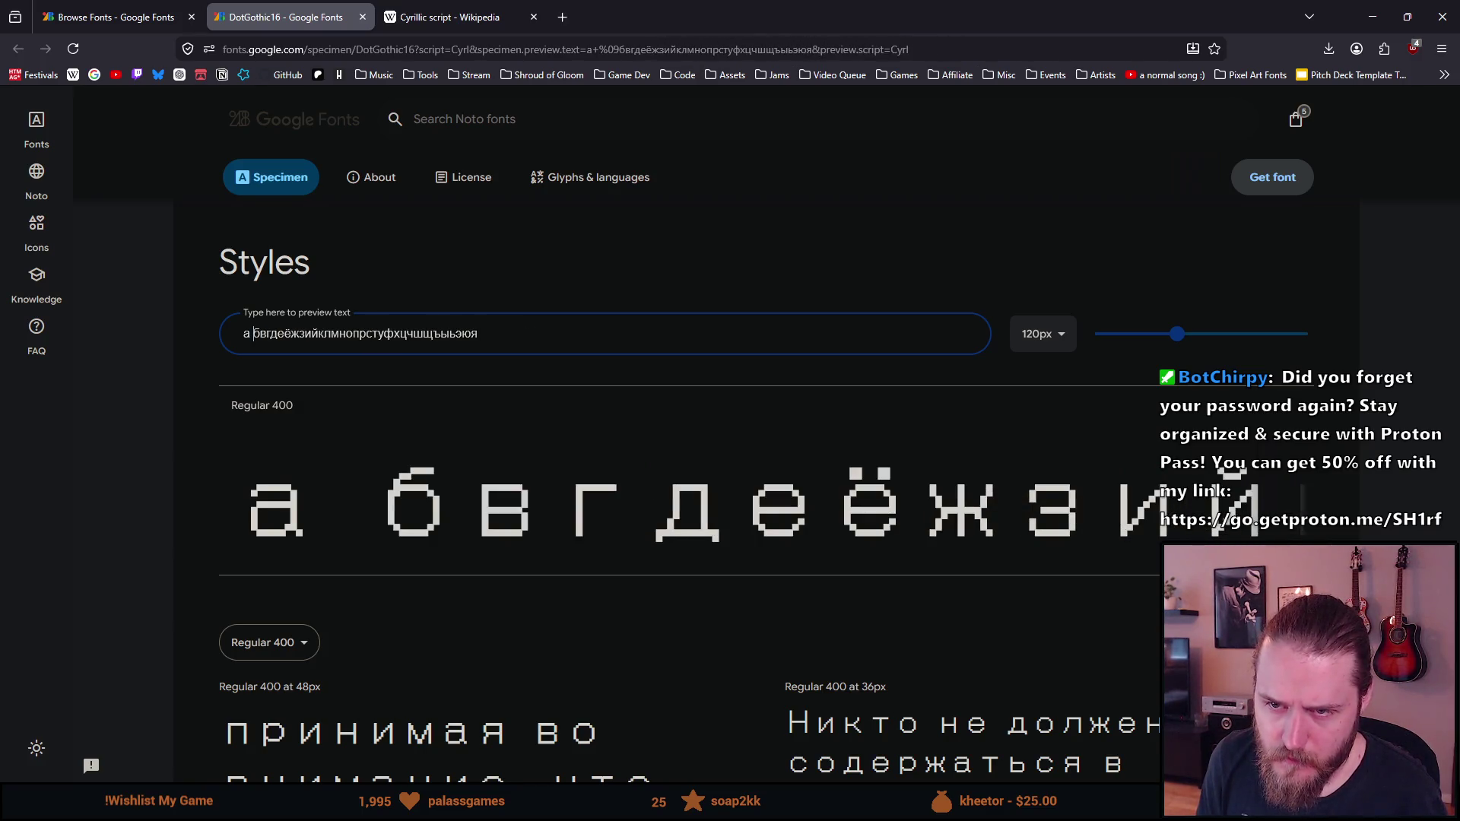
key("BackSpace")
scroll(873, 437, "down", 2)
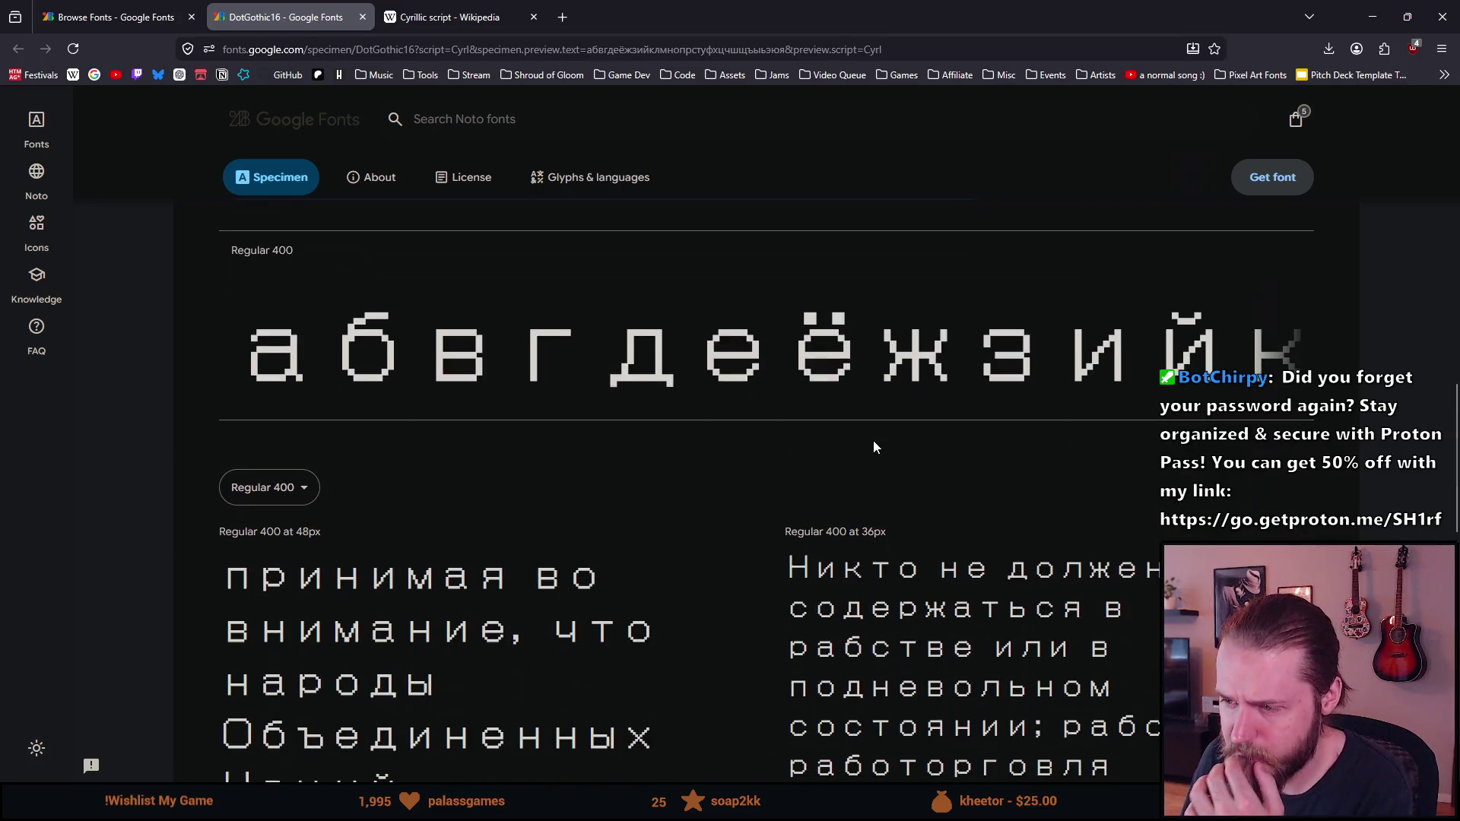
Shrink the DotGothic16 preview text to 40px and inspect the ы glyph
scroll(870, 443, "down", 1)
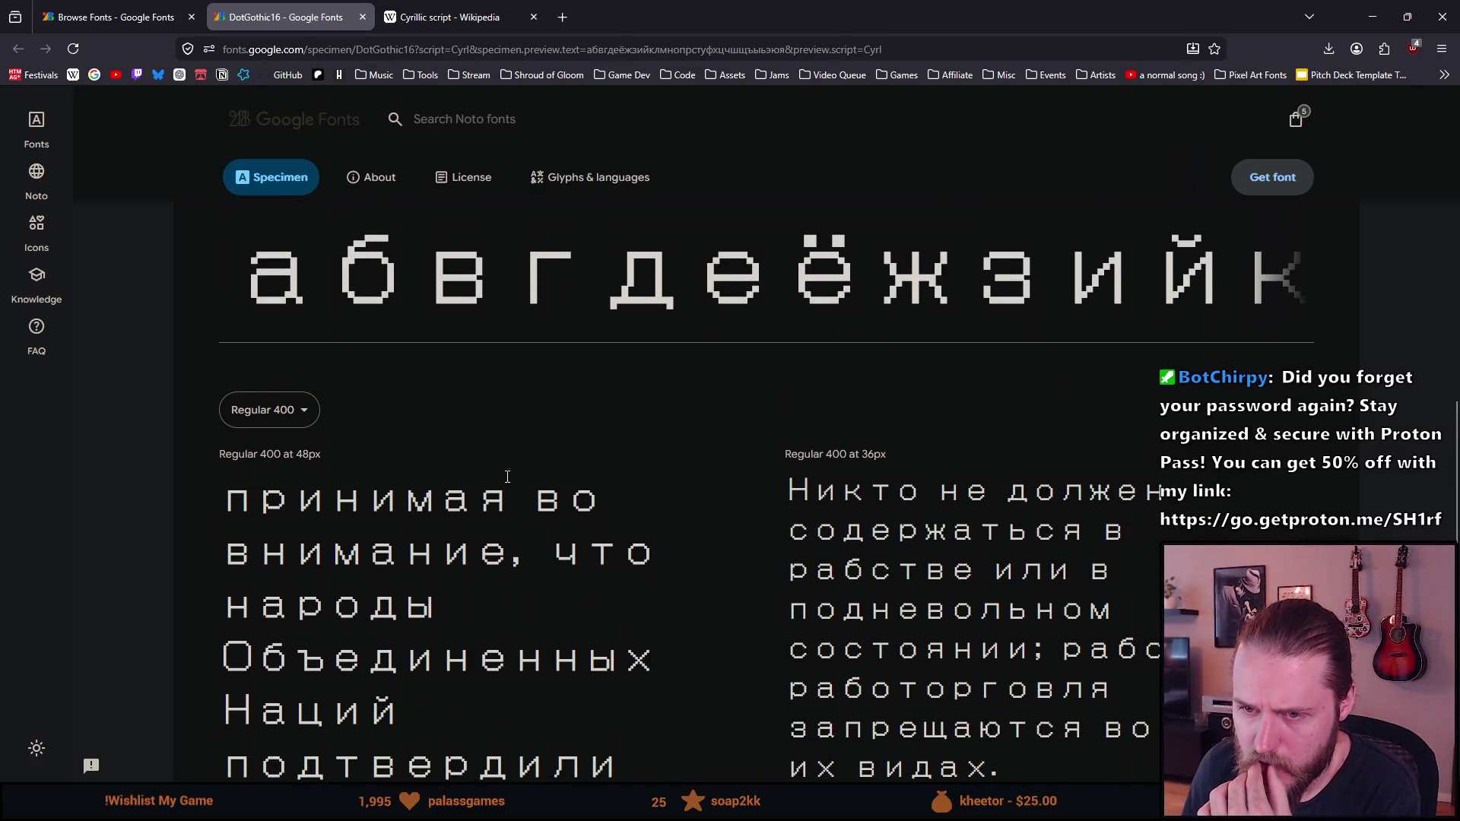
scroll(519, 501, "up", 3)
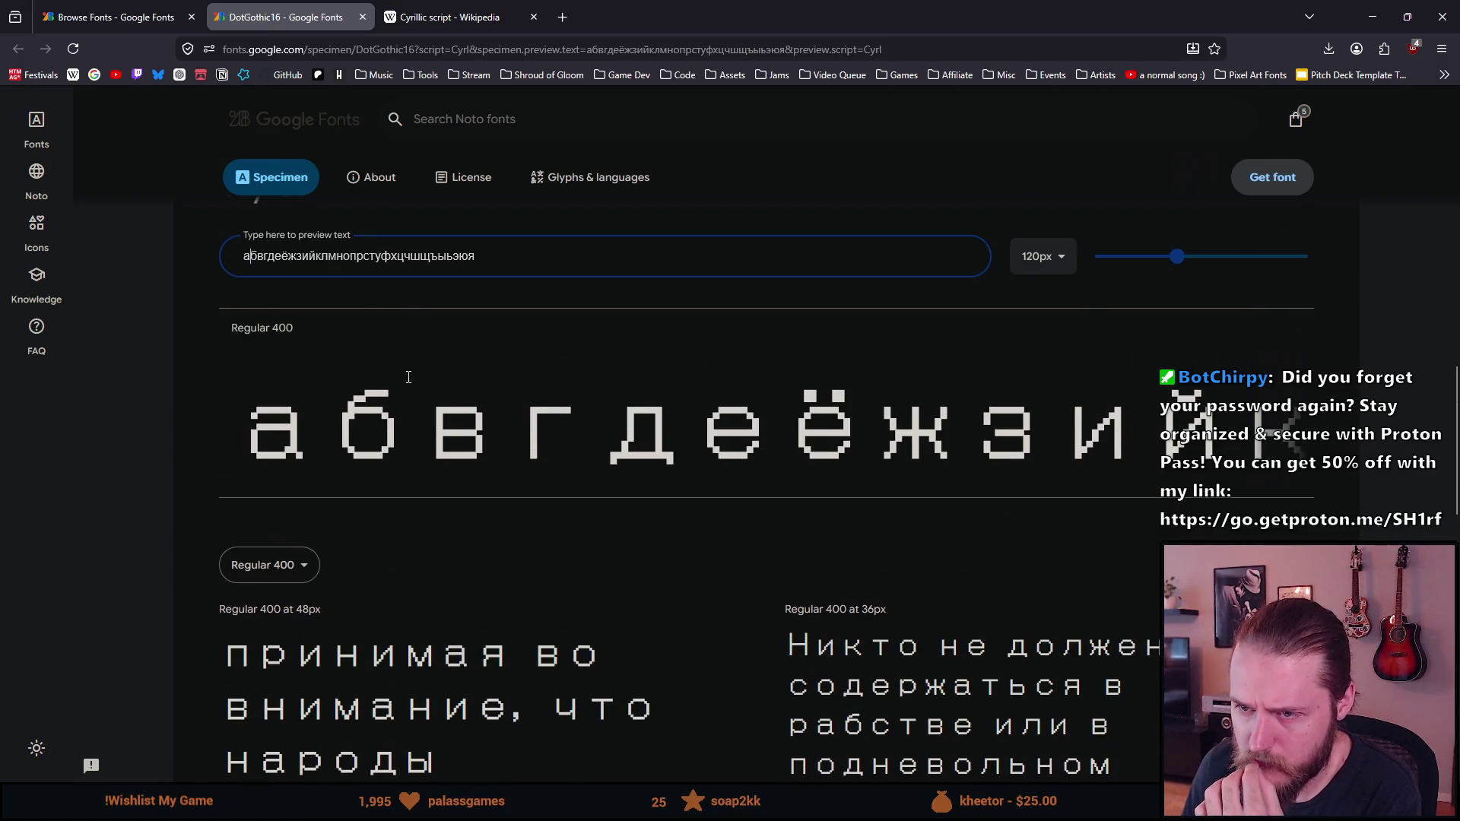
scroll(573, 538, "up", 5)
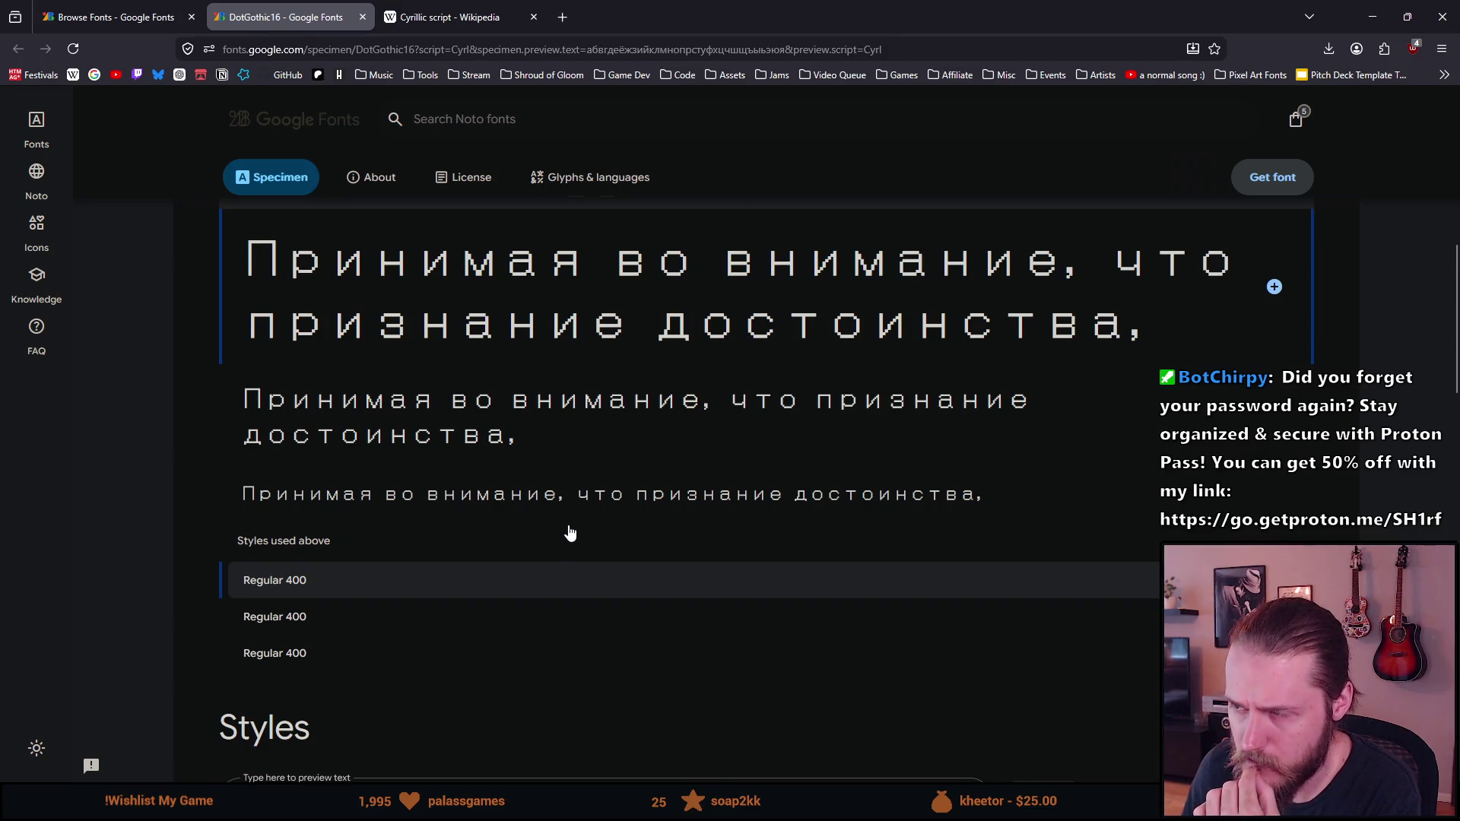
scroll(570, 532, "down", 5)
left_click(1046, 411)
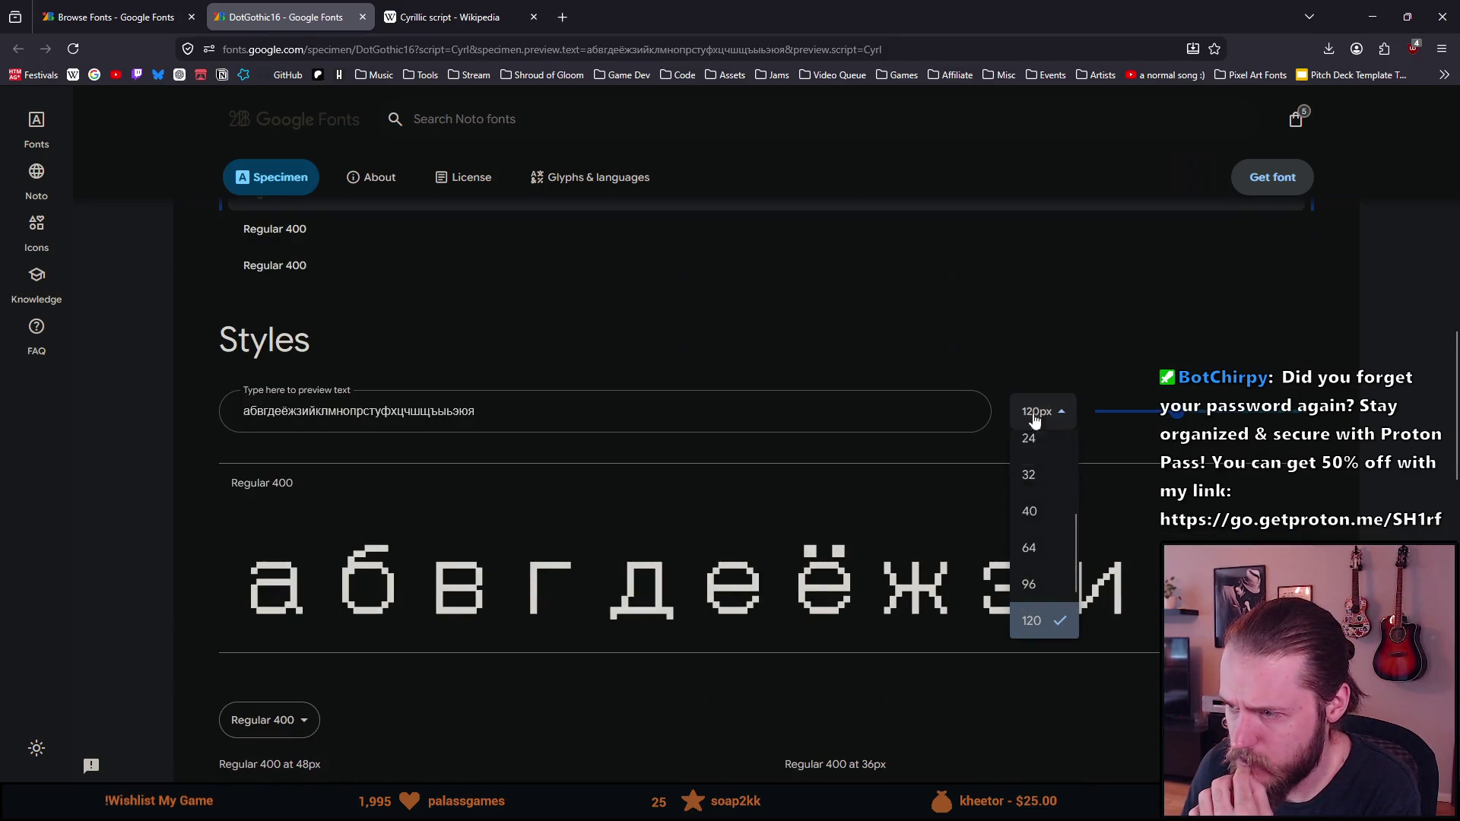
left_click(1052, 515)
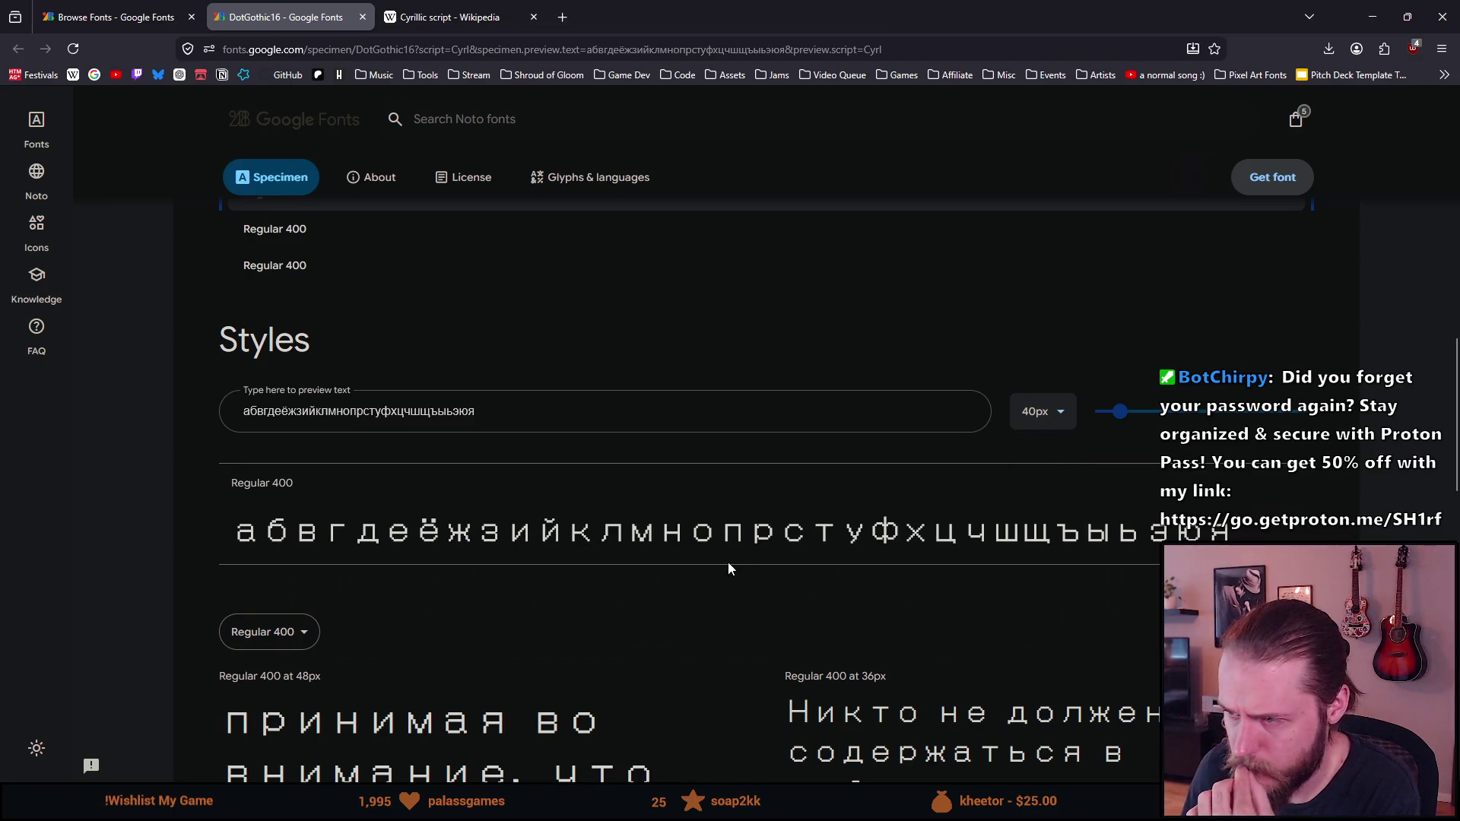
left_click(1105, 533)
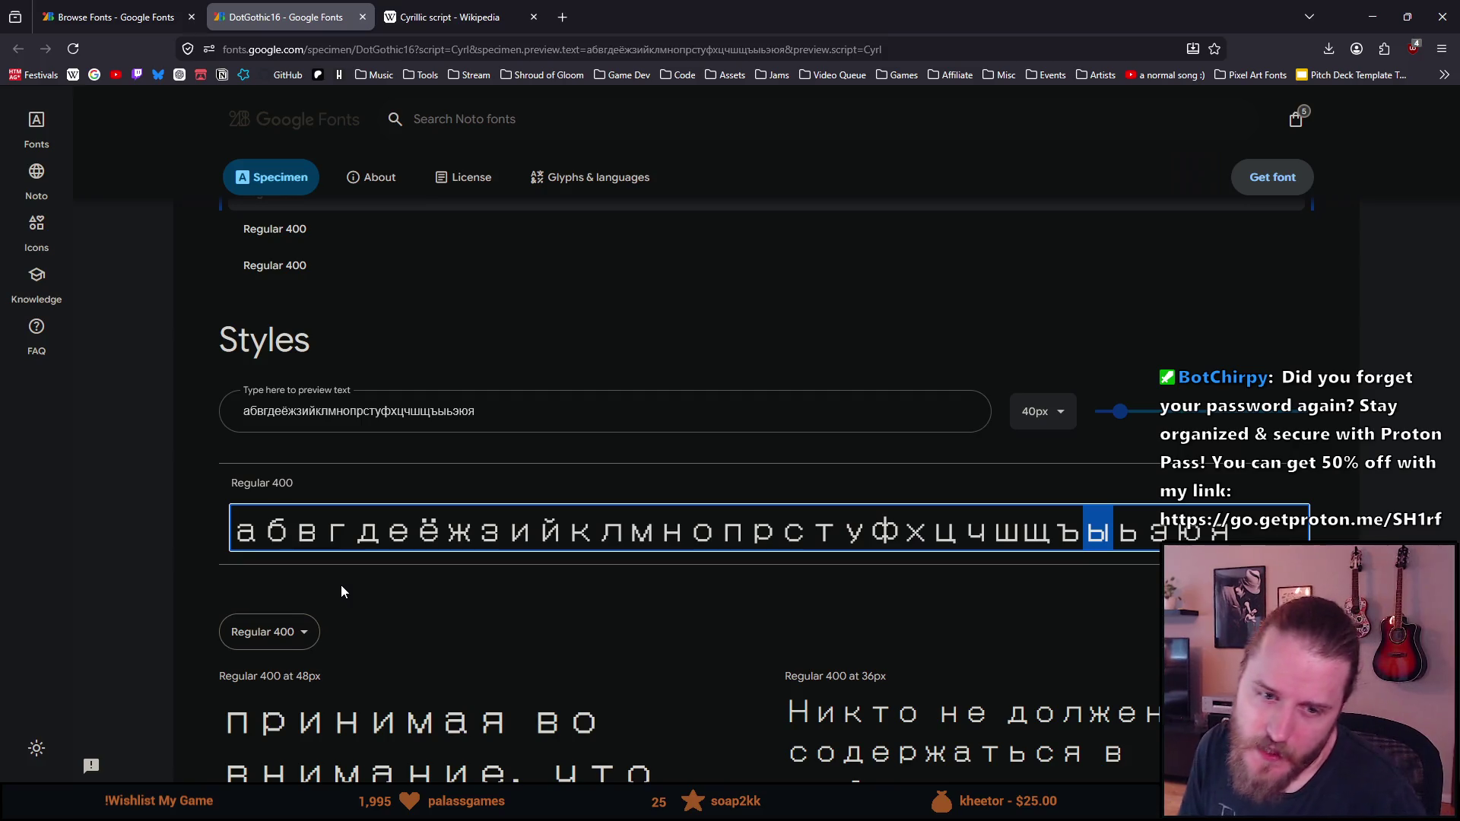
Look over the specimen sample paragraphs, then return to the Cyrillic script Wikipedia article
scroll(332, 512, "up", 3)
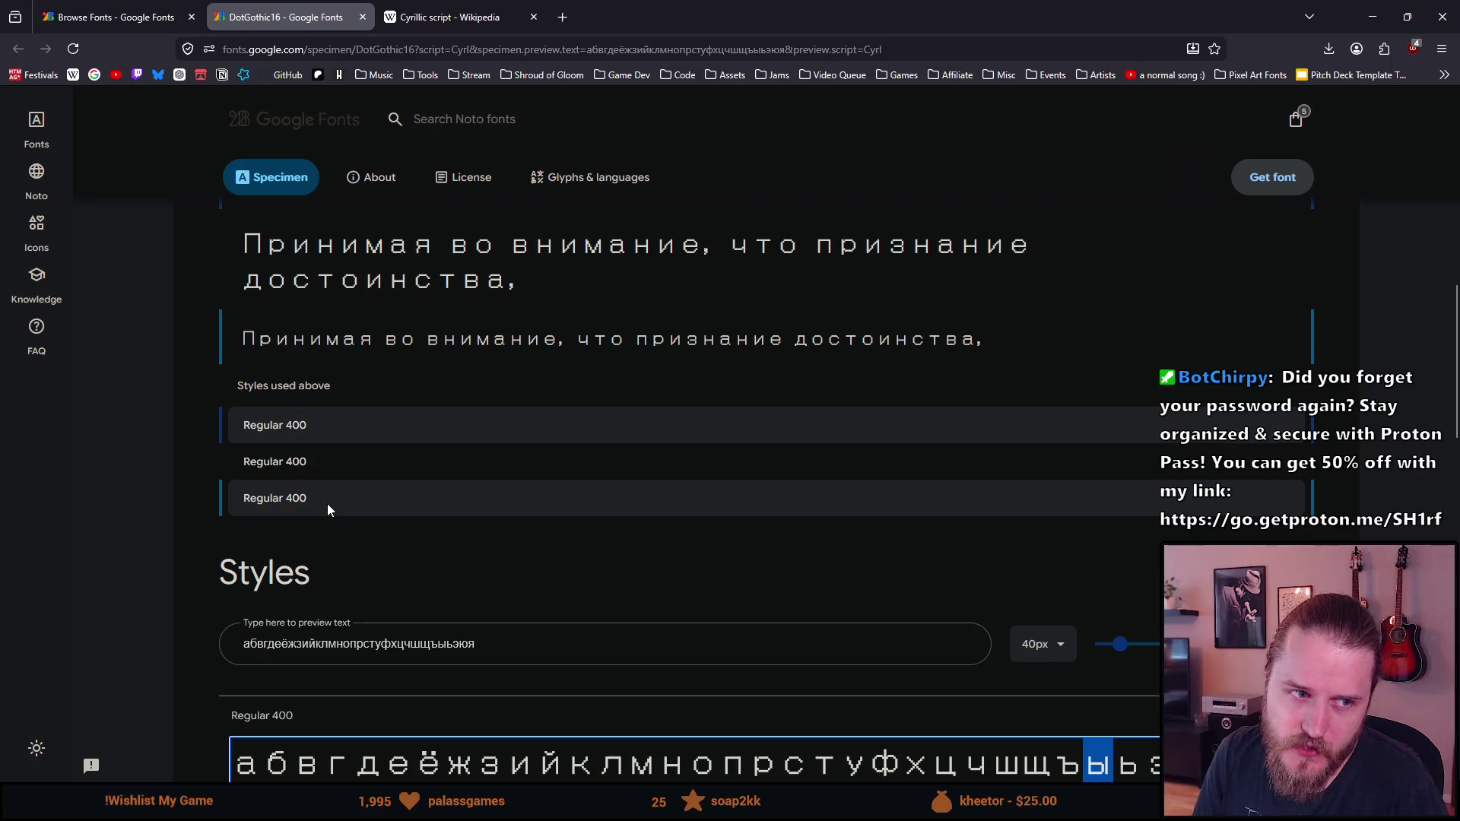
scroll(317, 510, "down", 2)
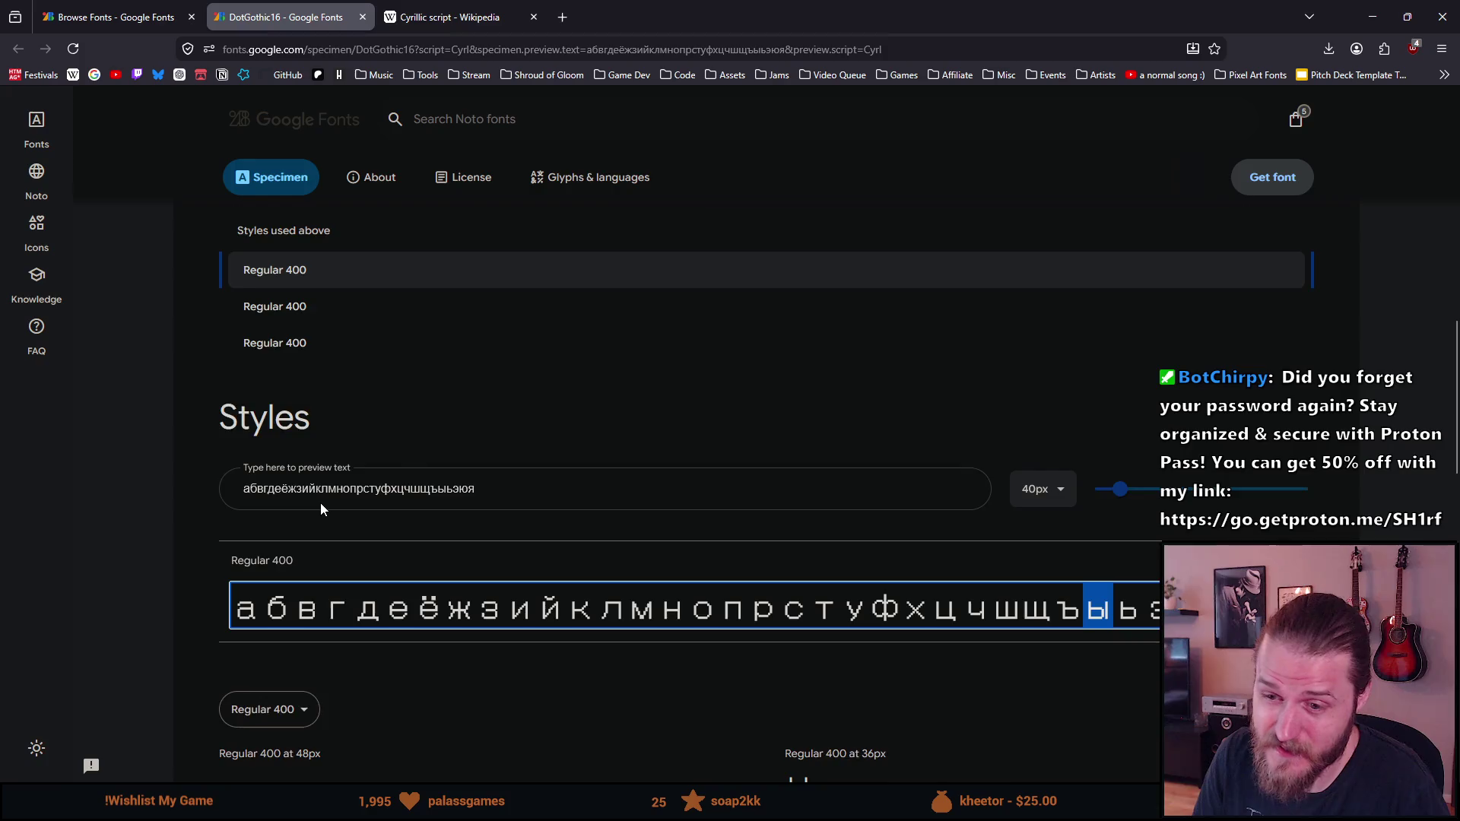
scroll(321, 508, "down", 6)
scroll(331, 504, "down", 5)
scroll(330, 503, "up", 5)
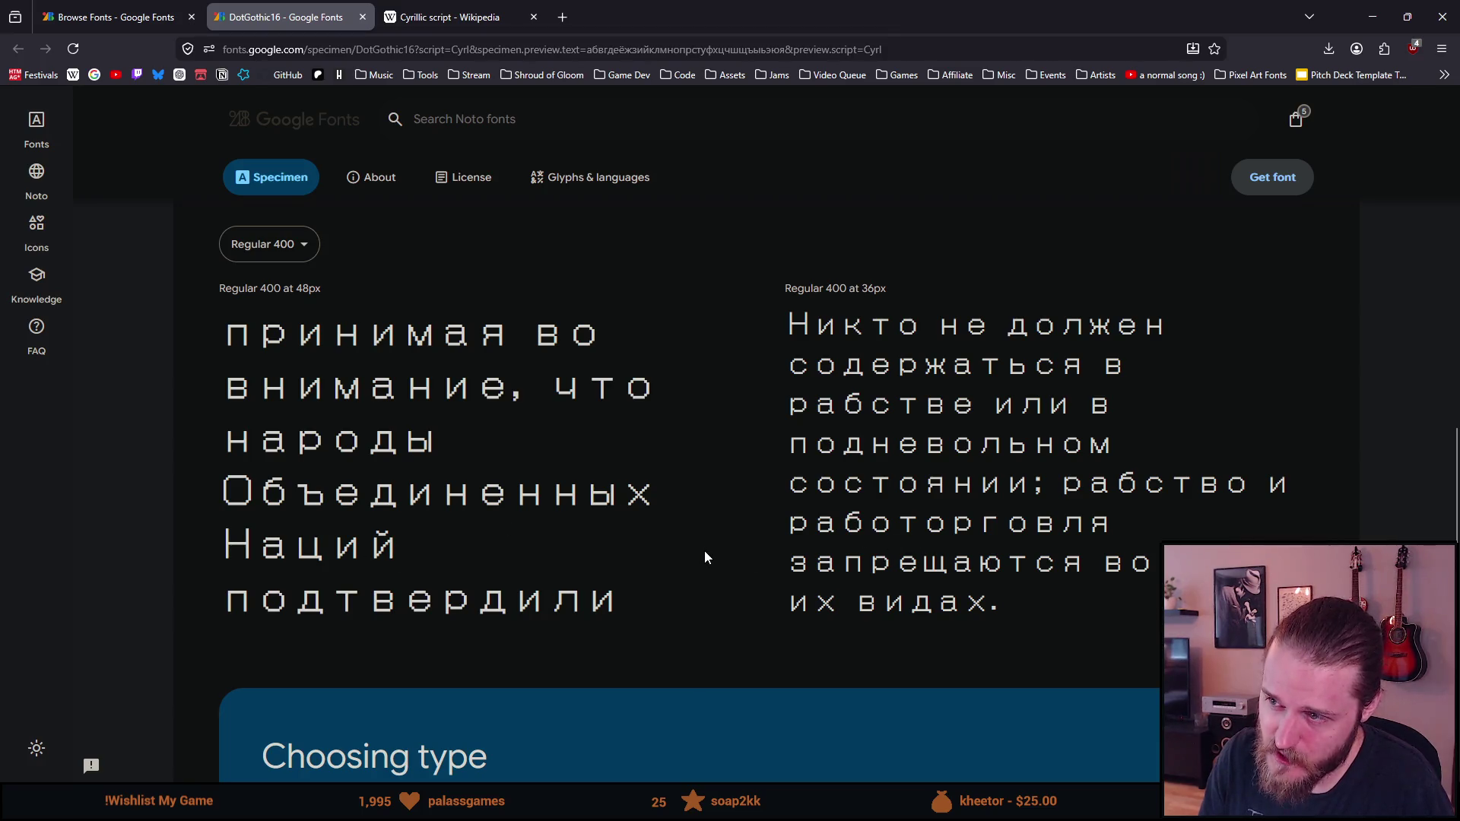
scroll(705, 553, "up", 4)
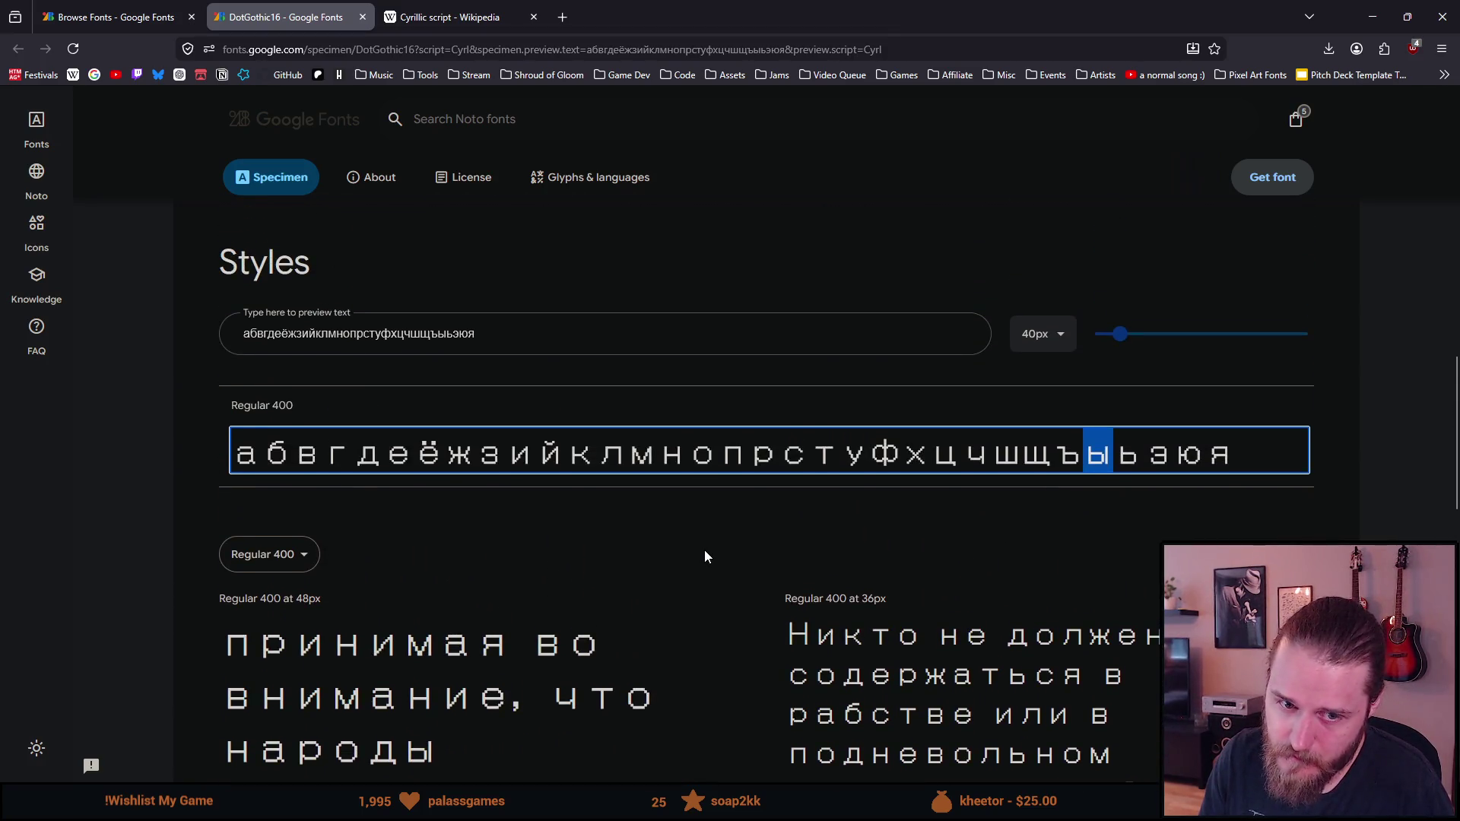
left_click(464, 9)
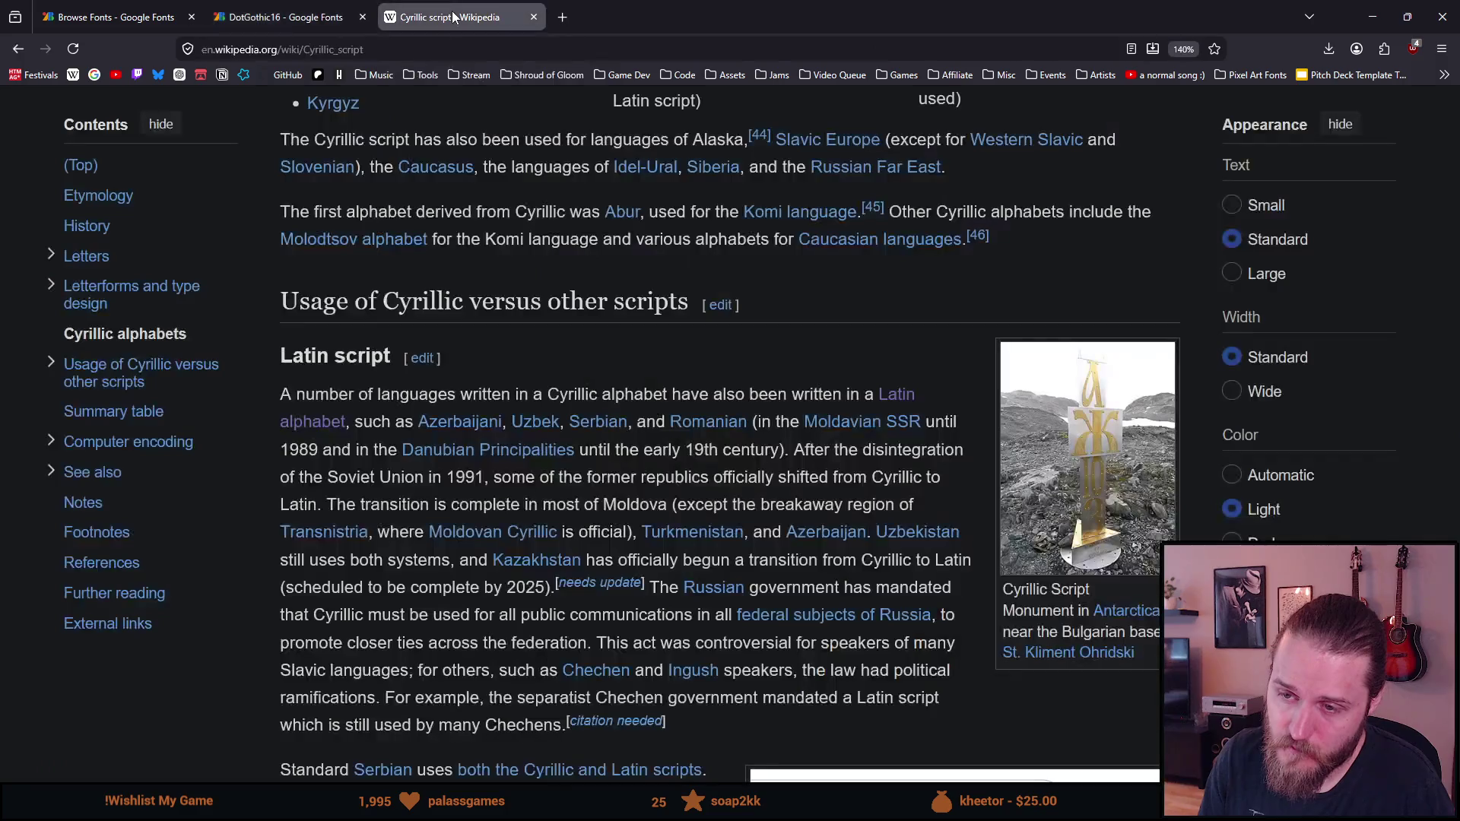
View Google image results for 'cyrillic alphabet', preview the Speechling chart, then return to DotGothic16
key("alt+Left")
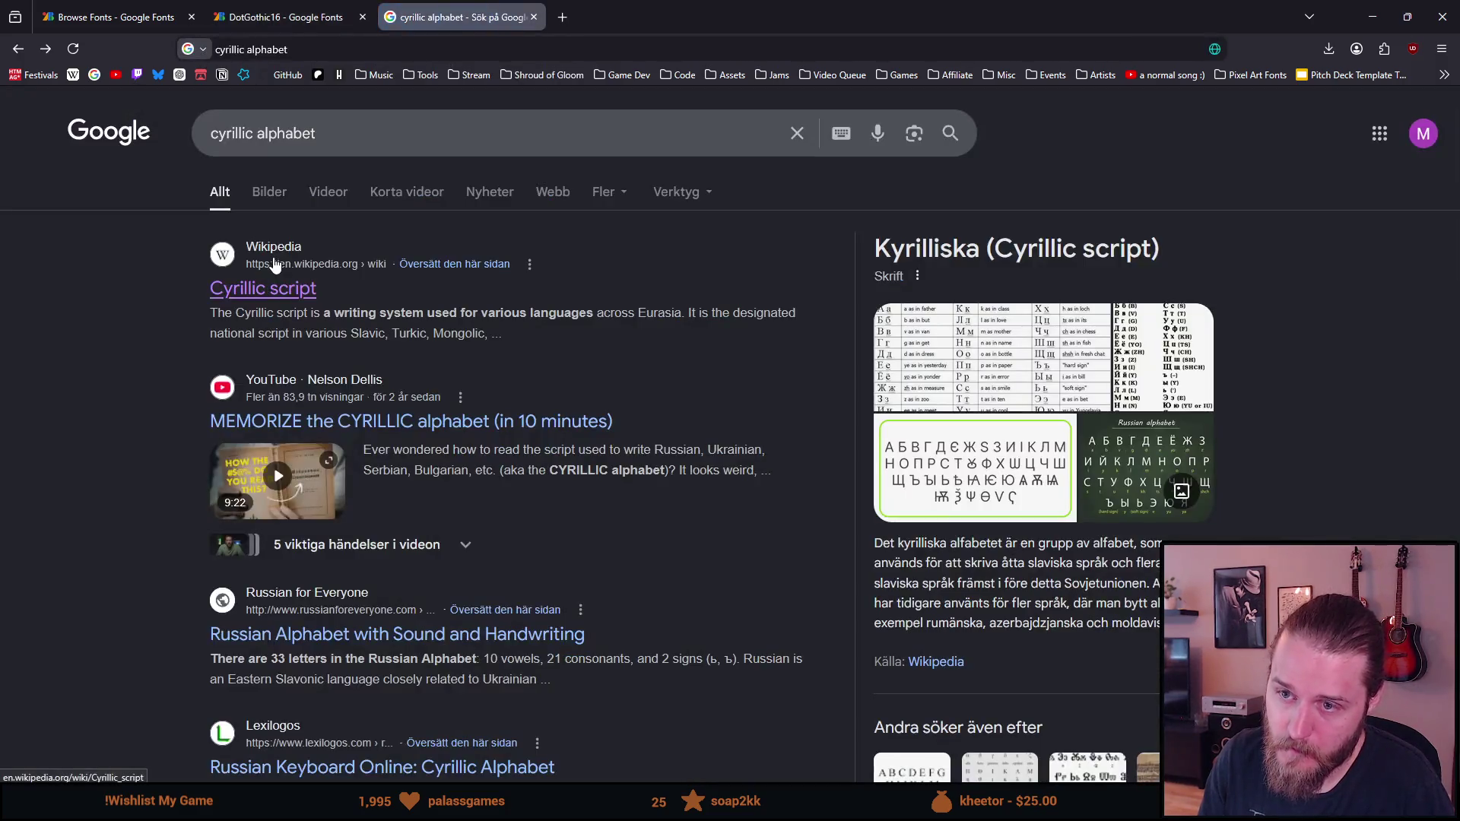
left_click(258, 199)
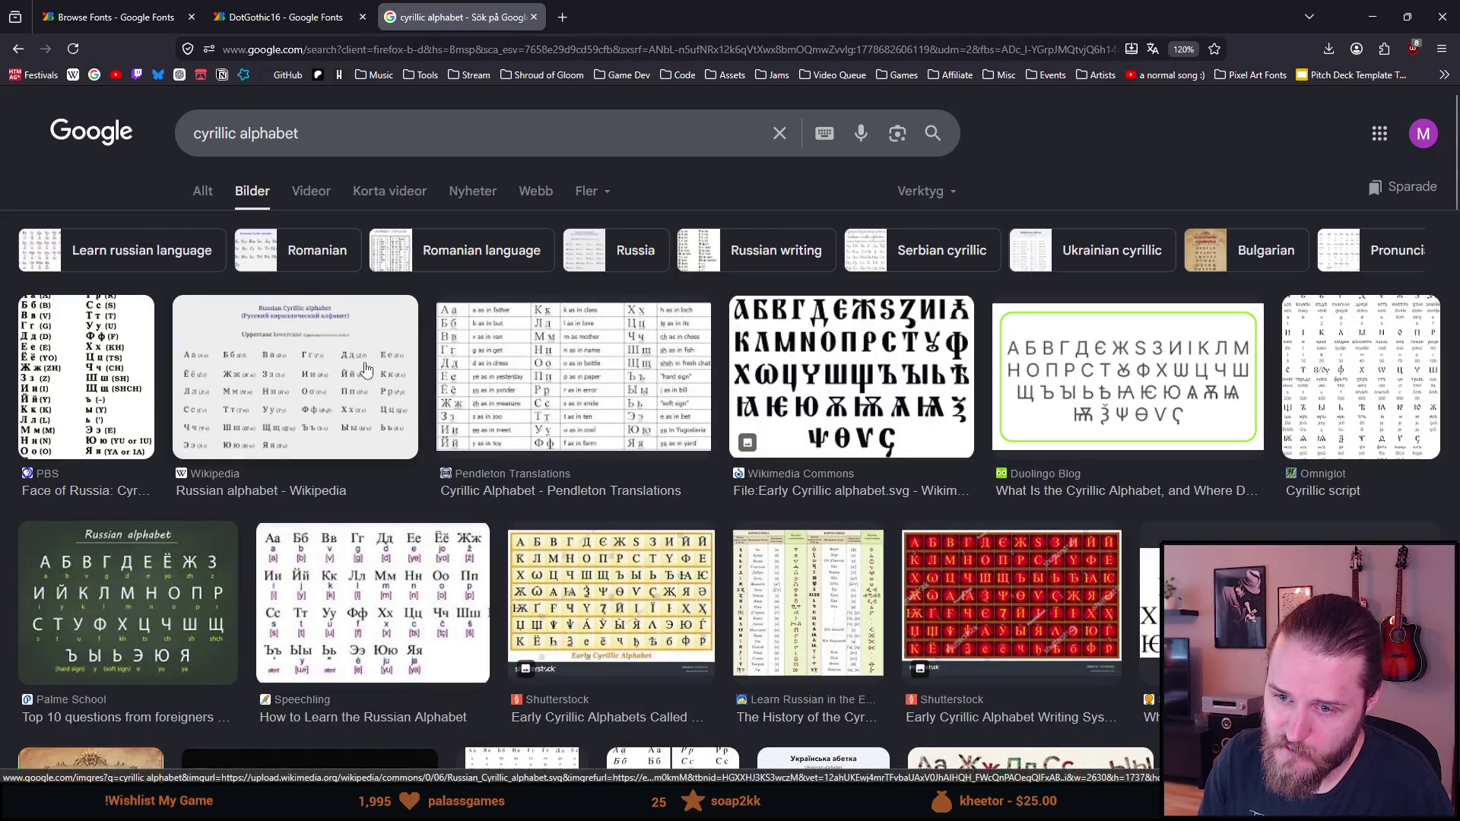
scroll(365, 426, "down", 2)
left_click(374, 441)
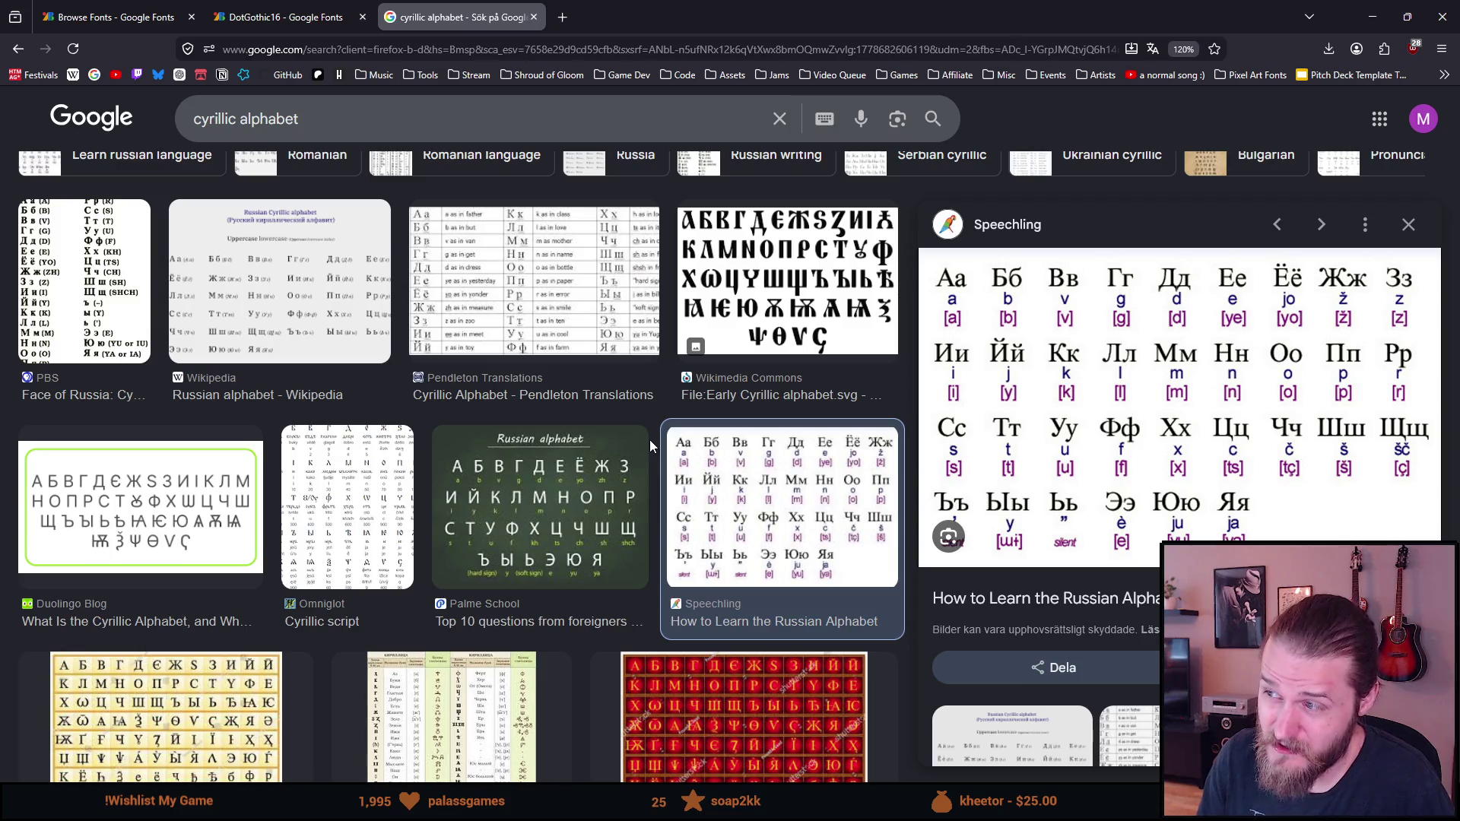
left_click(289, 17)
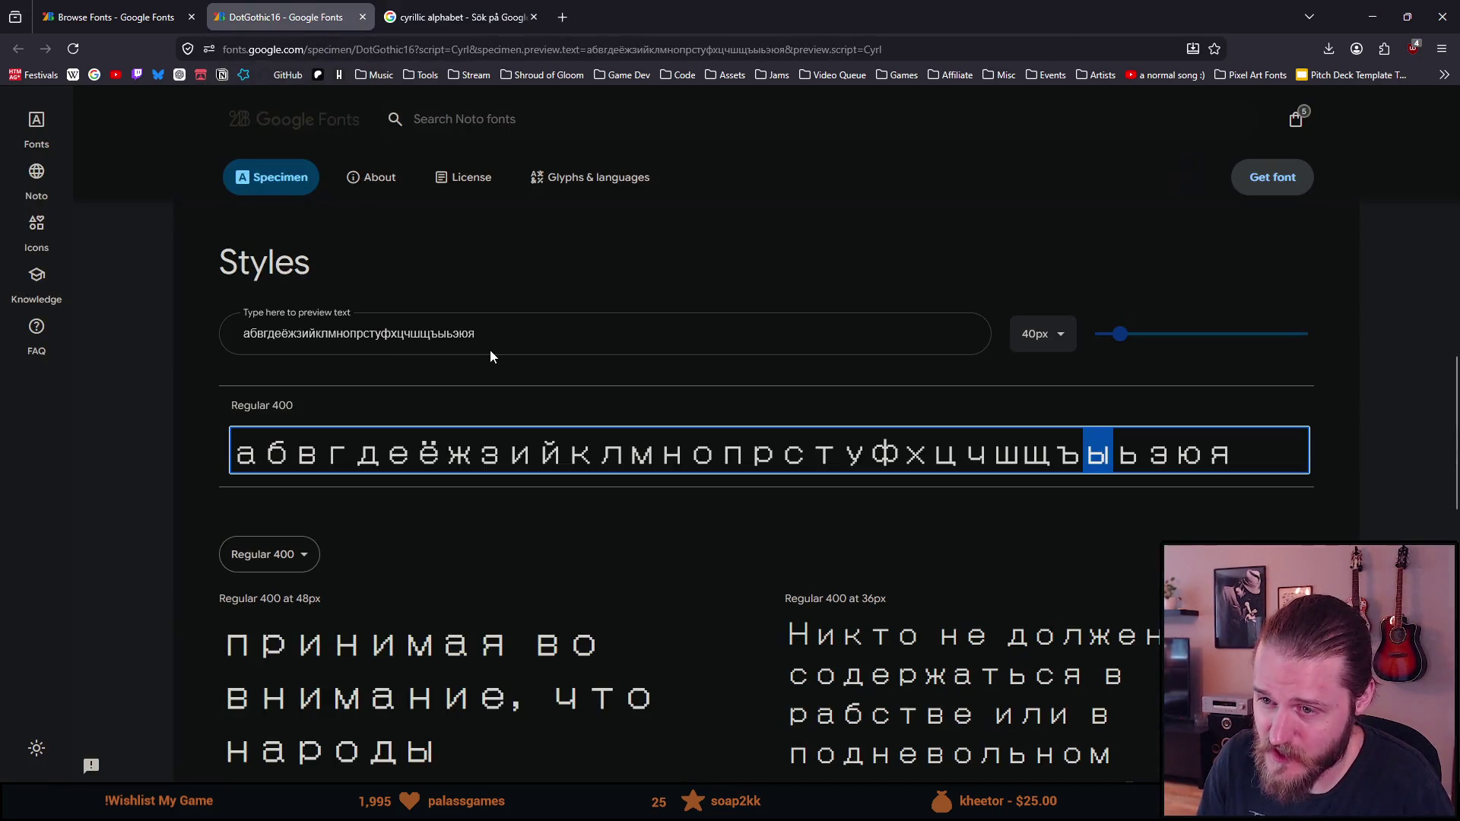
Select the ж and ё glyphs in the DotGothic16 preview to check their shapes
left_click_drag(446, 454, 461, 455)
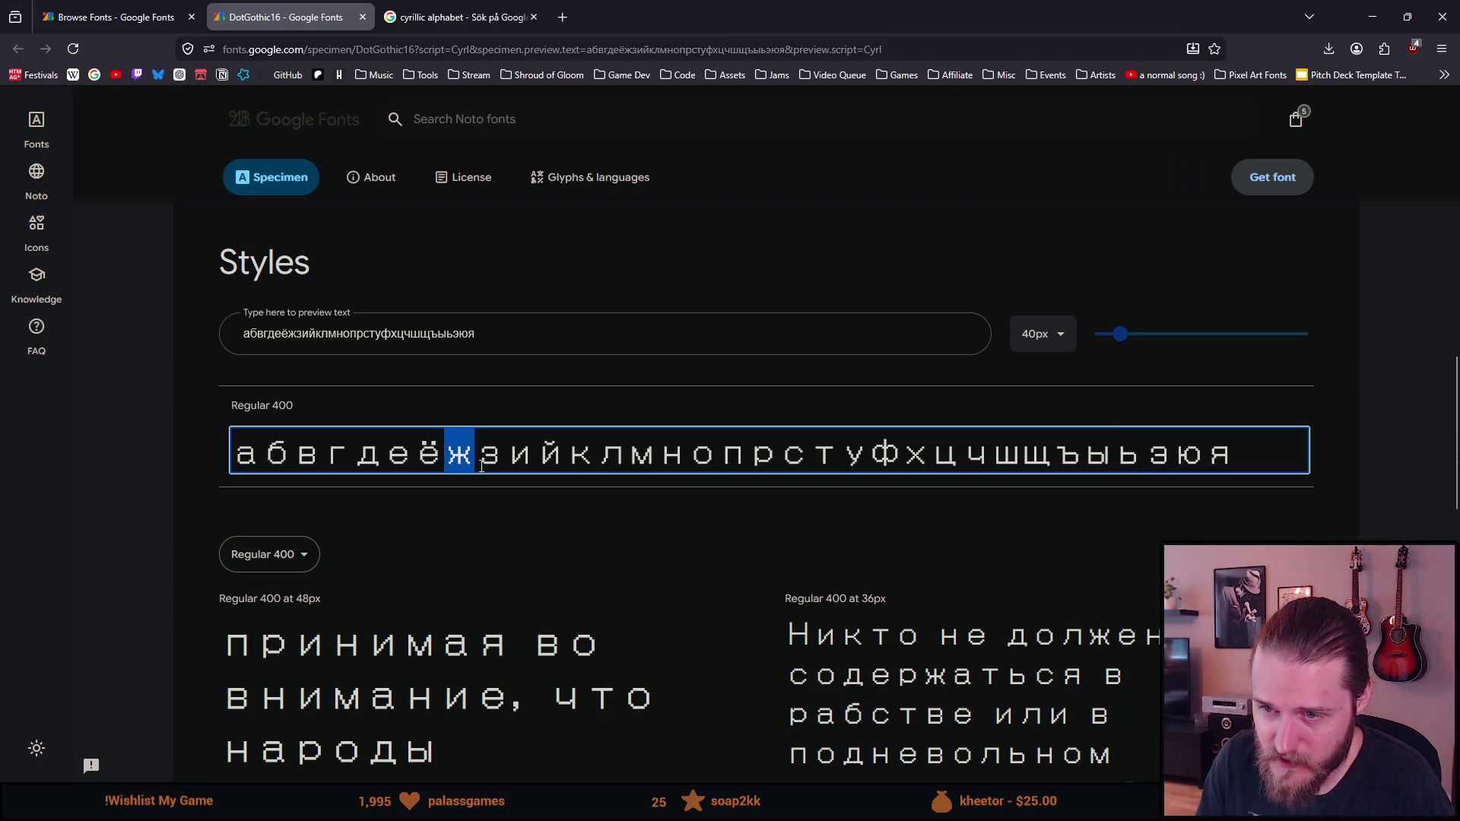
left_click(477, 460)
left_click_drag(415, 457, 447, 457)
left_click(462, 457)
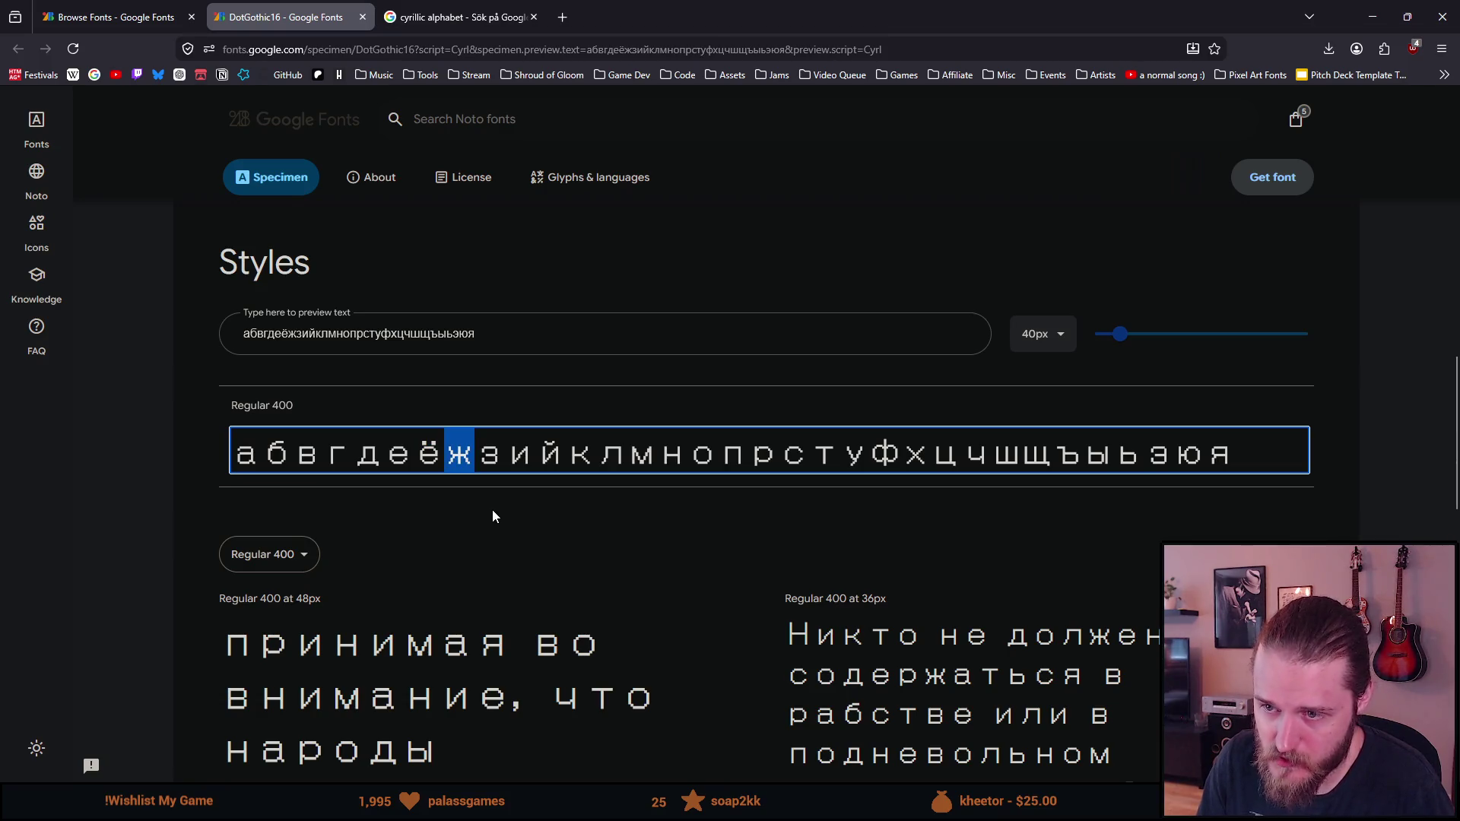
Minimize the browser and drag Unity's splitter up to make the lower panels taller
scroll(491, 509, "down", 2)
scroll(492, 510, "up", 7)
scroll(491, 505, "up", 3)
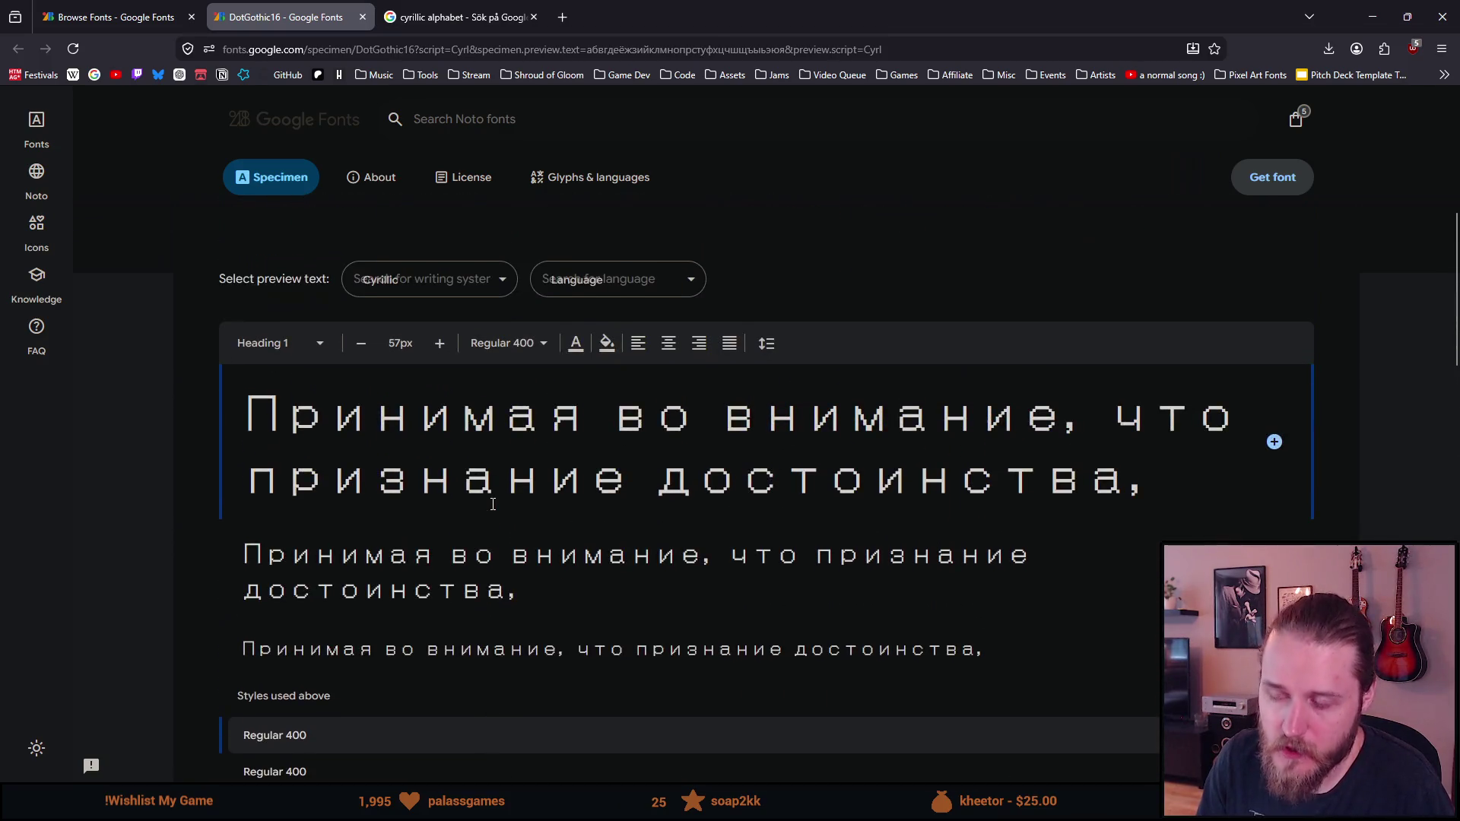
left_click(1384, 20)
left_click_drag(558, 513, 558, 449)
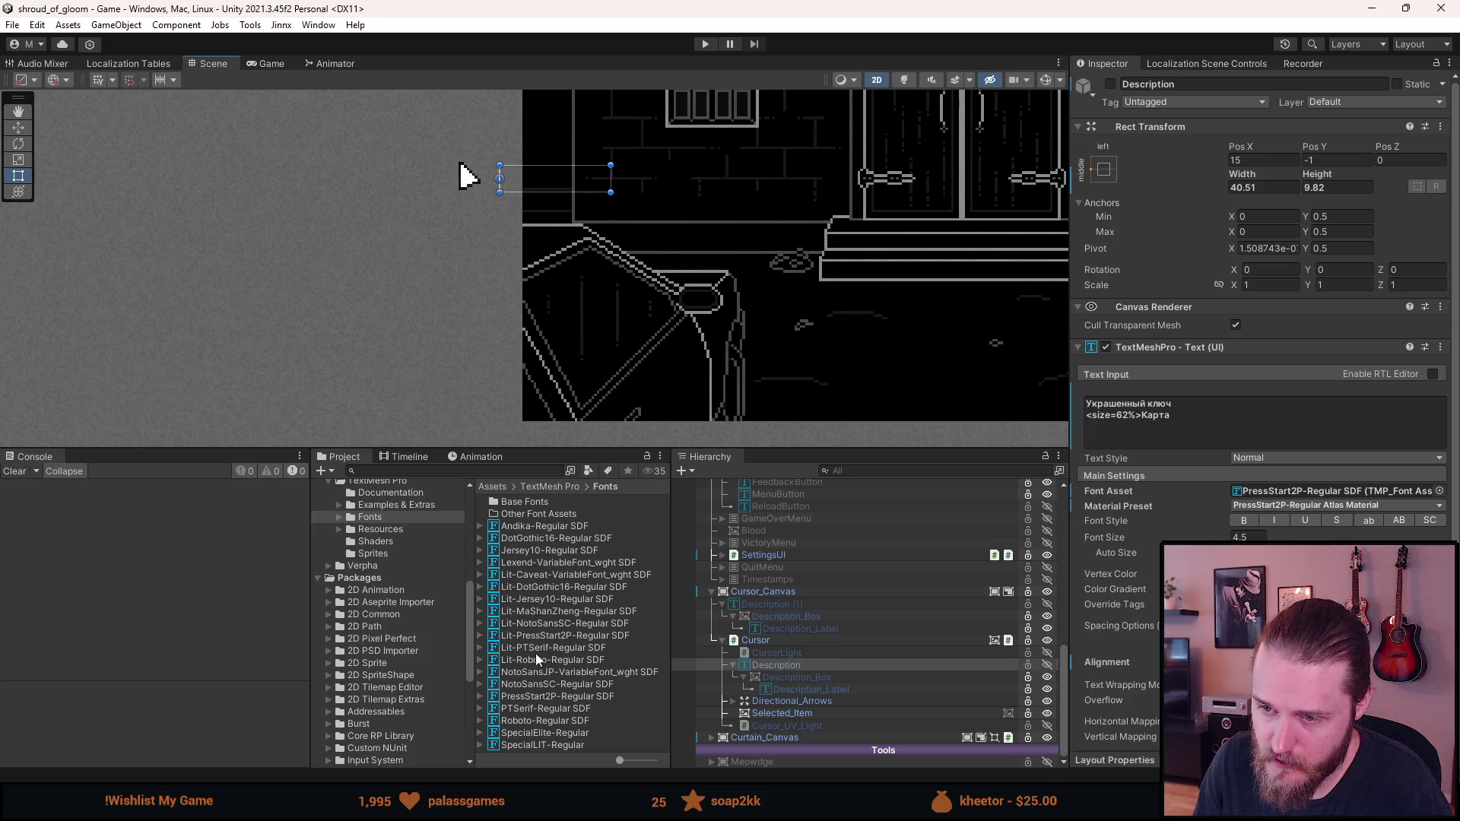
Rename the duplicated DotGothic16-Regular SDF font asset to DotGothic16-Cyrillic SDF
left_click(538, 541)
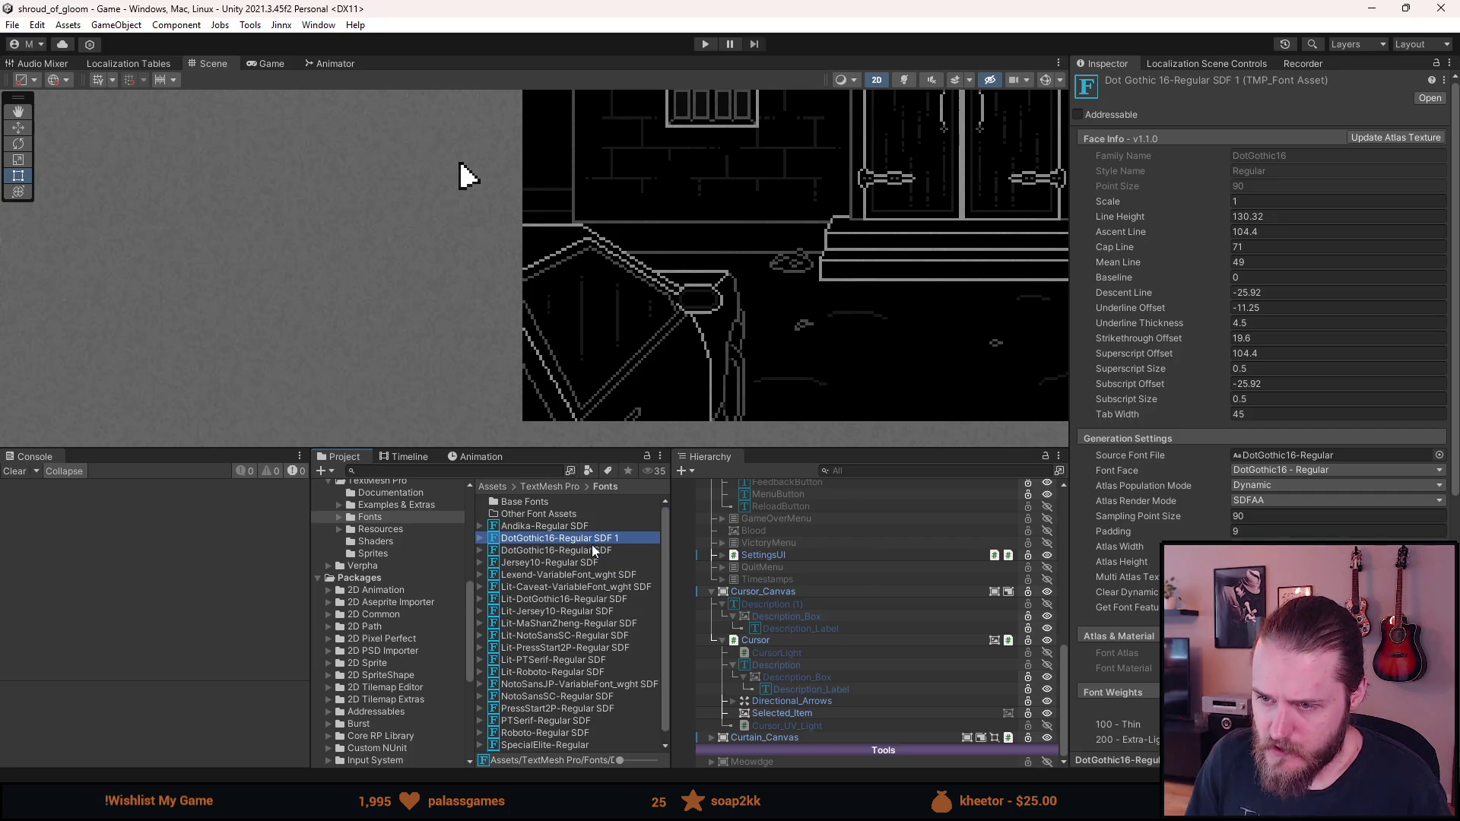
right_click(591, 545)
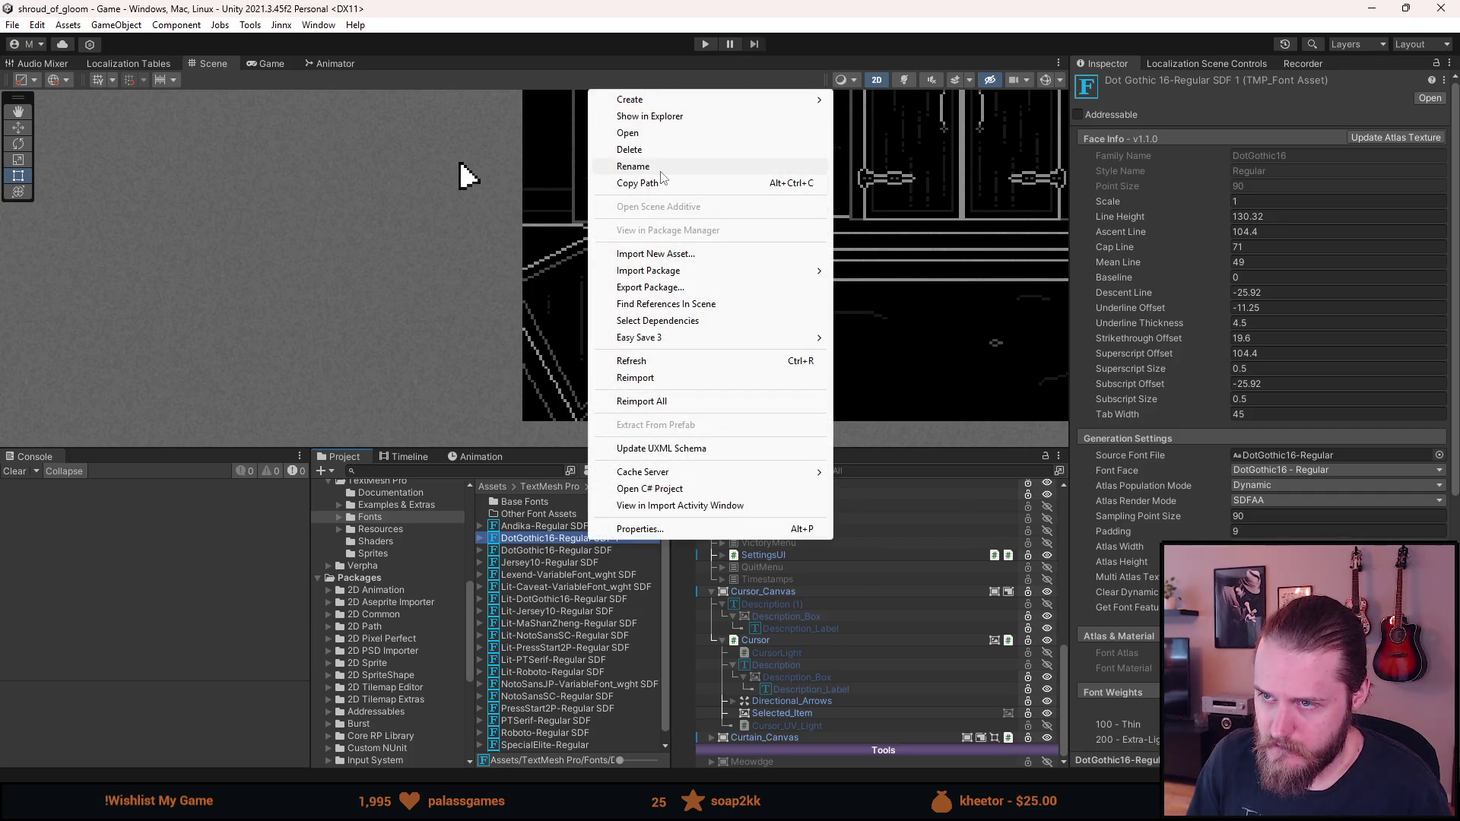
left_click(660, 168)
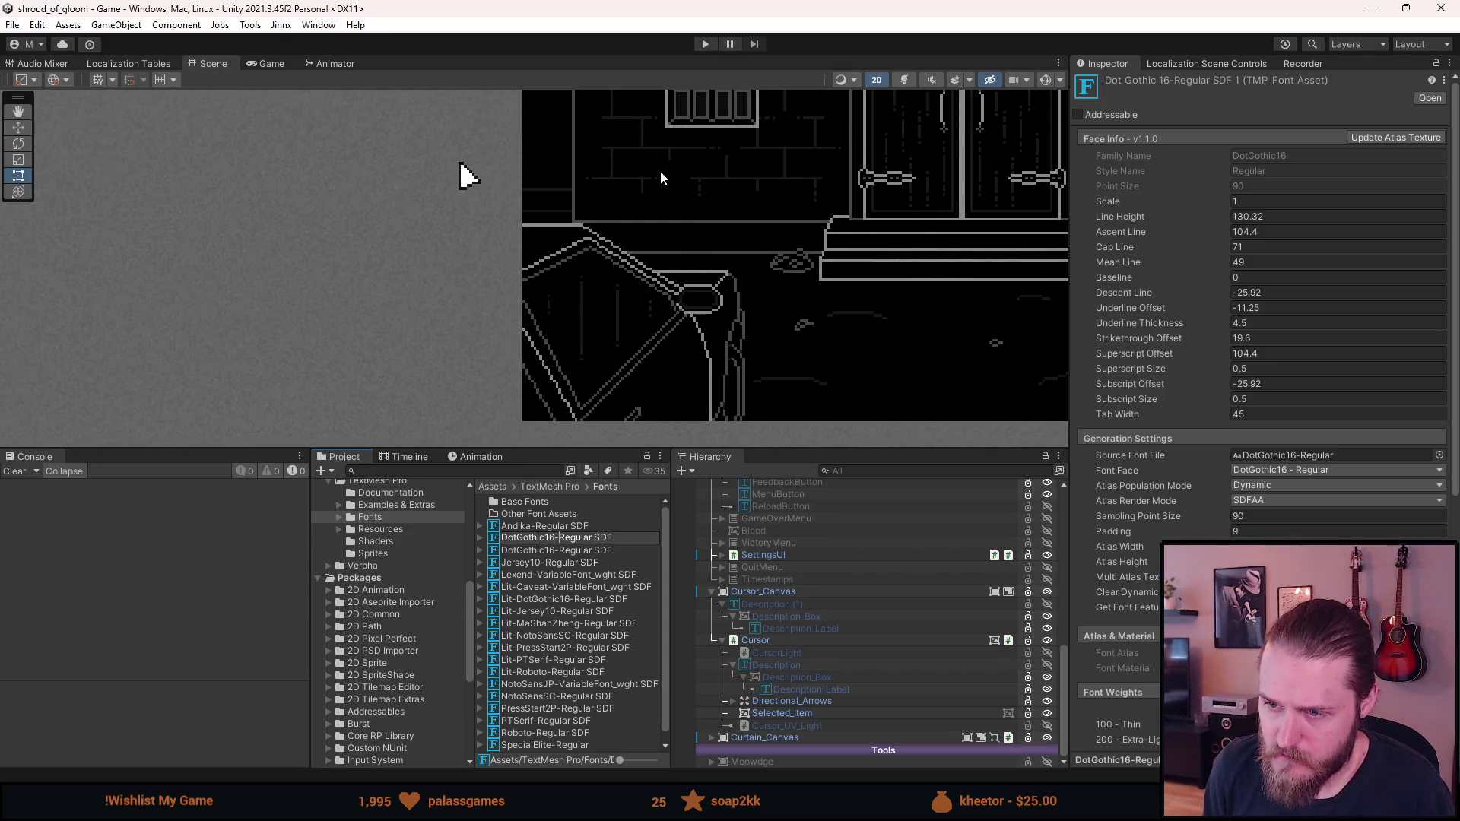
key("ctrl+BackSpace")
type("Russian")
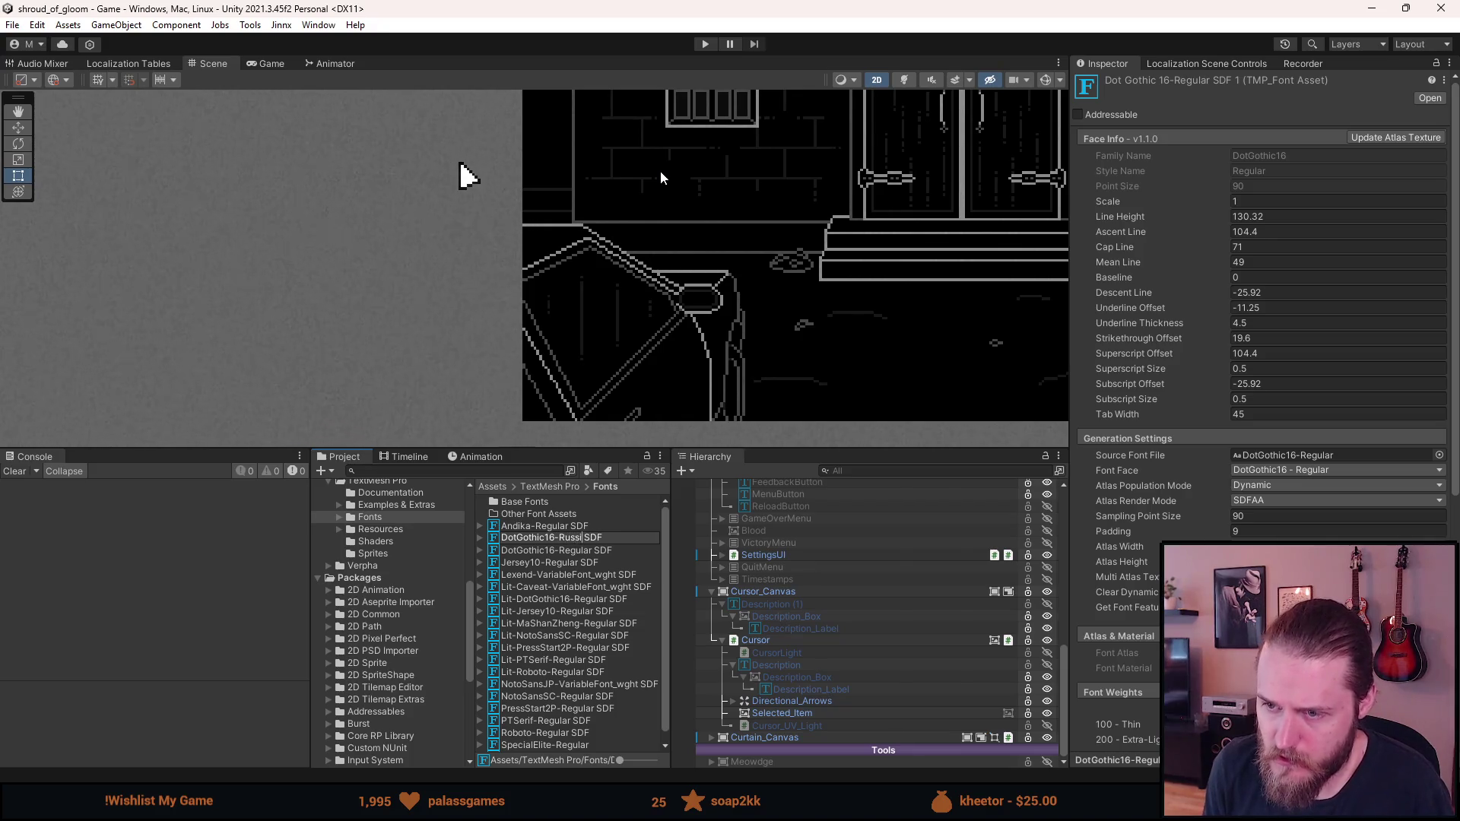
key("ctrl+BackSpace")
type("Cyrillic")
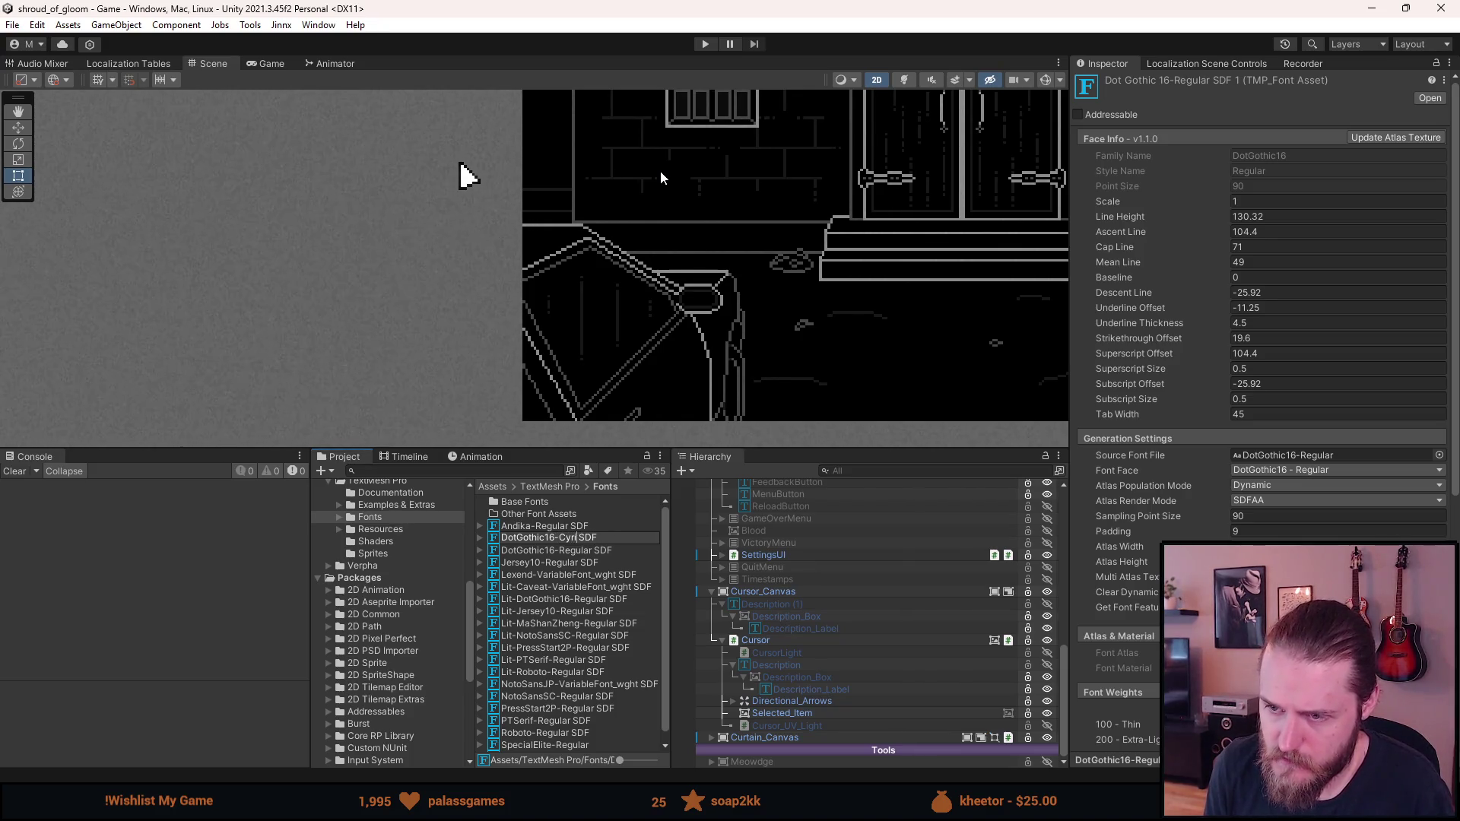
key("Return")
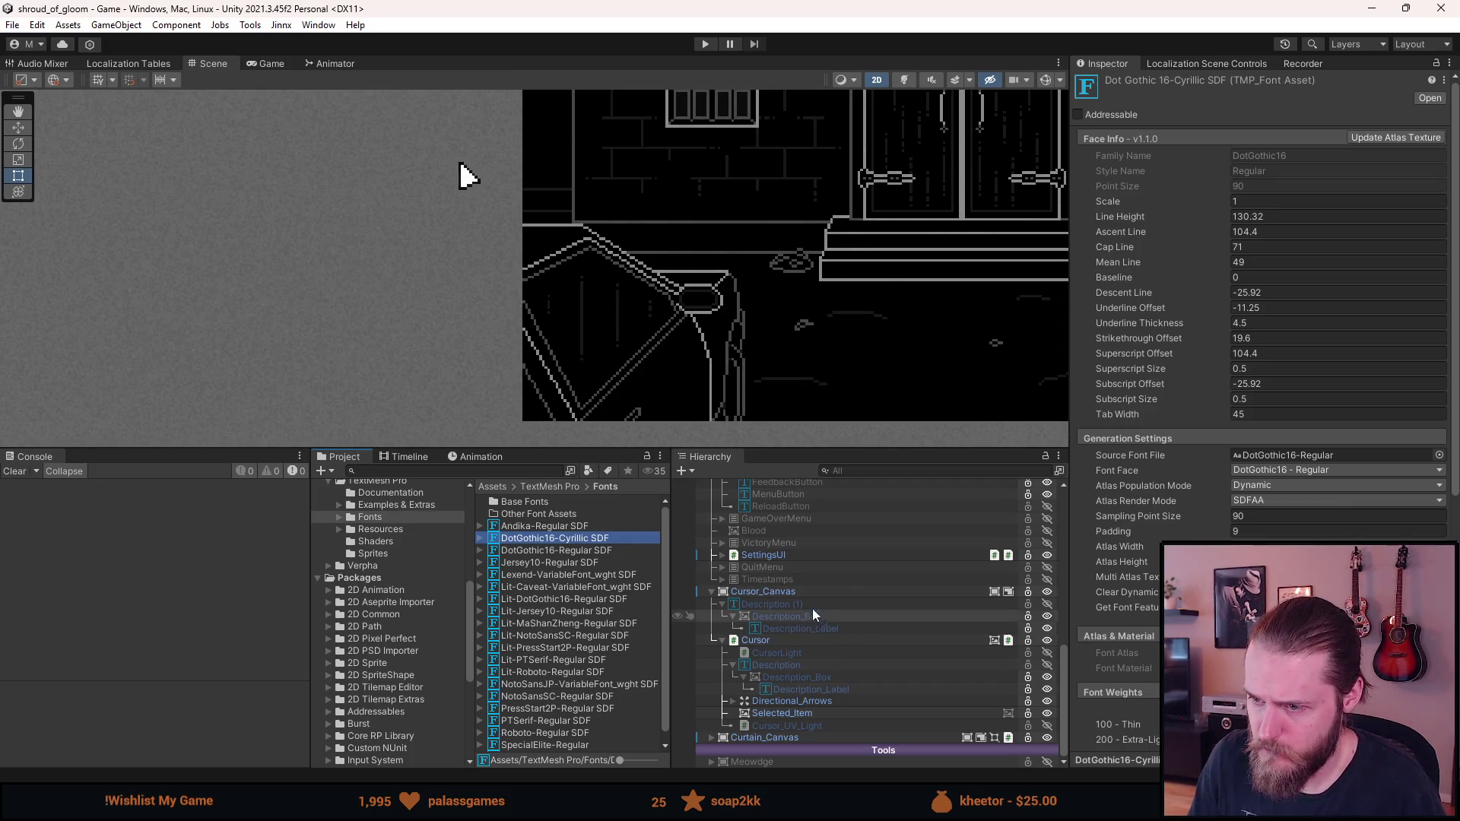
Select the cursor's Description text object in the Hierarchy
scroll(801, 583, "up", 5)
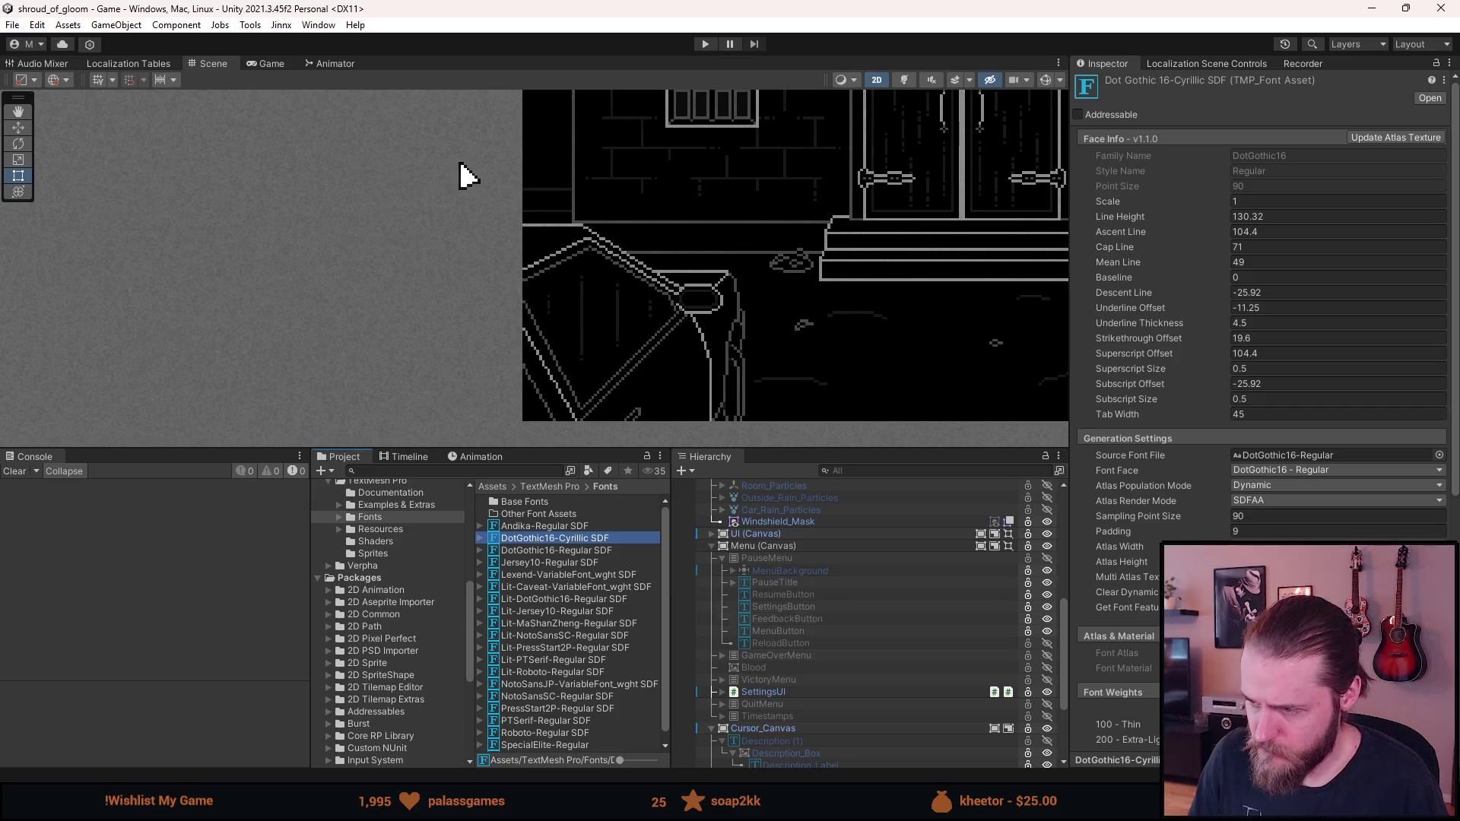
scroll(1262, 380, "down", 8)
scroll(1263, 380, "down", 3)
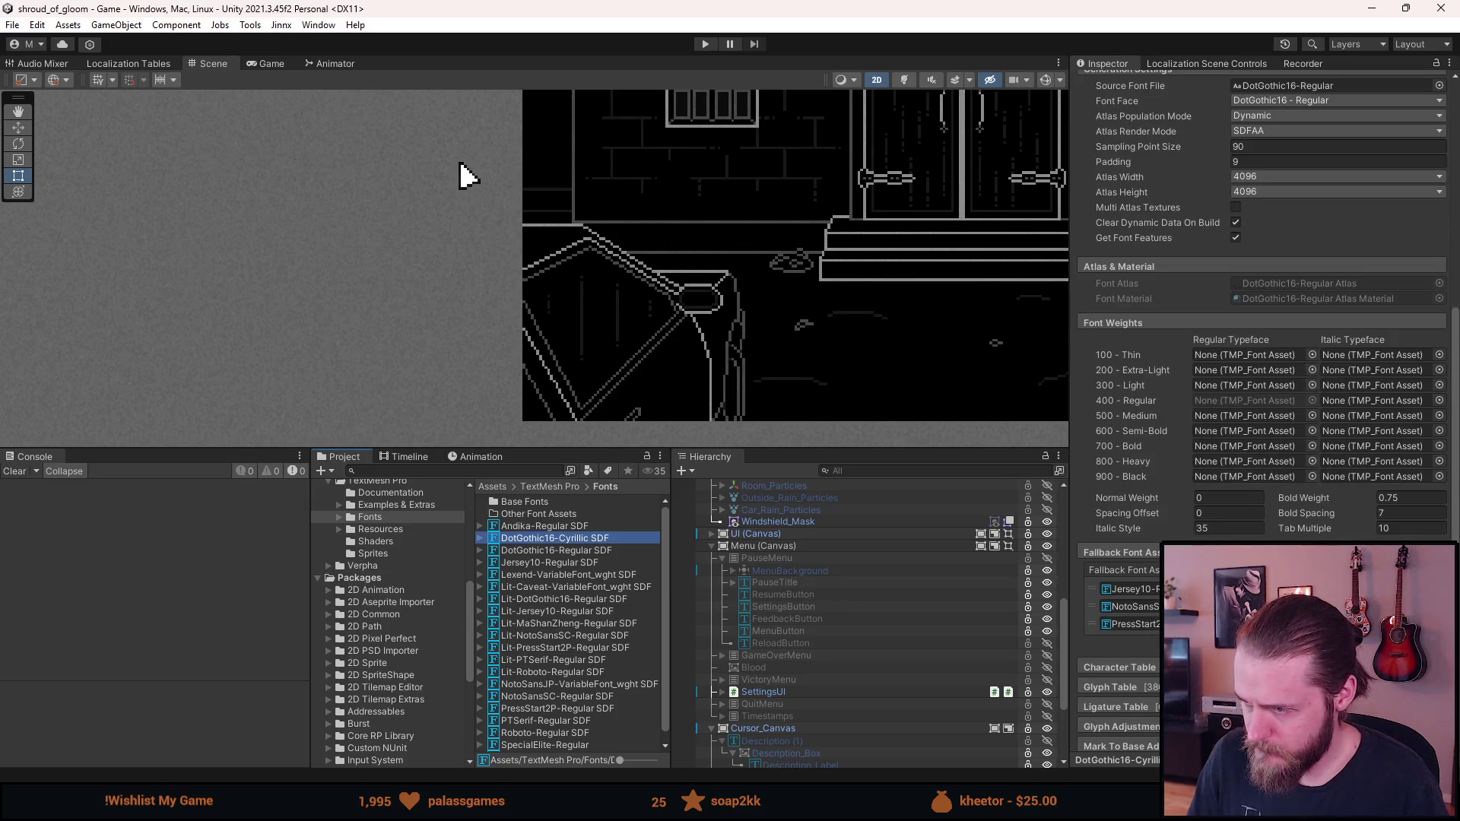
scroll(773, 623, "up", 4)
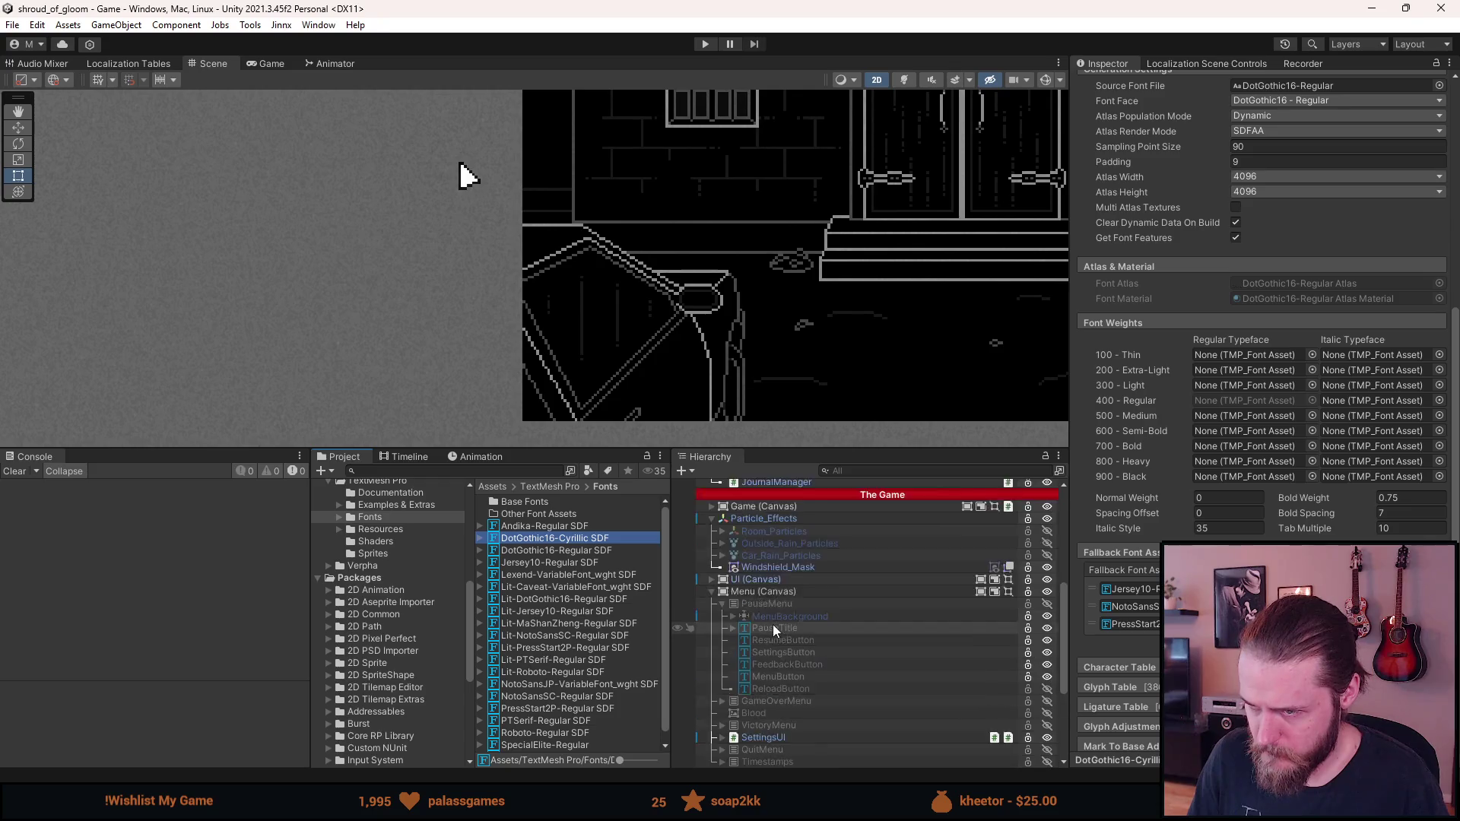
scroll(773, 624, "up", 4)
scroll(772, 624, "down", 14)
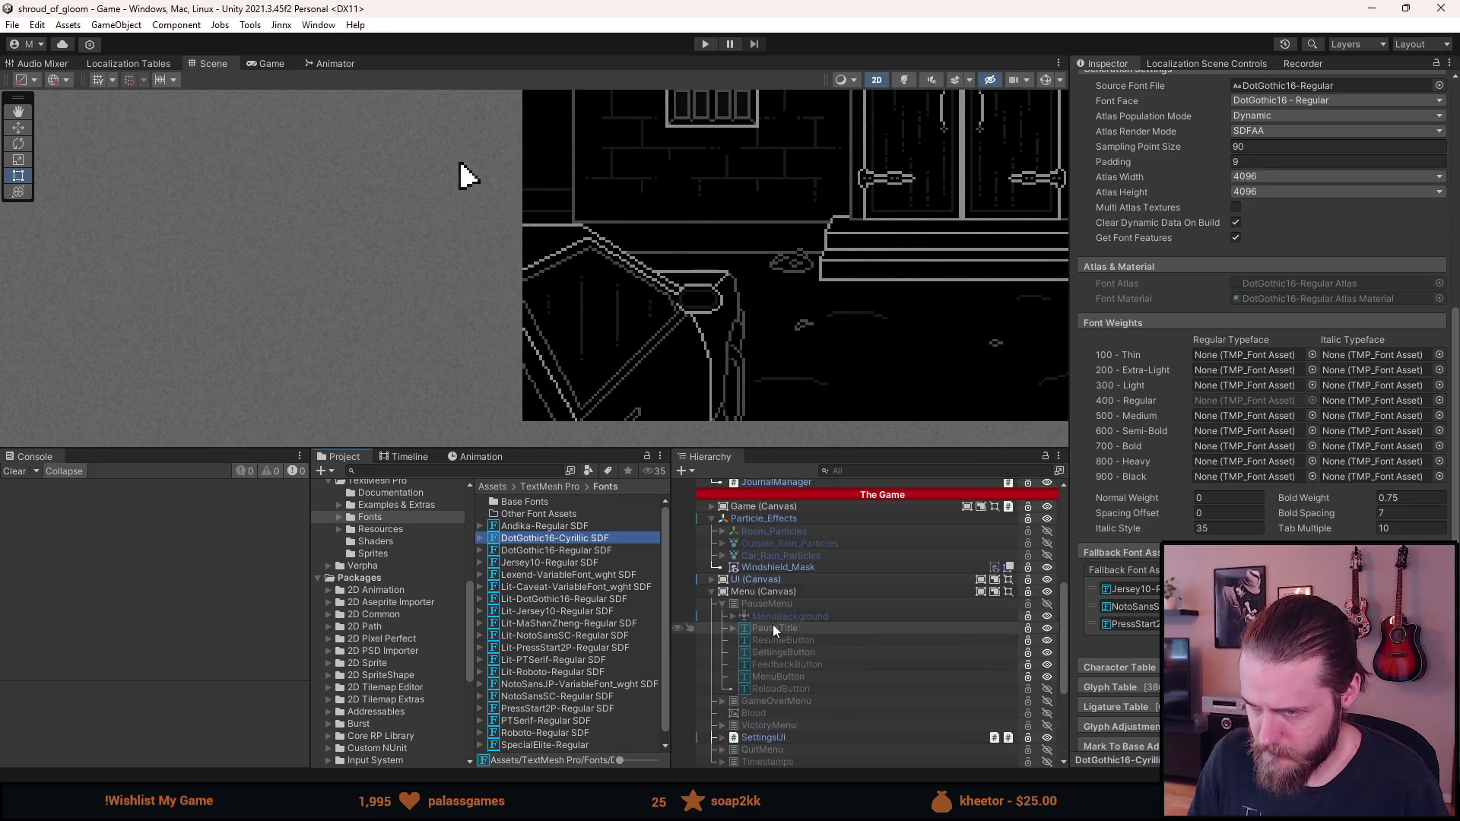
left_click(793, 666)
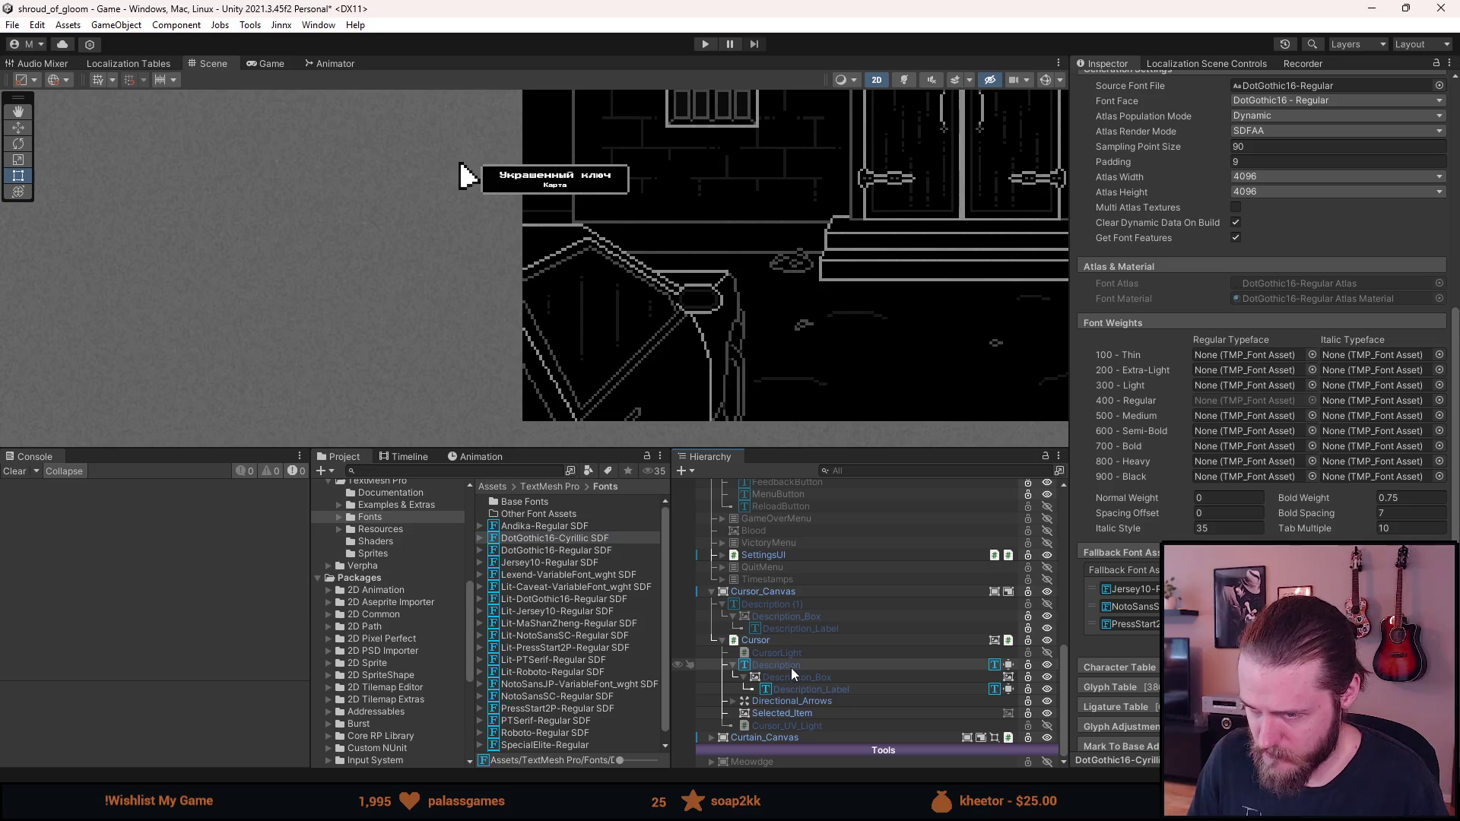
Assign the DotGothic16-Cyrillic SDF font asset to the Description_Label text
left_click(809, 688, "ctrl")
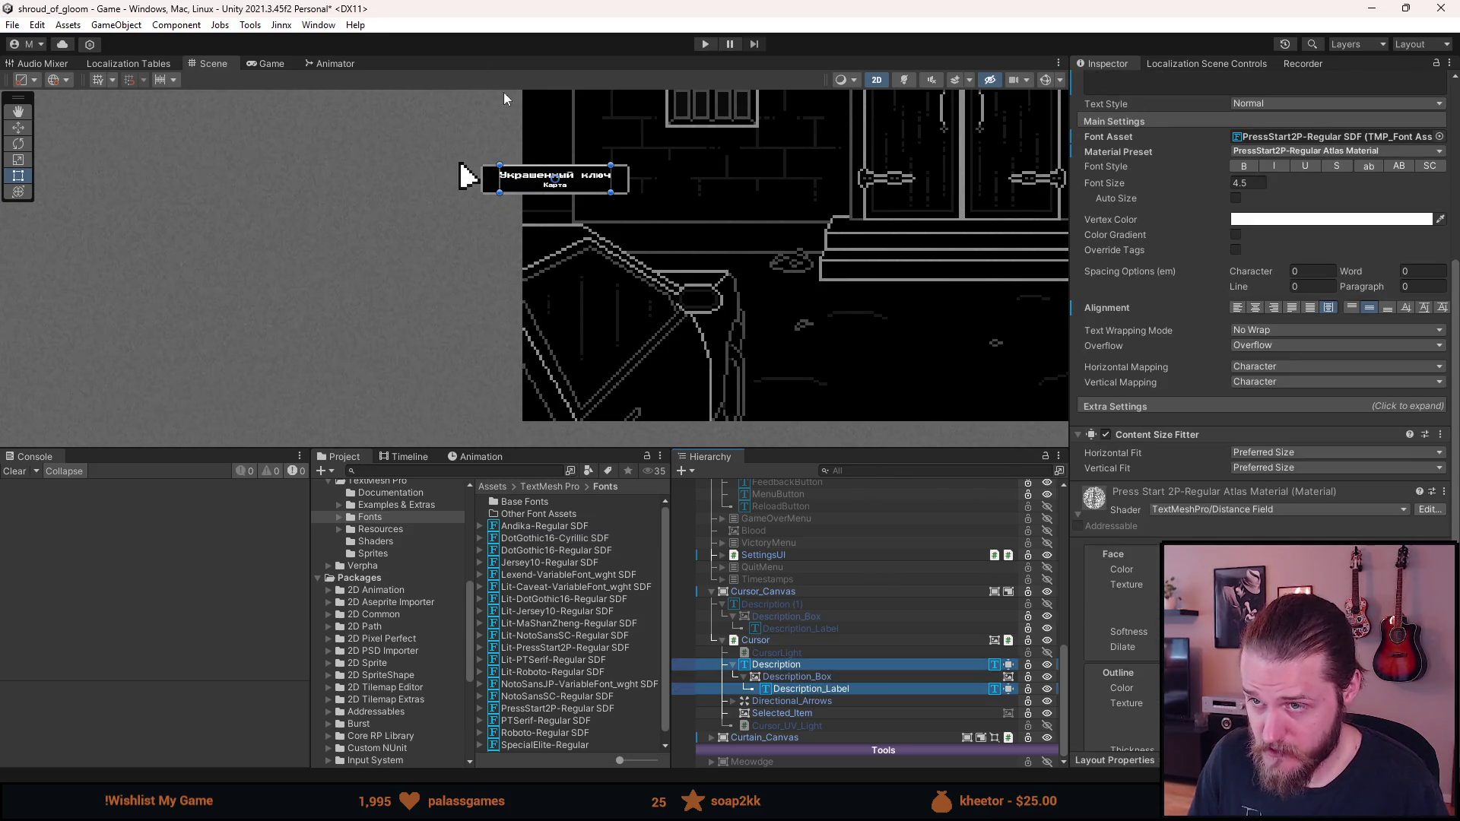
scroll(516, 175, "up", 3)
scroll(560, 143, "up", 4)
scroll(1449, 329, "up", 5)
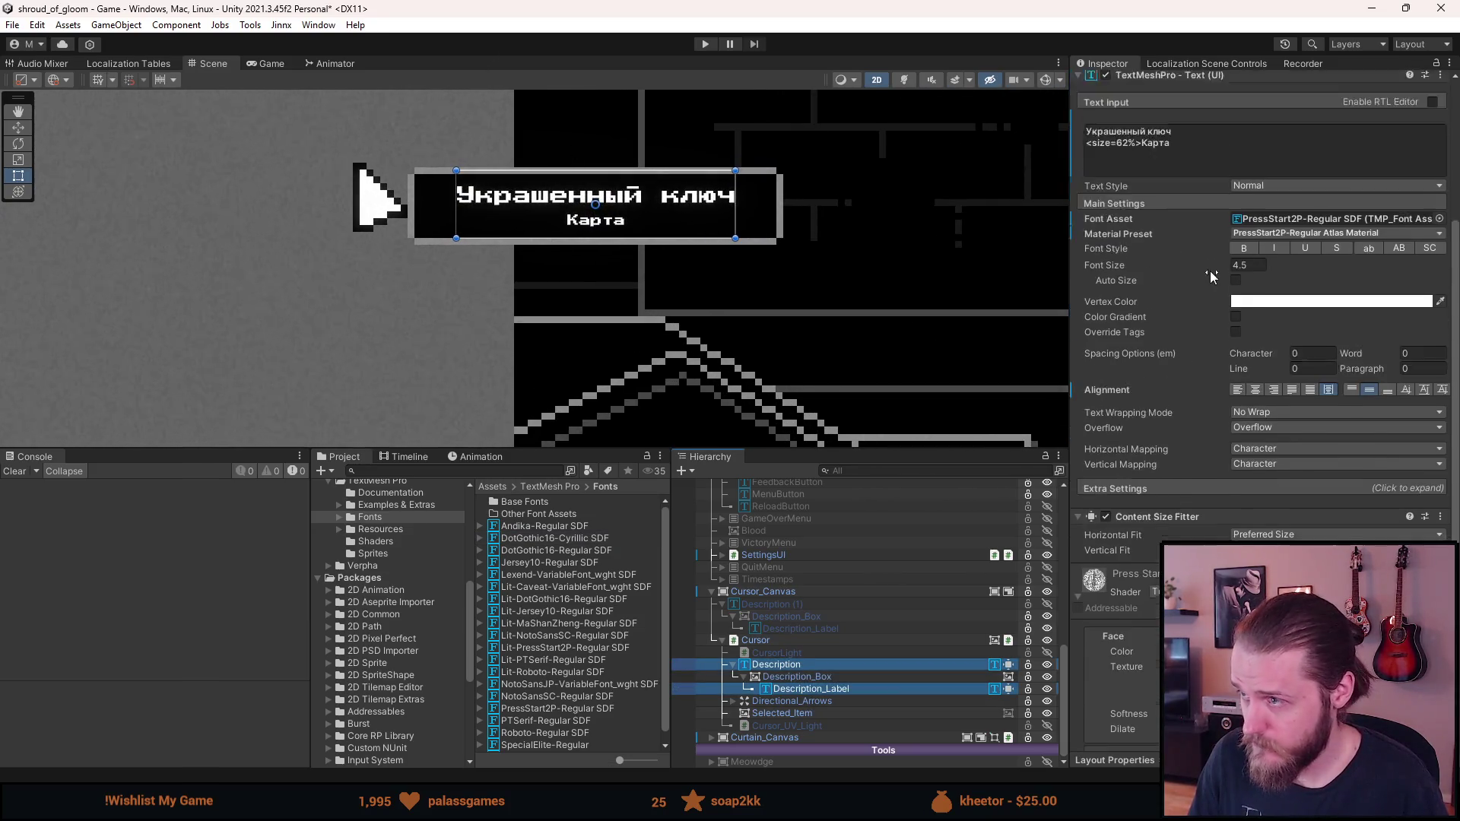
left_click(1440, 300)
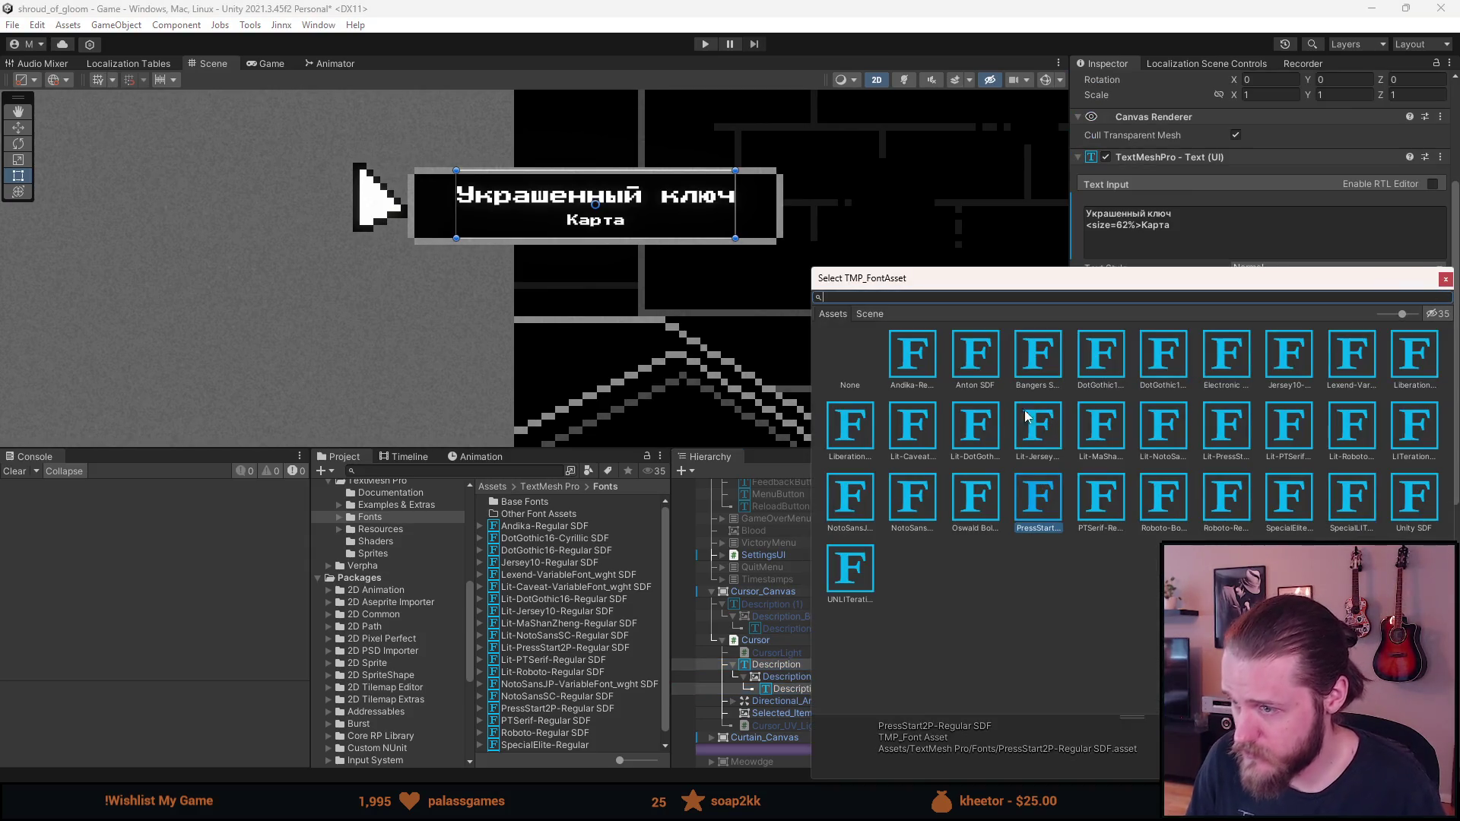
left_click(1154, 374)
left_click(1086, 363)
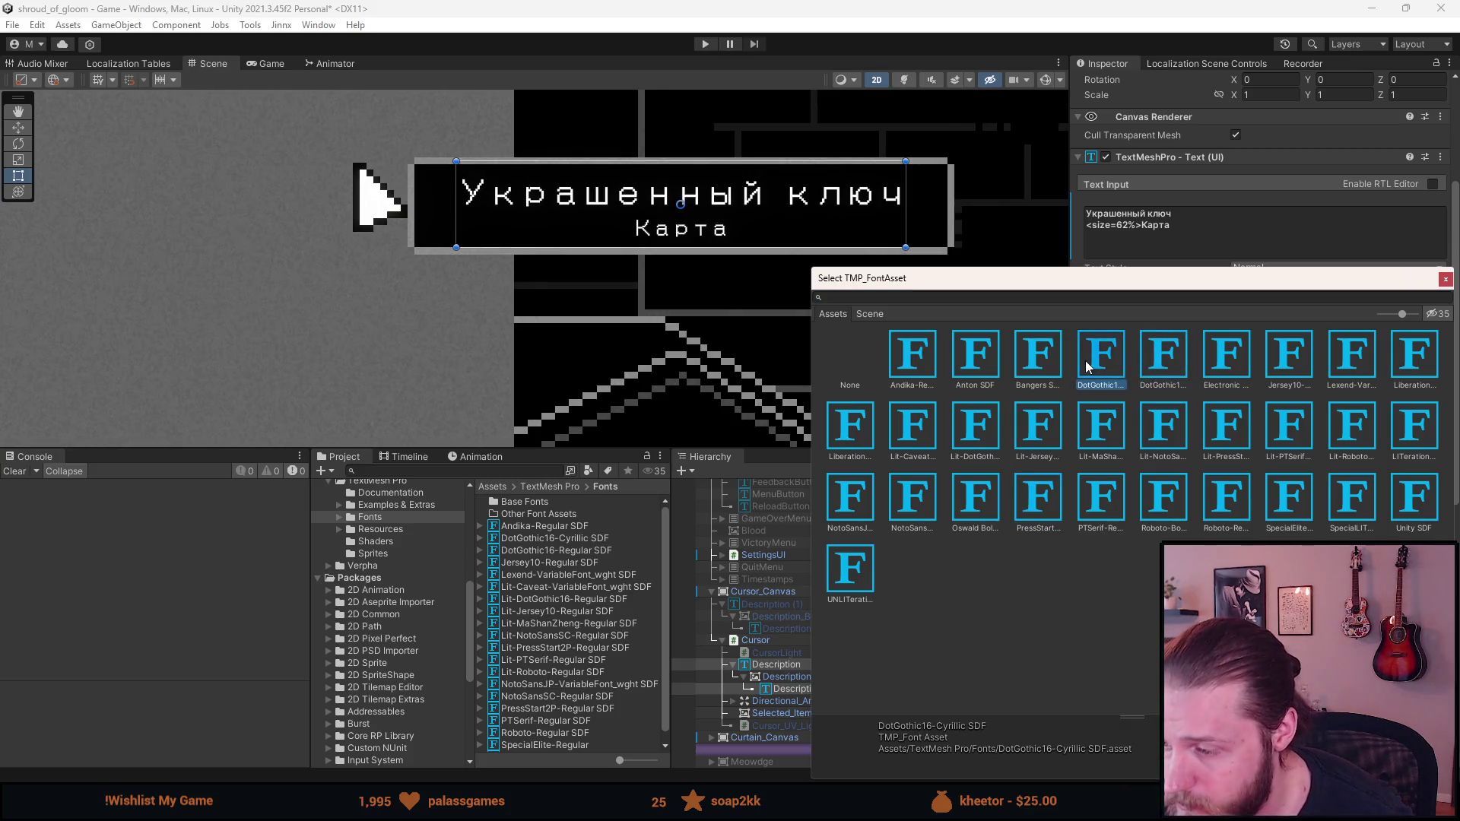
double_click(1085, 361)
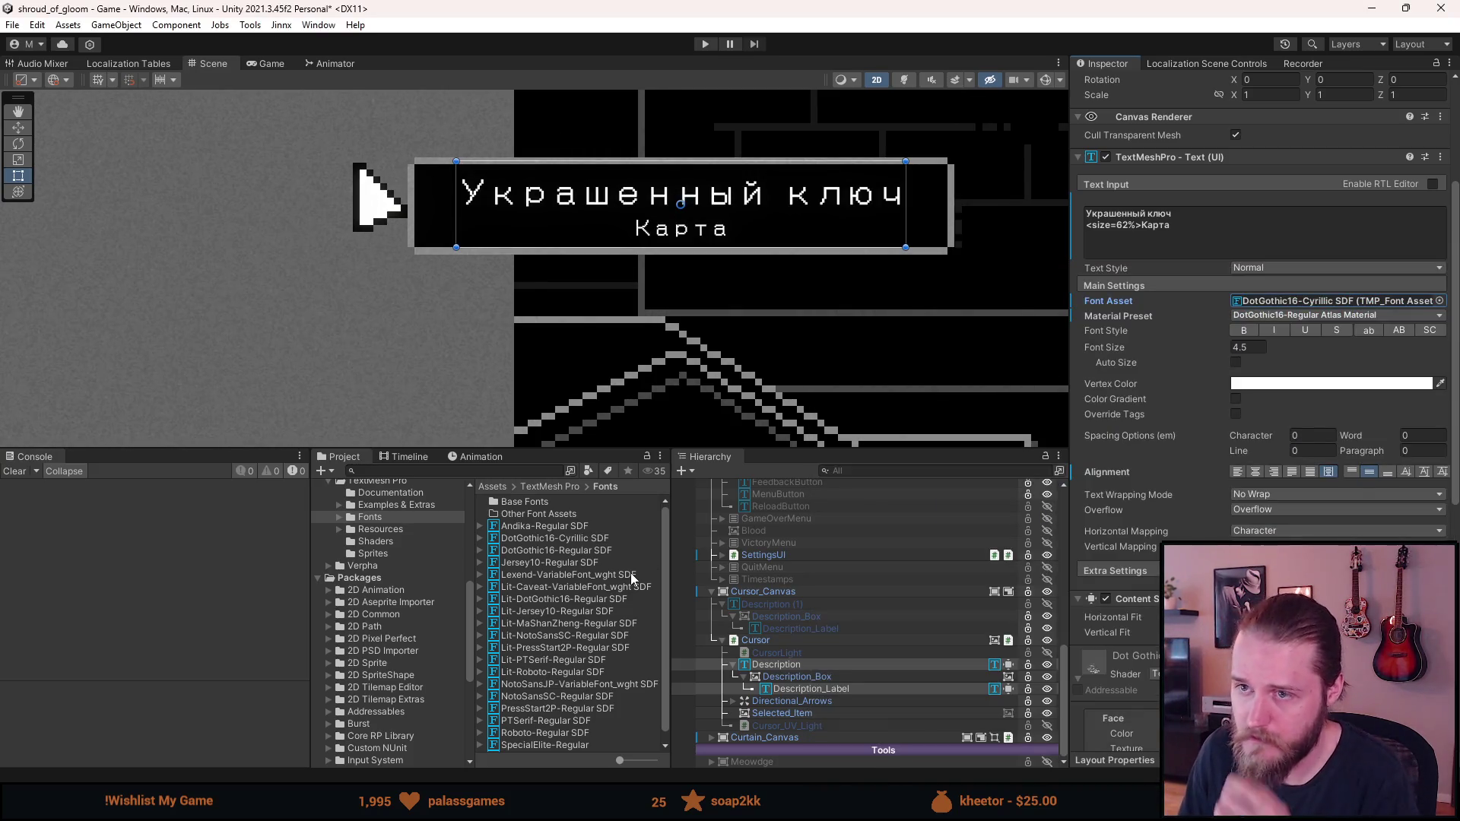
Select DotGothic16-Cyrillic SDF in the Fonts folder to show its settings in the Inspector
scroll(630, 266, "down", 4)
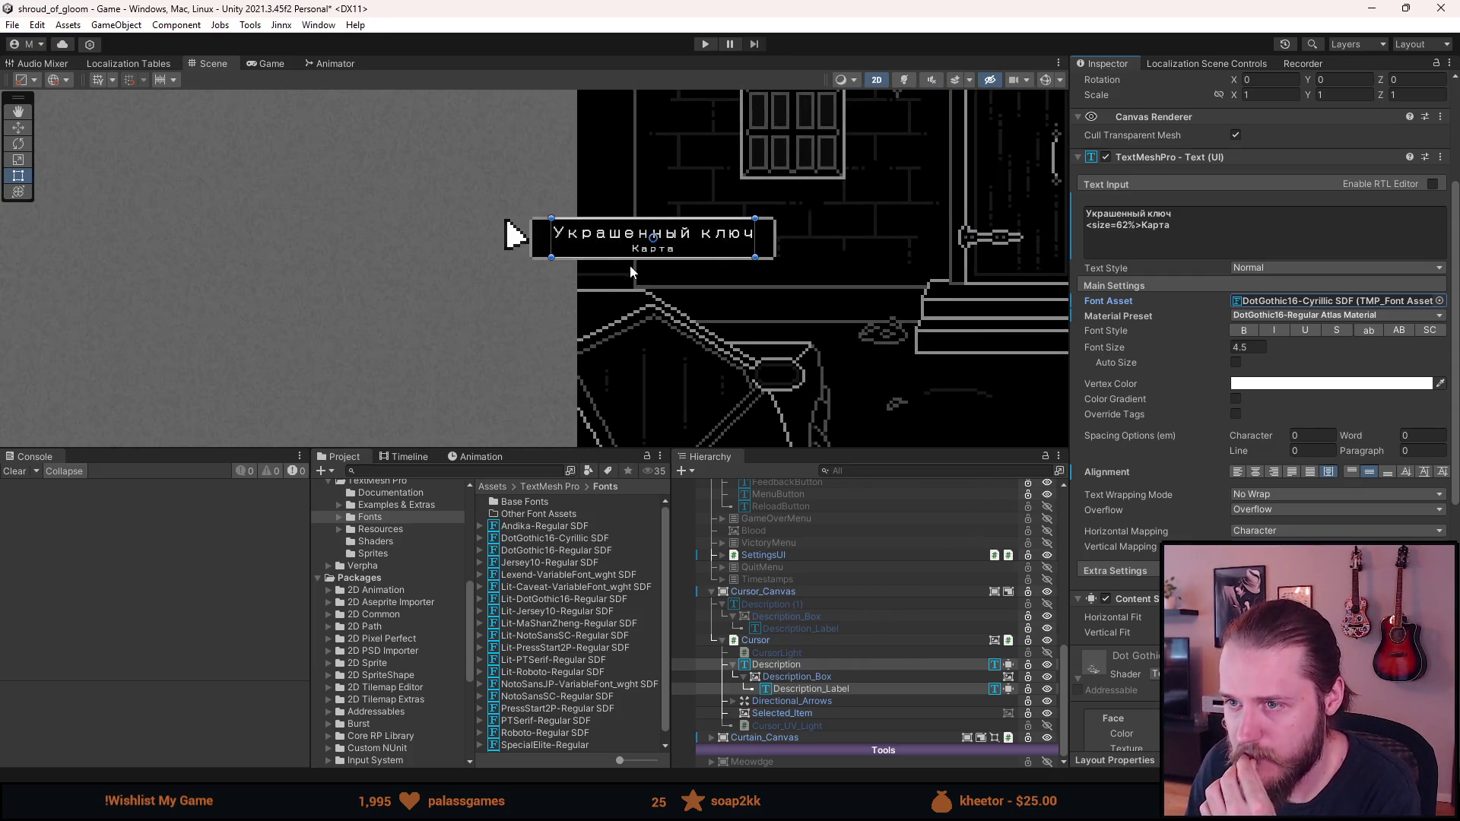
scroll(629, 266, "up", 3)
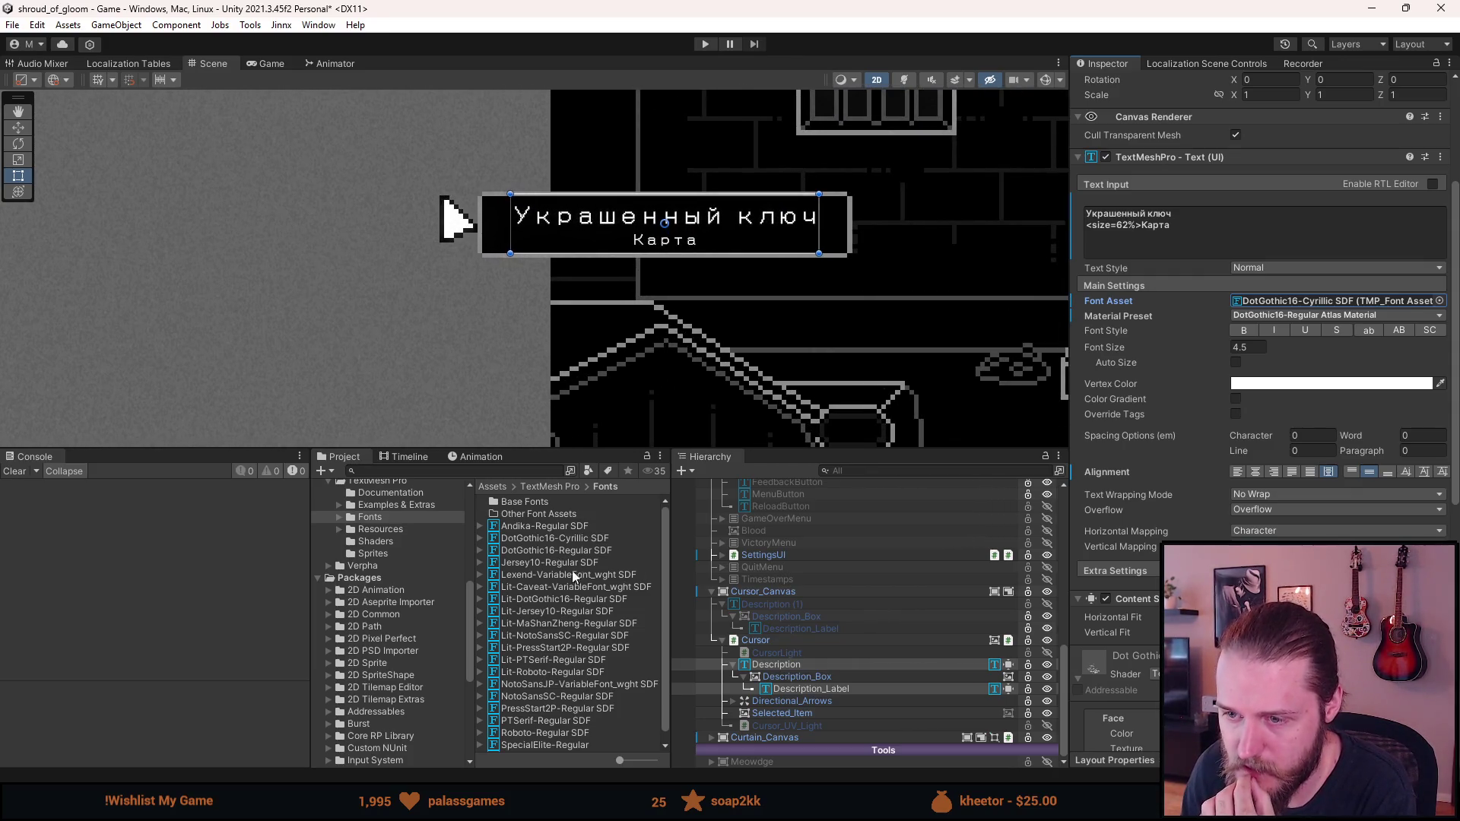
left_click(543, 538)
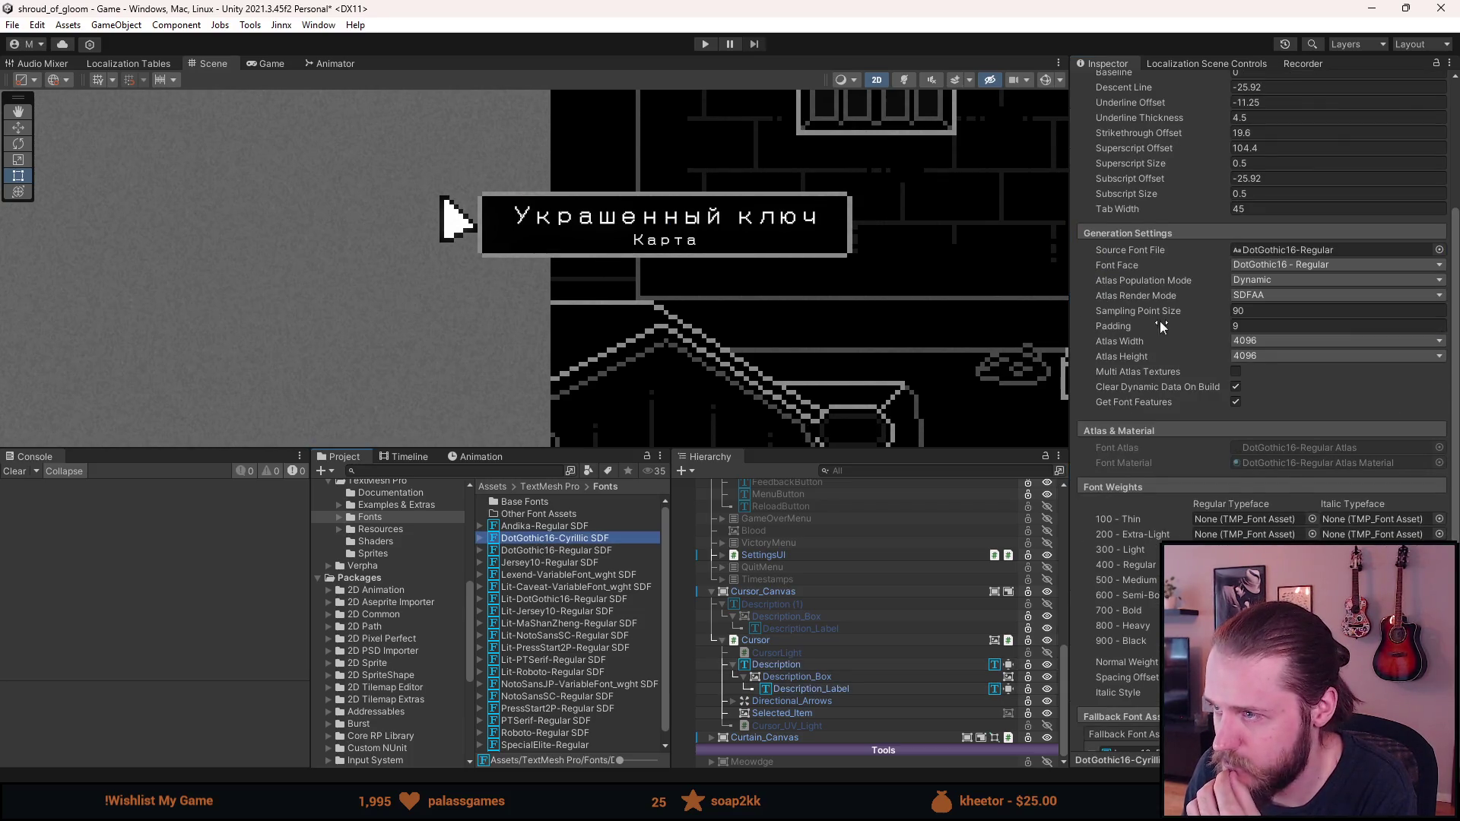
scroll(1156, 317, "up", 5)
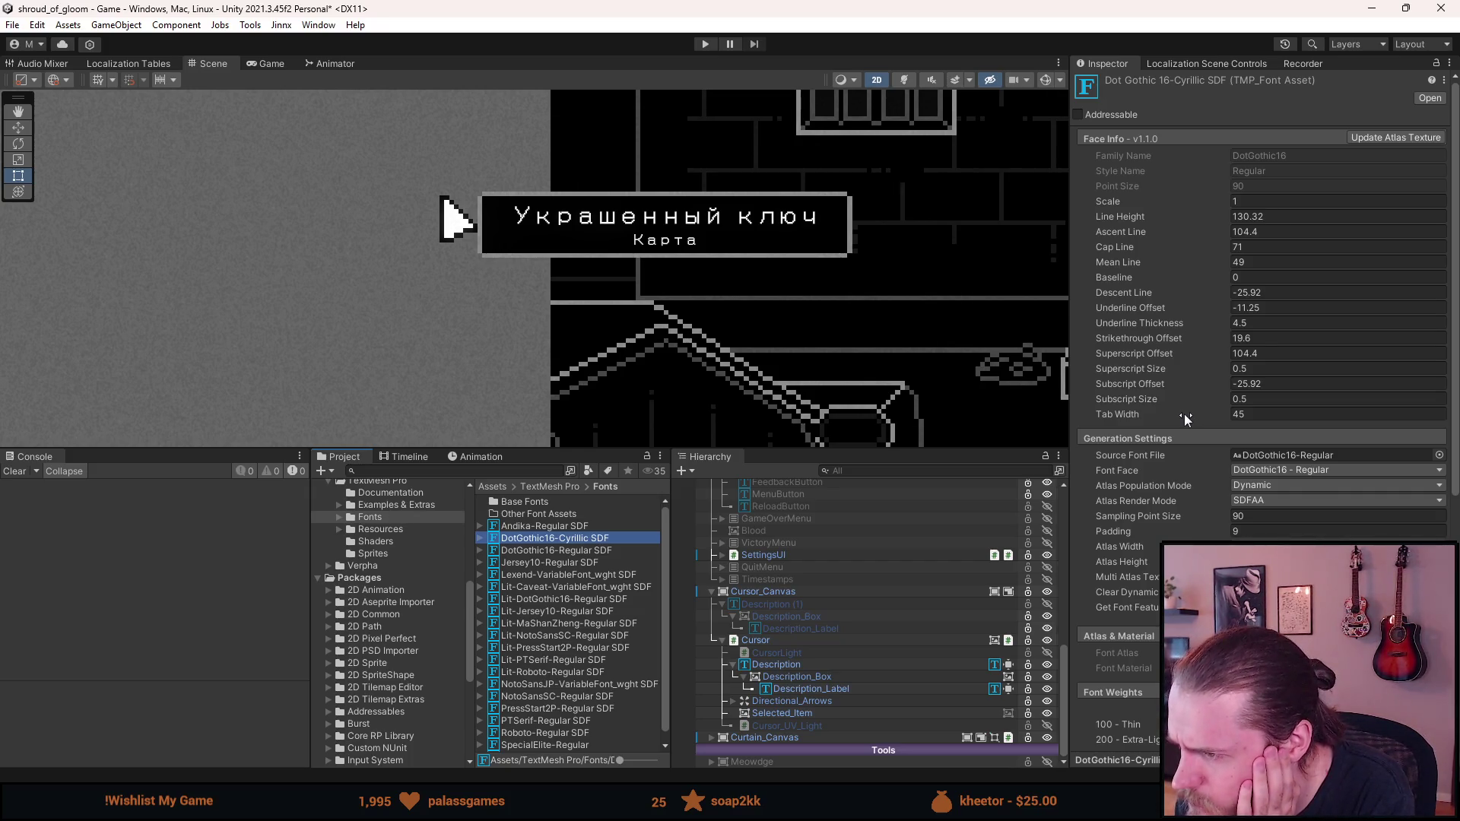
left_click_drag(1127, 532, 1117, 532)
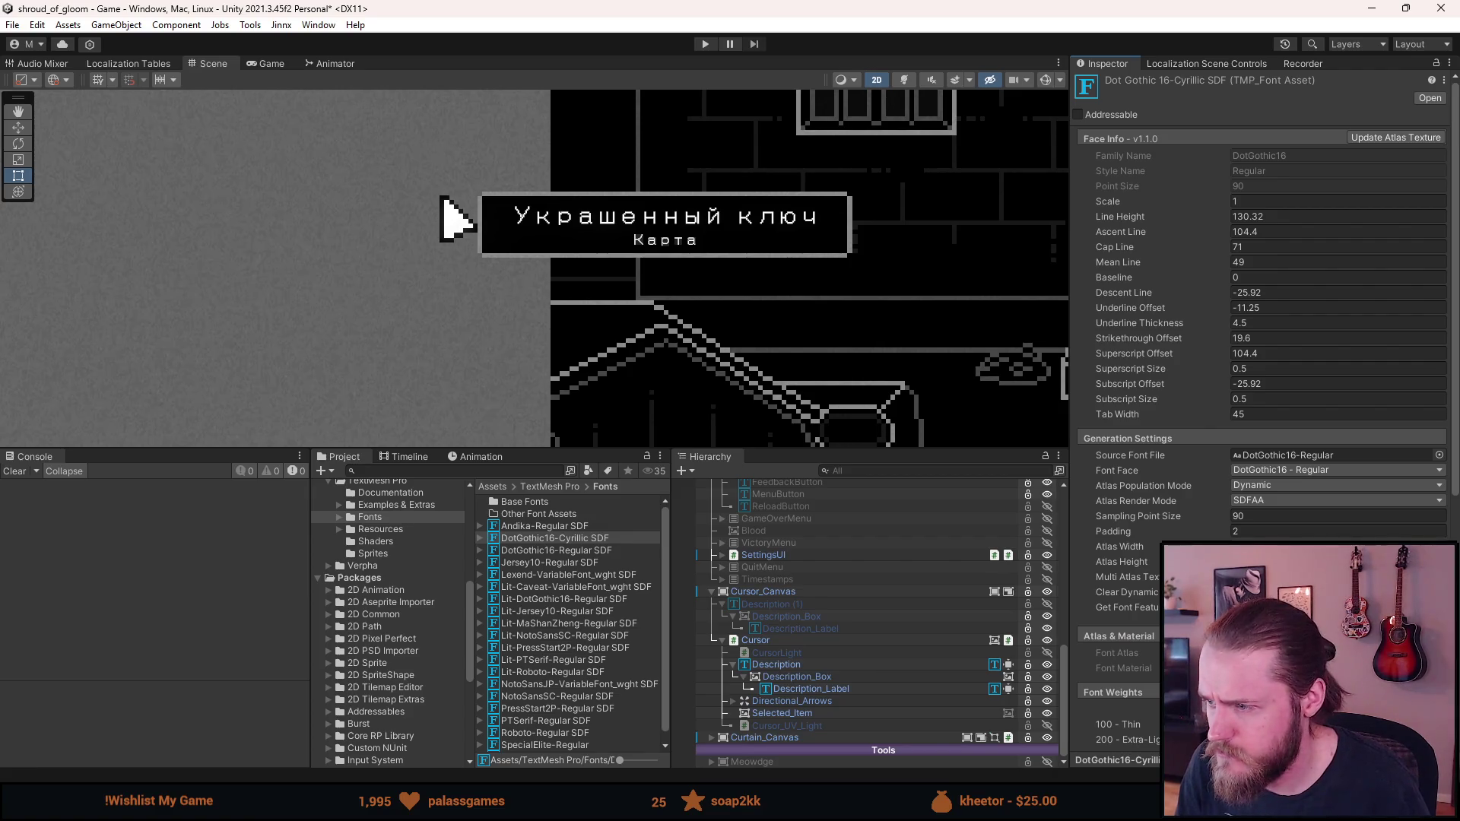
left_click(1262, 533)
type("9")
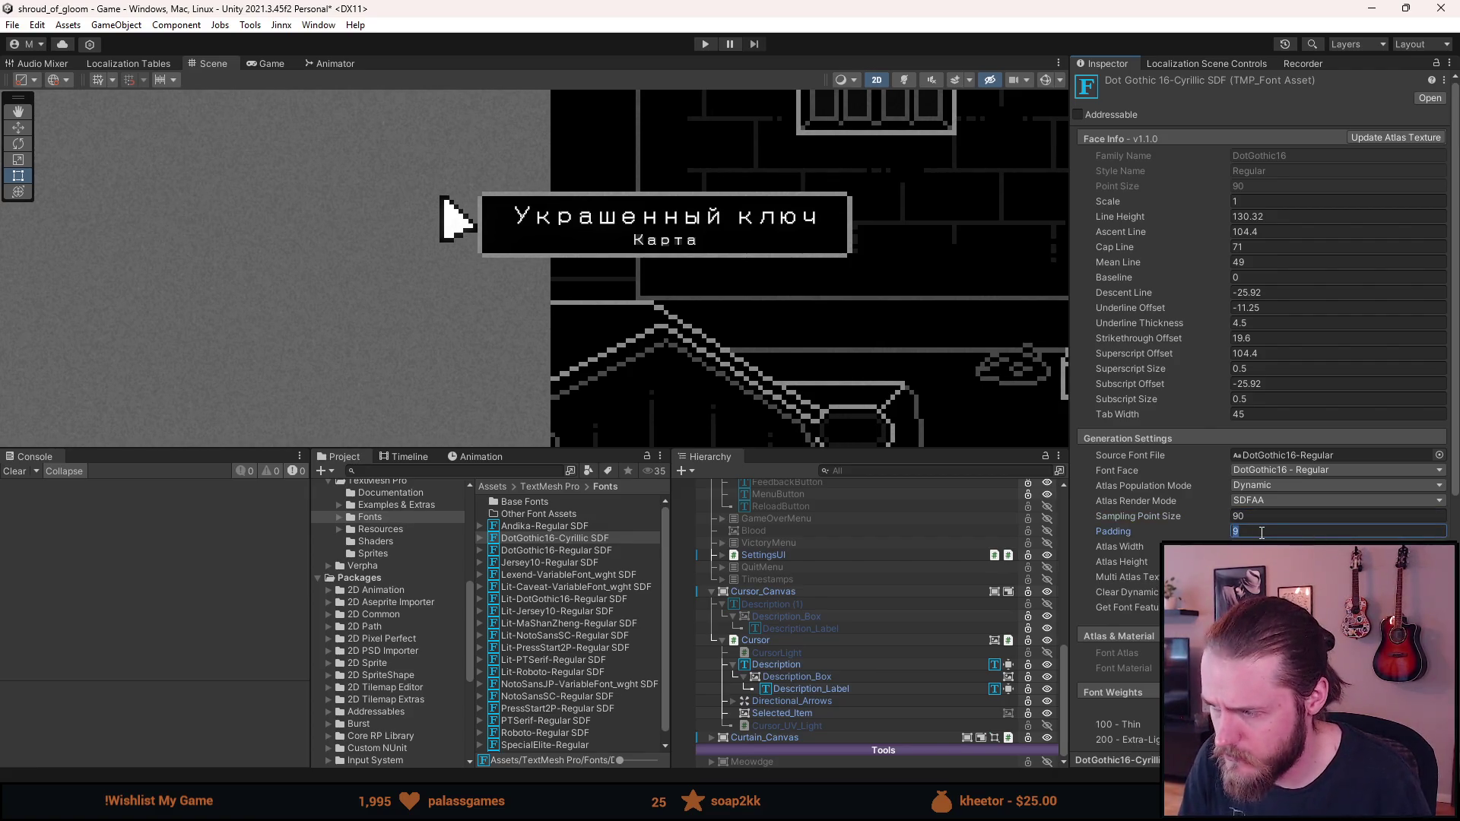
type("9")
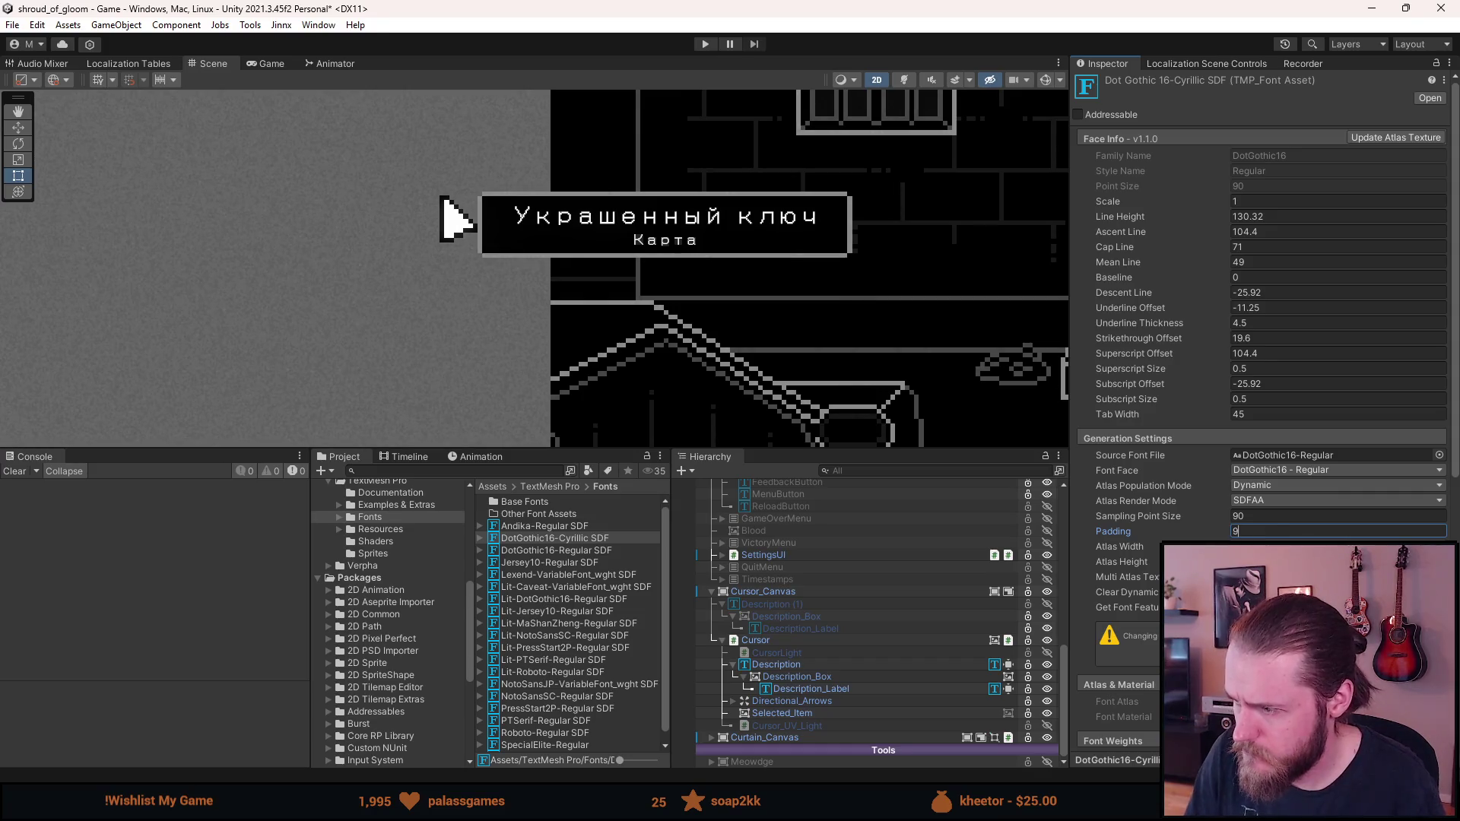
key("Return")
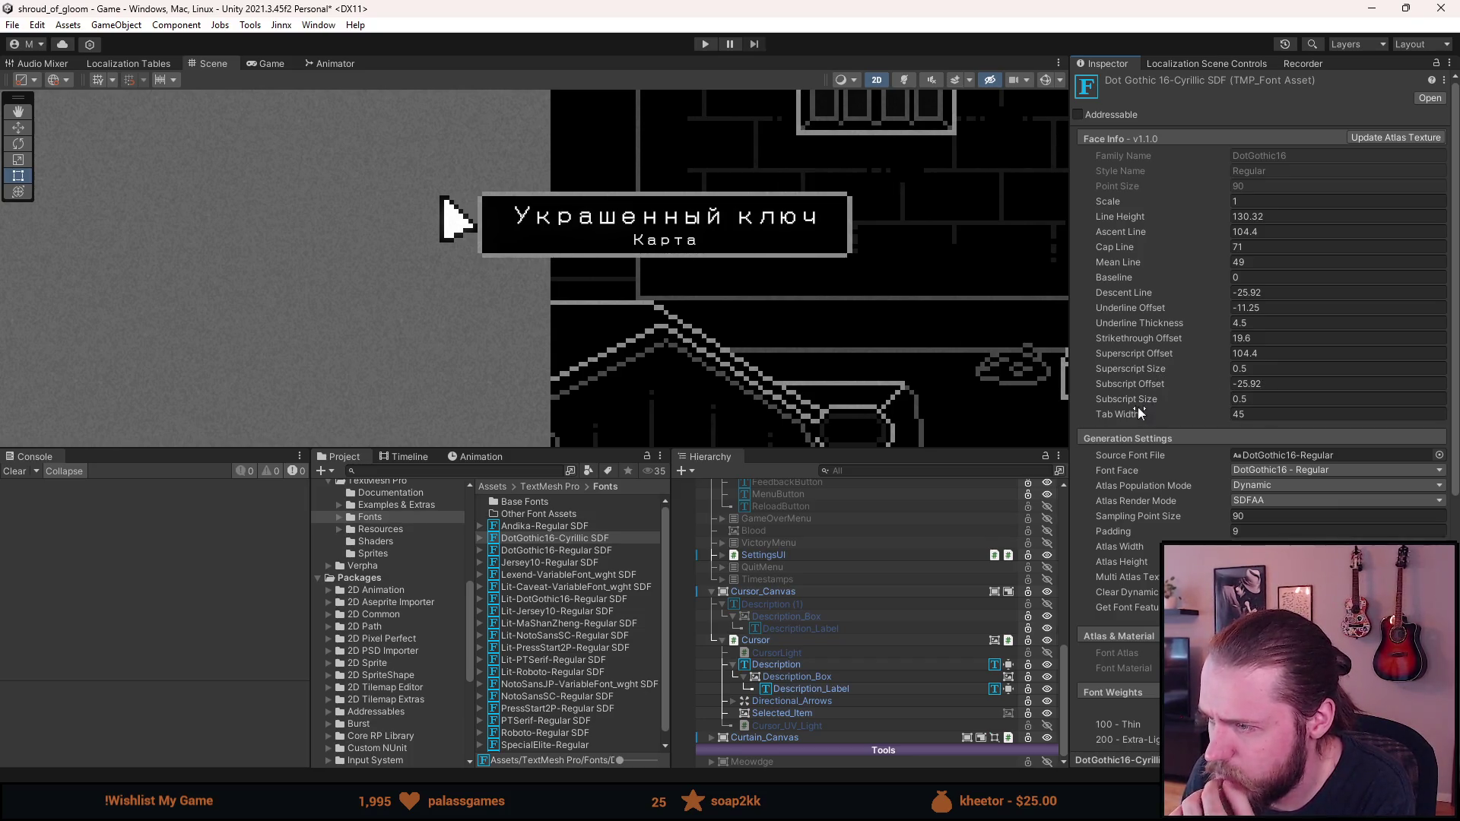
left_click_drag(1134, 413, 1061, 412)
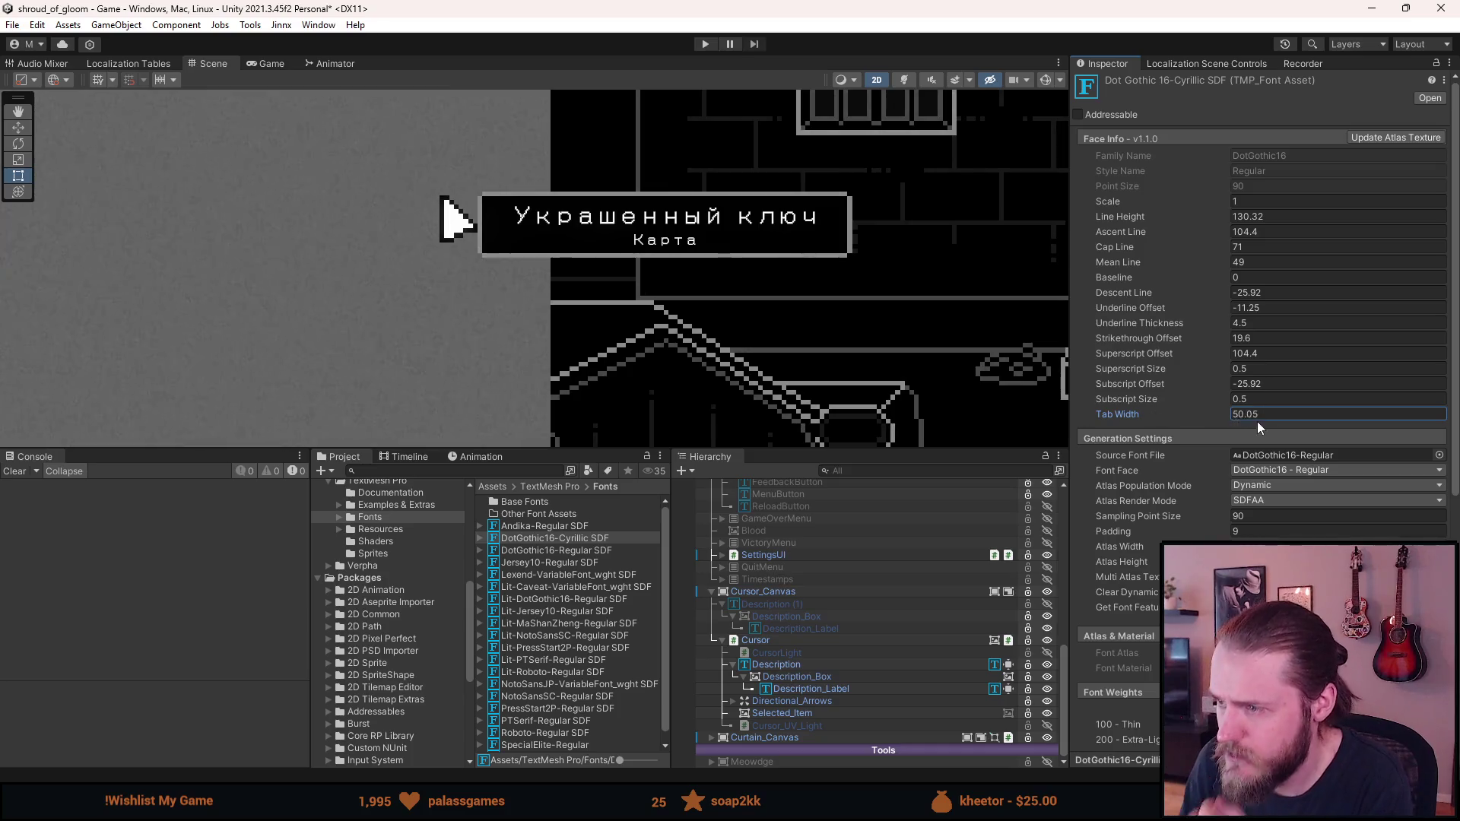
left_click_drag(949, 412, 1144, 416)
mouse_move(1142, 355)
left_mouse_down()
mouse_move(1065, 358)
mouse_move(1142, 345)
mouse_move(1101, 337)
mouse_move(1154, 326)
mouse_move(1106, 290)
mouse_move(966, 279)
mouse_move(1102, 295)
mouse_move(1313, 290)
mouse_move(911, 229)
mouse_move(89, 308)
mouse_move(549, 357)
left_mouse_up()
key("Escape")
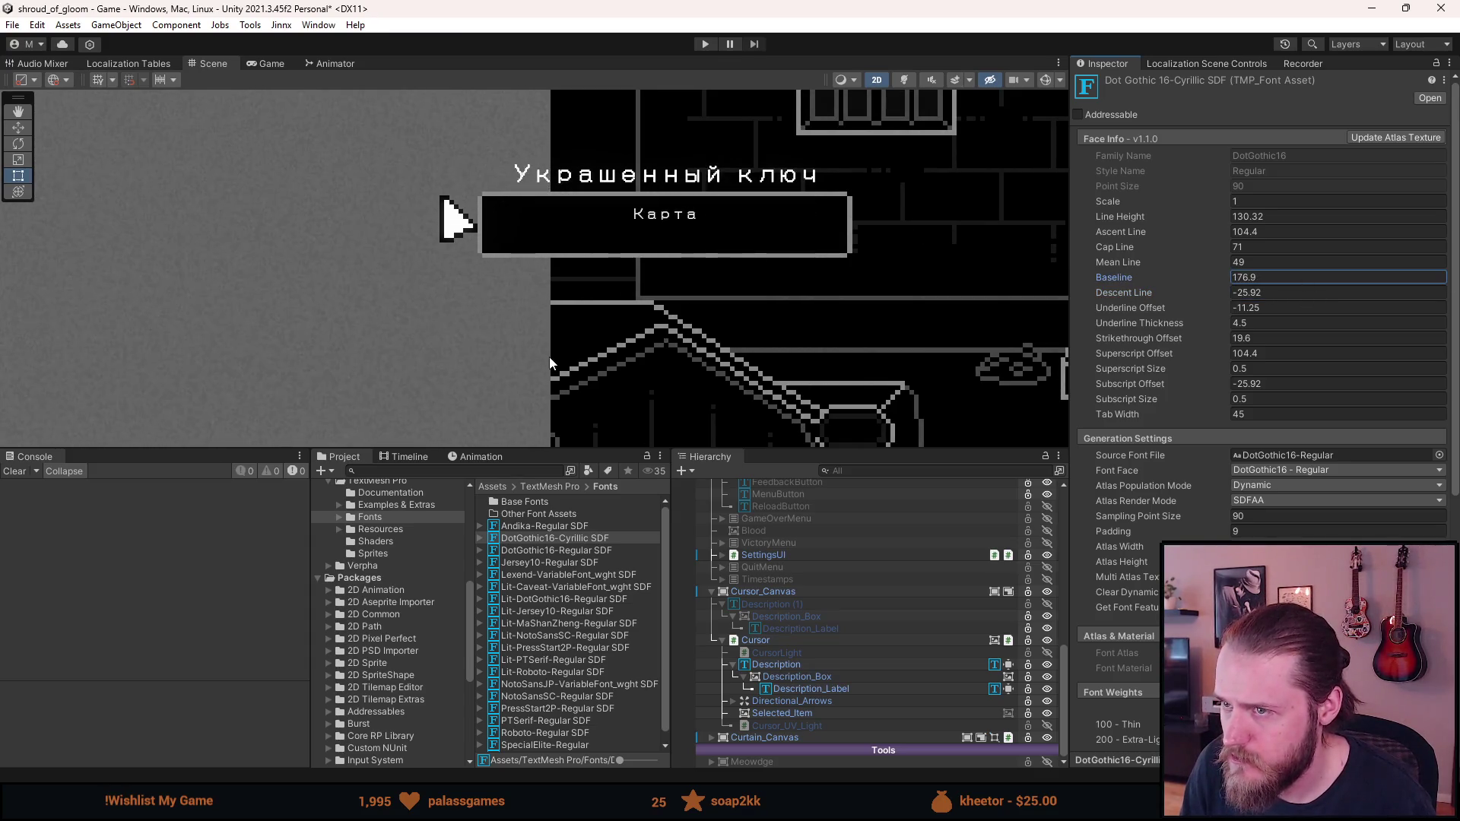
key("Escape")
left_click(1135, 263)
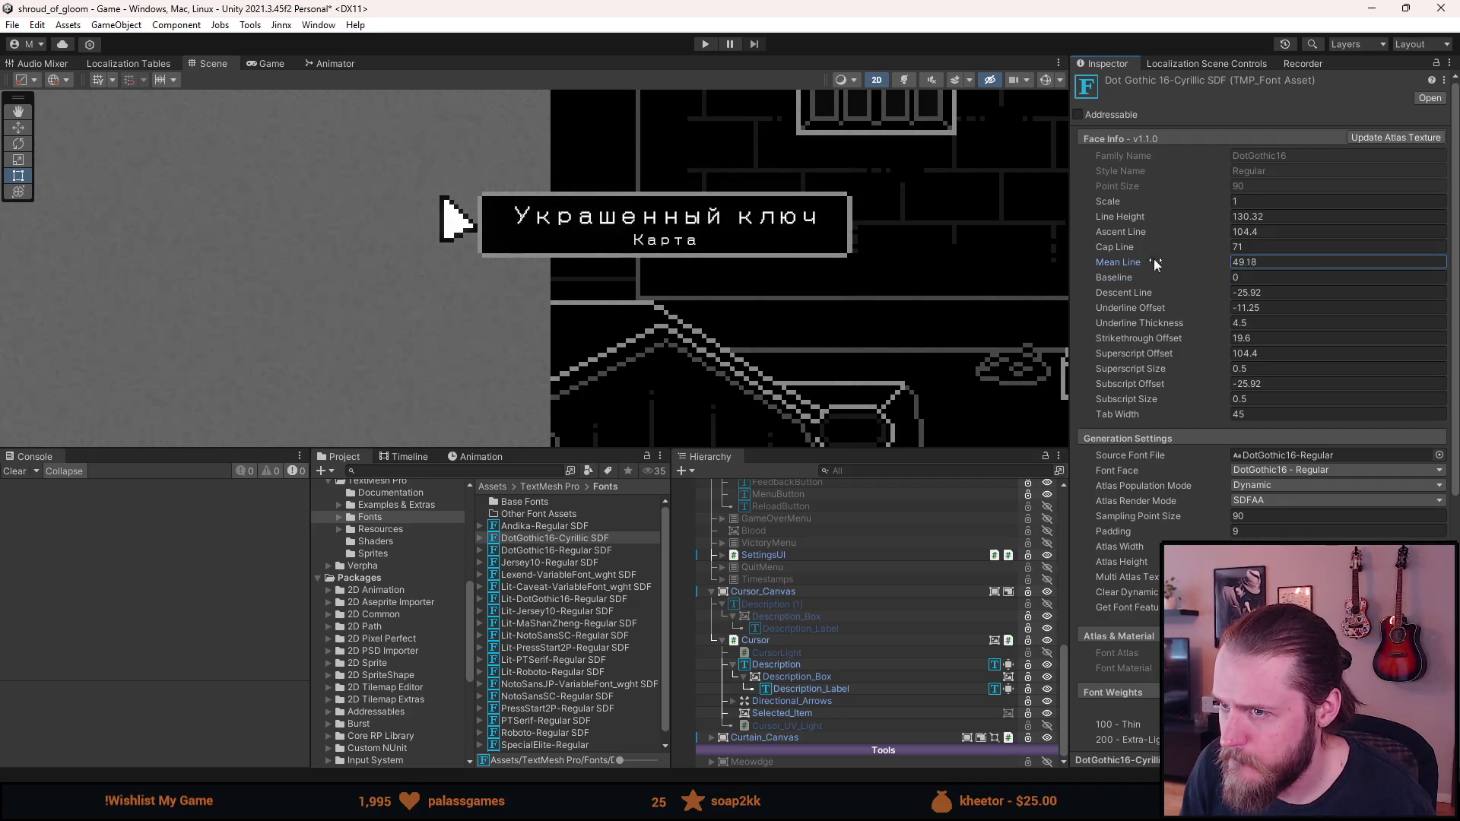
left_click(1123, 247)
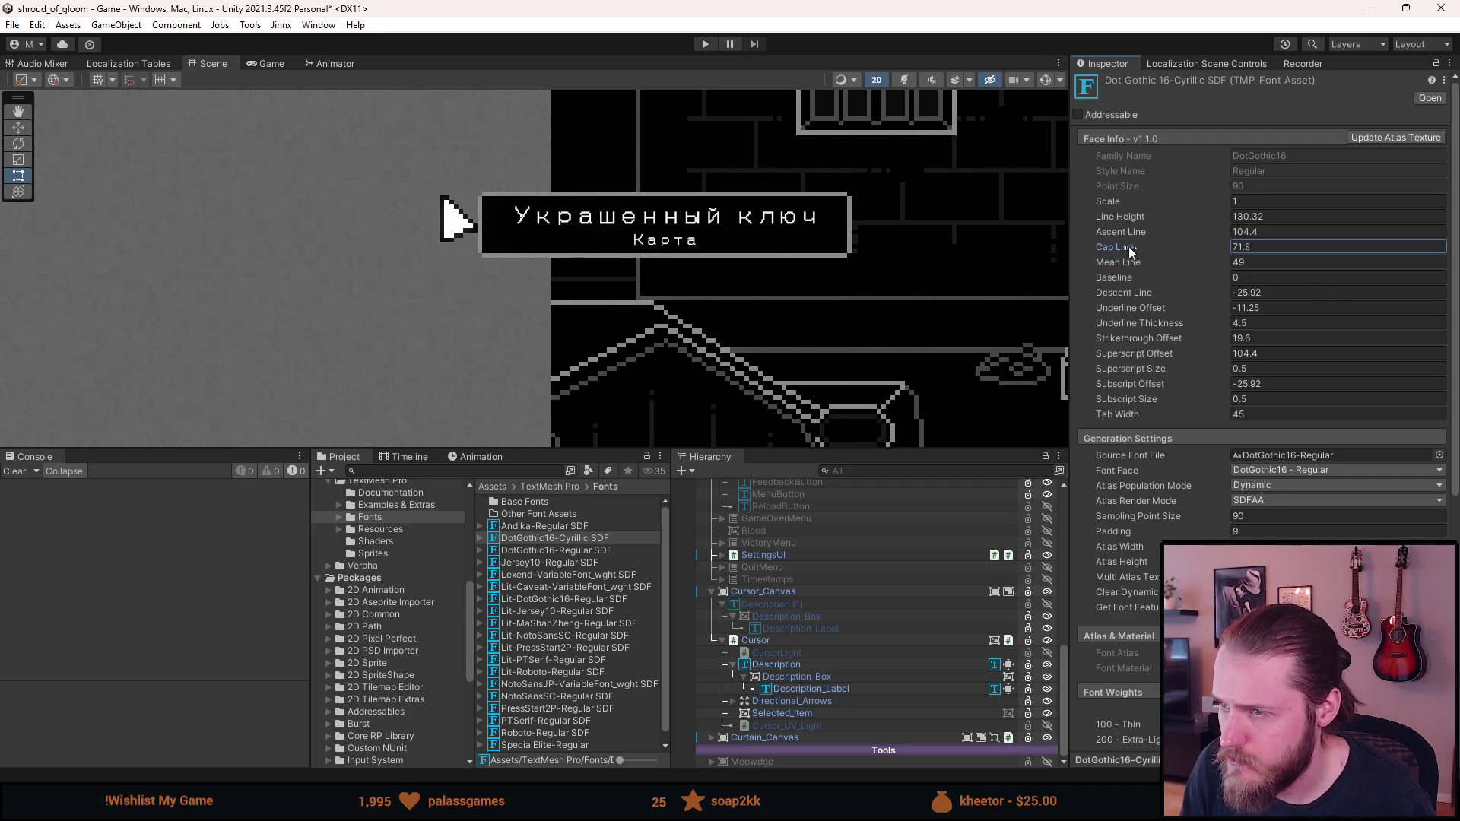
mouse_move(1118, 232)
left_mouse_down()
mouse_move(1413, 257)
mouse_move(1103, 198)
left_mouse_up()
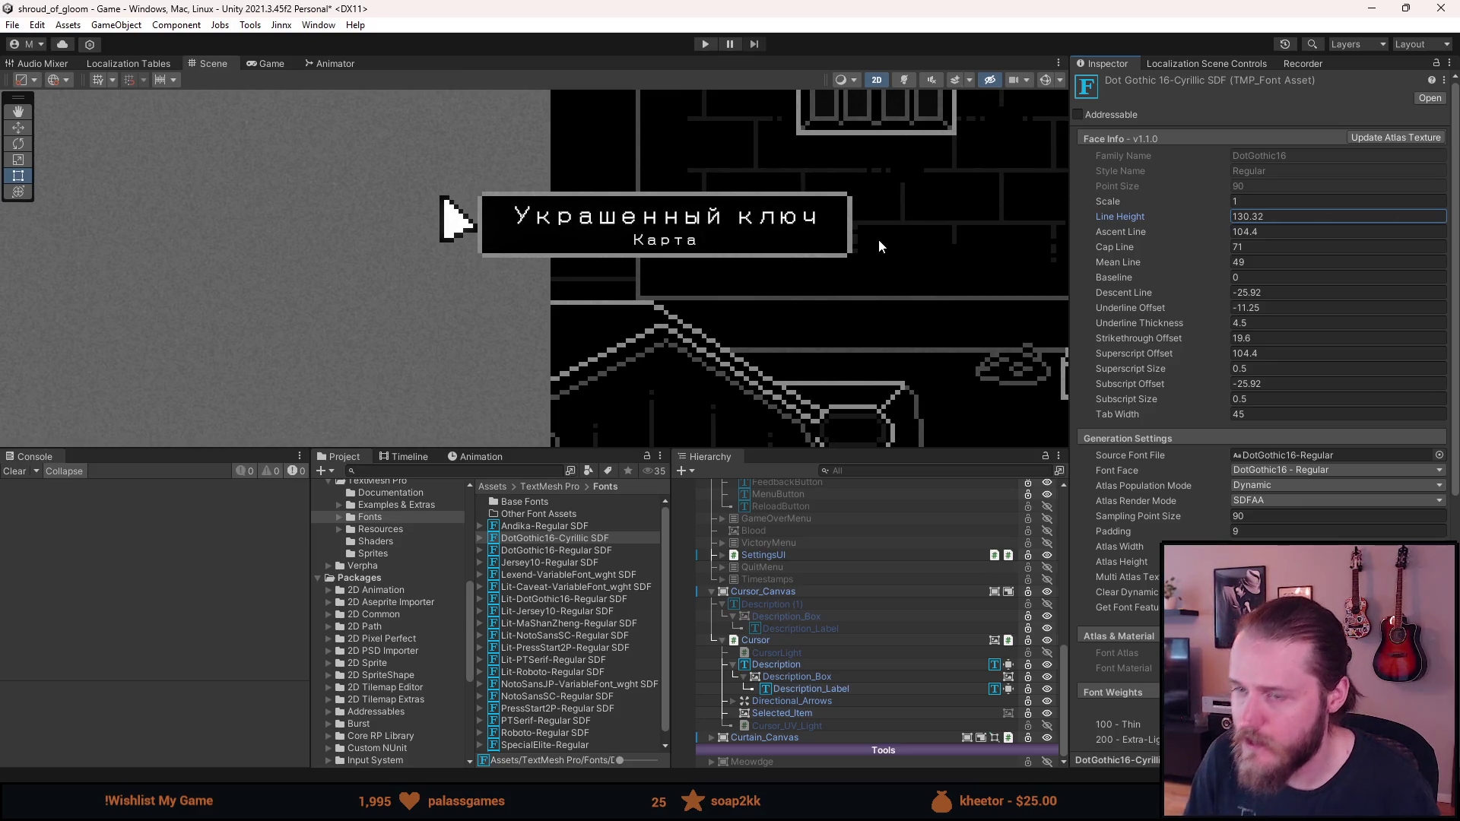
scroll(1182, 359, "down", 3)
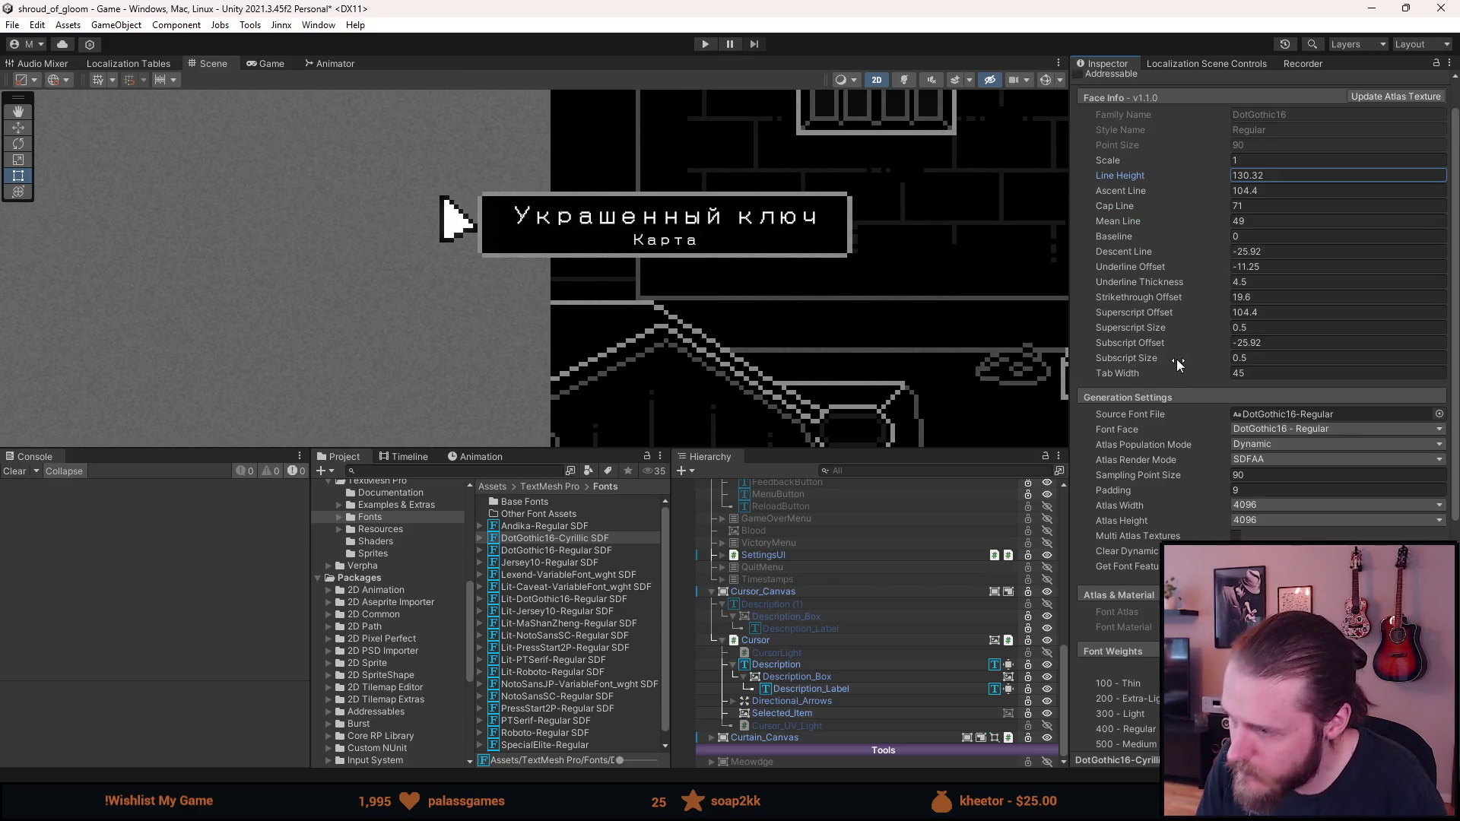
Lower DotGothic16-Cyrillic's Spacing Offset to compact the Украшенный ключ label, then reselect Description
scroll(1178, 359, "down", 3)
scroll(1135, 386, "down", 5)
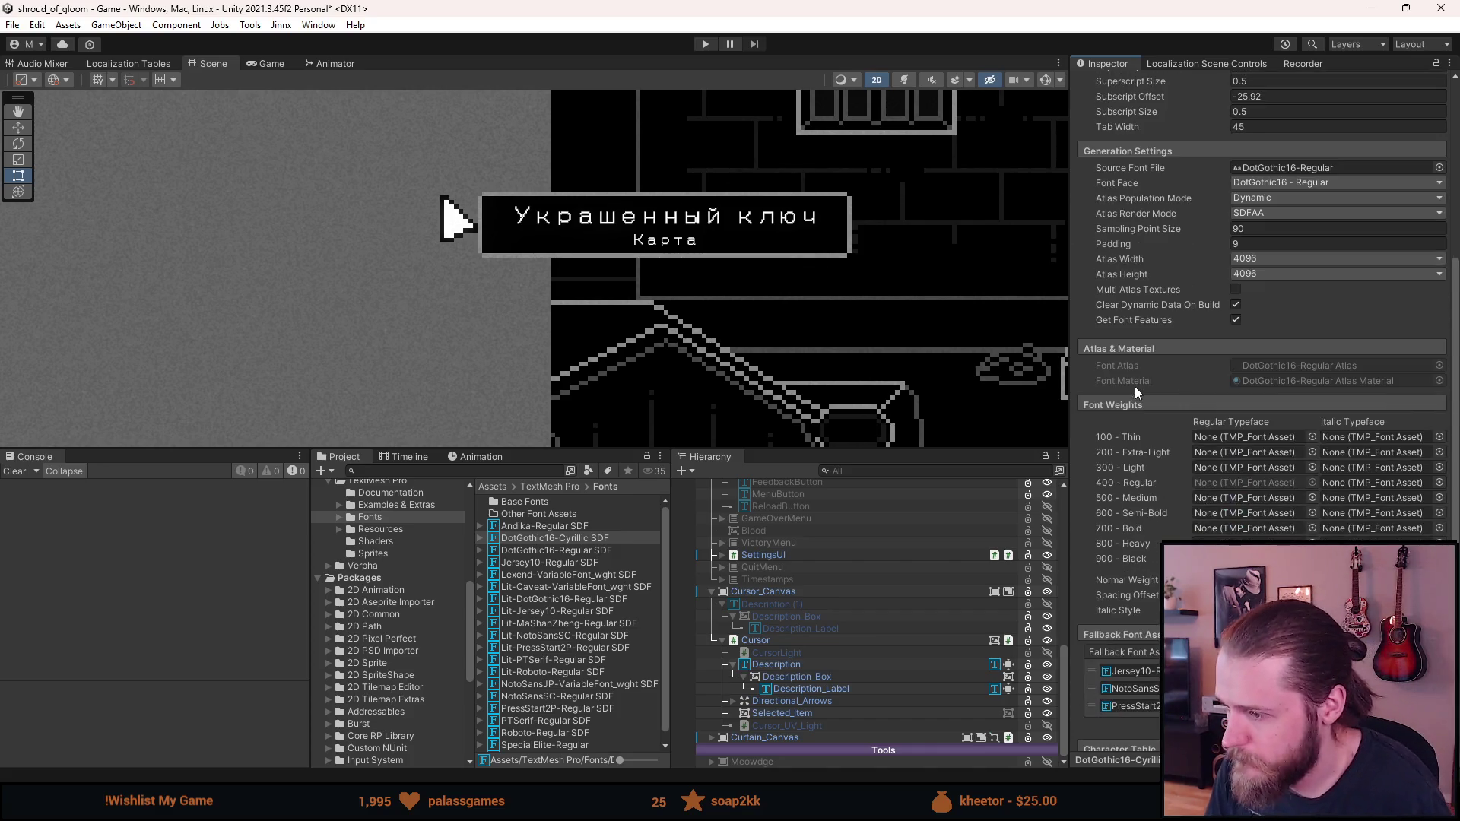
mouse_move(1139, 593)
left_mouse_down()
mouse_move(963, 591)
mouse_move(1124, 592)
left_mouse_up()
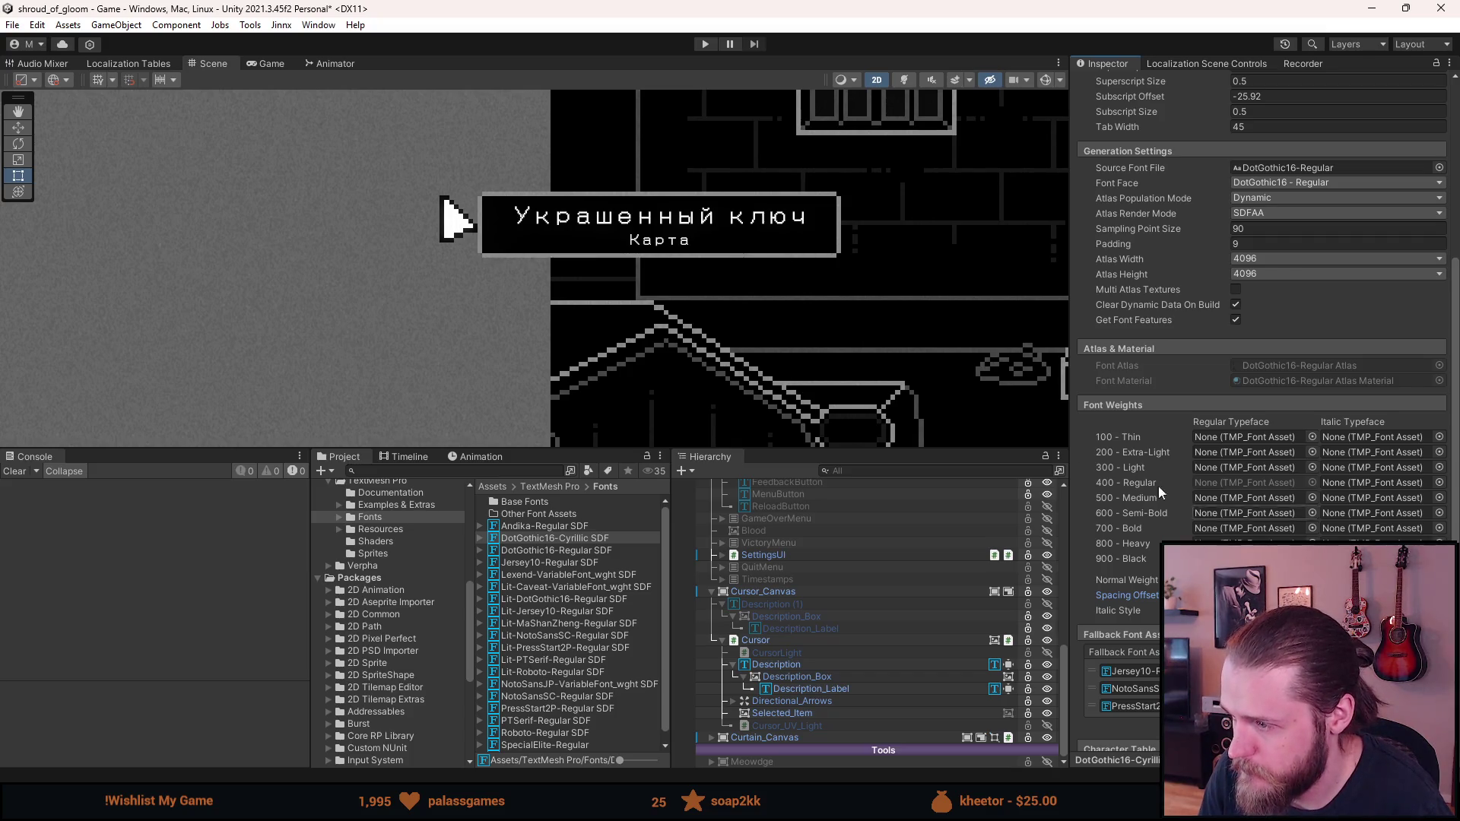
scroll(665, 199, "up", 3)
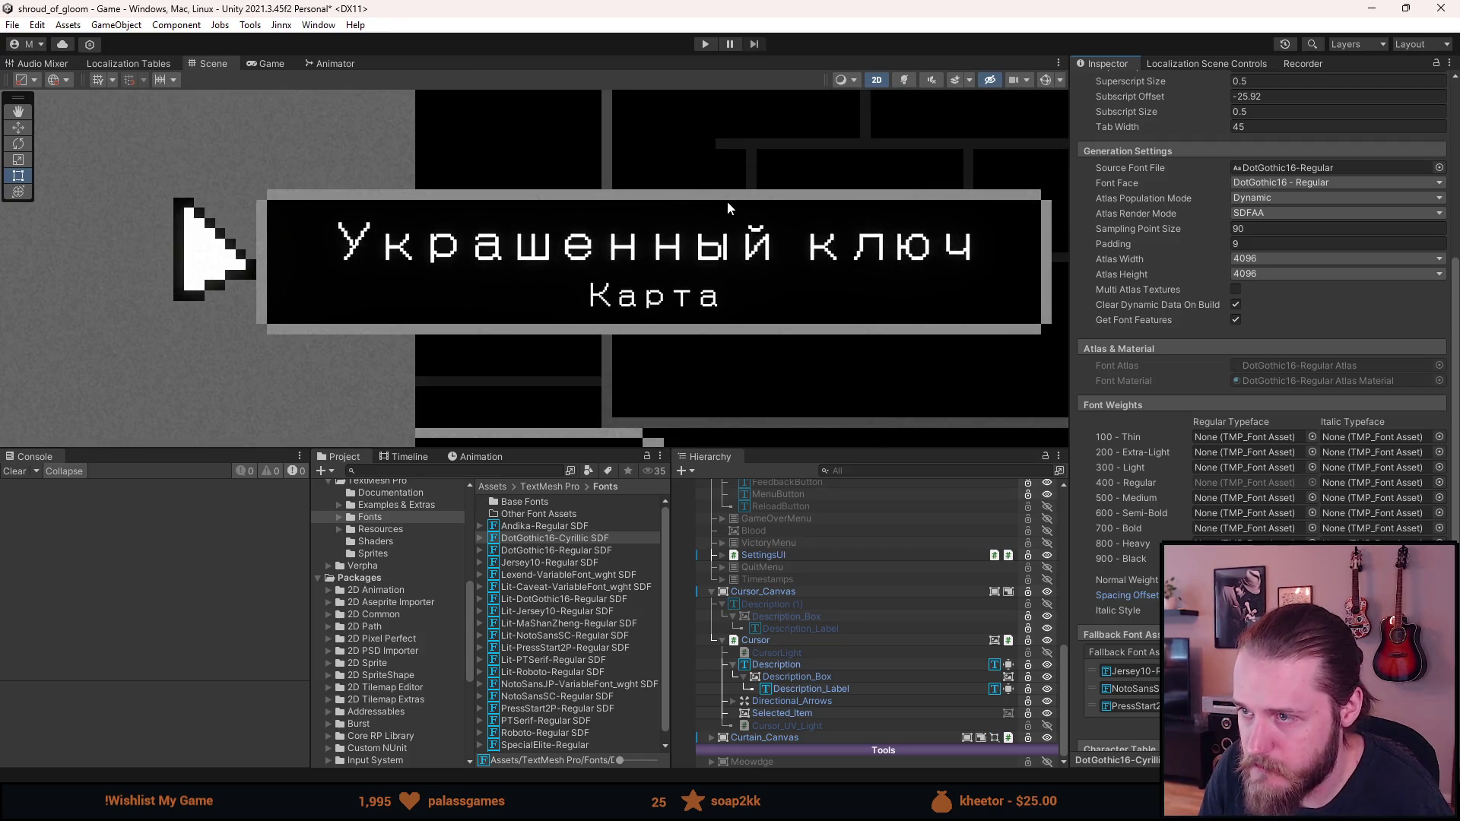
scroll(727, 200, "down", 2)
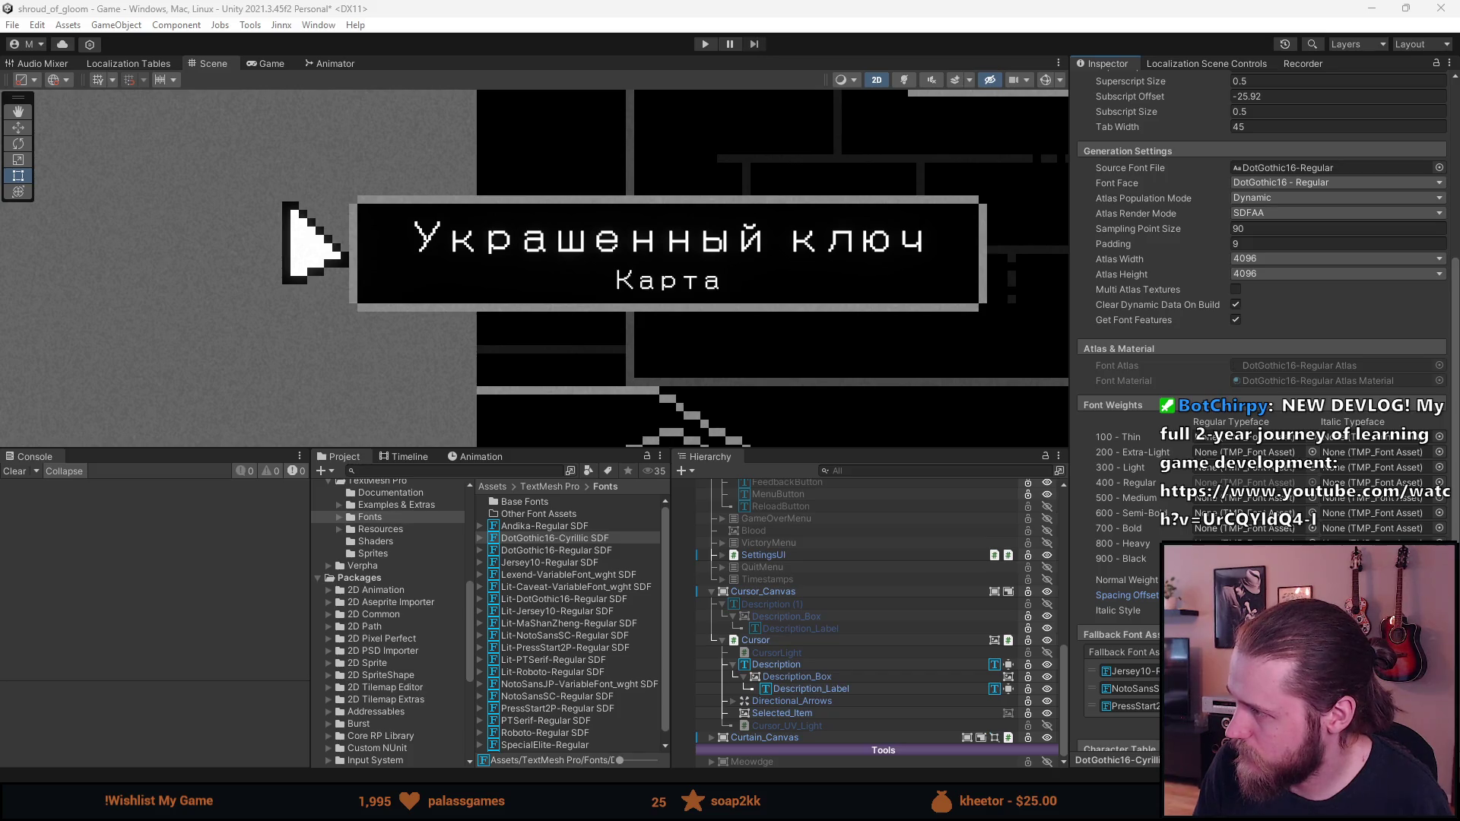
left_click(814, 662)
scroll(1202, 333, "up", 5)
Replace the Description label's text with the pasted Cyrillic alphabet
left_click(1181, 350)
type("АаБбВвГгДдЕеЁёЖжЗзИиЙйКкЛлМмНнОоПпРрСсТтУуФфХхЦцЧчШшЩщЪъЫыЬьЭэЮюЯя")
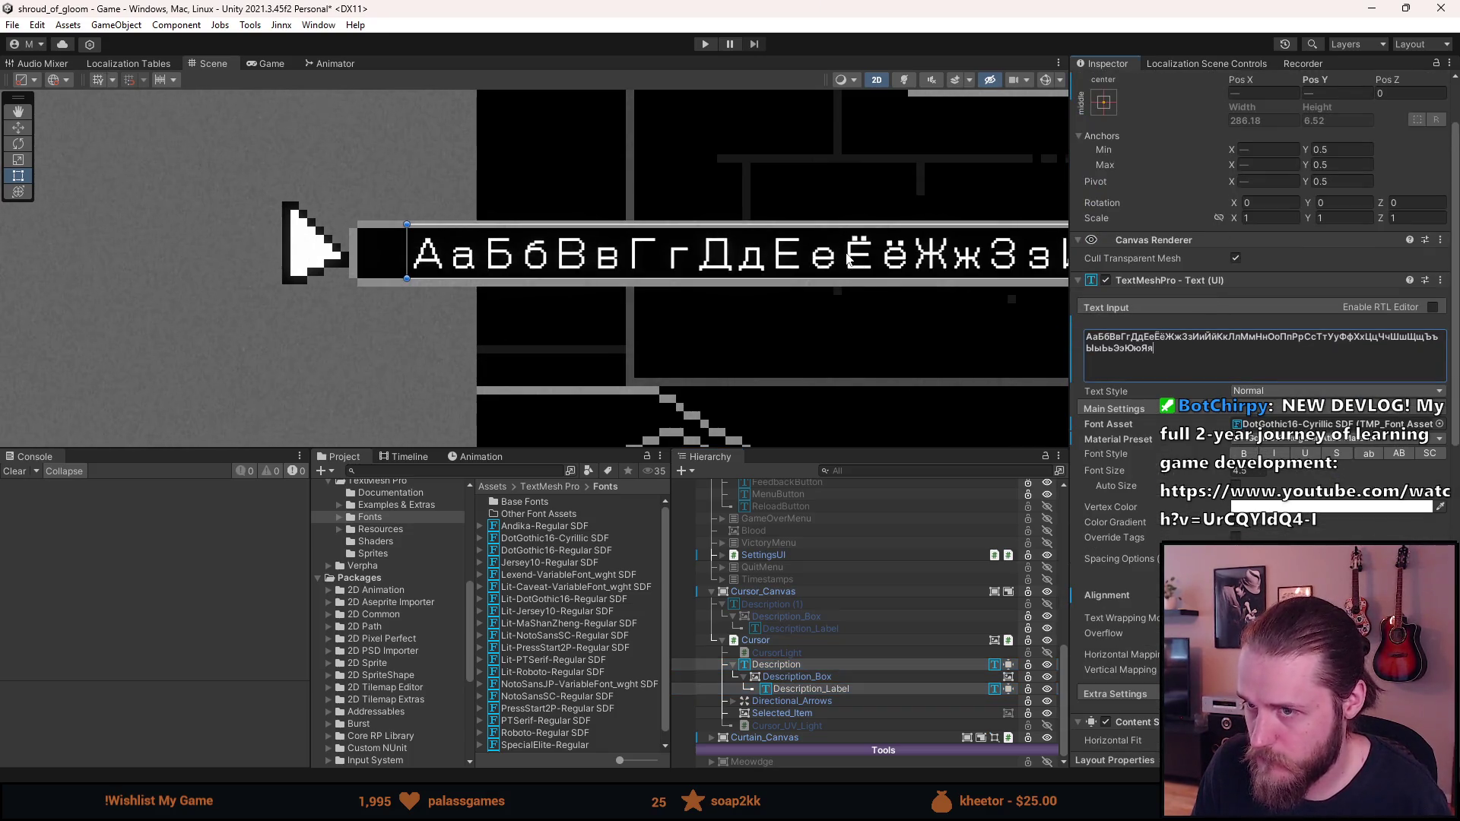
scroll(848, 259, "down", 3)
mouse_move(947, 264)
left_mouse_down()
mouse_move(542, 261)
mouse_move(575, 271)
left_mouse_up()
Add a second line with a <size=60%> tag followed by the Cyrillic alphabet again
left_click(1172, 359)
left_click(1172, 359)
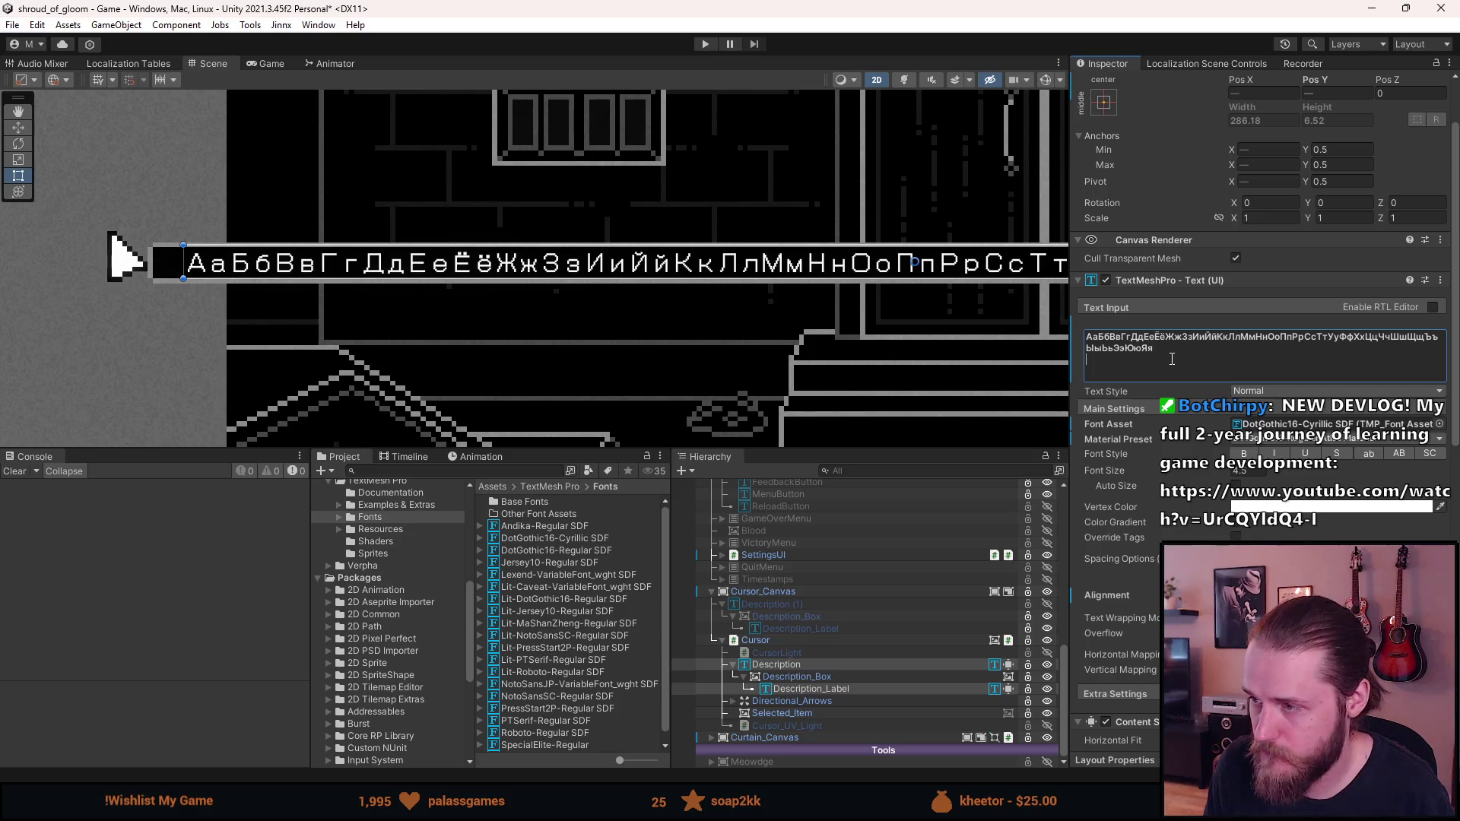
type("<siz")
type("size=")
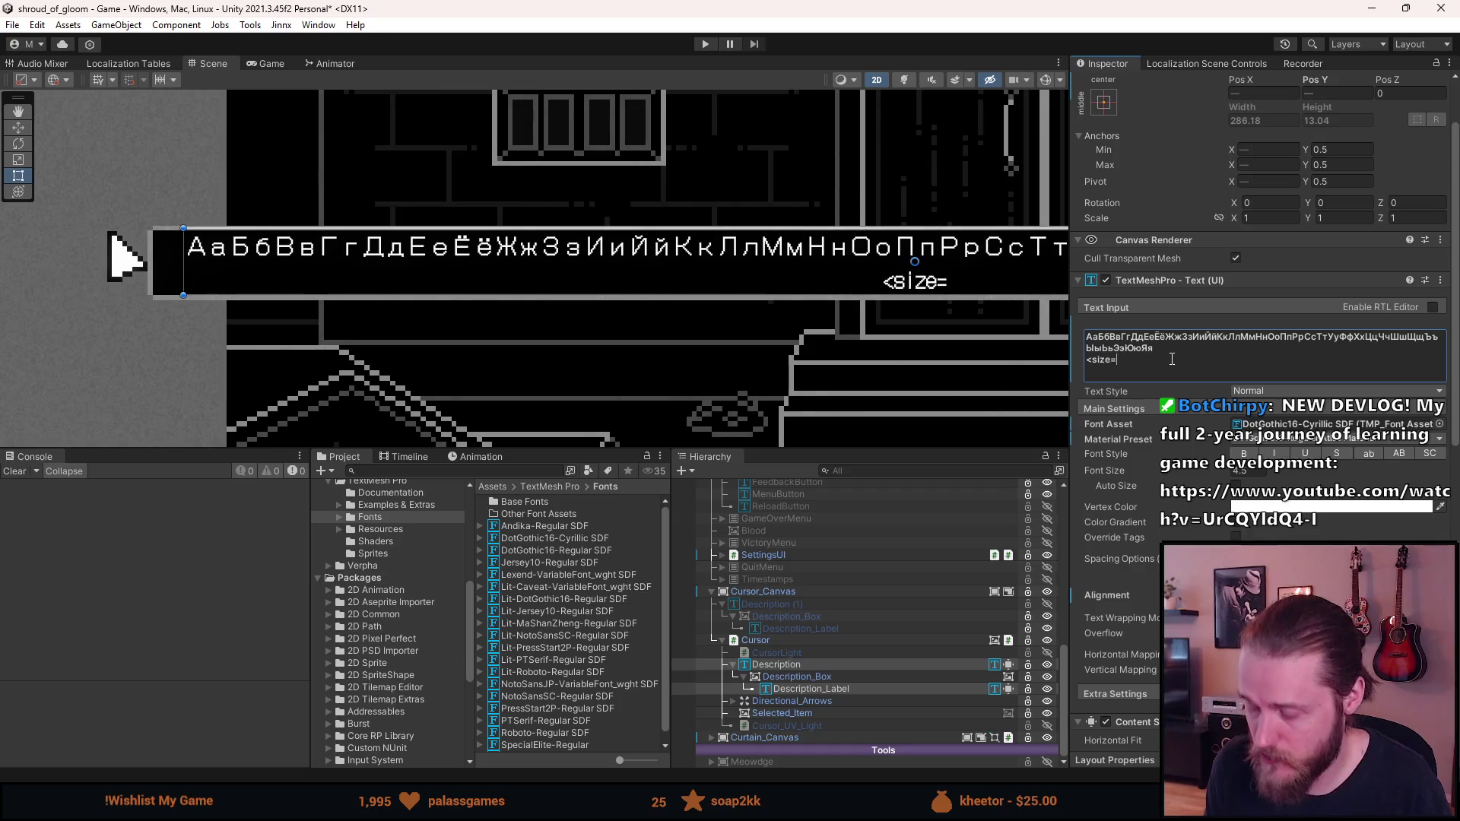
type("60%>")
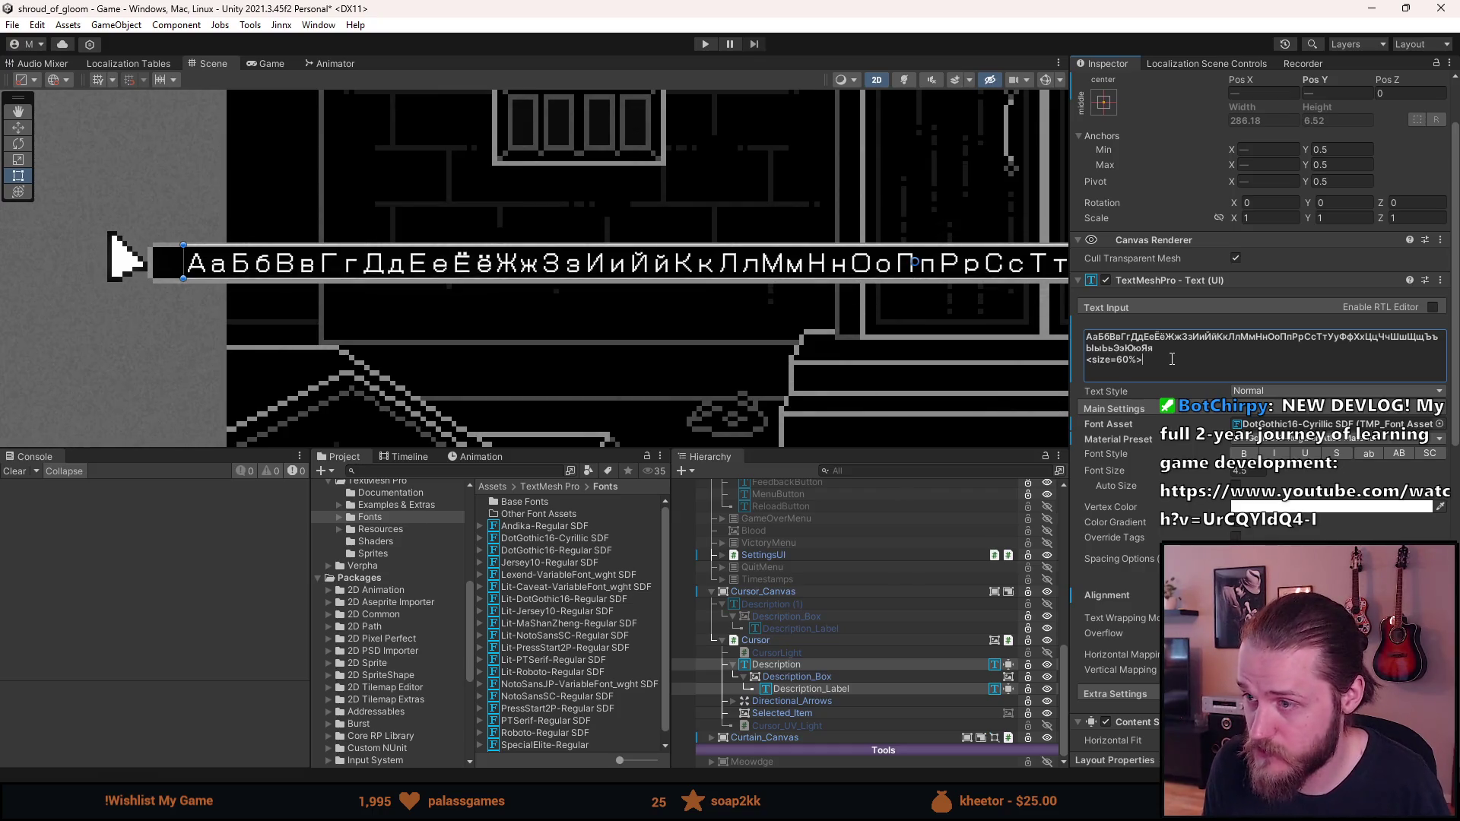
type("АаБбВвГгДдЕеЁёЖжЗзИиЙйКкЛлМмНнОоПпРрСсТтУуФфХхЦцЧчШшЩщЪъЫыЬьЭэЮюЯя")
mouse_move(772, 284)
left_mouse_down()
mouse_move(904, 290)
mouse_move(660, 293)
left_mouse_up()
scroll(660, 293, "down", 4)
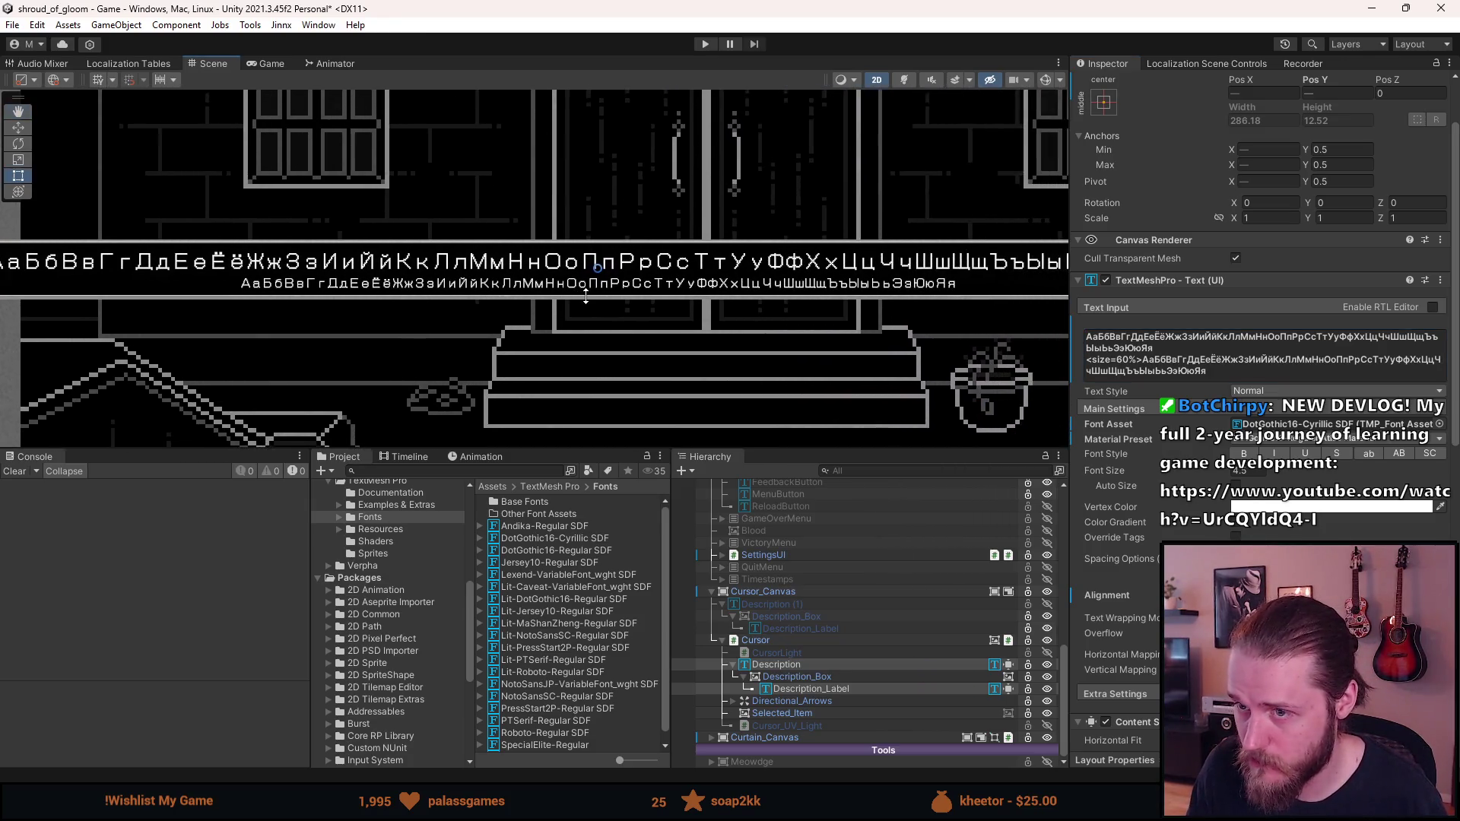
scroll(593, 291, "up", 6)
scroll(593, 292, "up", 2)
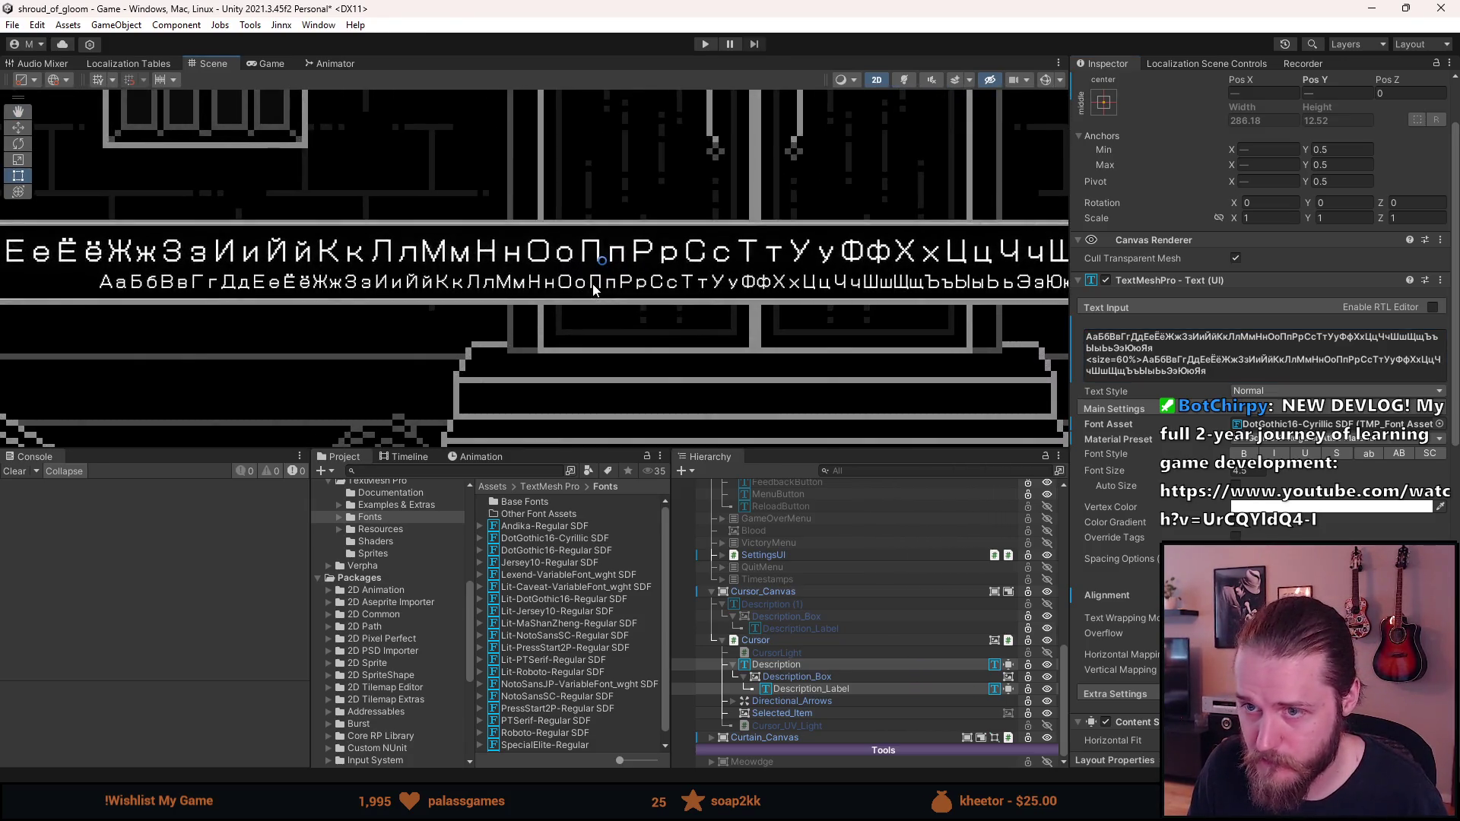
scroll(593, 292, "down", 3)
scroll(594, 292, "up", 2)
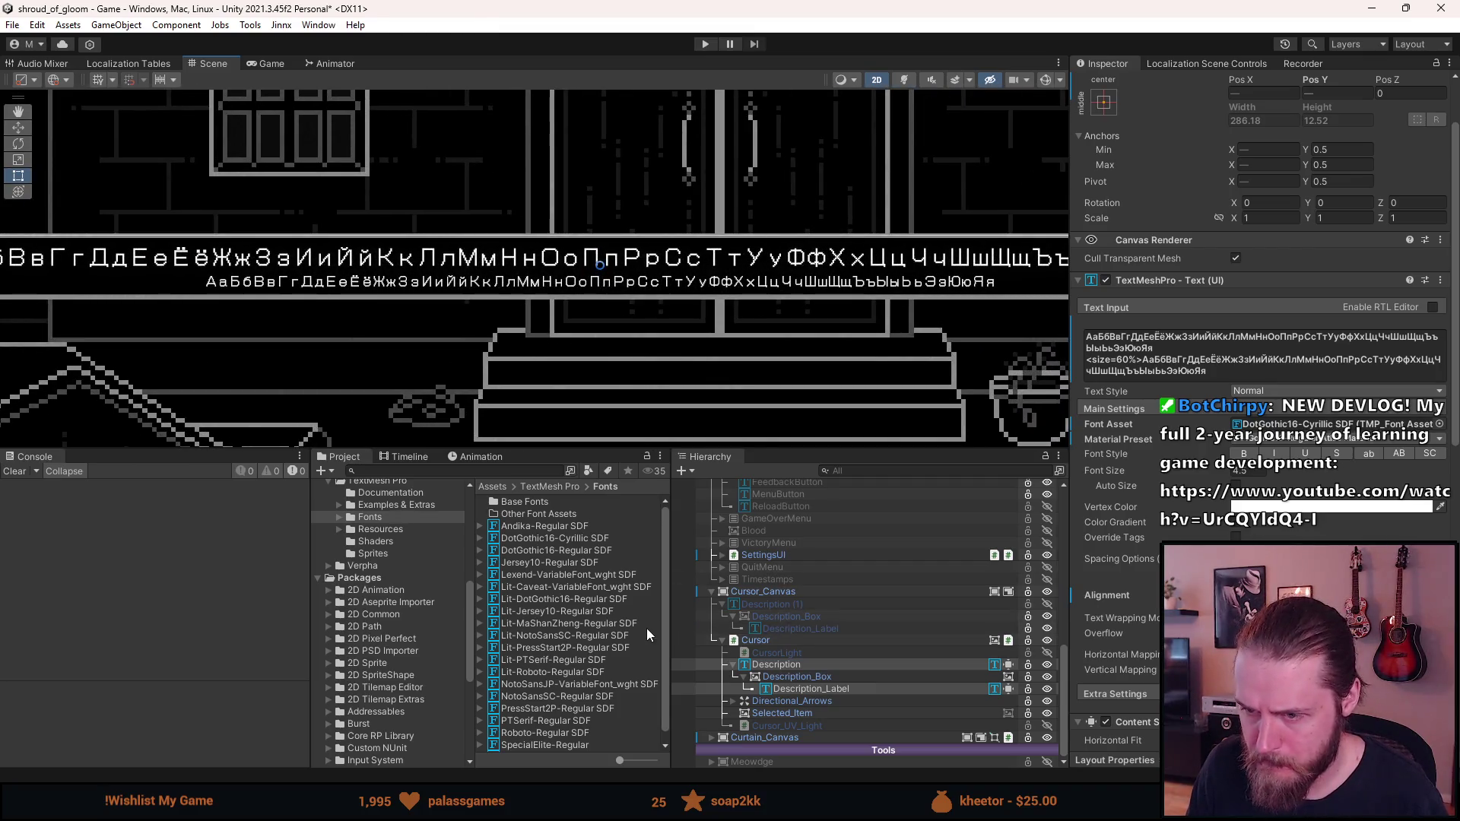
Select the DotGothic16-Cyrillic SDF font asset and begin adjusting its Spacing Offset
left_click(586, 538)
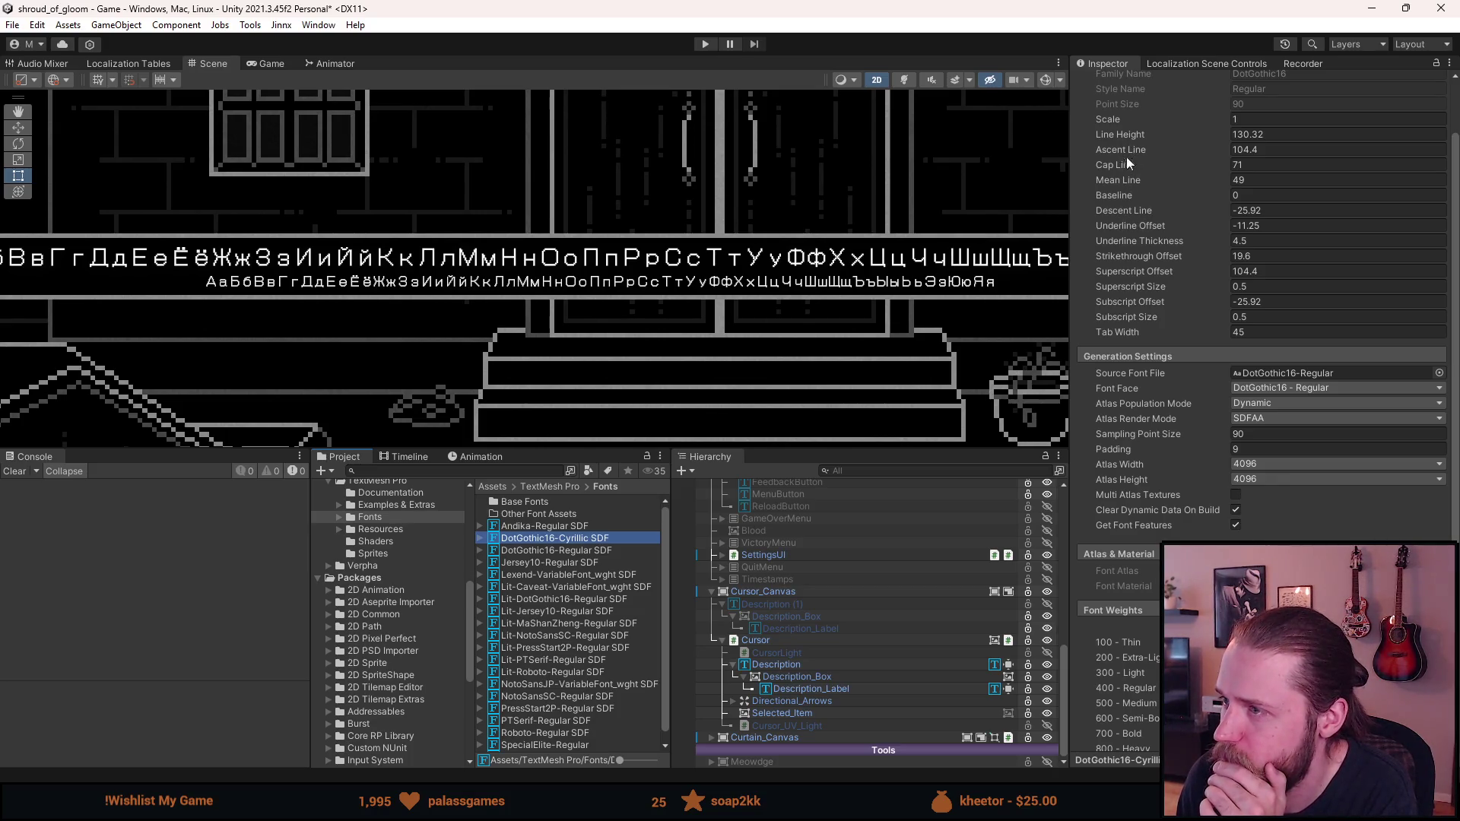
scroll(1108, 522, "down", 8)
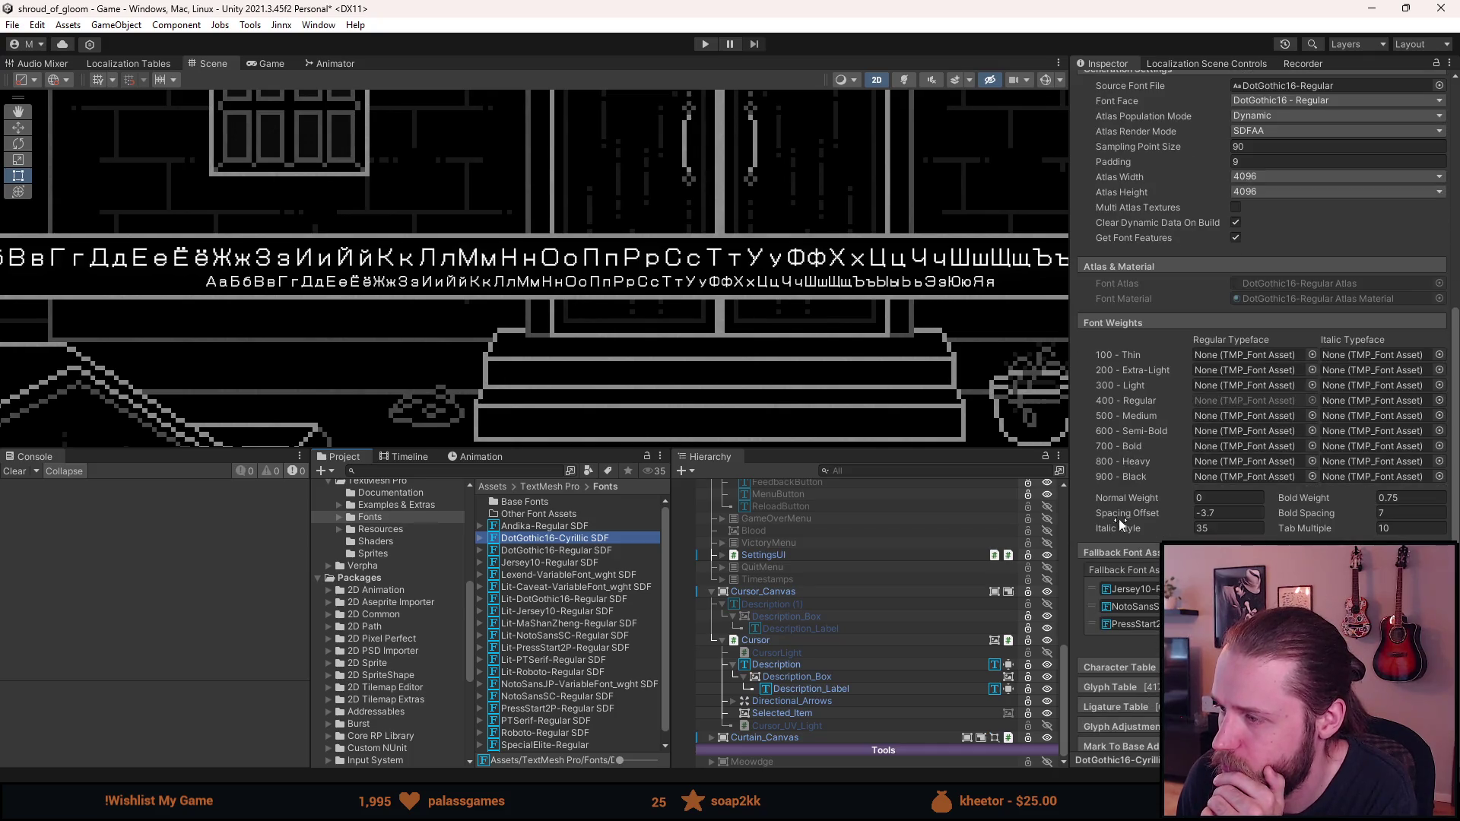
left_click_drag(1125, 512, 1129, 512)
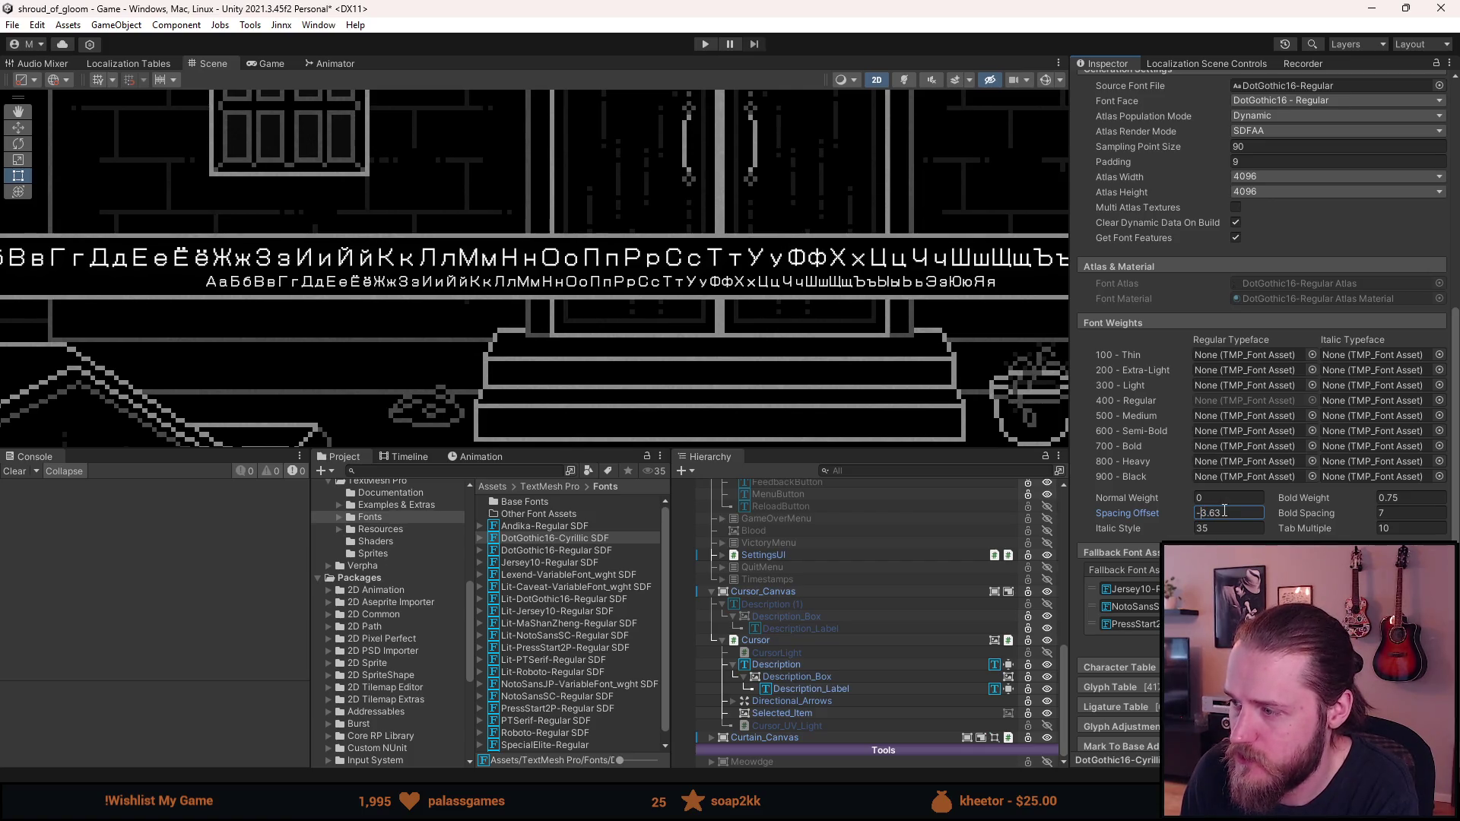
type("0")
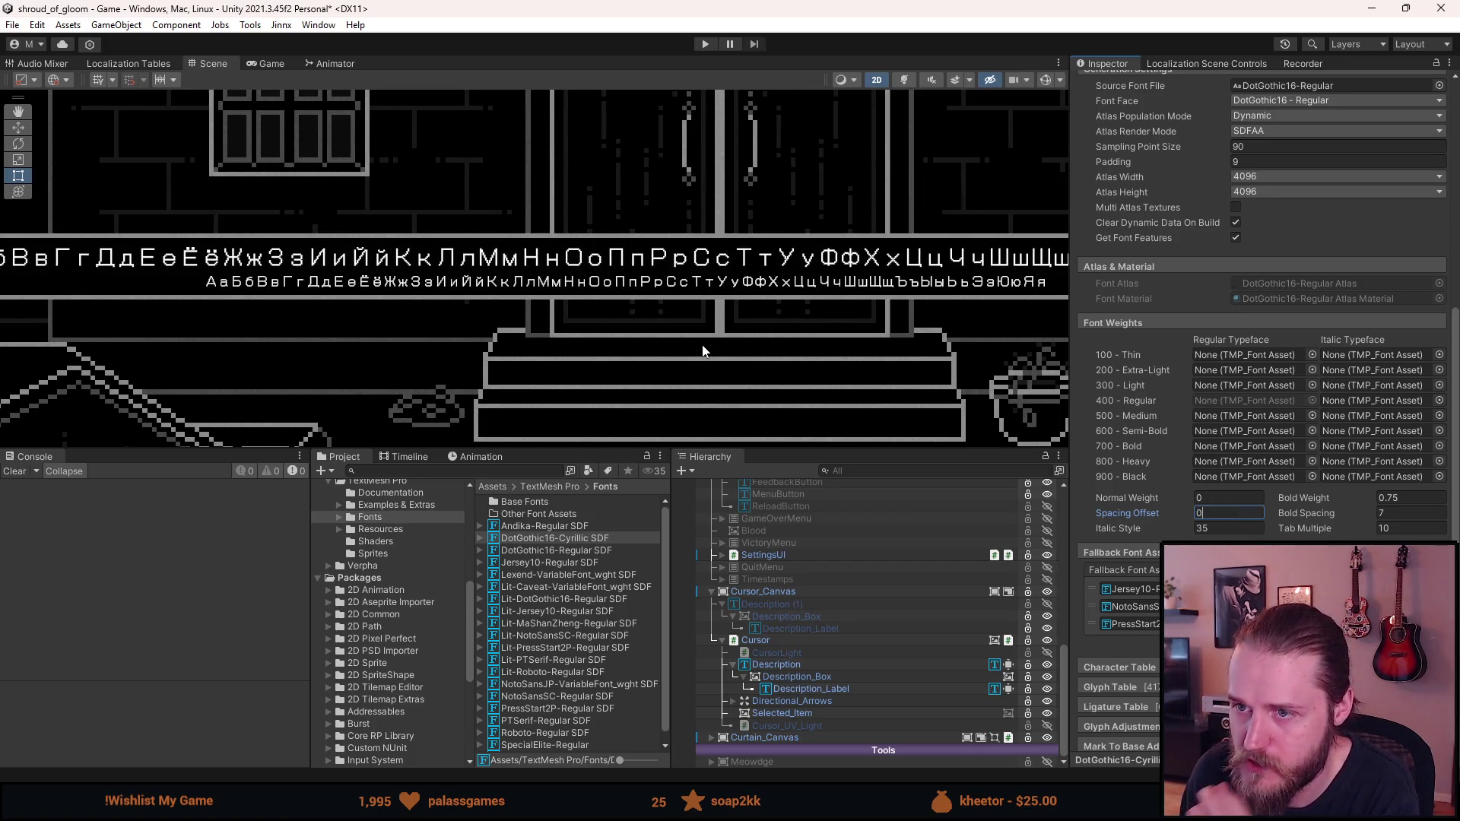
scroll(692, 339, "down", 3)
scroll(692, 339, "up", 3)
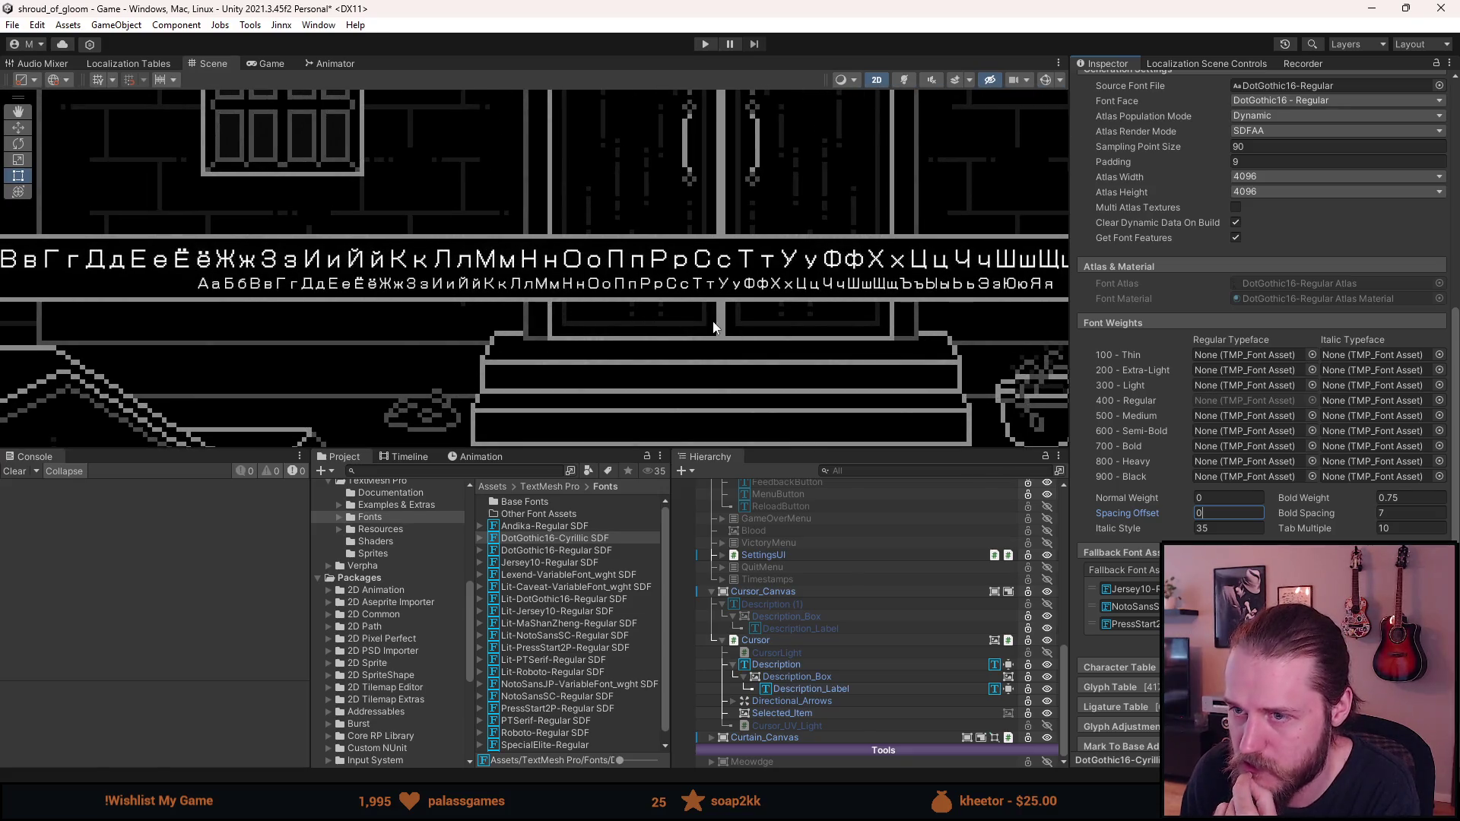
scroll(715, 327, "up", 4)
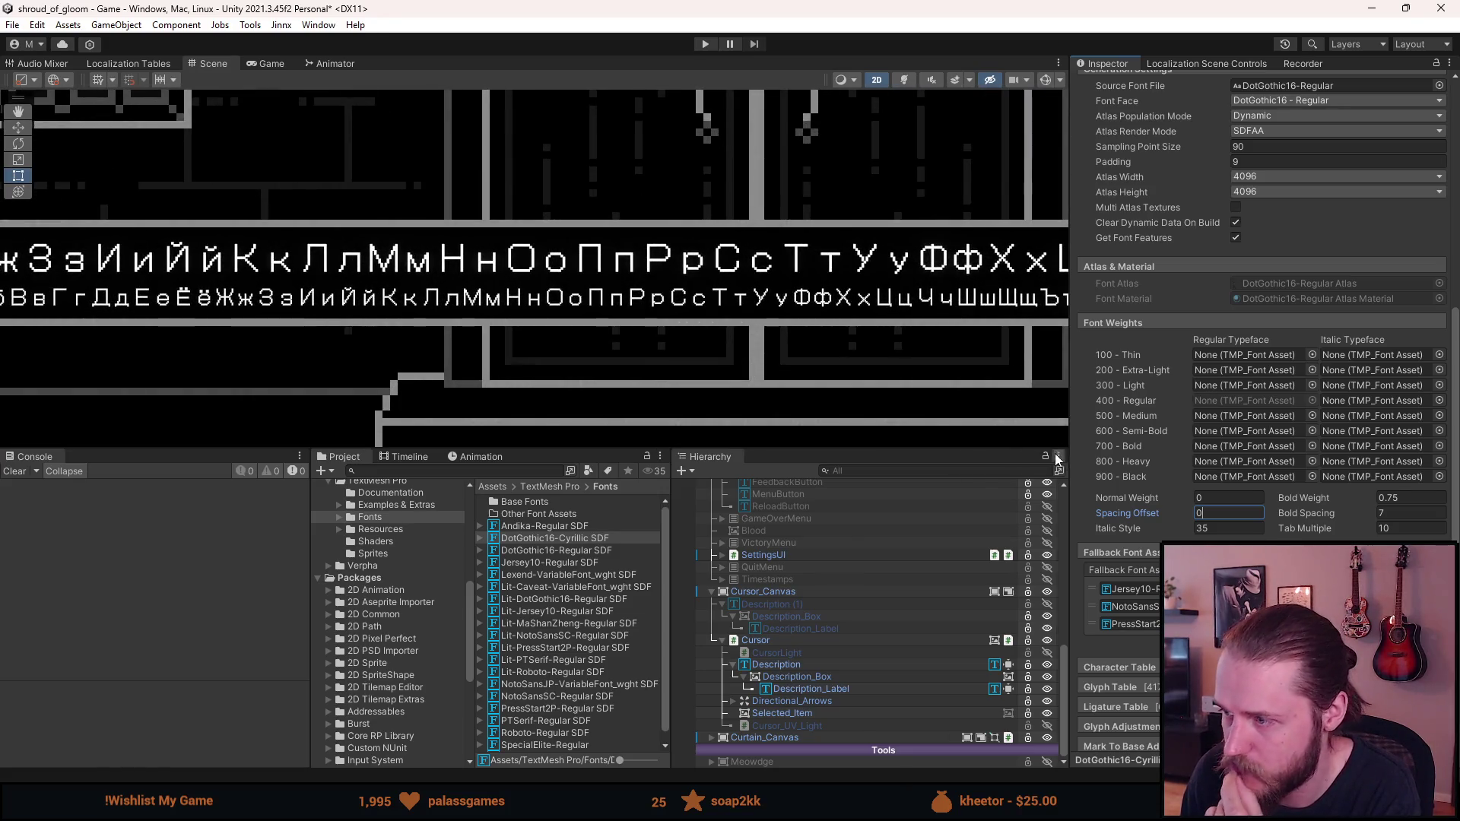
scroll(837, 266, "up", 3)
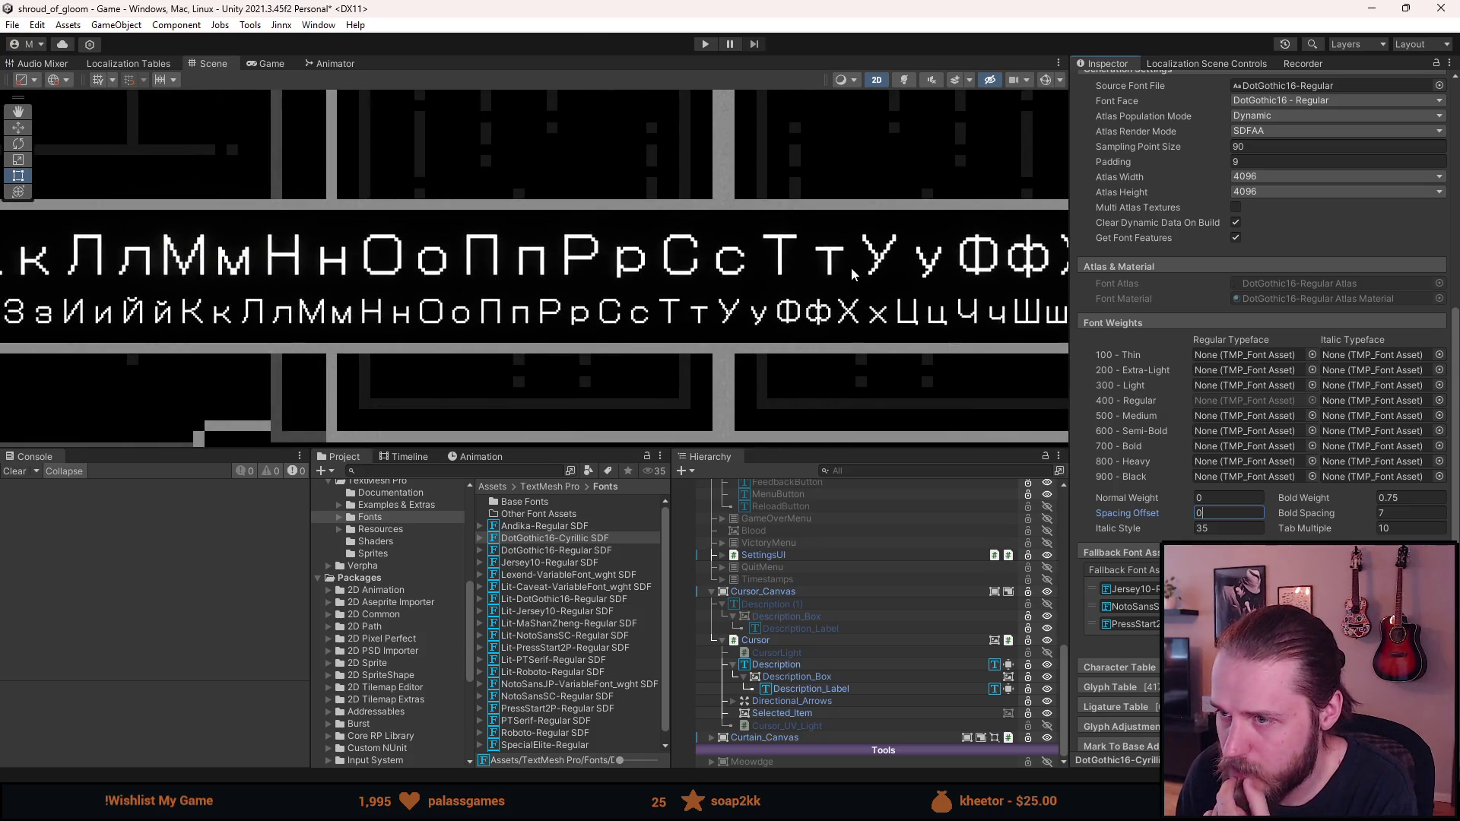
Tighten Spacing Offset to about -10.93, then -12.63, checking both alphabet lines in the Scene
mouse_move(1138, 511)
left_mouse_down()
mouse_move(977, 510)
mouse_move(998, 514)
left_mouse_up()
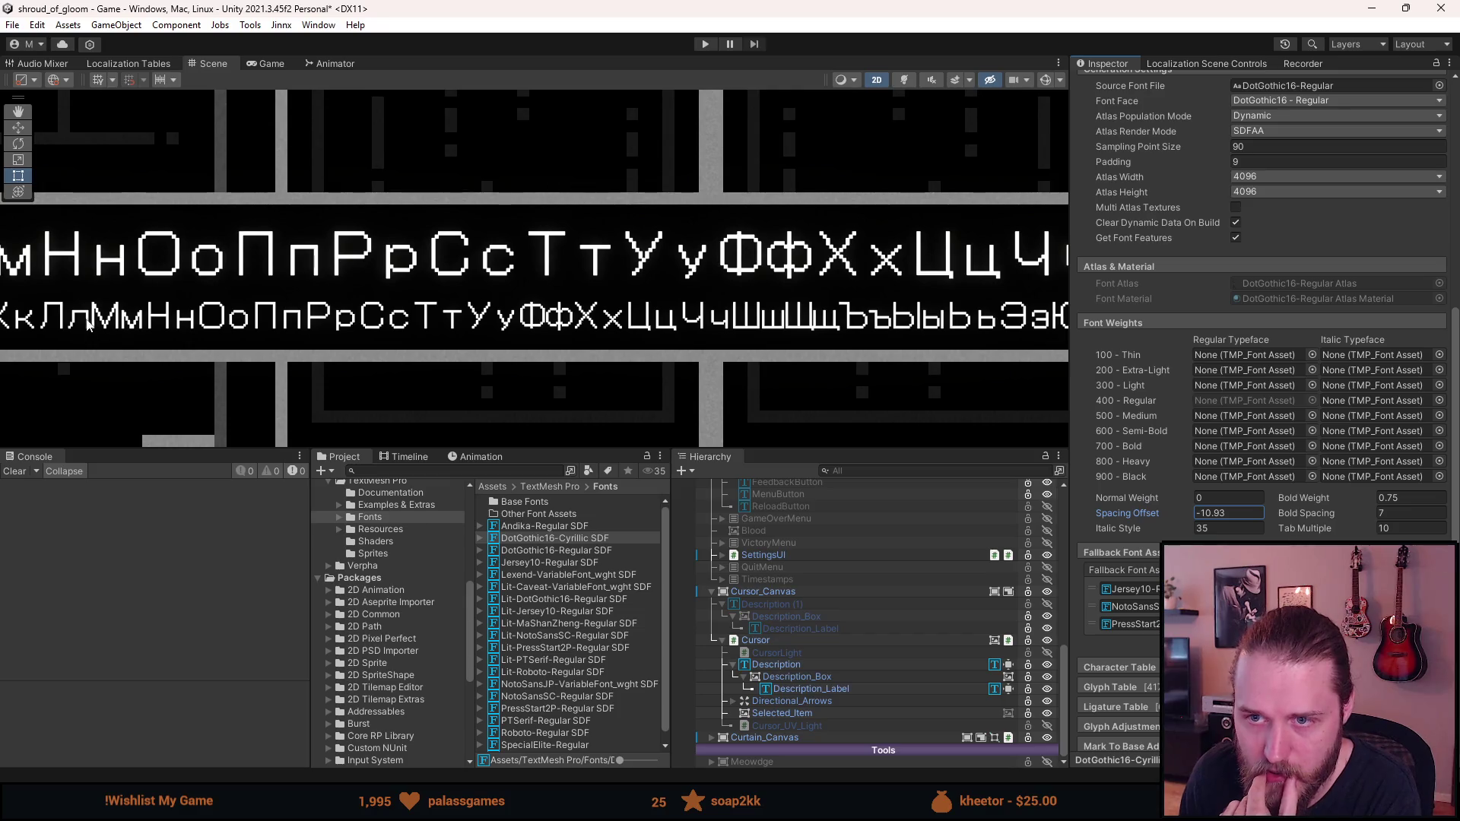
scroll(216, 280, "down", 5)
mouse_move(101, 313)
left_mouse_down()
mouse_move(660, 292)
mouse_move(609, 296)
left_mouse_up()
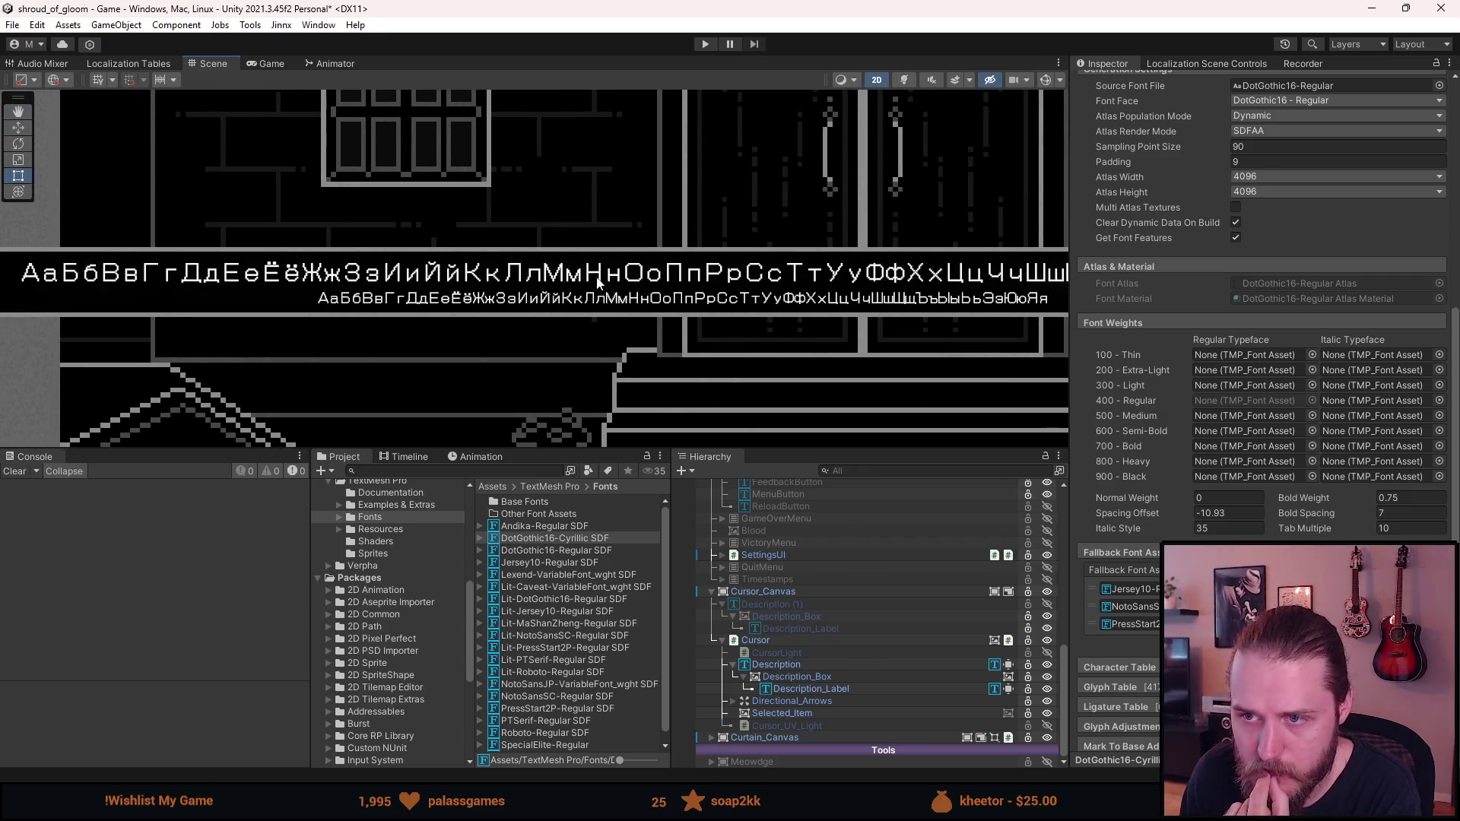
scroll(569, 283, "up", 2)
scroll(523, 304, "up", 5)
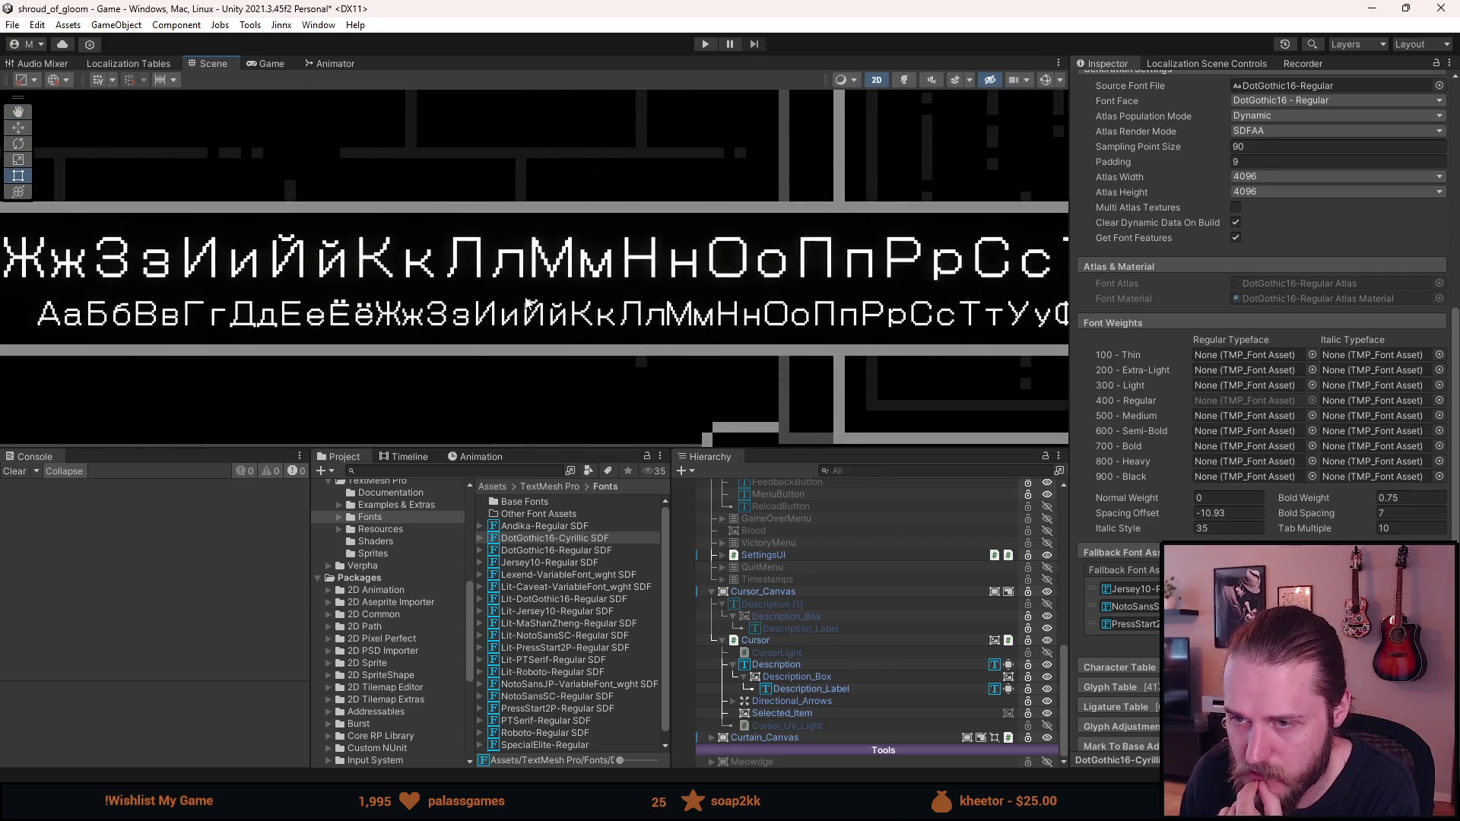
left_click_drag(711, 333, 455, 319)
scroll(622, 403, "up", 2)
scroll(630, 390, "up", 6)
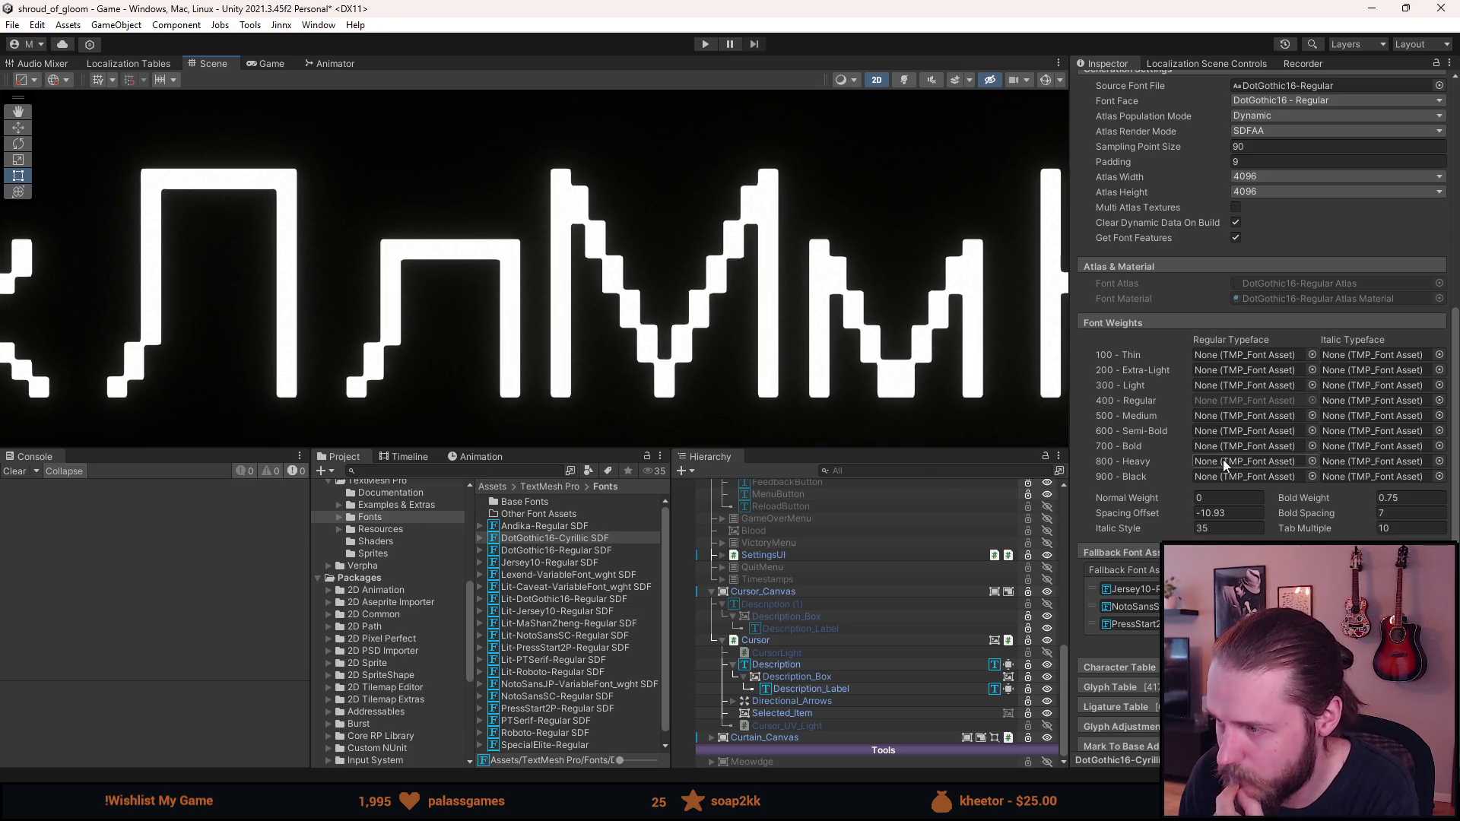
left_click_drag(1156, 516, 1114, 517)
Zoom and pan the Scene view in on the large Cyrillic glyph rows
scroll(686, 358, "down", 3)
scroll(686, 357, "down", 5)
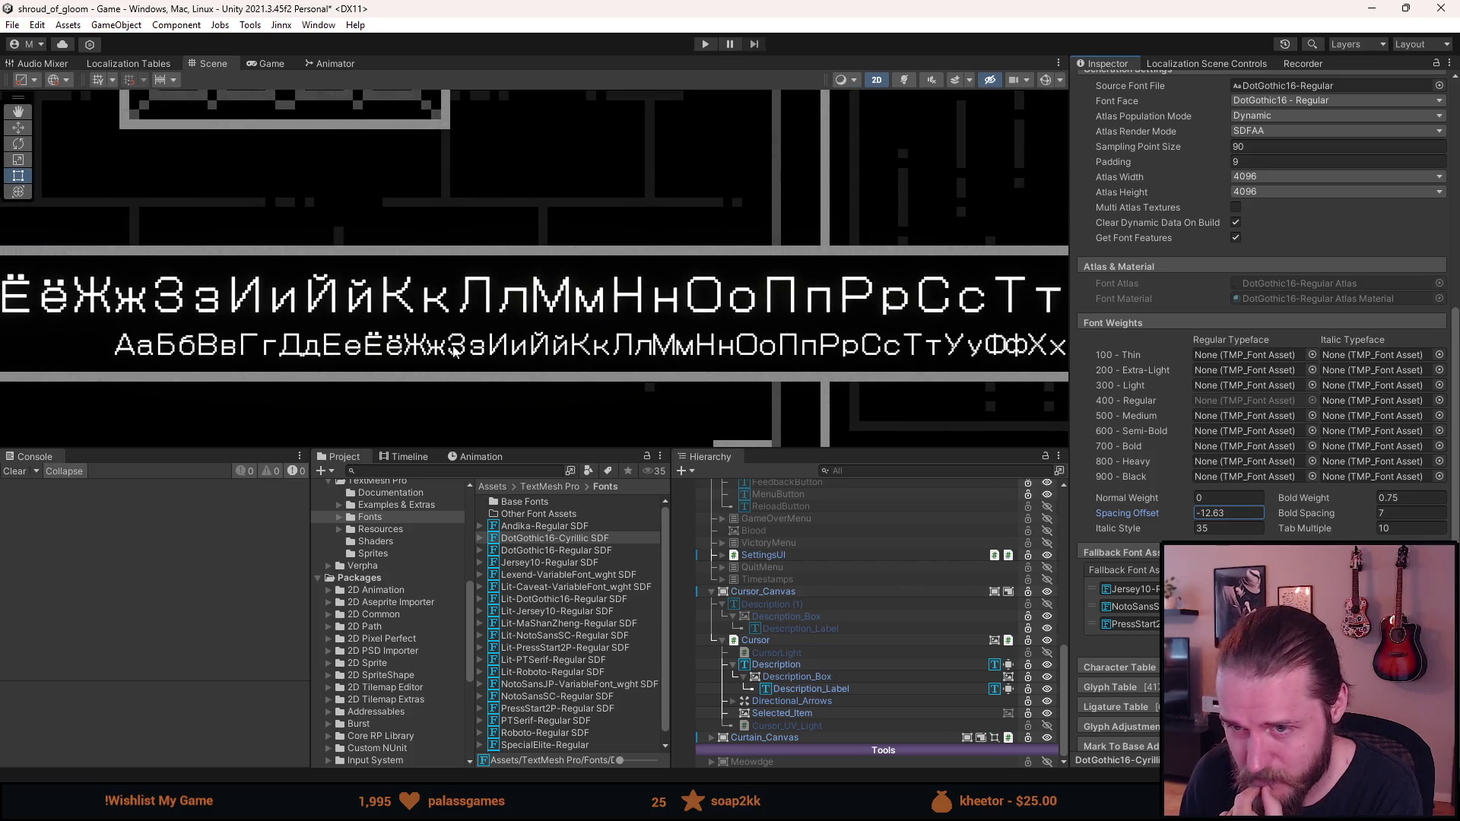
scroll(405, 356, "up", 6)
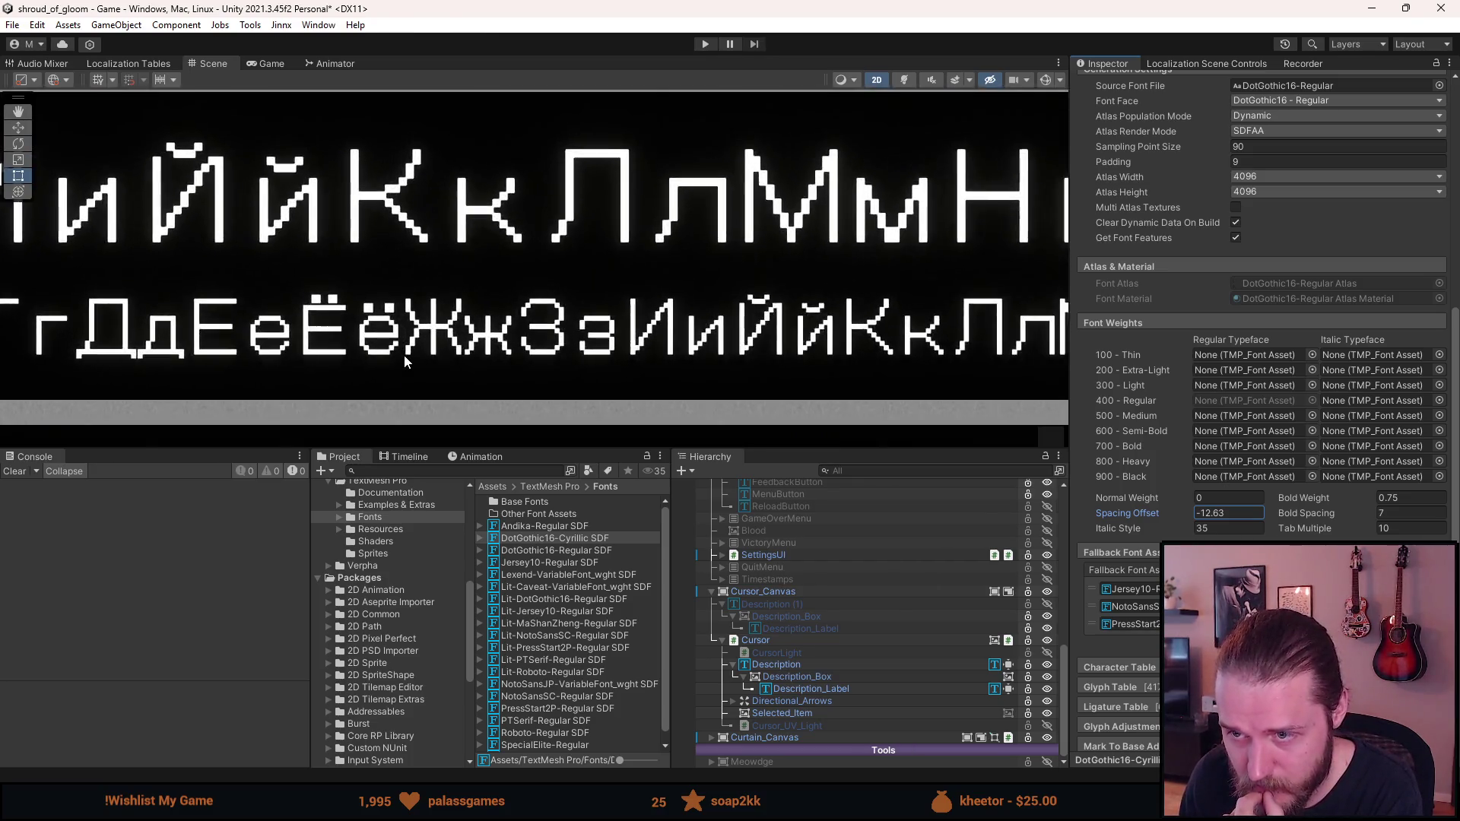
scroll(413, 354, "down", 5)
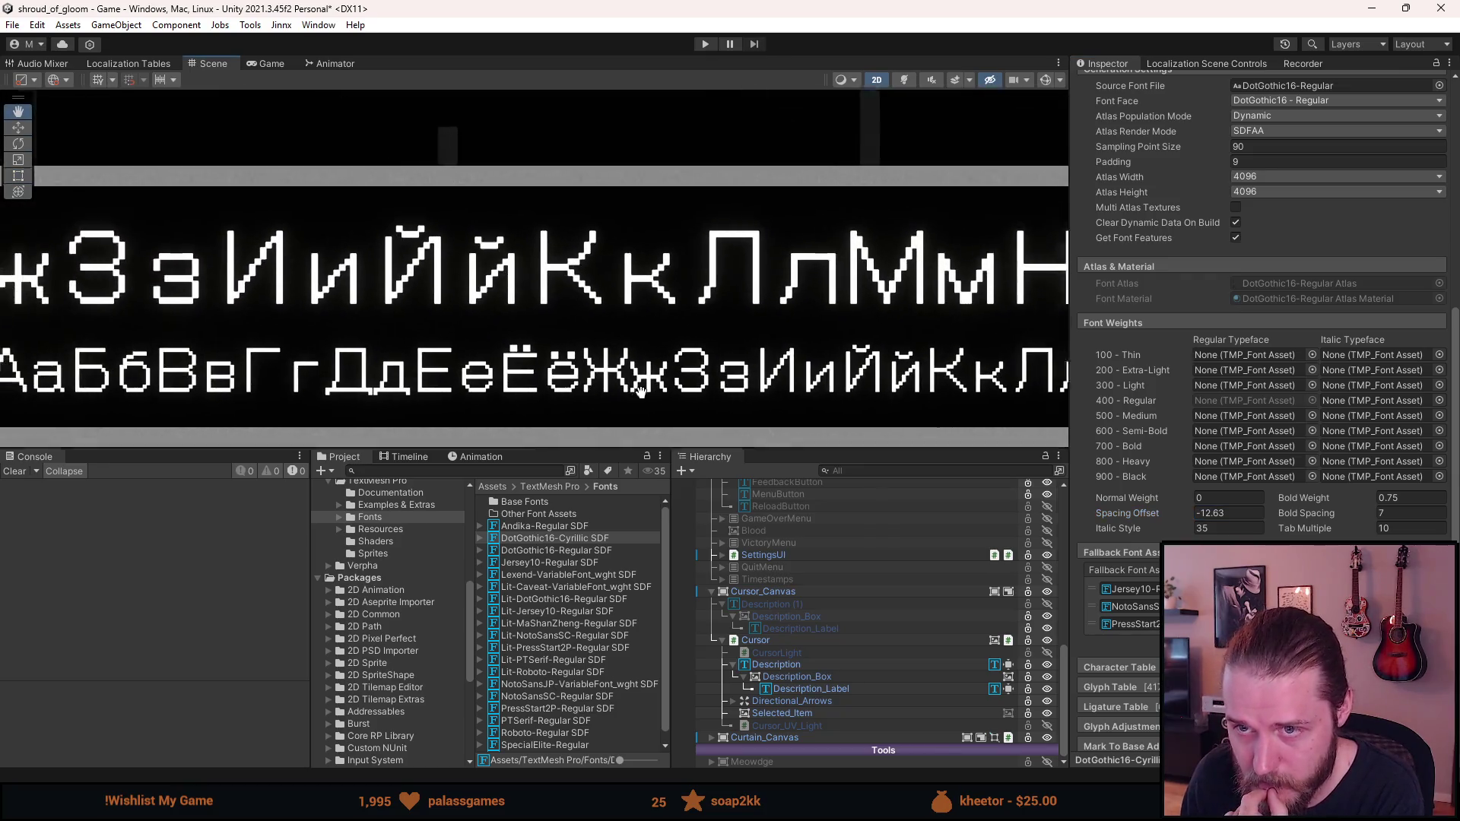
left_click_drag(175, 359, 779, 331)
left_click_drag(390, 310, 1001, 315)
mouse_move(899, 378)
left_mouse_down()
mouse_move(649, 215)
mouse_move(398, 169)
mouse_move(266, 191)
left_mouse_up()
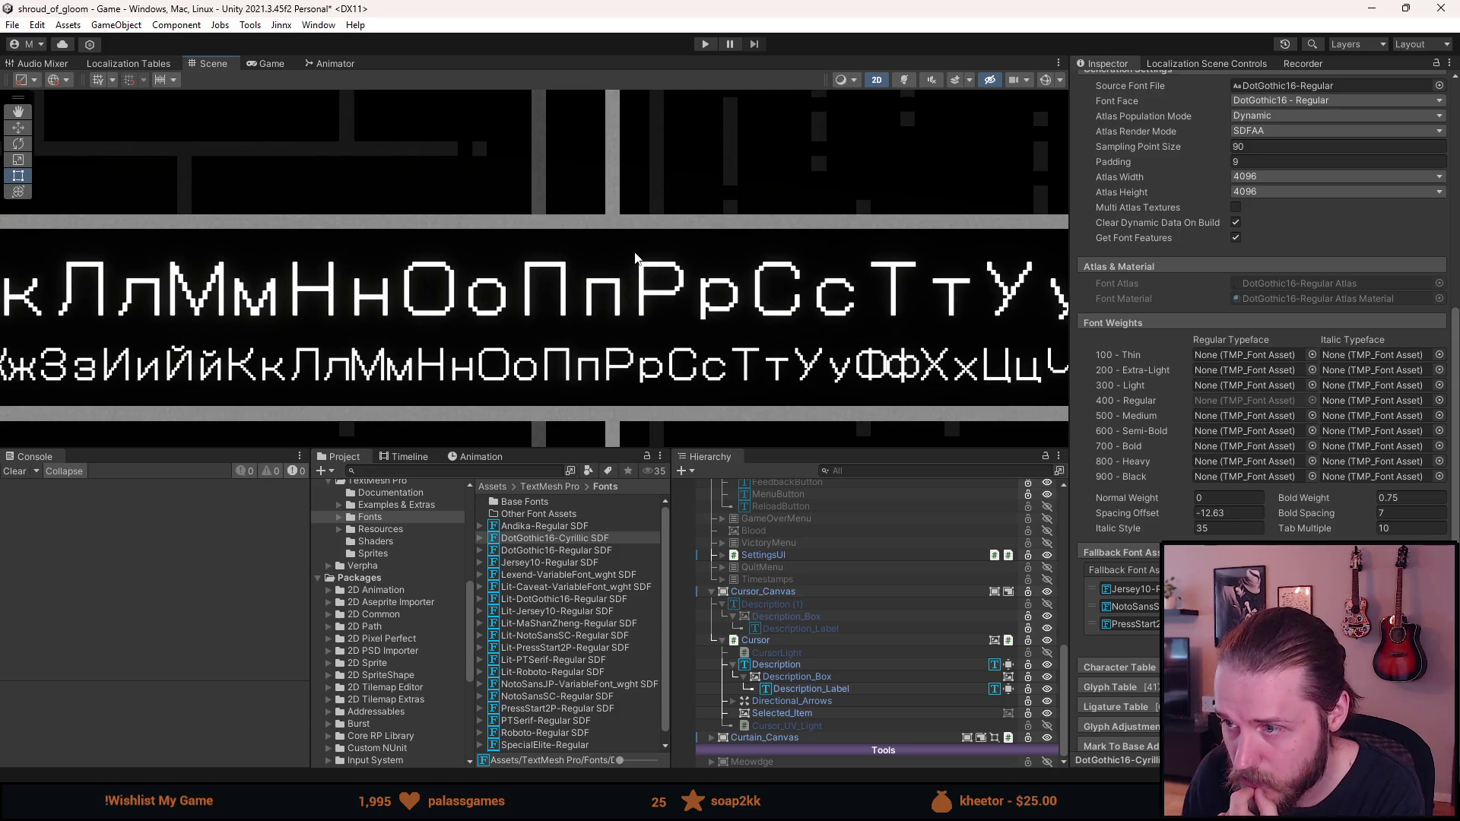
key("Right")
scroll(718, 335, "up", 5)
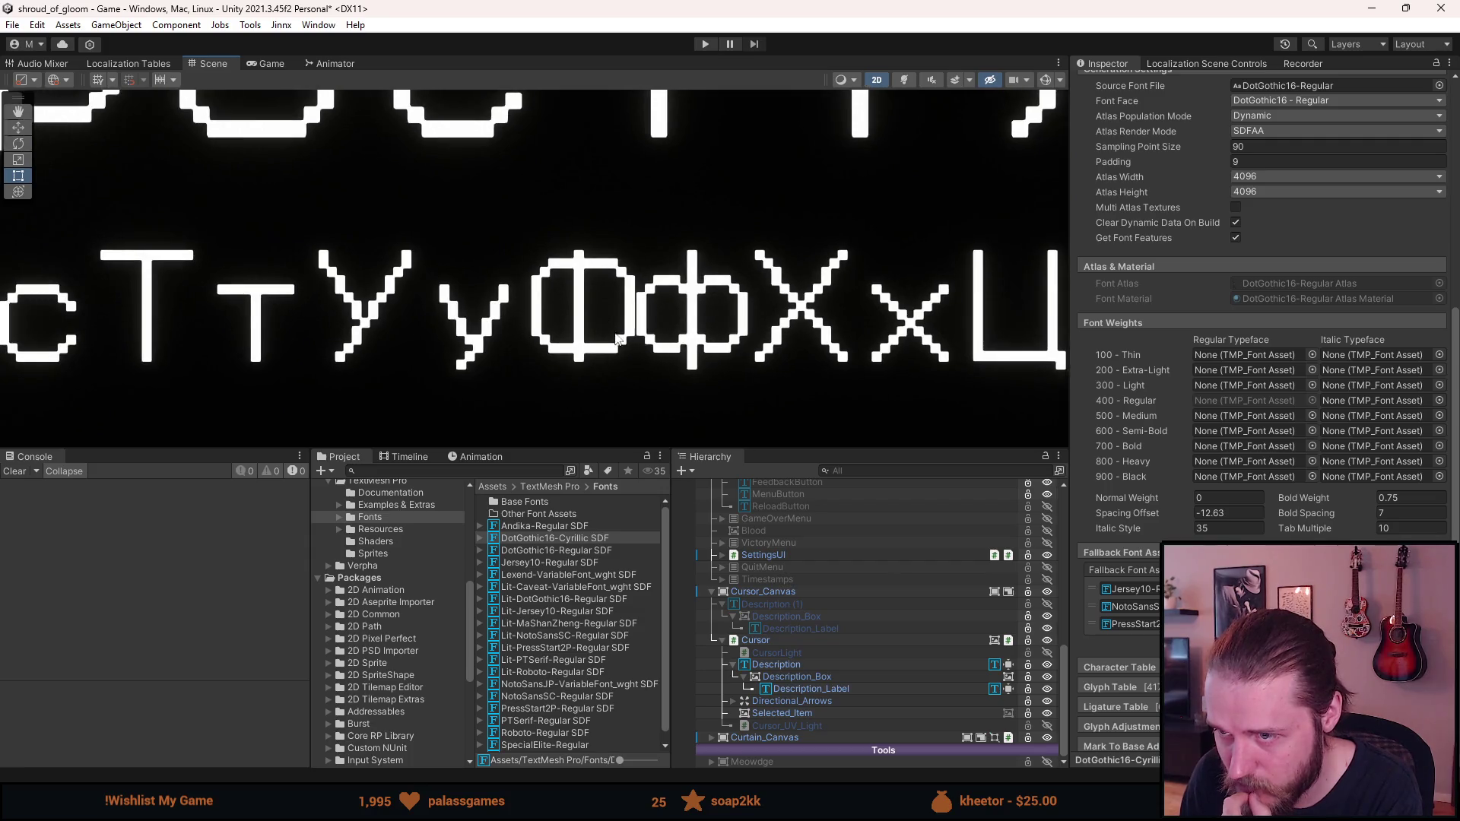
scroll(648, 329, "down", 5)
mouse_move(736, 332)
left_mouse_down()
mouse_move(511, 355)
mouse_move(544, 323)
left_mouse_up()
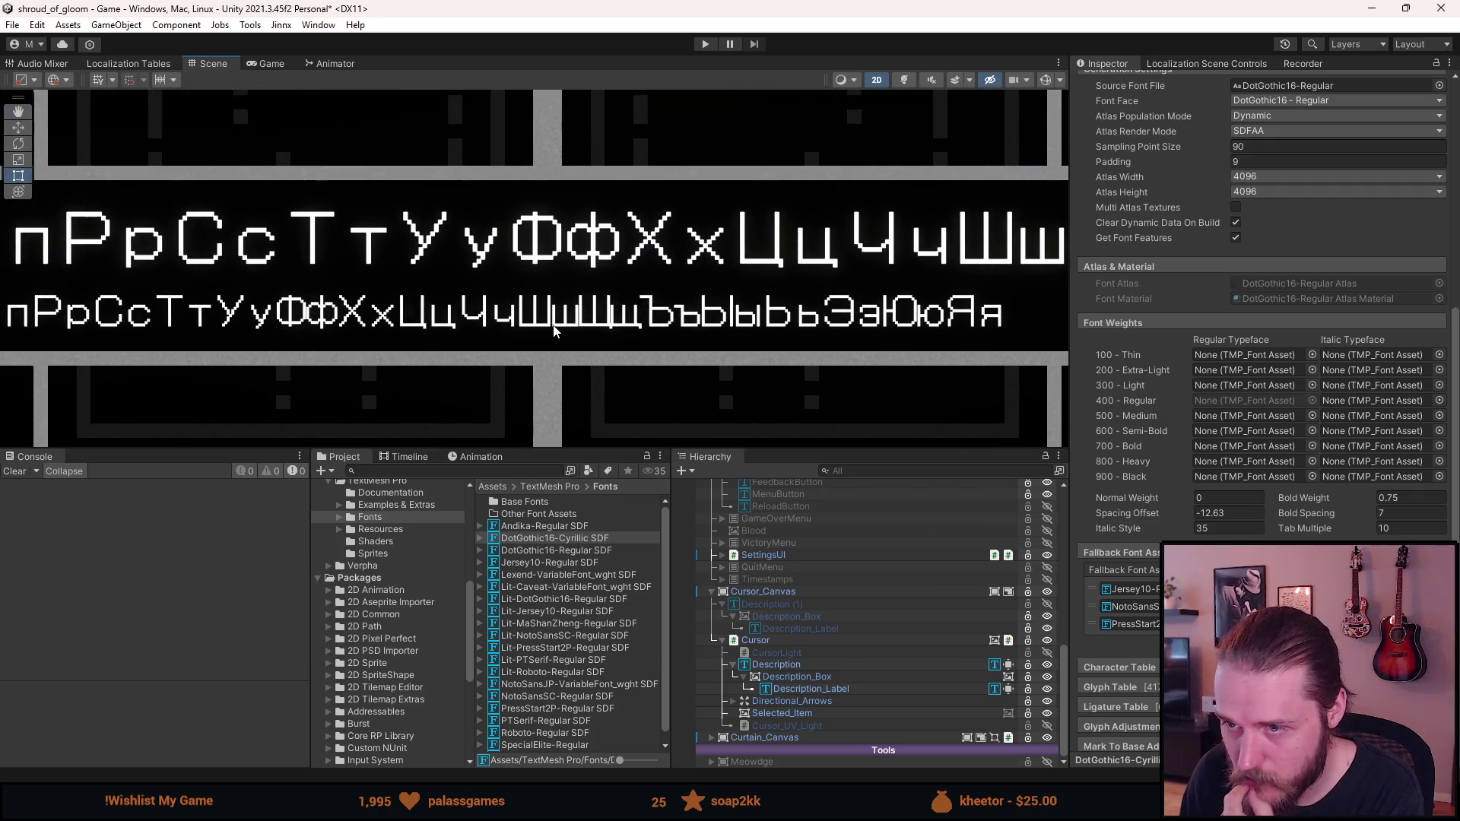
scroll(545, 323, "up", 6)
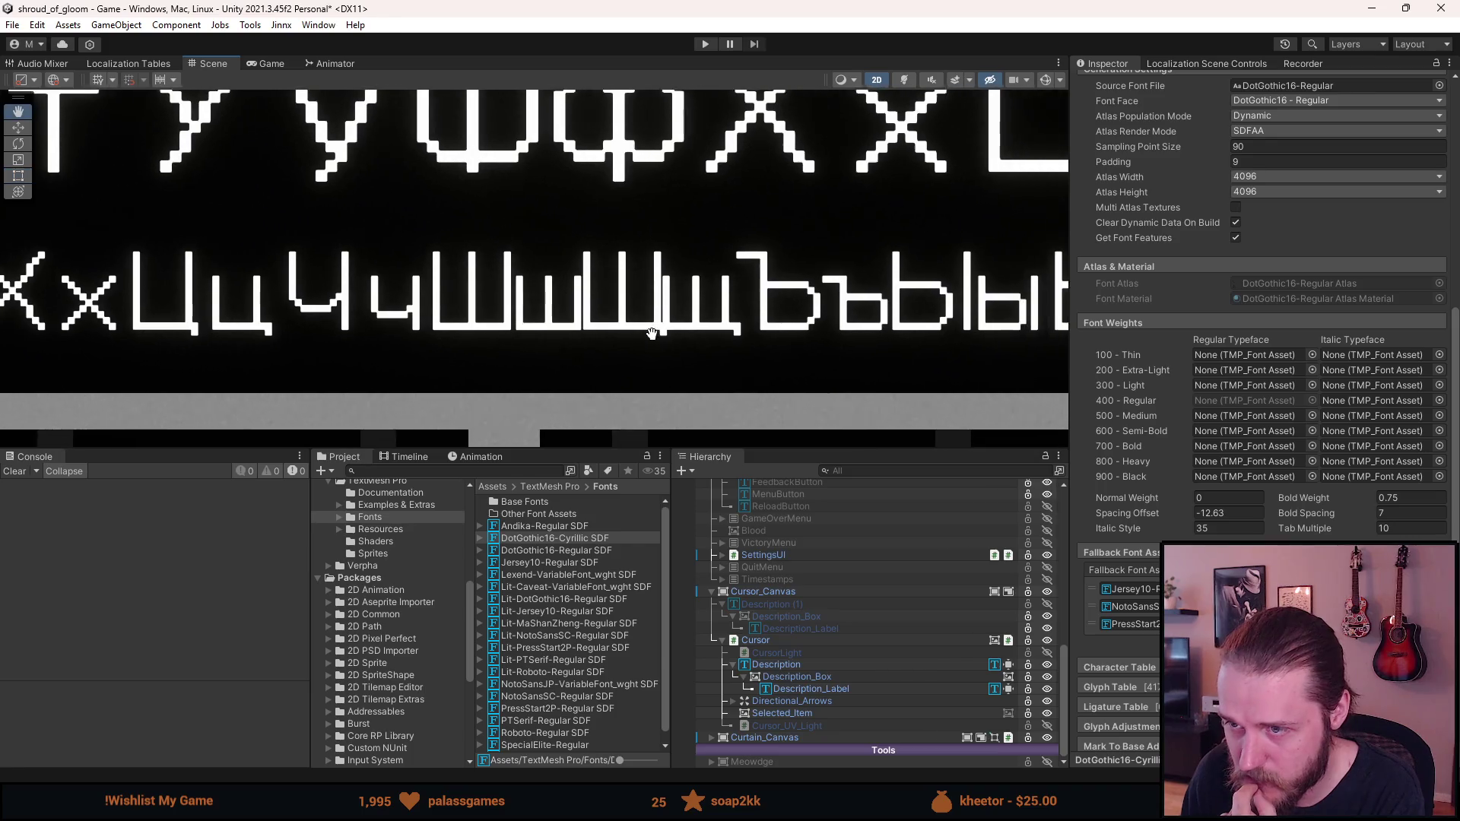
scroll(615, 339, "up", 2)
Loosen Spacing Offset through -10.4 and -8 to a final -6.04, then zoom back out
left_click(1108, 514)
left_click_drag(1108, 512, 1130, 518)
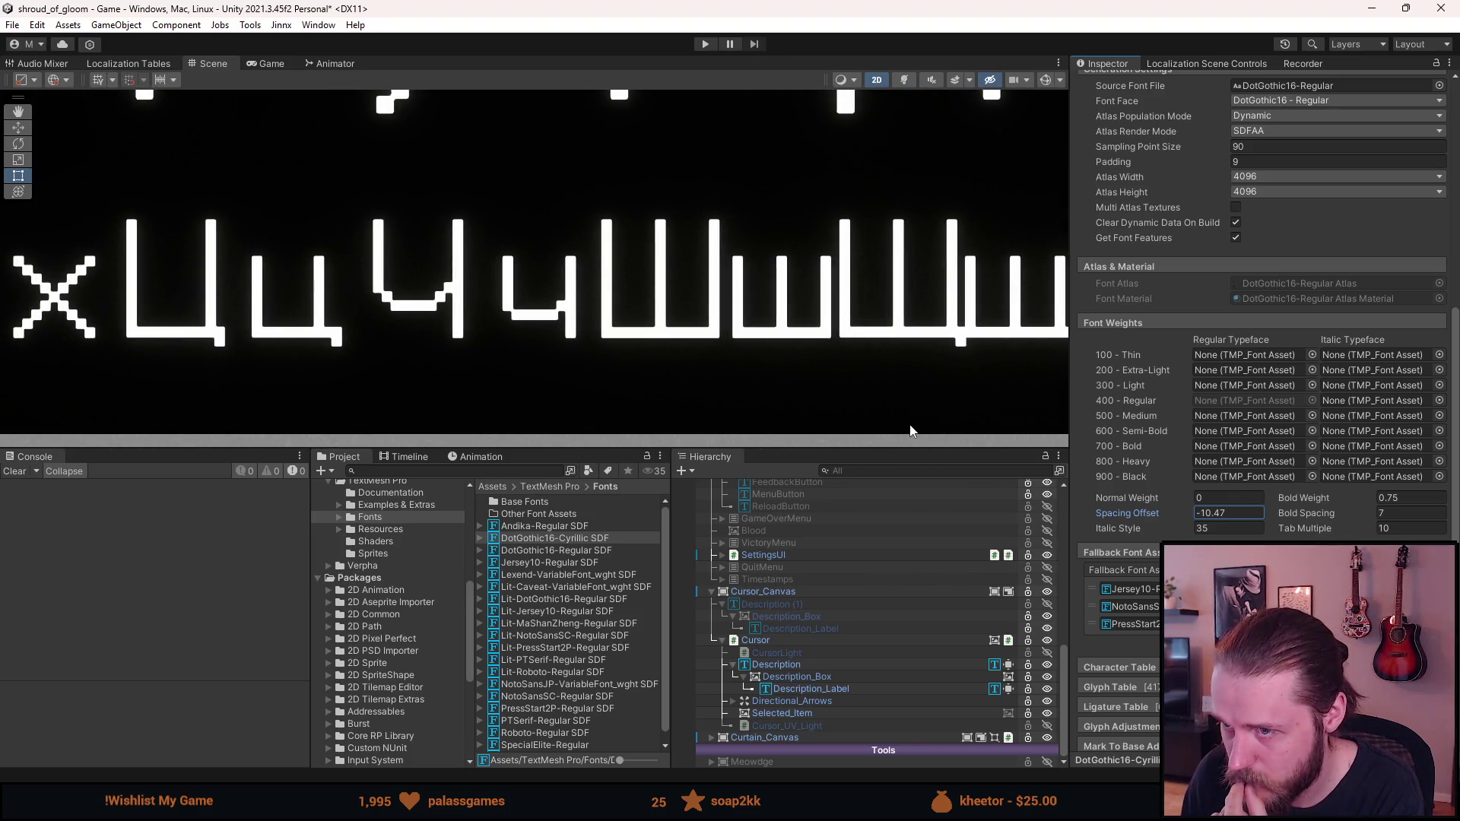
left_click_drag(955, 386, 683, 409)
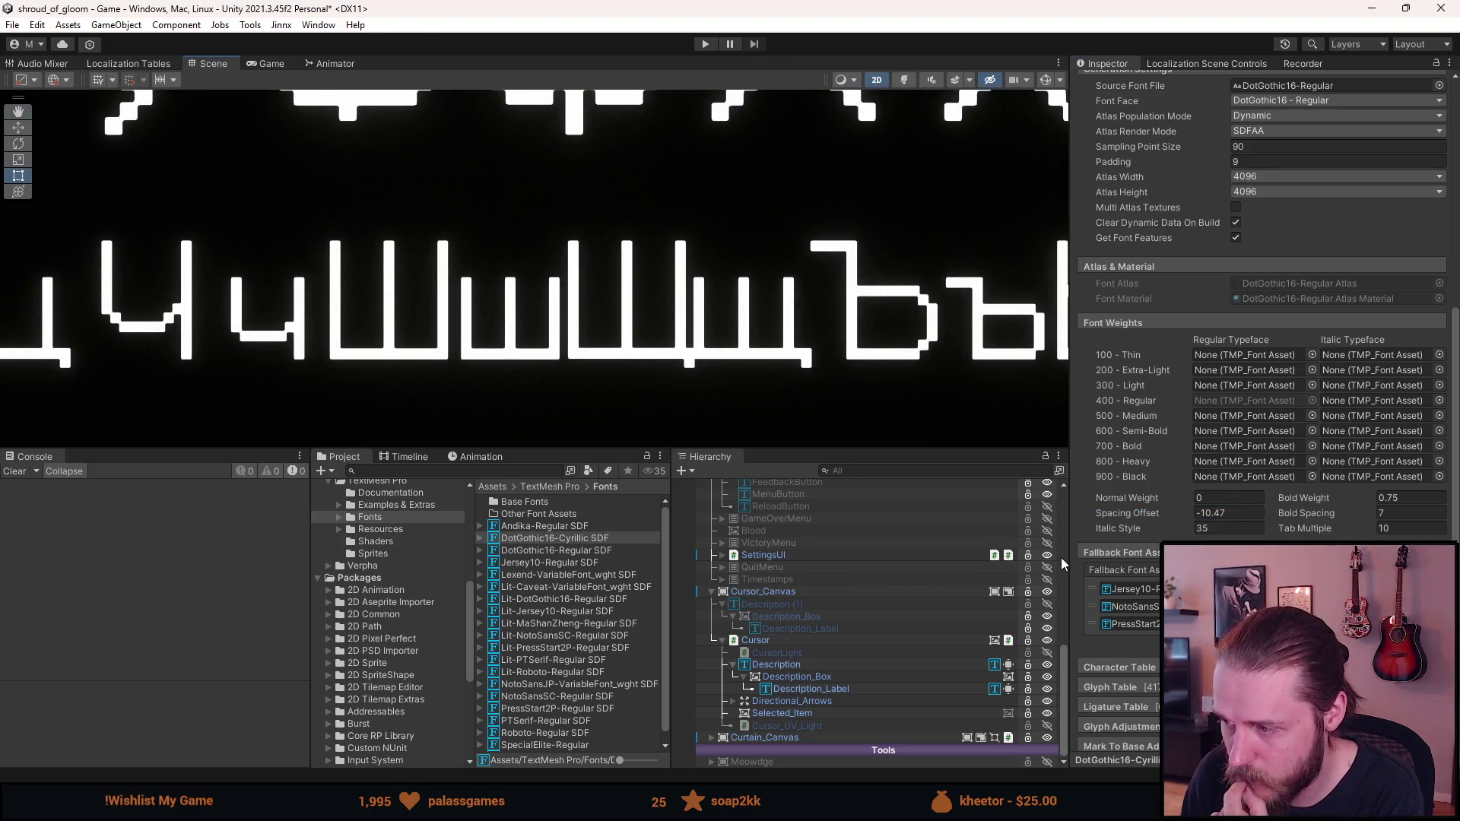
left_click_drag(1156, 517, 1179, 516)
mouse_move(888, 390)
left_mouse_down()
mouse_move(794, 366)
mouse_move(746, 326)
left_mouse_up()
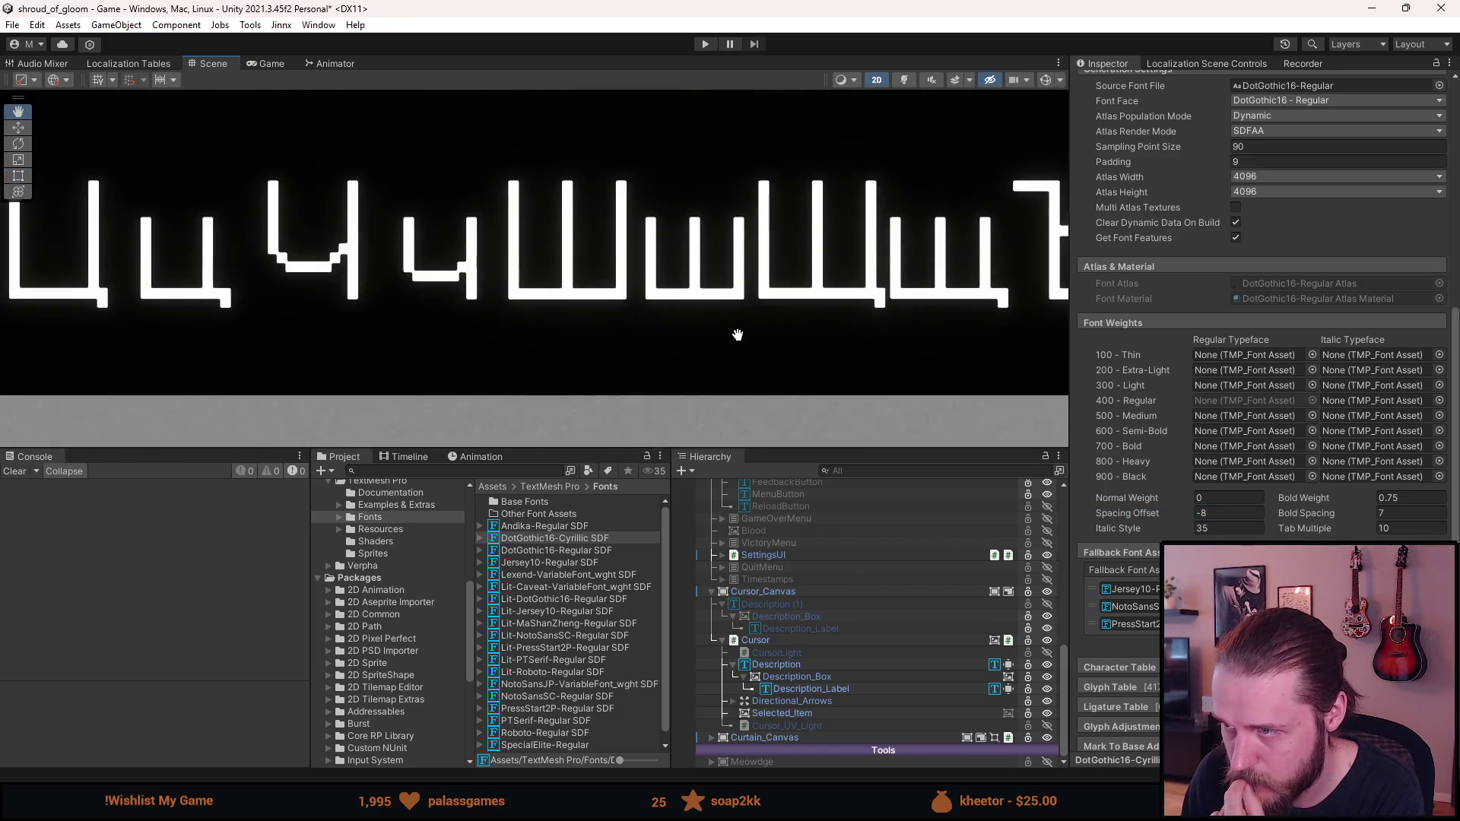
left_click_drag(1143, 511, 1160, 516)
scroll(823, 329, "down", 6)
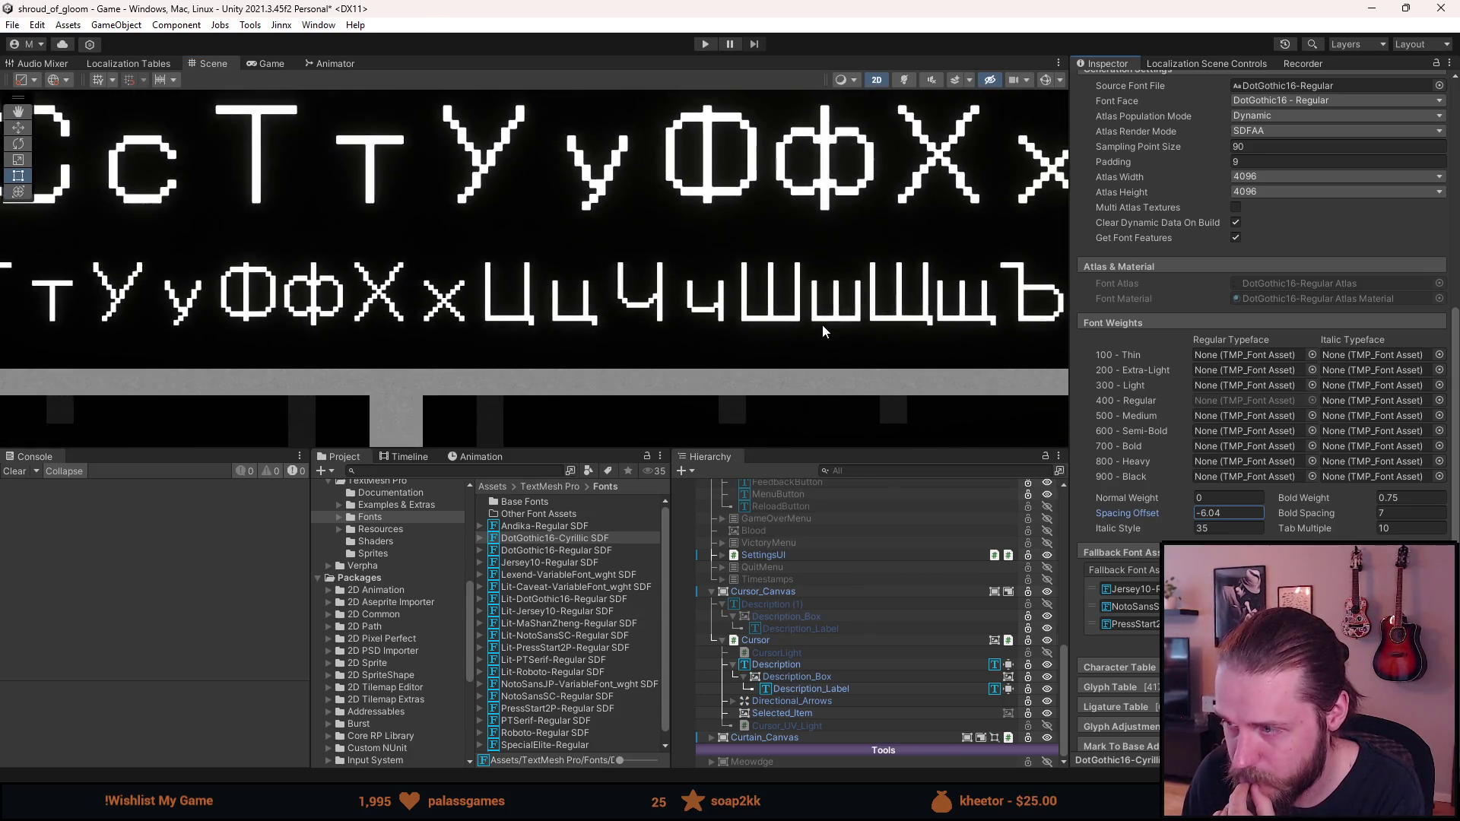
scroll(823, 329, "down", 8)
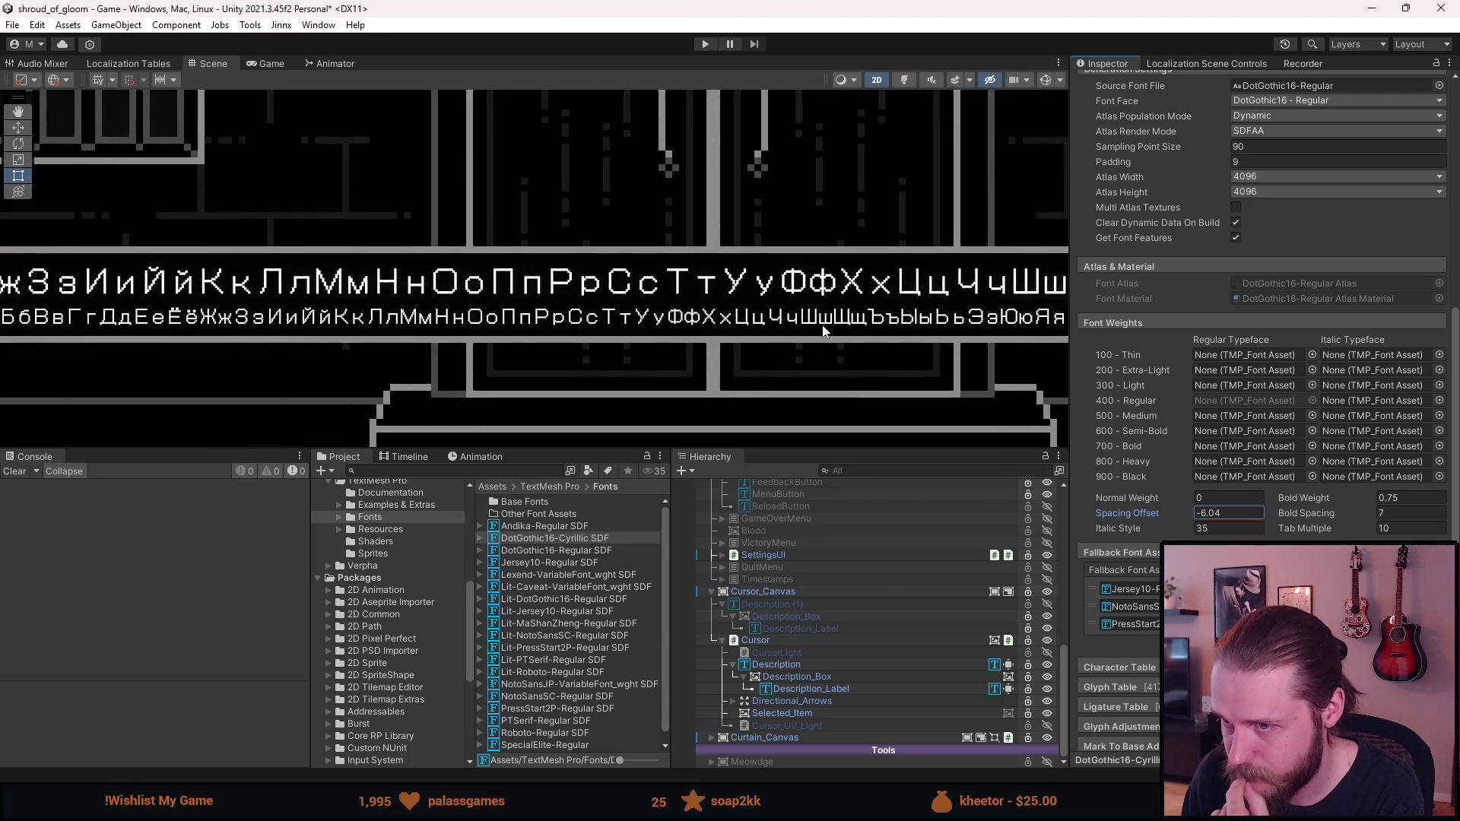
scroll(823, 329, "down", 4)
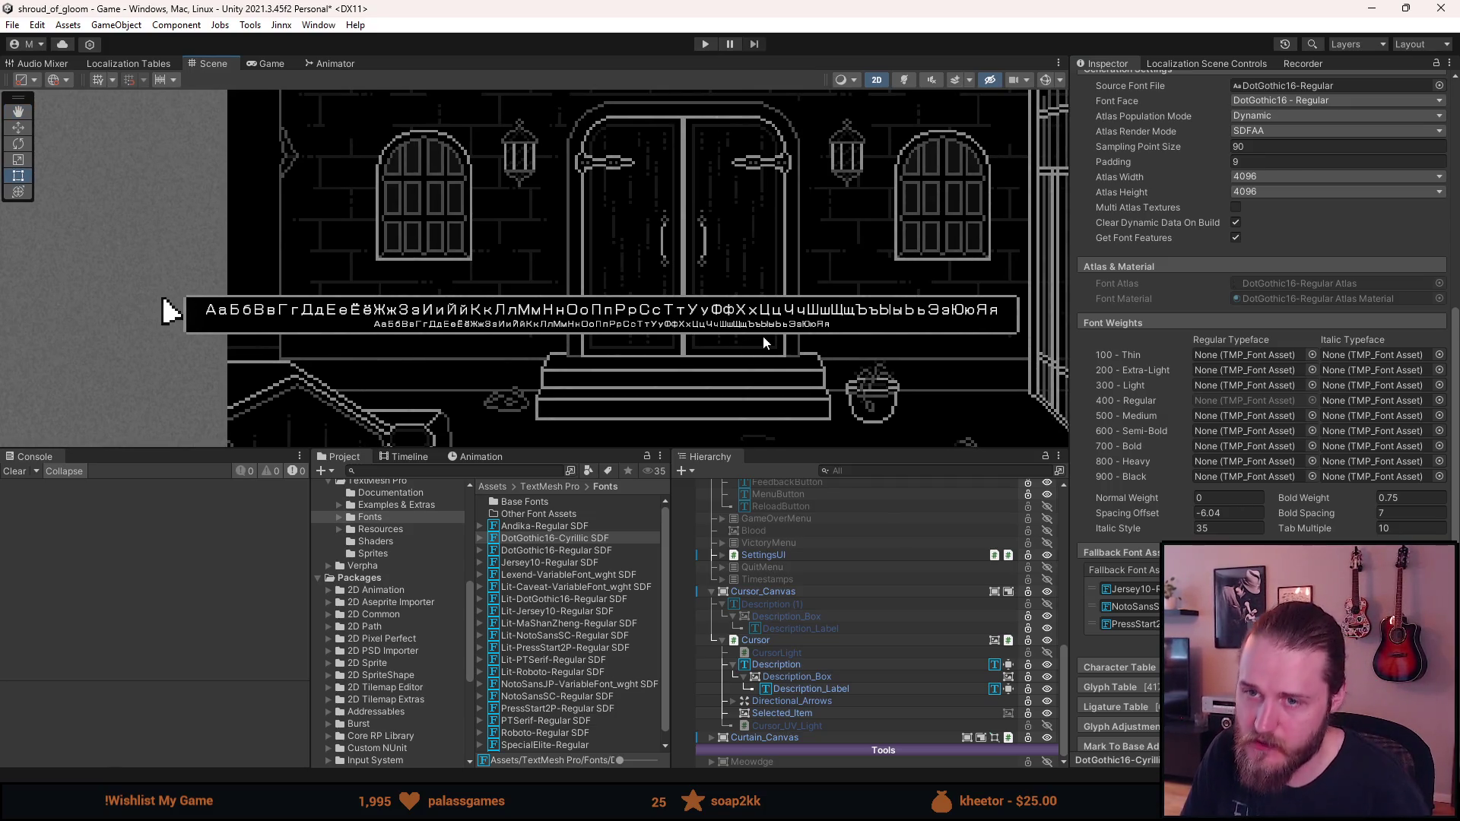
Expand the Setup group in the Hierarchy and select the FontManager object
left_click(781, 665)
scroll(781, 658, "up", 15)
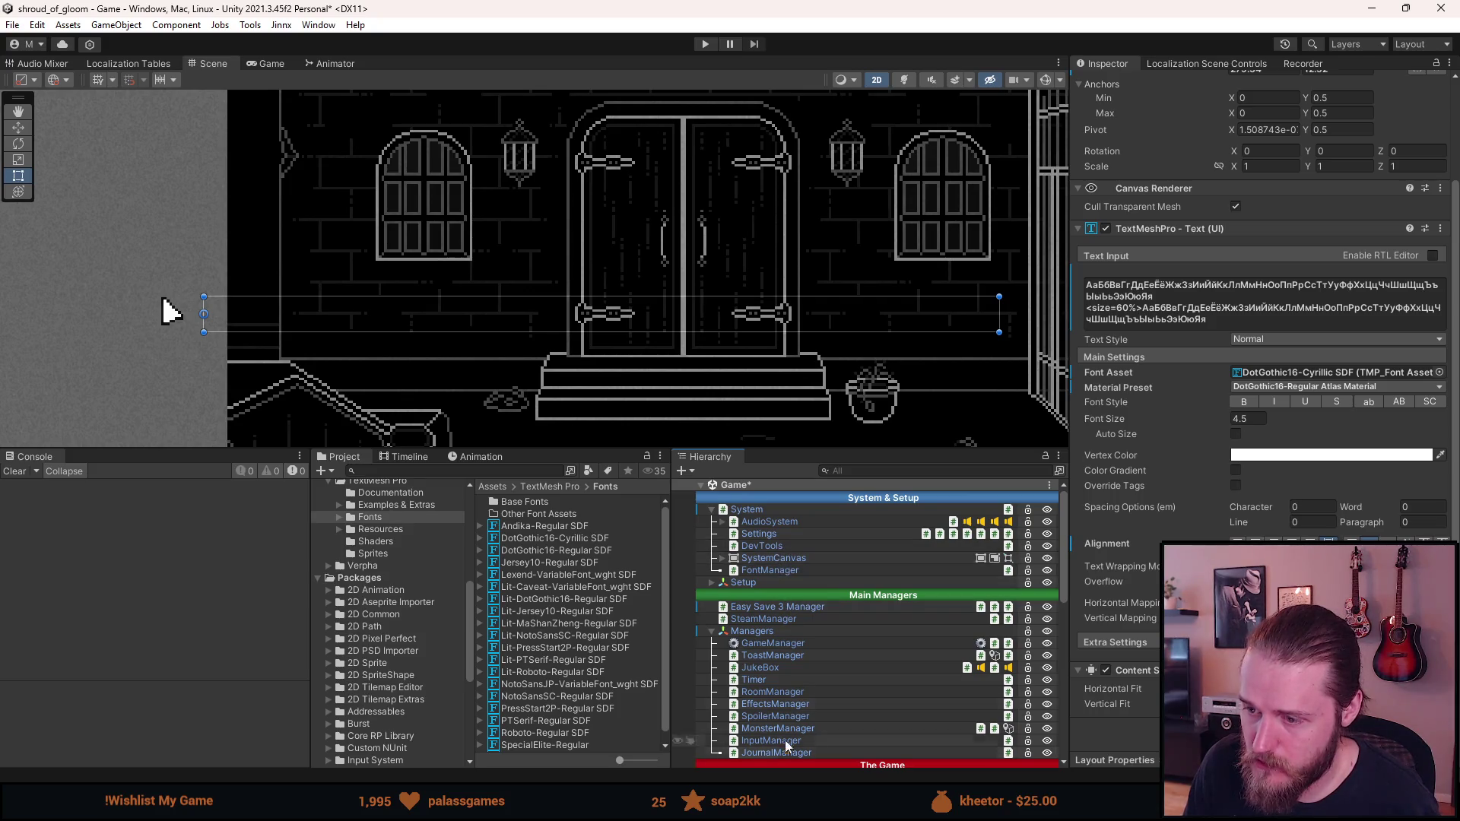
left_click(712, 583)
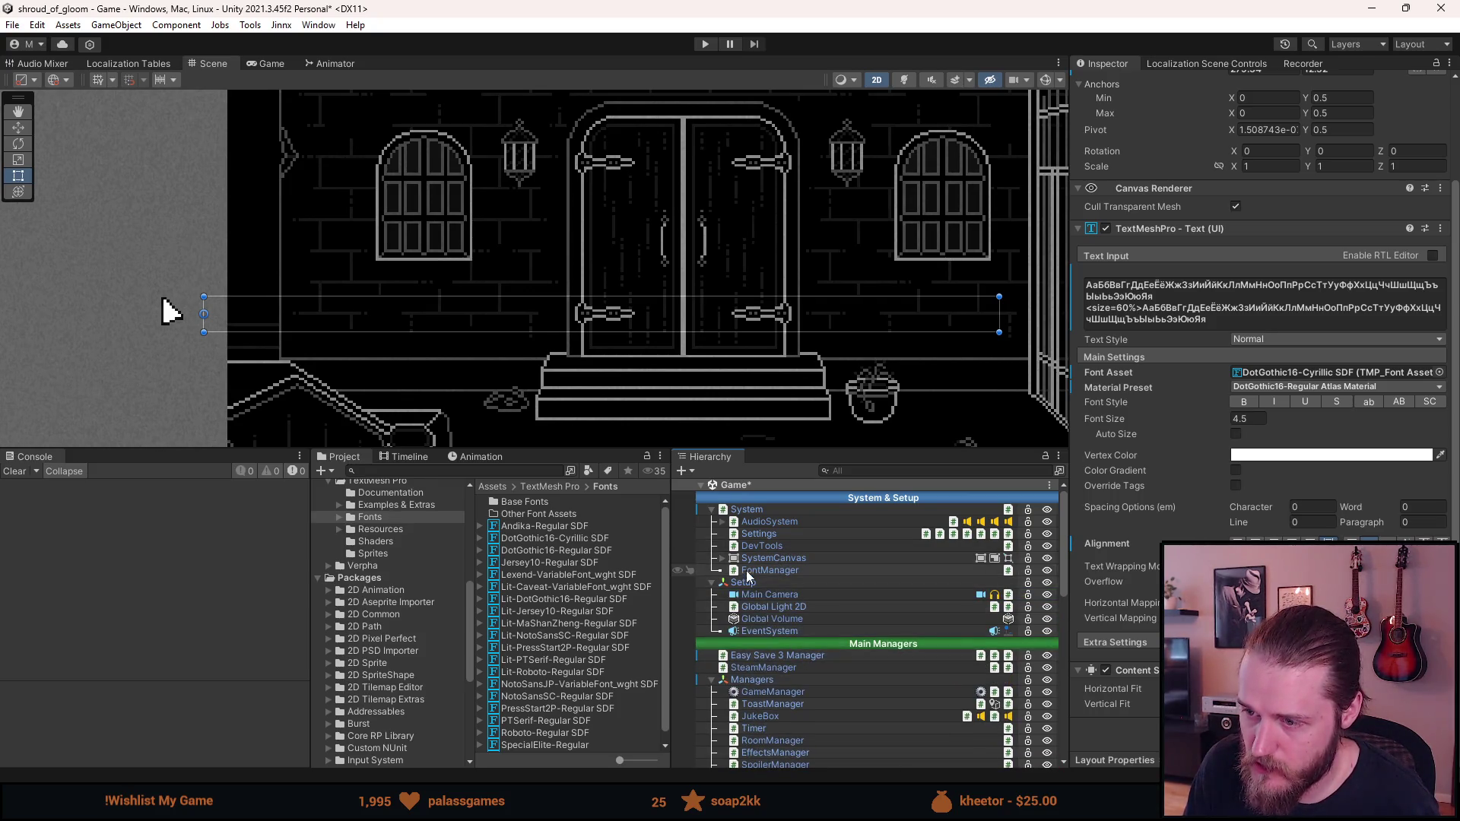
left_click(749, 570)
Assign DotGothic16-Cyrillic SDF to the Russian Element 6 Font Asset and start Play mode
scroll(1262, 304, "down", 5)
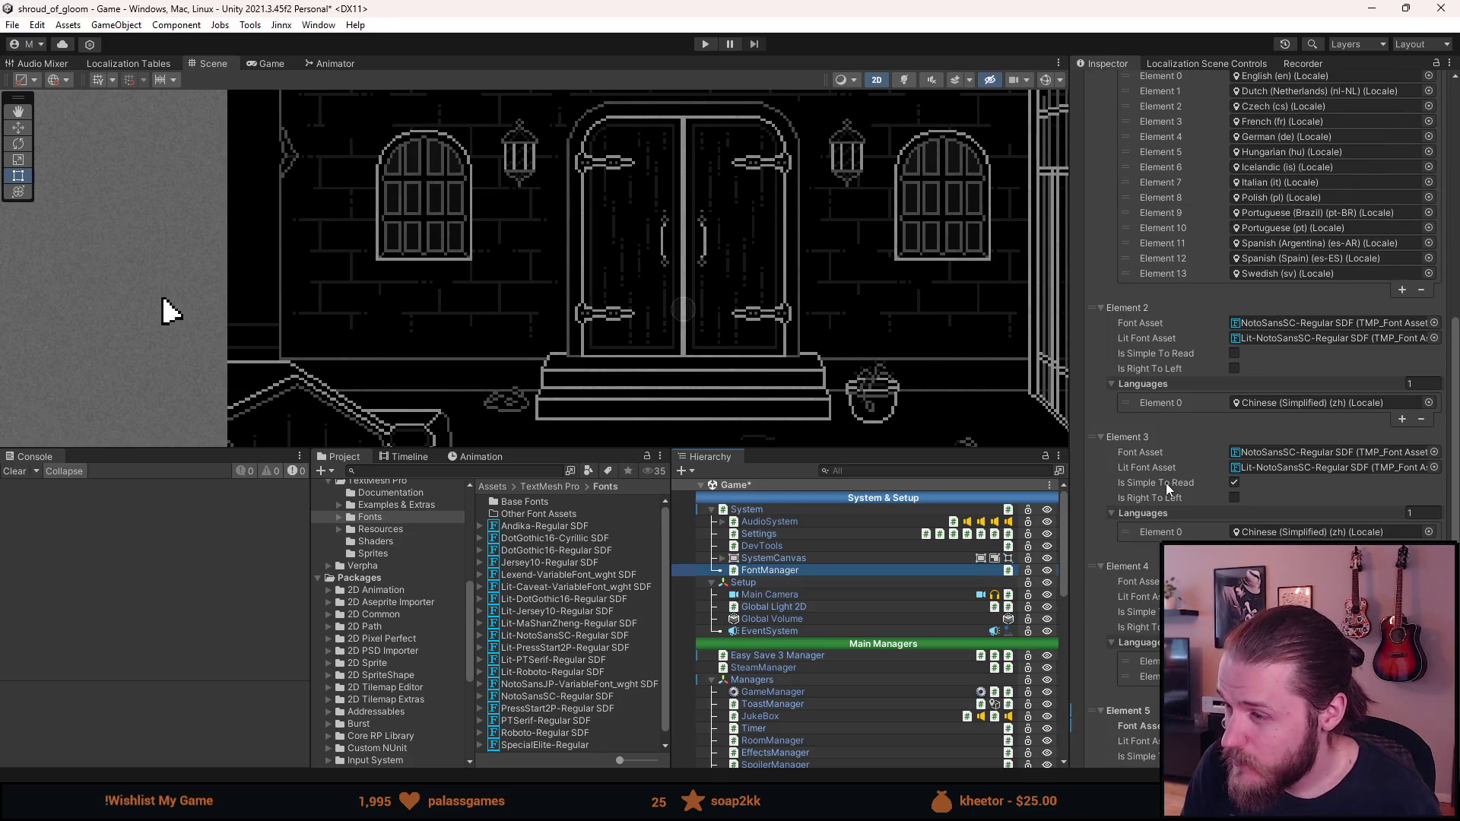
scroll(1166, 482, "down", 3)
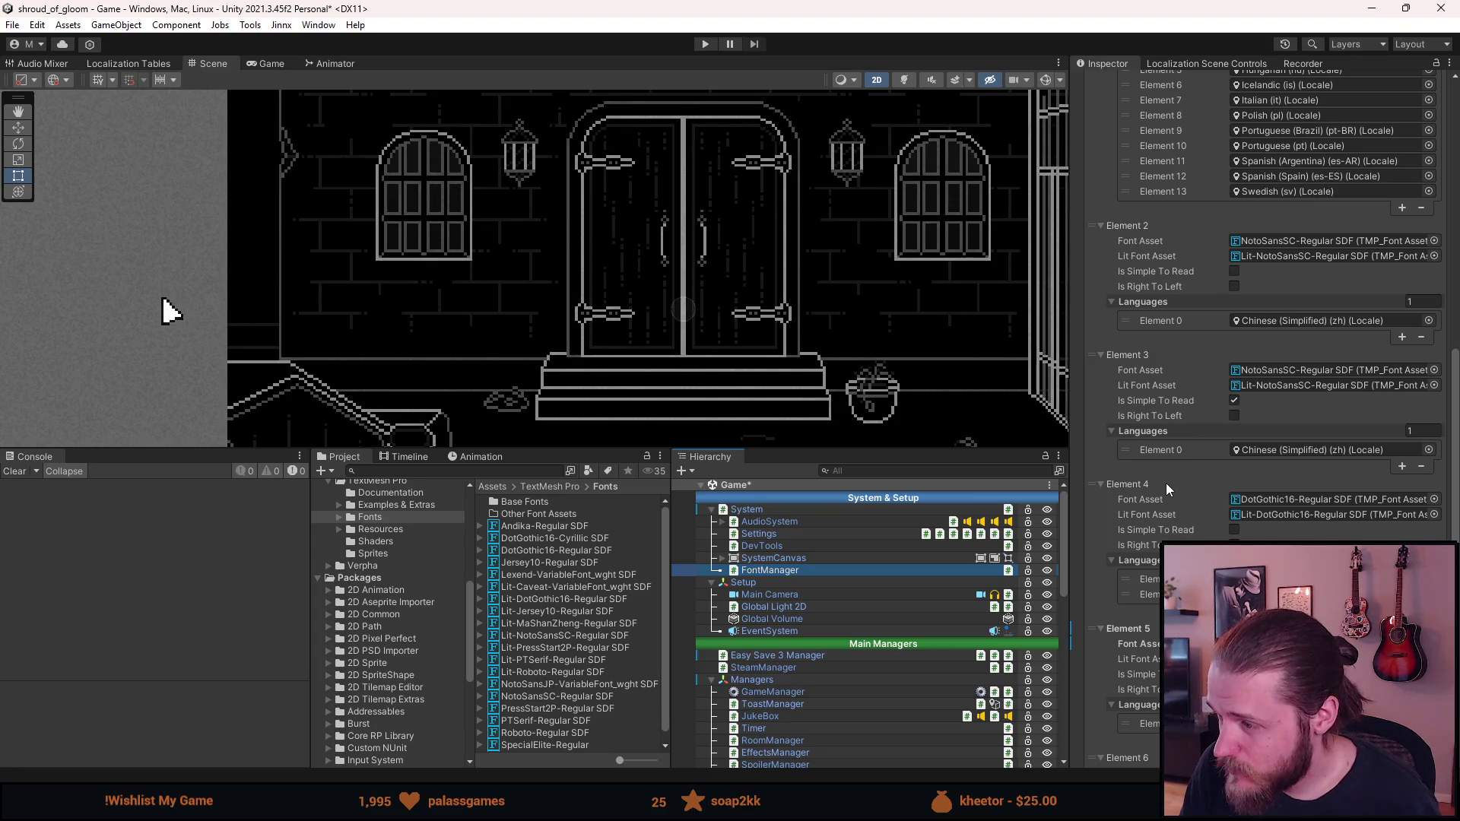
scroll(1166, 482, "up", 10)
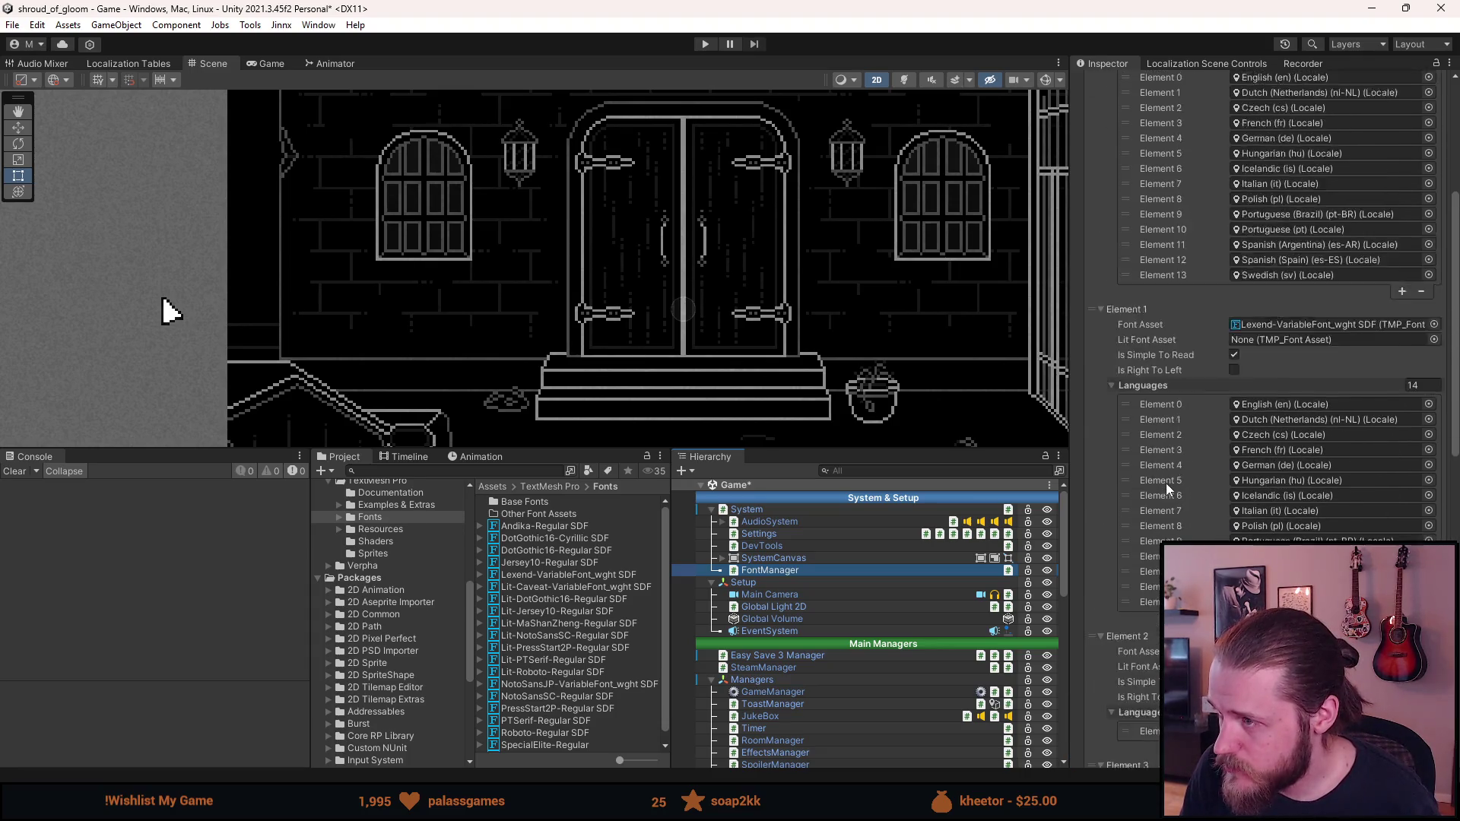
scroll(1166, 482, "down", 20)
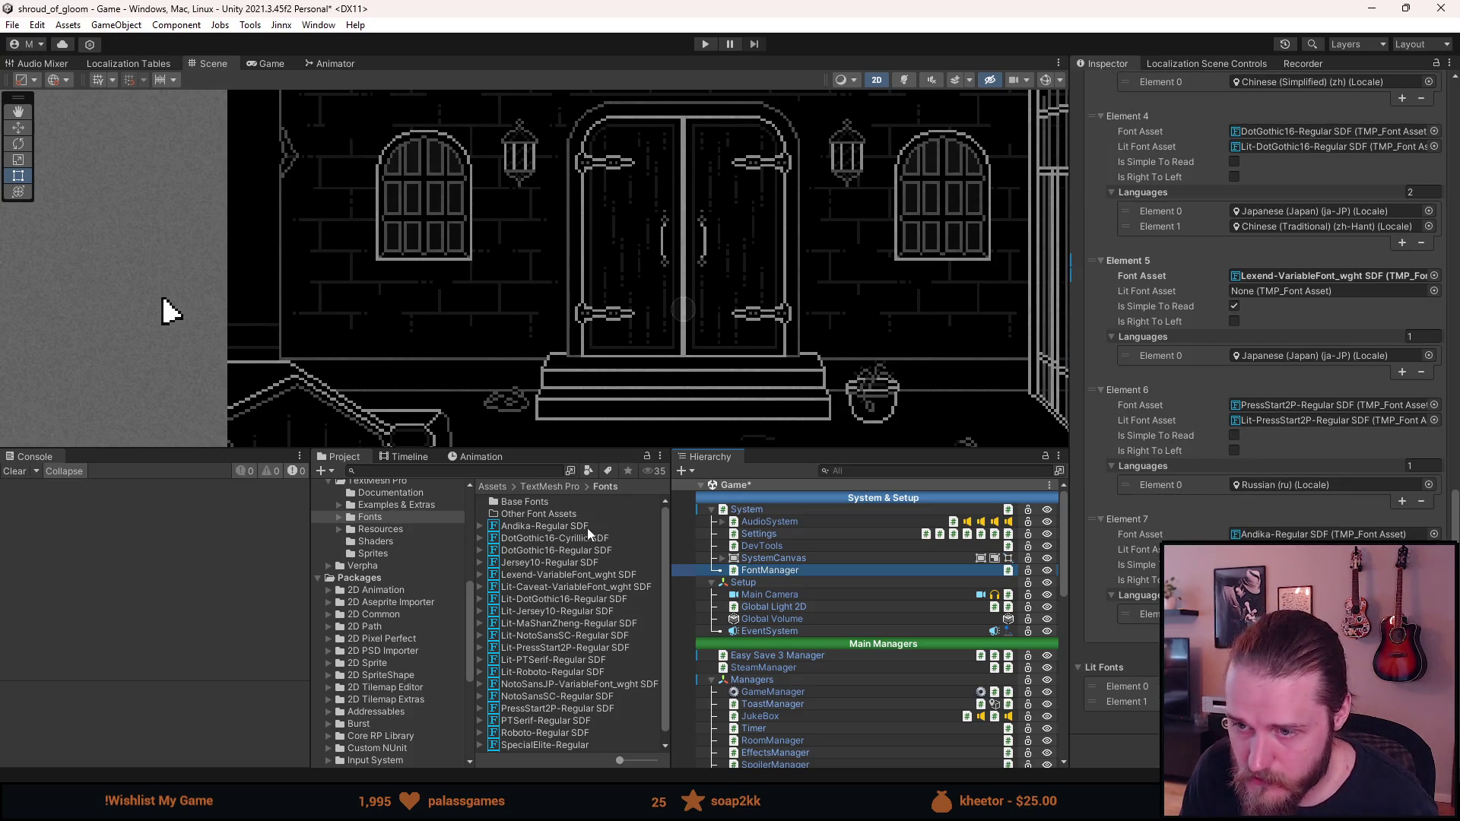
mouse_move(543, 536)
left_mouse_down()
mouse_move(1025, 563)
mouse_move(1151, 426)
mouse_move(1278, 411)
left_mouse_up()
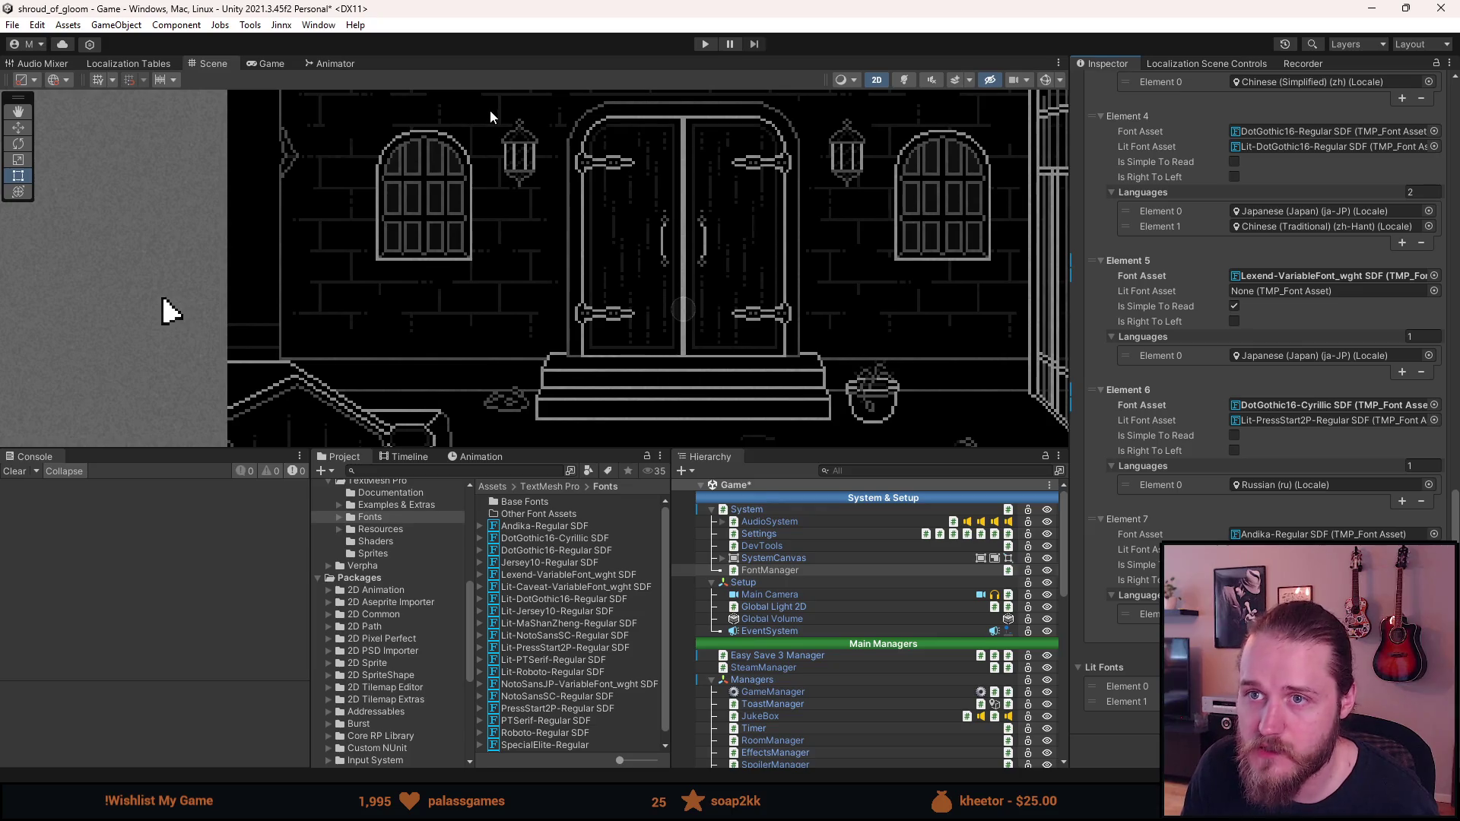
left_click(707, 44)
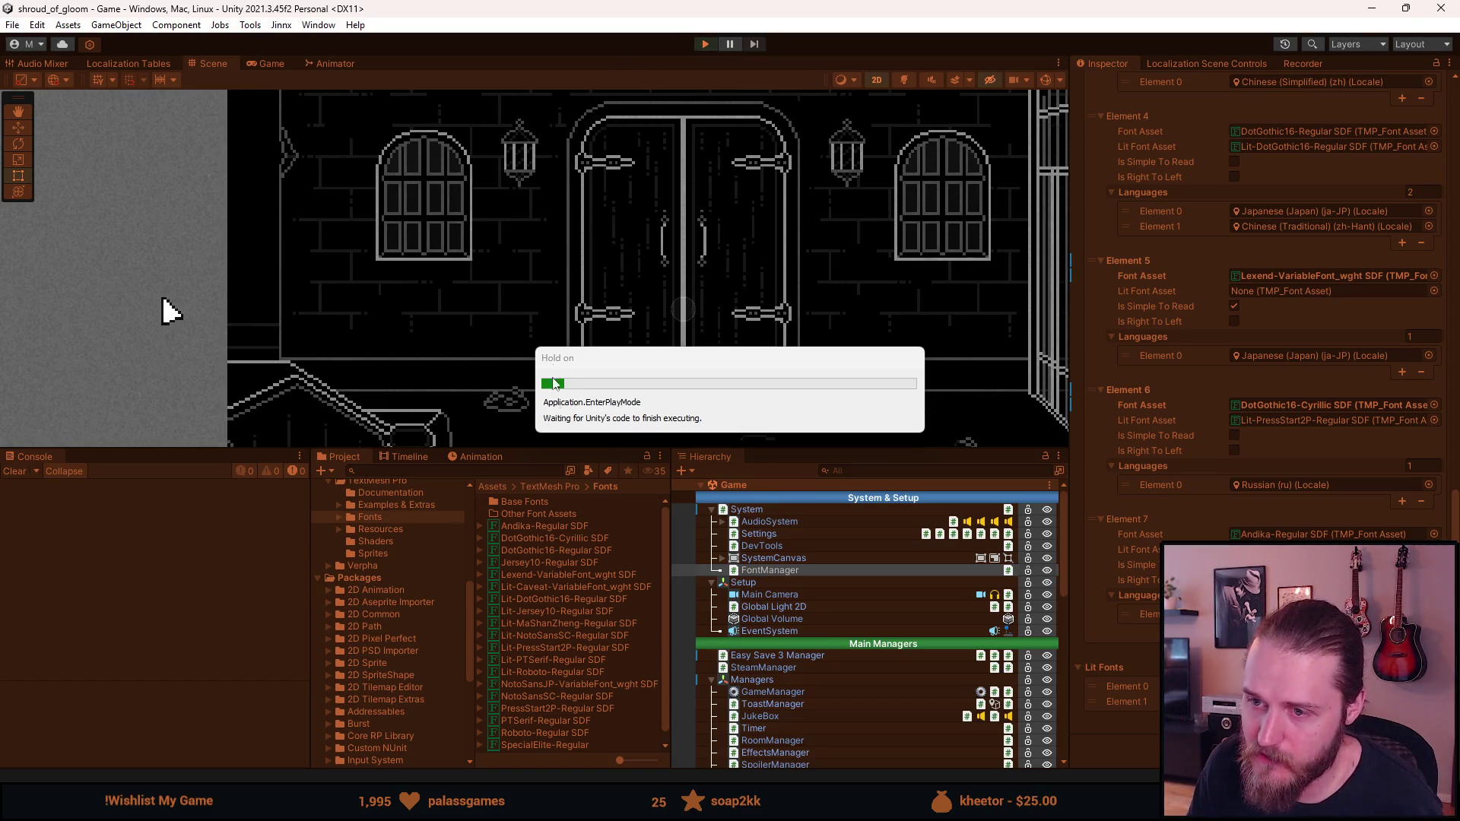
Enlarge the Game view and browse the inventory, reading the letter item's Russian text
left_click_drag(520, 449, 511, 640)
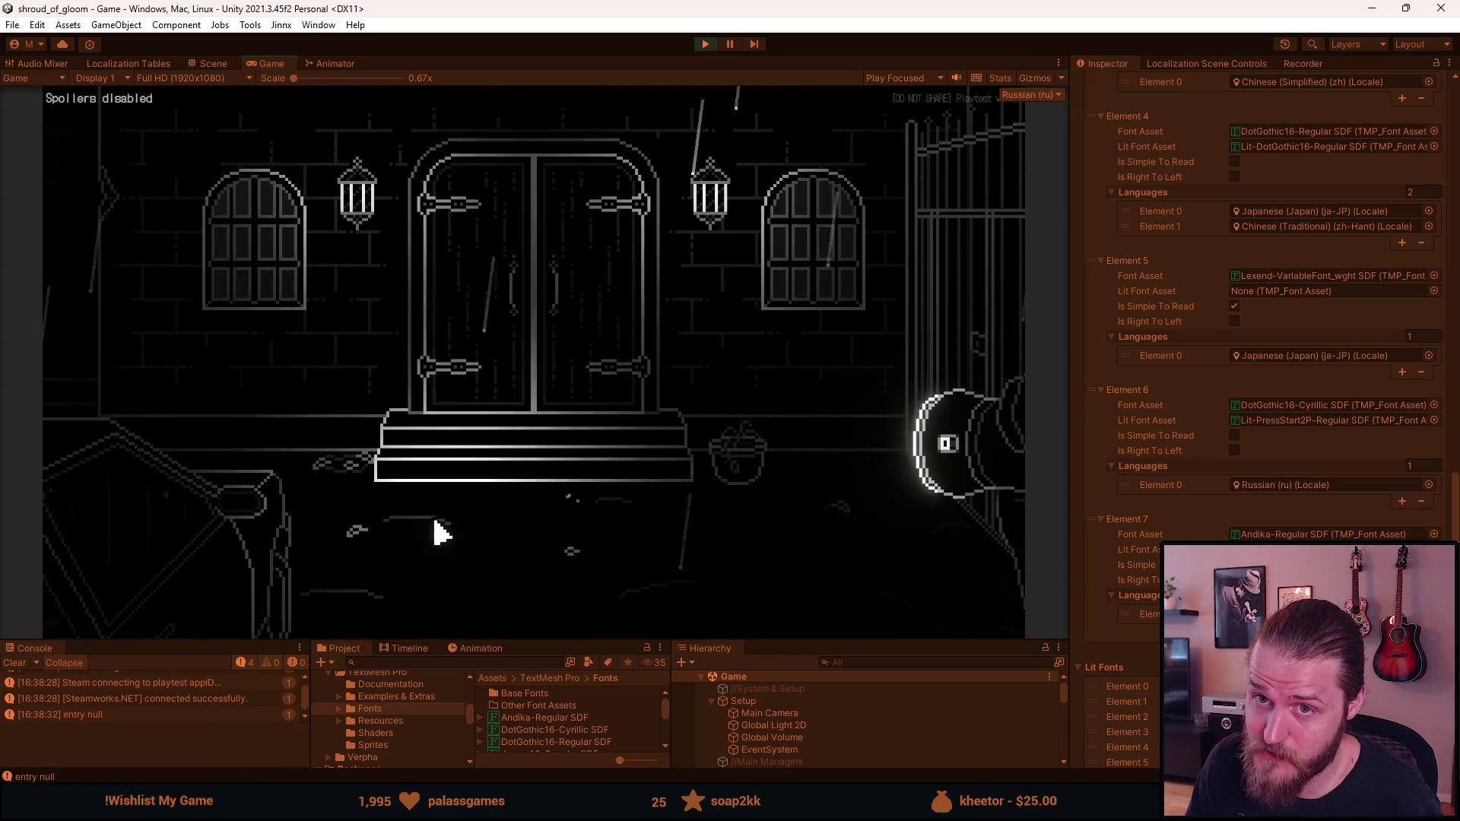
left_click(170, 589)
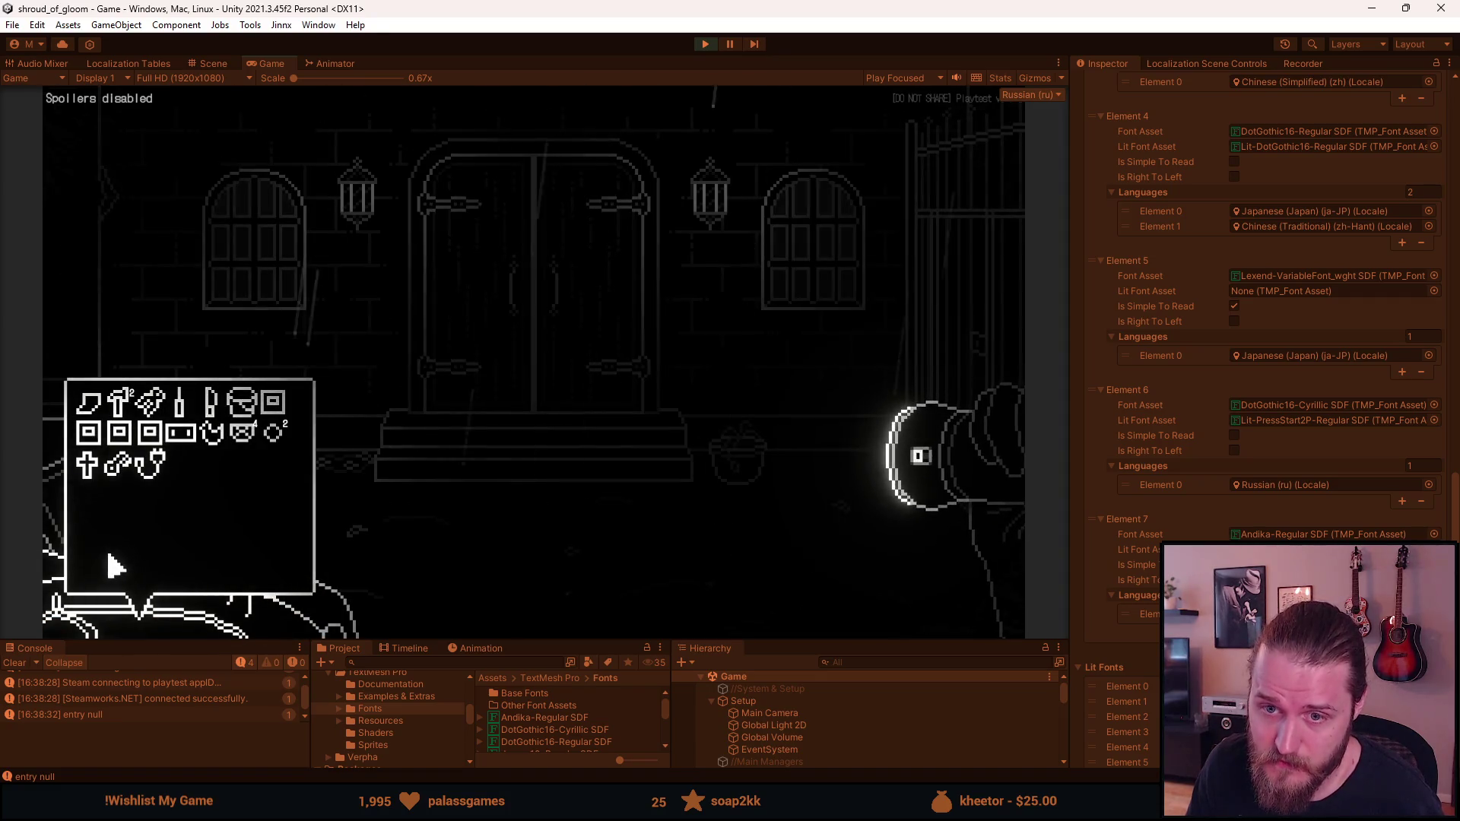
mouse_move(120, 402)
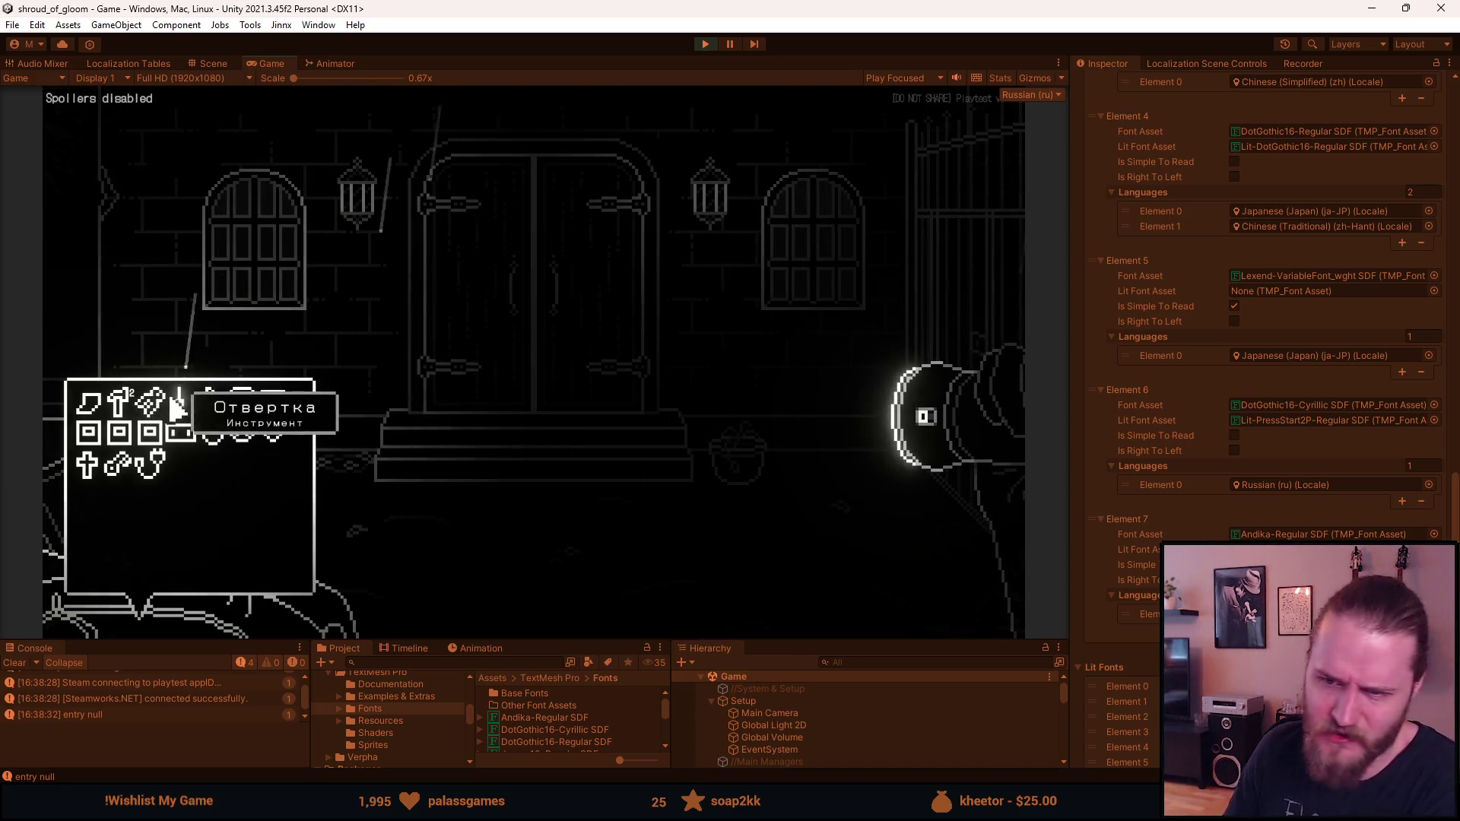
mouse_move(190, 408)
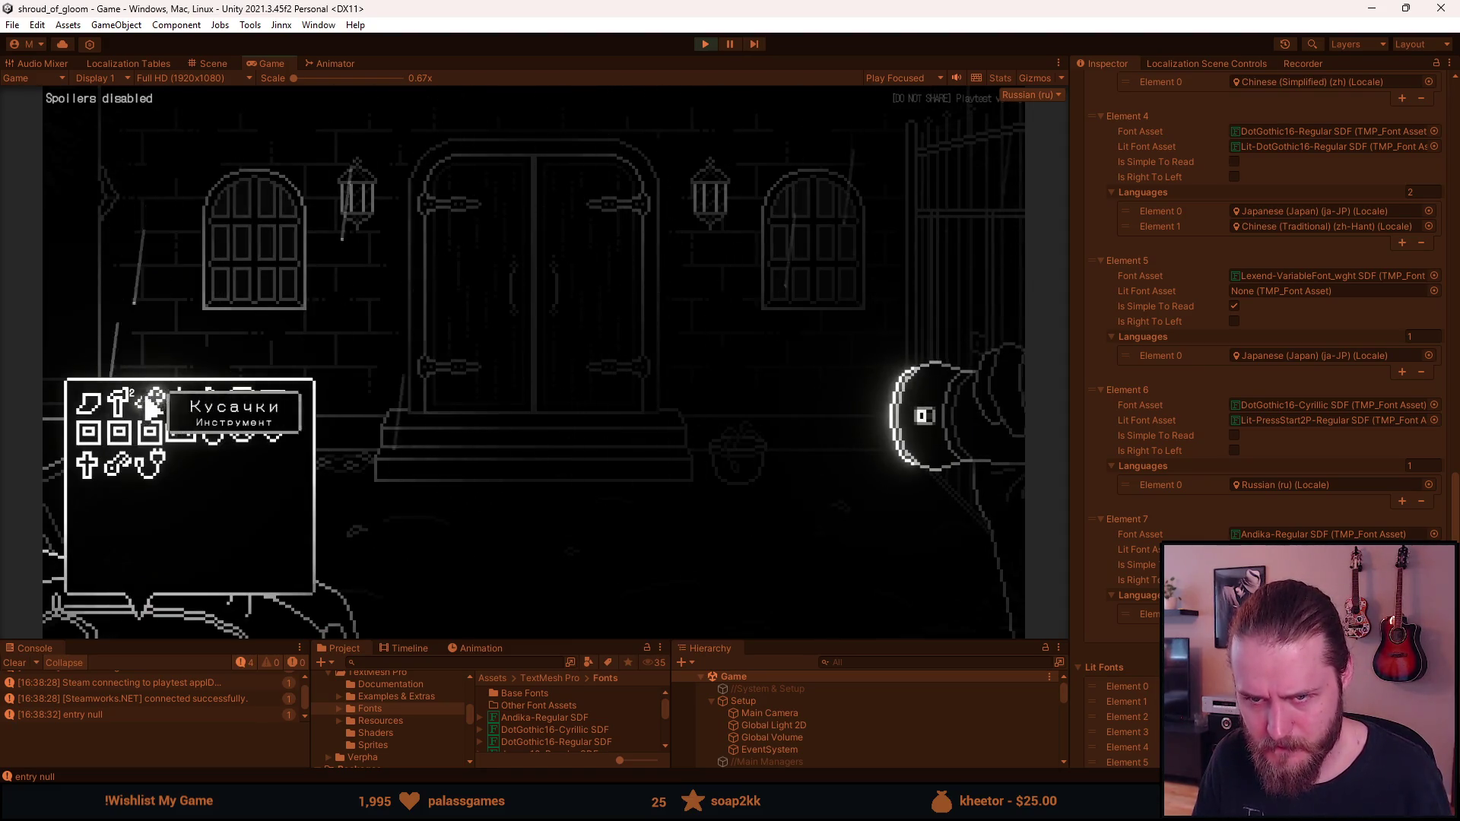
left_click(149, 432)
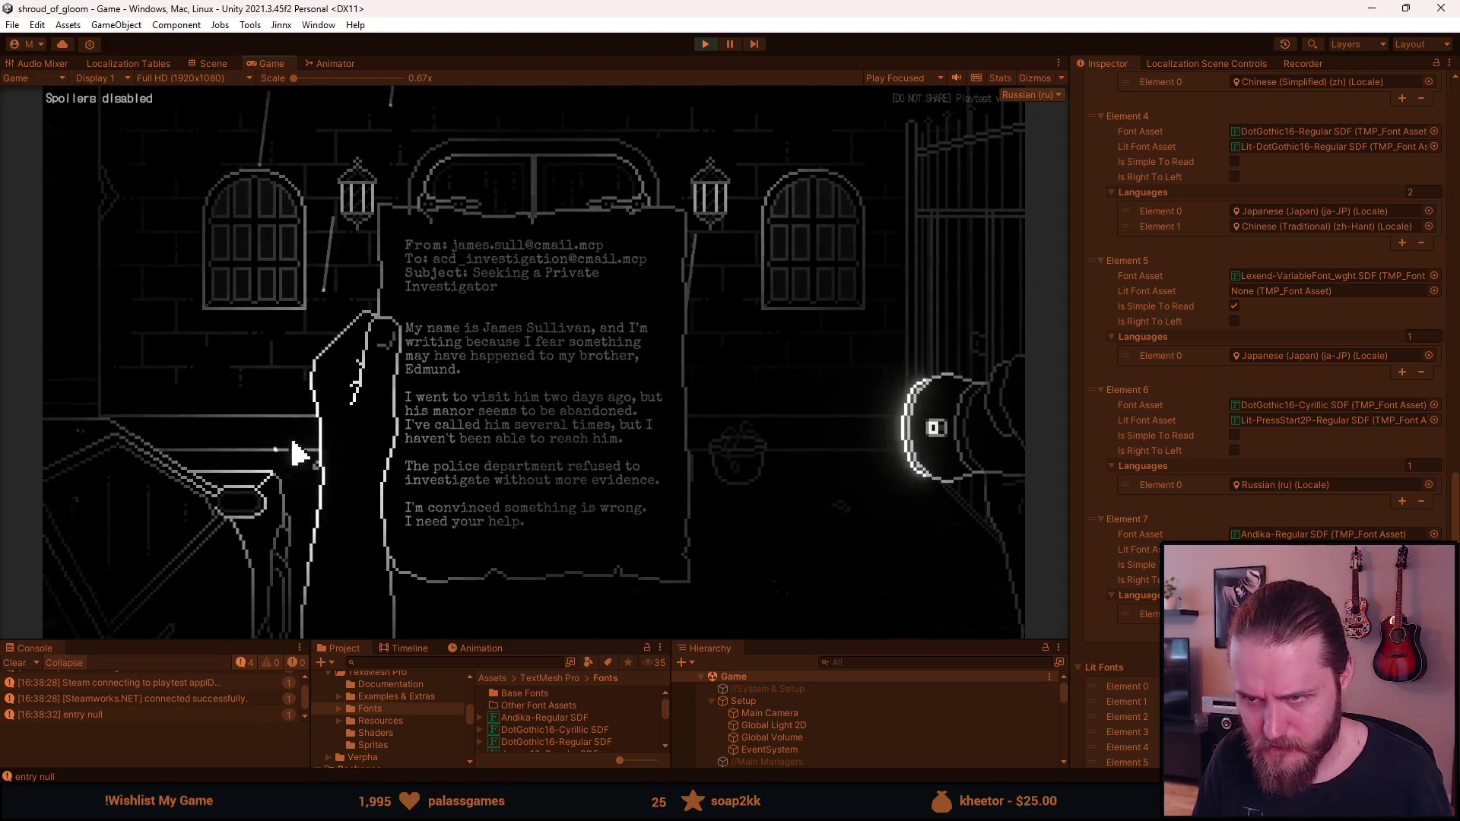
left_click(514, 431)
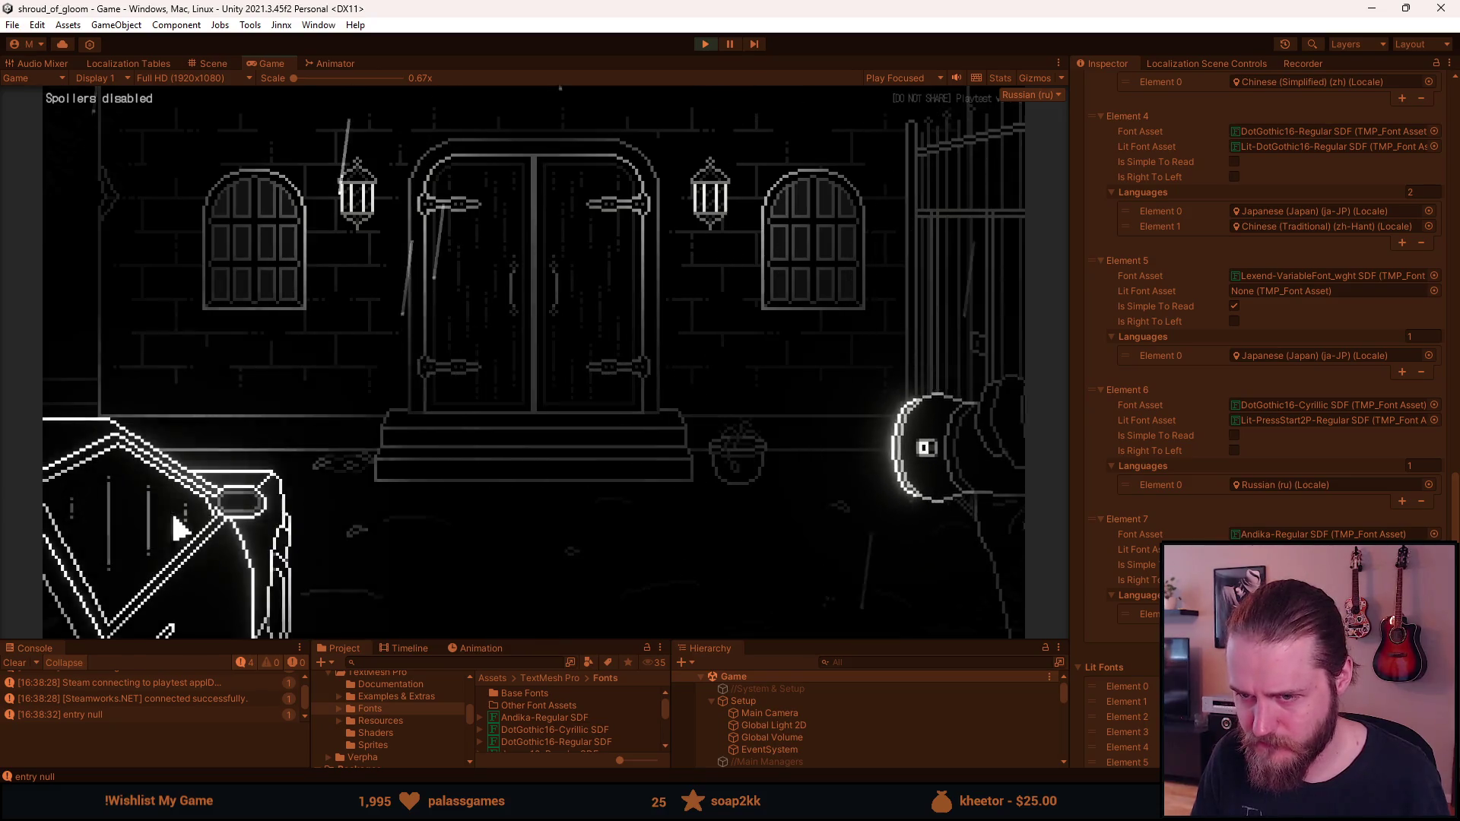
left_click(157, 603)
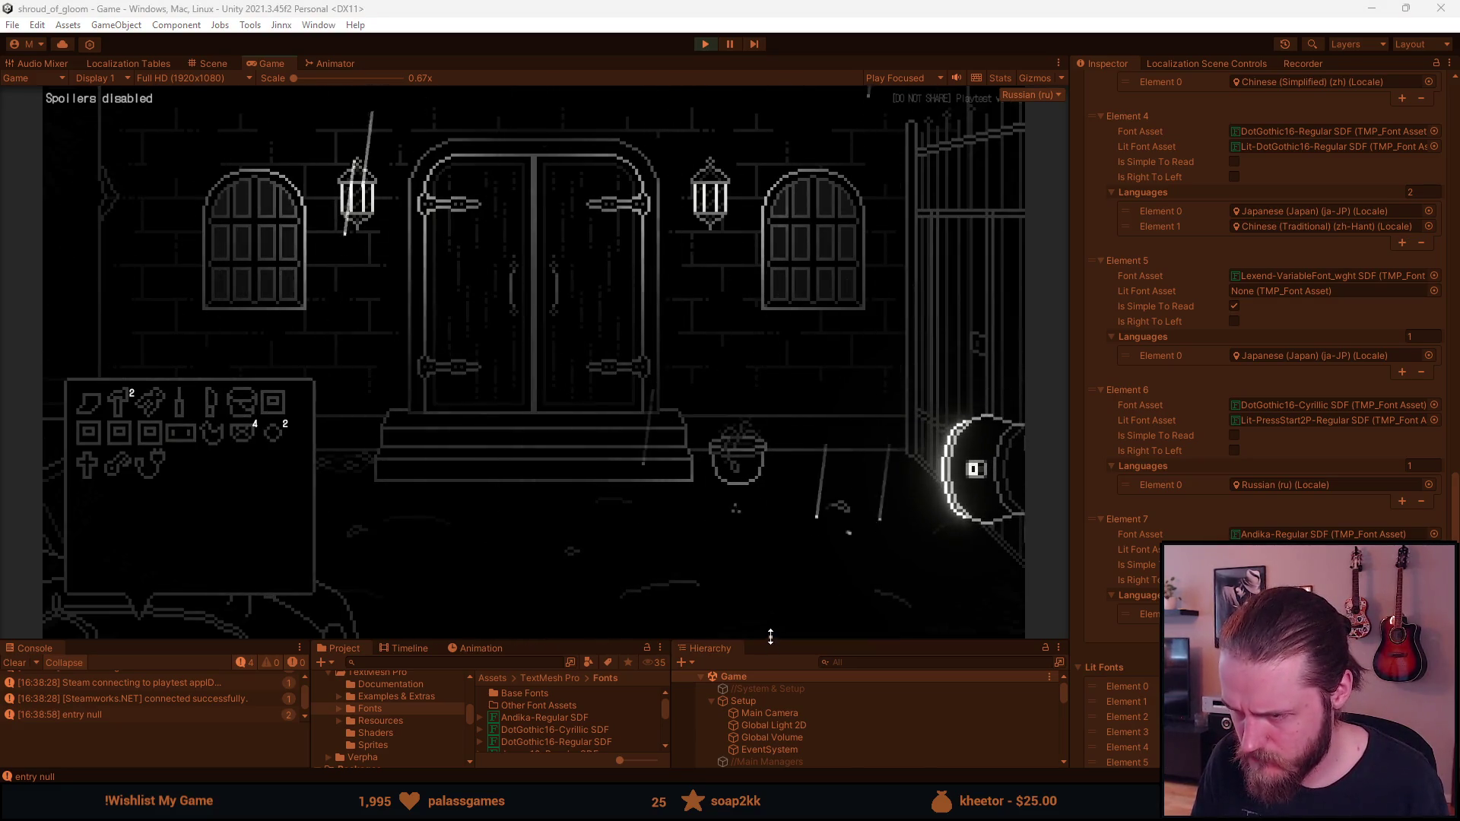
Inspect Description_Label's text settings, then bring up the Russian pause menu with Escape
left_click_drag(769, 641, 769, 514)
scroll(820, 670, "down", 5)
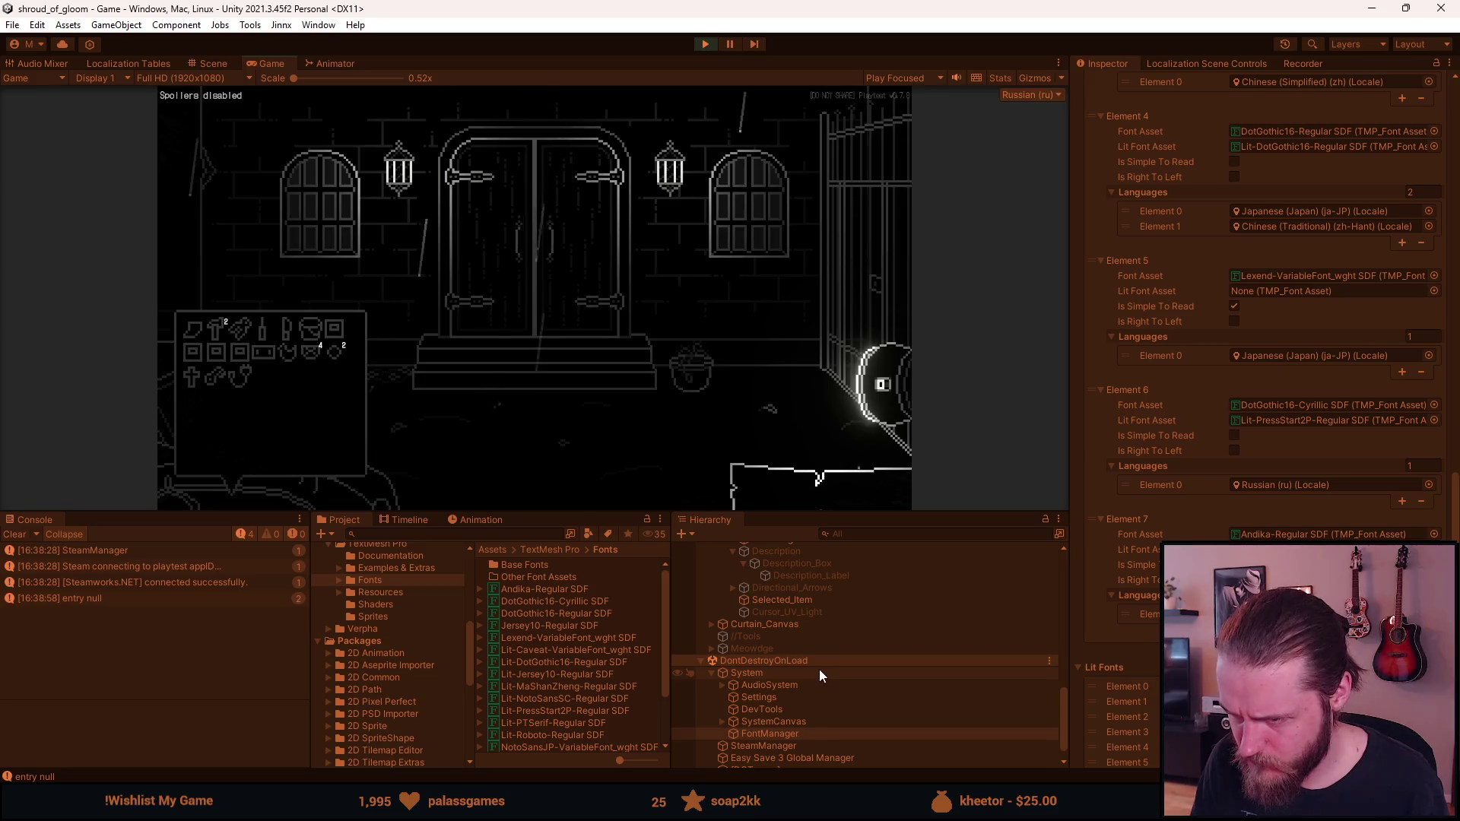
left_click(803, 576)
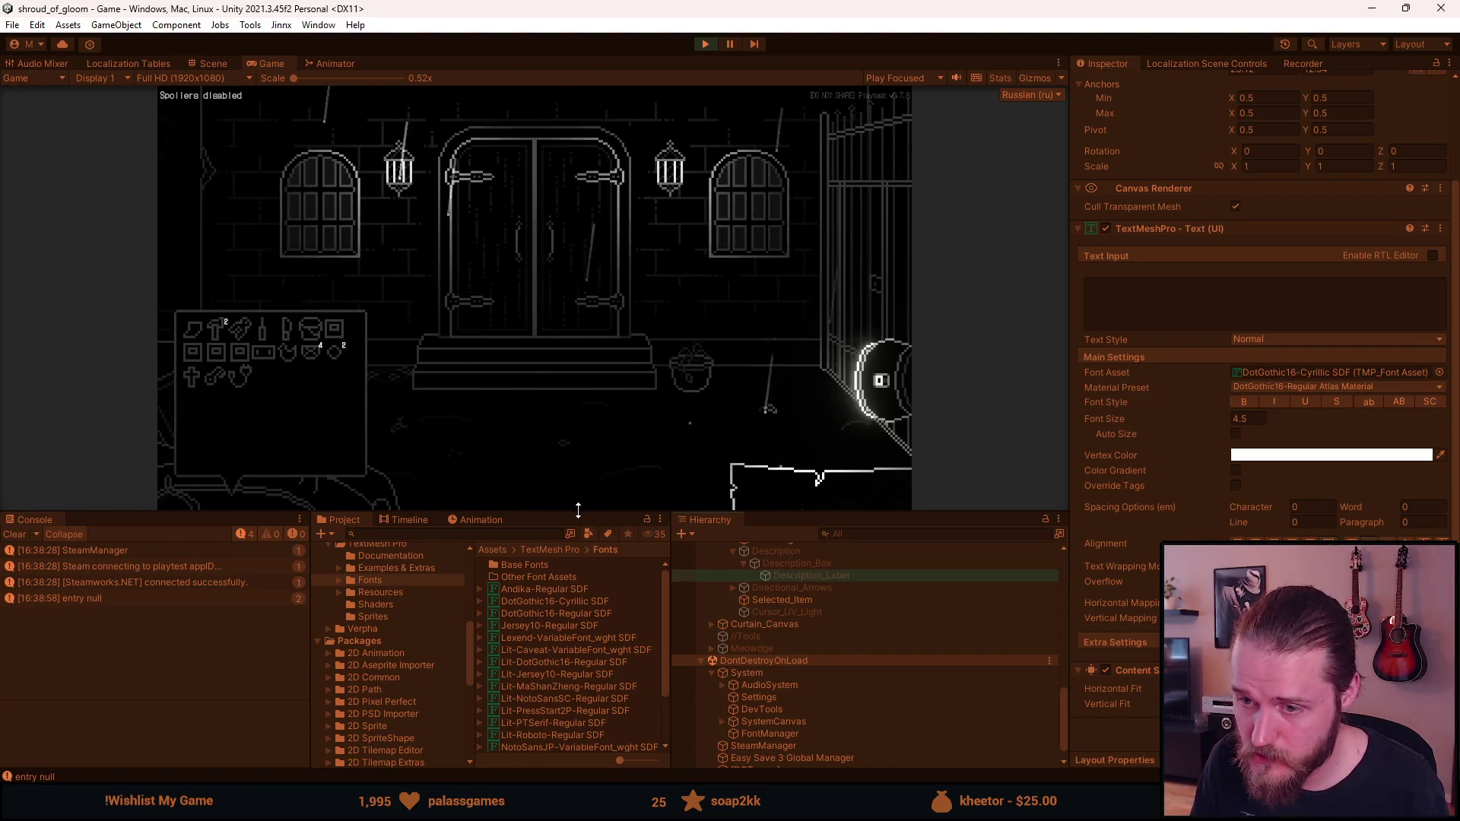
left_click_drag(580, 512, 548, 599)
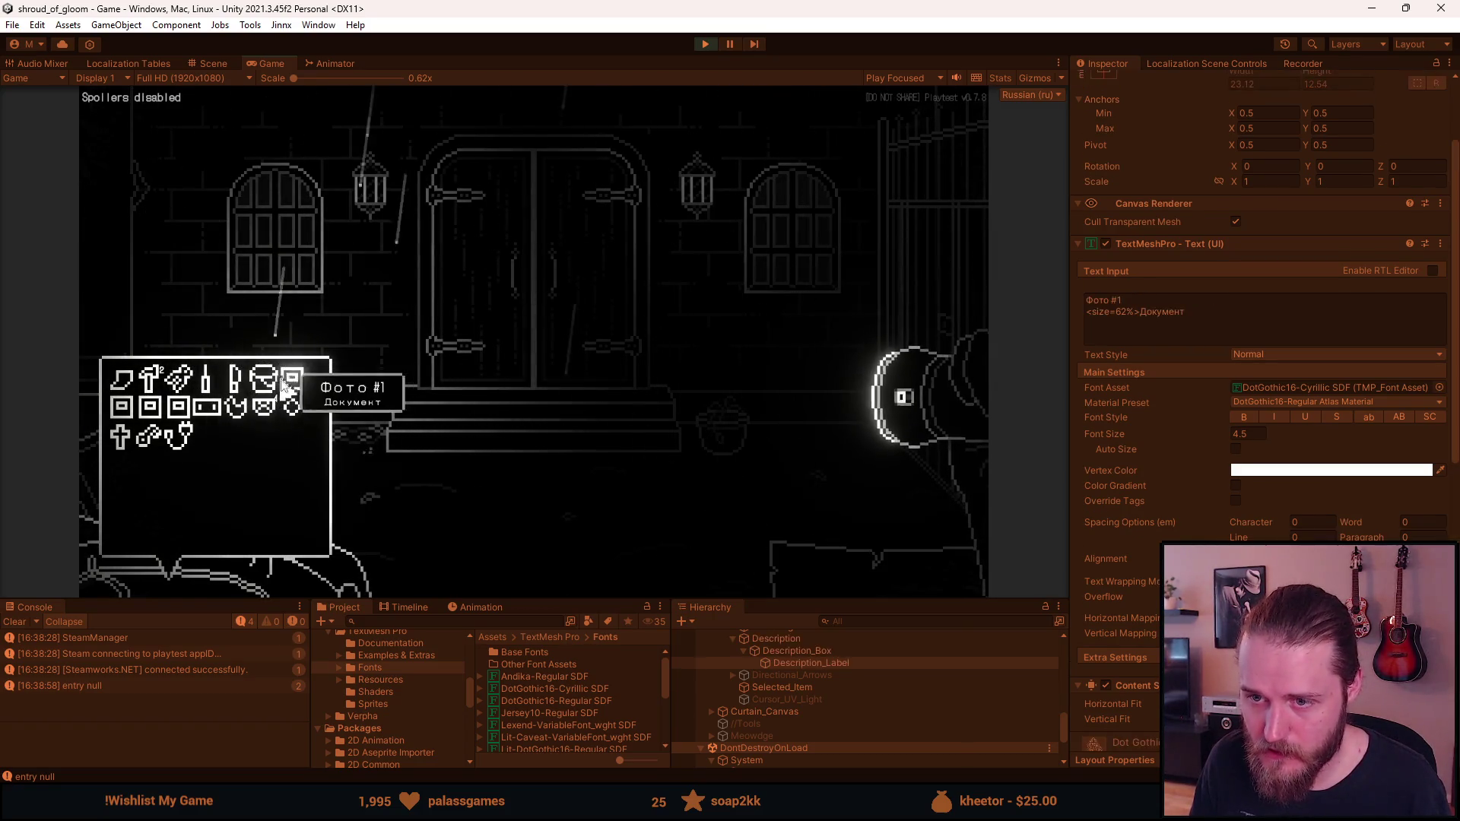
key("Escape")
key("Escape")
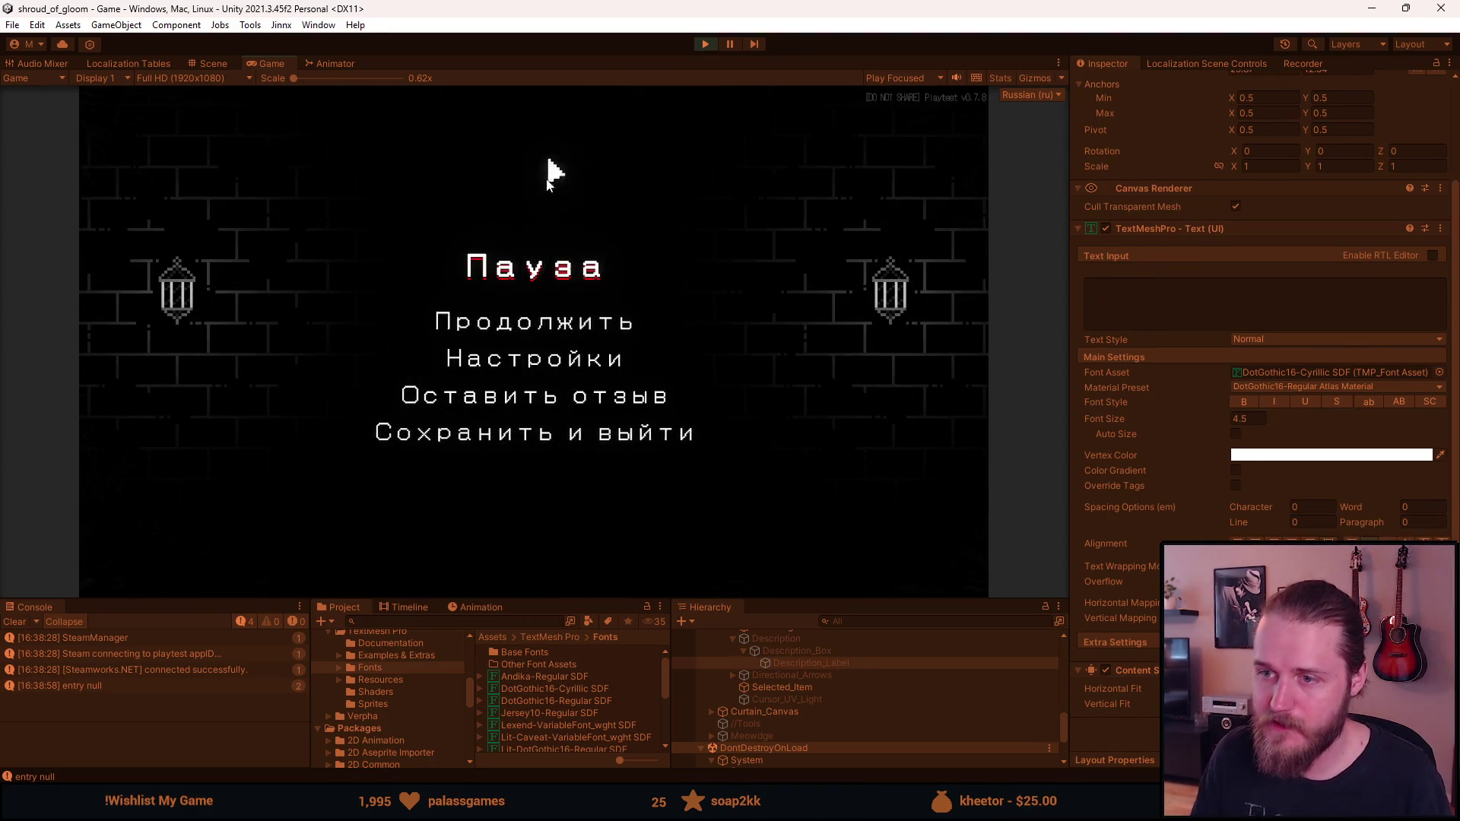
Stop Play mode, delete the DotGothic16-Cyrillic SDF font asset, and switch to Chrome
left_click(711, 47)
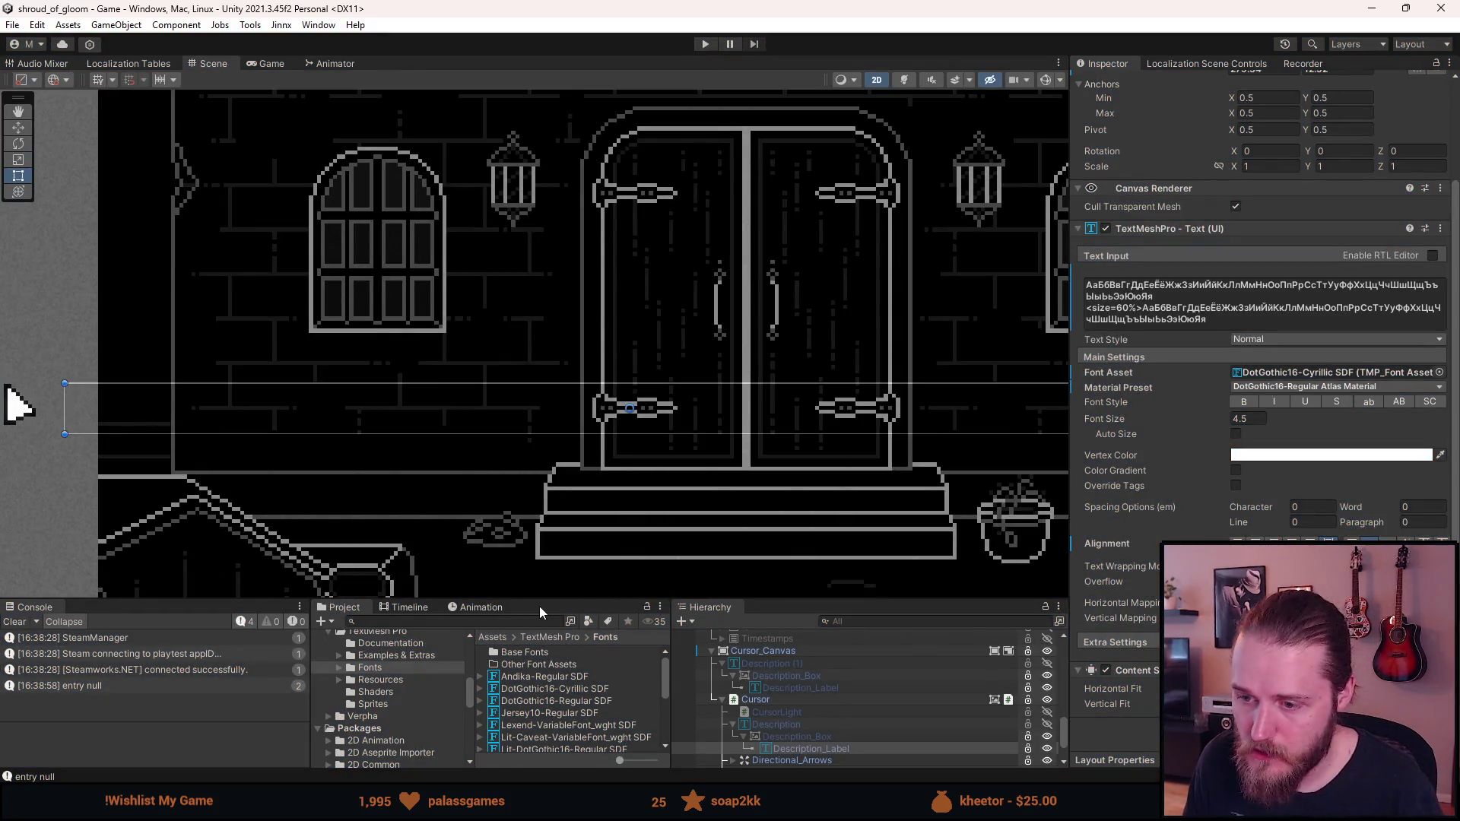
left_click_drag(540, 606, 550, 537)
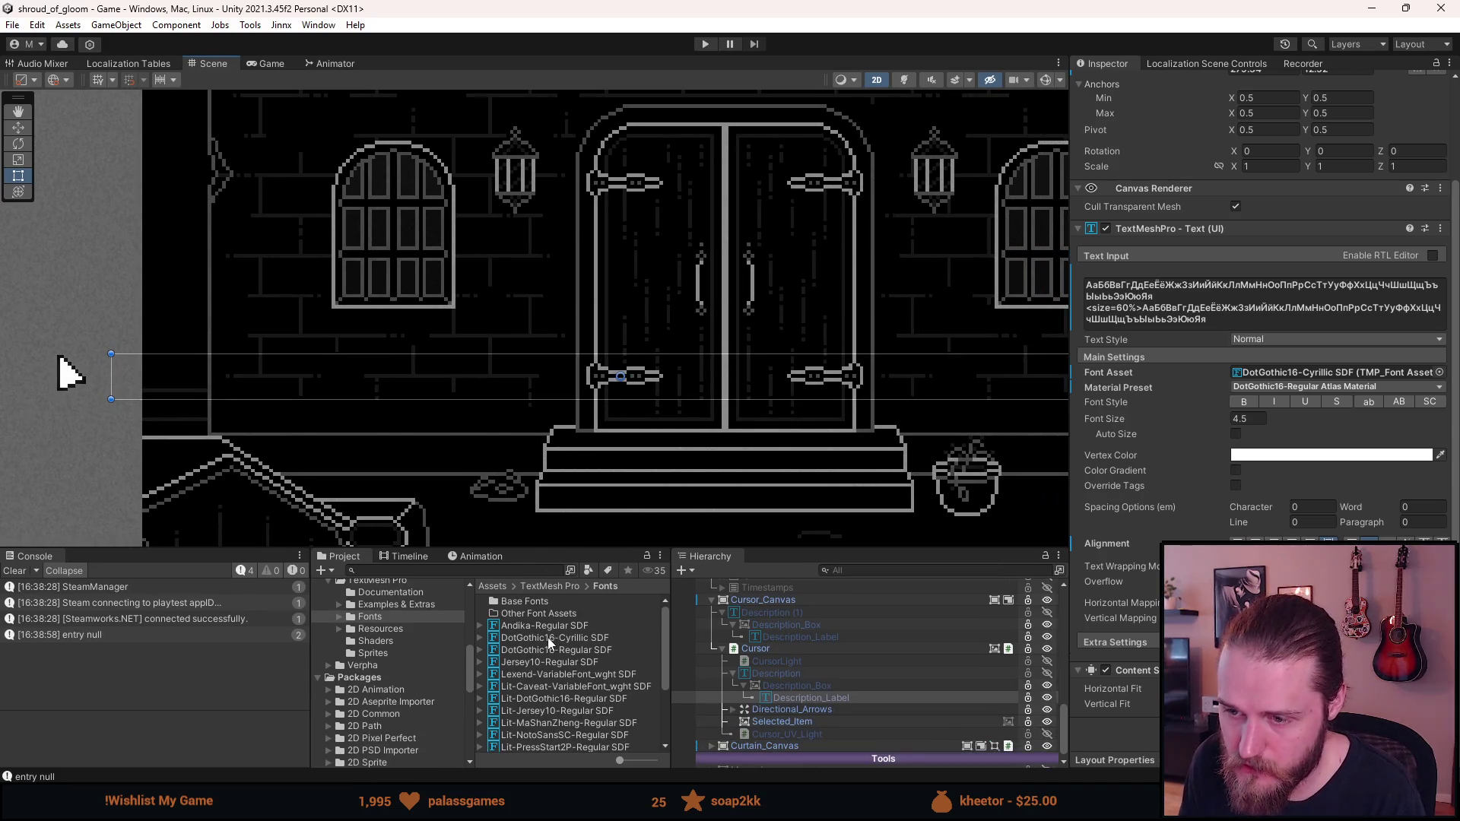
left_click(548, 639)
key("Delete")
left_click(772, 431)
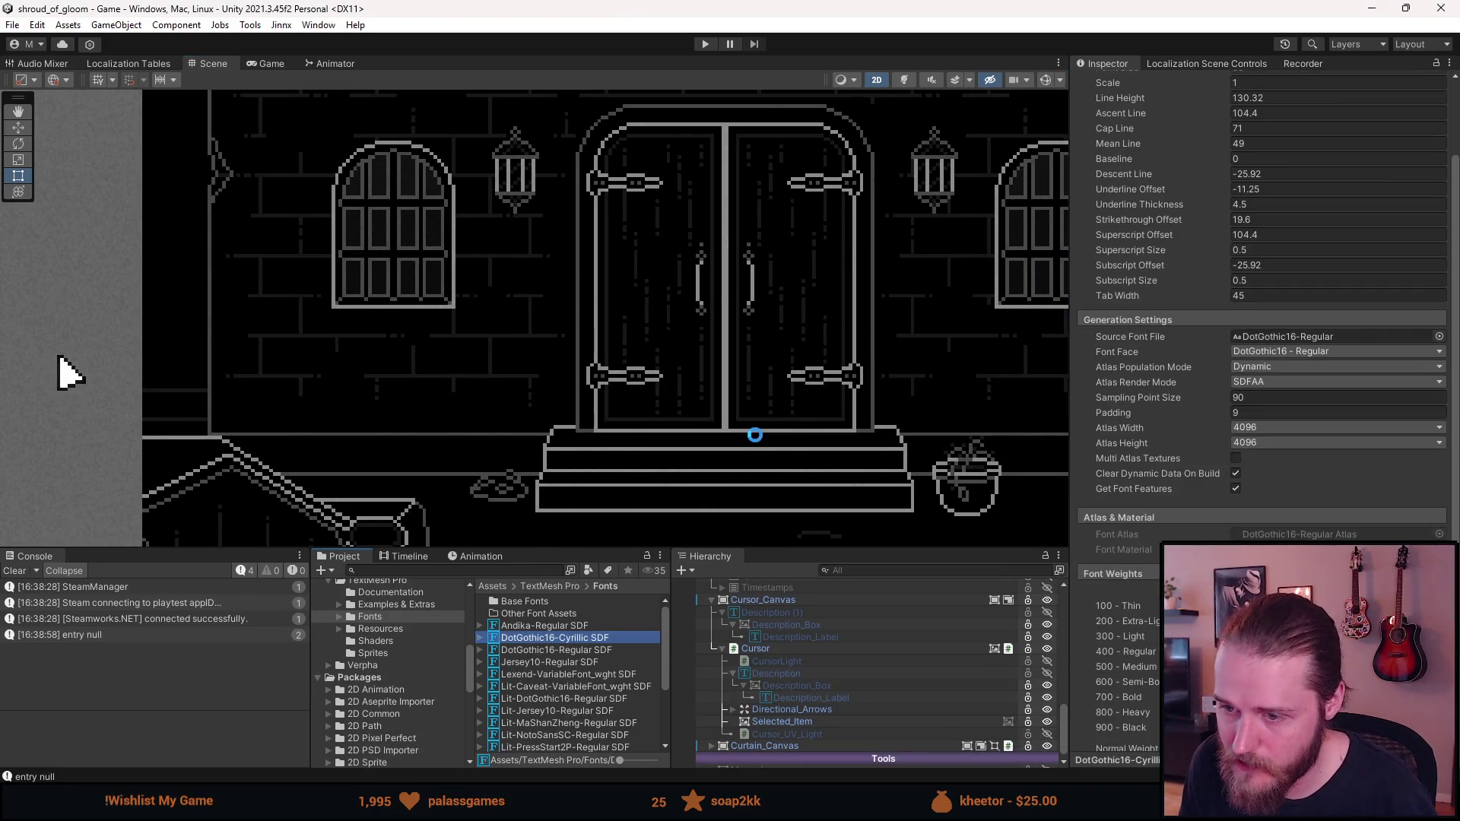
mouse_move(526, 551)
left_mouse_down()
mouse_move(512, 399)
mouse_move(503, 434)
left_mouse_up()
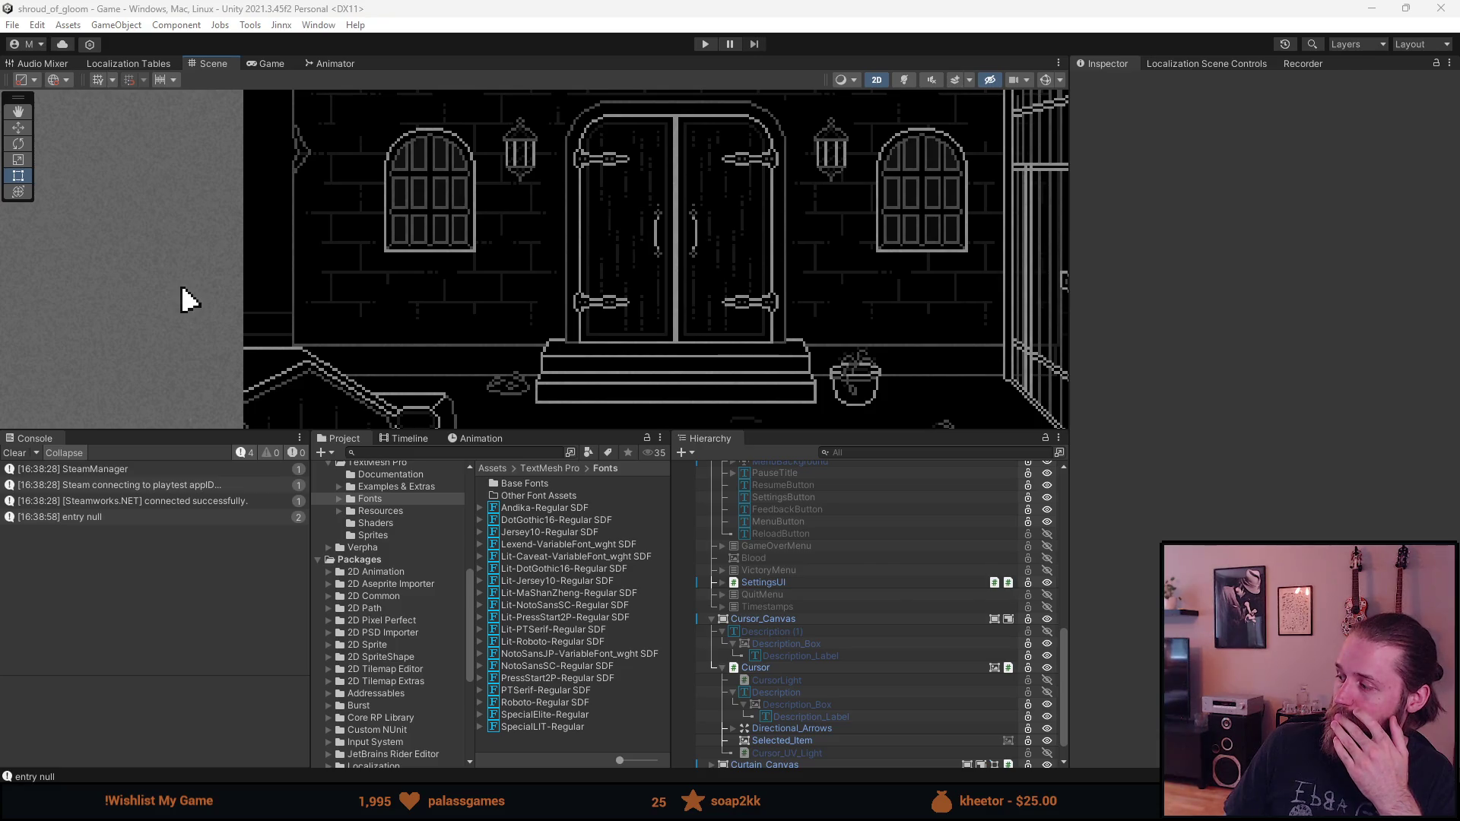
key("alt+Tab")
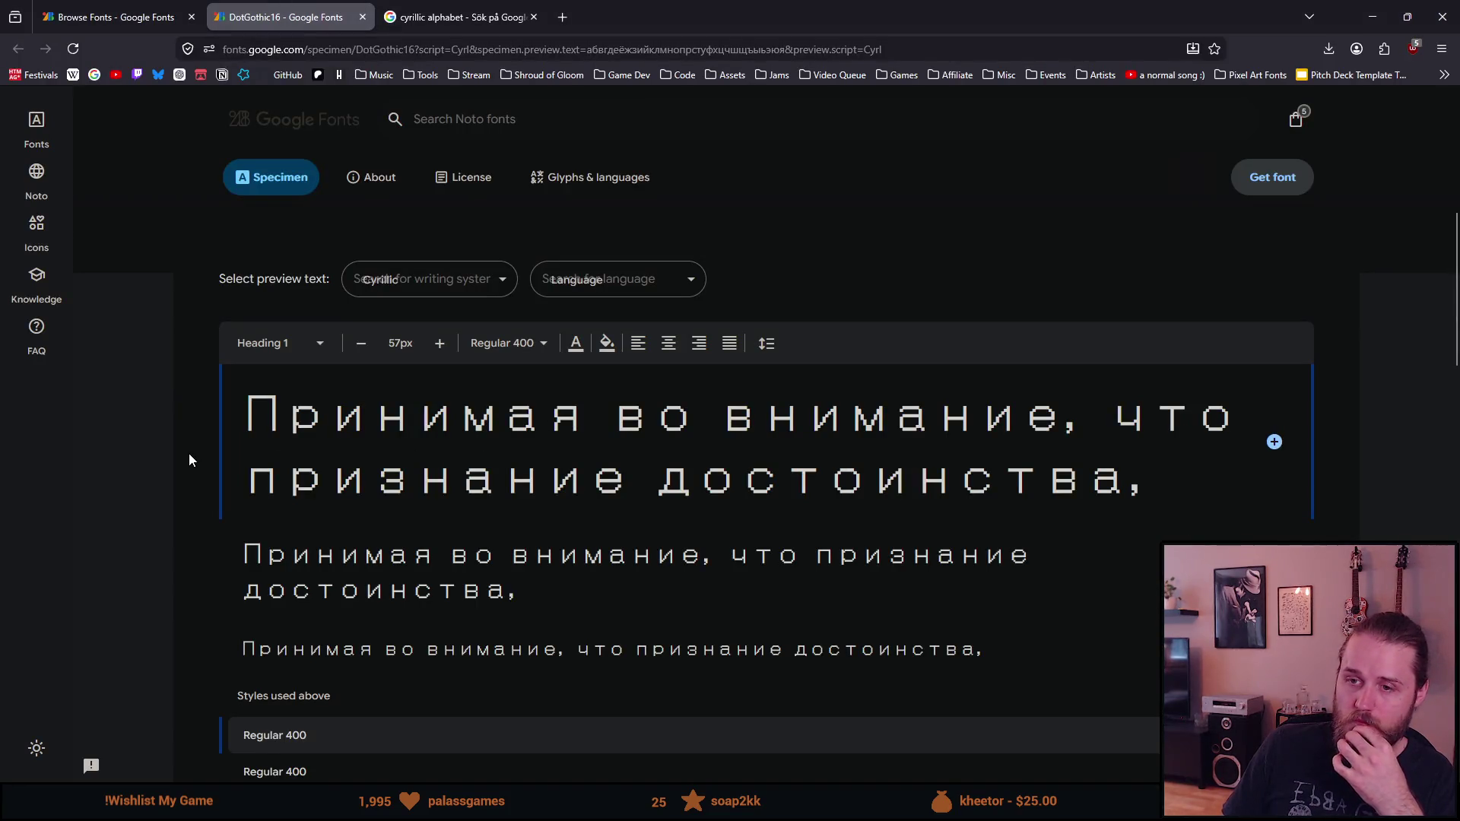
Close the DotGothic16 and search tabs and scroll through the Cyrillic-filtered font list
left_click(362, 17)
left_click(137, 17)
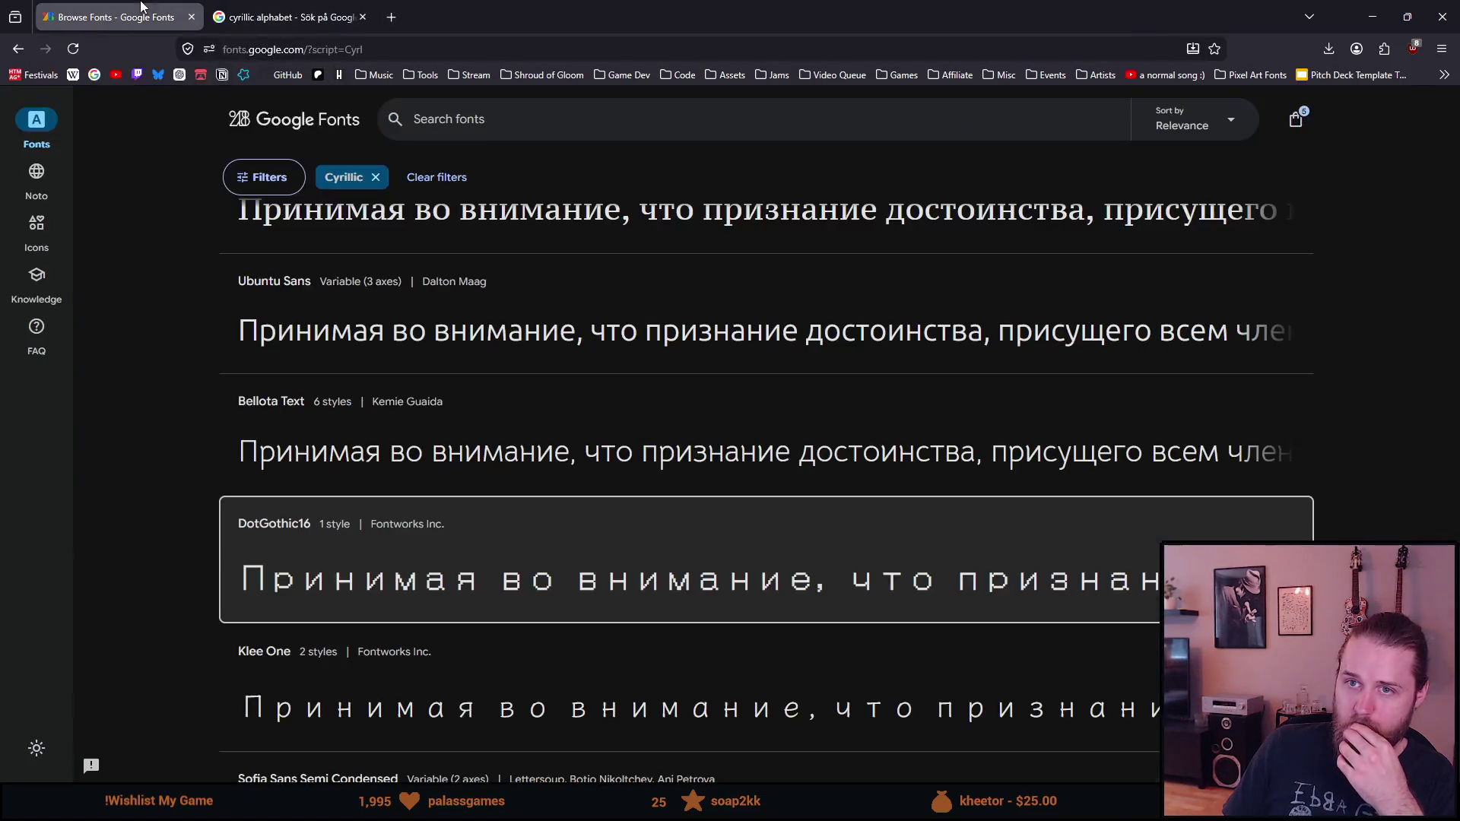
left_click(363, 16)
scroll(125, 446, "down", 8)
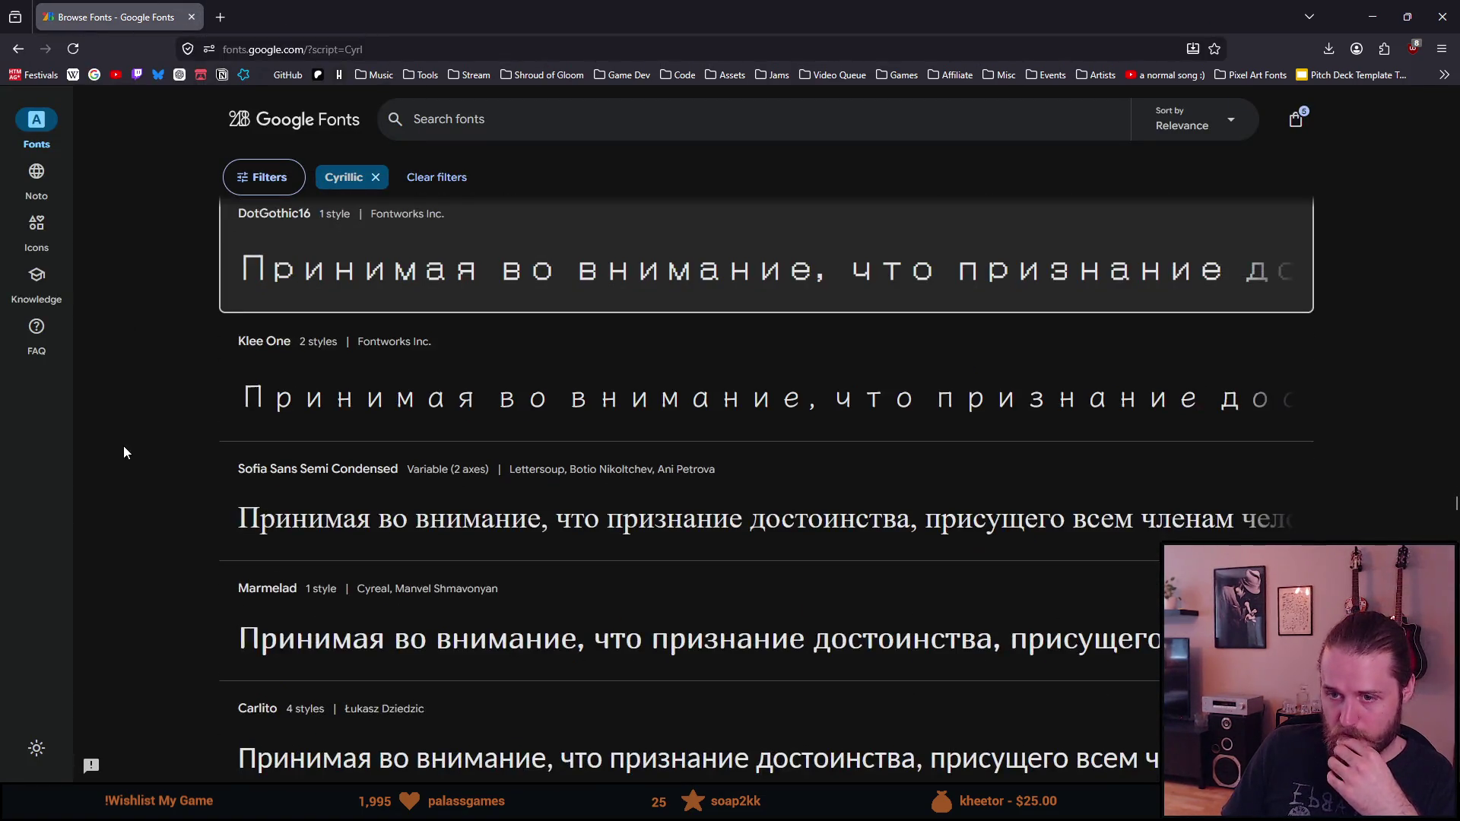
scroll(125, 450, "down", 6)
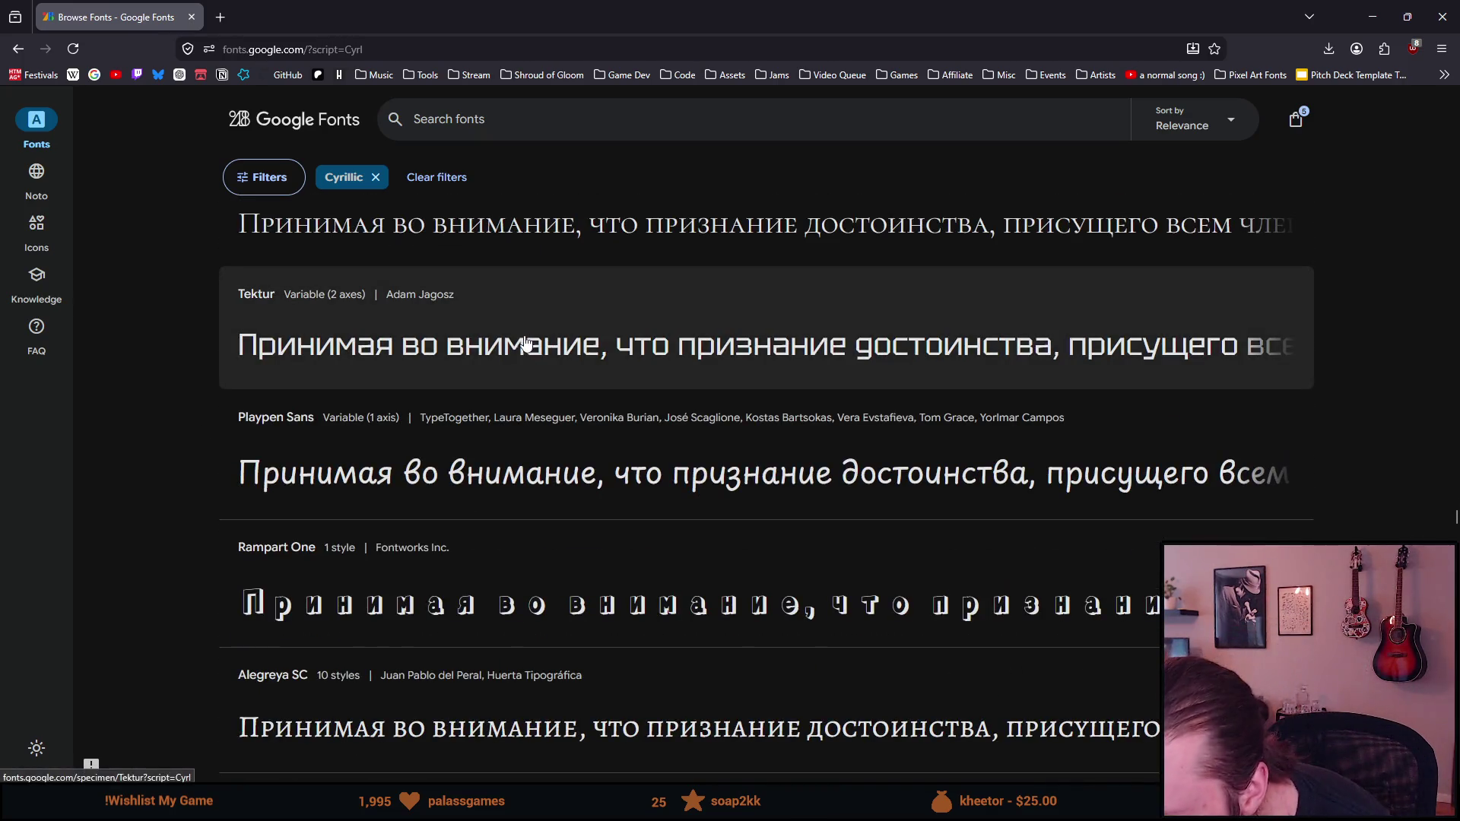
scroll(129, 443, "down", 4)
scroll(128, 444, "down", 7)
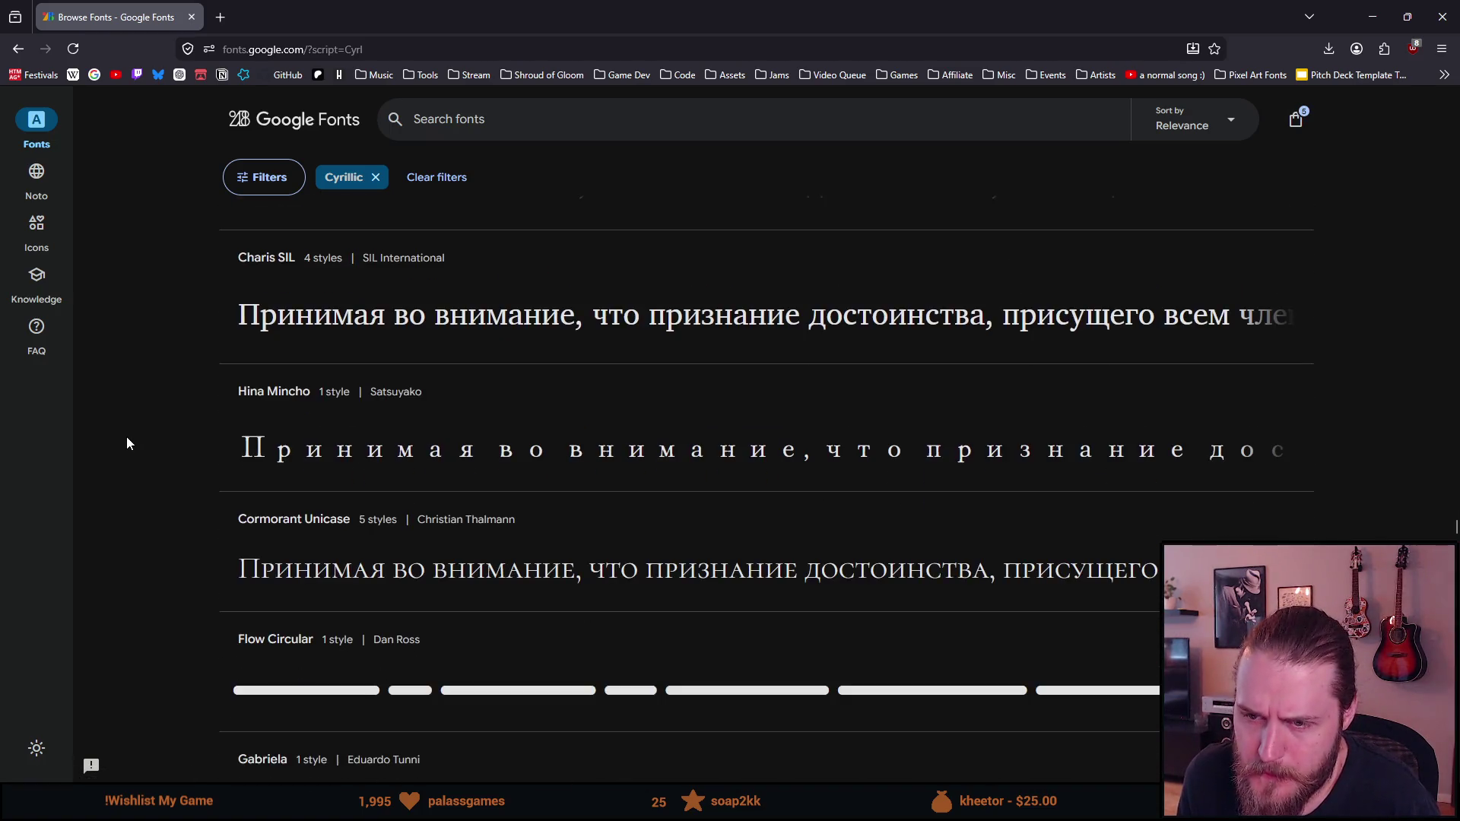
scroll(124, 443, "down", 12)
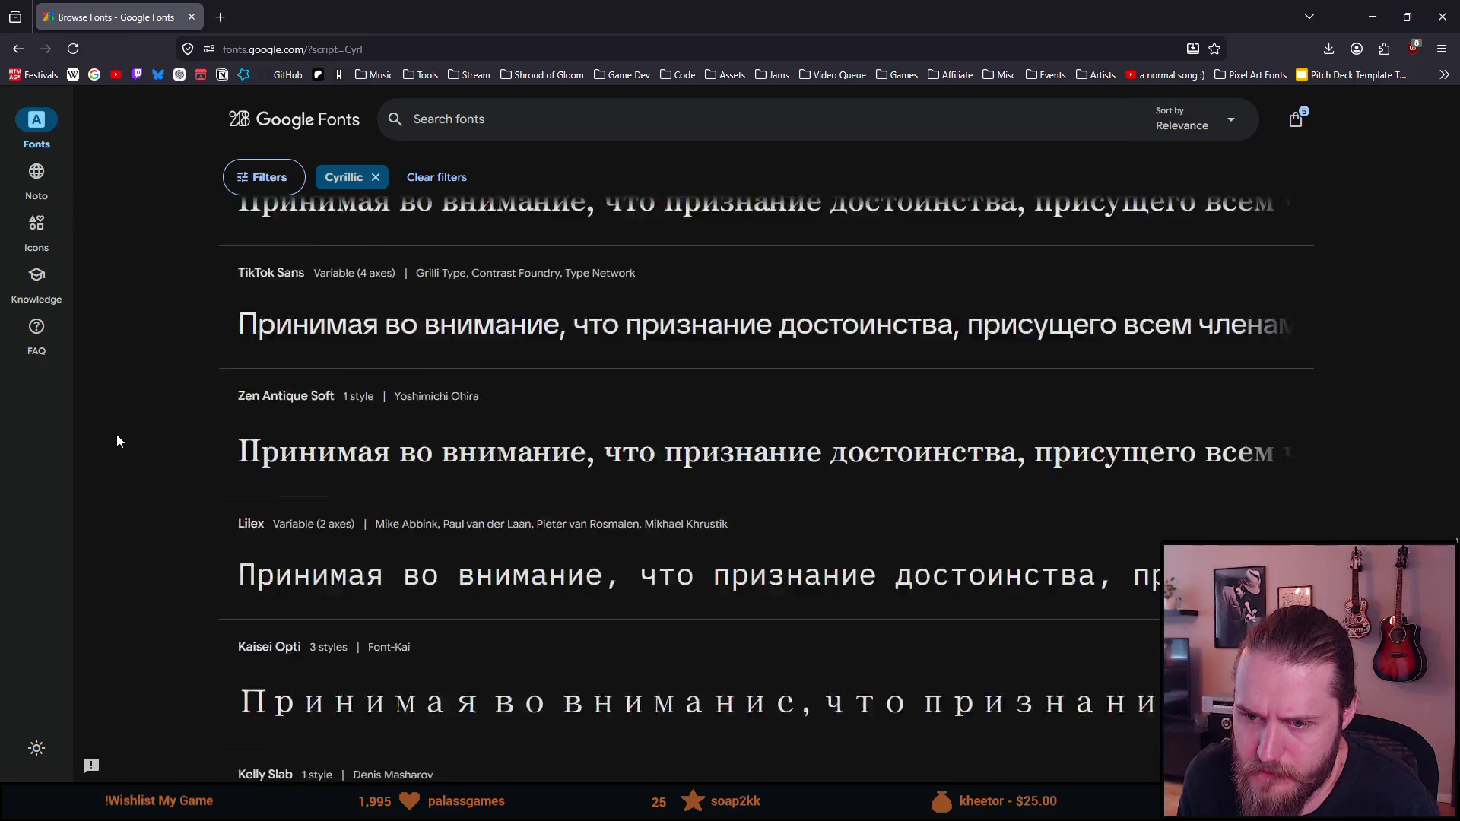
scroll(108, 436, "down", 6)
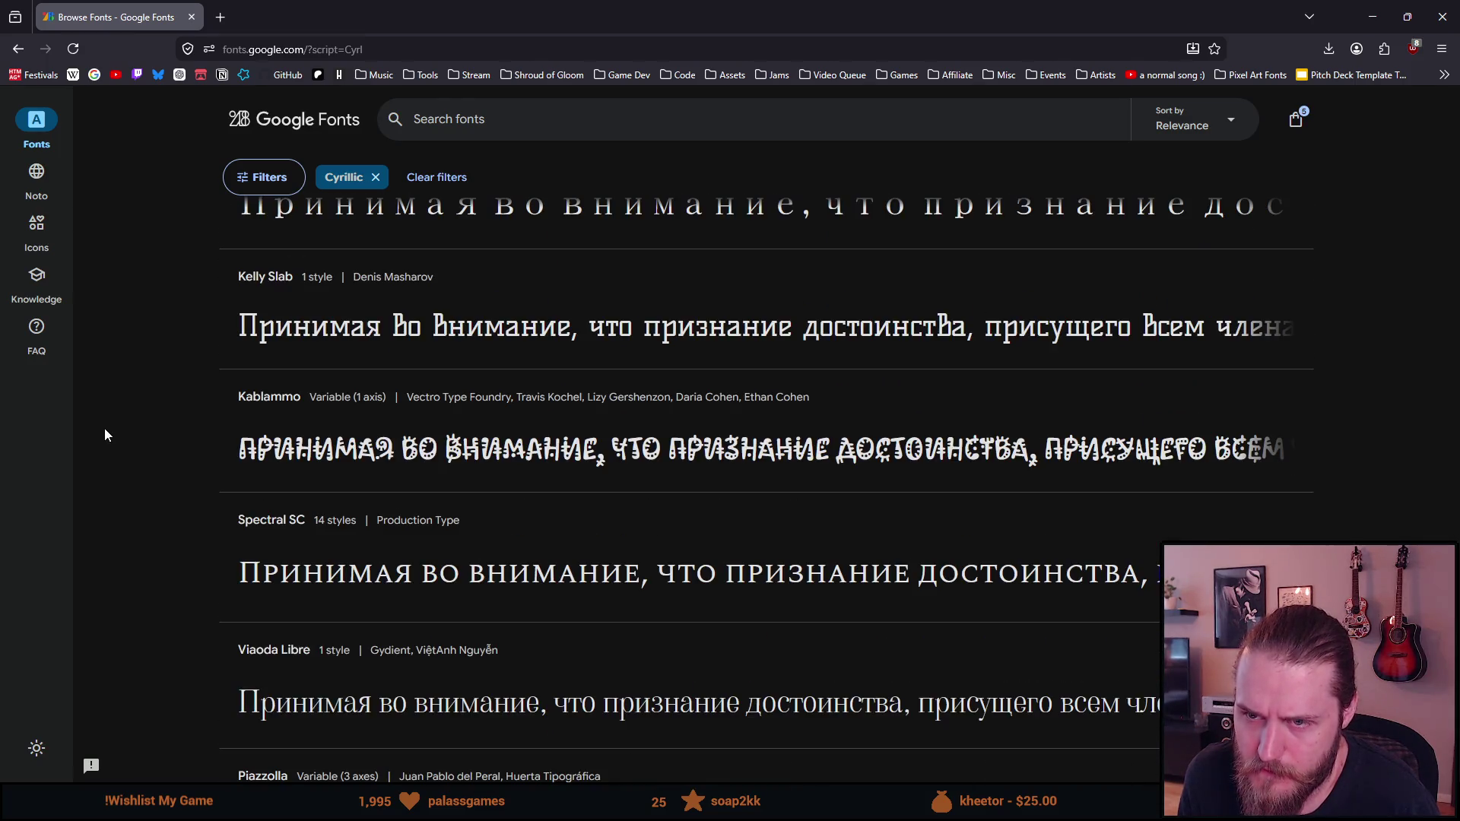
scroll(105, 435, "down", 3)
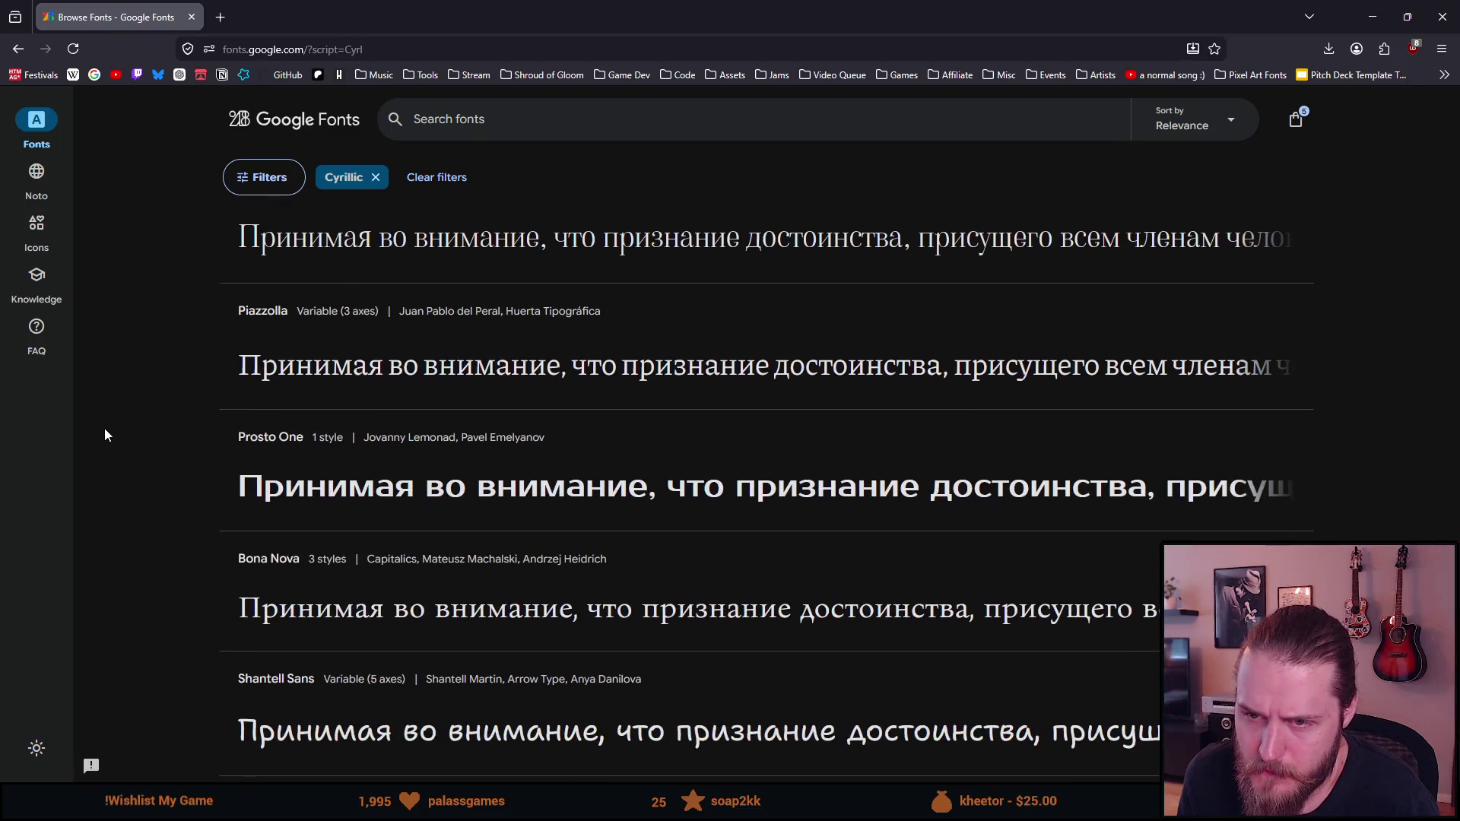
scroll(105, 435, "down", 2)
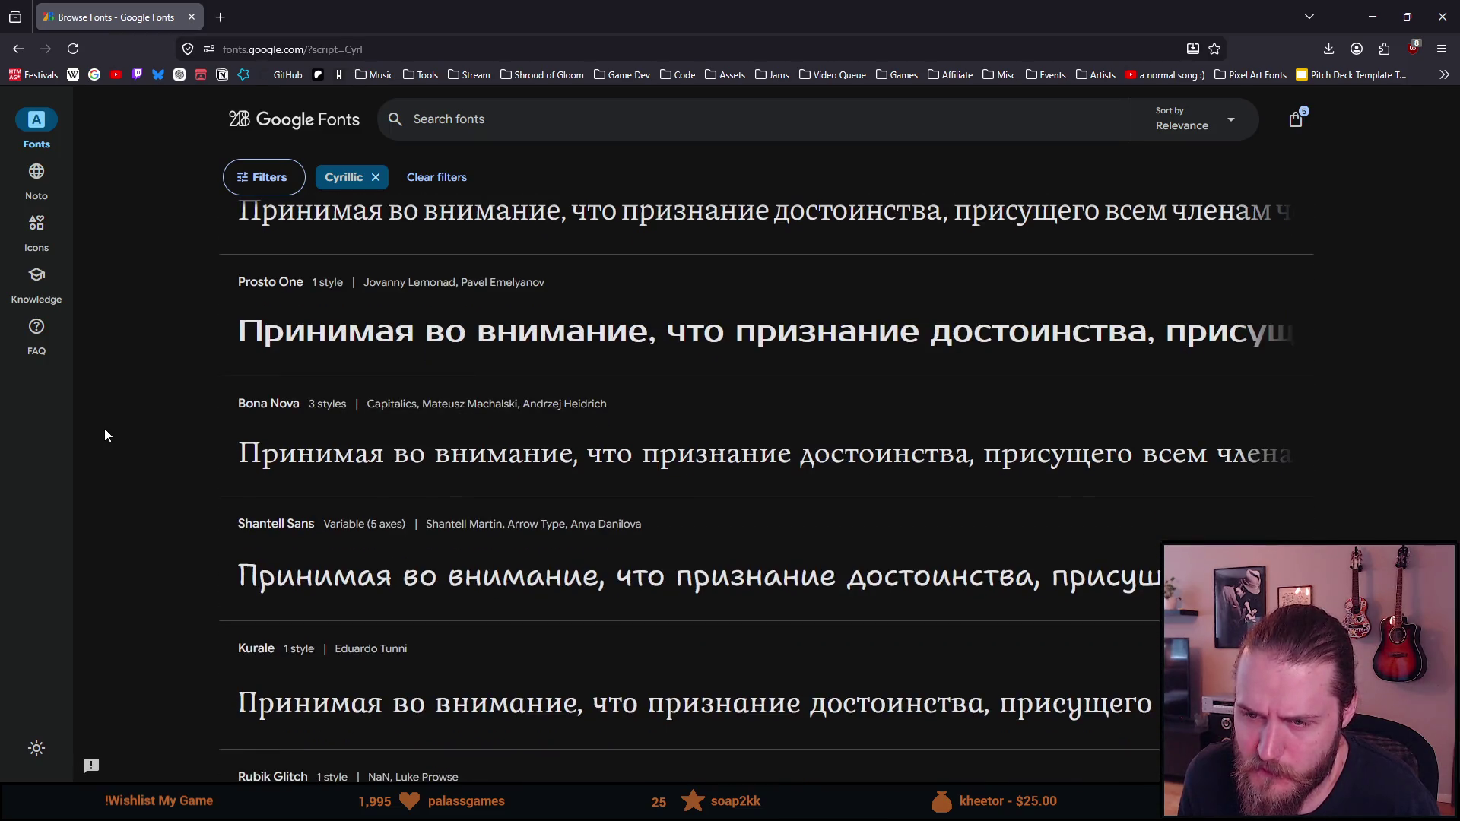
scroll(105, 435, "down", 3)
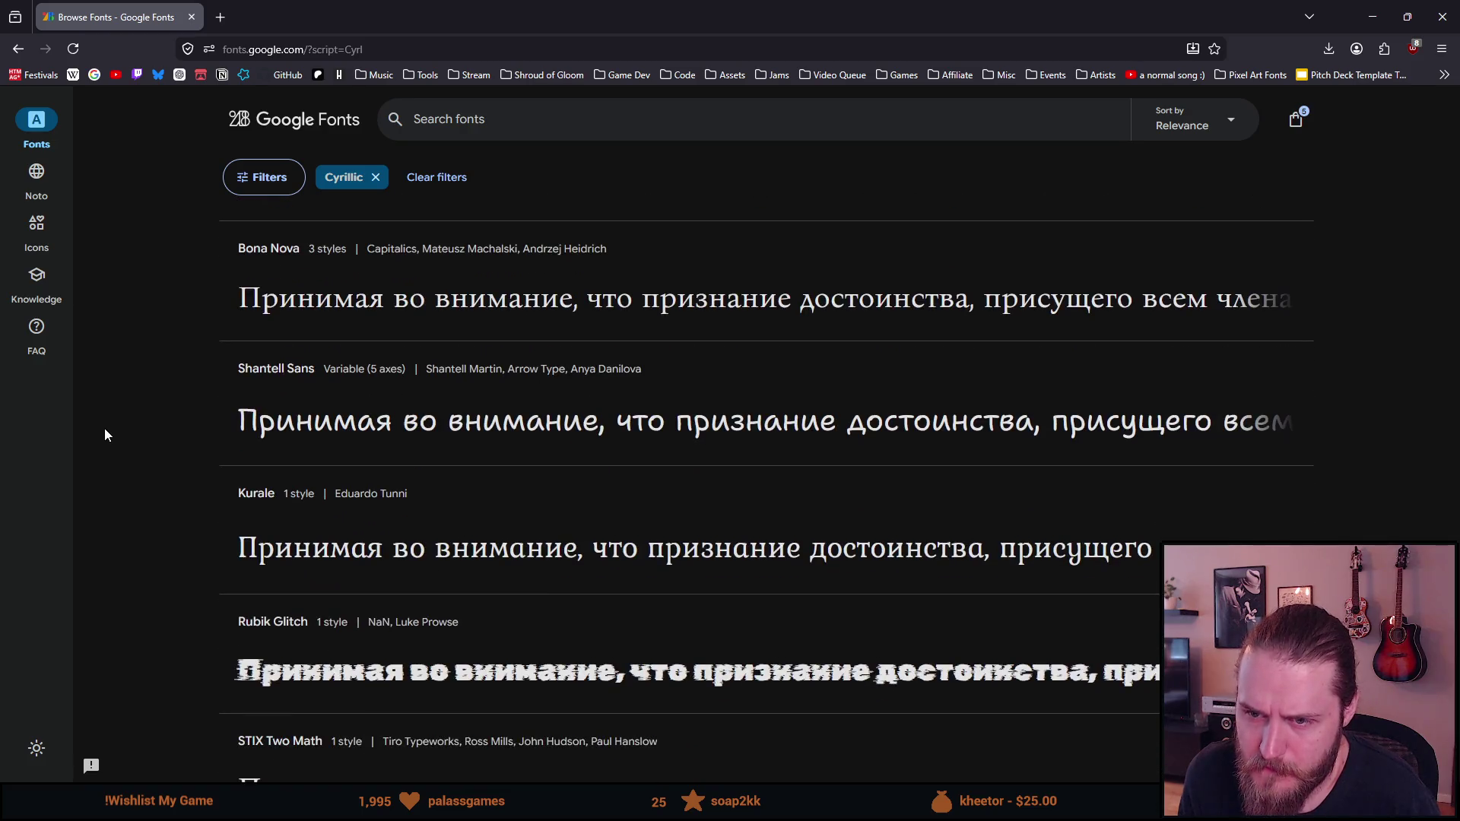
scroll(105, 435, "down", 5)
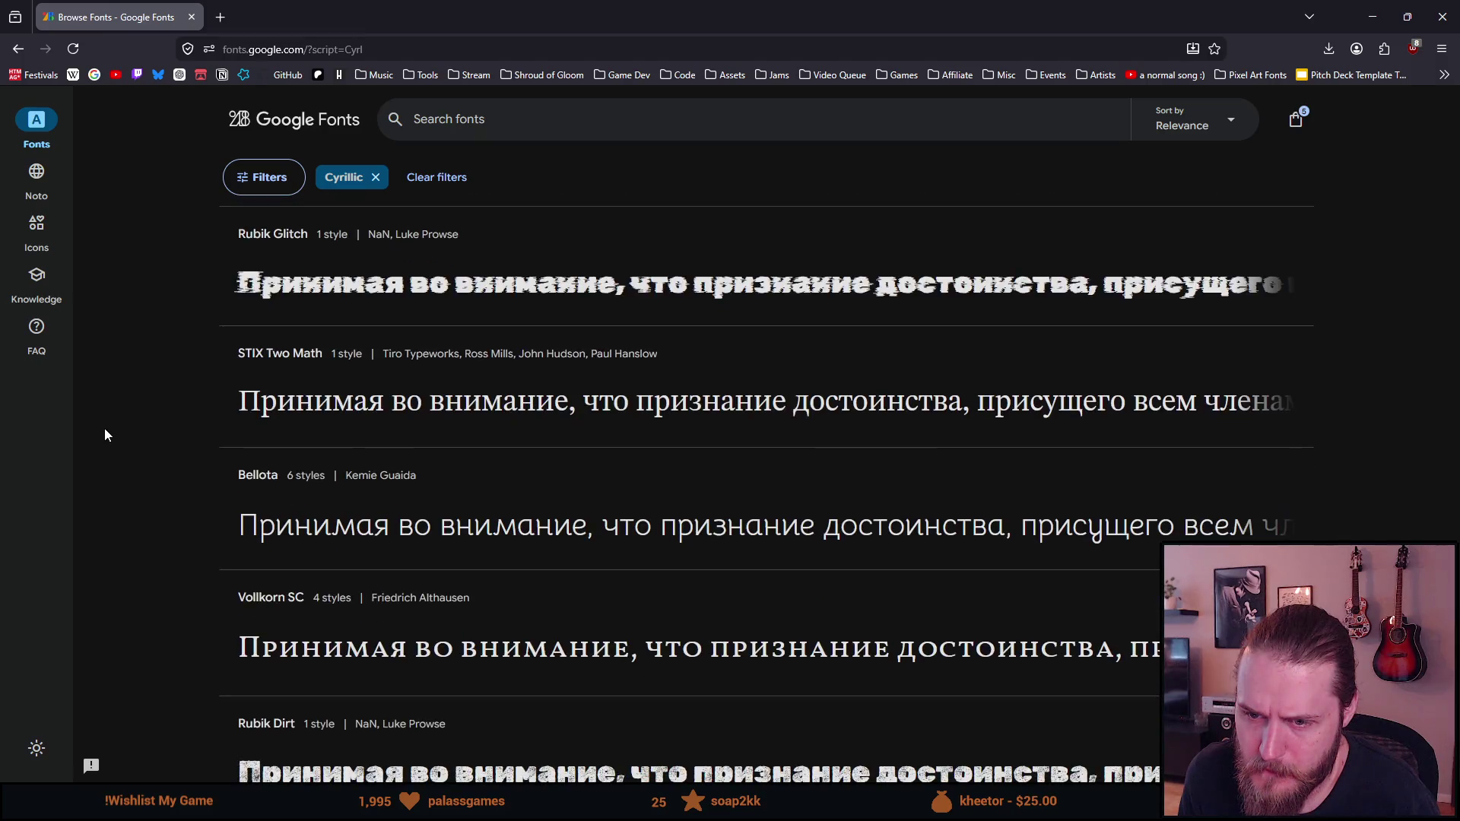
scroll(105, 435, "down", 1)
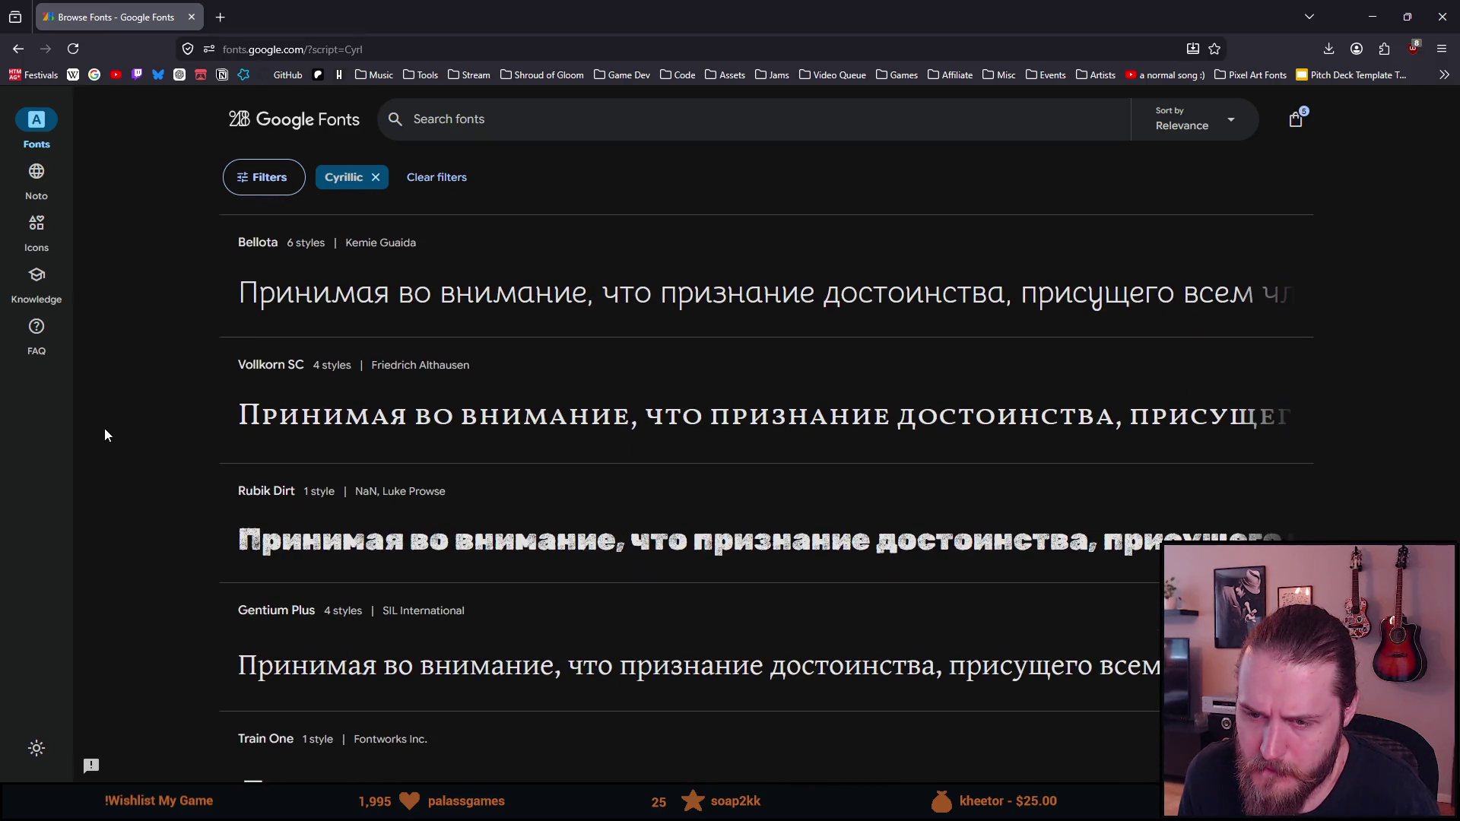
scroll(105, 436, "down", 3)
Scroll further down the list and open Tiny5 in a new background tab
scroll(104, 434, "down", 7)
scroll(103, 430, "down", 9)
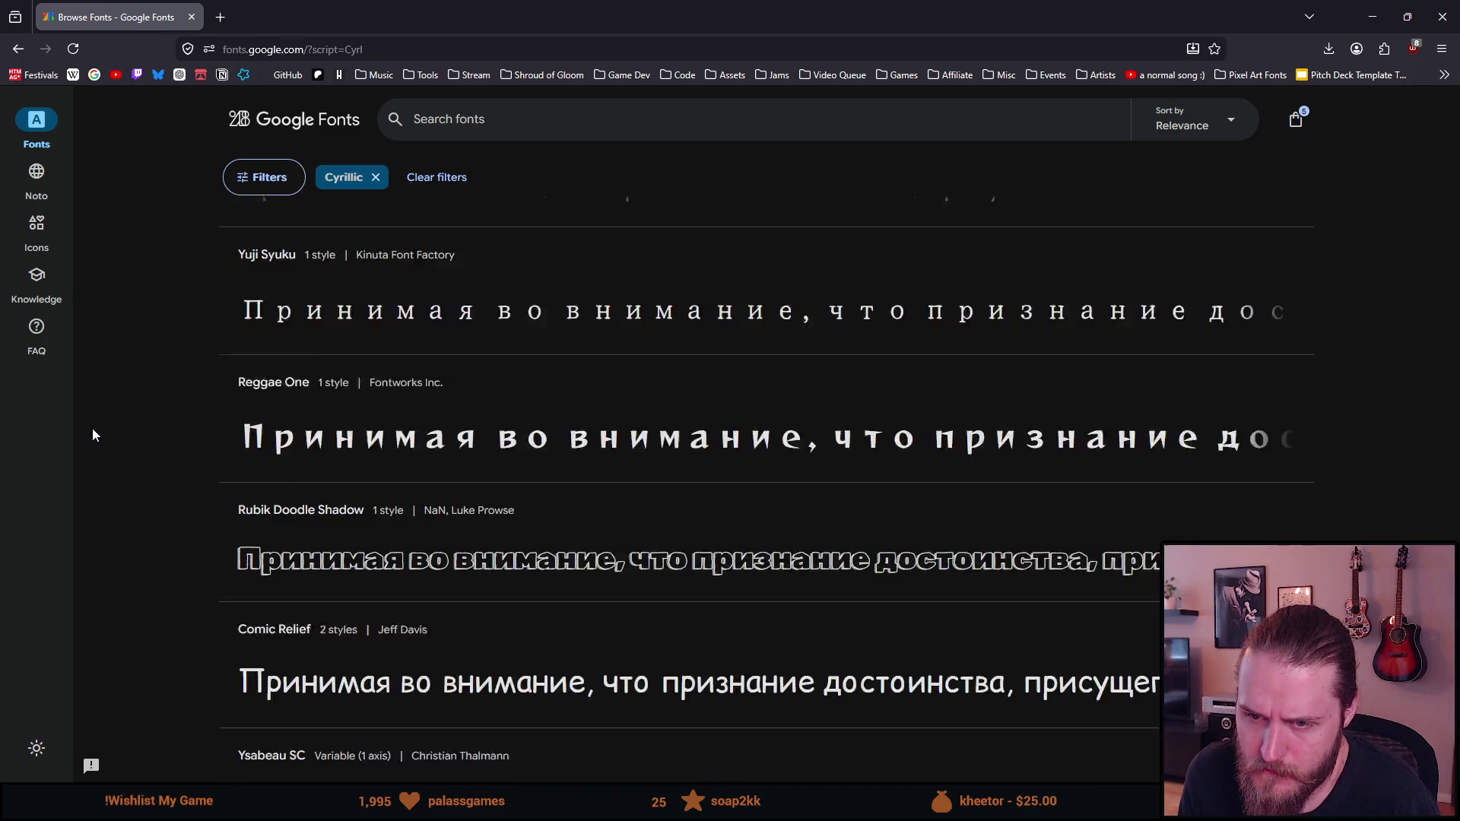
scroll(115, 447, "down", 3)
scroll(144, 483, "down", 2)
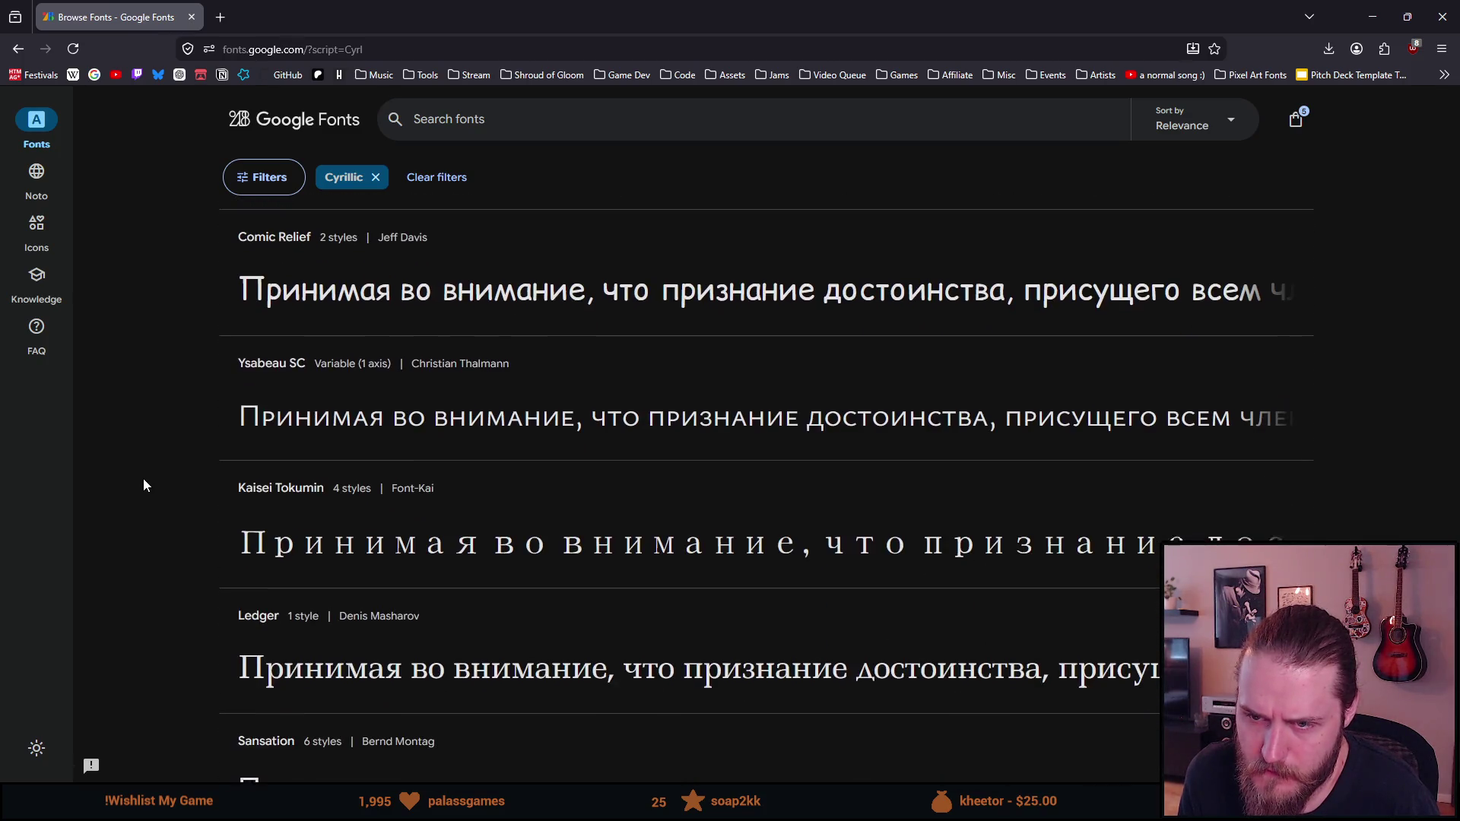
scroll(139, 483, "down", 3)
scroll(135, 481, "down", 3)
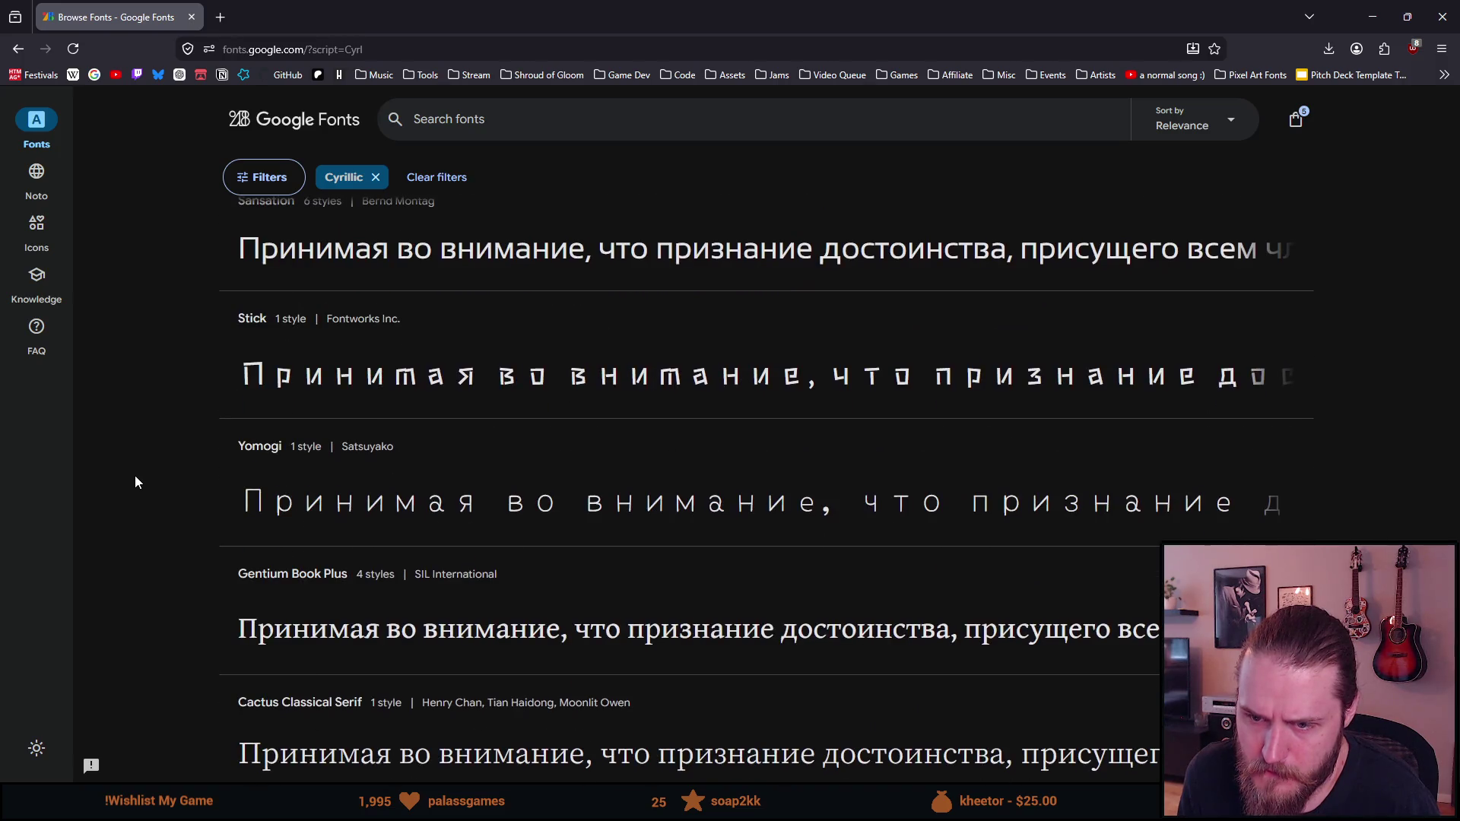
scroll(135, 482, "down", 3)
scroll(130, 483, "down", 4)
scroll(127, 483, "down", 6)
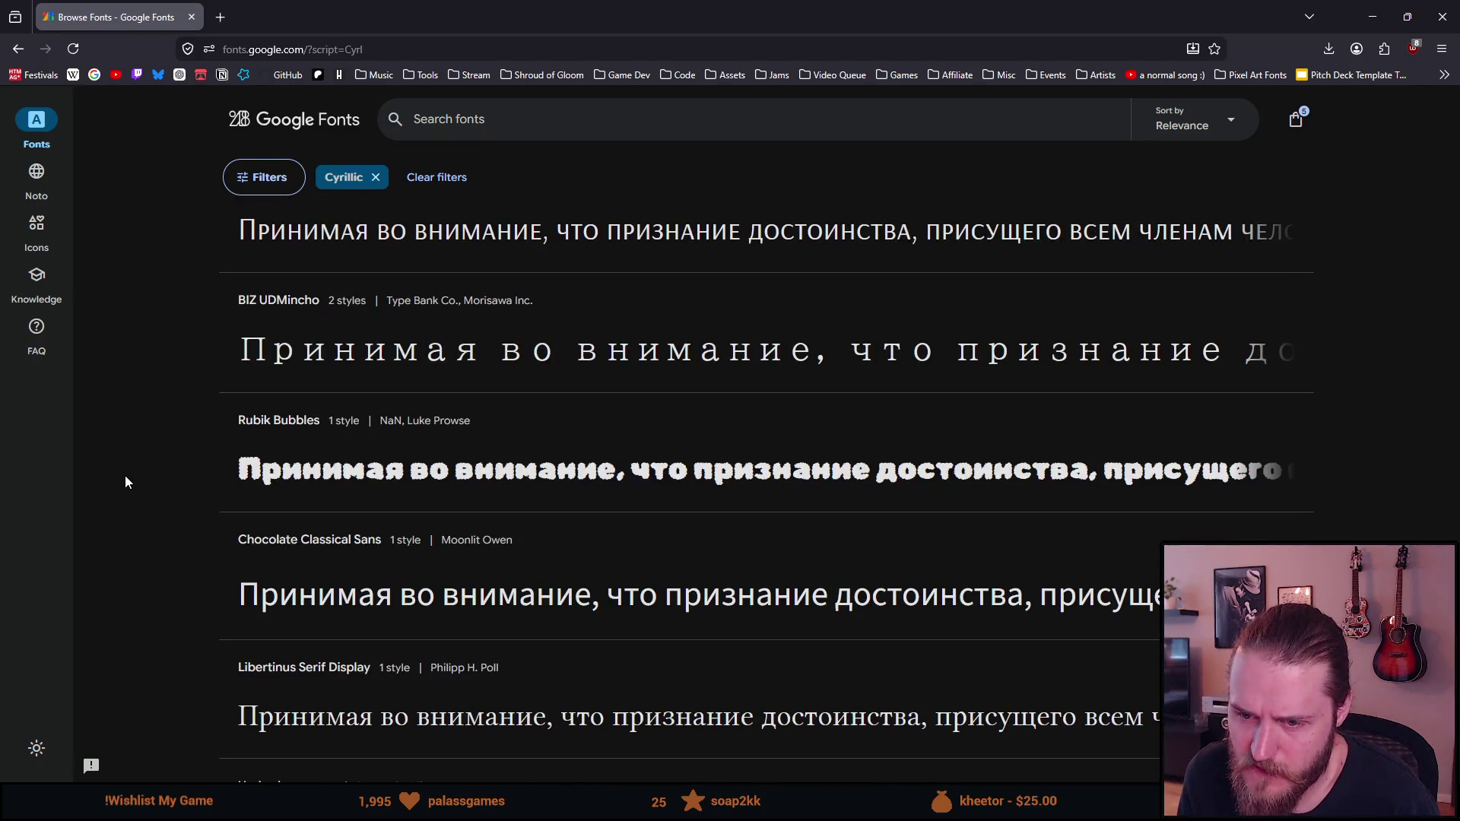
scroll(126, 479, "down", 4)
scroll(124, 479, "down", 4)
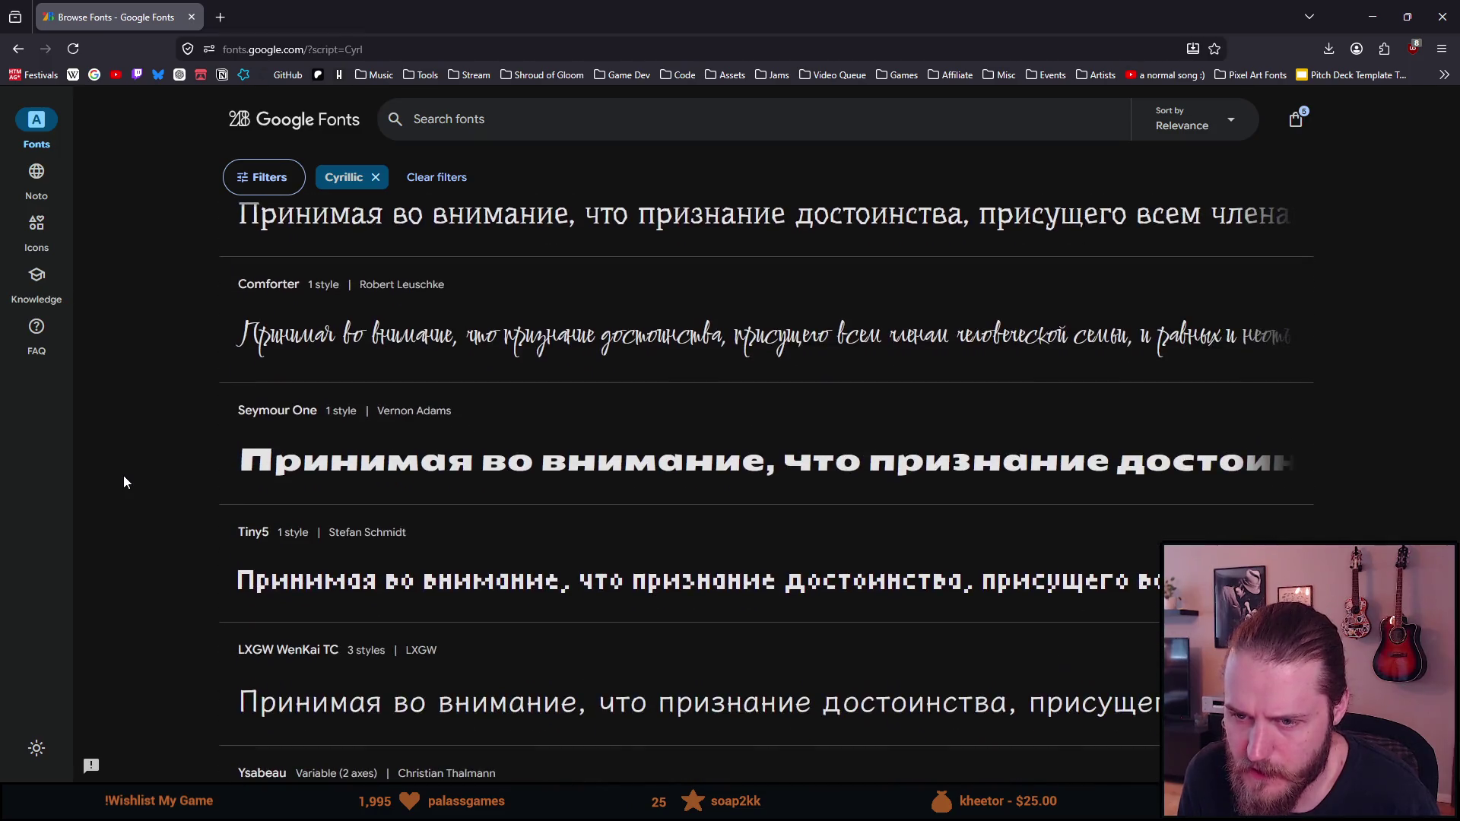
scroll(124, 476, "down", 1)
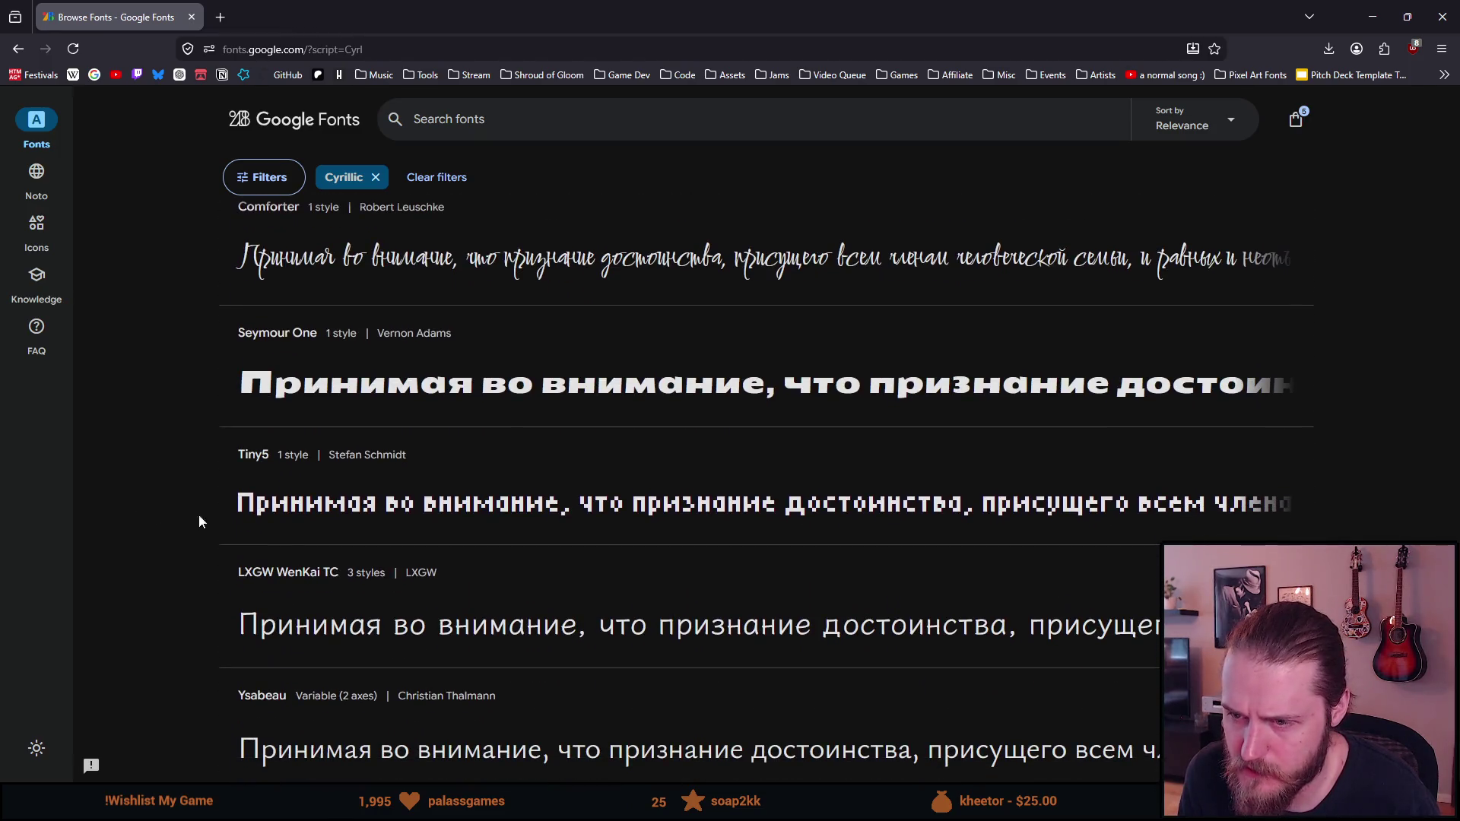
middle_click(280, 516)
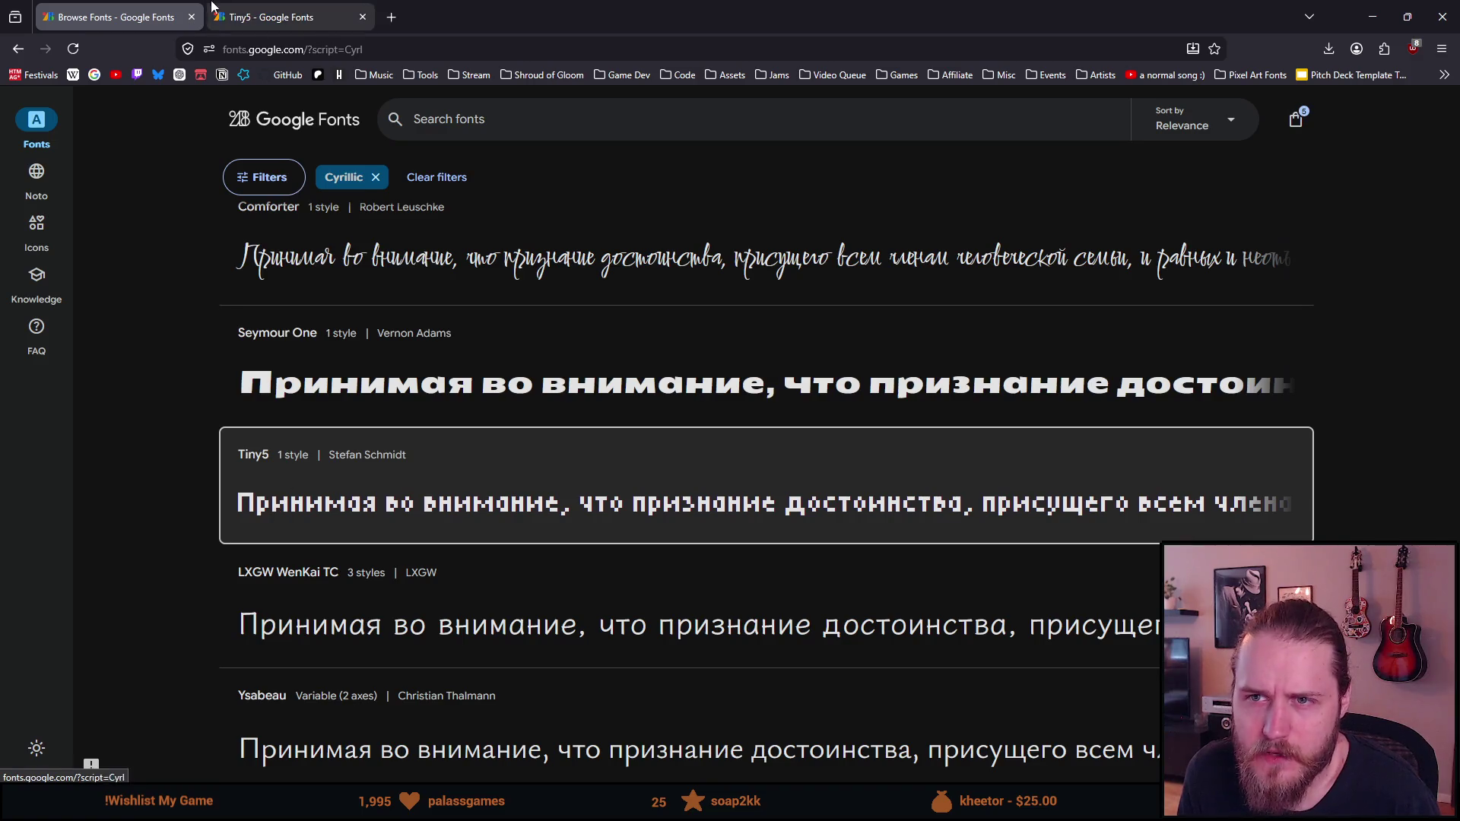
left_click(271, 9)
scroll(171, 421, "down", 1)
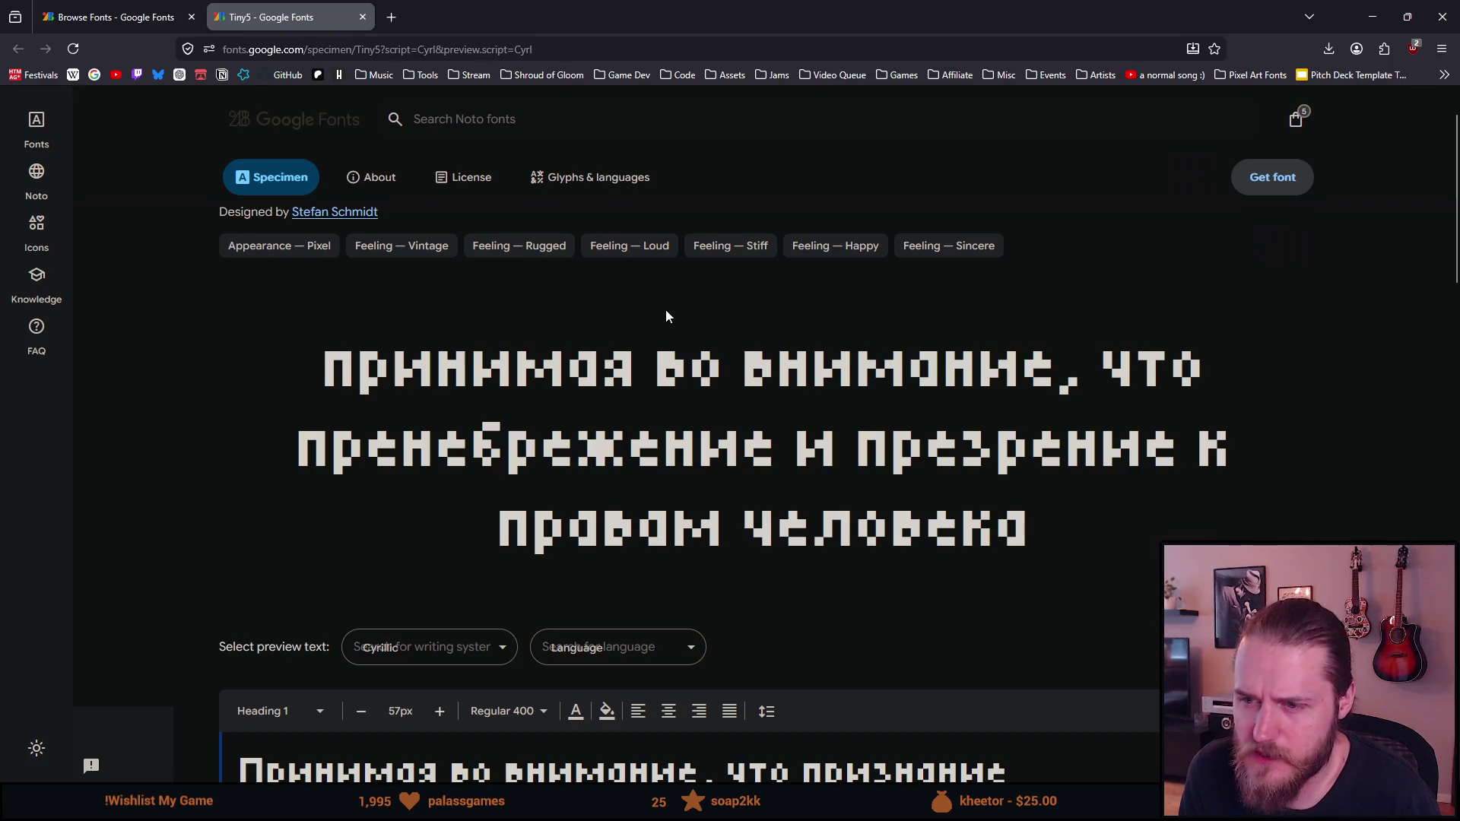
left_click(363, 16)
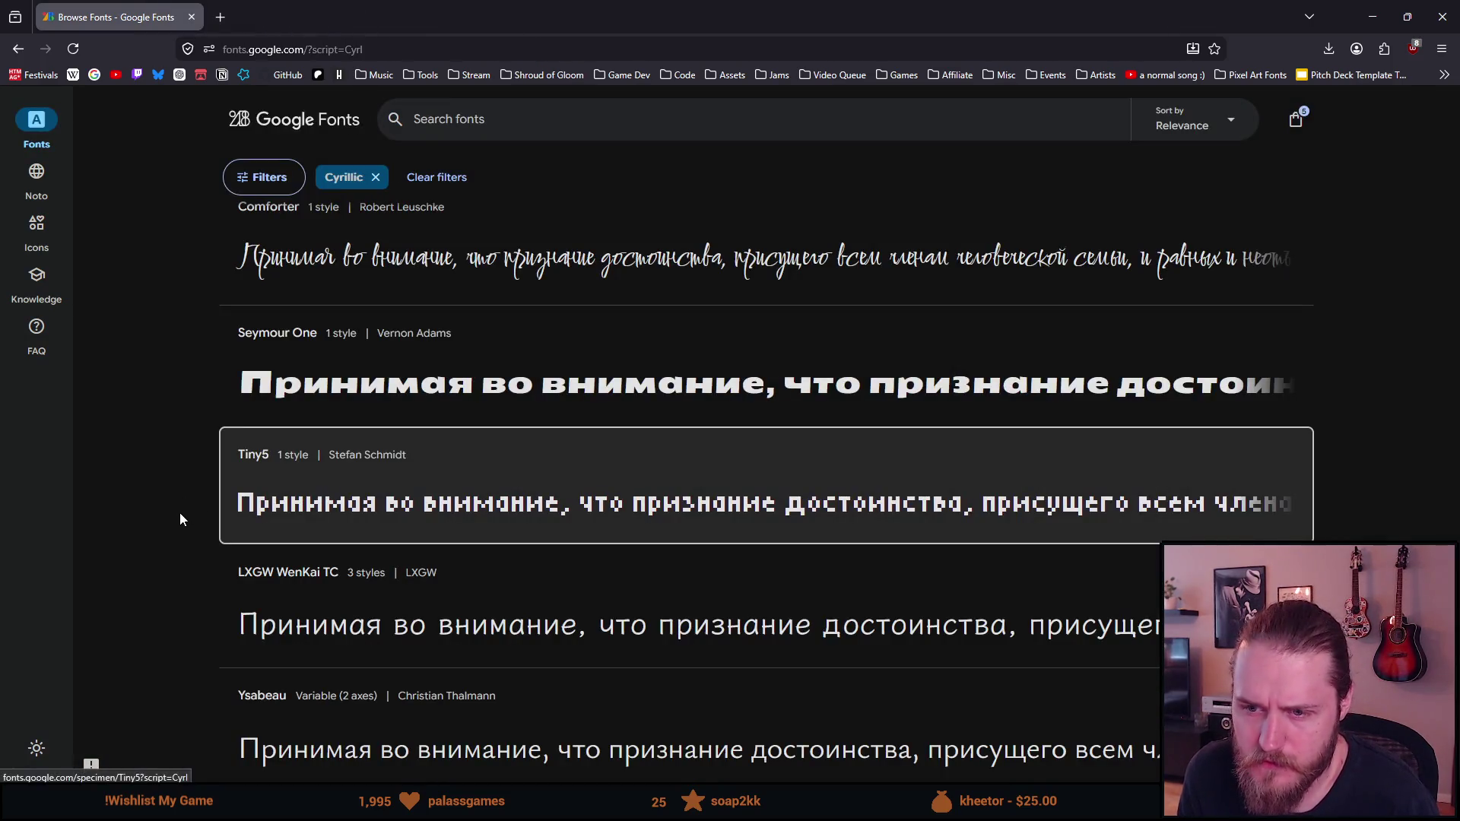
scroll(180, 513, "down", 5)
scroll(179, 513, "down", 5)
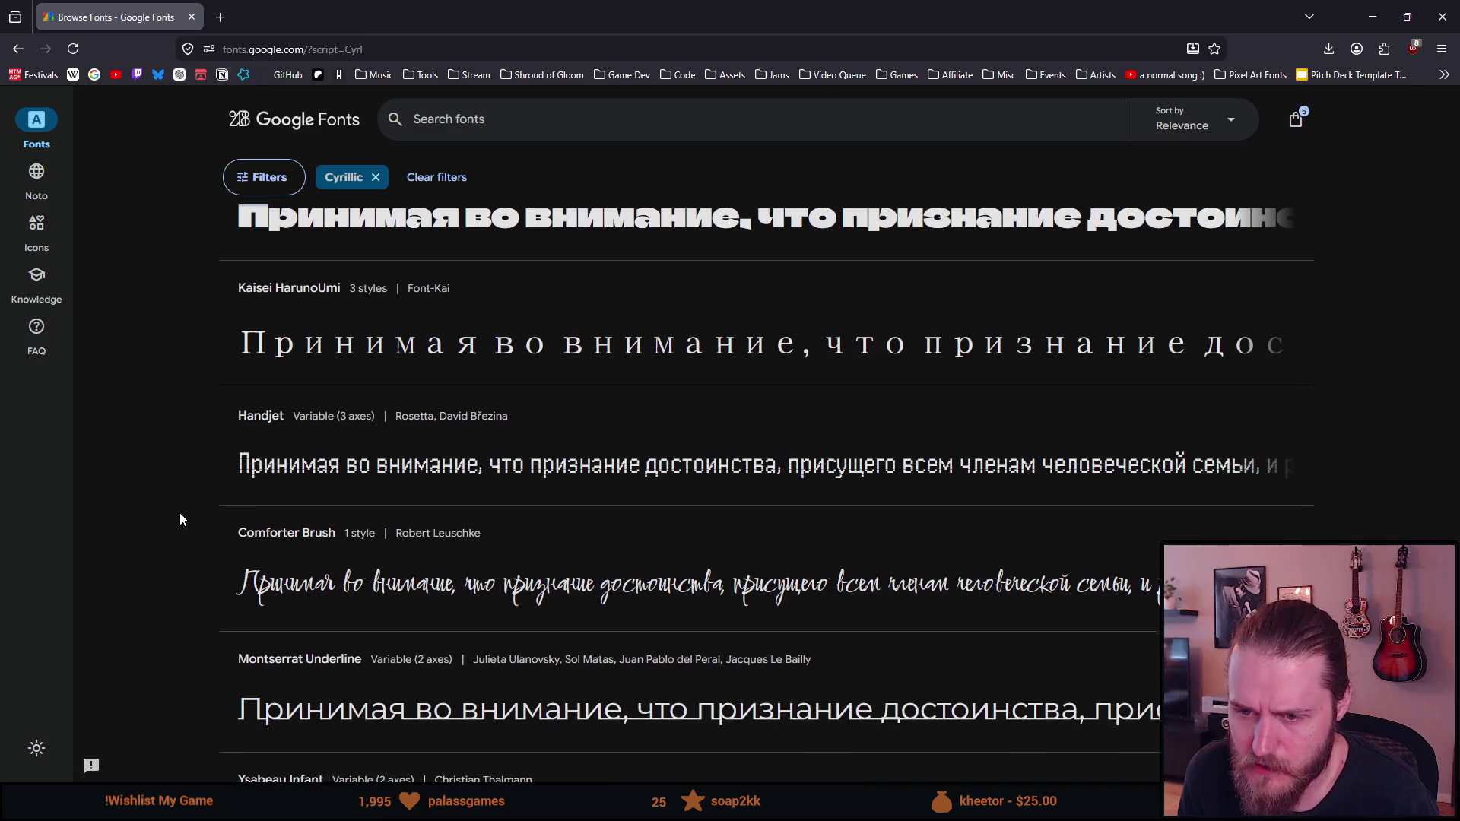
scroll(180, 520, "down", 1)
middle_click(238, 424)
left_click(259, 17)
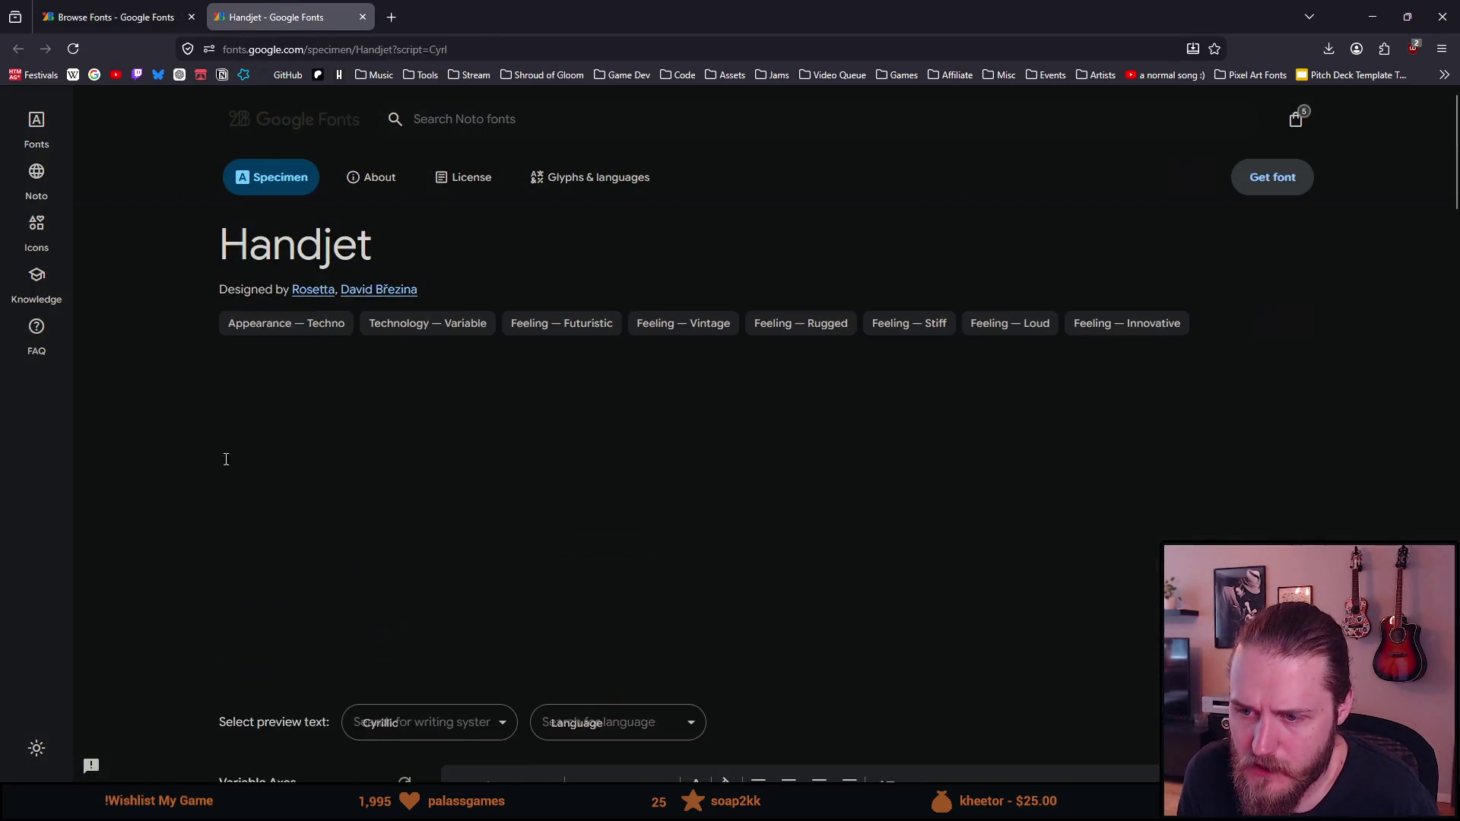
scroll(229, 456, "down", 3)
left_click_drag(279, 295, 829, 424)
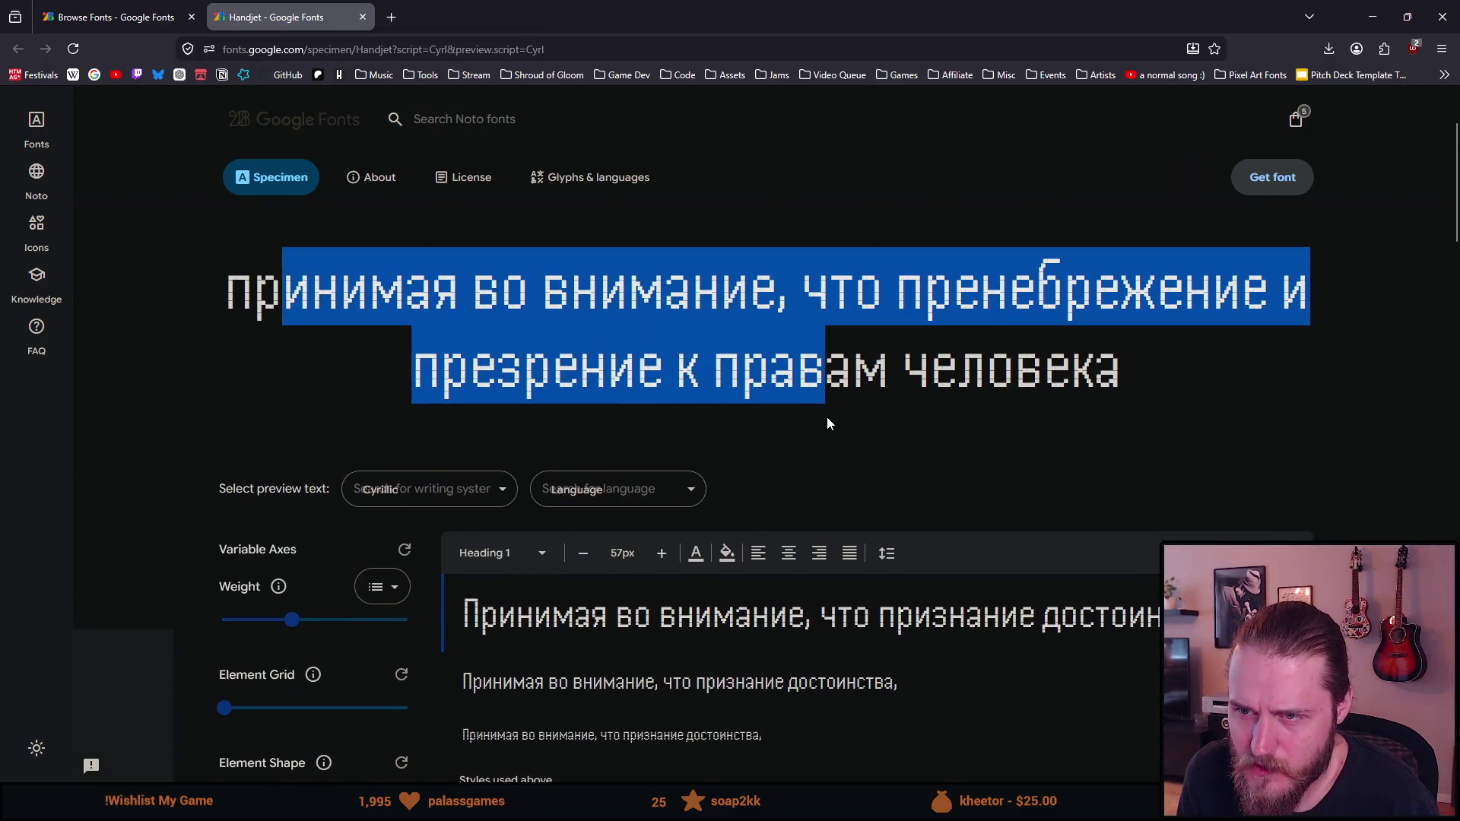
left_click(610, 367)
scroll(612, 365, "down", 8)
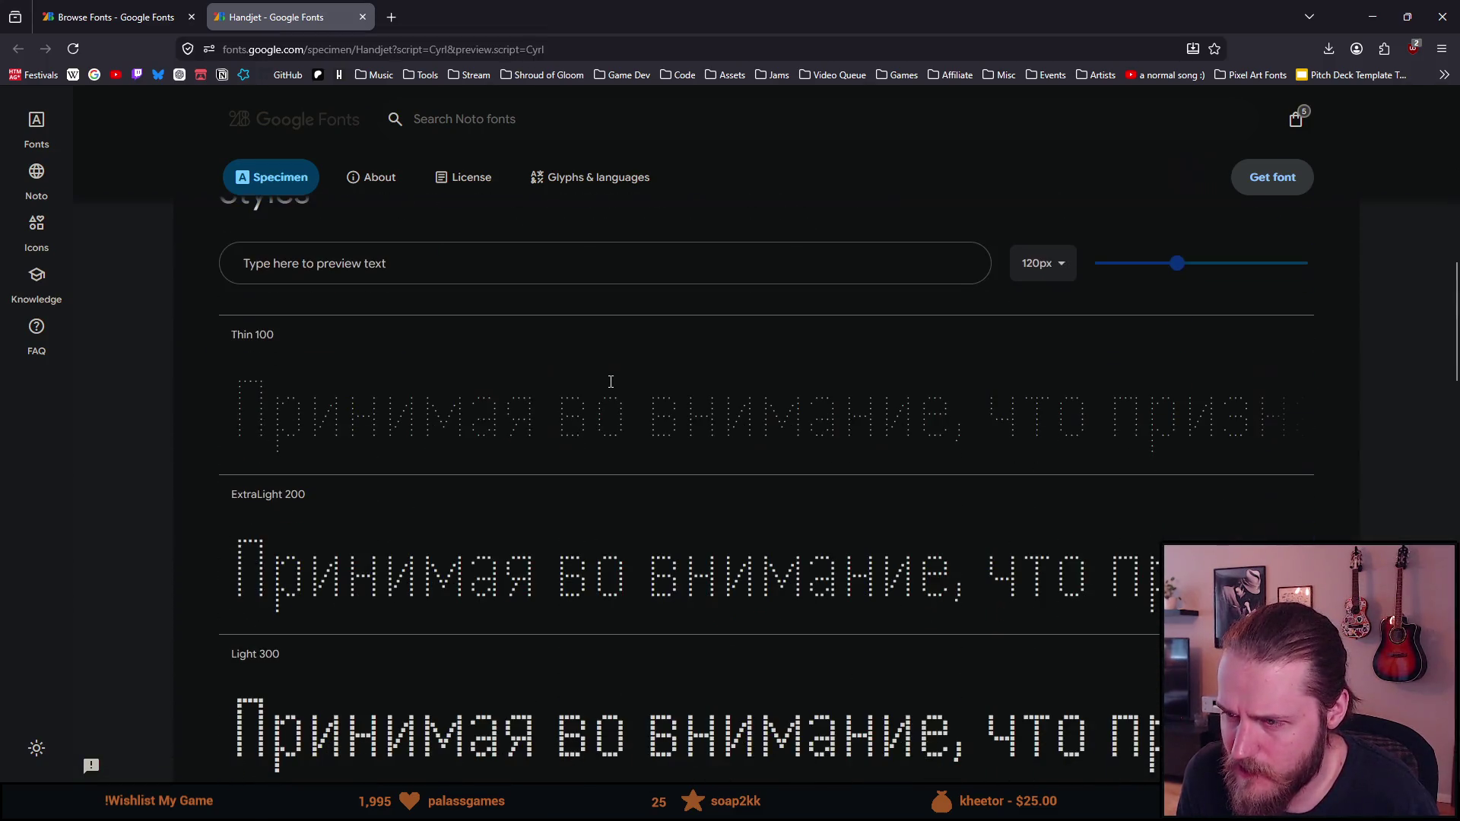
scroll(612, 373, "down", 5)
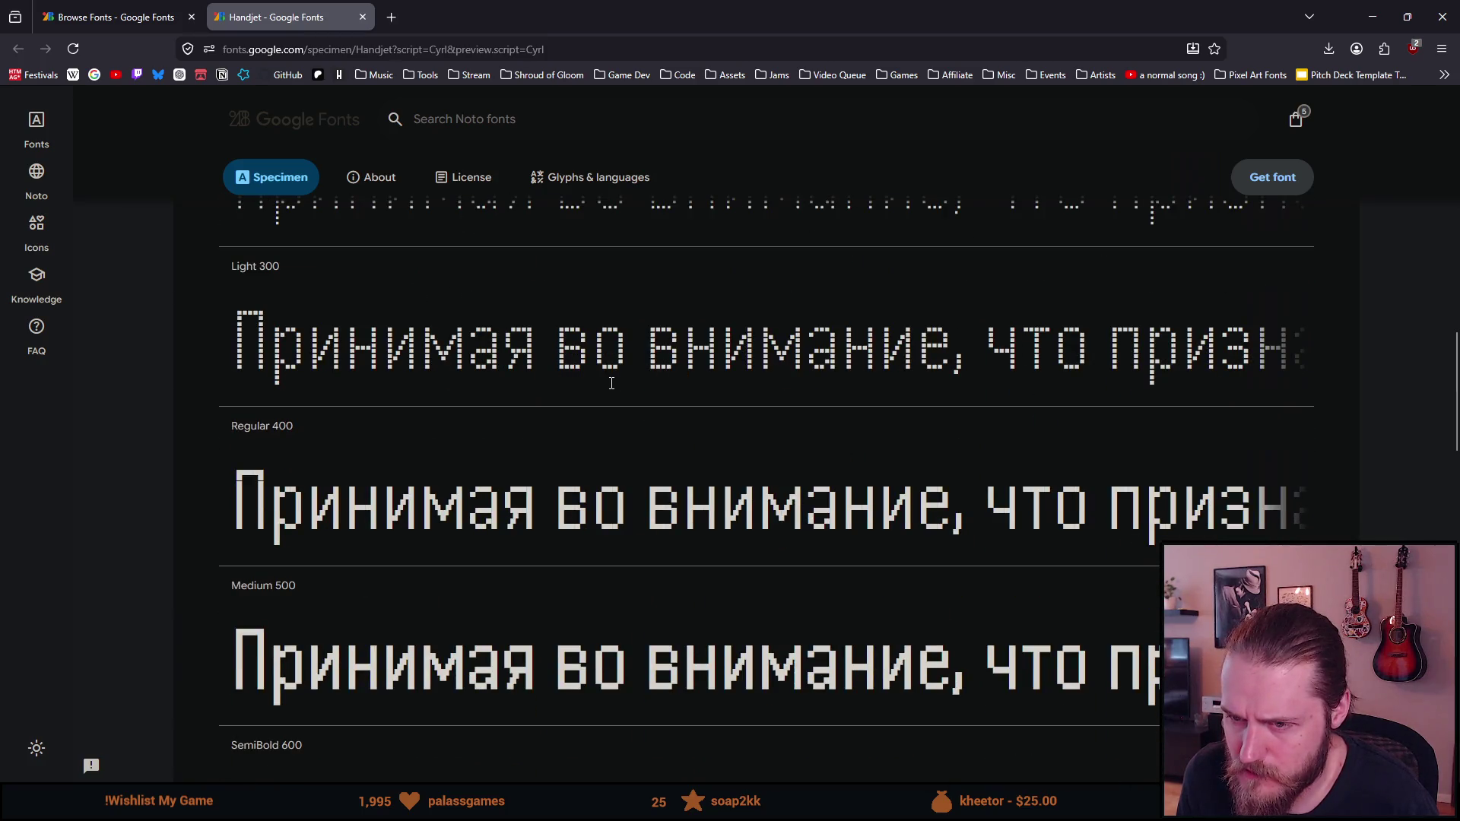
scroll(612, 383, "up", 8)
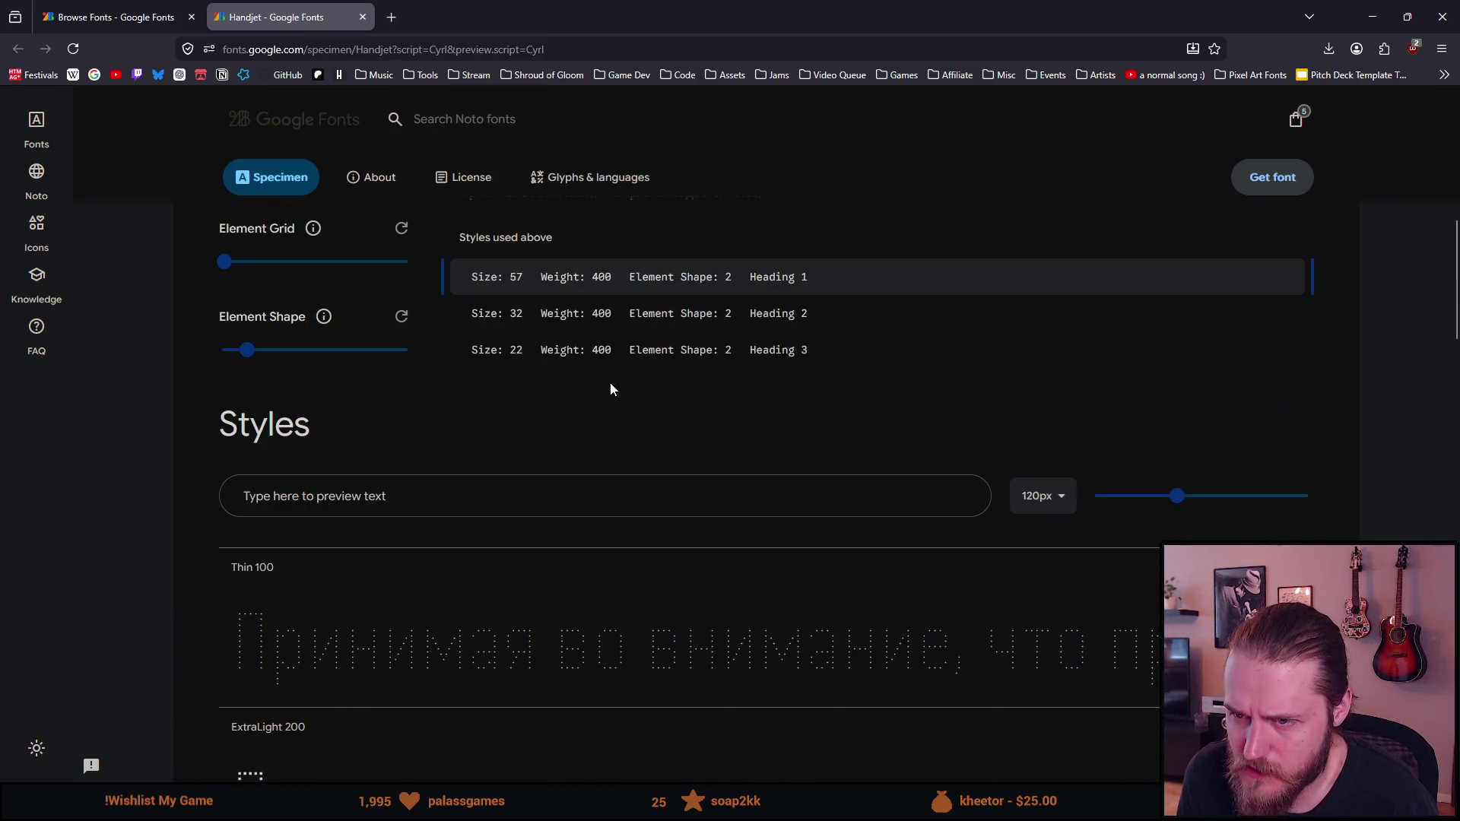
left_click(362, 17)
scroll(206, 432, "down", 13)
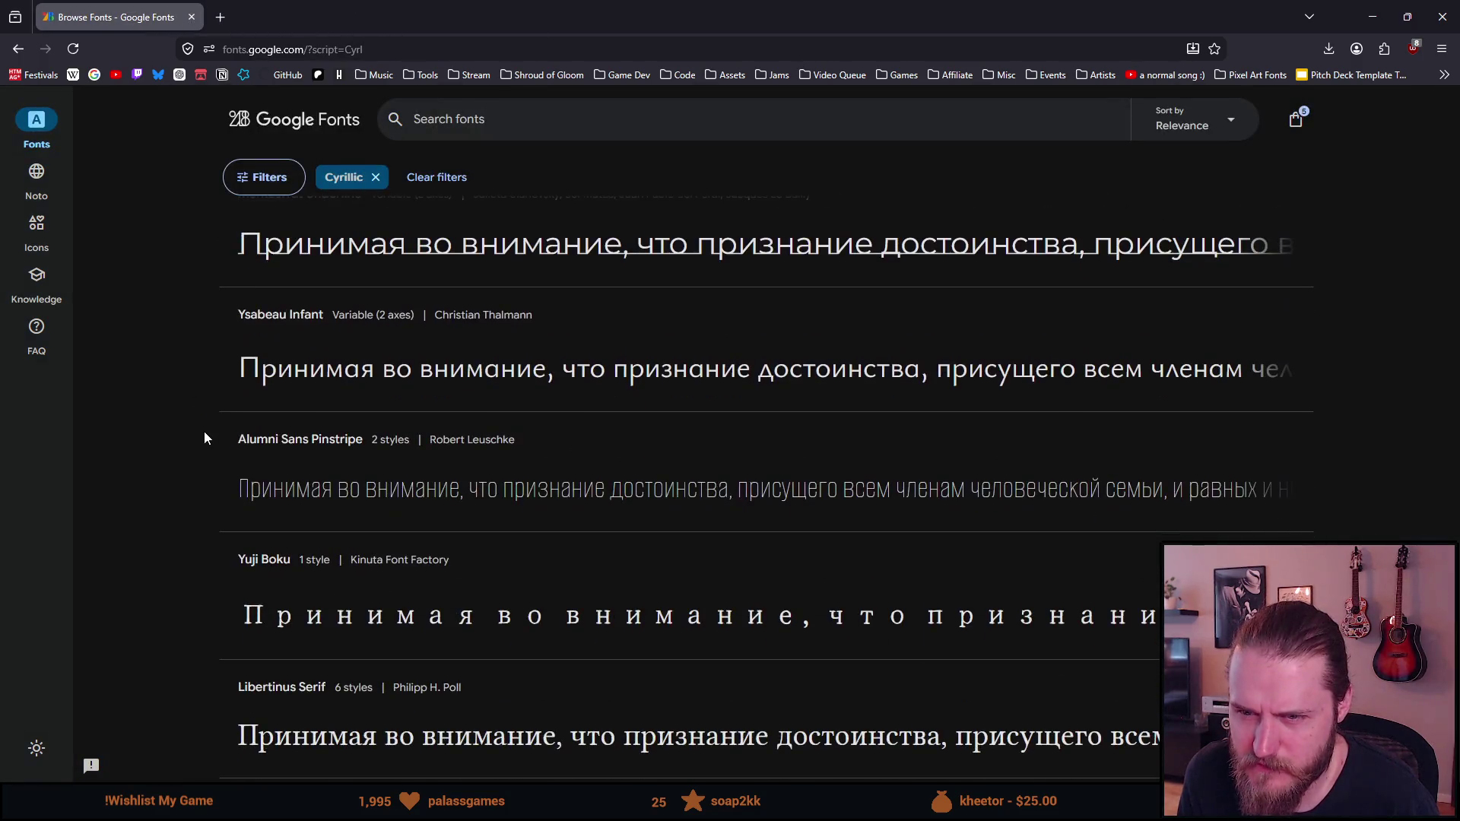
scroll(204, 432, "down", 12)
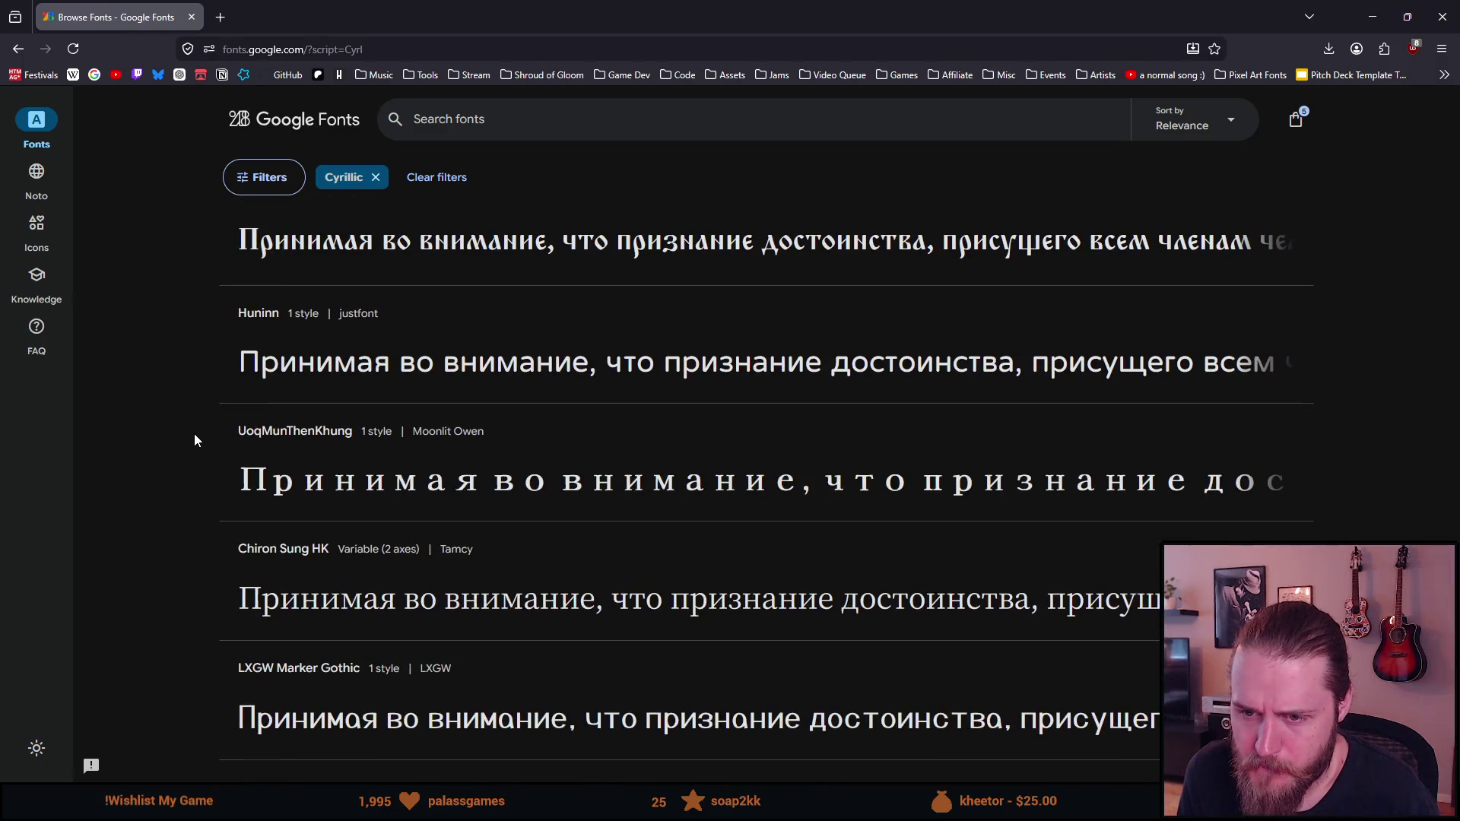
scroll(194, 434, "down", 5)
scroll(193, 440, "down", 9)
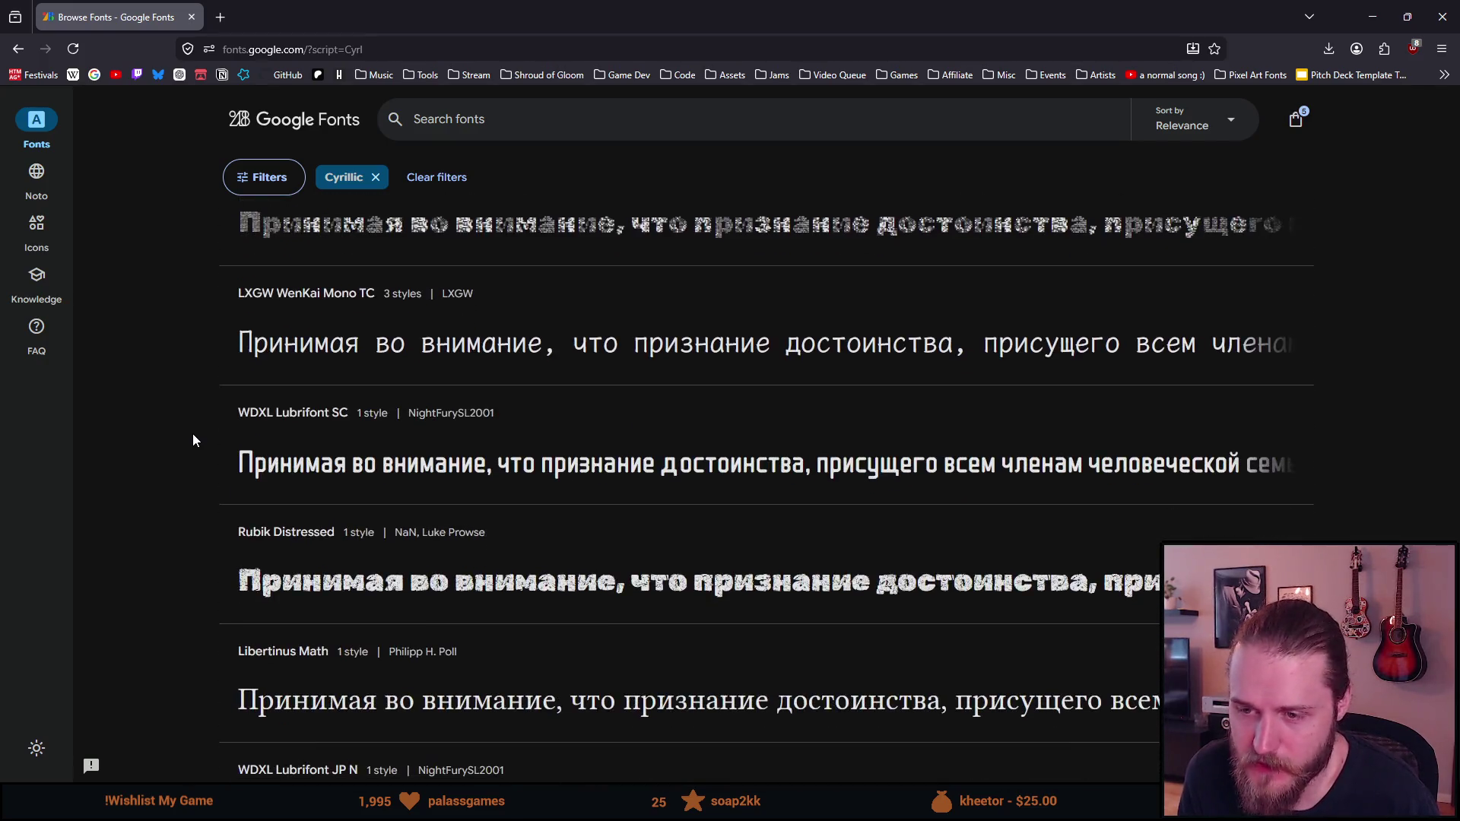
scroll(193, 437, "down", 10)
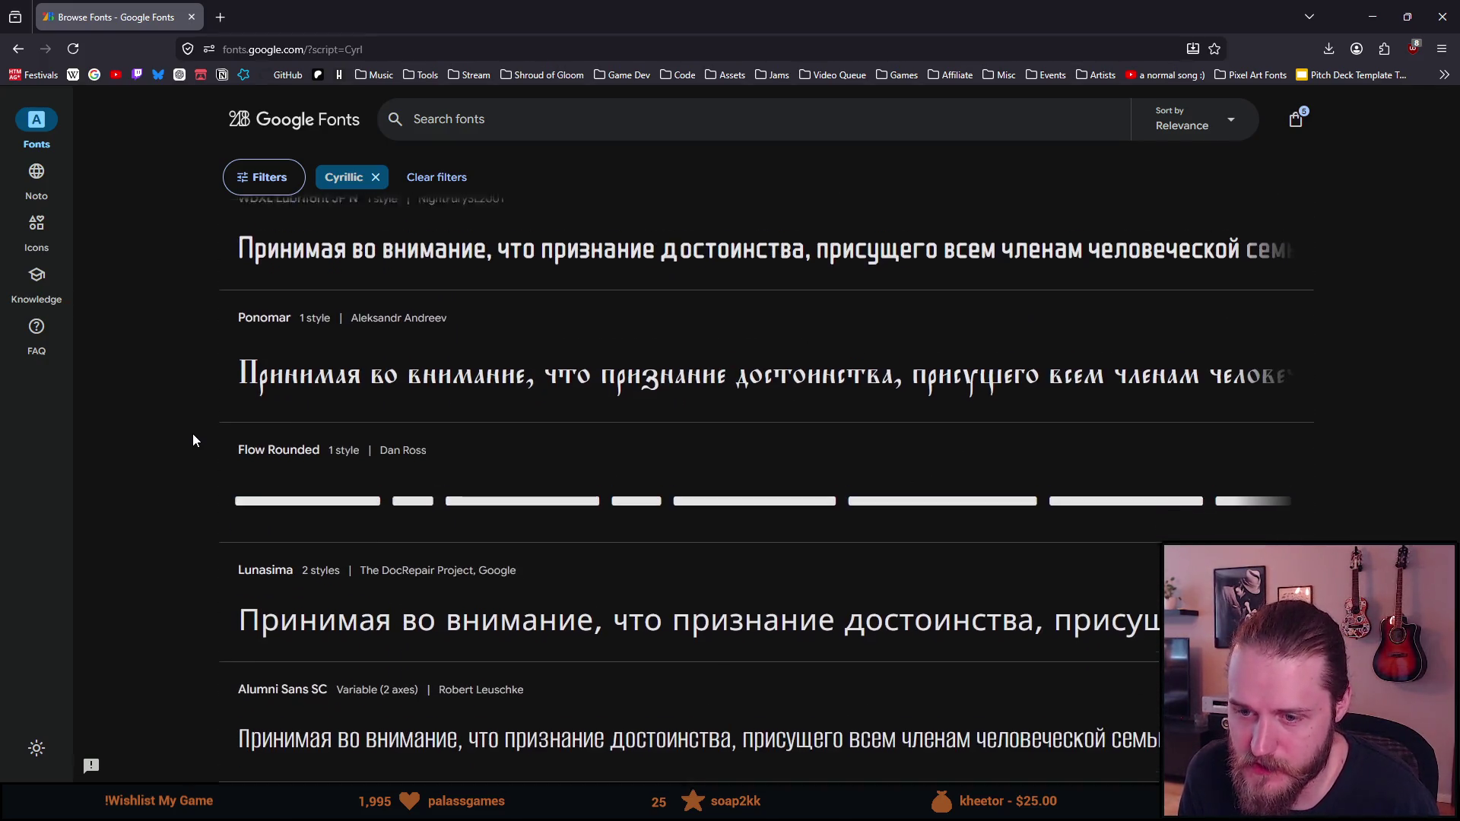
scroll(193, 440, "down", 15)
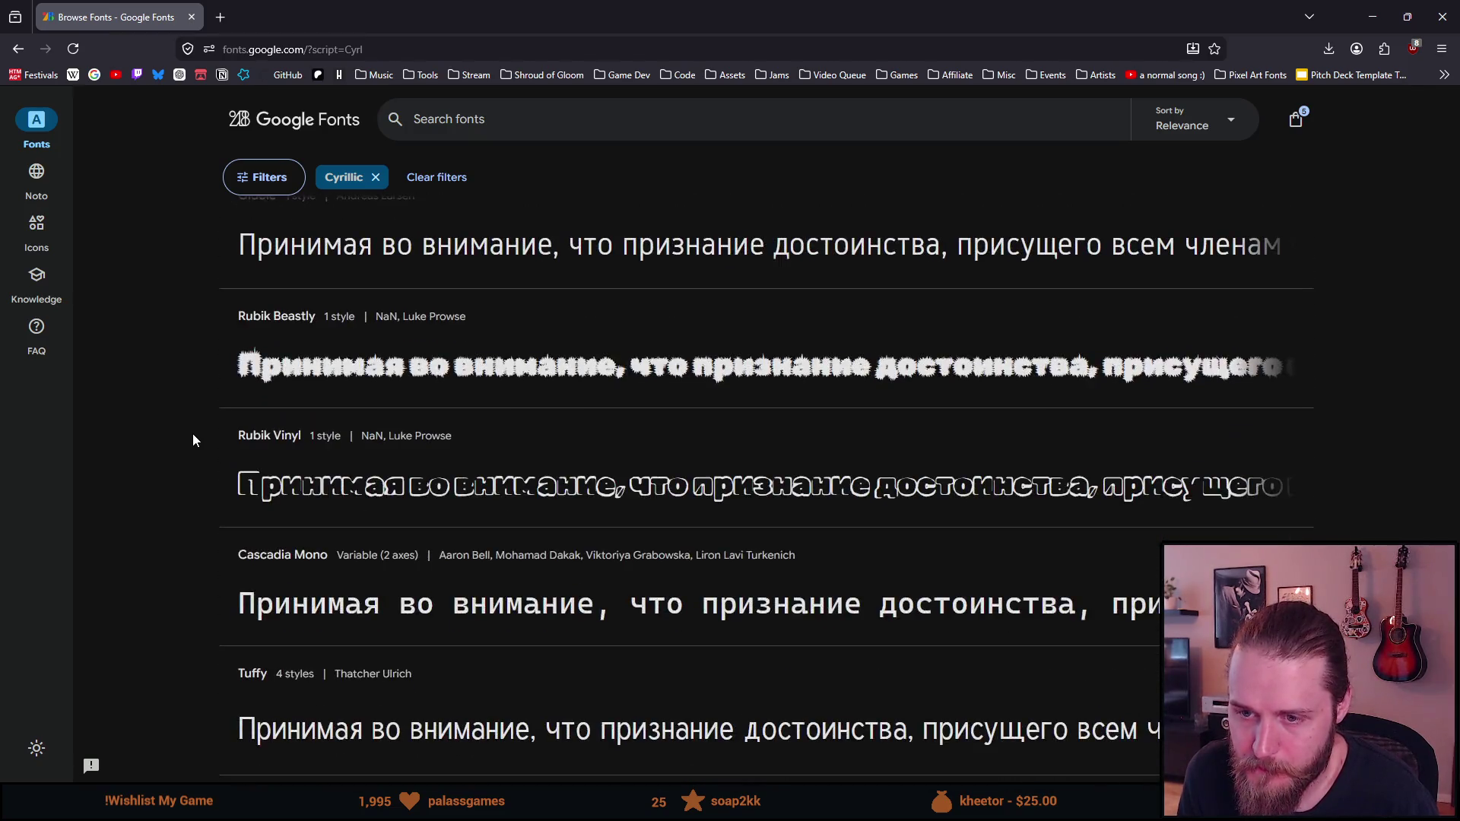
scroll(182, 430, "down", 4)
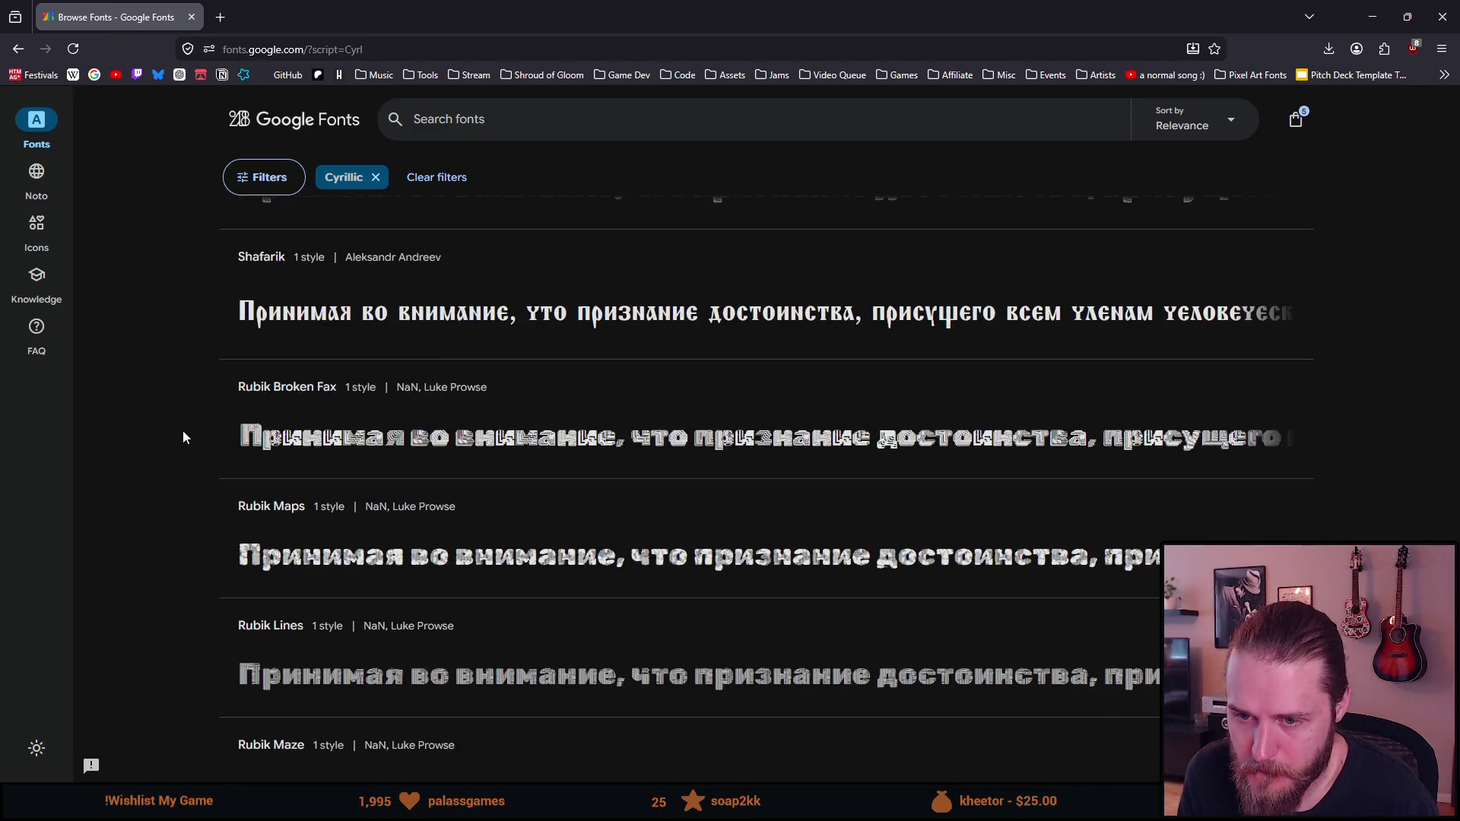
scroll(182, 431, "down", 6)
scroll(179, 430, "down", 2)
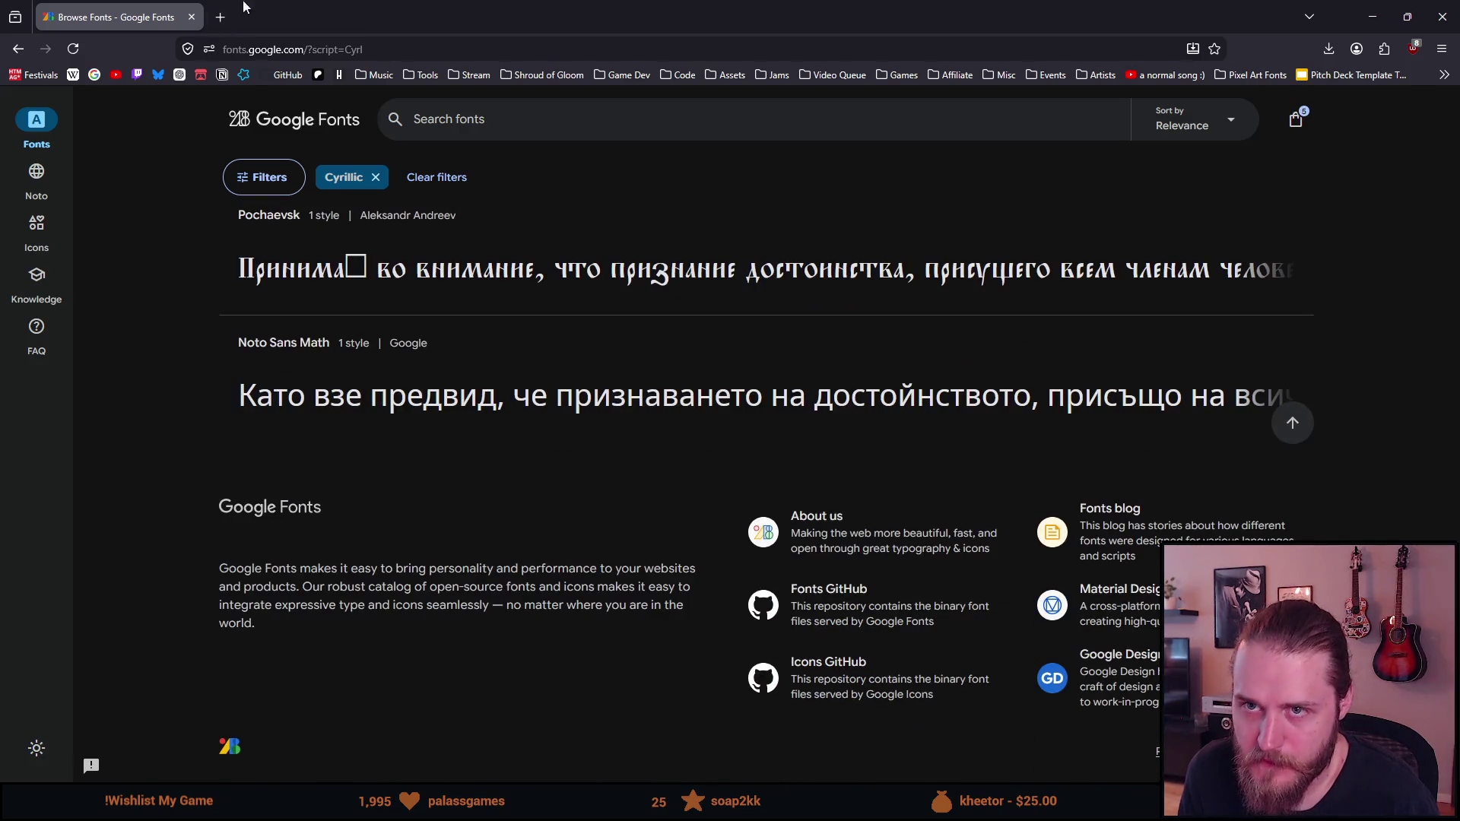
left_click(221, 16)
Search Google for 'itch' and go to the itch.io homepage
type("itch")
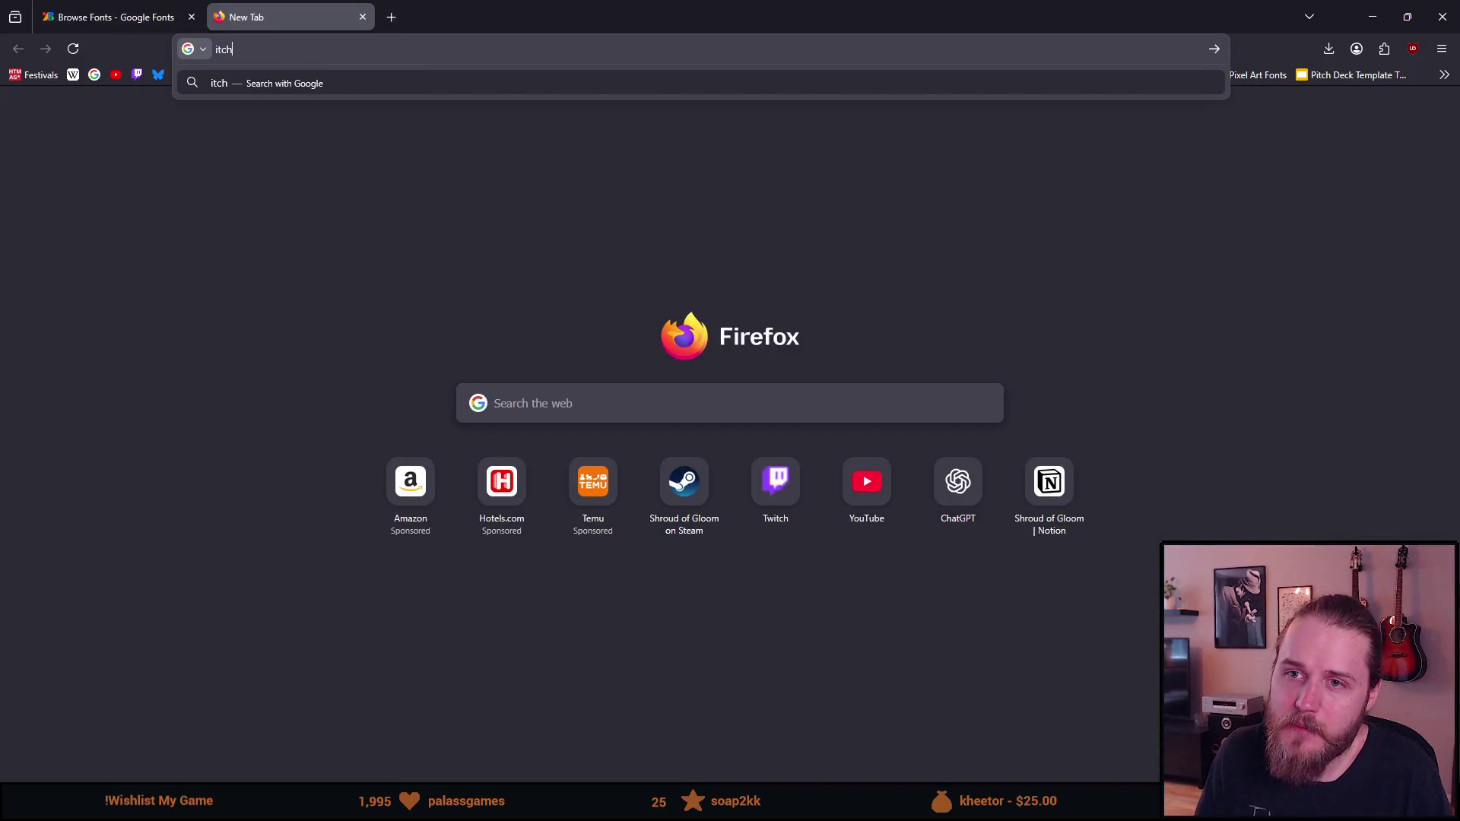
key("Return")
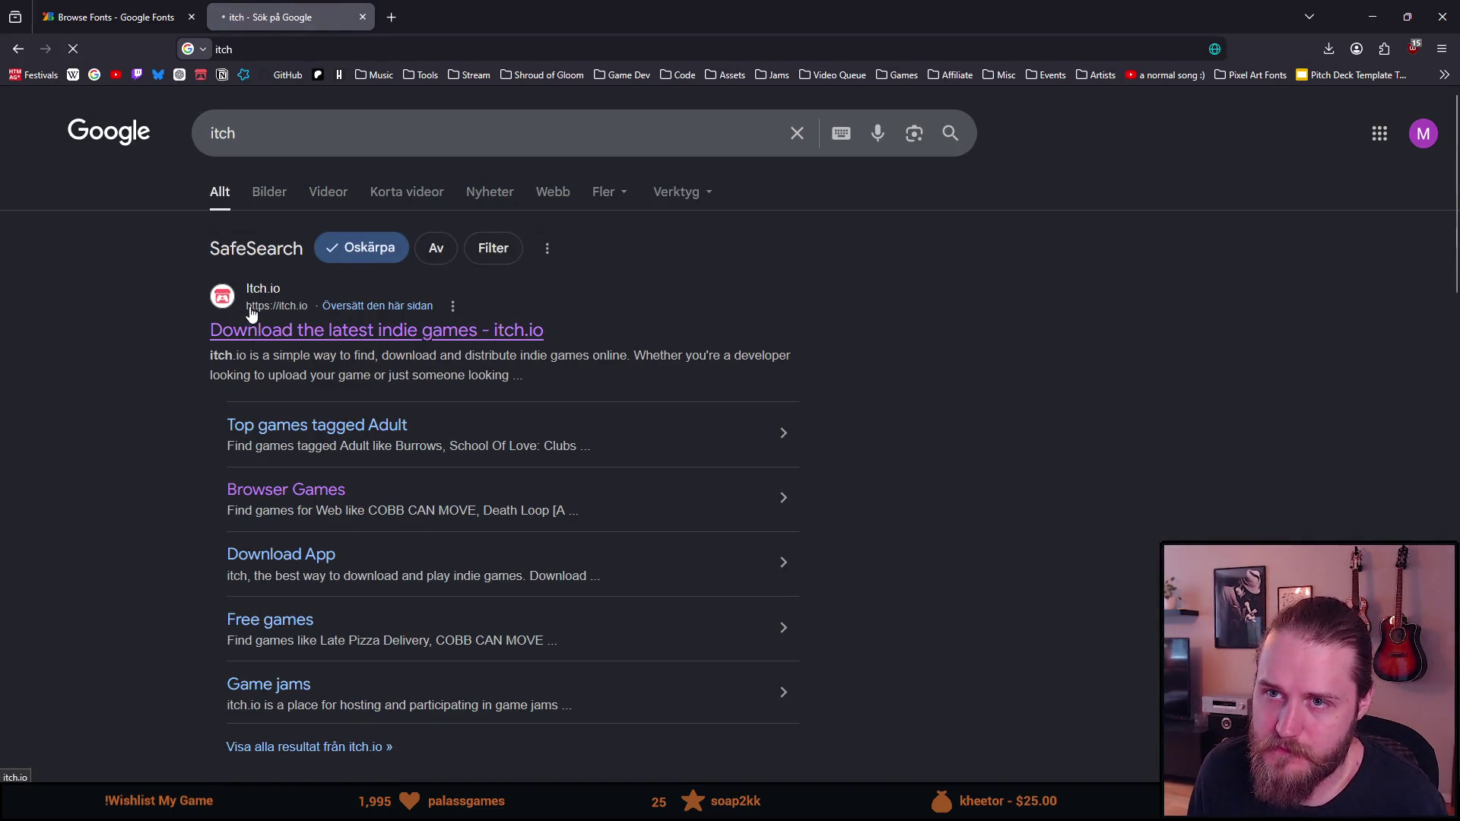
left_click(254, 327)
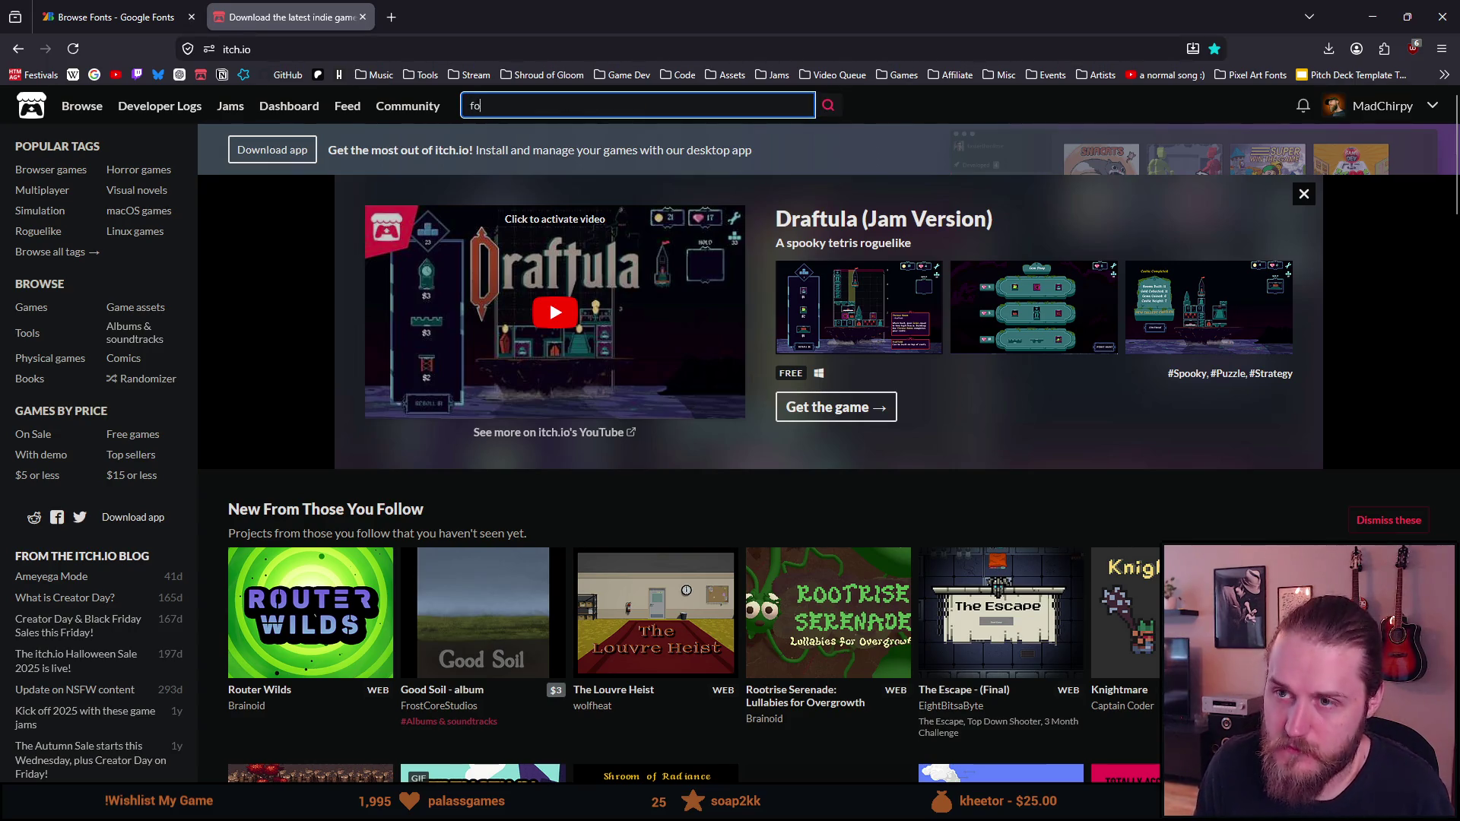
Search itch.io for 'font' and open the Pixel Art Font Pack page
type("ont")
key("Return")
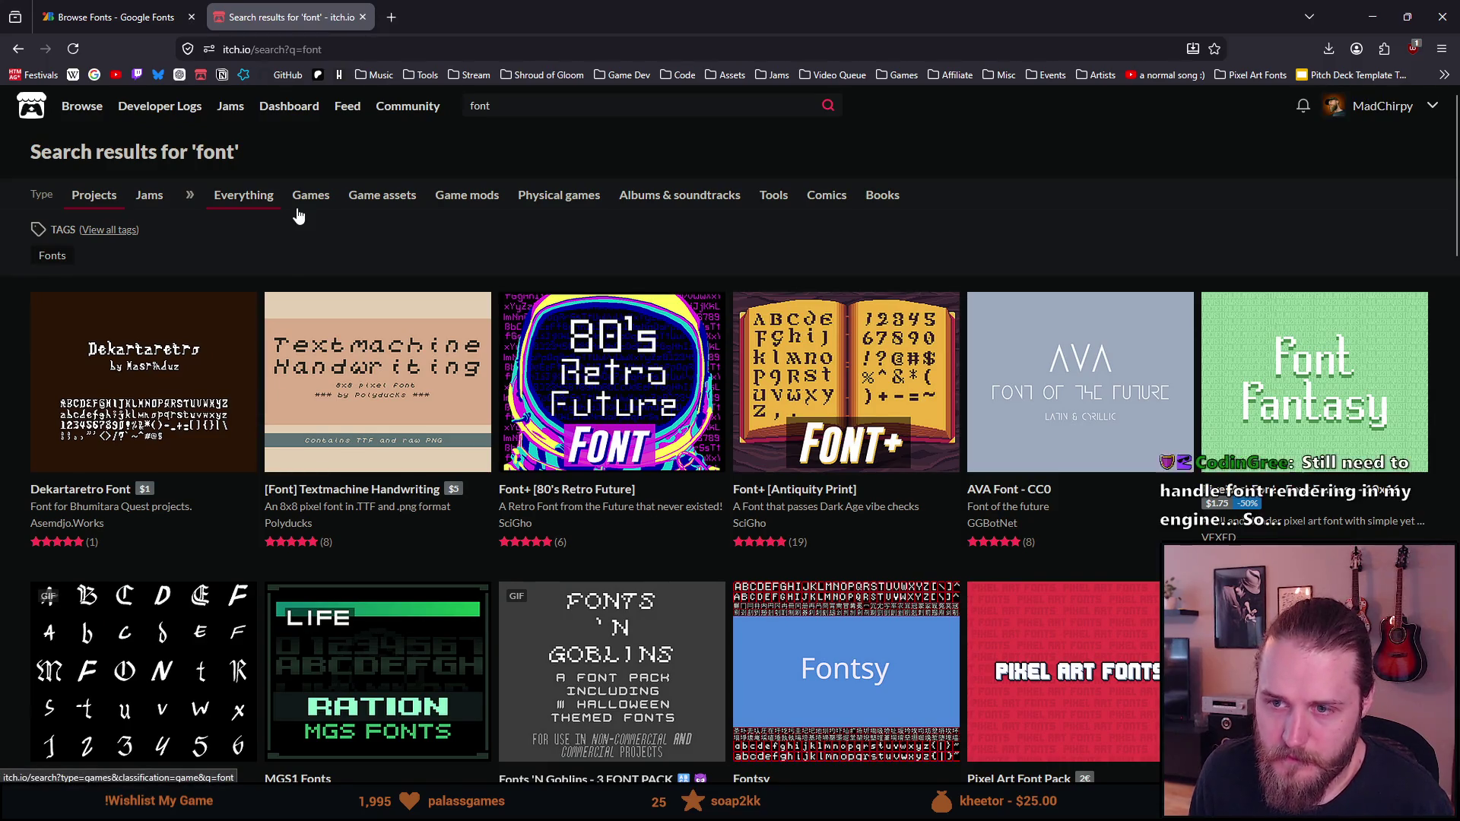
scroll(297, 214, "down", 1)
scroll(297, 213, "down", 1)
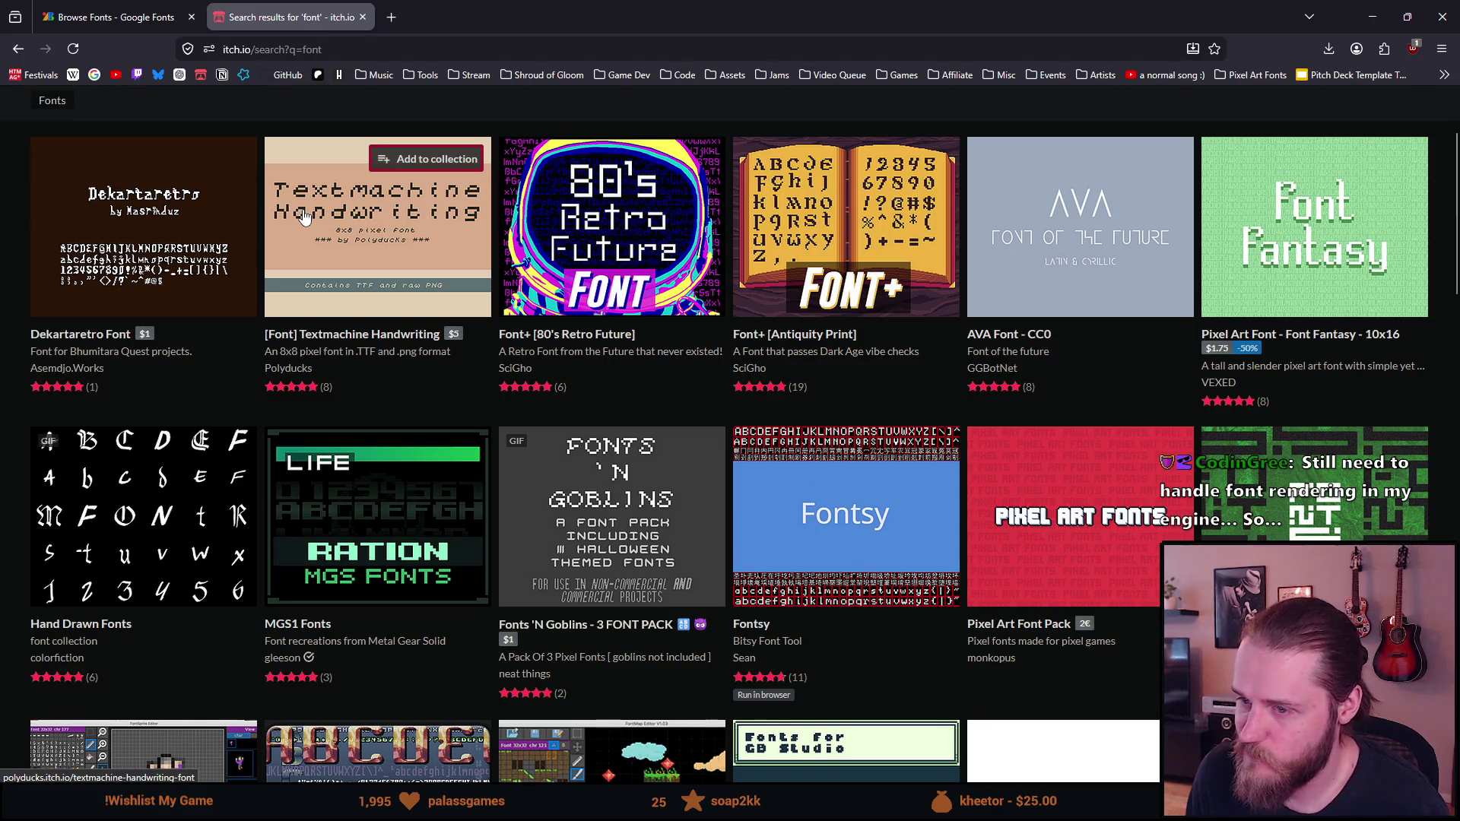
scroll(305, 217, "down", 1)
scroll(304, 217, "down", 2)
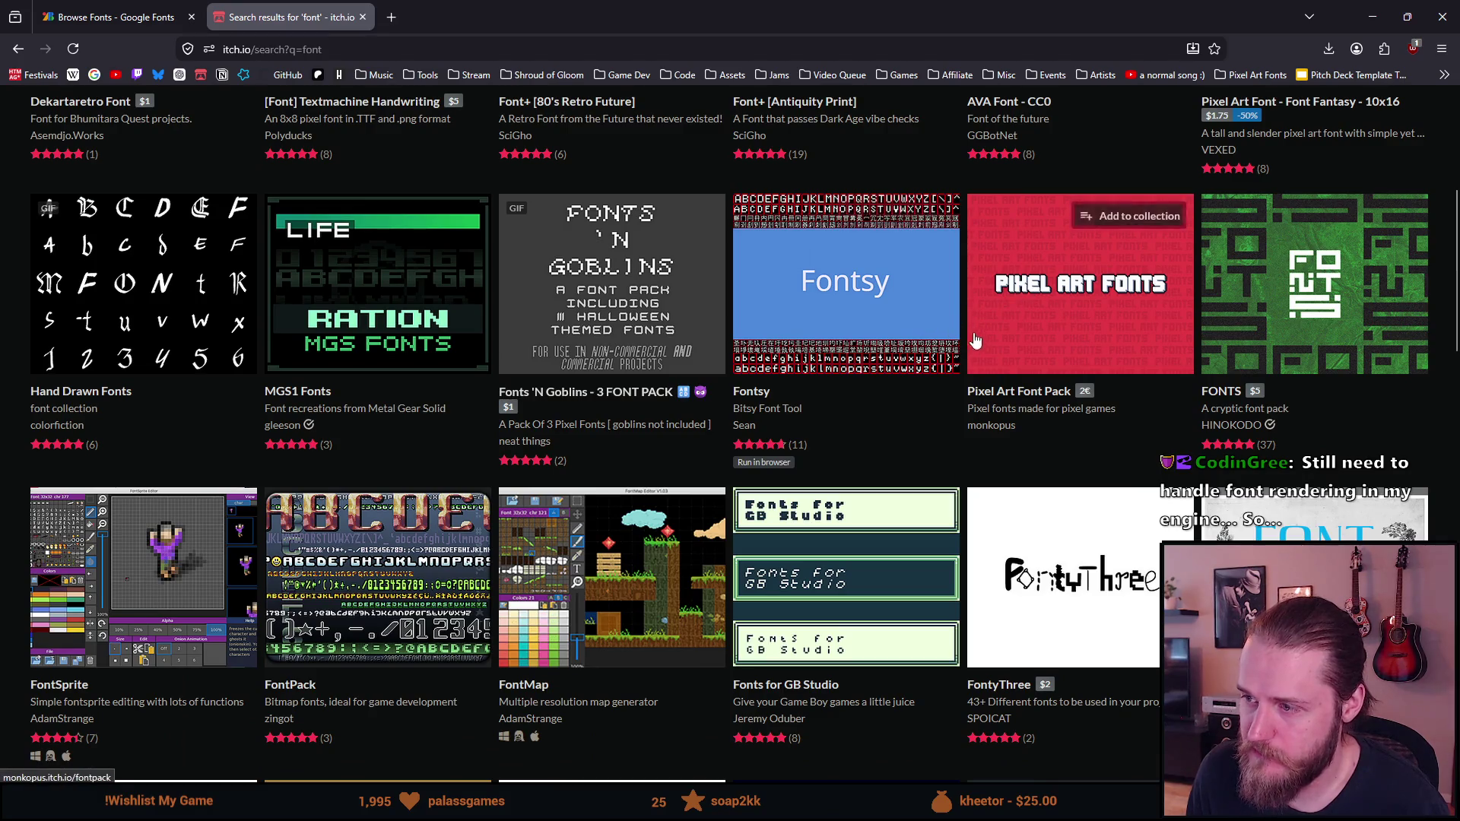
left_click(1018, 320)
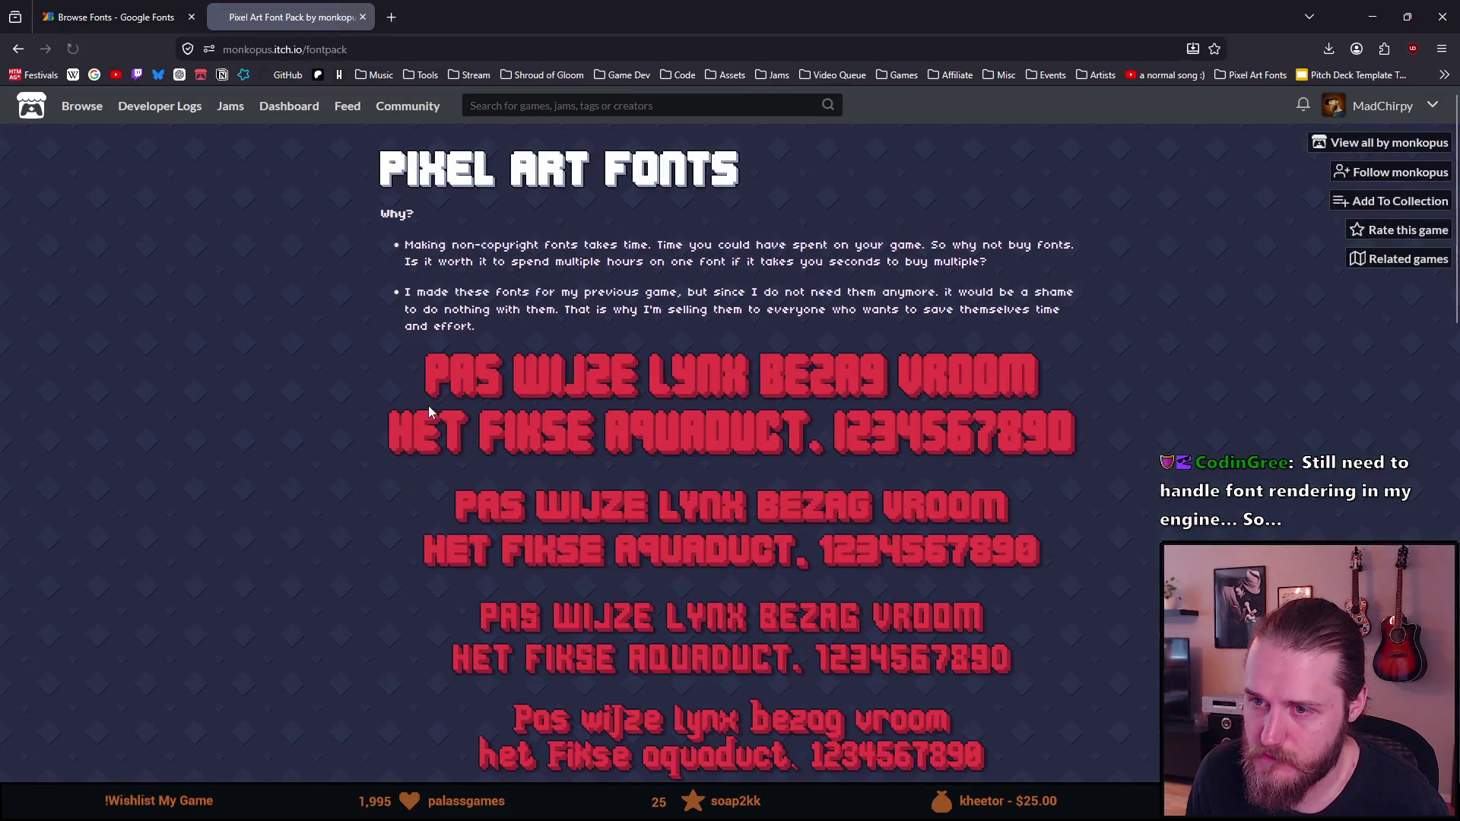
Read through the Pixel Art Font Pack page and open its CC BY-ND 4.0 license in a background tab
scroll(428, 412, "down", 4)
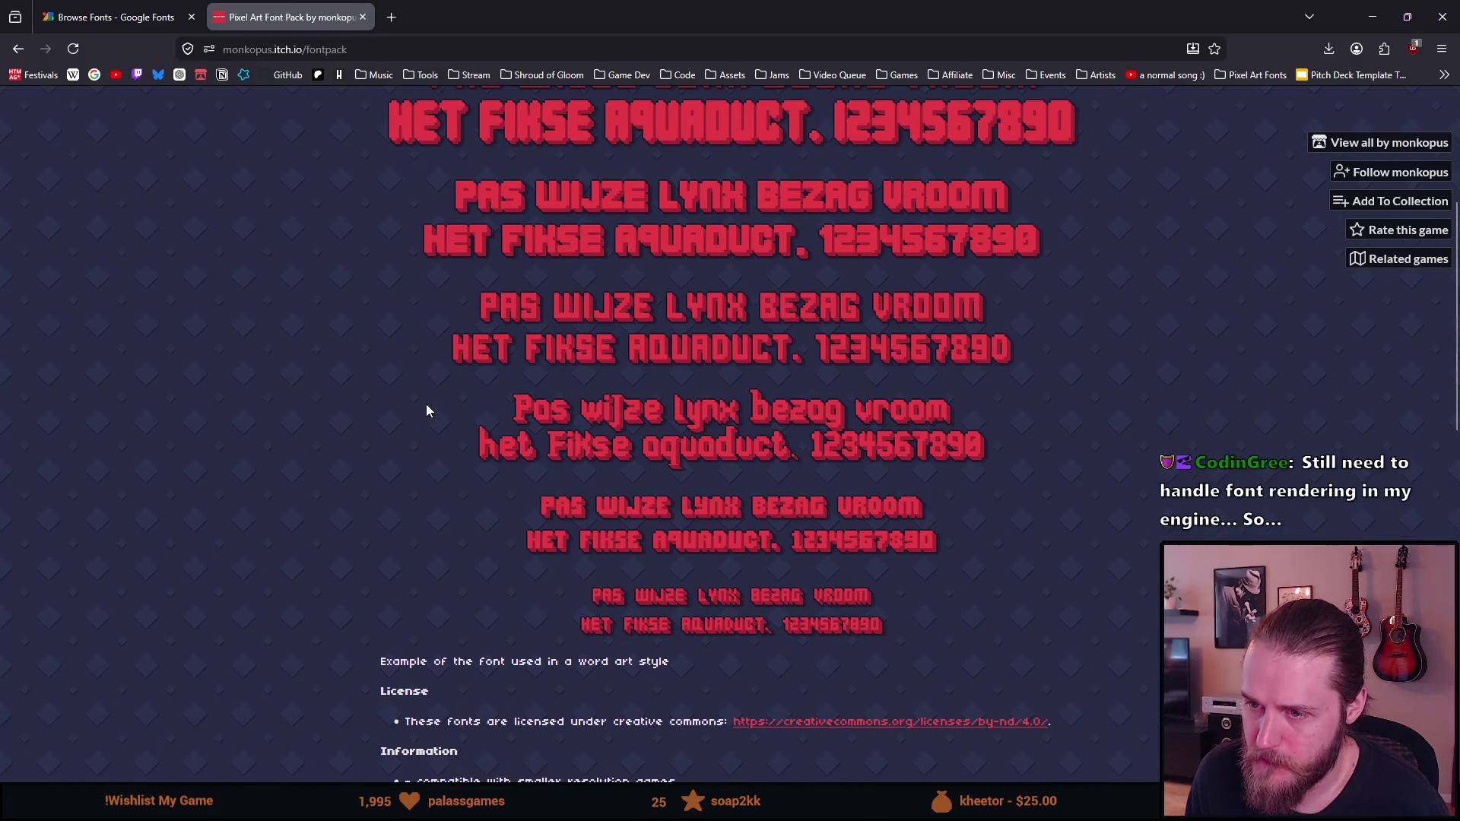
scroll(426, 411, "down", 1)
scroll(426, 410, "down", 4)
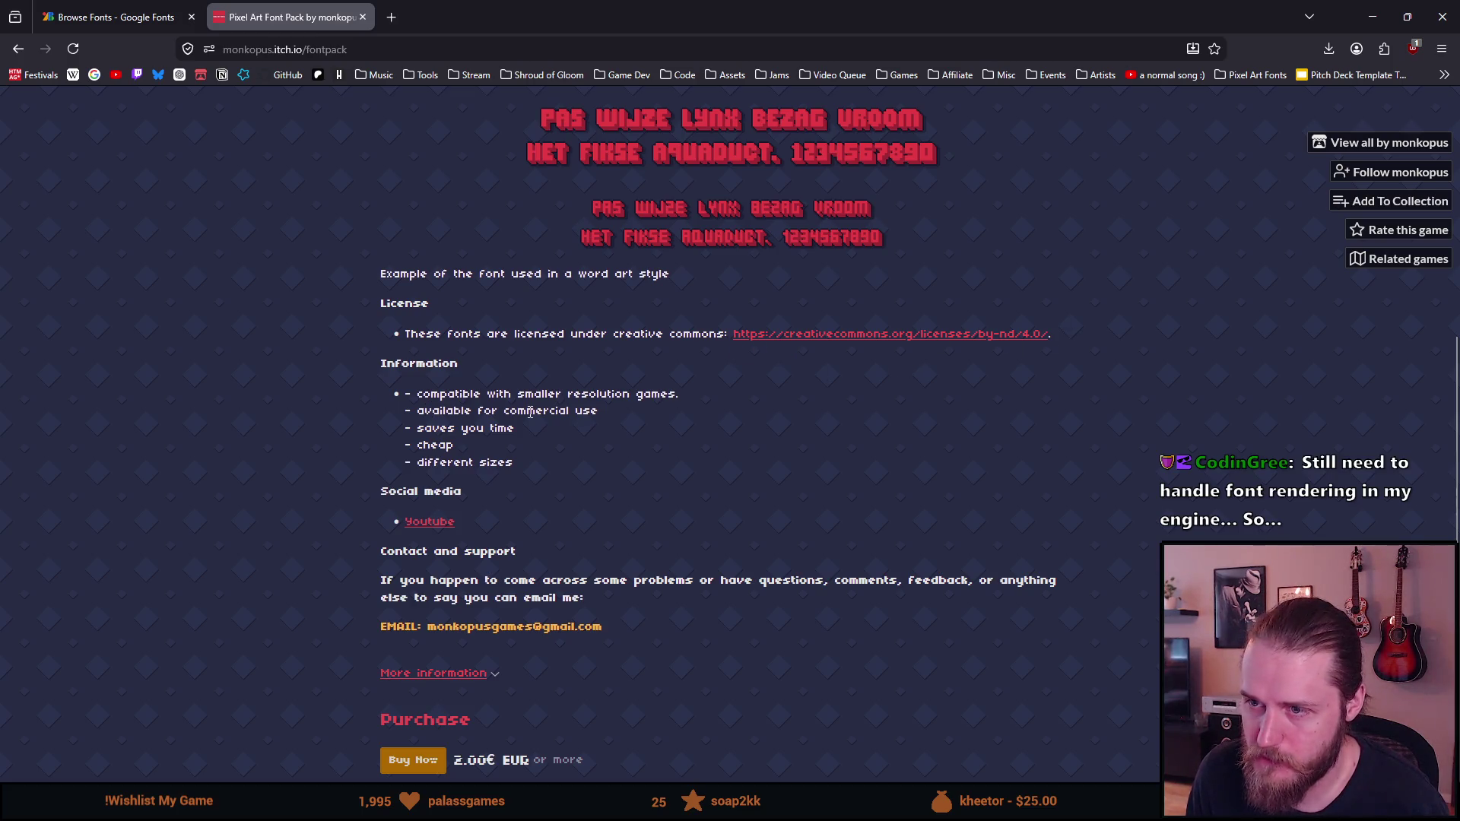
scroll(529, 412, "down", 2)
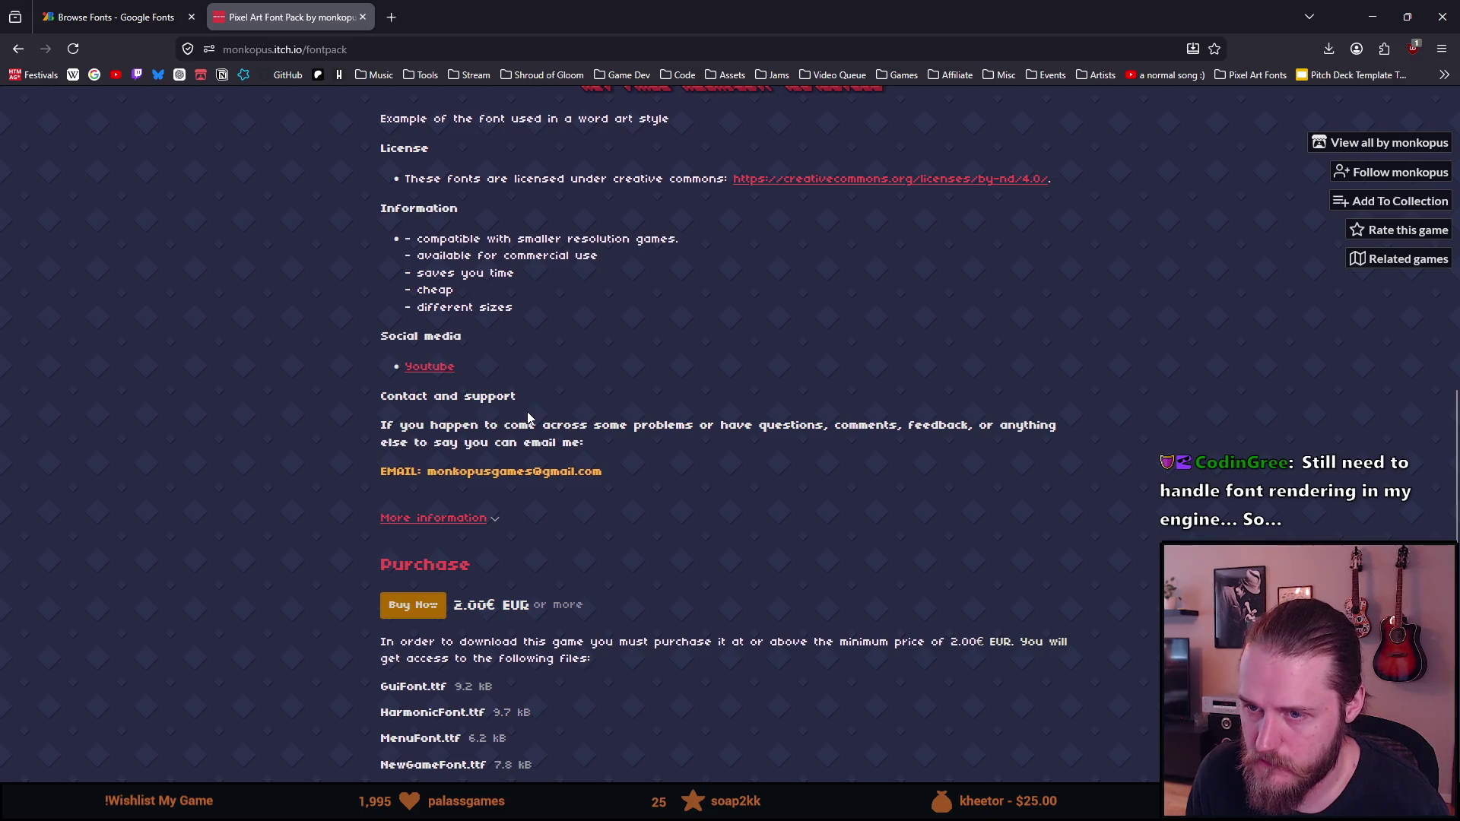
scroll(467, 396, "up", 3)
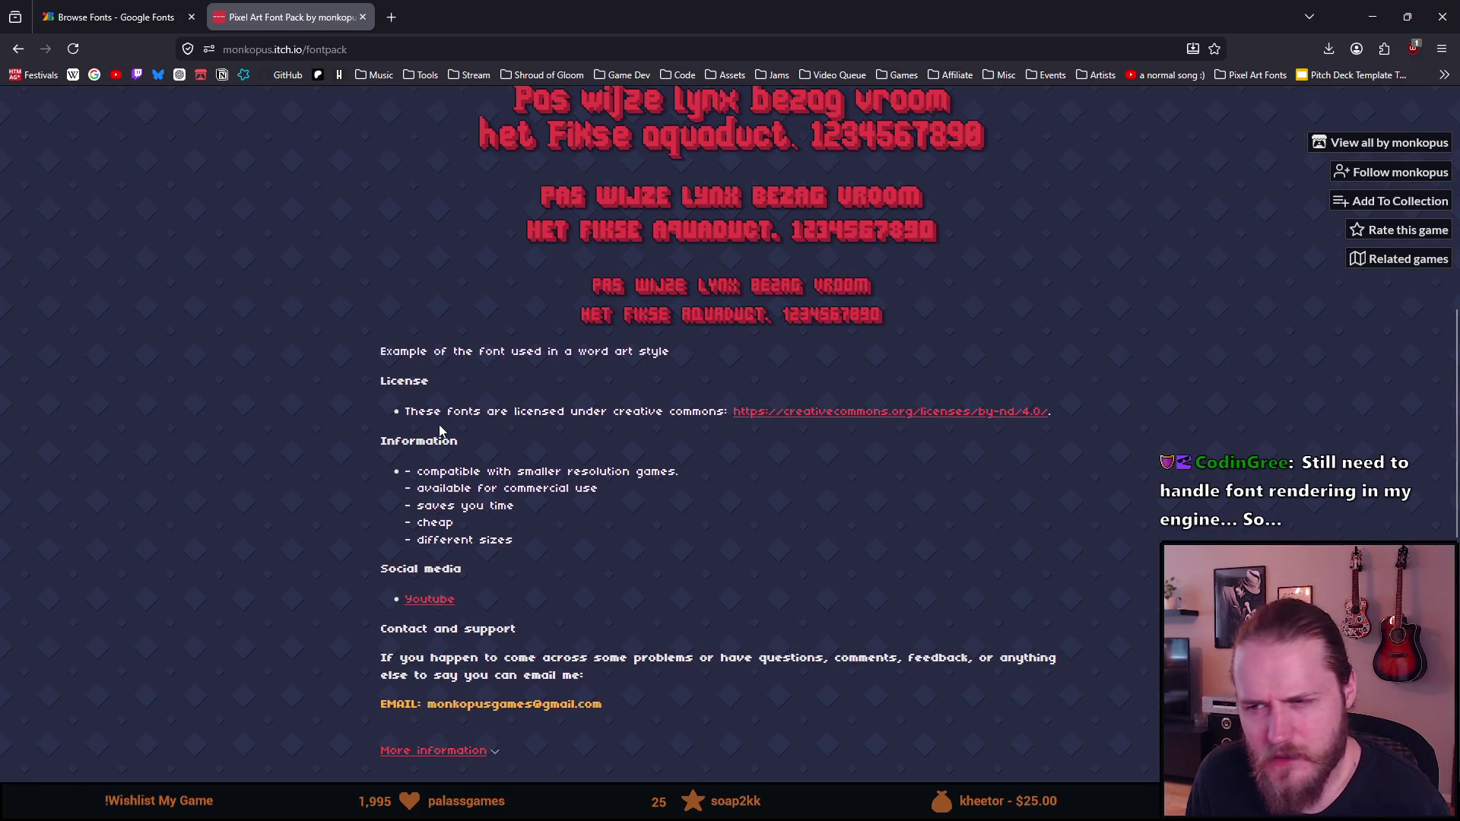
scroll(441, 427, "up", 1)
scroll(440, 425, "down", 5)
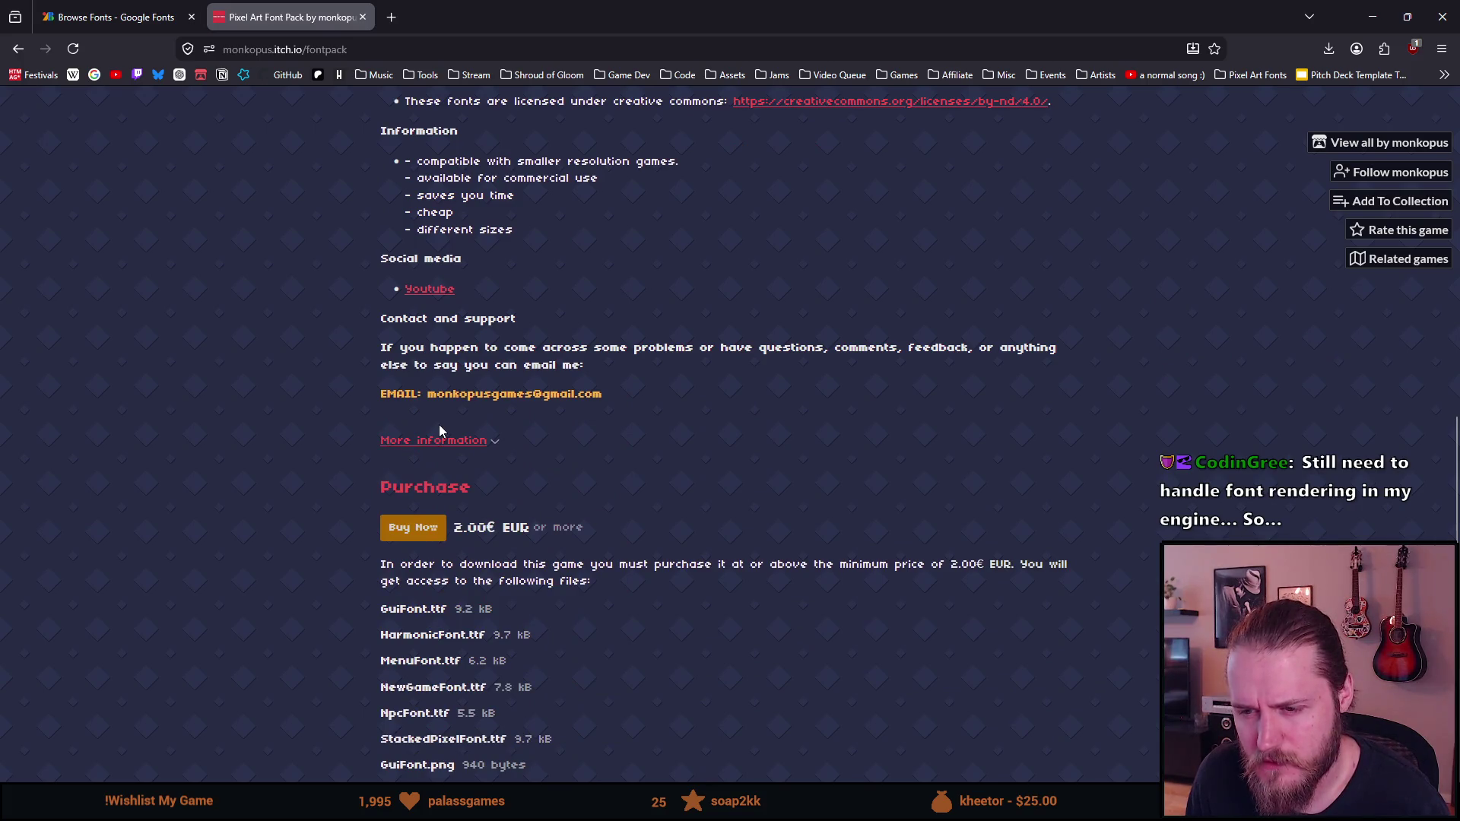
scroll(440, 431, "up", 4)
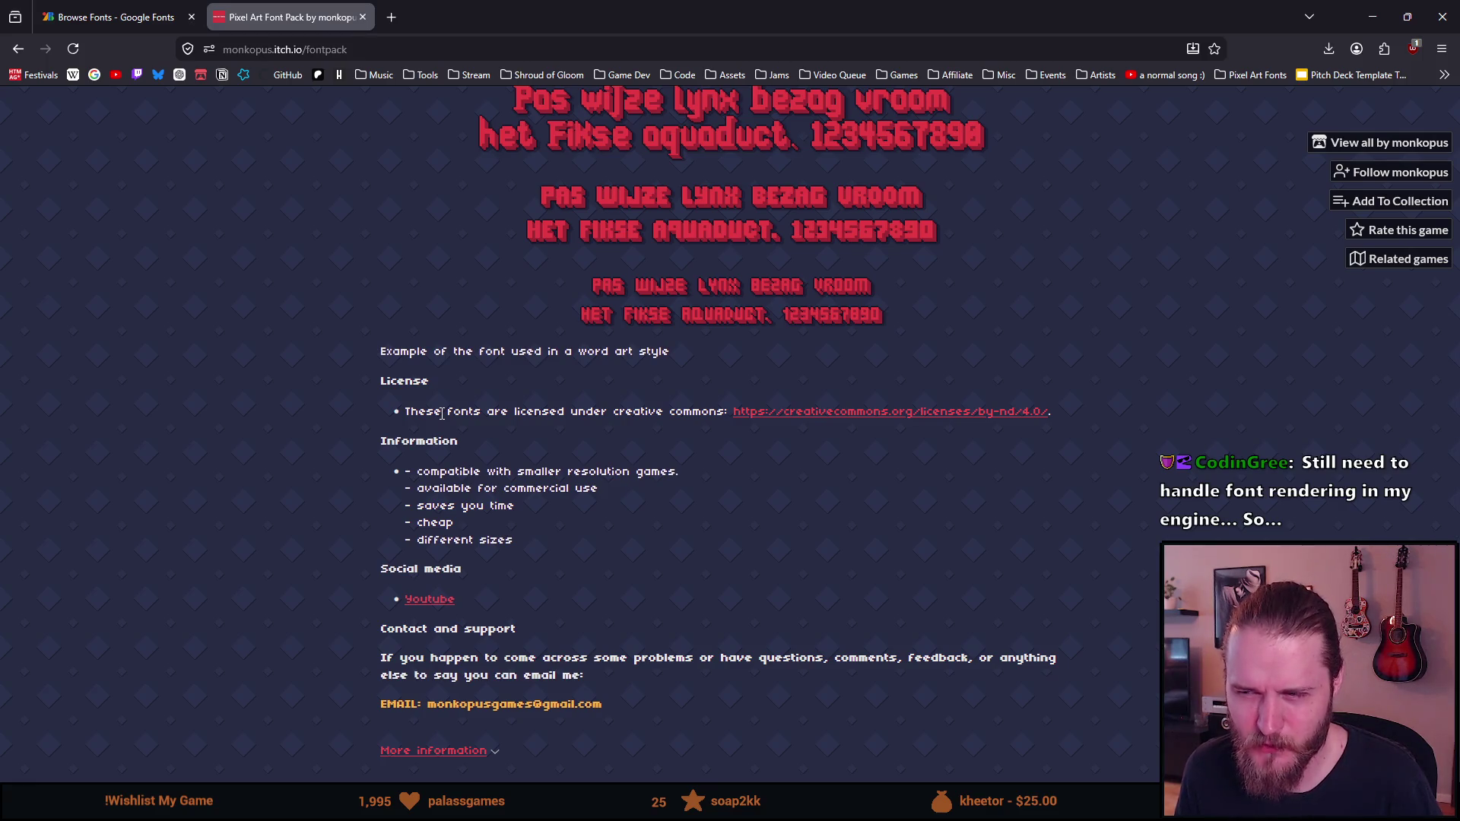
scroll(442, 415, "down", 2)
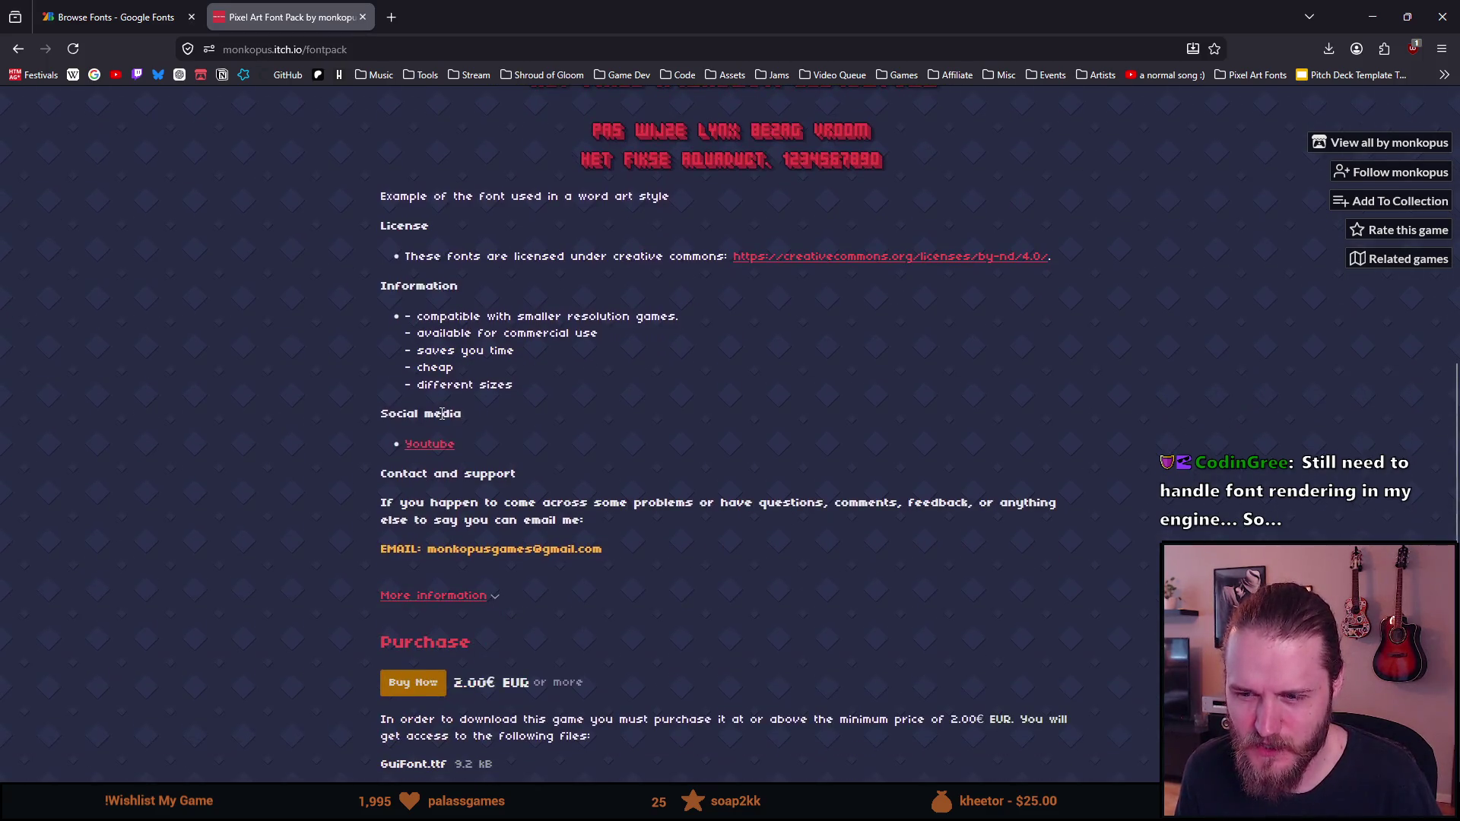
scroll(439, 411, "down", 1)
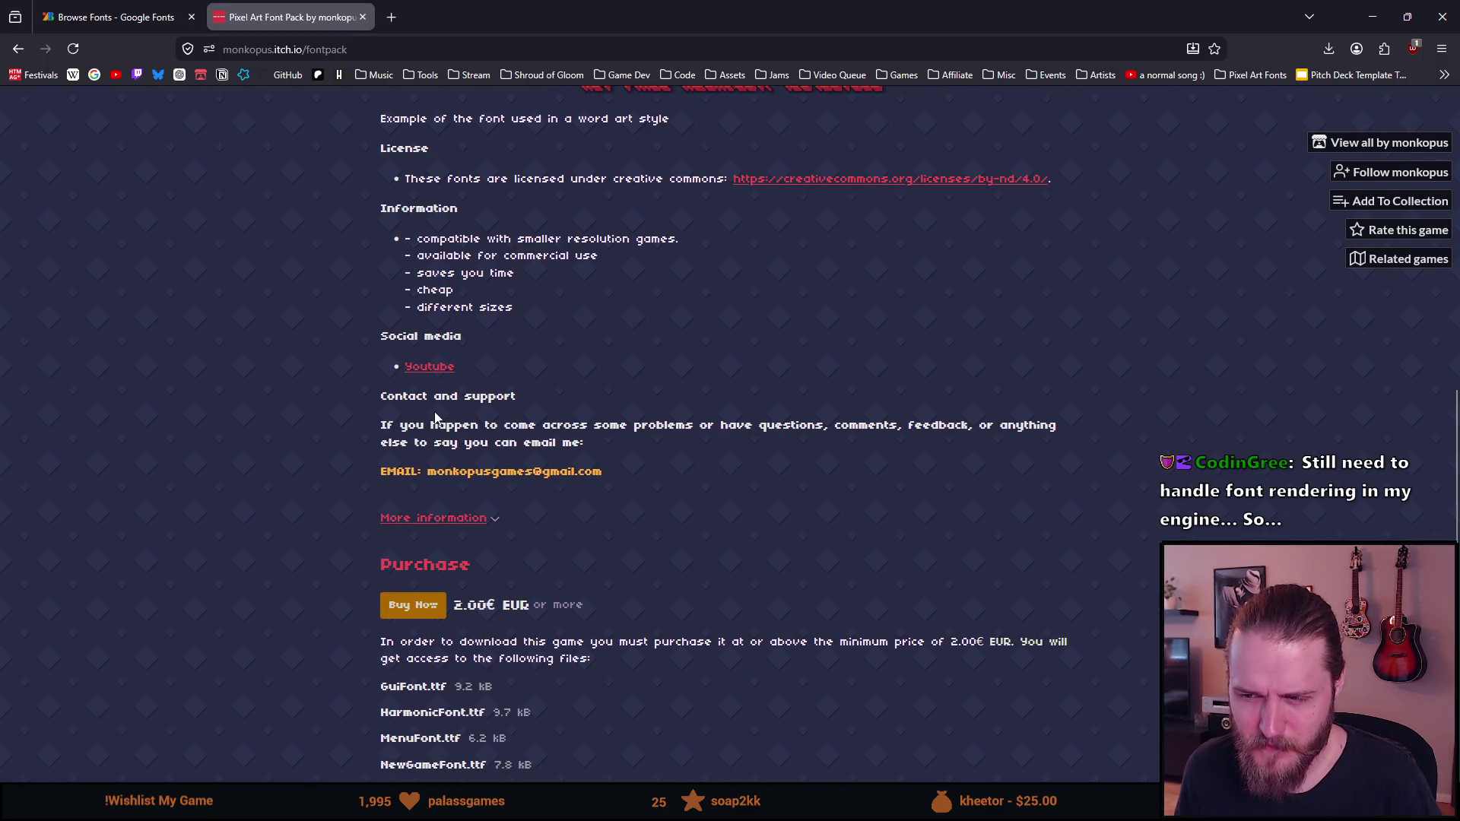
scroll(805, 579, "up", 2)
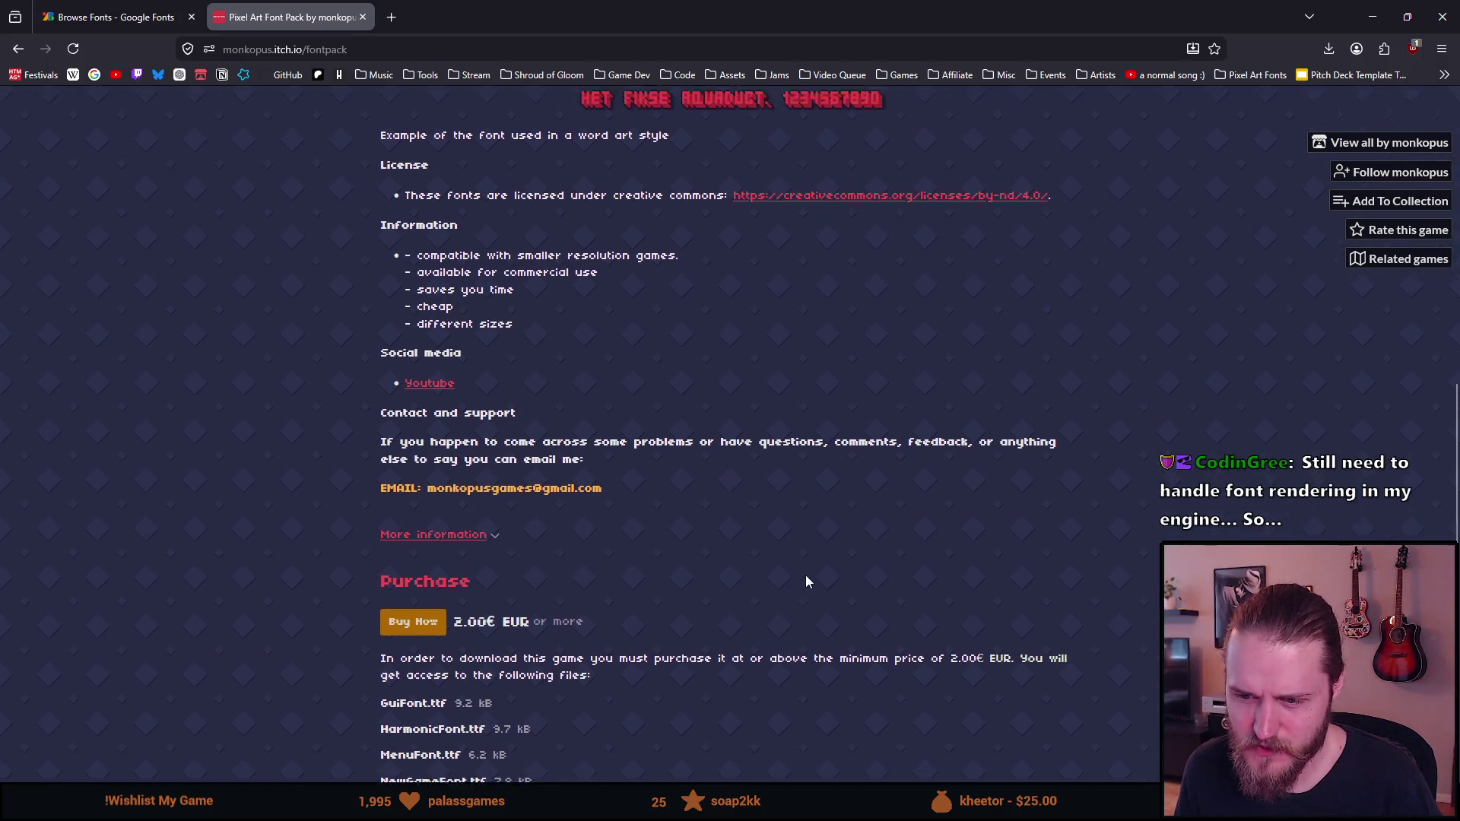
scroll(532, 608, "down", 2)
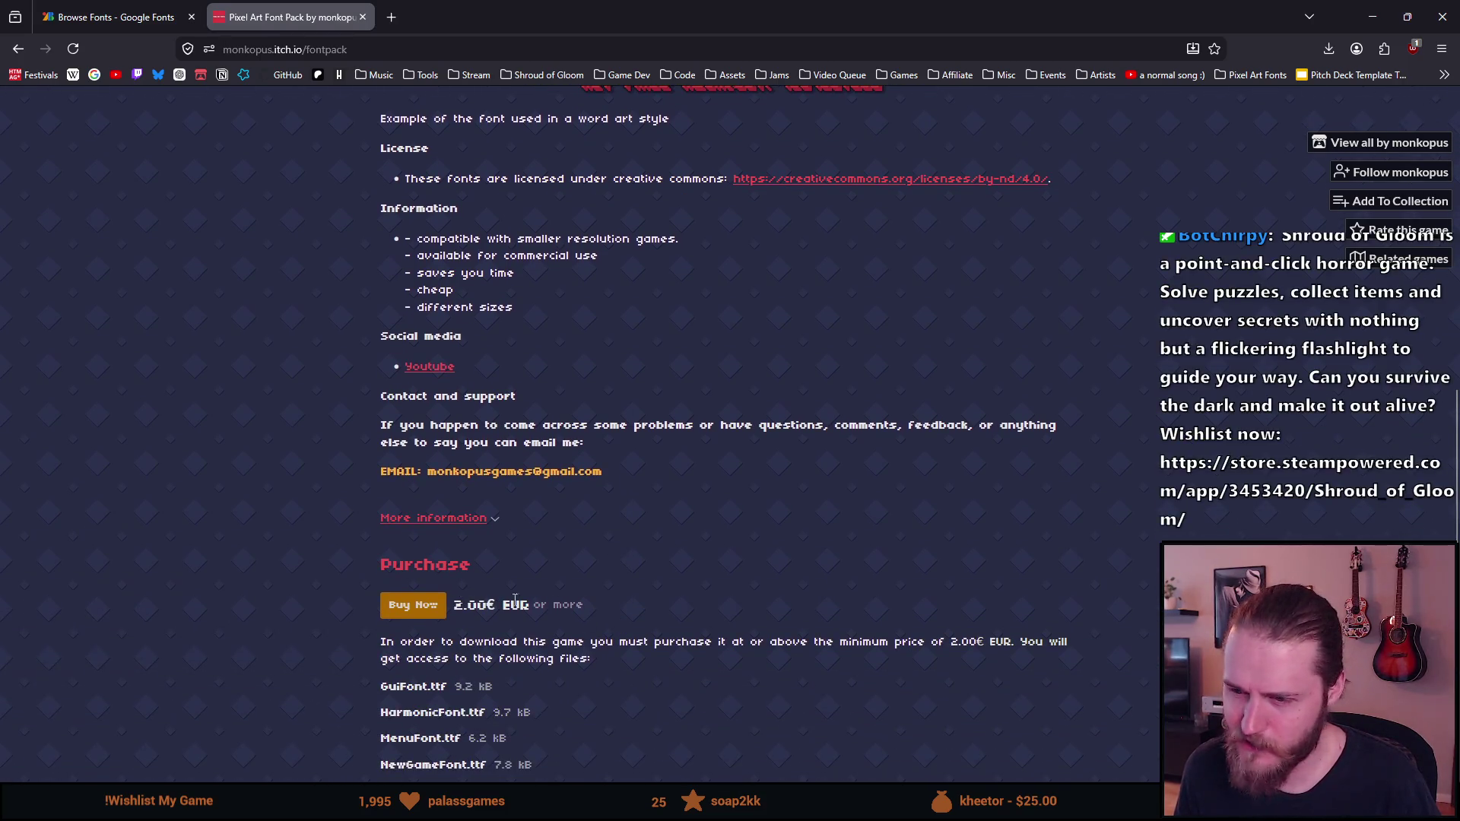
scroll(609, 566, "up", 3)
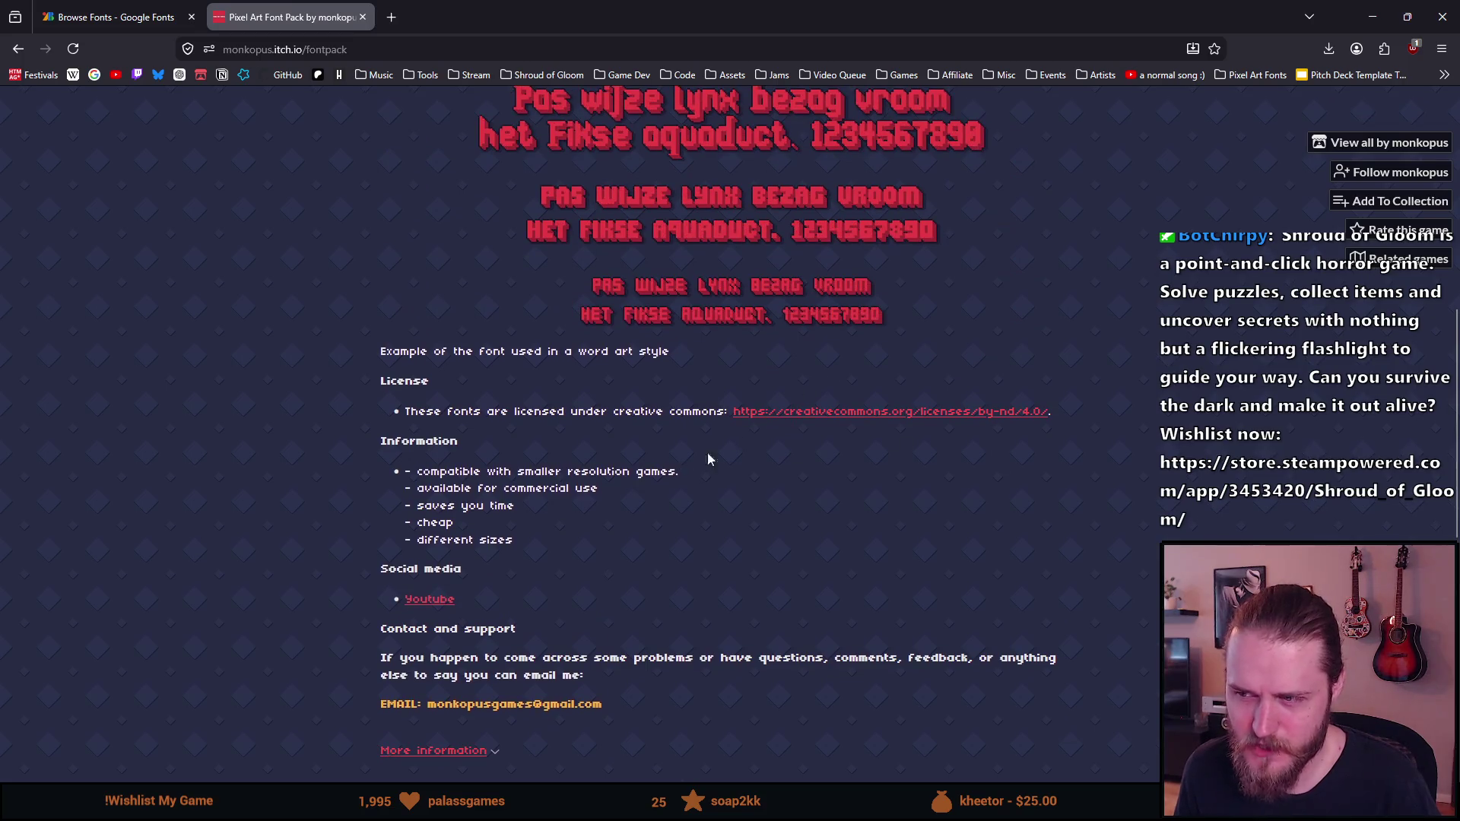
scroll(630, 489, "down", 2)
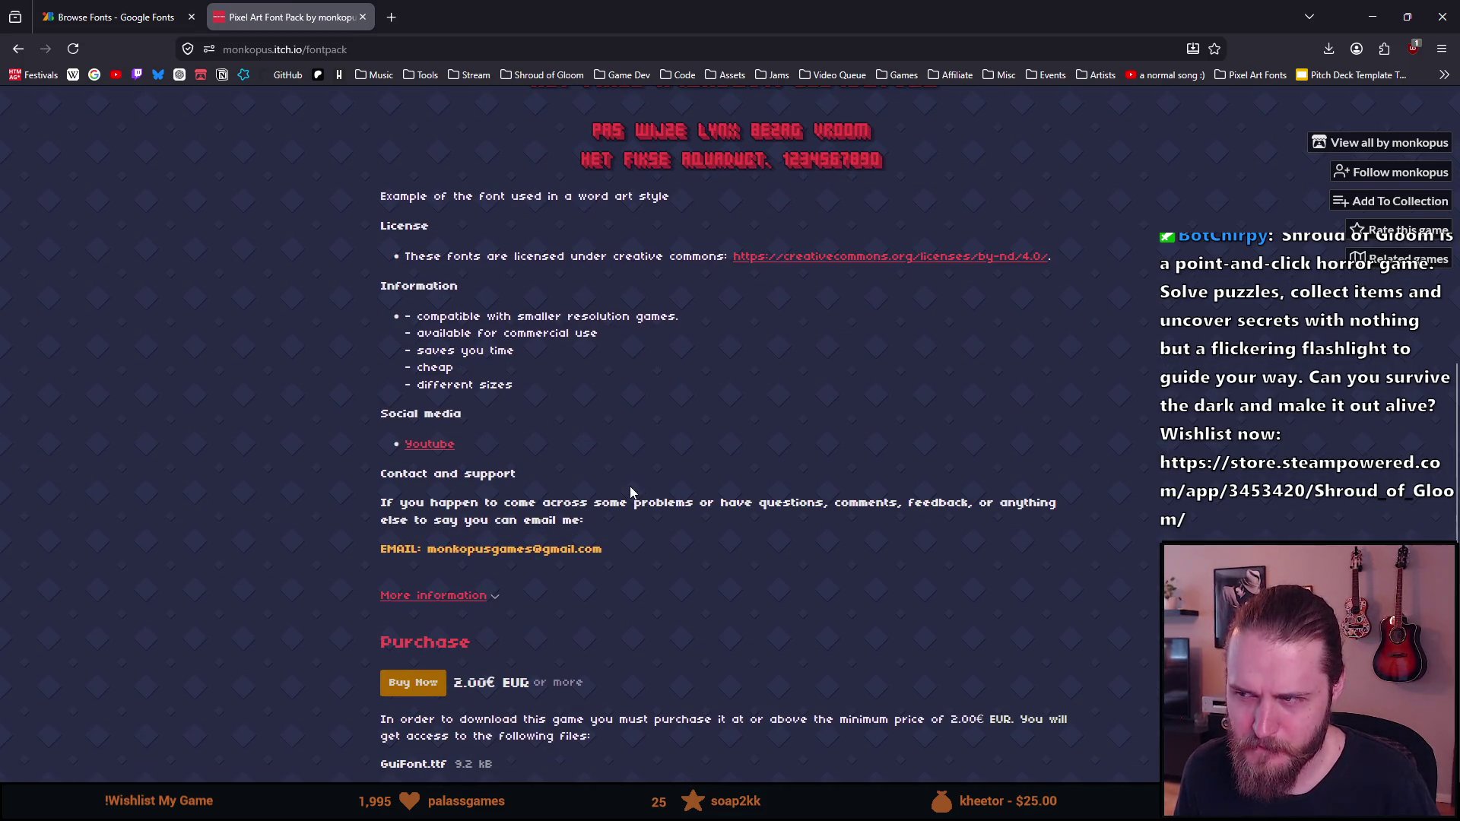
middle_click(774, 262)
Bring up the CC BY-ND 4.0 deed and highlight the line saying the licensor cannot revoke these freedoms
left_click(457, 17)
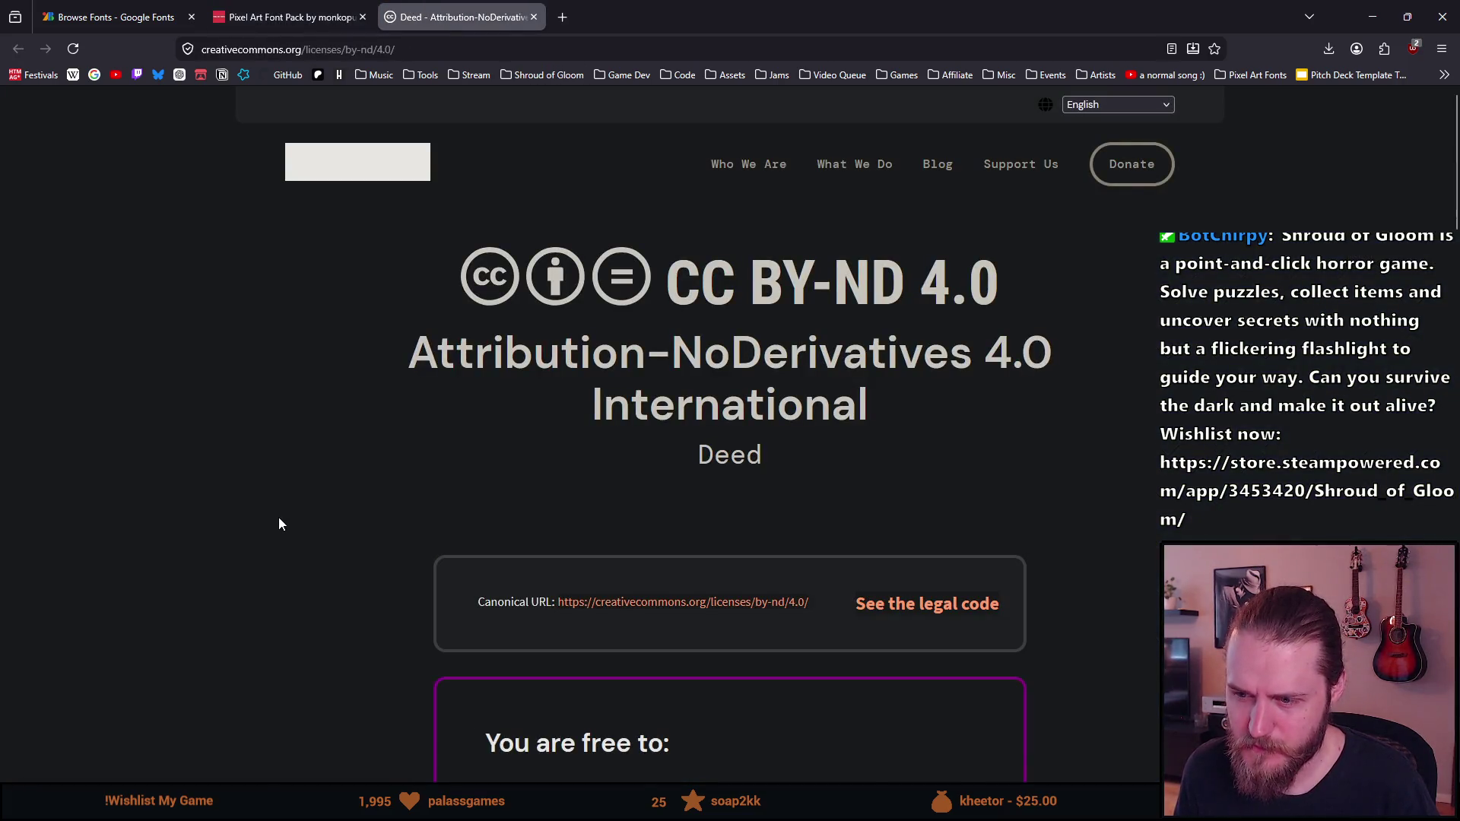
scroll(279, 517, "down", 2)
scroll(278, 524, "down", 2)
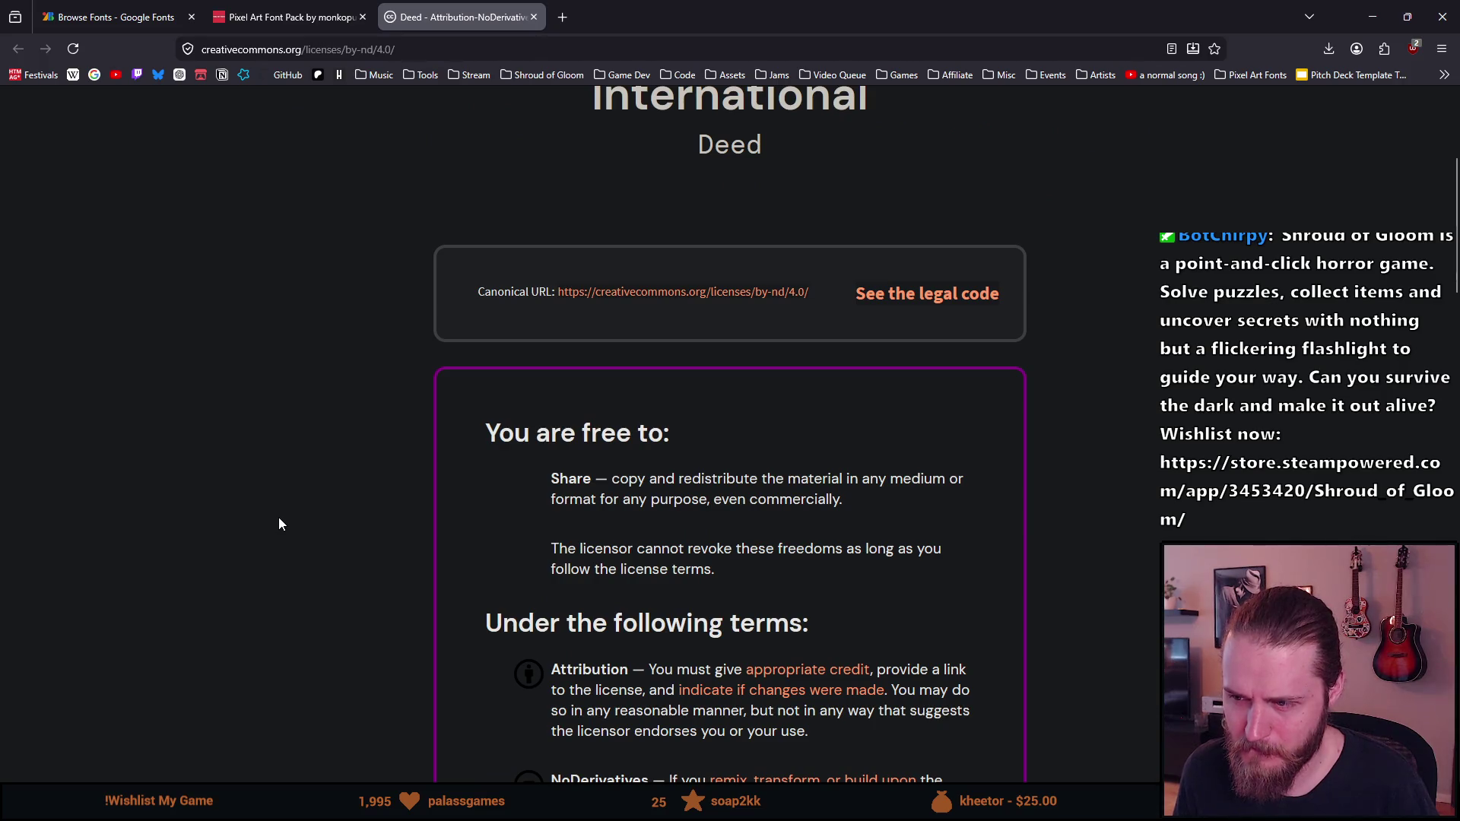
scroll(278, 524, "down", 1)
scroll(278, 524, "down", 1)
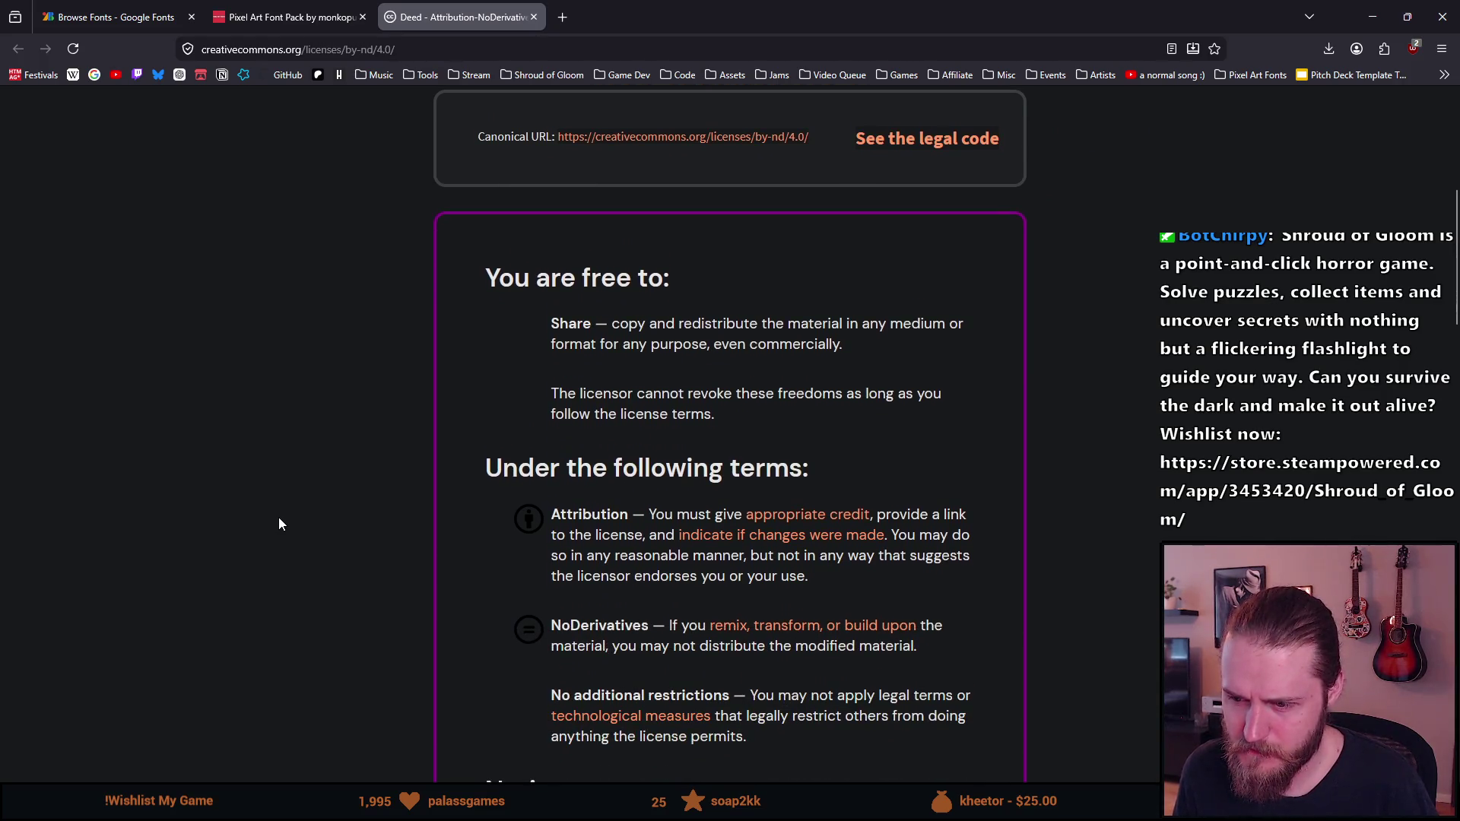
scroll(279, 524, "down", 1)
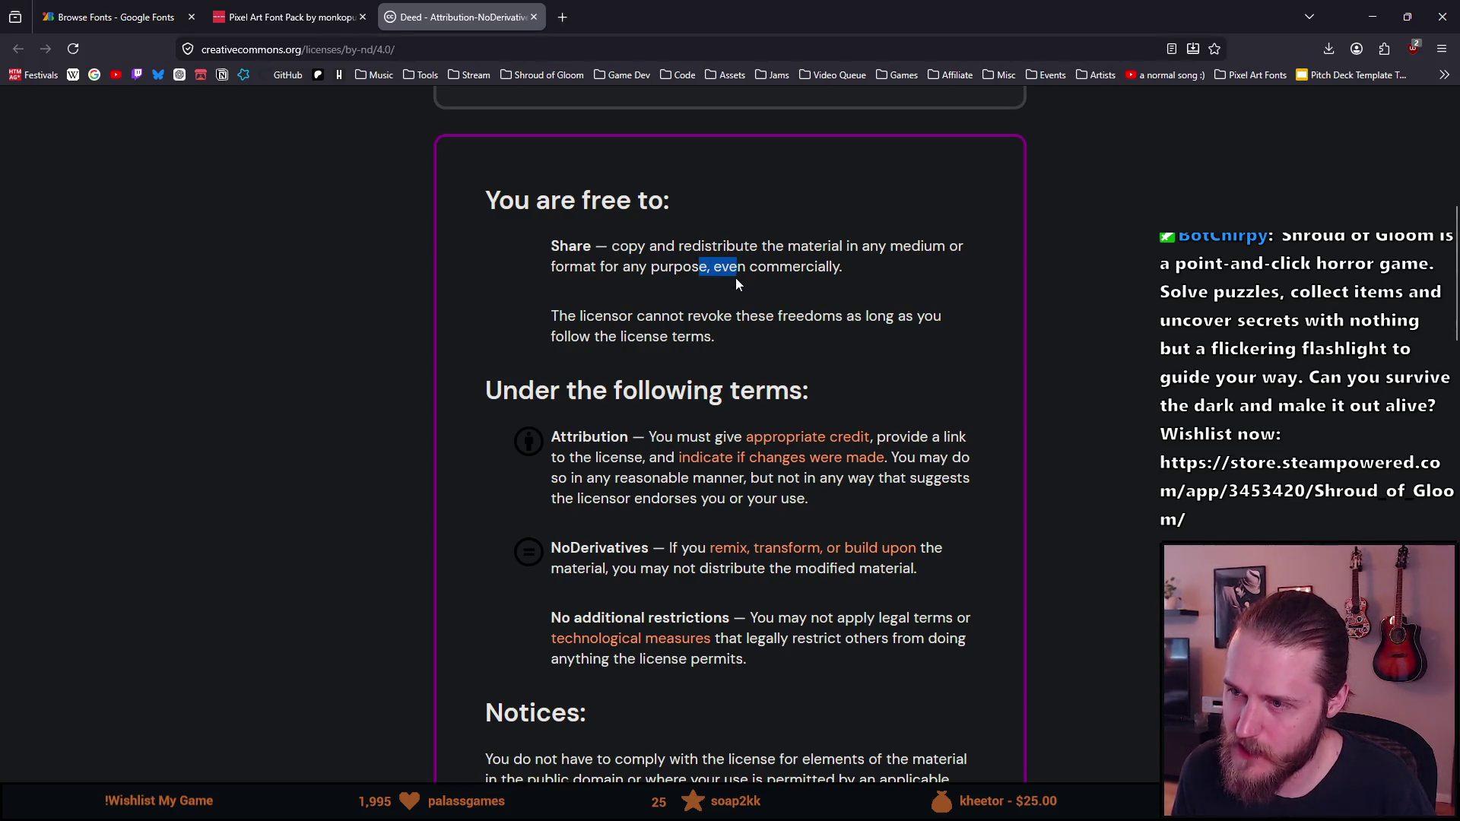
mouse_move(594, 315)
left_mouse_down()
mouse_move(684, 318)
mouse_move(782, 347)
left_mouse_up()
left_click(728, 331)
Highlight the No additional restrictions term, then read through the remaining terms and scroll back up
scroll(729, 331, "down", 2)
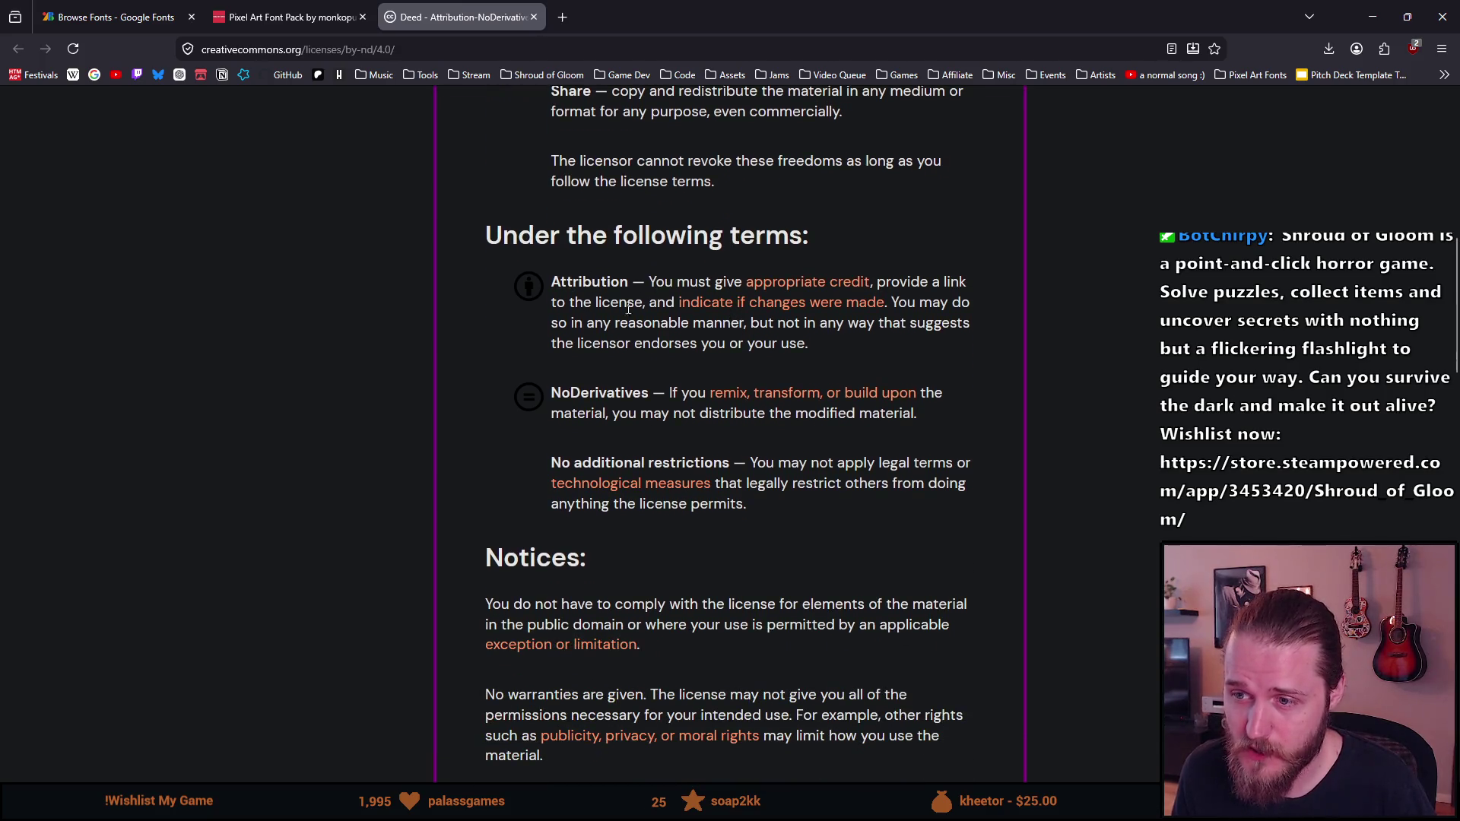
left_click_drag(560, 465, 906, 462)
left_click_drag(757, 484, 903, 485)
left_click(632, 521)
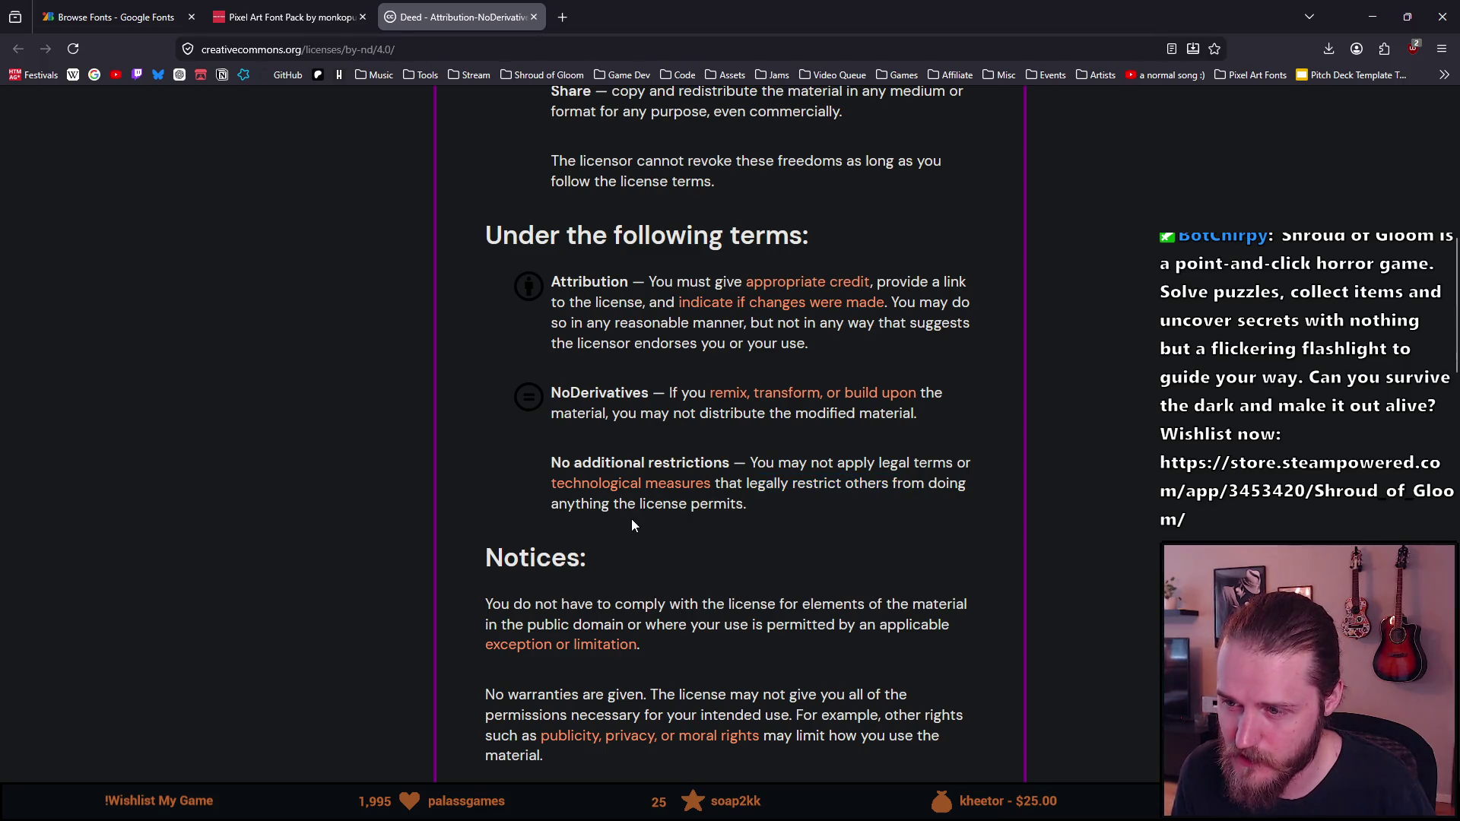
scroll(631, 519, "down", 1)
scroll(630, 517, "down", 3)
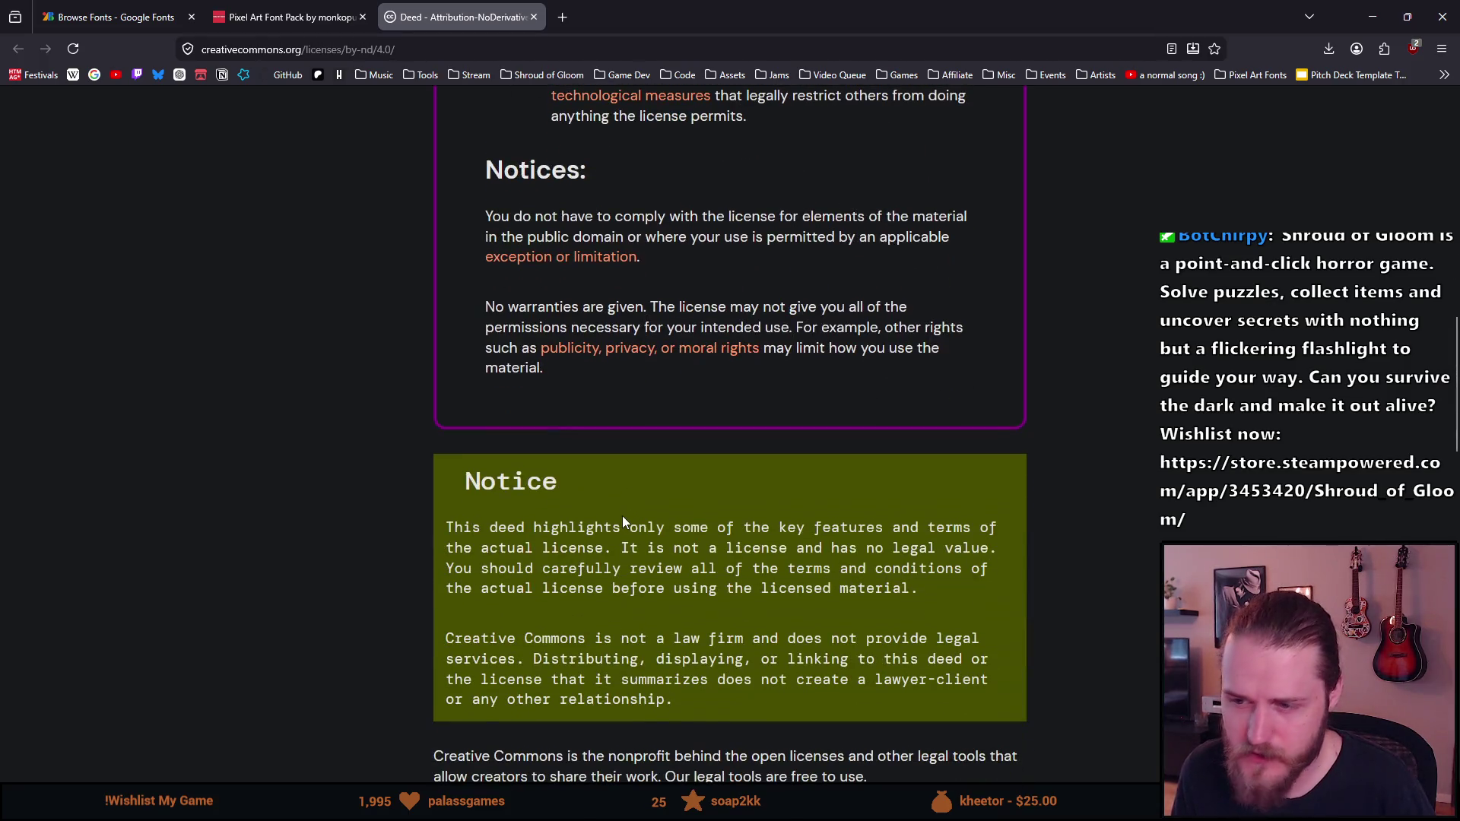
scroll(619, 514, "down", 7)
scroll(620, 521, "up", 10)
scroll(617, 517, "up", 4)
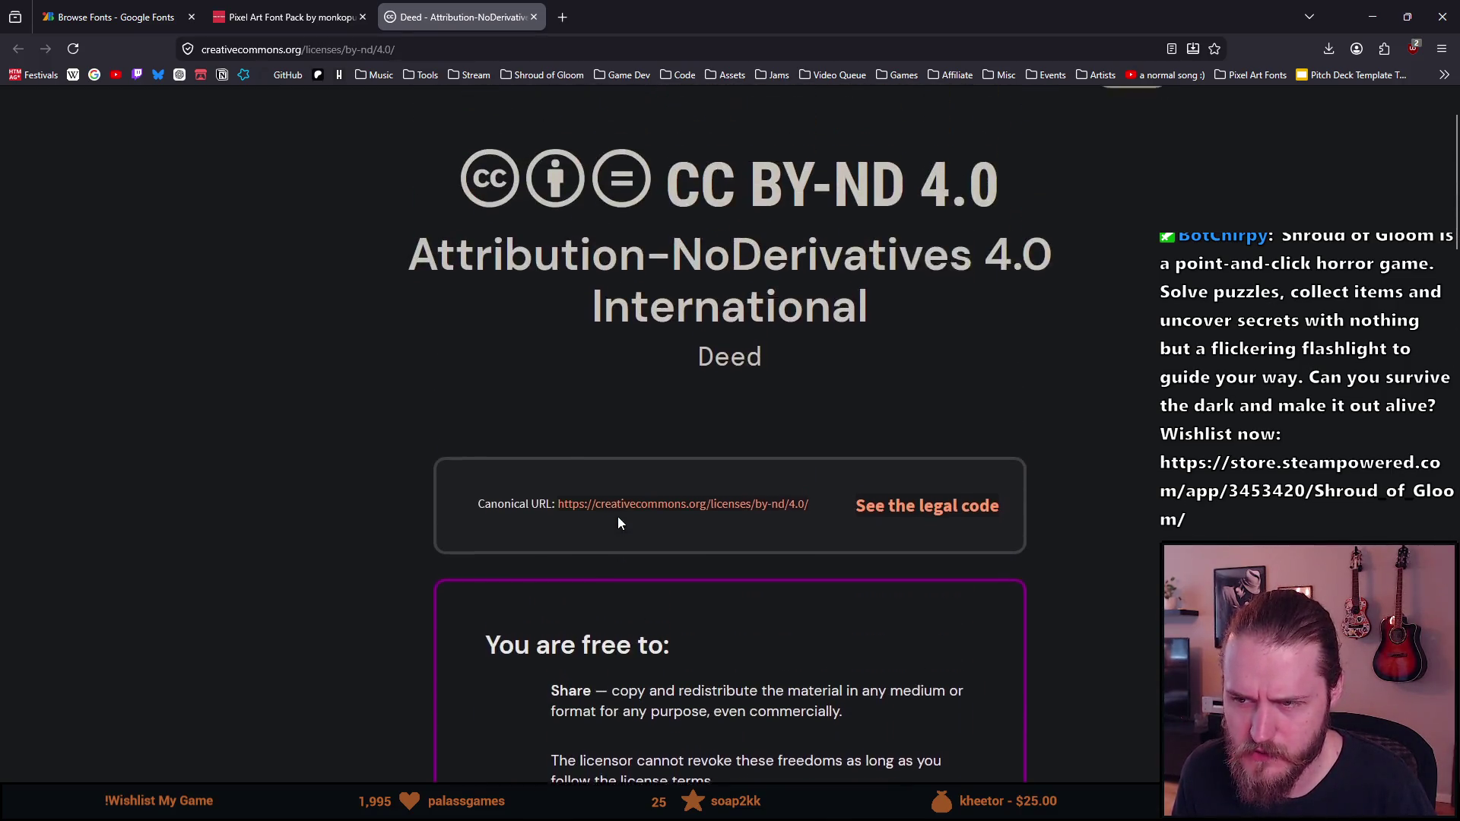
scroll(609, 502, "down", 7)
scroll(597, 499, "down", 10)
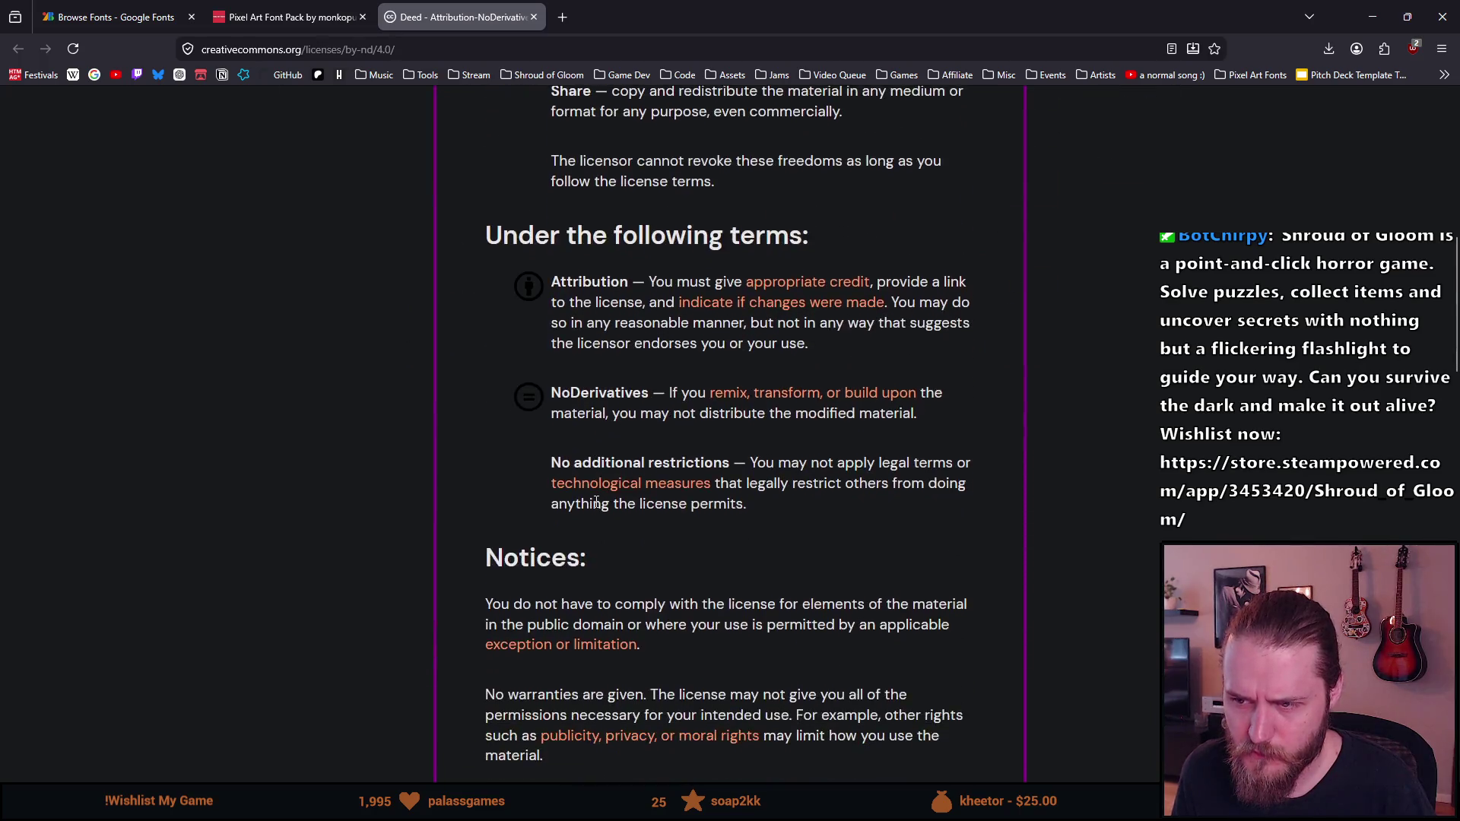
scroll(591, 498, "down", 10)
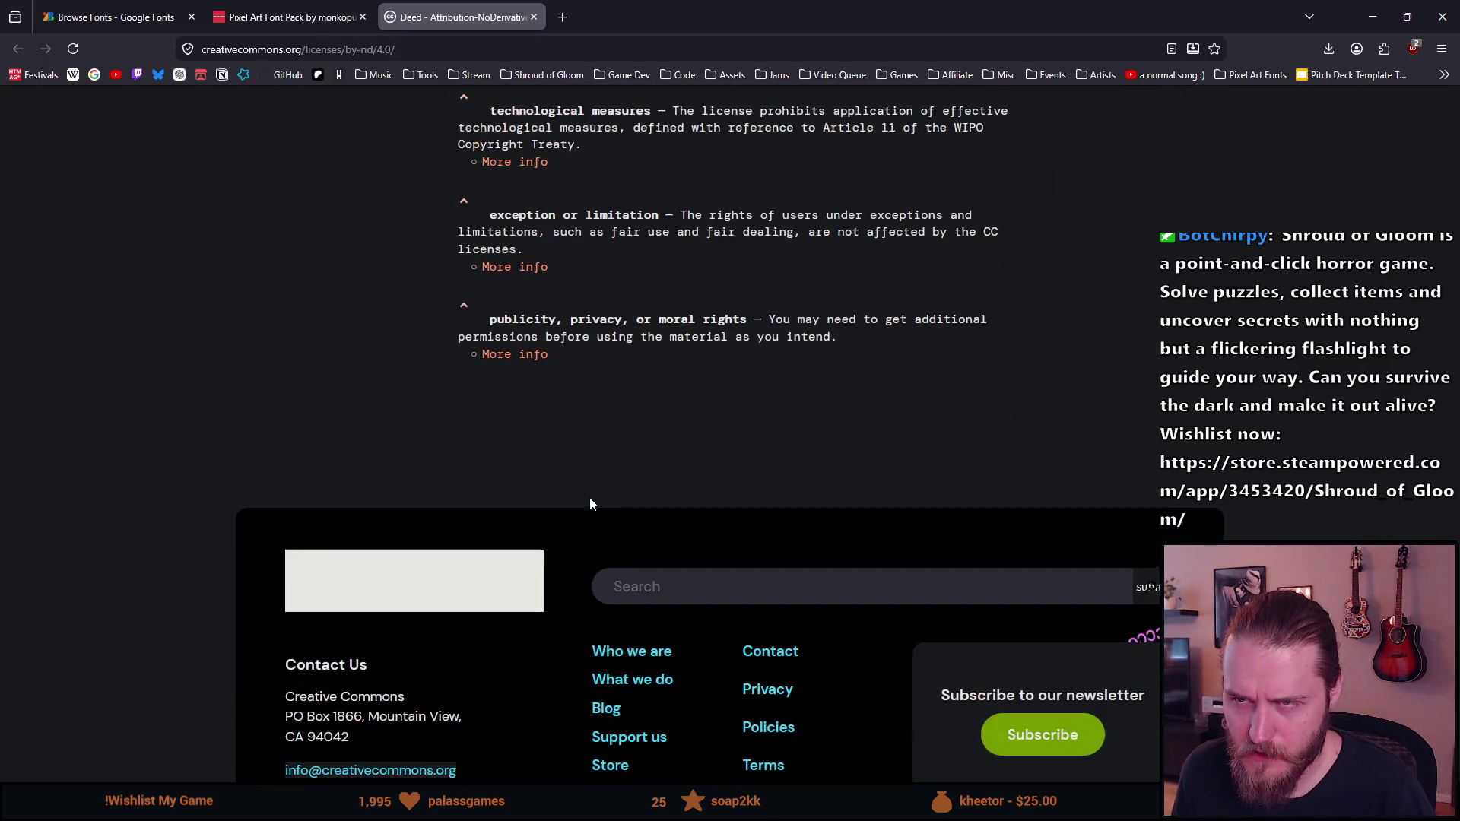
scroll(590, 498, "up", 14)
scroll(585, 491, "up", 15)
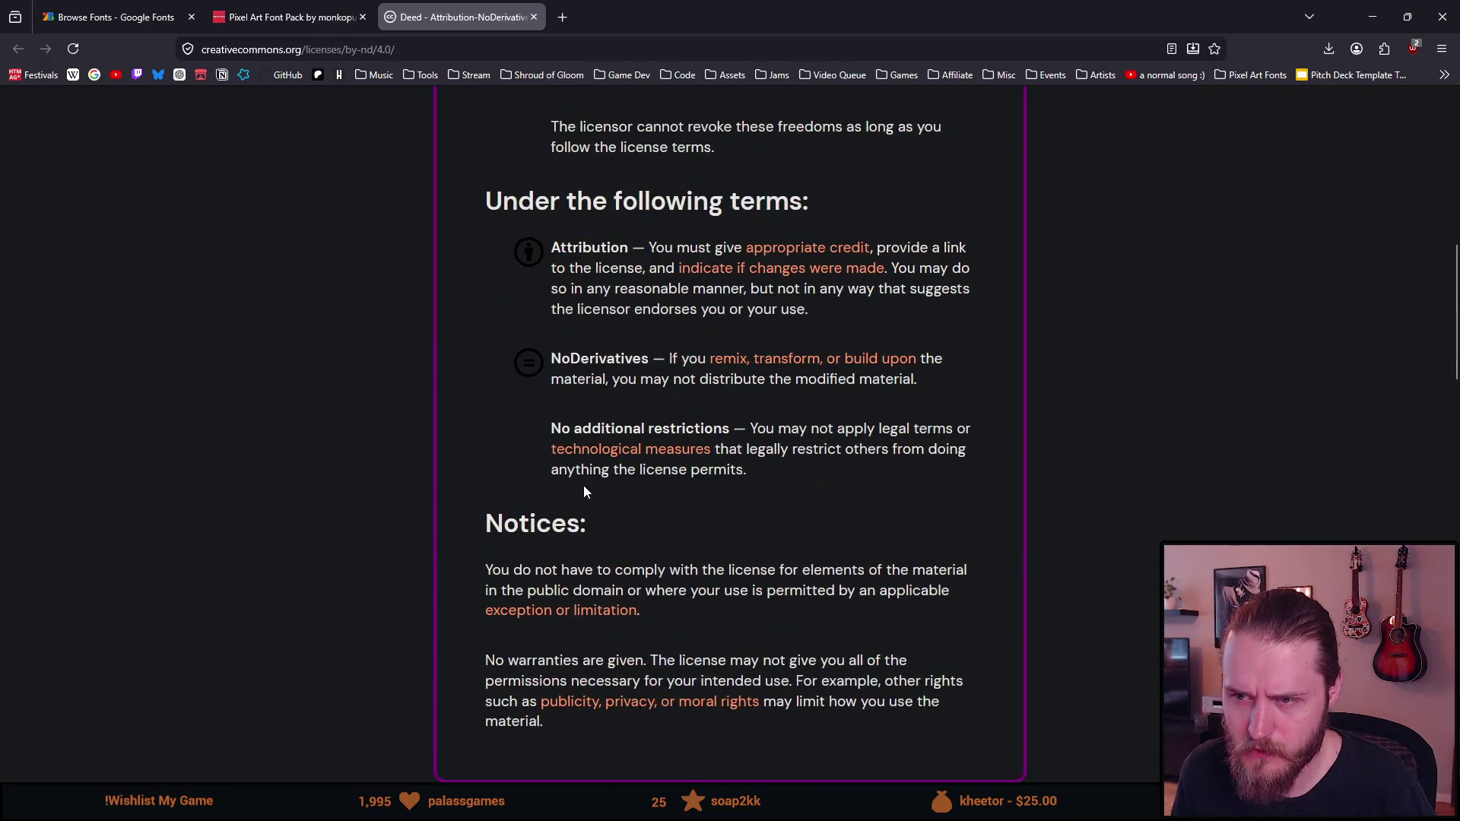
Check the Pixel Art Font Pack's 2.00€ price on its itch.io page
left_click(302, 6)
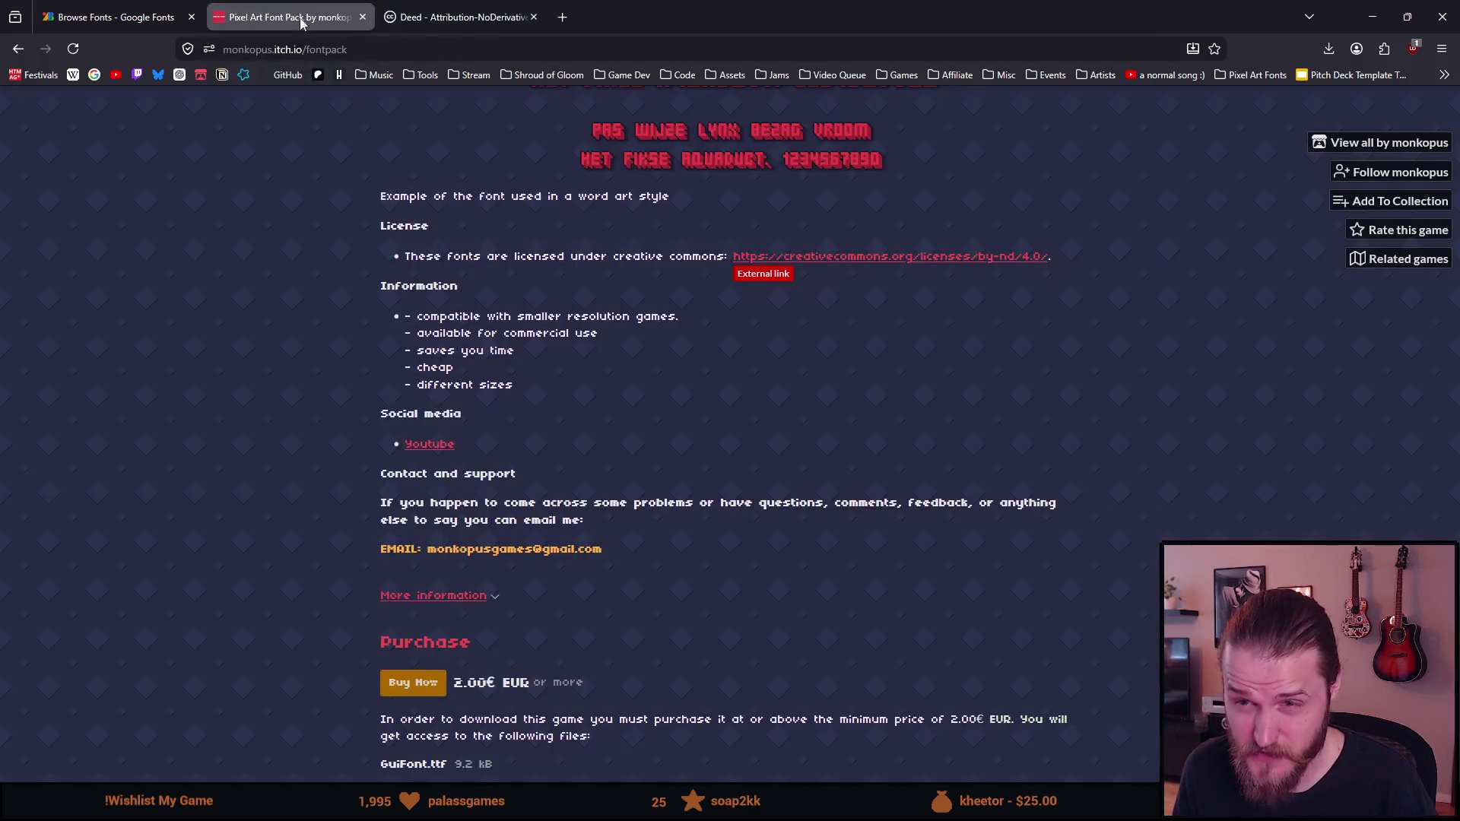
scroll(508, 452, "down", 3)
left_click_drag(468, 450, 566, 453)
scroll(529, 456, "up", 3)
scroll(502, 499, "down", 4)
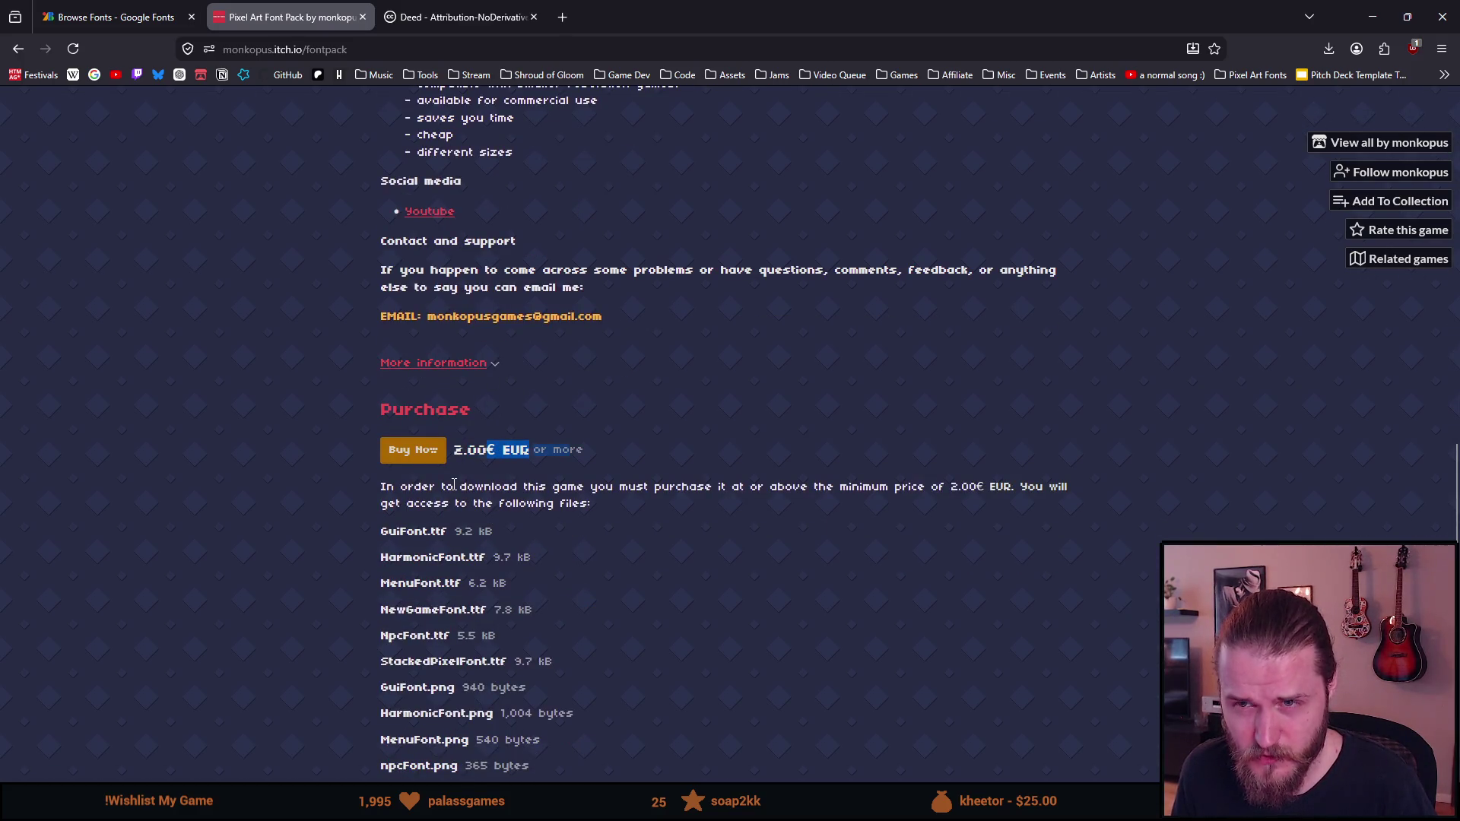
scroll(448, 484, "up", 3)
left_click(325, 487)
Look over the pack's file list, then return to the 'font' search results
scroll(329, 489, "down", 3)
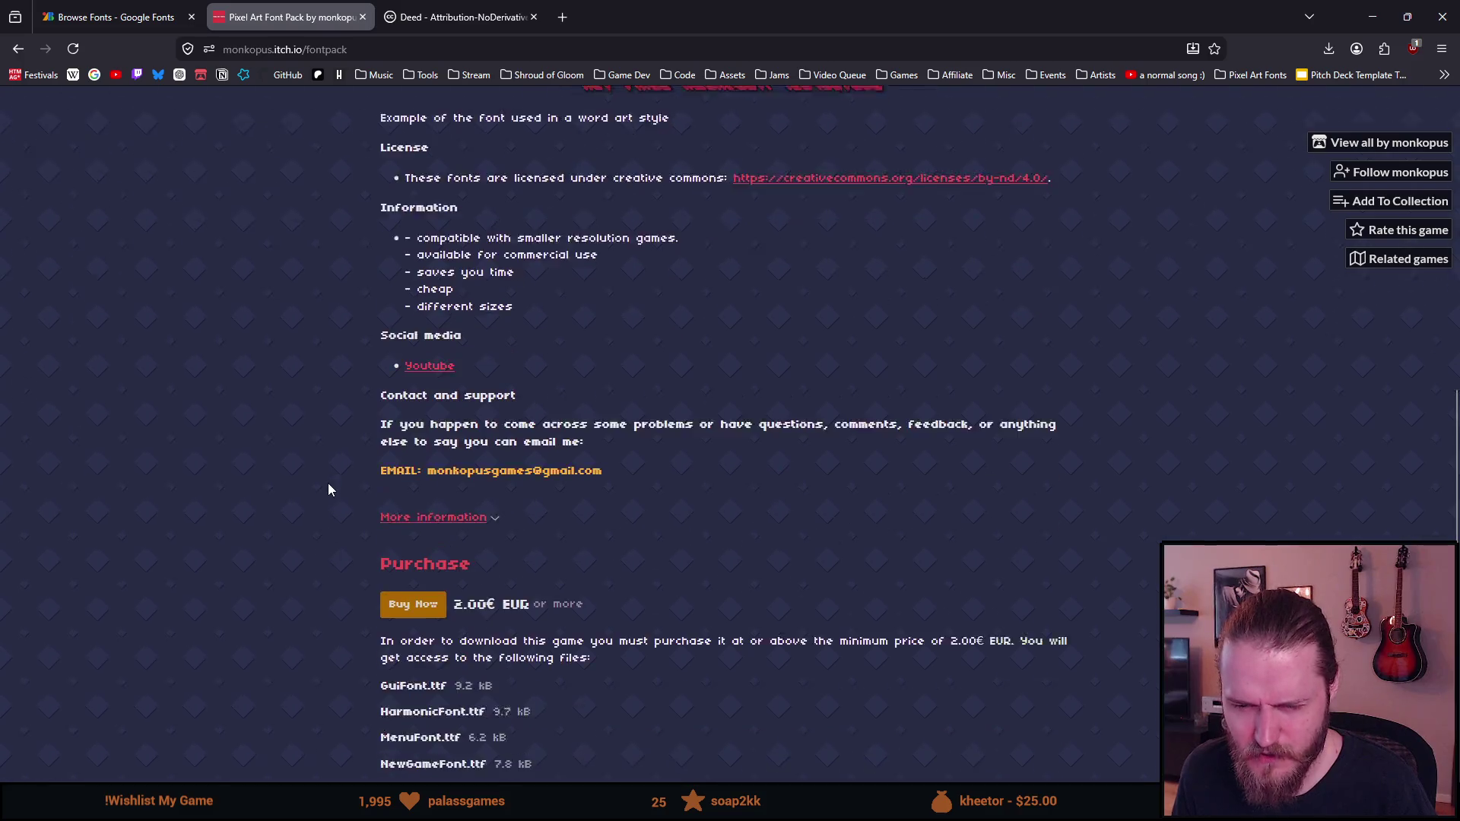
scroll(328, 489, "down", 4)
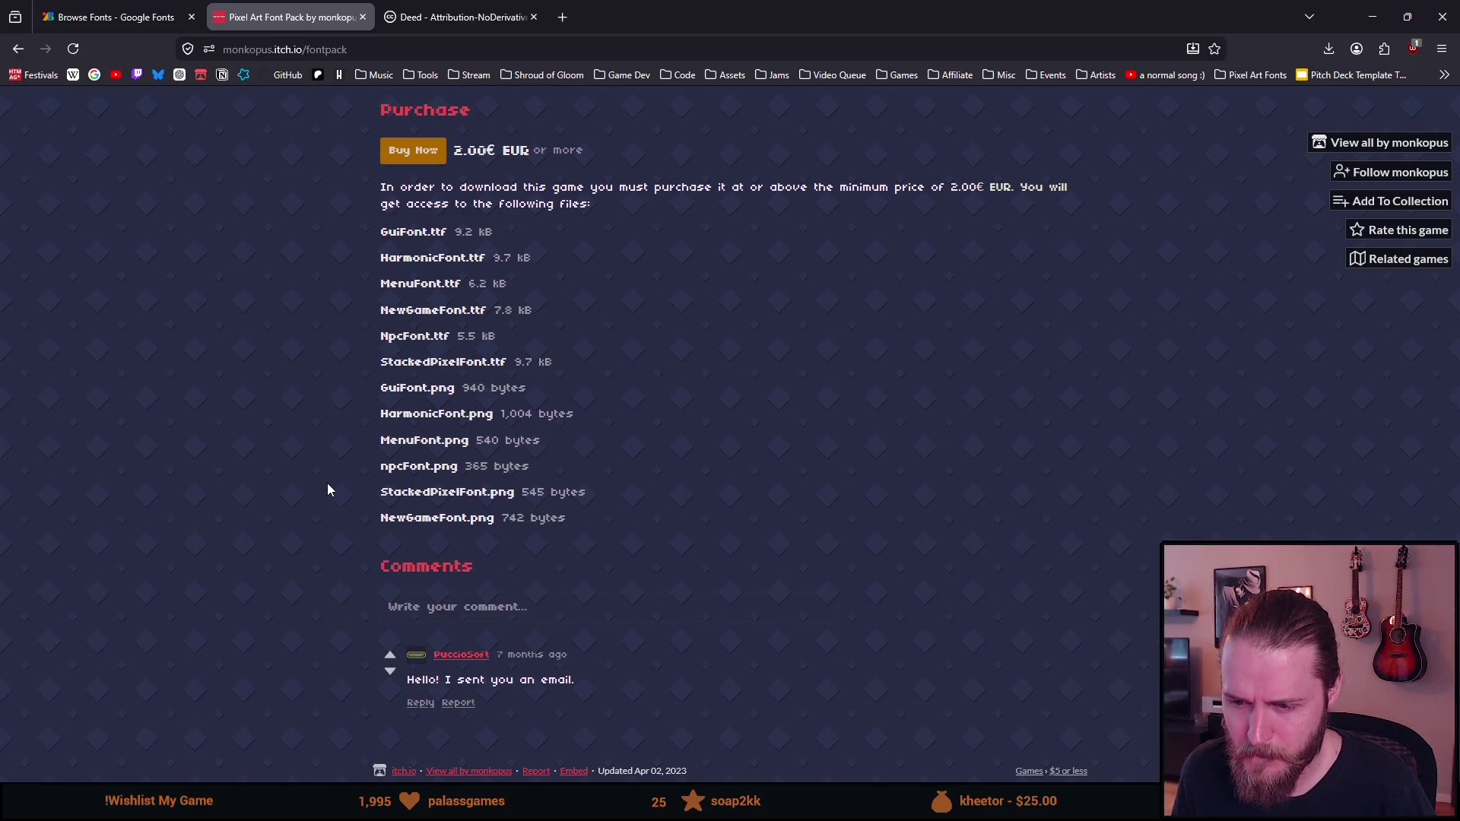
scroll(327, 490, "up", 11)
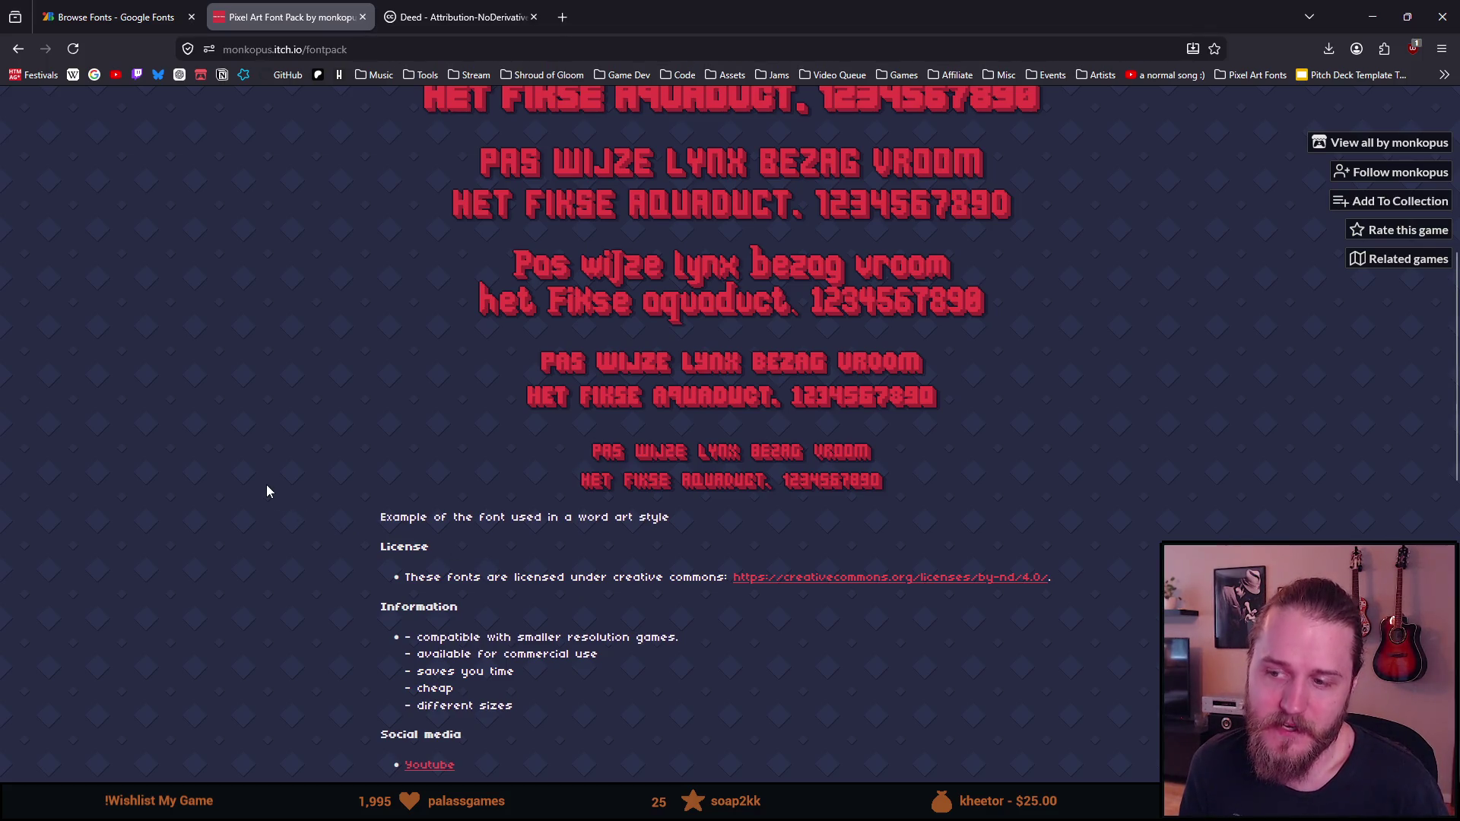
scroll(267, 491, "down", 2)
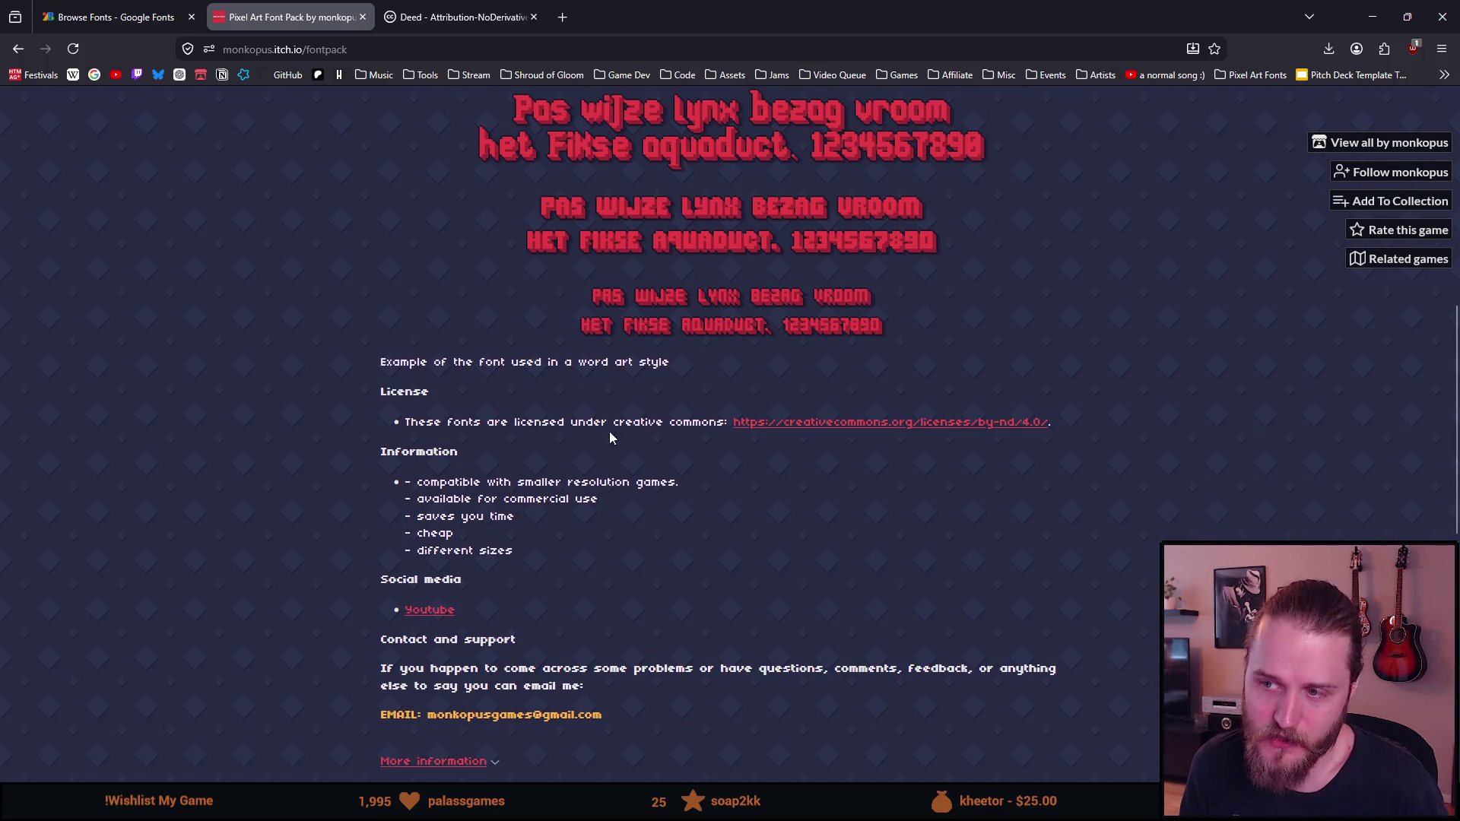
key("alt+Left")
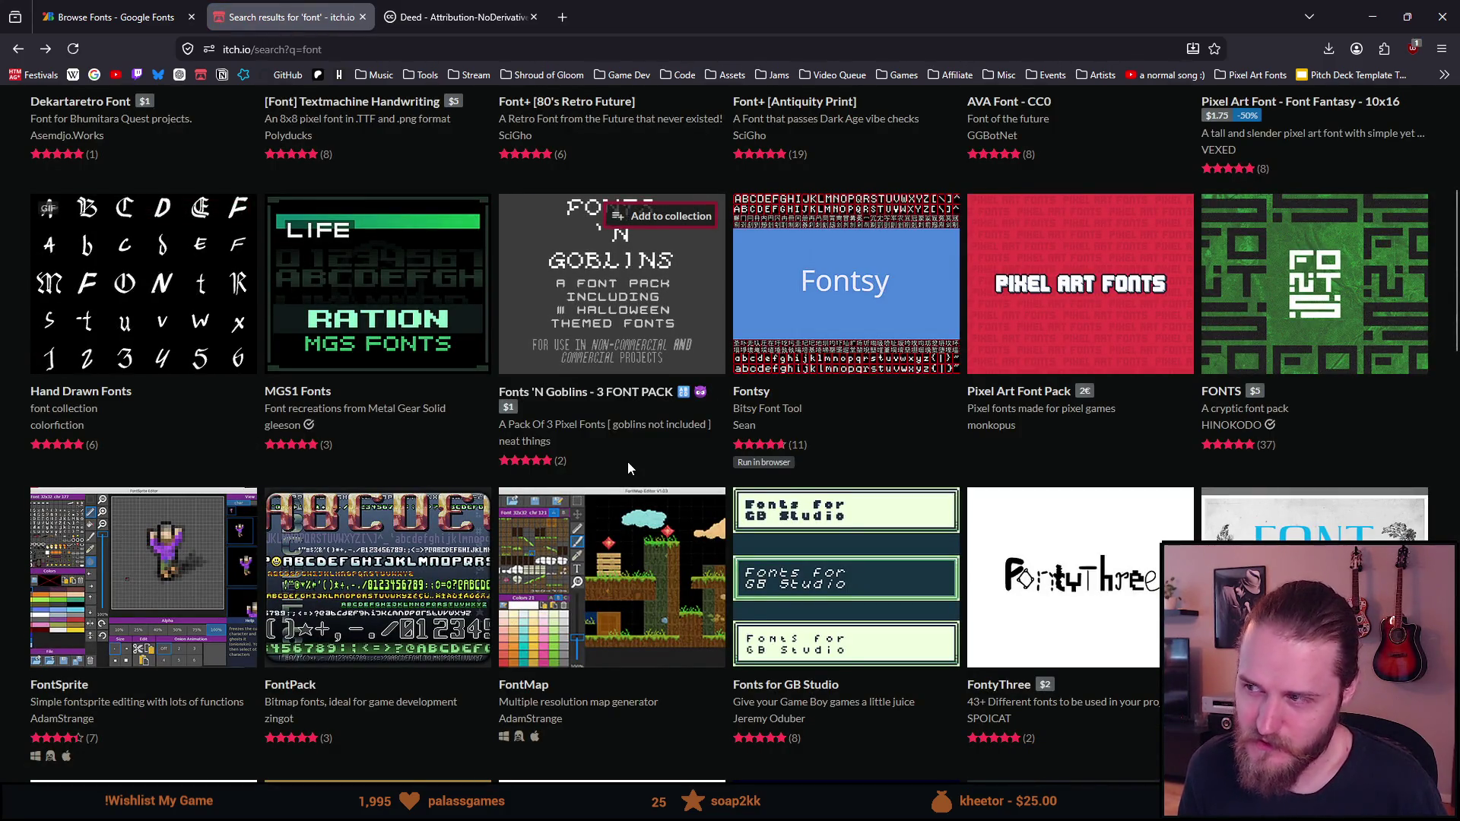
scroll(628, 462, "down", 1)
scroll(629, 461, "down", 2)
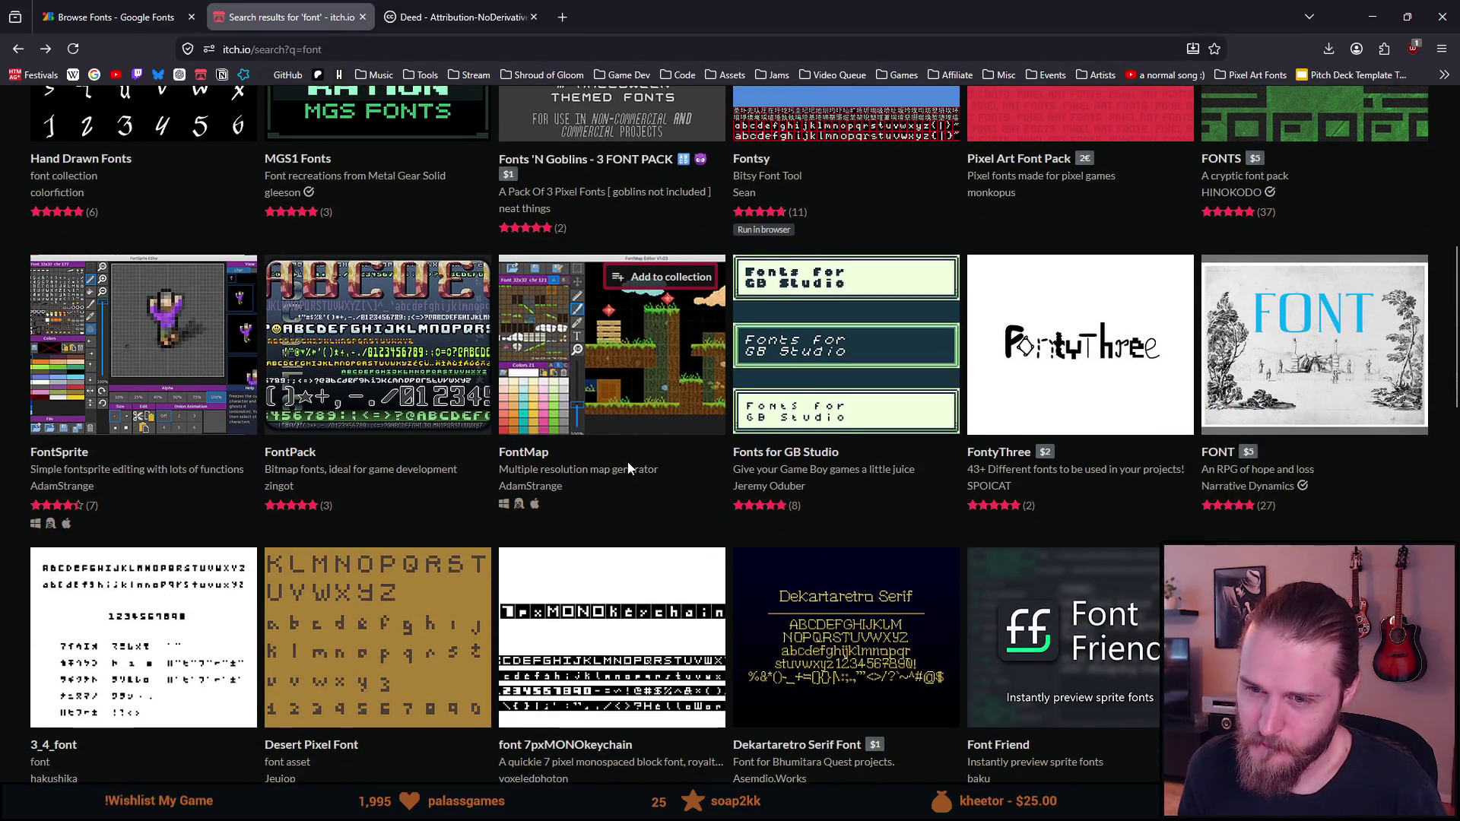
scroll(629, 467, "down", 1)
scroll(622, 467, "down", 1)
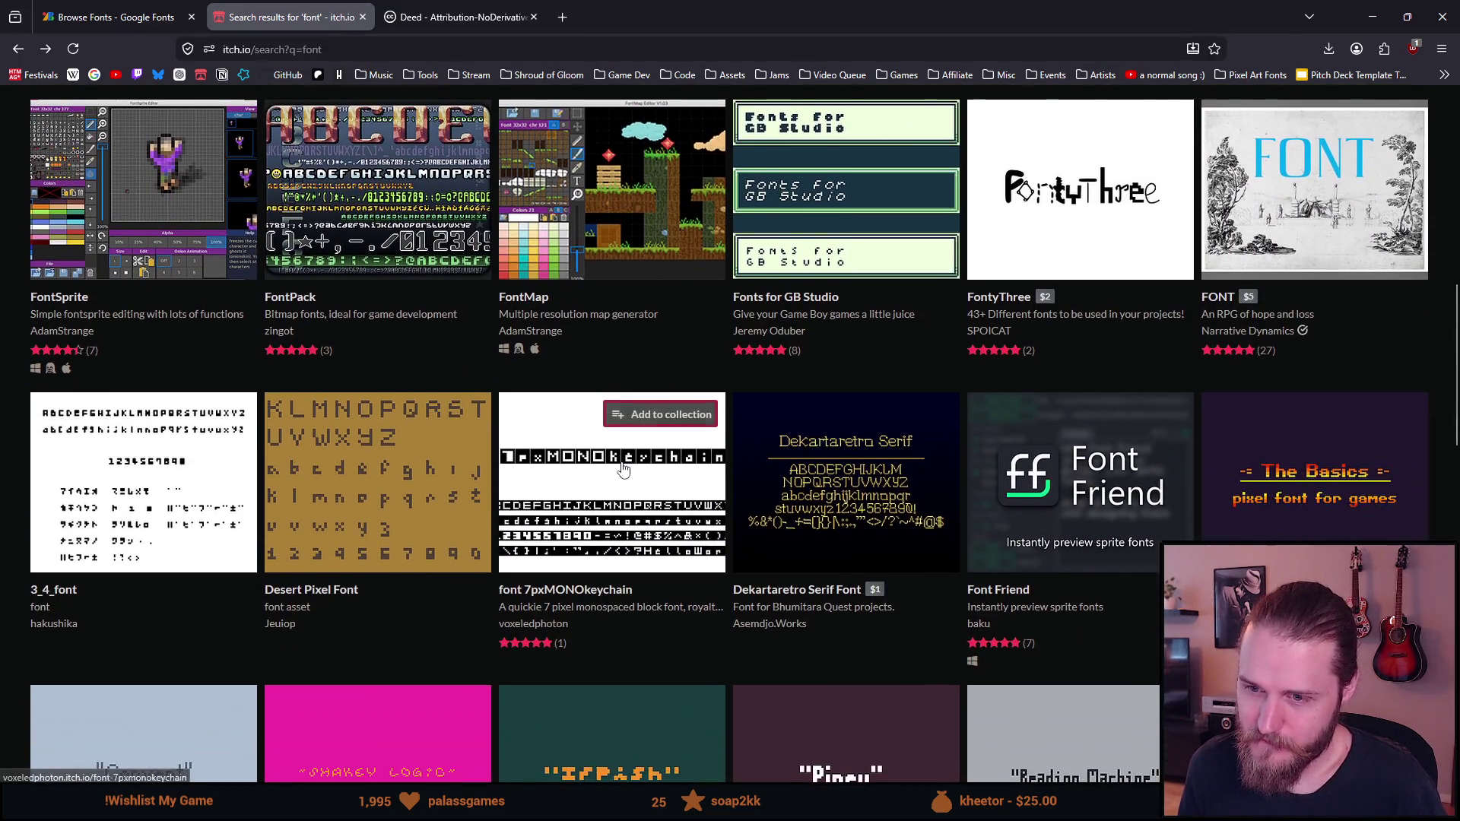
scroll(623, 467, "down", 1)
scroll(623, 467, "down", 3)
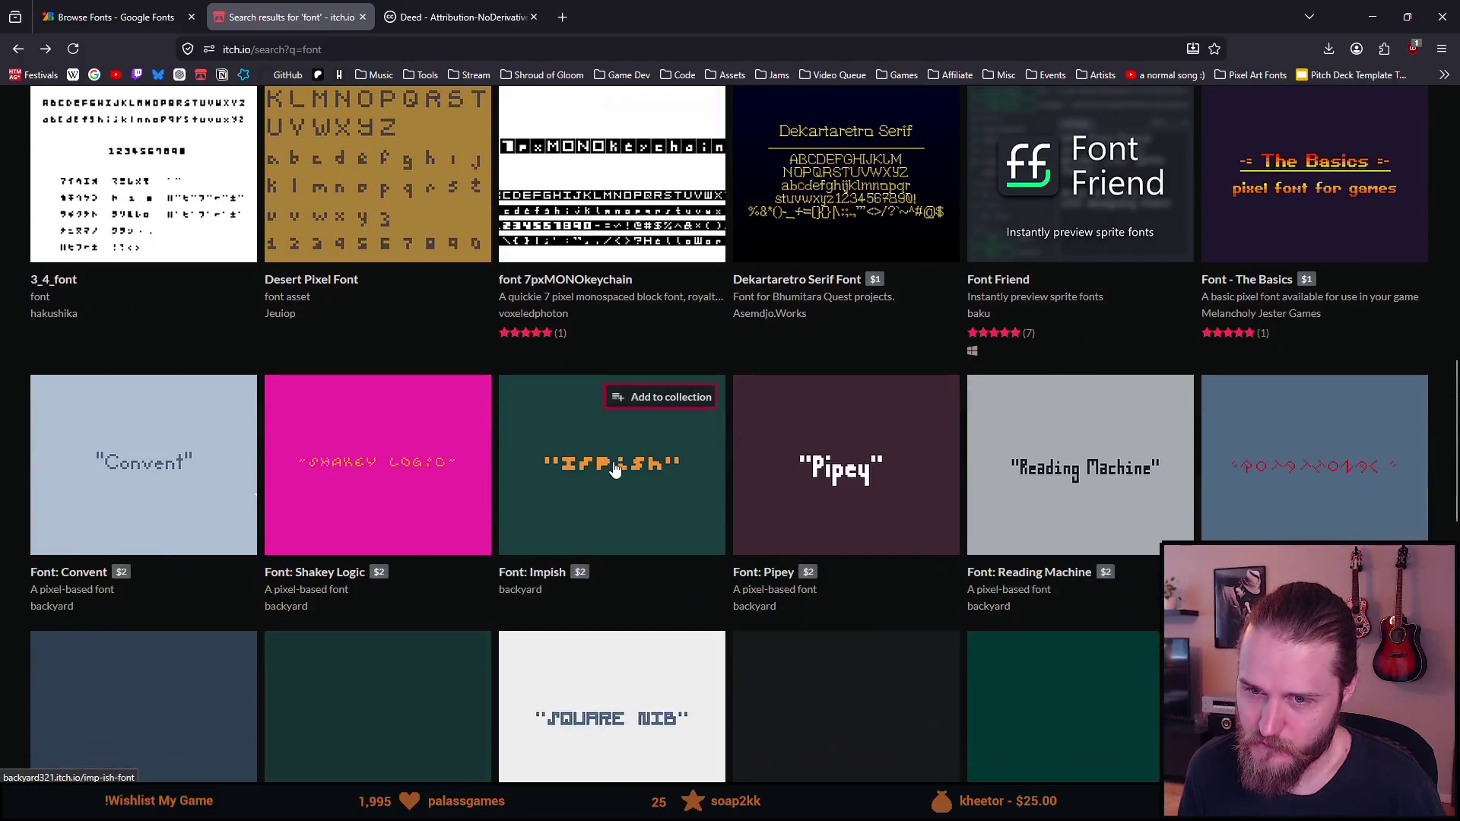
scroll(608, 464, "down", 5)
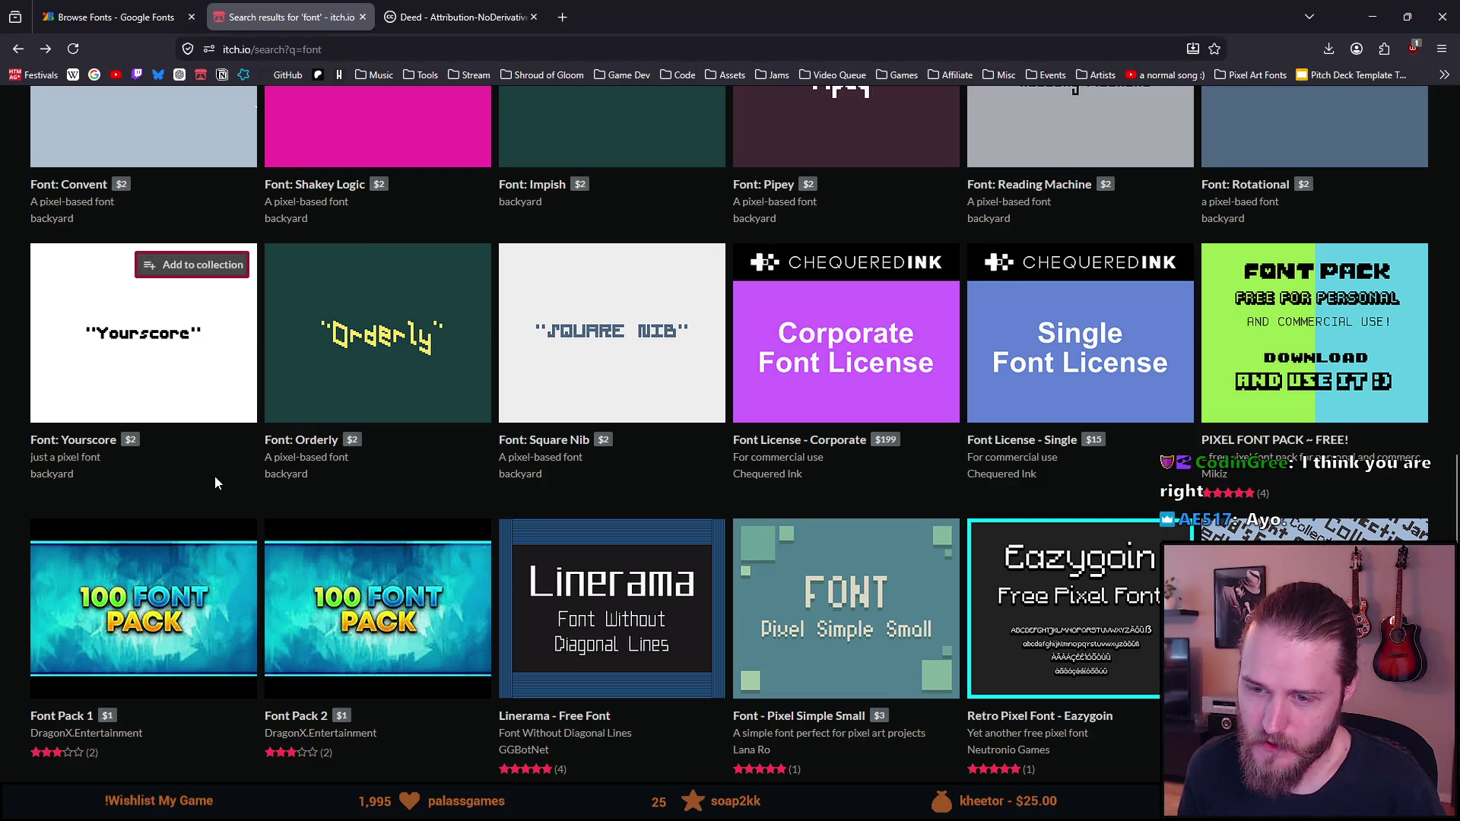
scroll(214, 482, "down", 4)
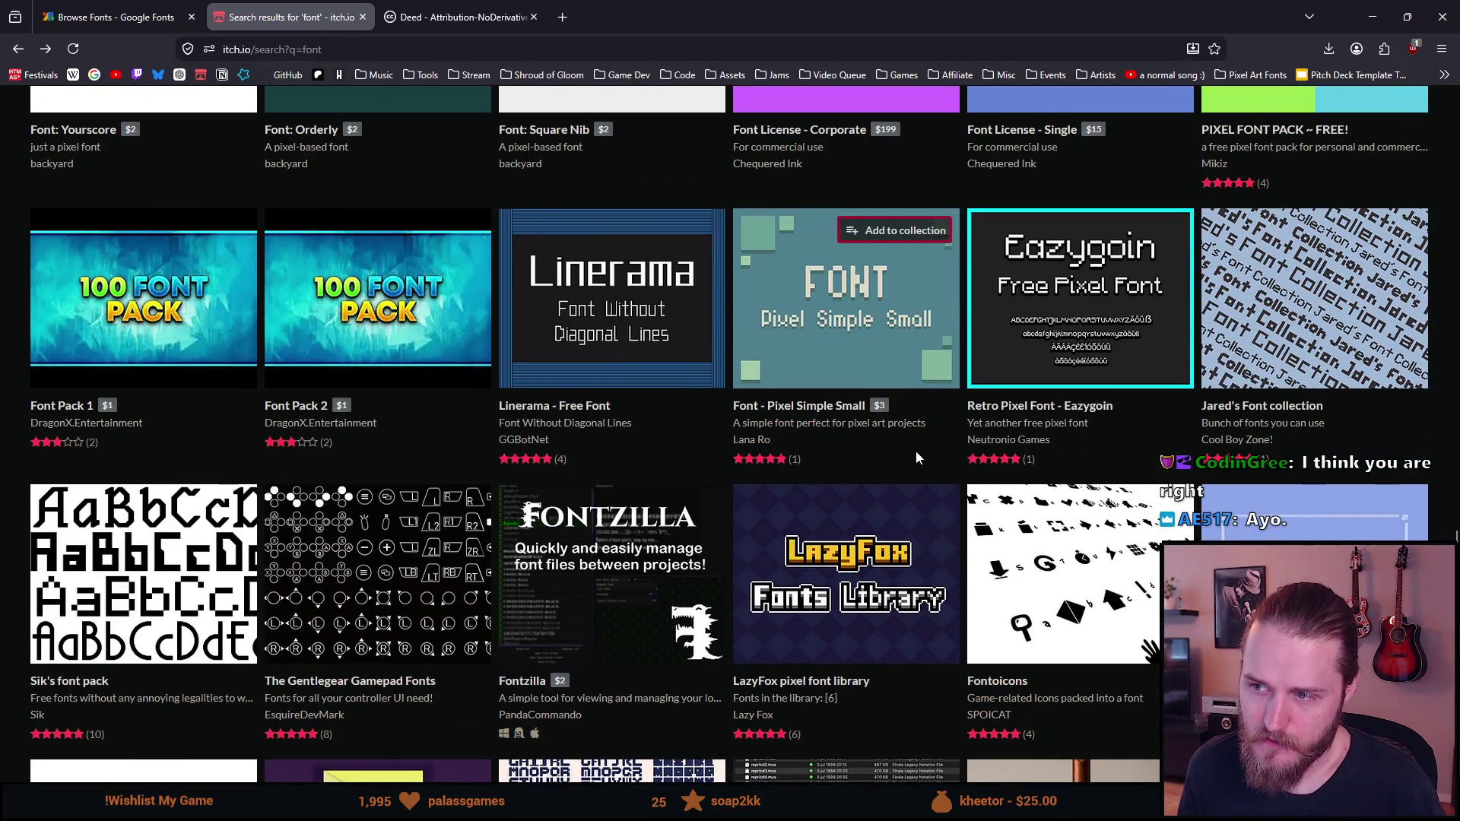
left_click(837, 359)
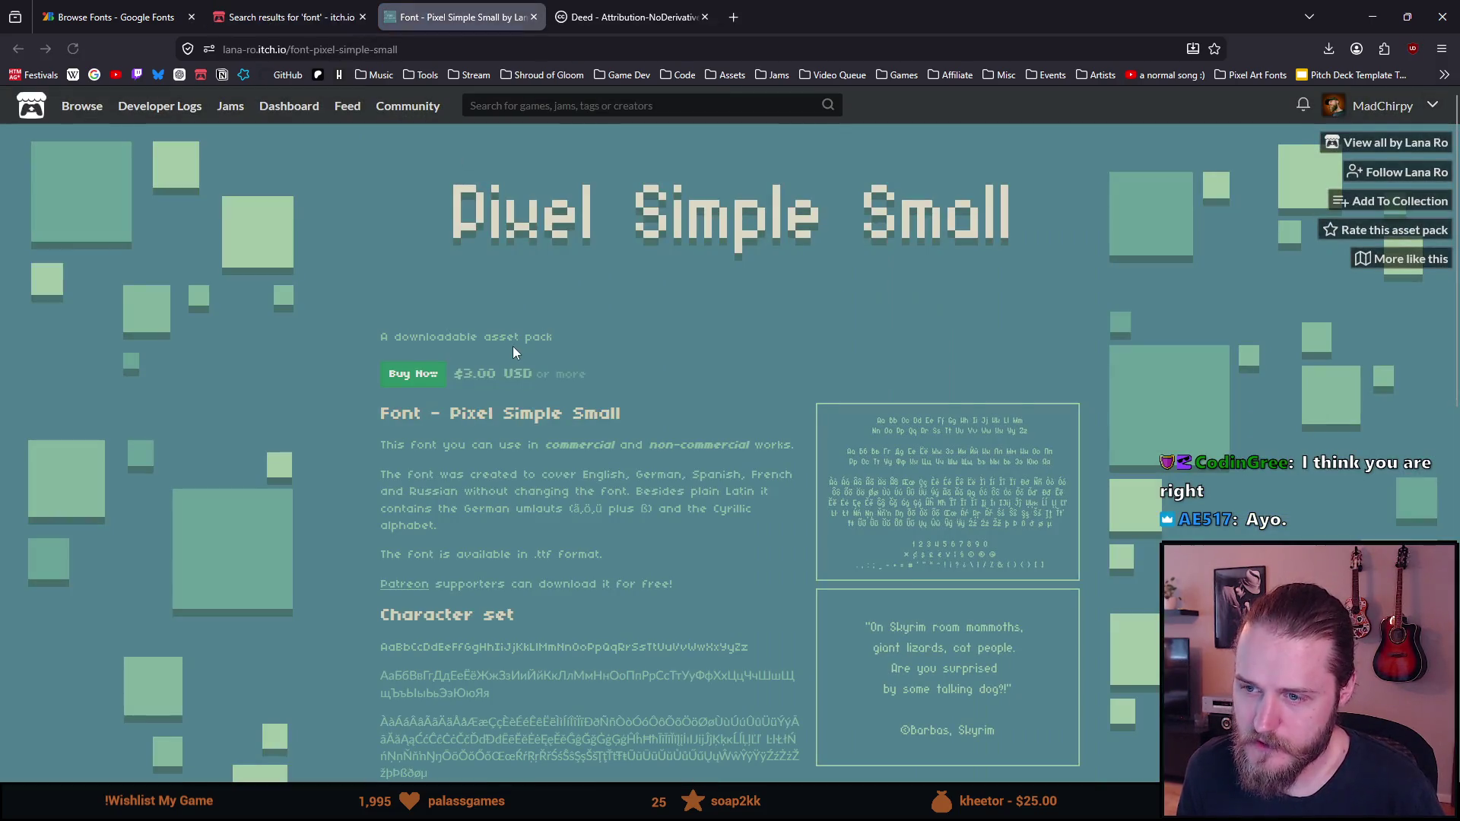
scroll(517, 388, "down", 1)
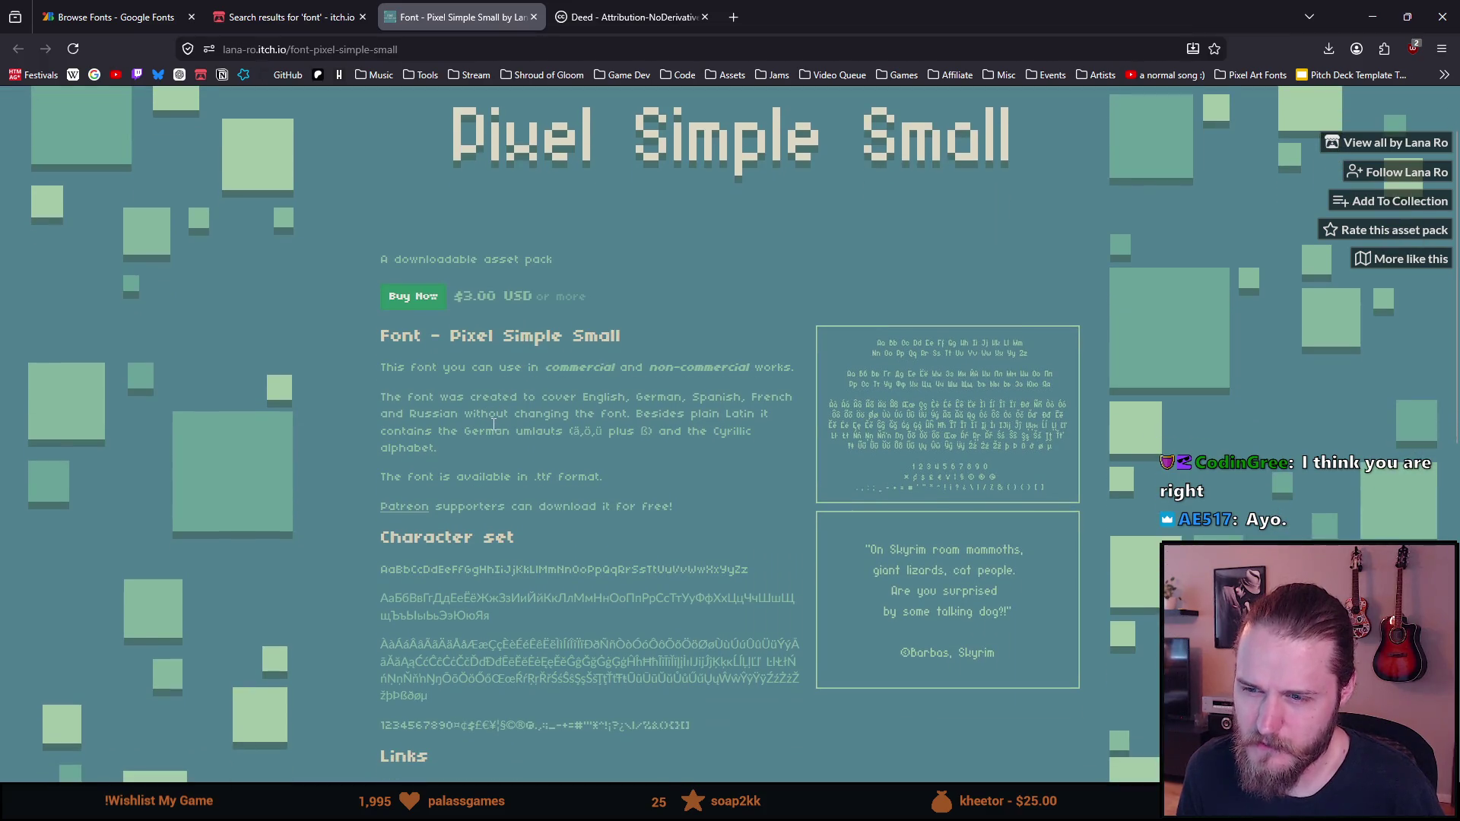
scroll(493, 424, "down", 2)
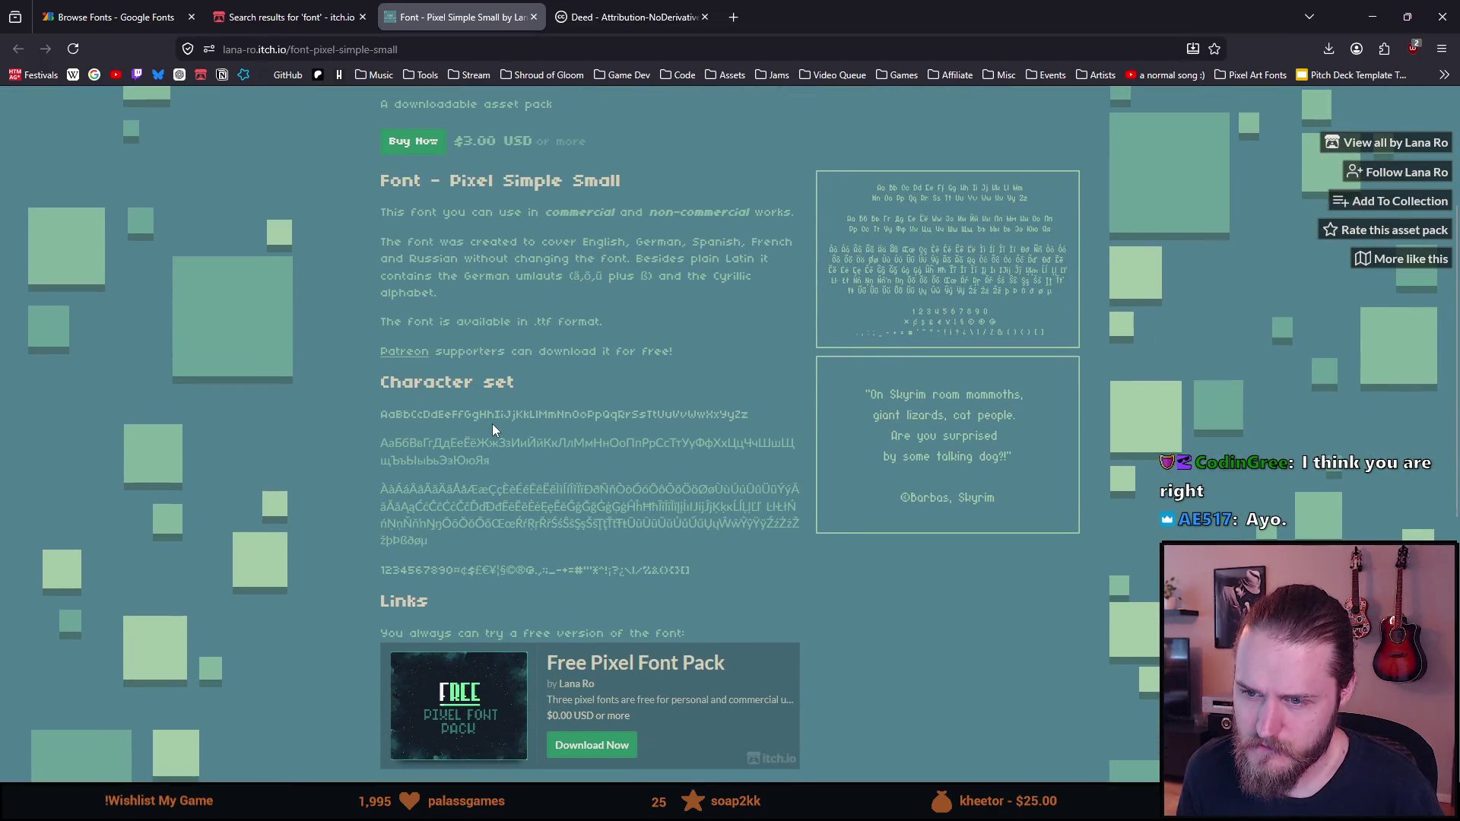
scroll(493, 429, "down", 4)
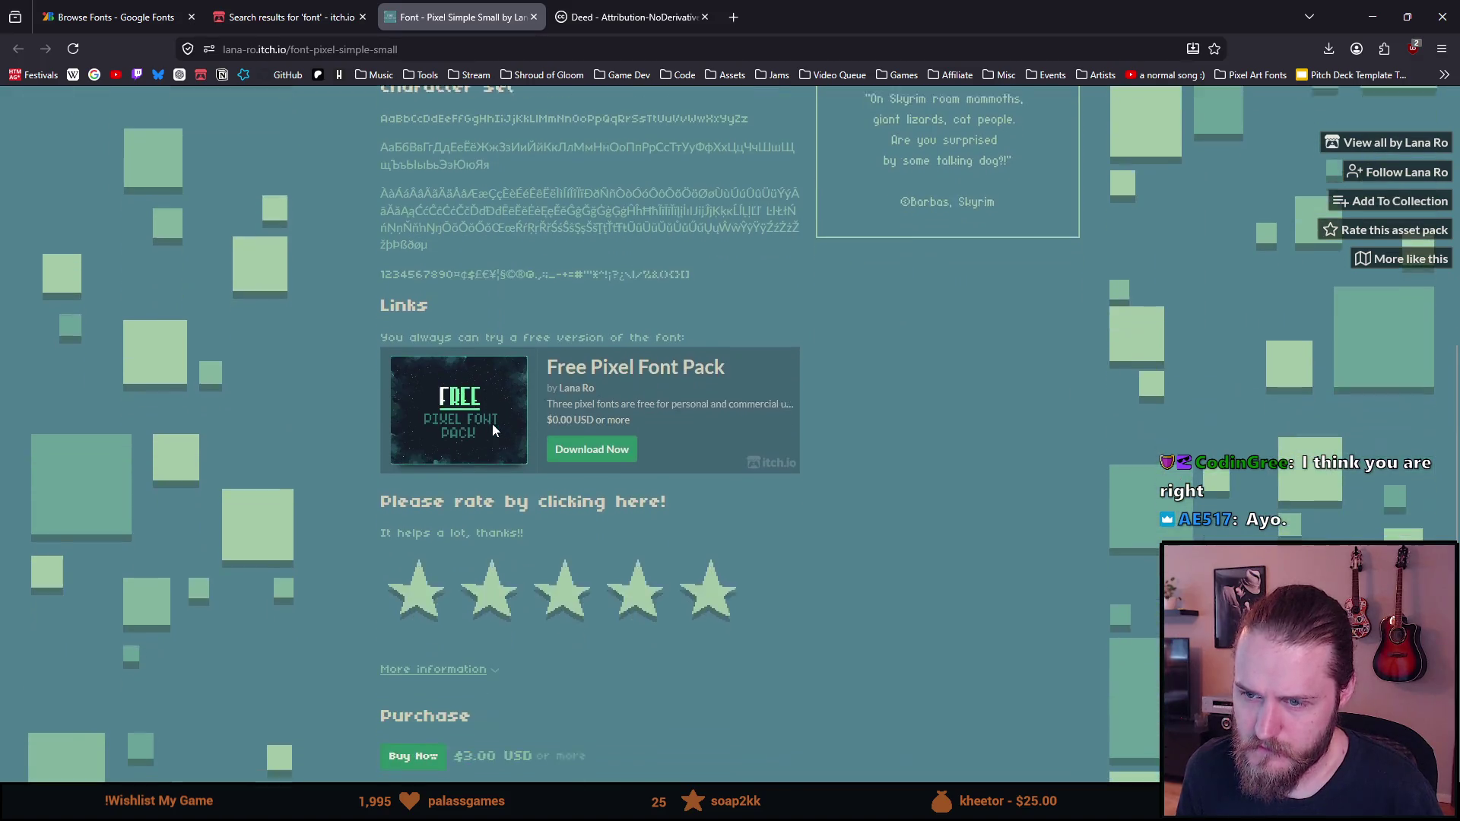
scroll(493, 430, "down", 3)
key("Home")
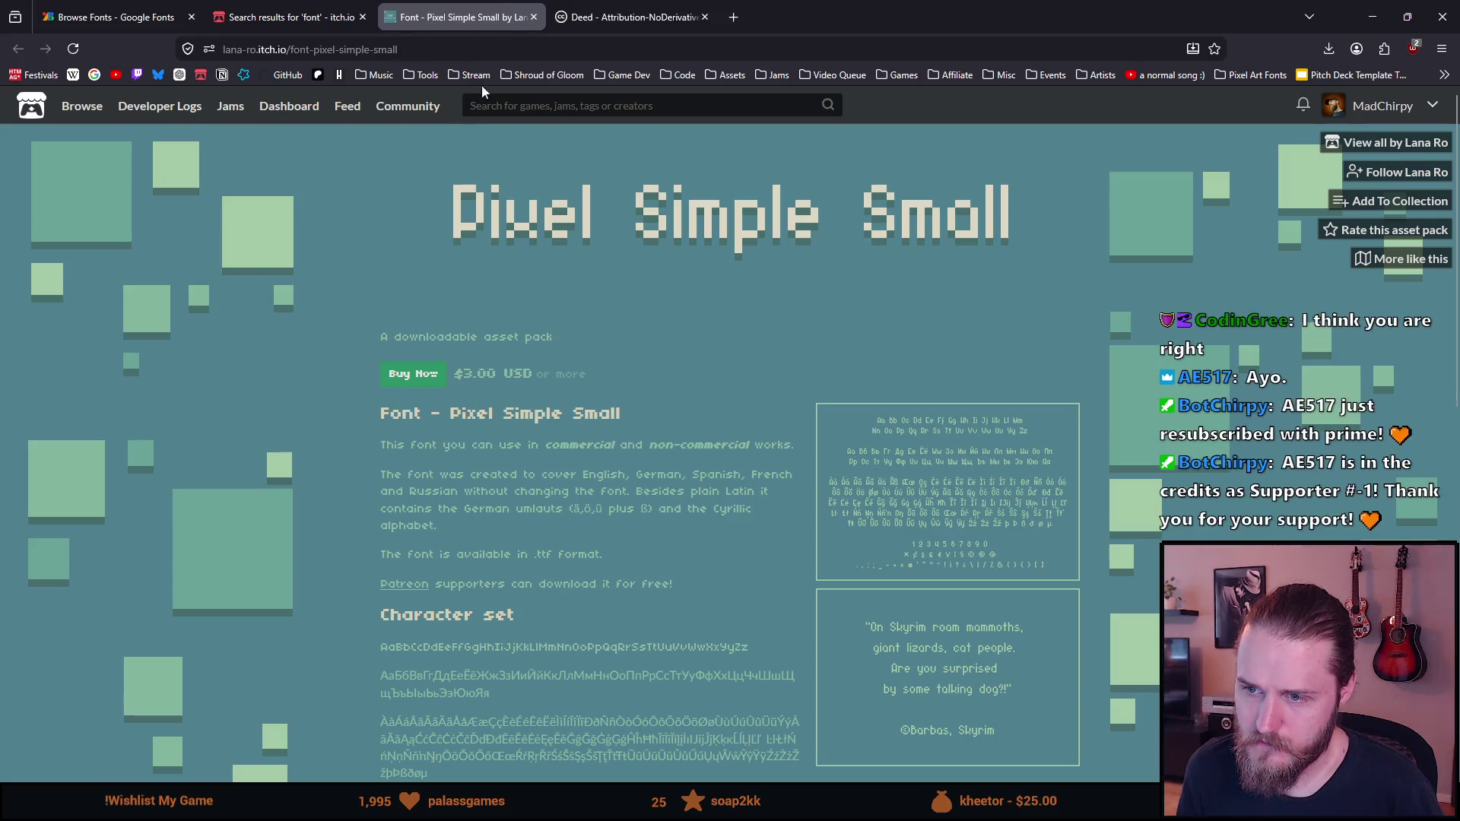
left_click(533, 19)
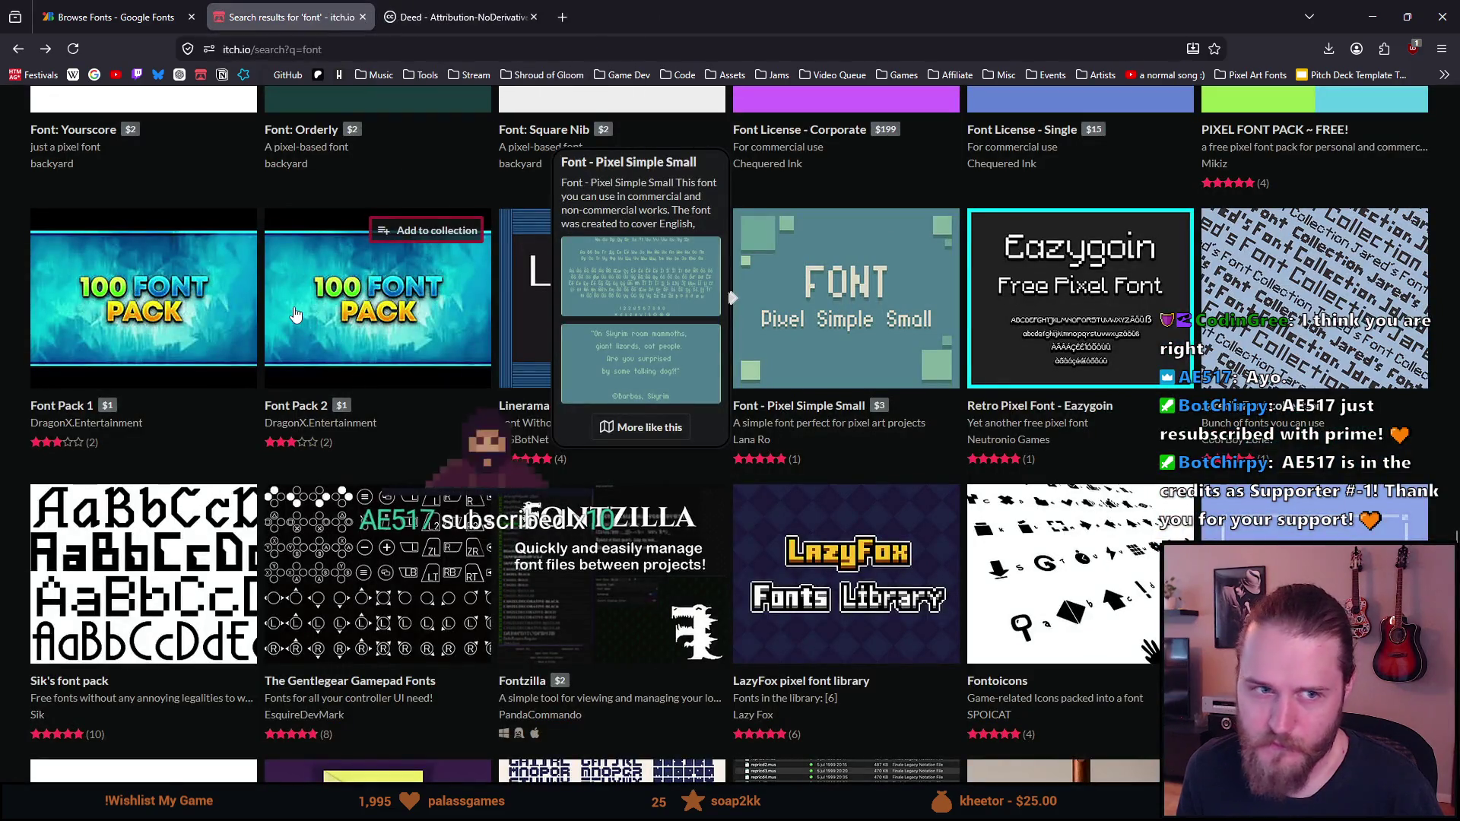
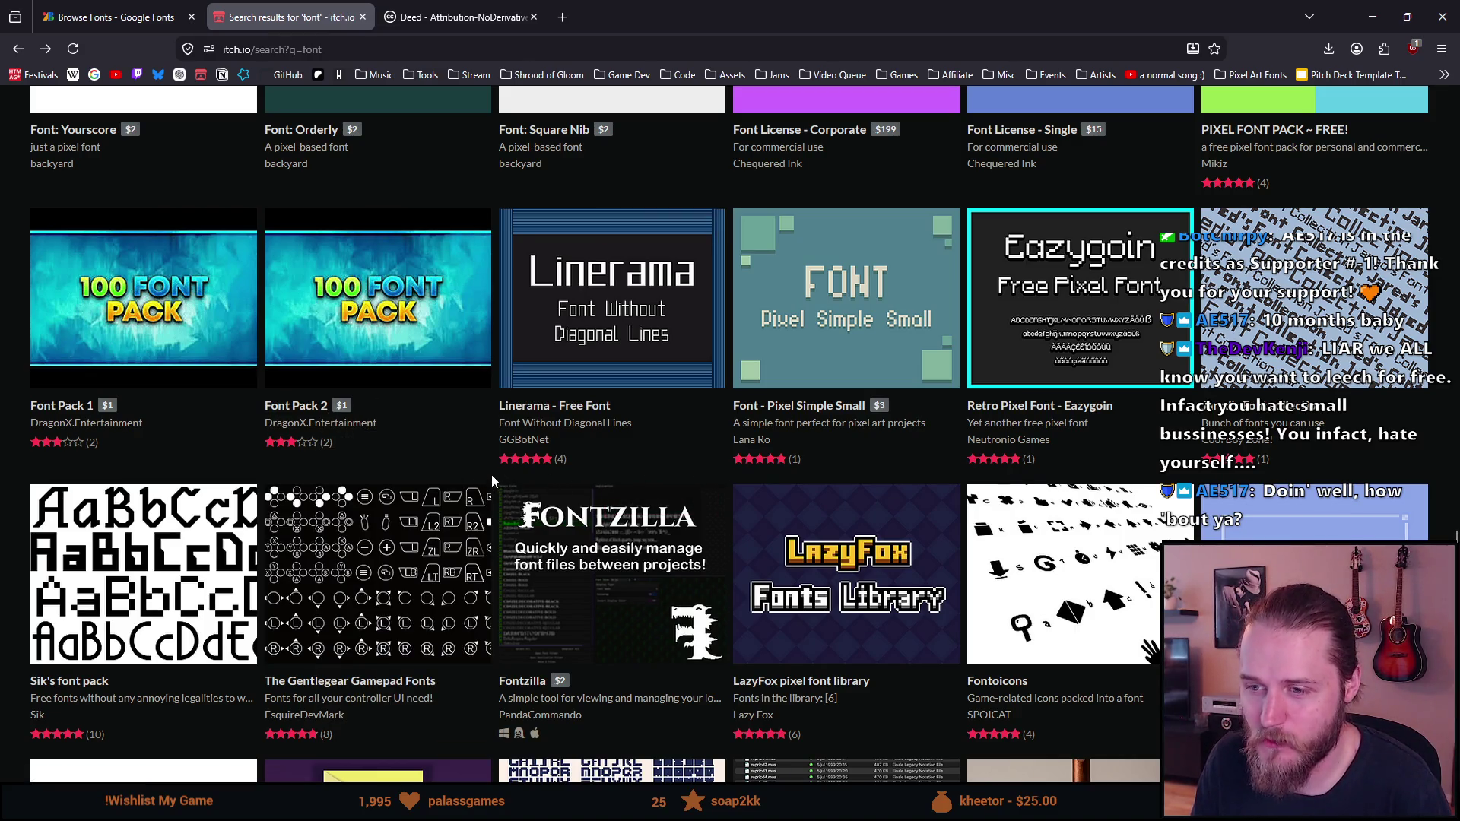
Filter the itch.io game assets to those tagged Fonts
scroll(499, 476, "down", 3)
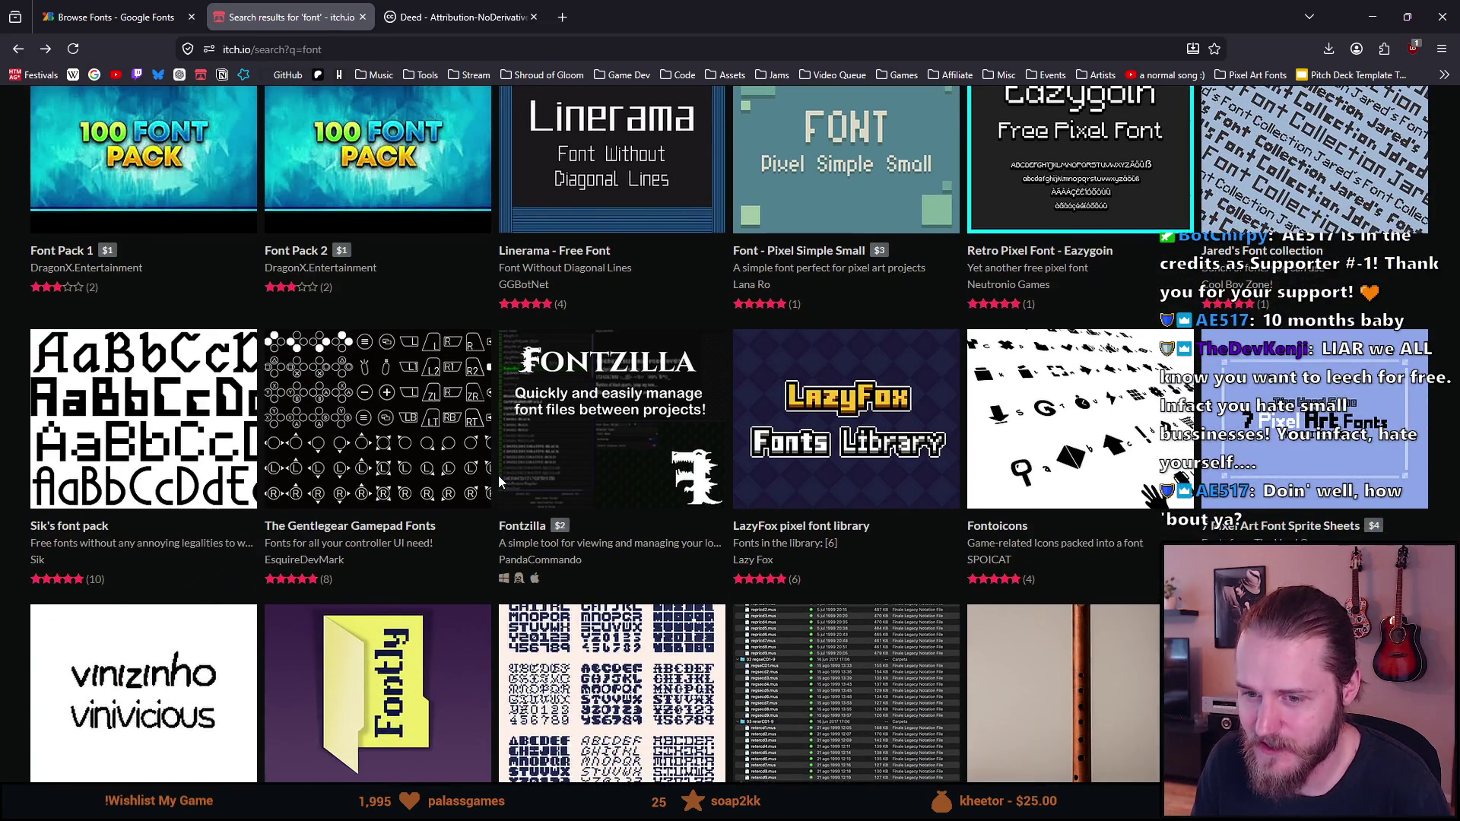
scroll(499, 477, "down", 2)
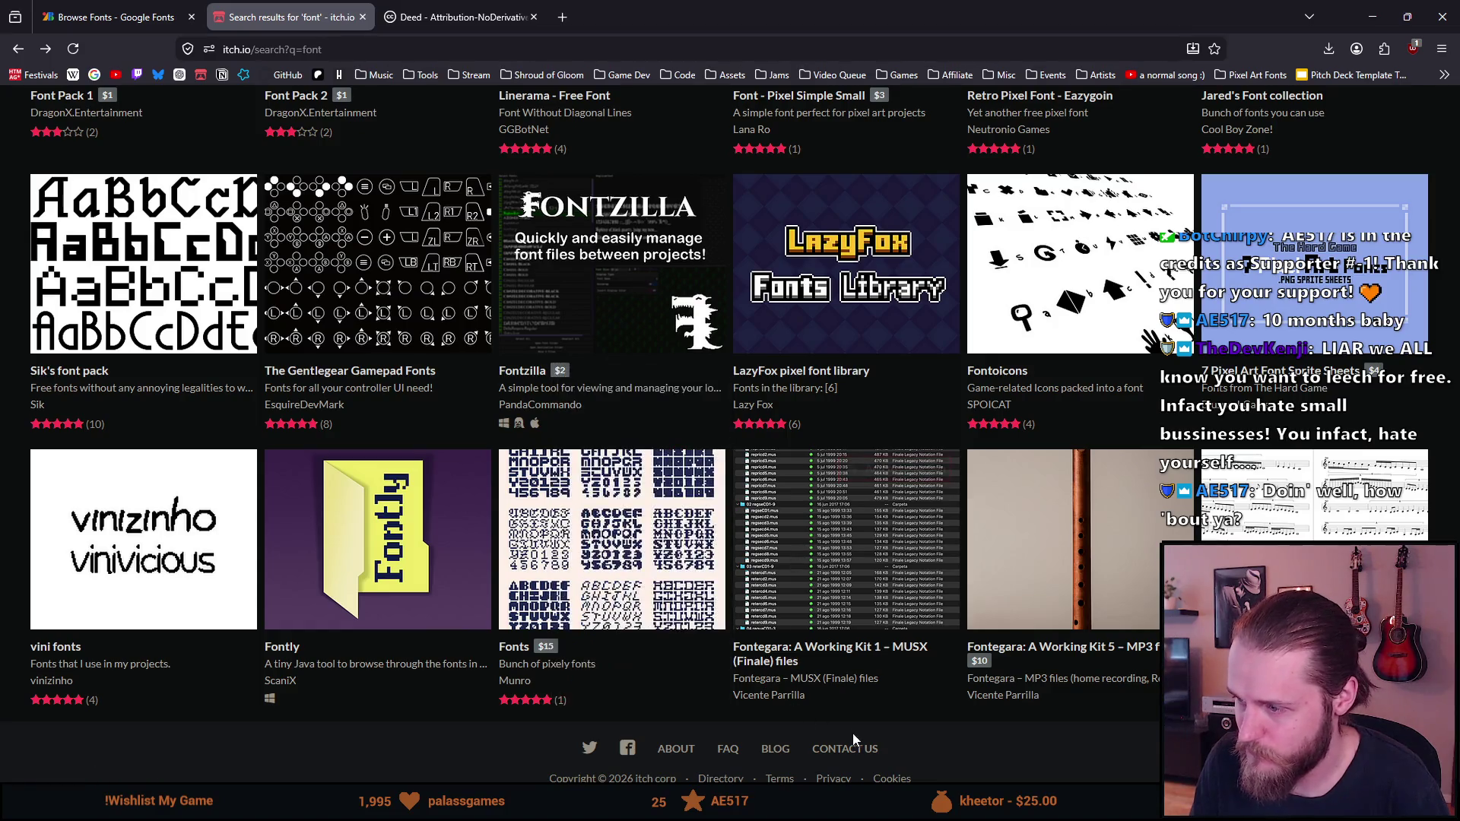
scroll(844, 715, "down", 10)
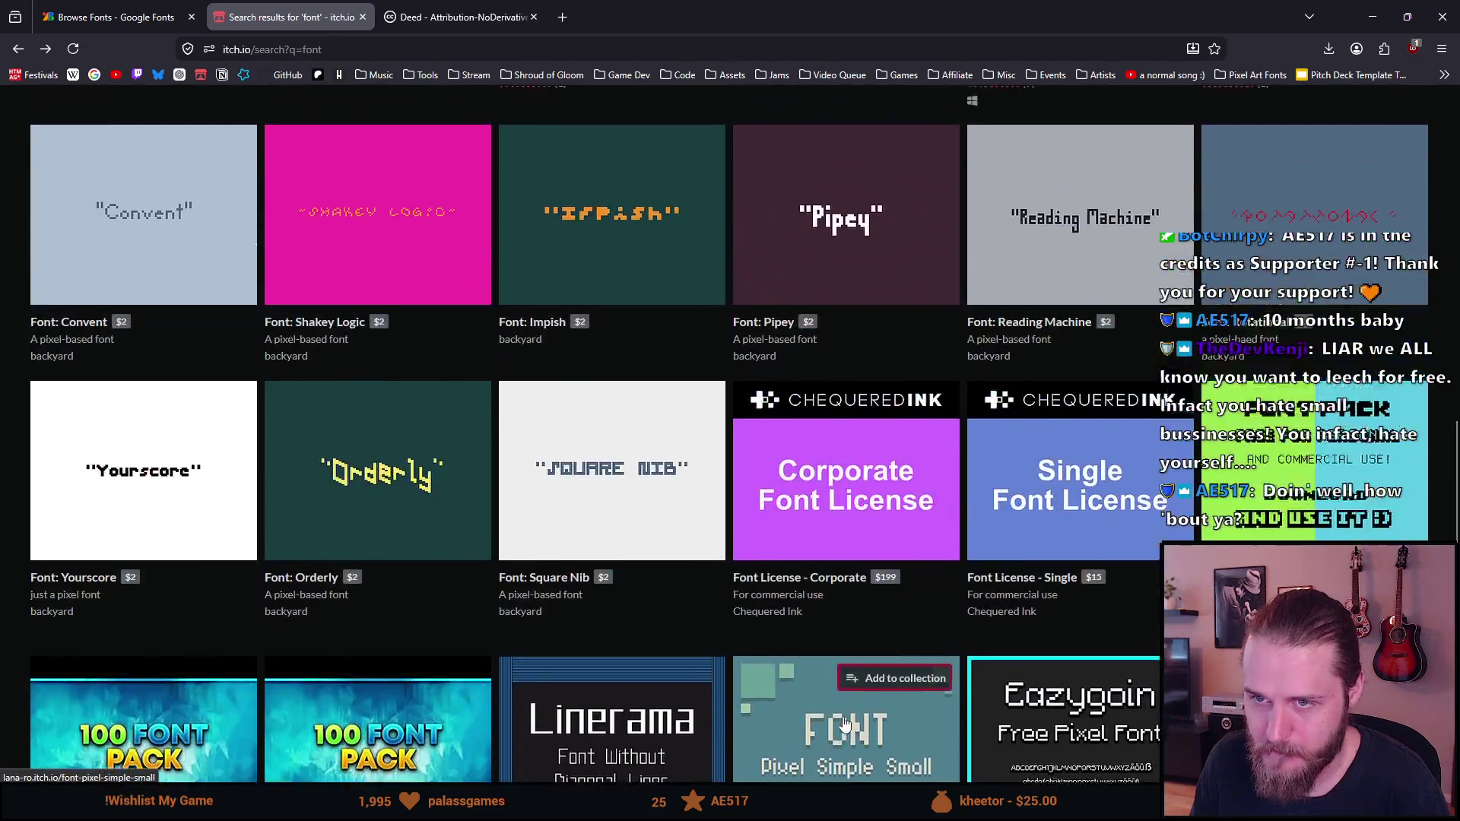
scroll(842, 703, "up", 4)
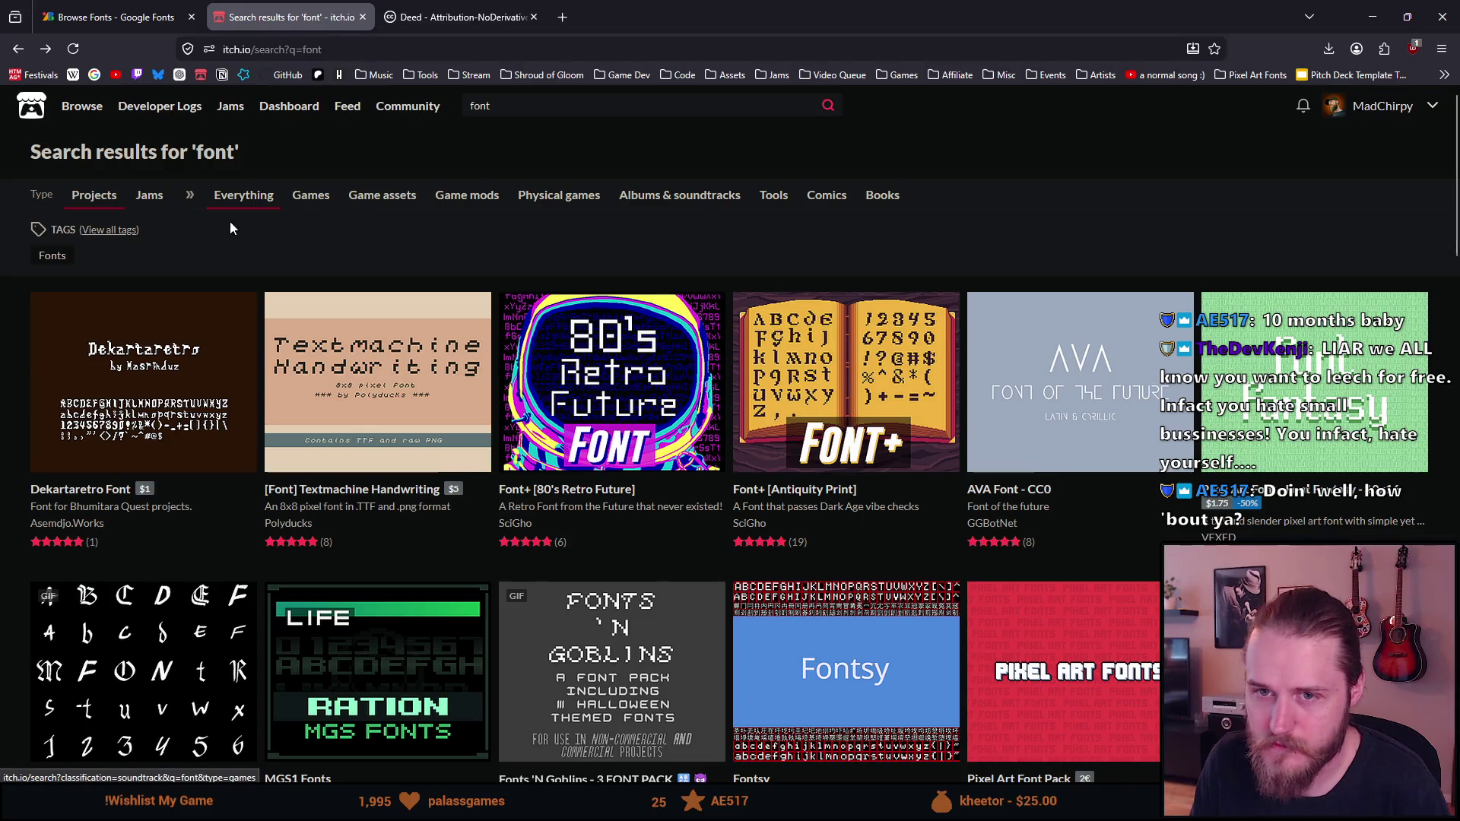
left_click(55, 261)
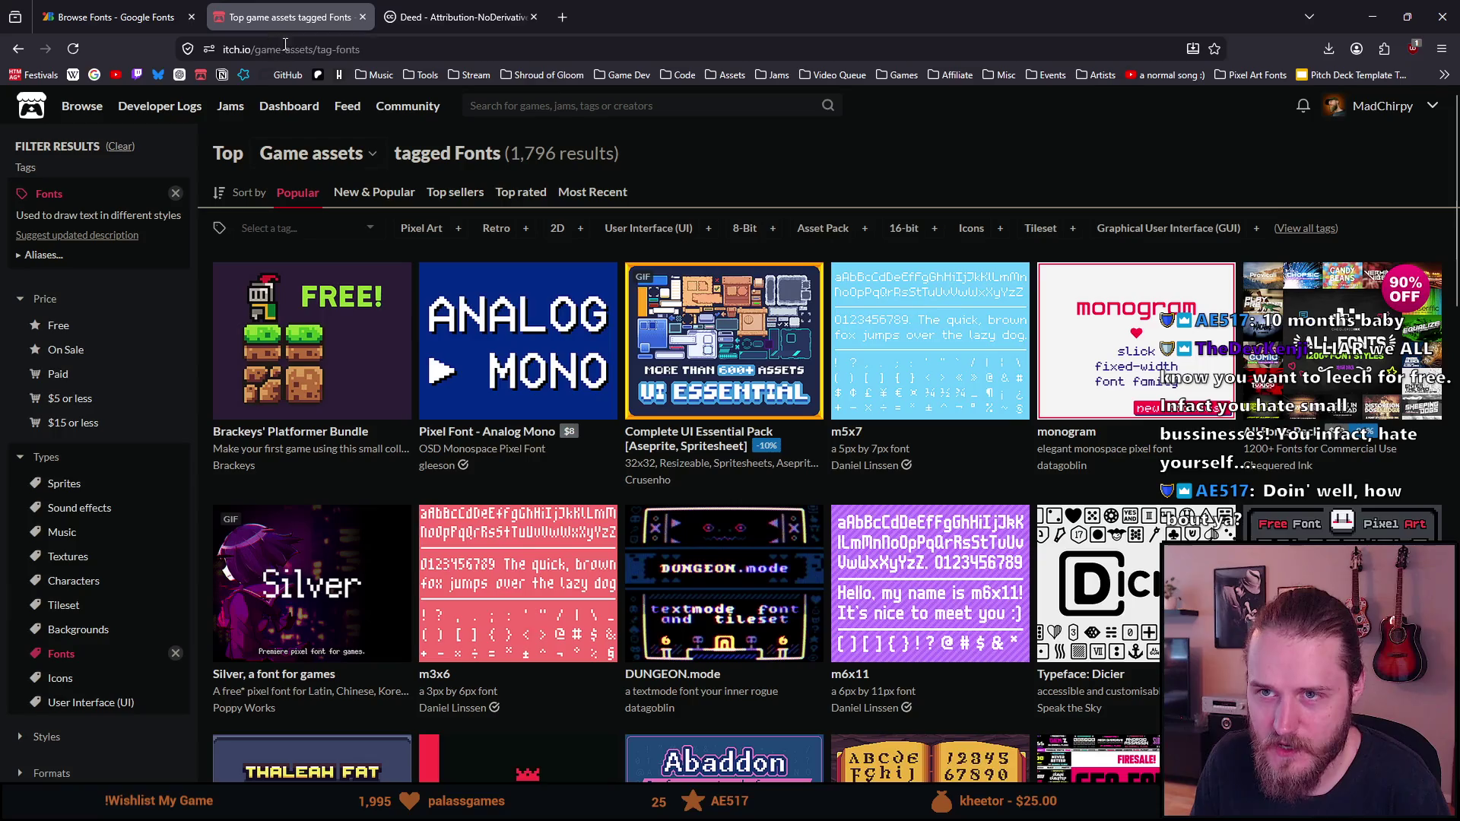
Browse the Fonts grid and open the Vonwaon Bitmap Font page in a new tab
scroll(393, 325, "down", 1)
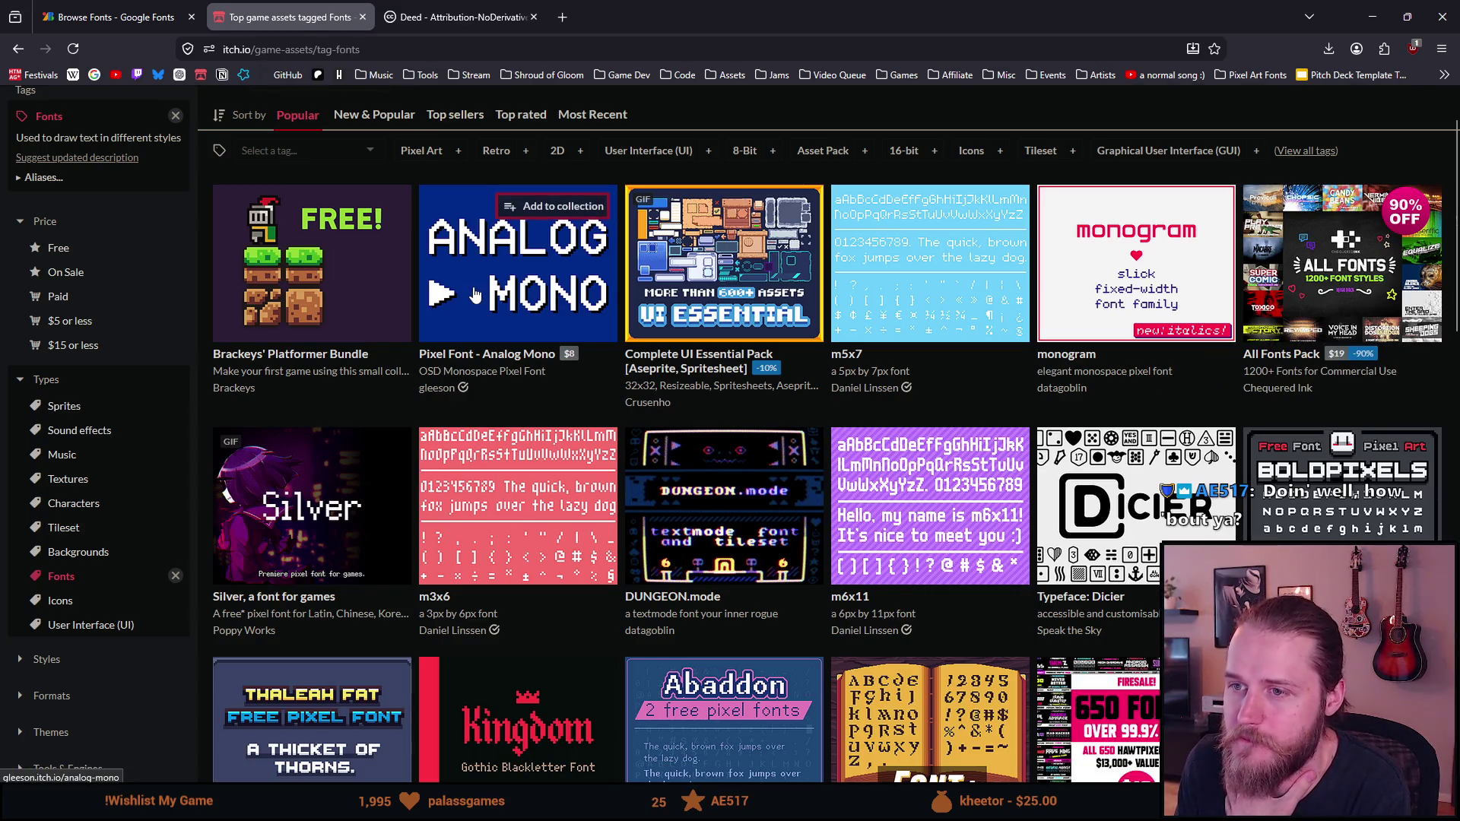
mouse_move(474, 293)
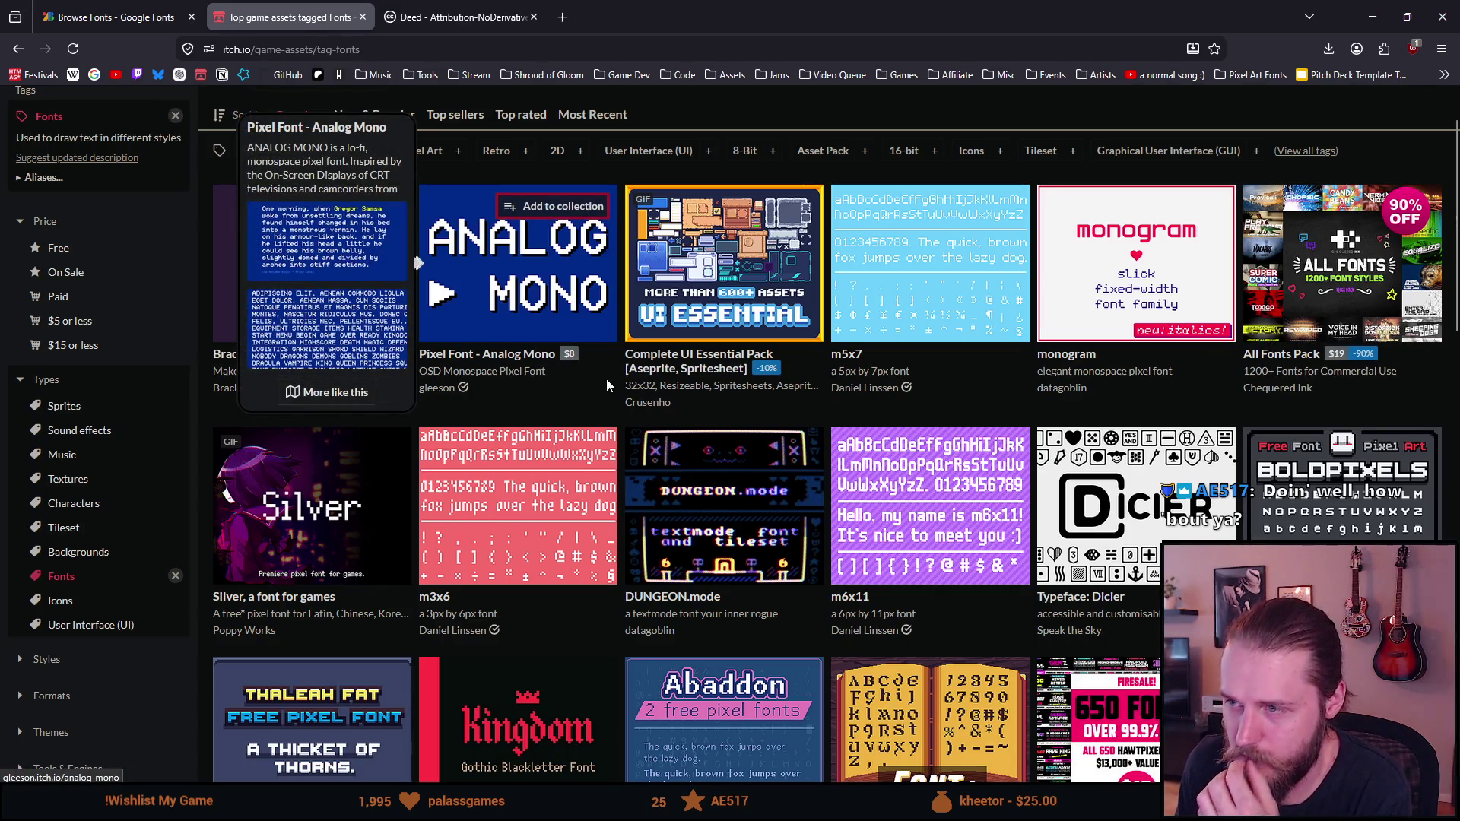
scroll(610, 385, "down", 1)
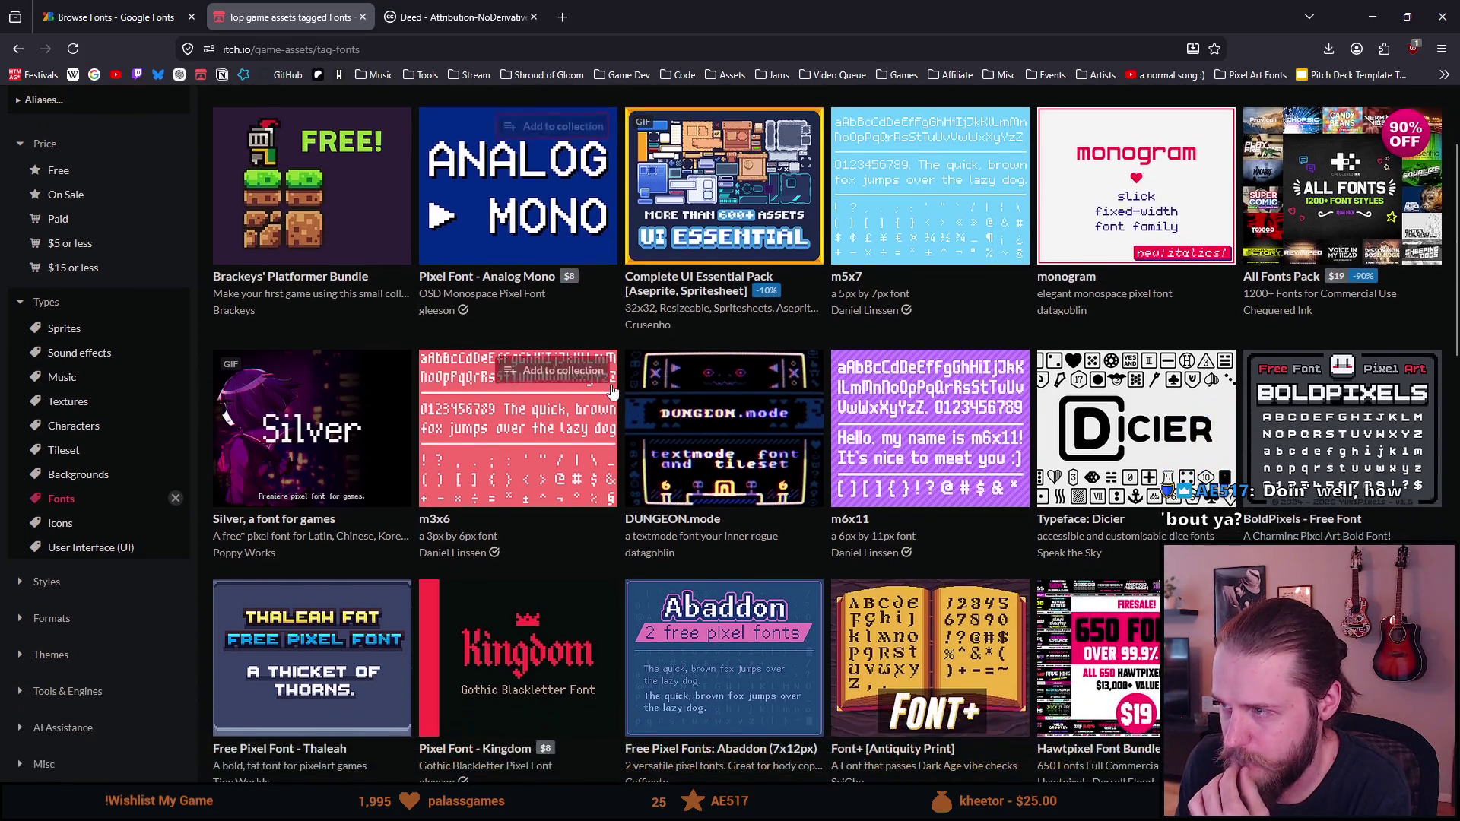
scroll(613, 391, "down", 1)
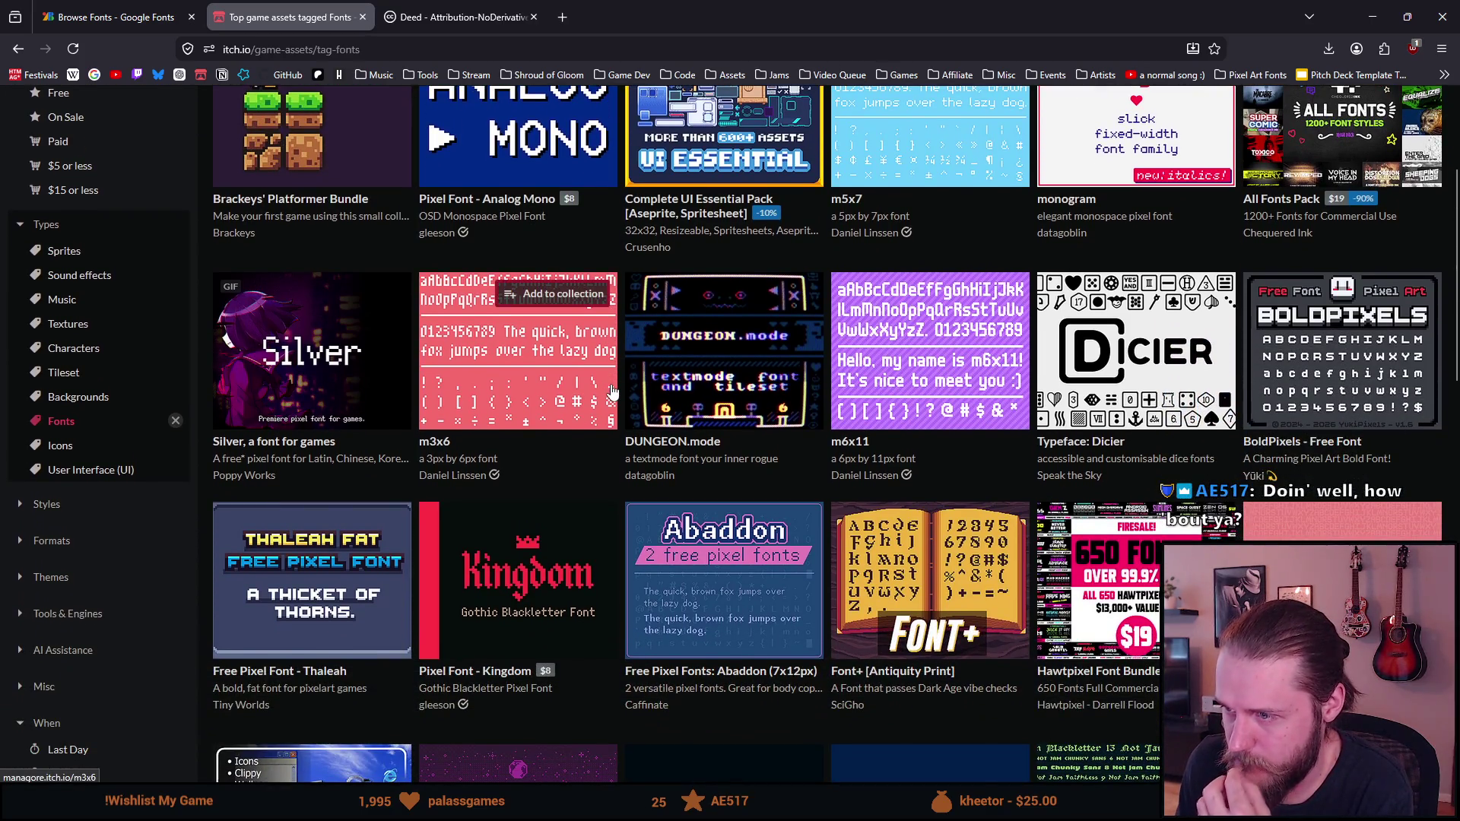
mouse_move(715, 344)
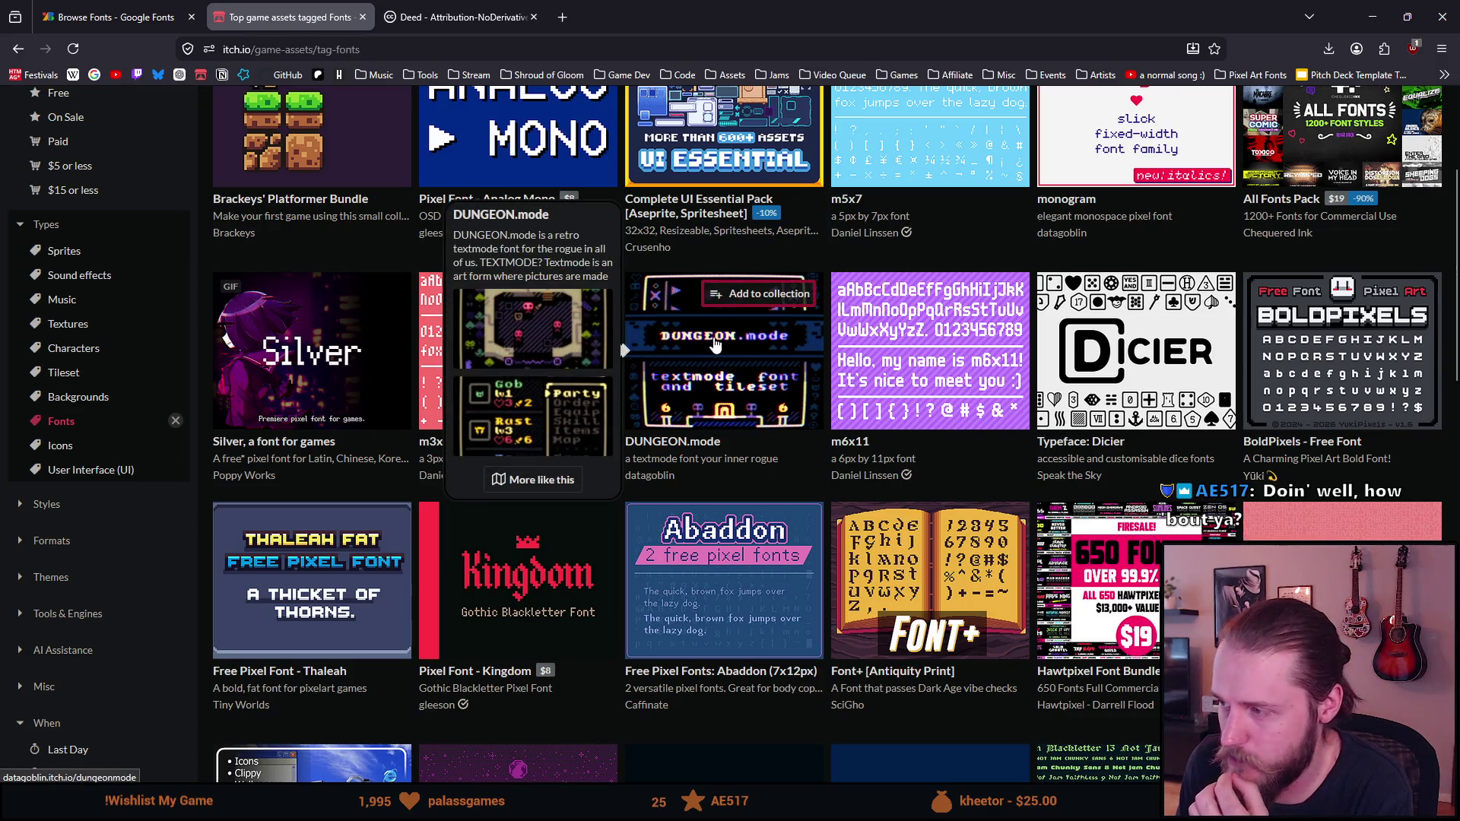
scroll(715, 344, "down", 1)
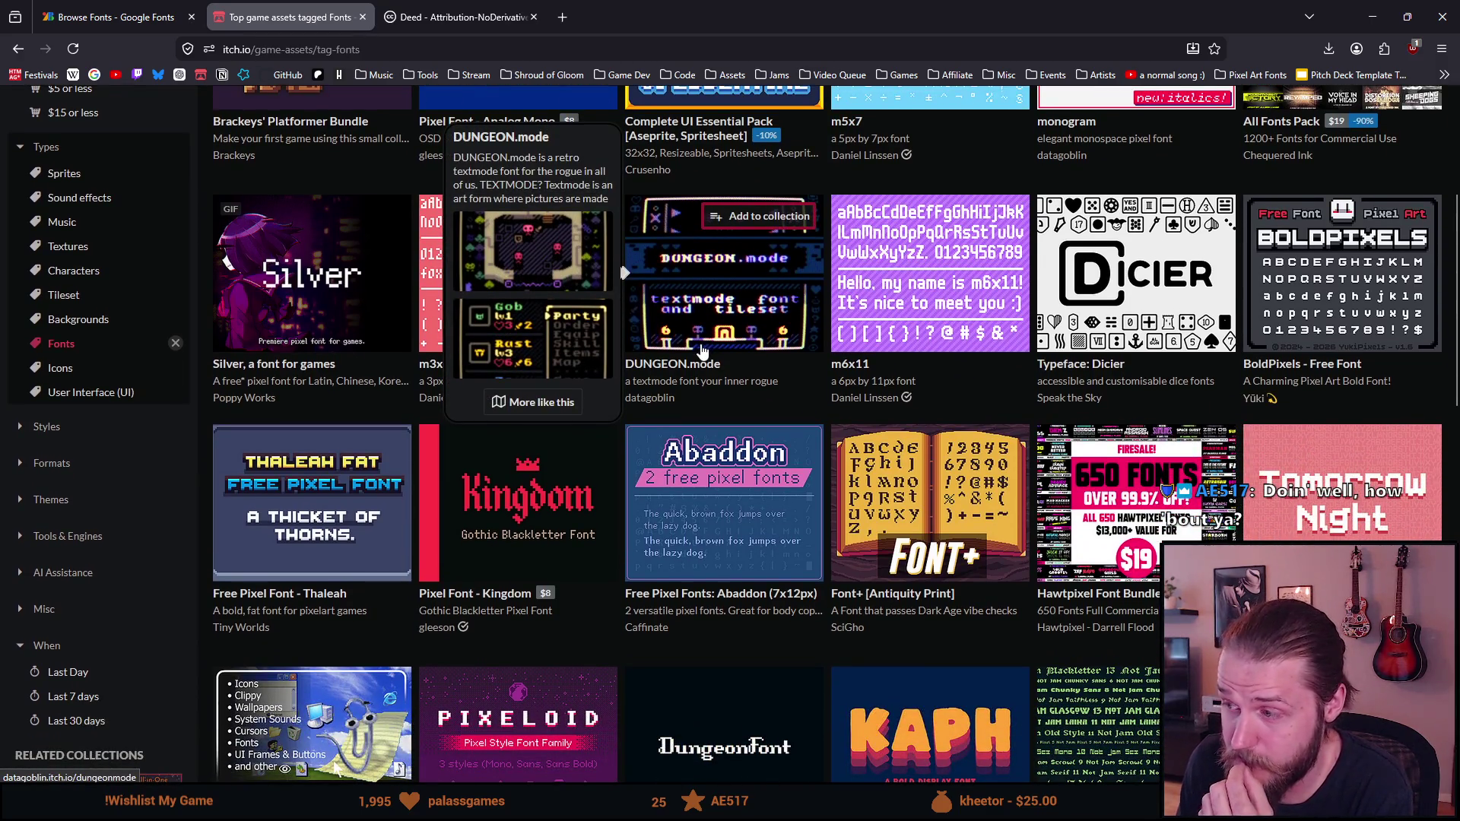
scroll(701, 353, "down", 2)
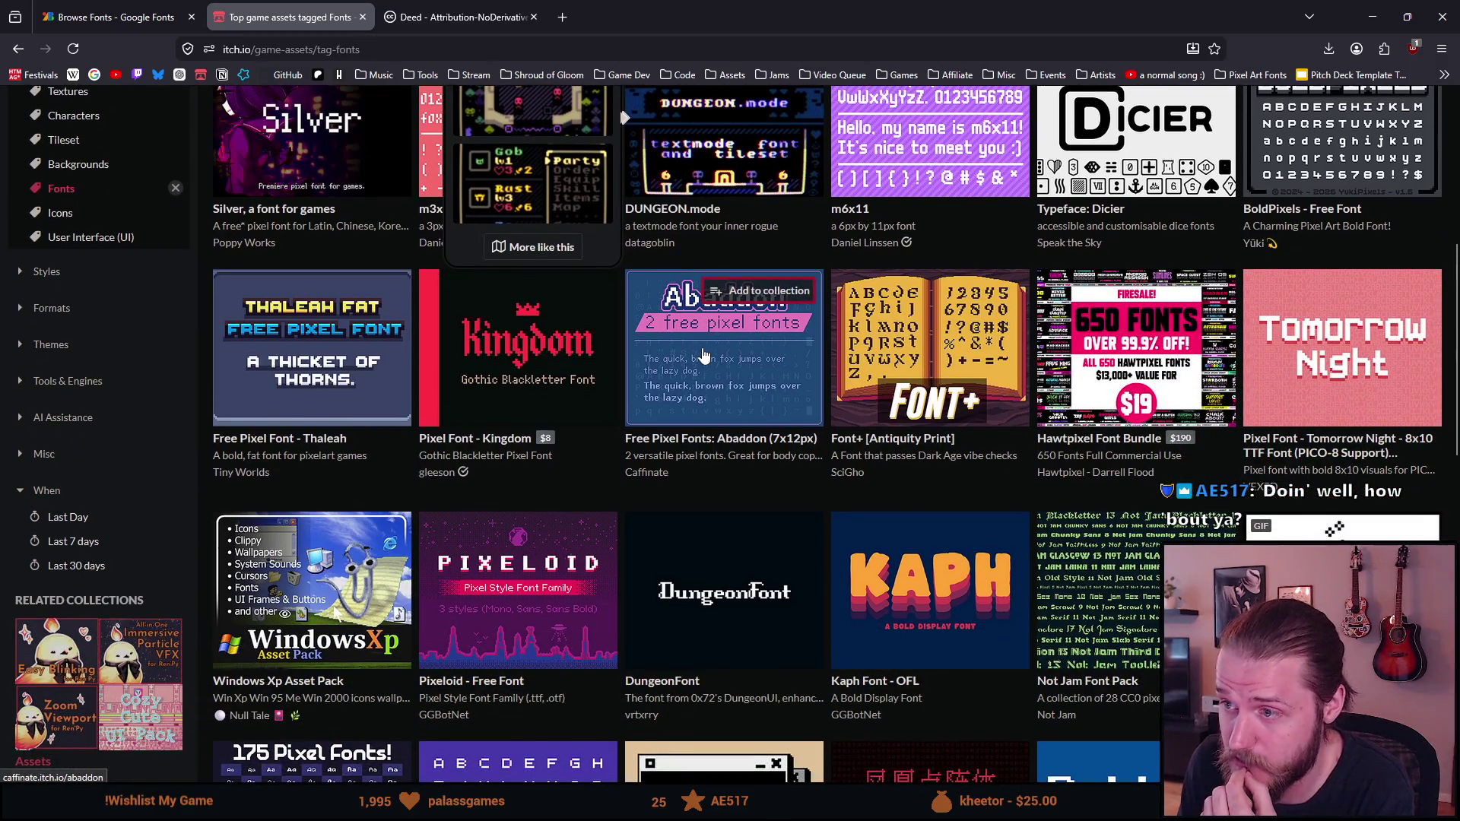
scroll(703, 356, "down", 1)
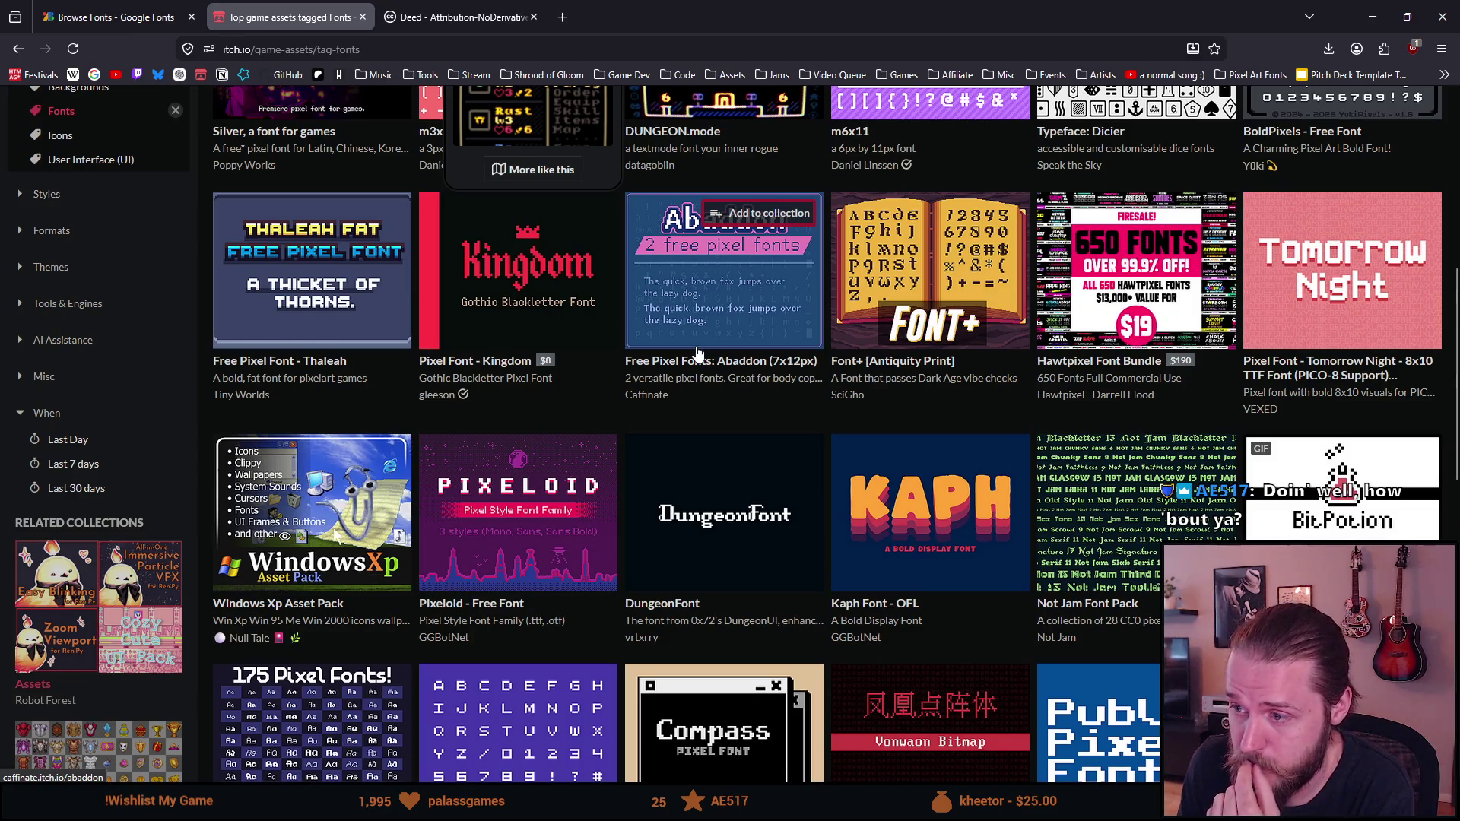
scroll(696, 352, "down", 1)
scroll(696, 348, "down", 2)
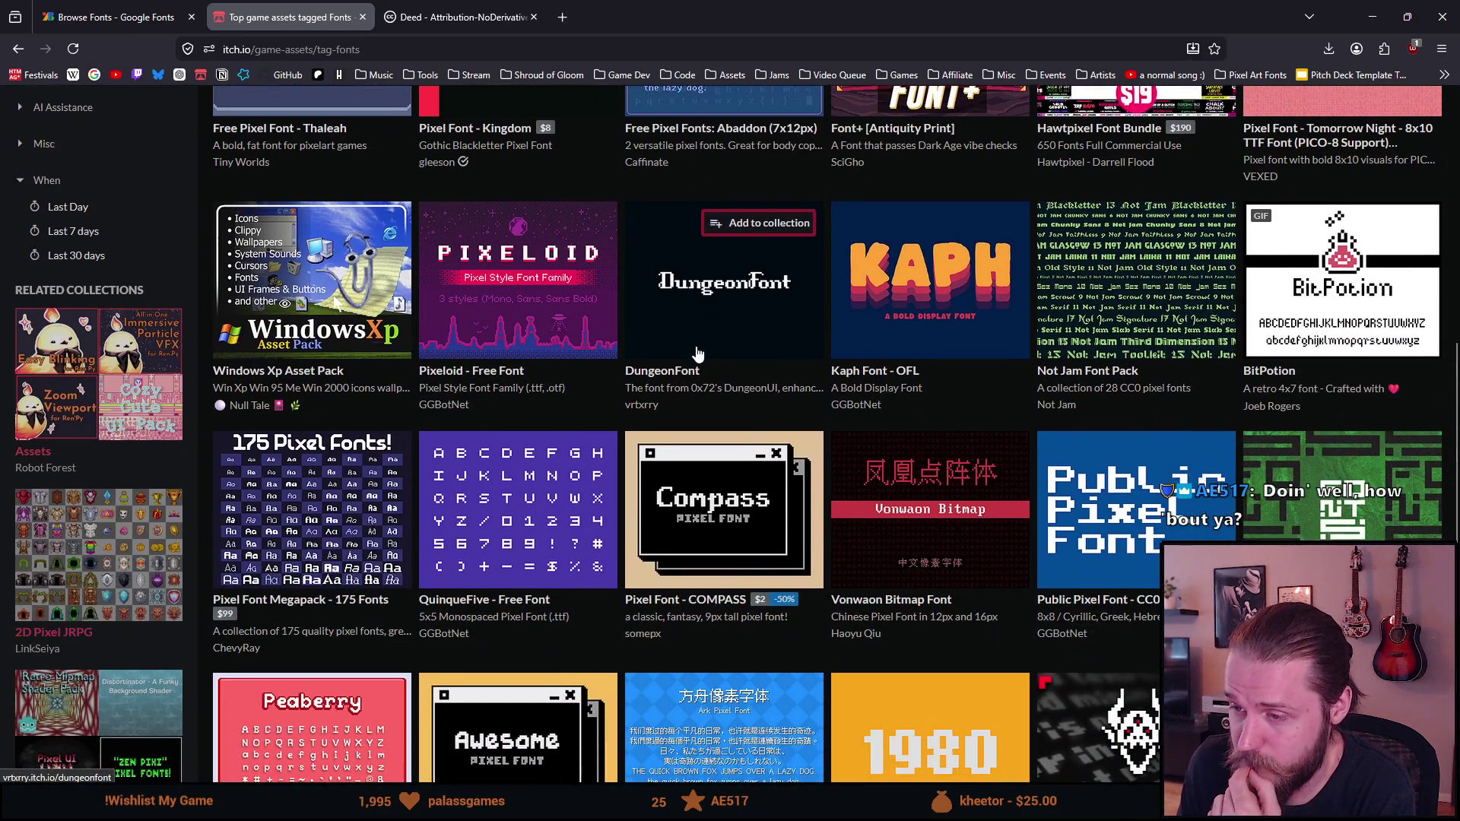
middle_click(930, 511)
left_click(463, 17)
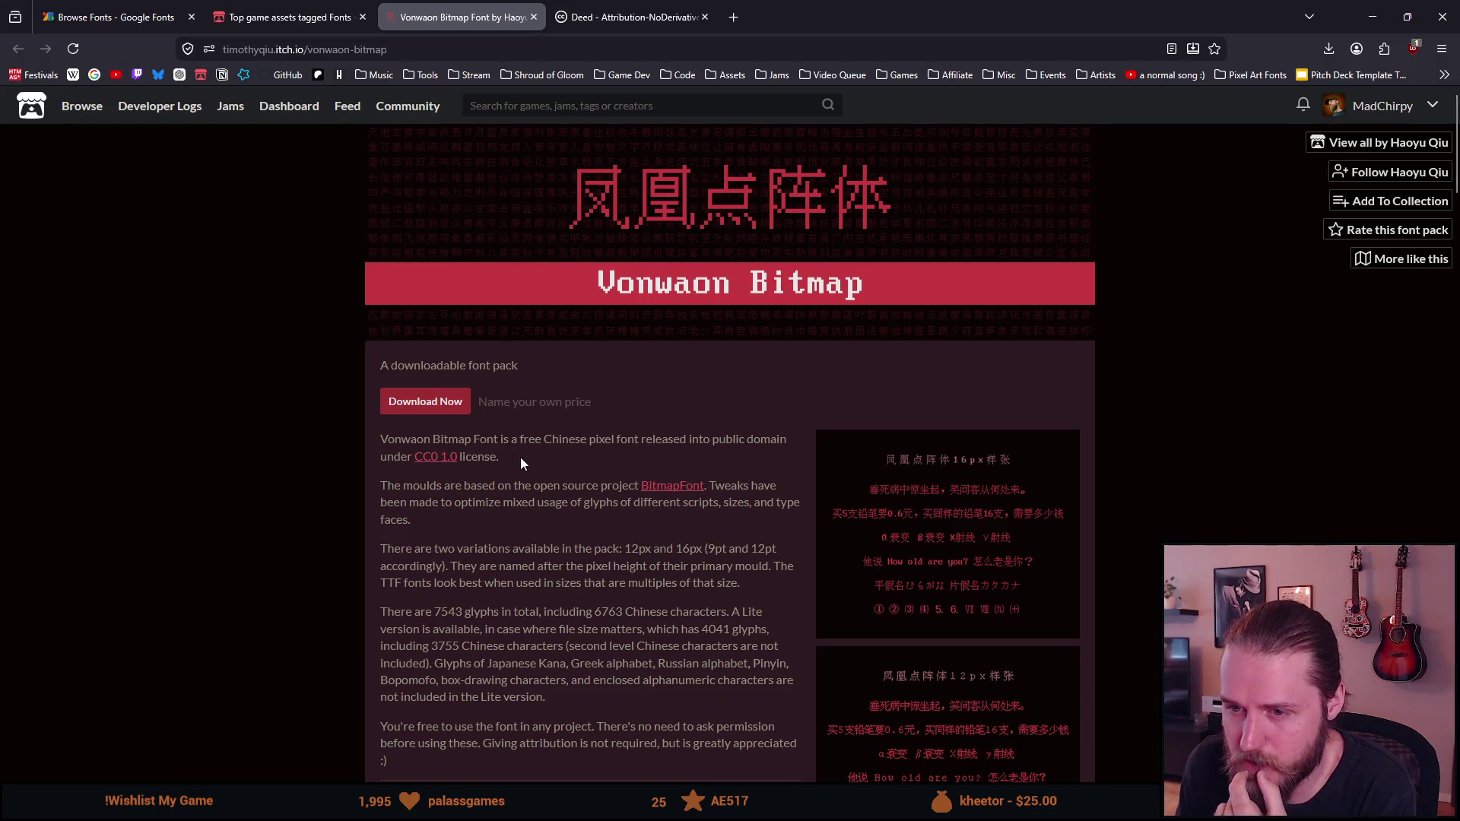
Read the Vonwaon Bitmap description and preview its 16px and 12px sample sheets
left_click_drag(529, 458, 367, 445)
left_click(534, 535)
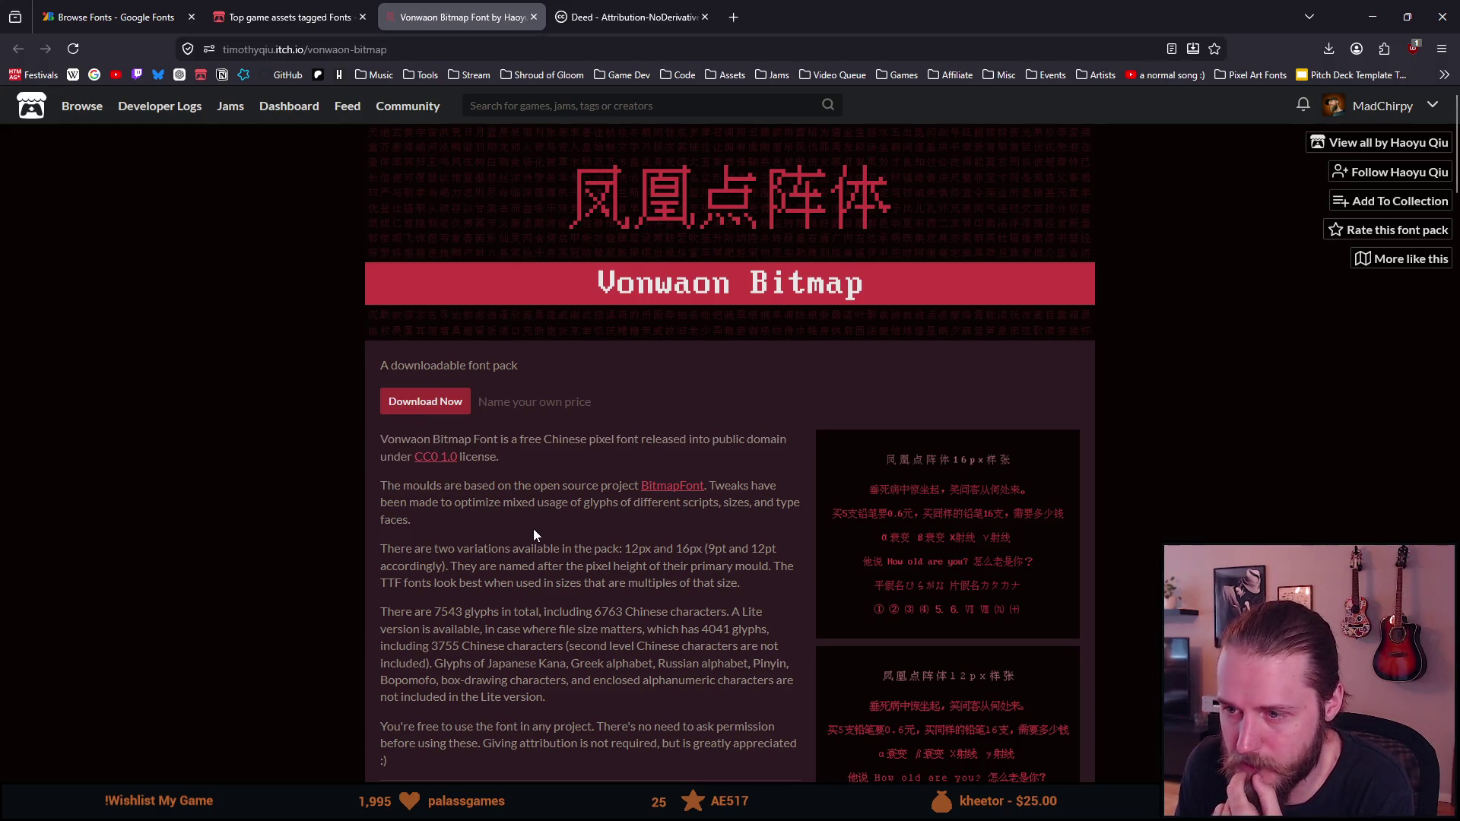
left_click(901, 513)
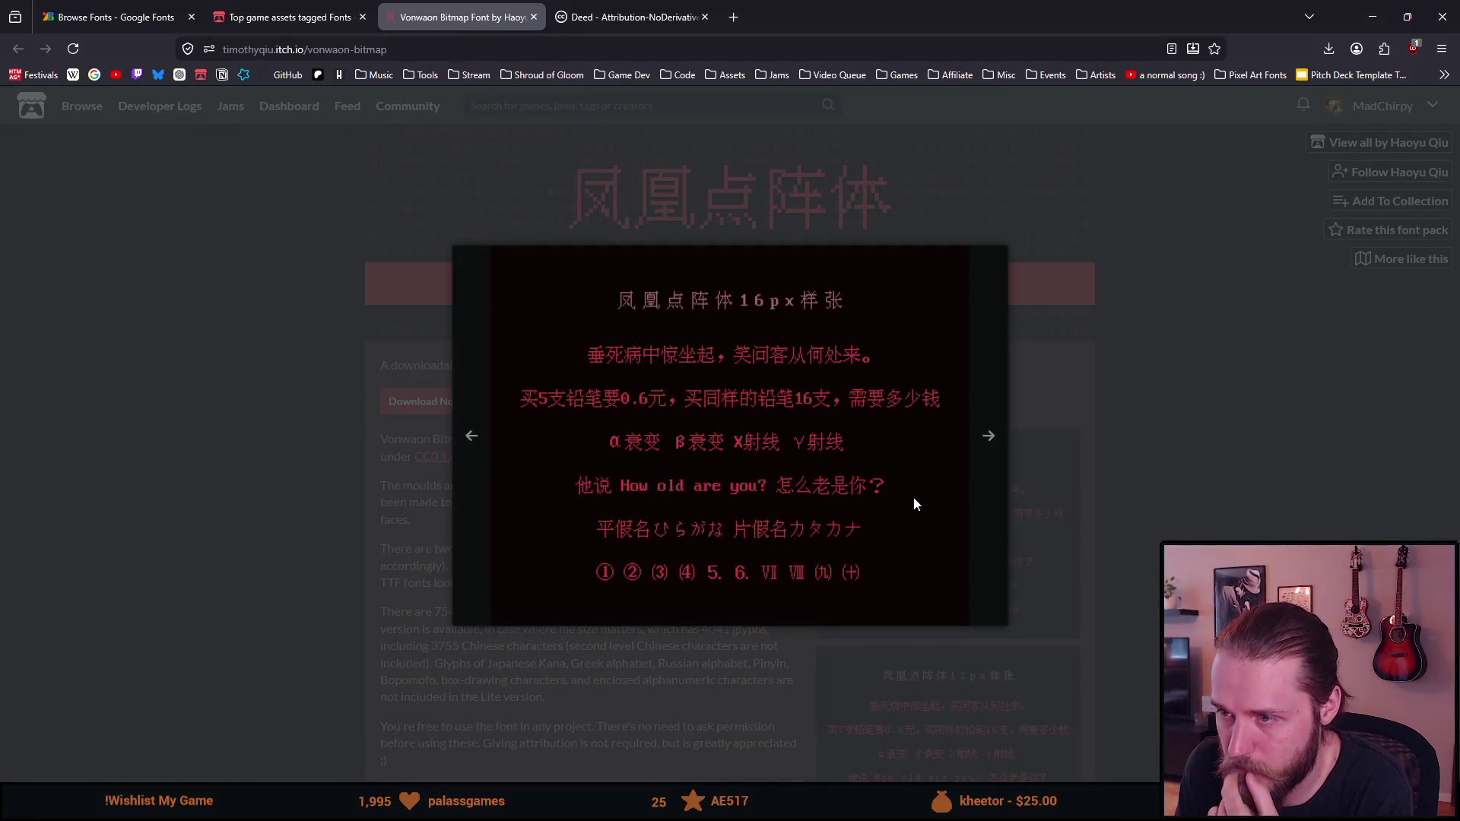
left_click(989, 450)
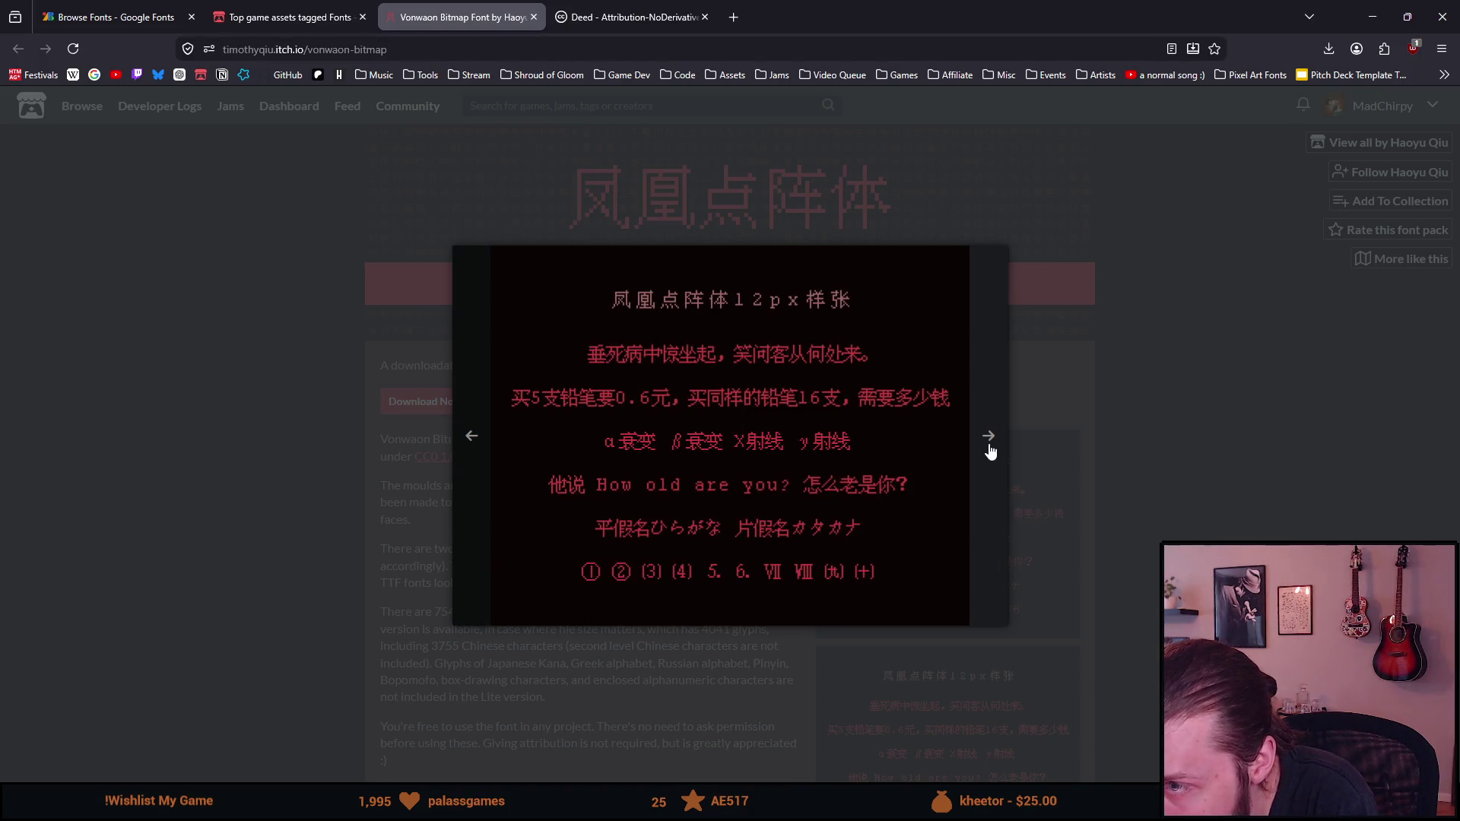
left_click(986, 458)
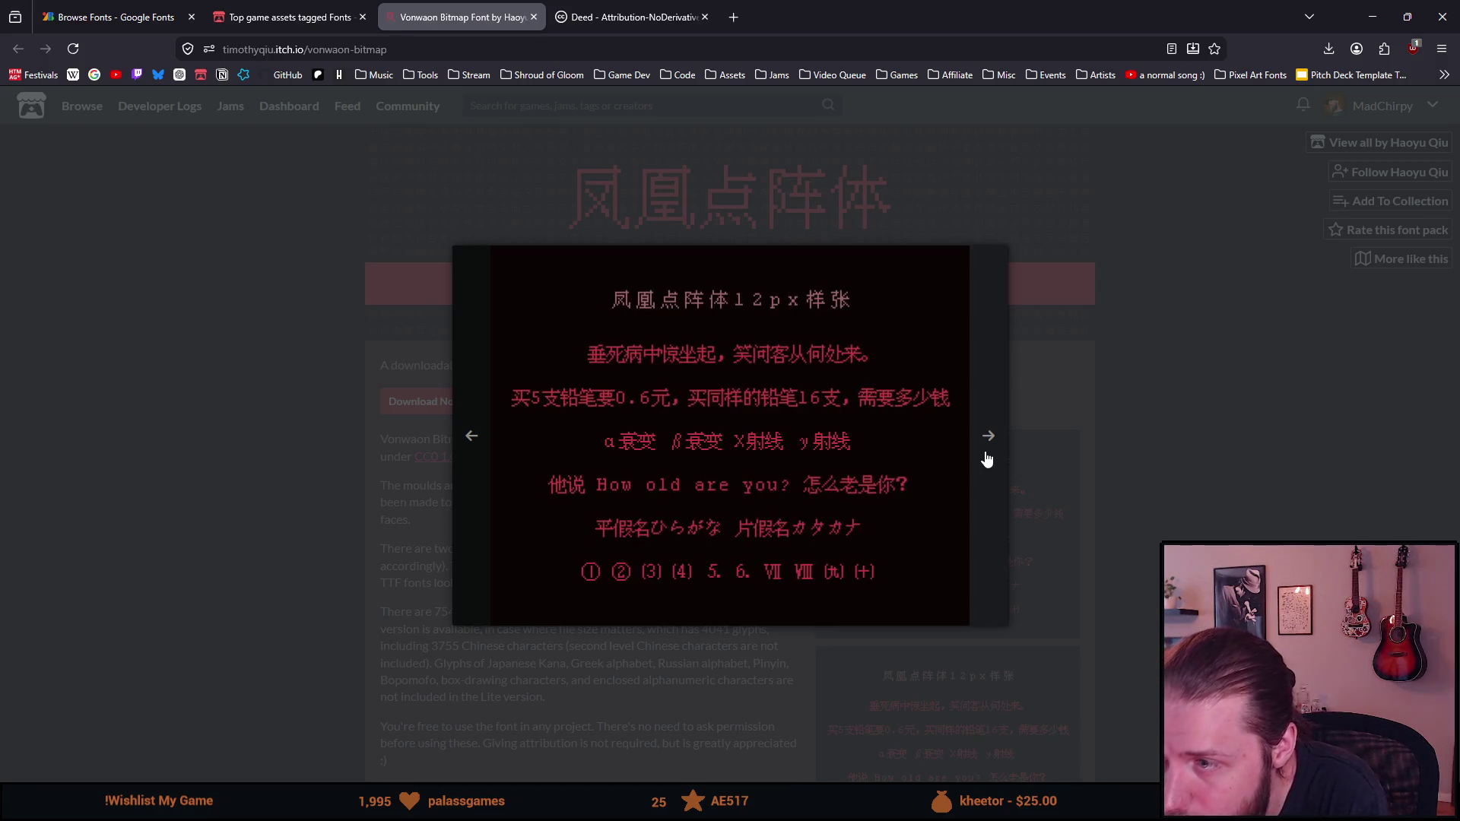
left_click(1116, 450)
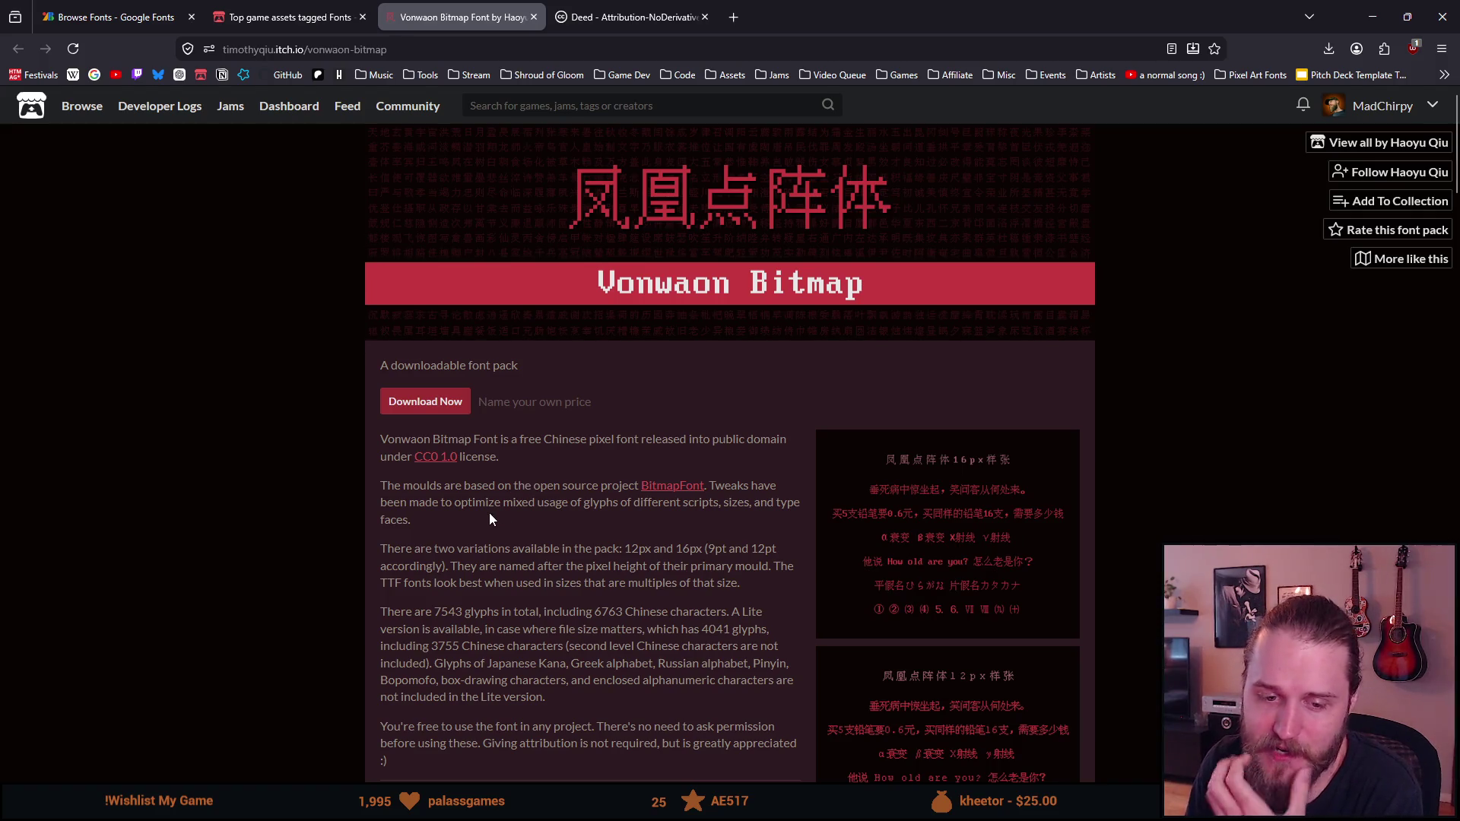
scroll(490, 514, "down", 1)
scroll(488, 512, "down", 1)
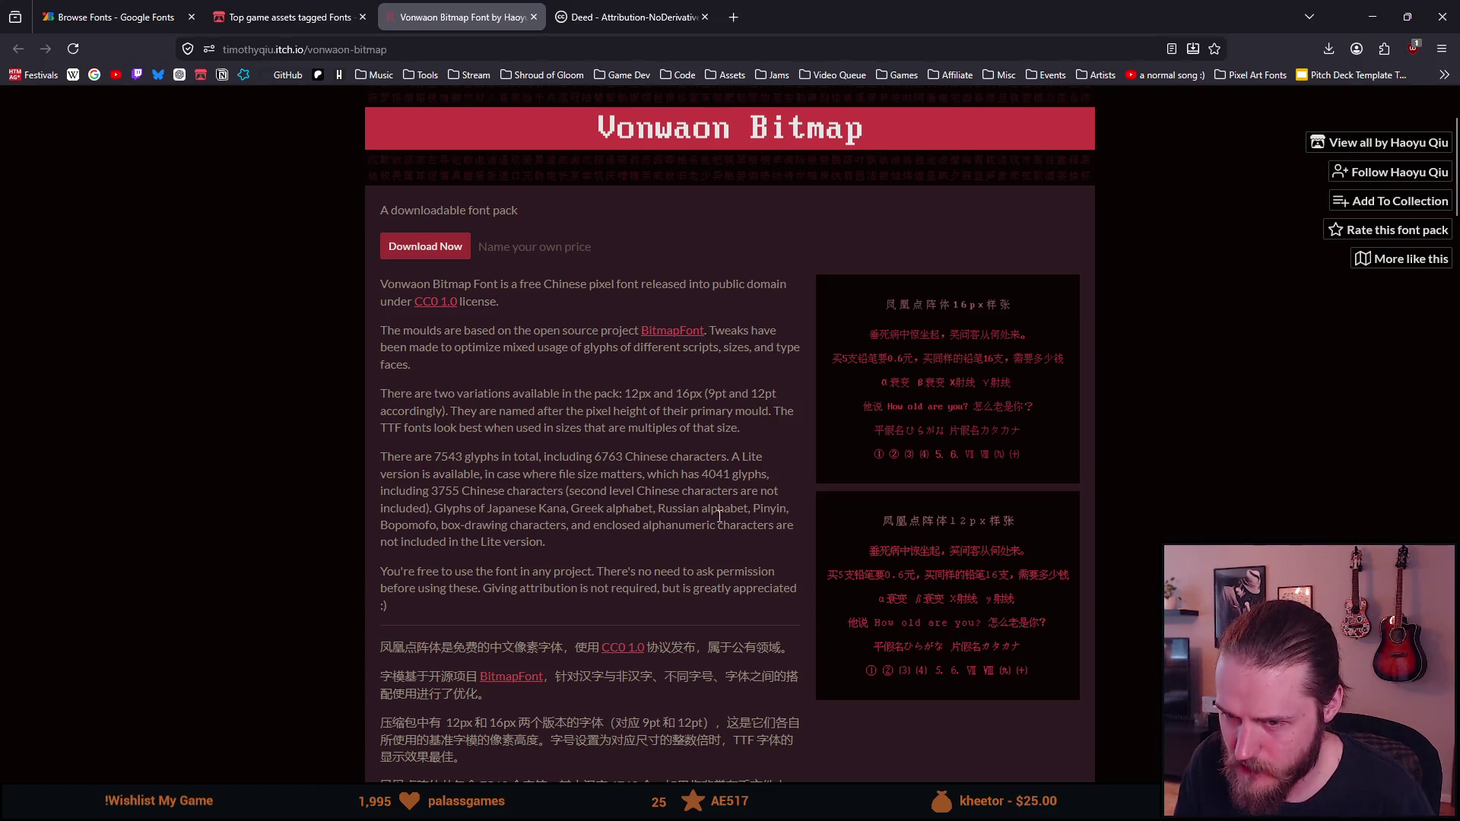
left_click_drag(450, 548, 509, 549)
left_click(527, 549)
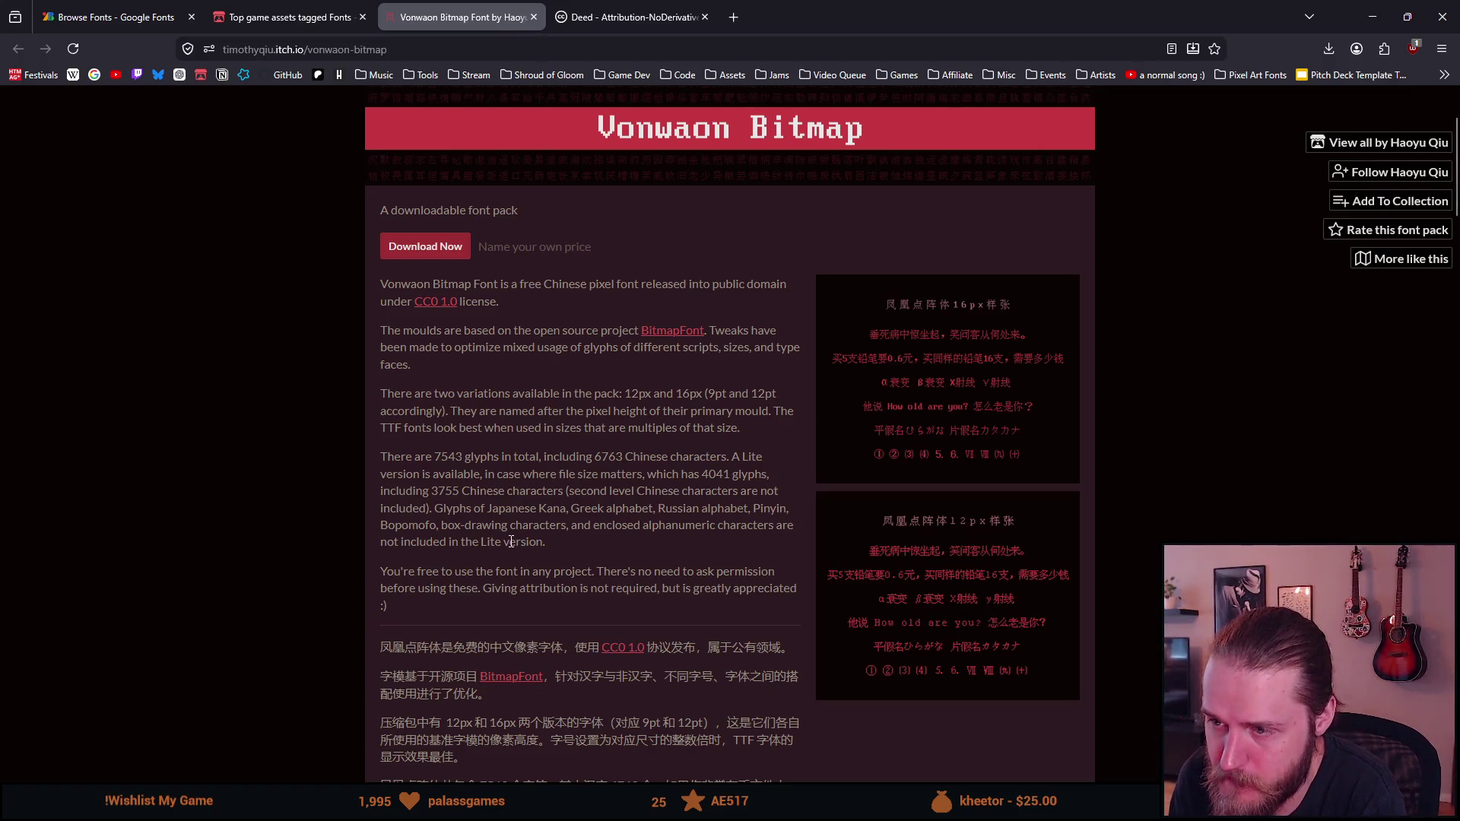
scroll(512, 541, "down", 1)
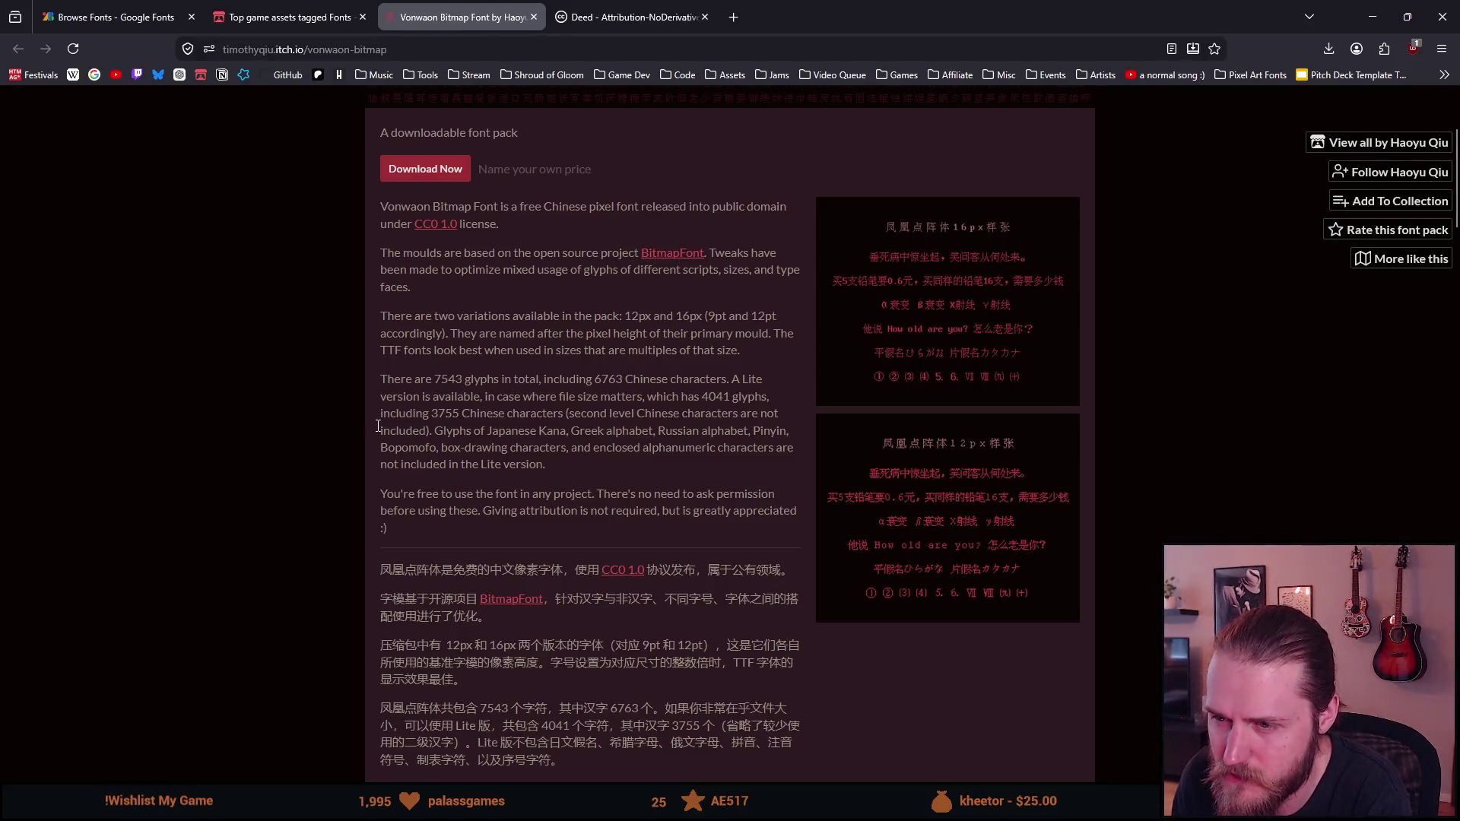
scroll(386, 424, "down", 1)
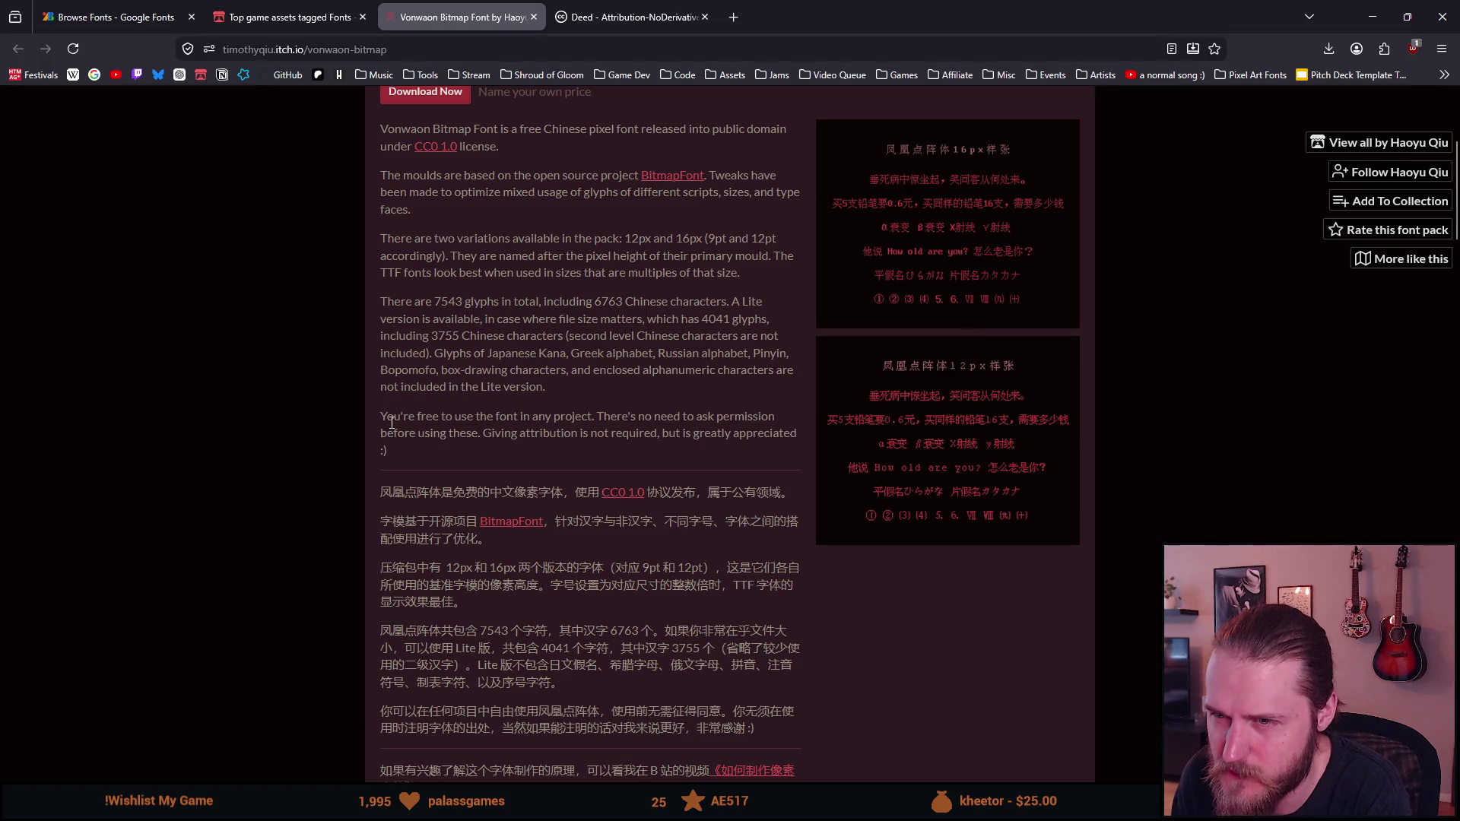
scroll(388, 423, "down", 1)
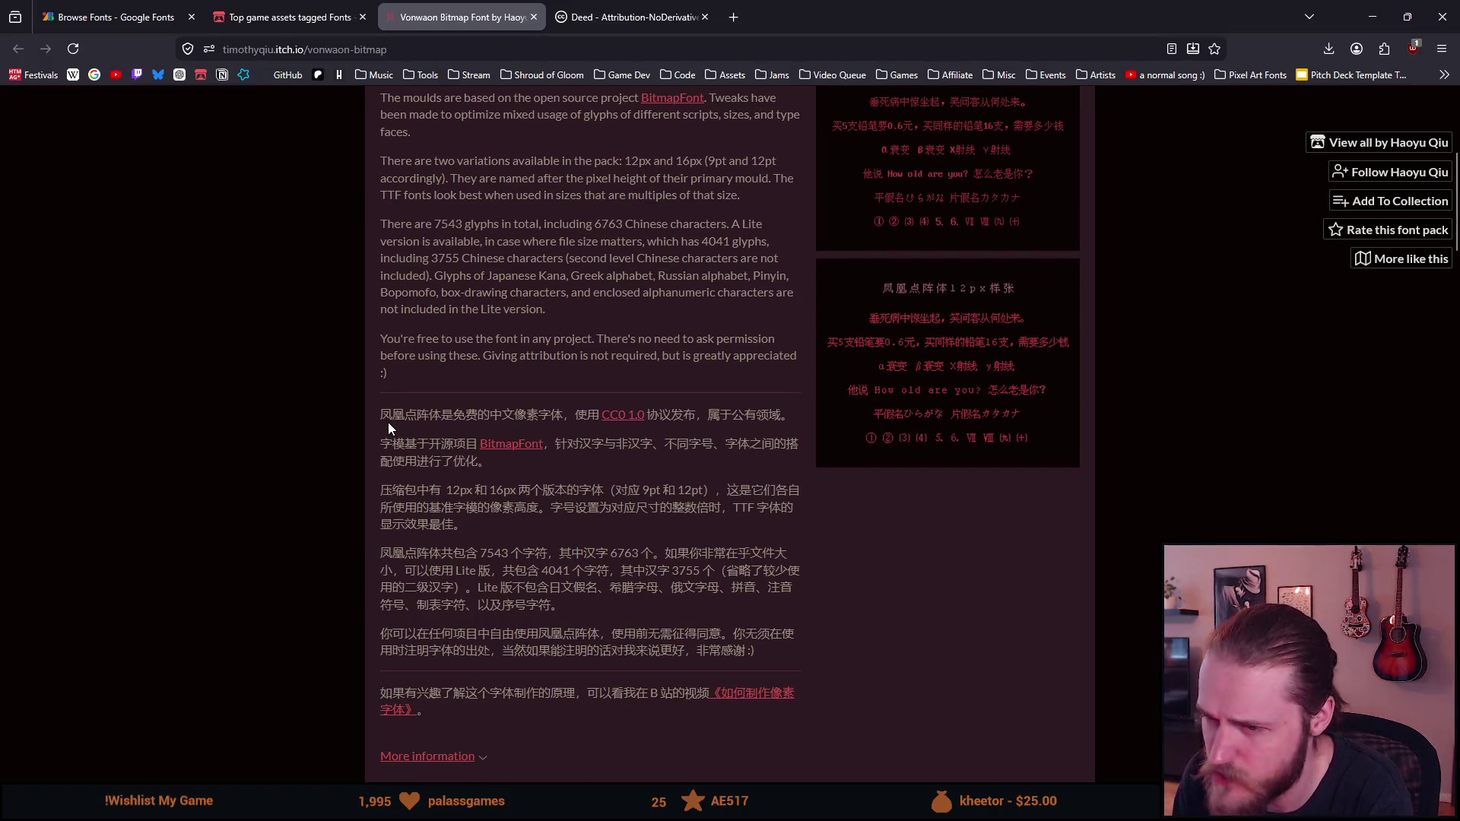
scroll(388, 426, "down", 1)
scroll(388, 421, "down", 4)
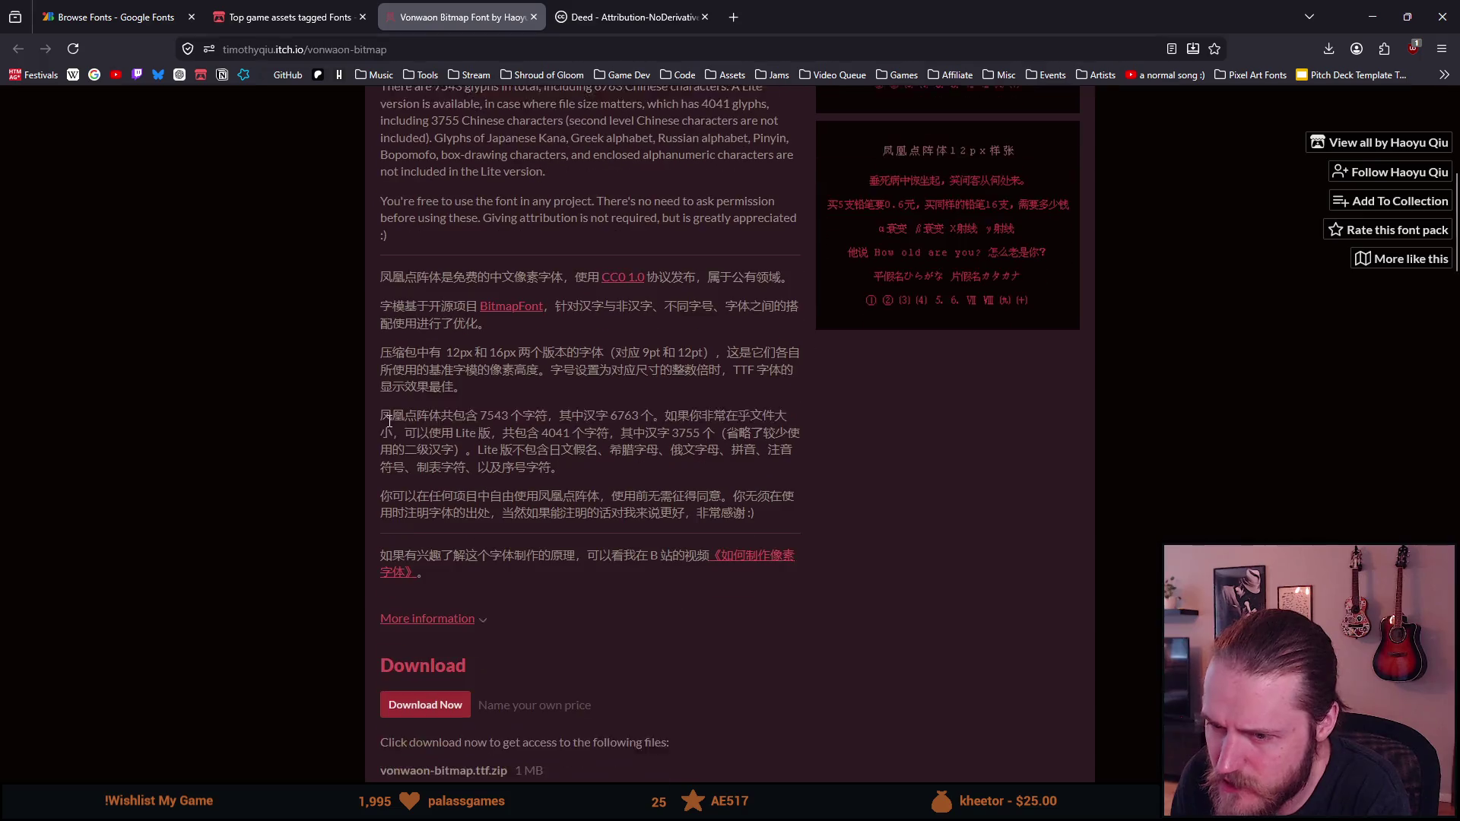
scroll(388, 425, "down", 5)
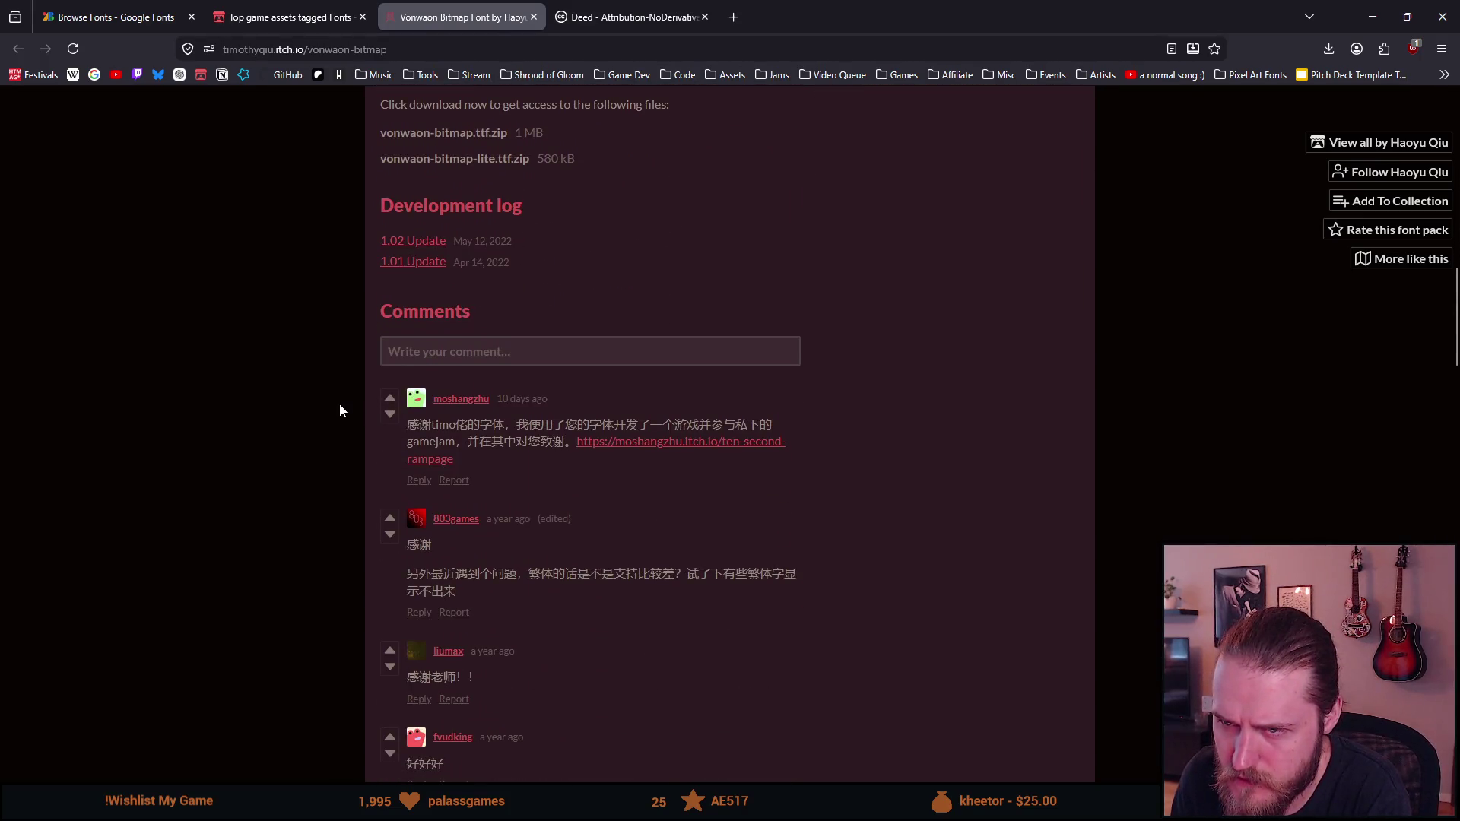
scroll(338, 403, "up", 10)
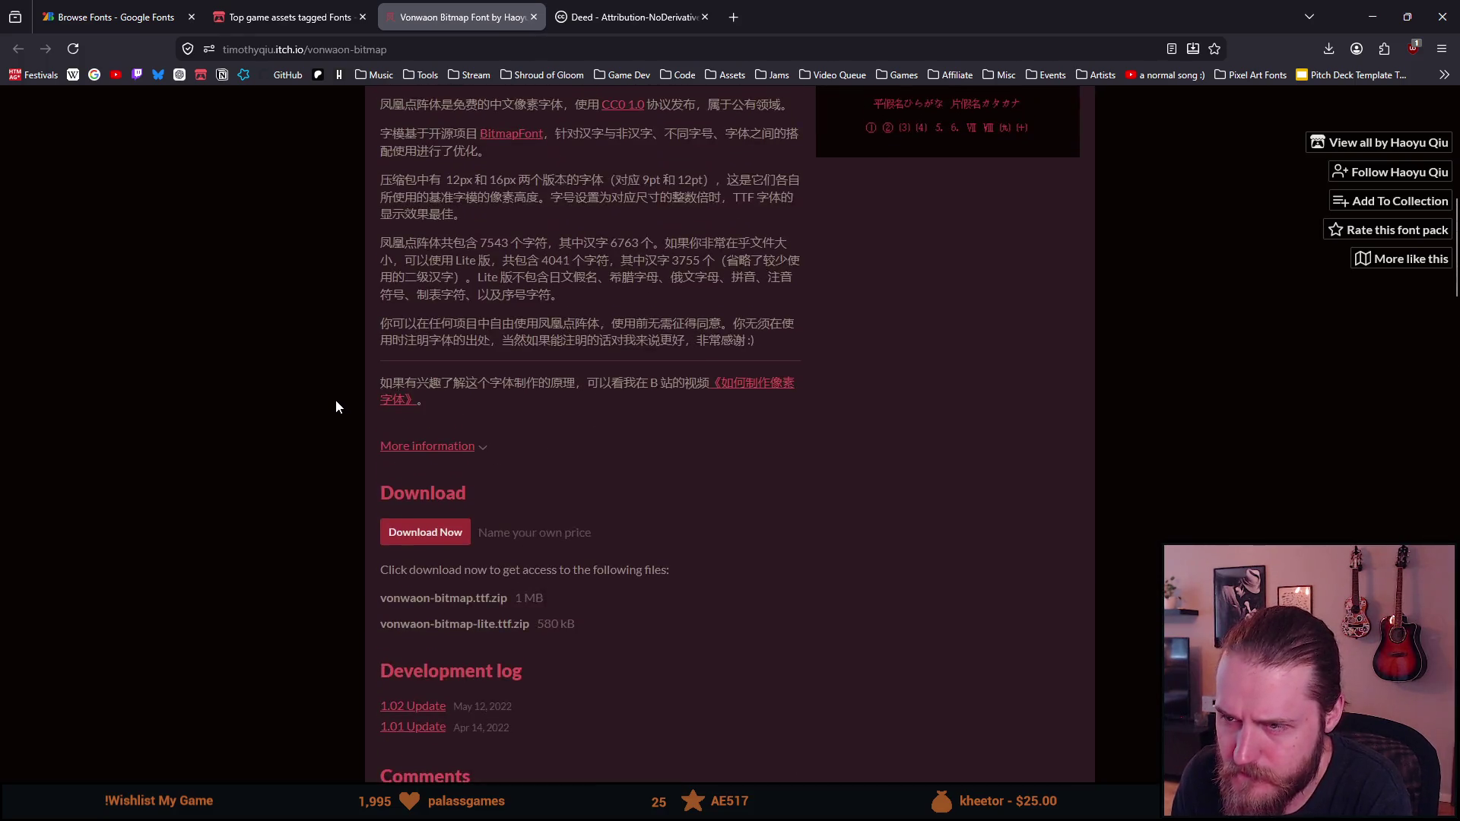
scroll(335, 407, "up", 5)
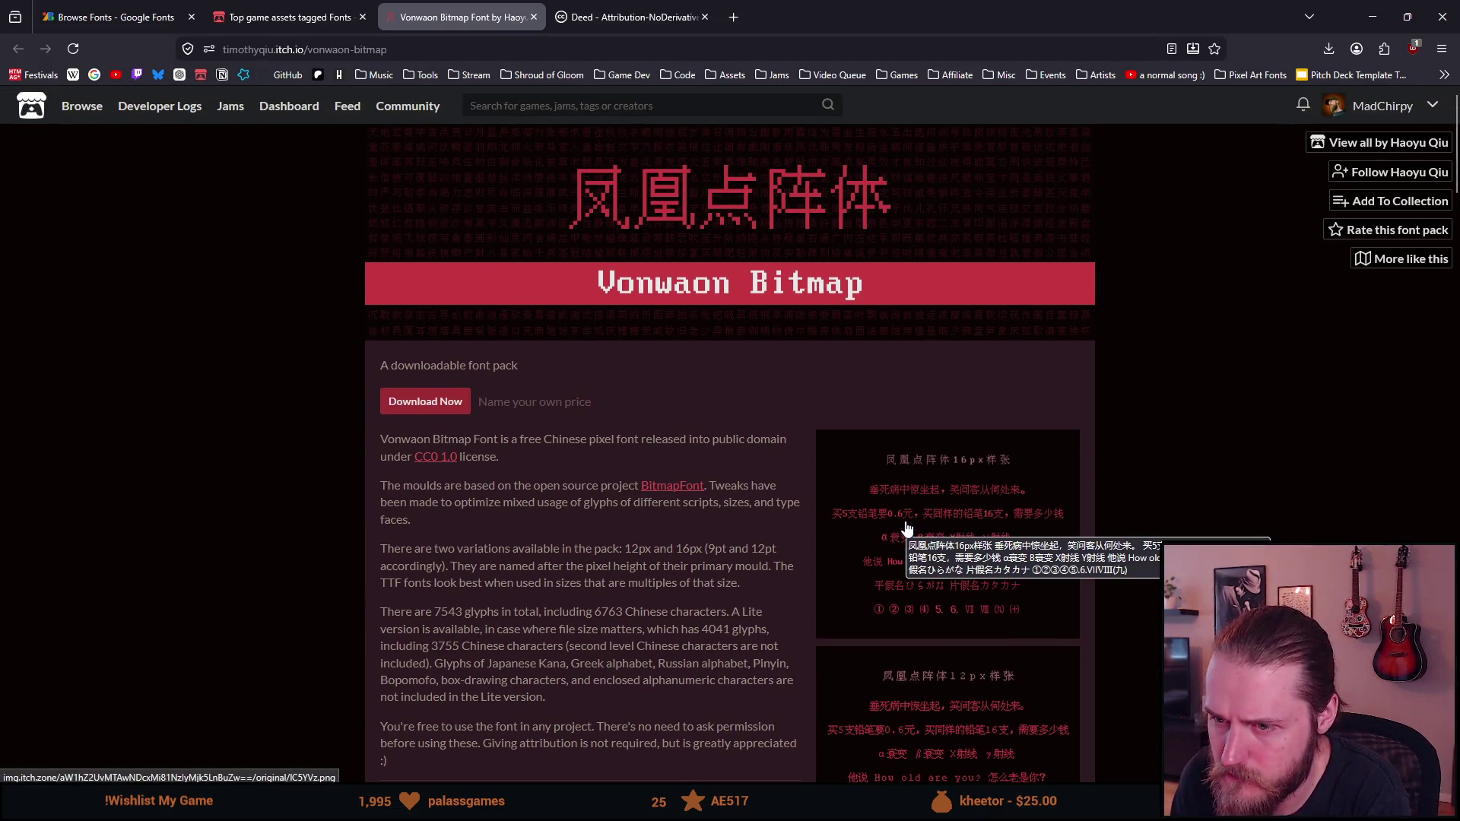
scroll(906, 526, "down", 2)
left_click(884, 411)
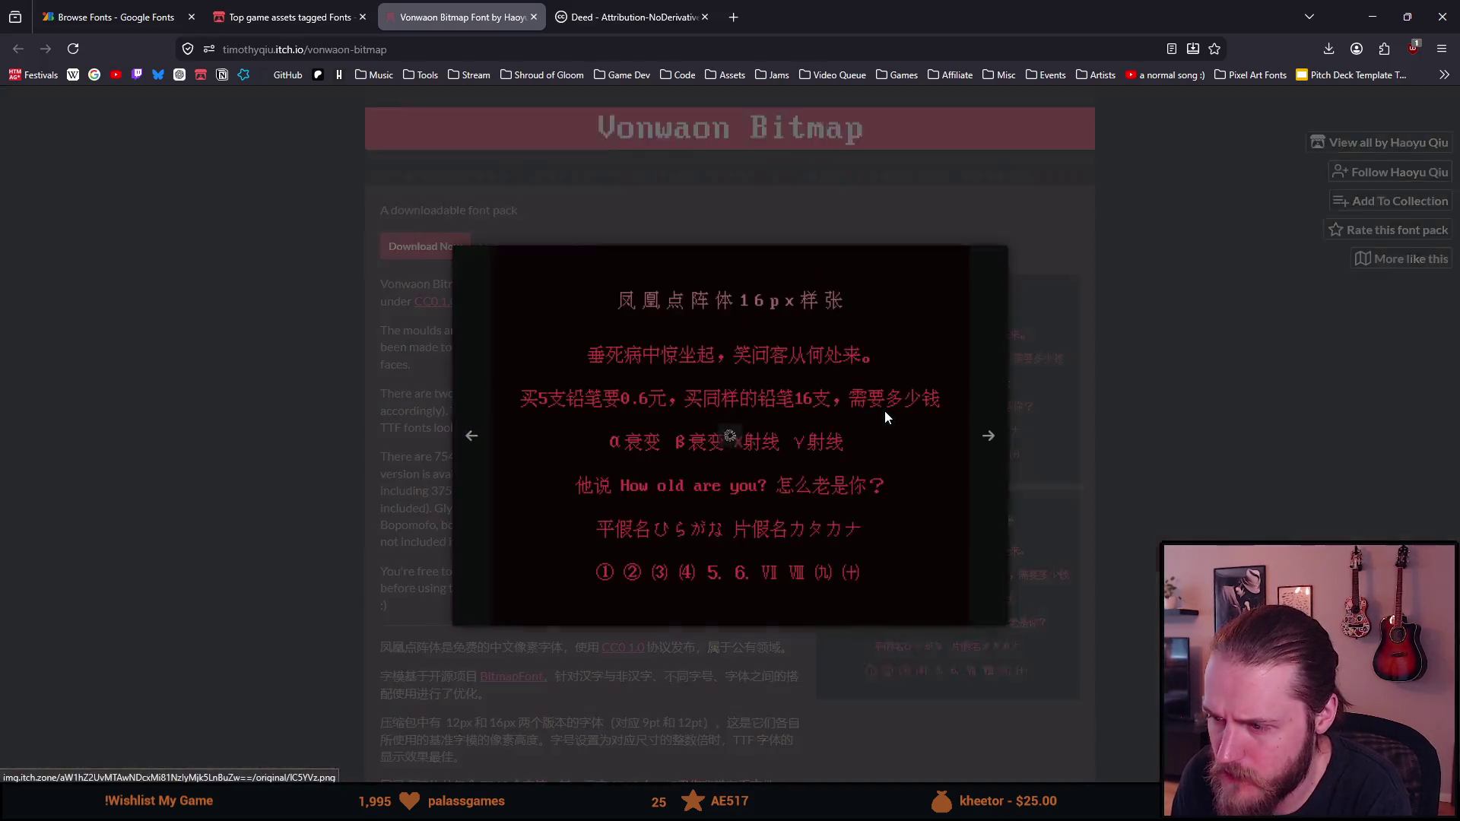
left_click(977, 408)
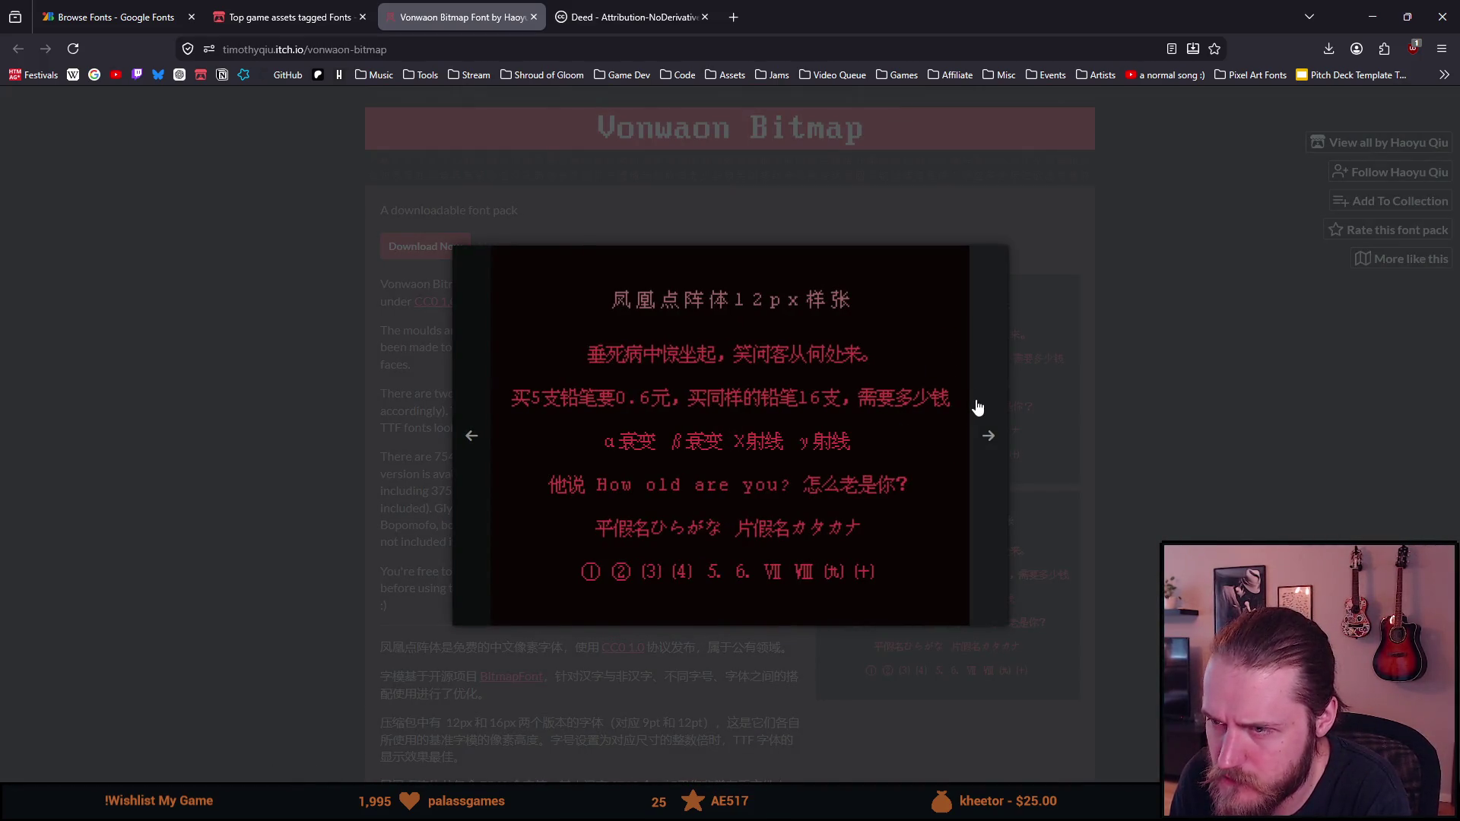
left_click(1065, 416)
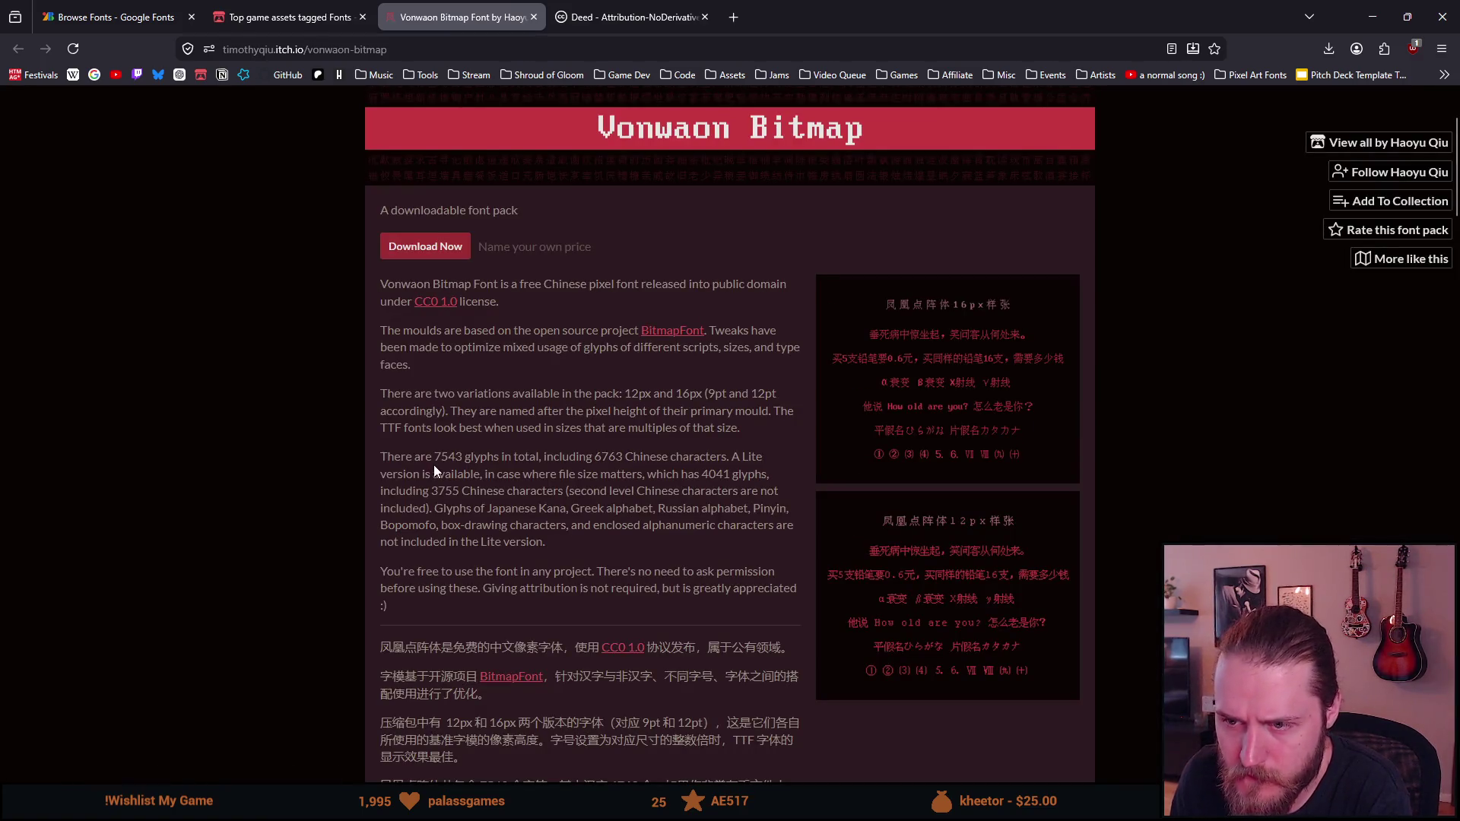
scroll(434, 468, "down", 4)
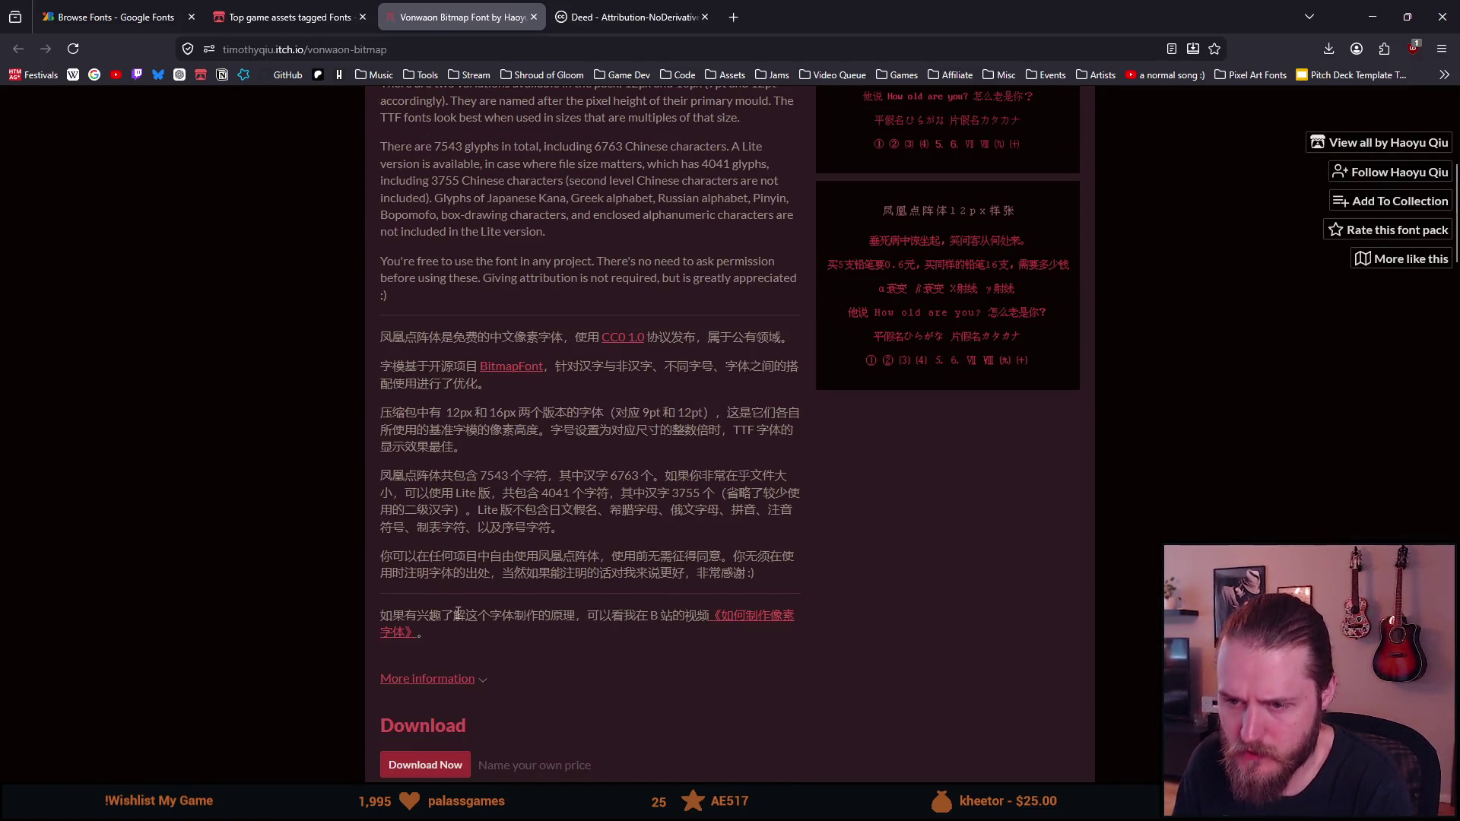
mouse_move(757, 574)
left_mouse_down()
mouse_move(388, 472)
mouse_move(383, 337)
left_mouse_up()
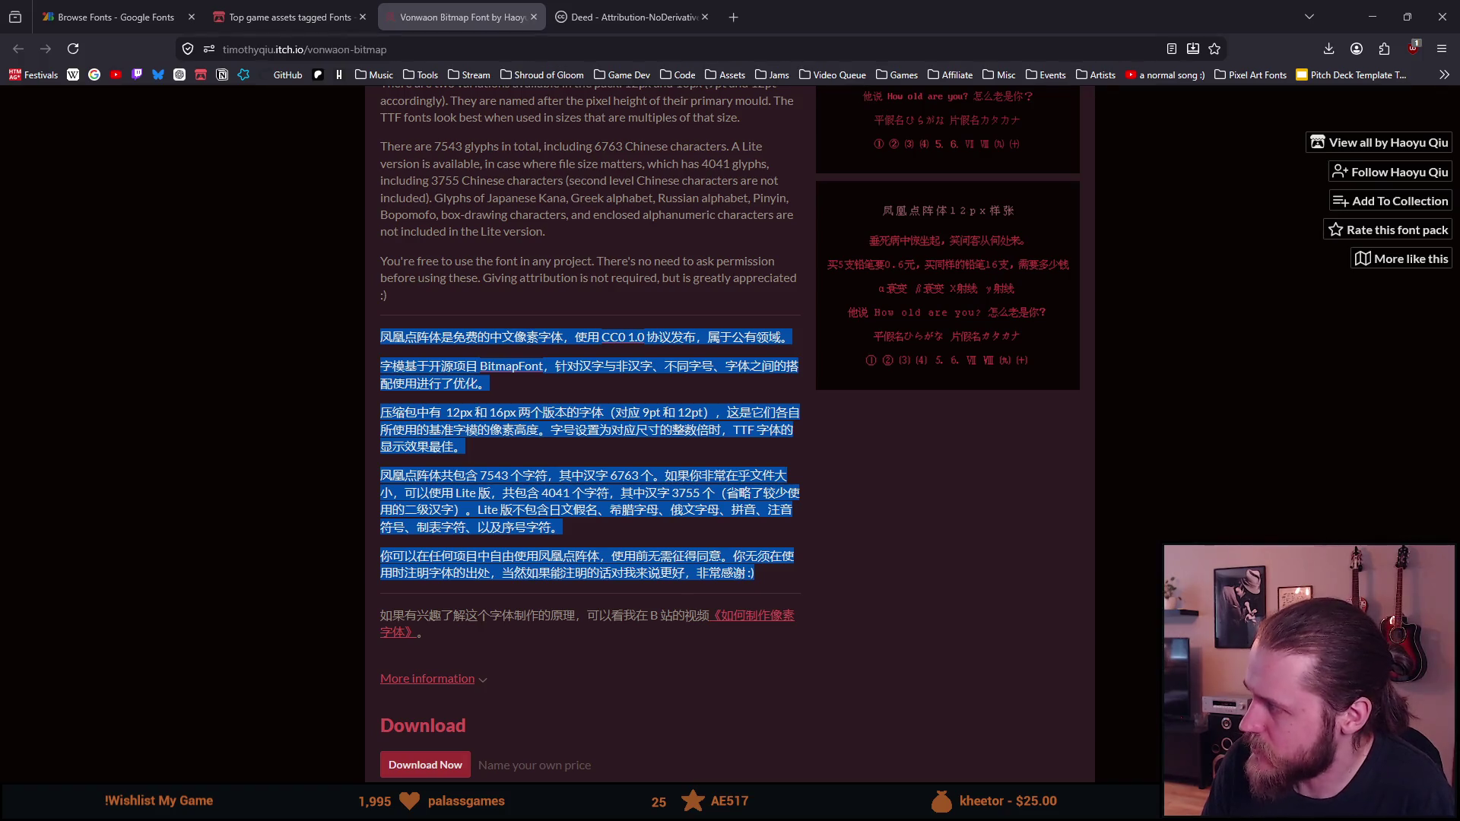
scroll(724, 462, "up", 3)
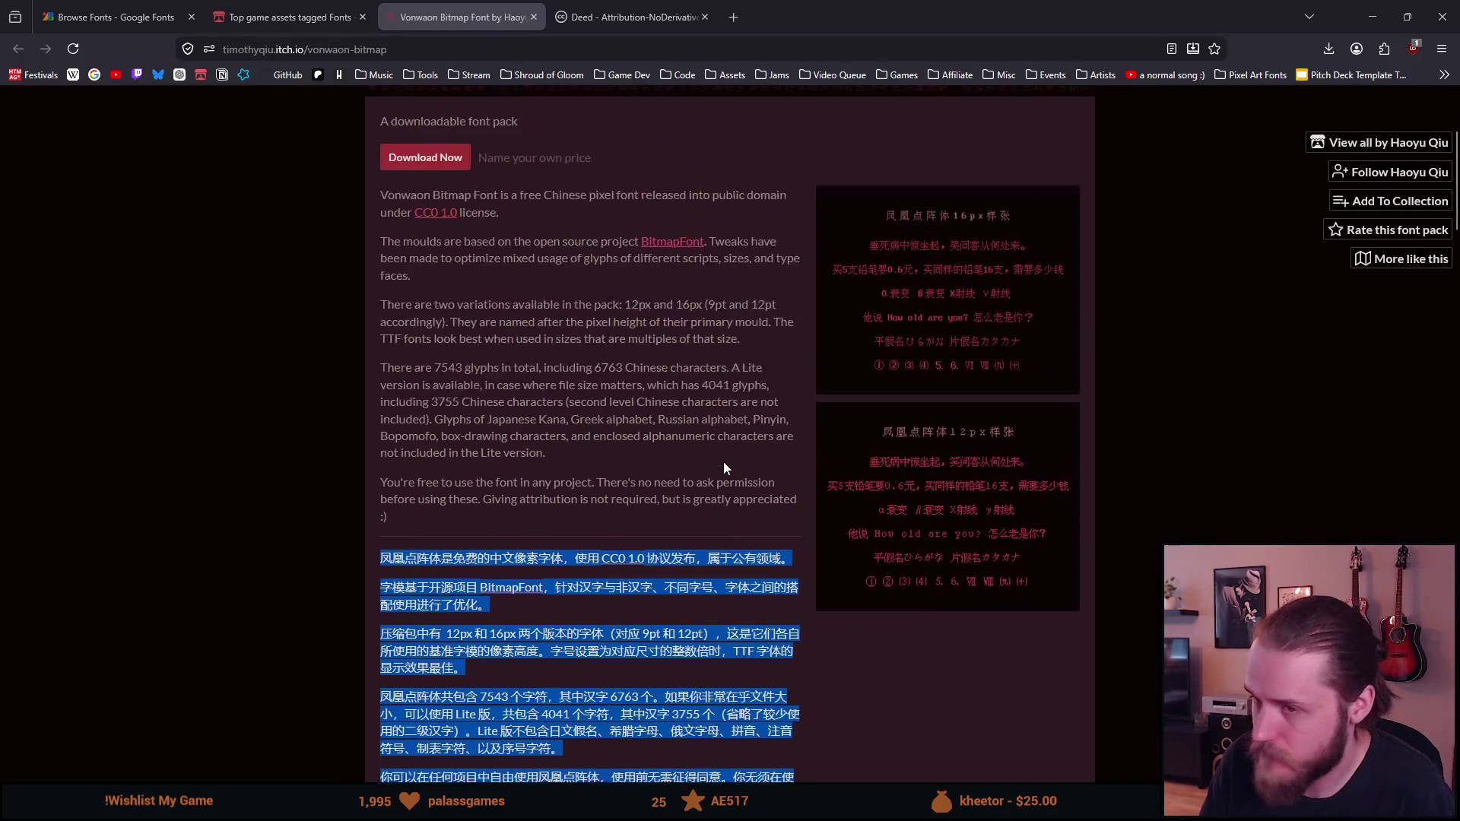
scroll(631, 452, "up", 2)
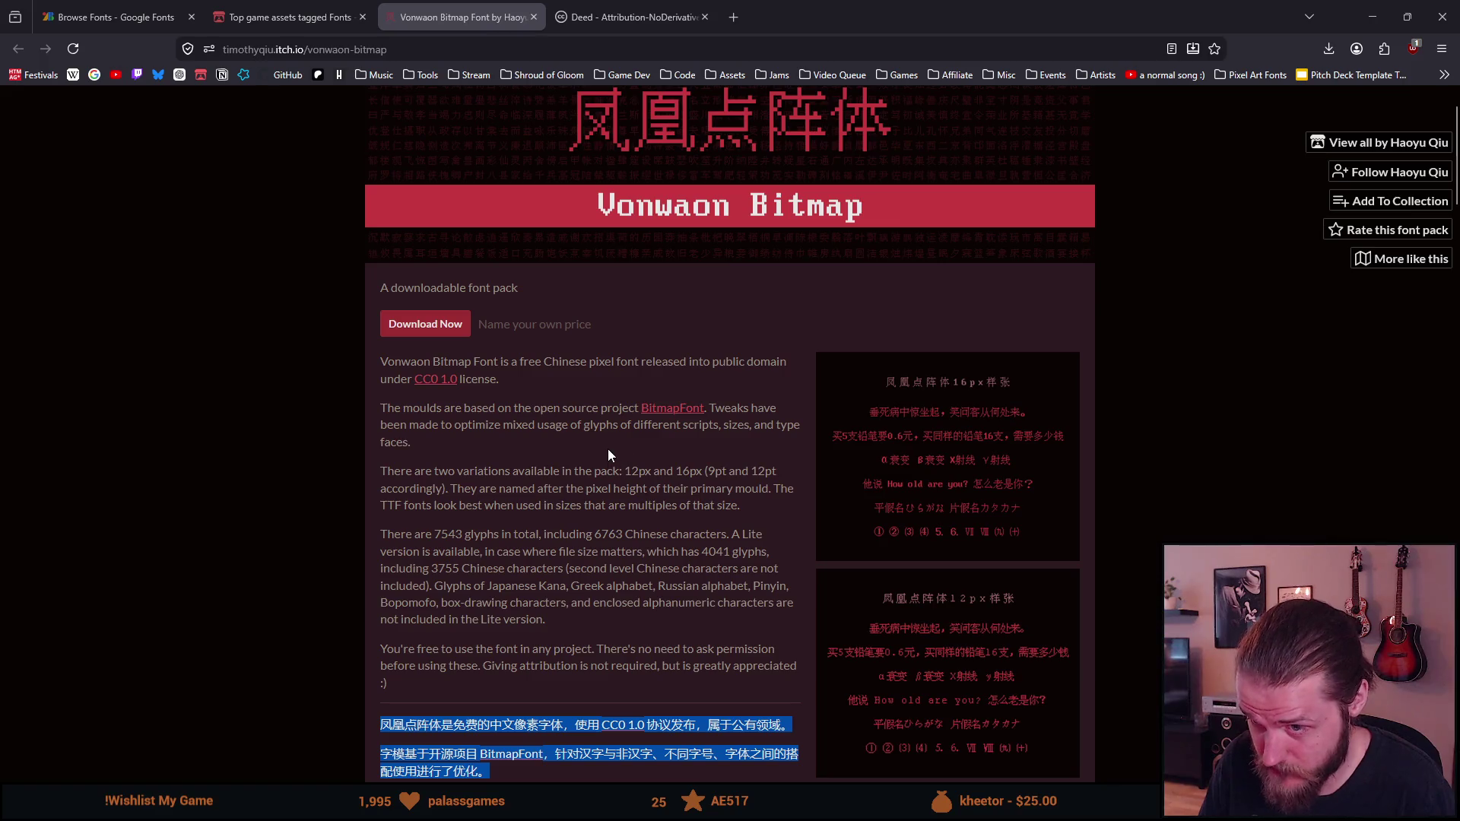
left_click(549, 459)
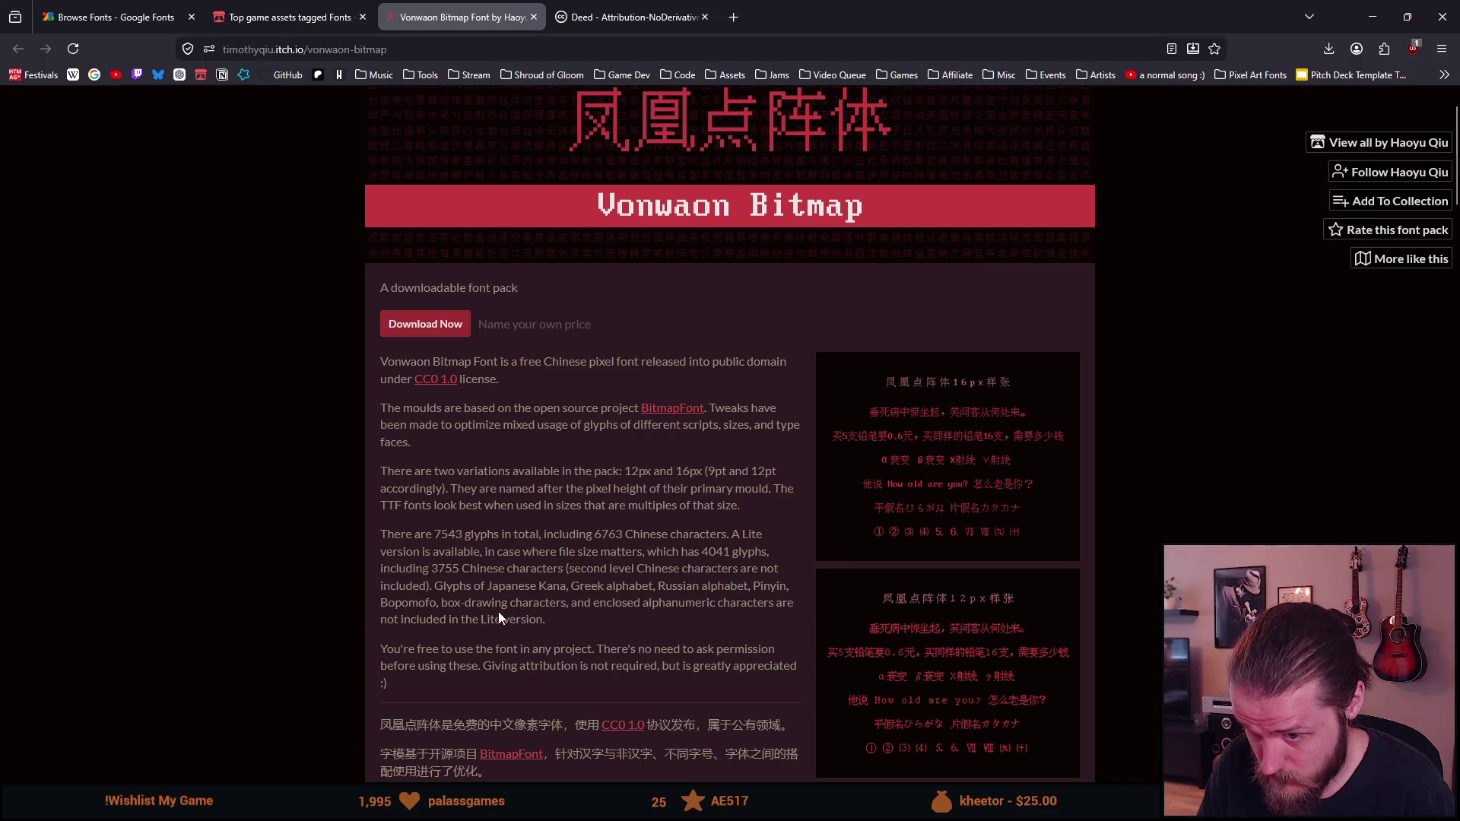
scroll(495, 509, "down", 15)
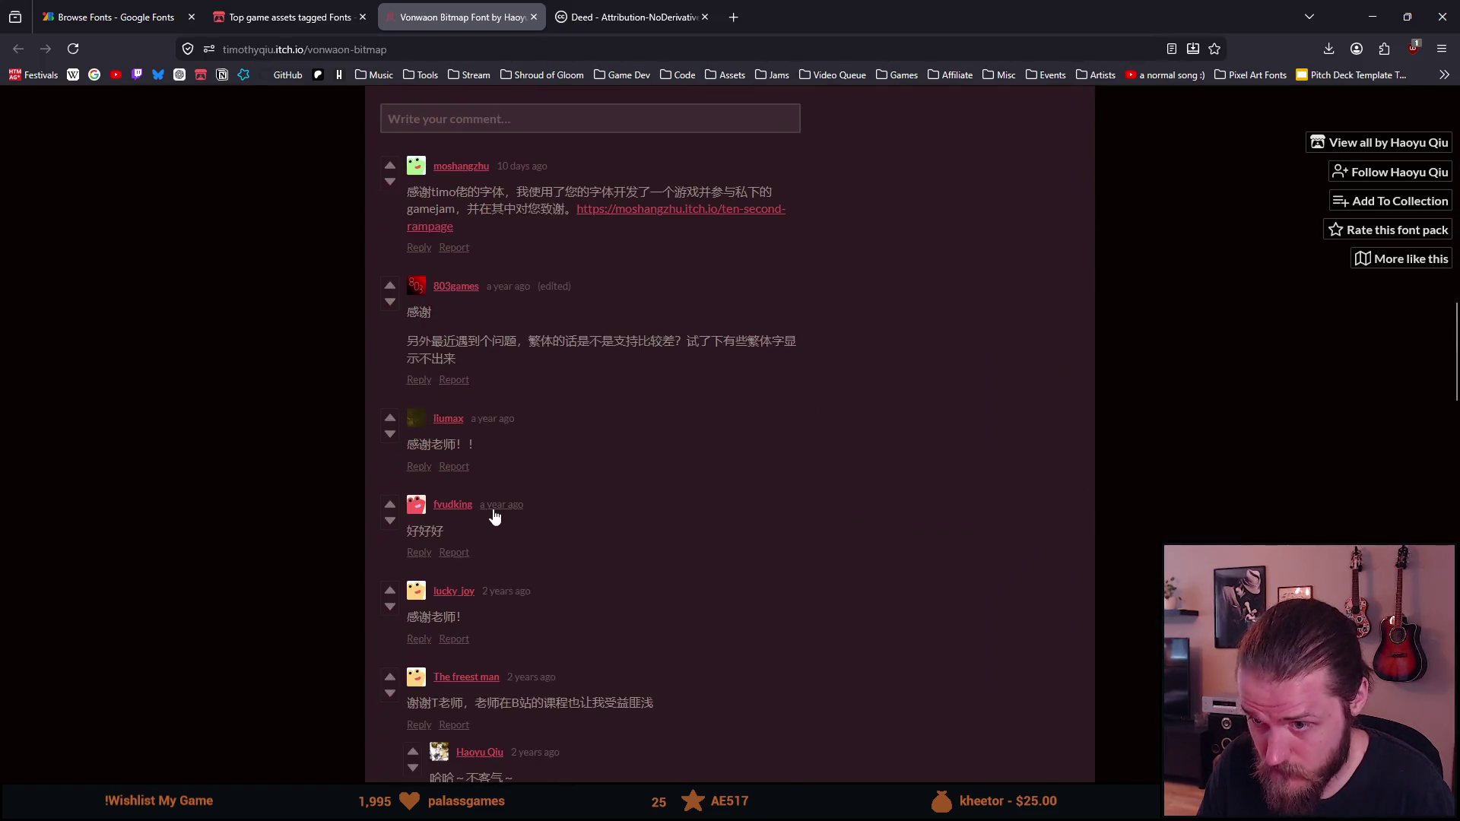
scroll(495, 505, "down", 4)
scroll(495, 511, "down", 10)
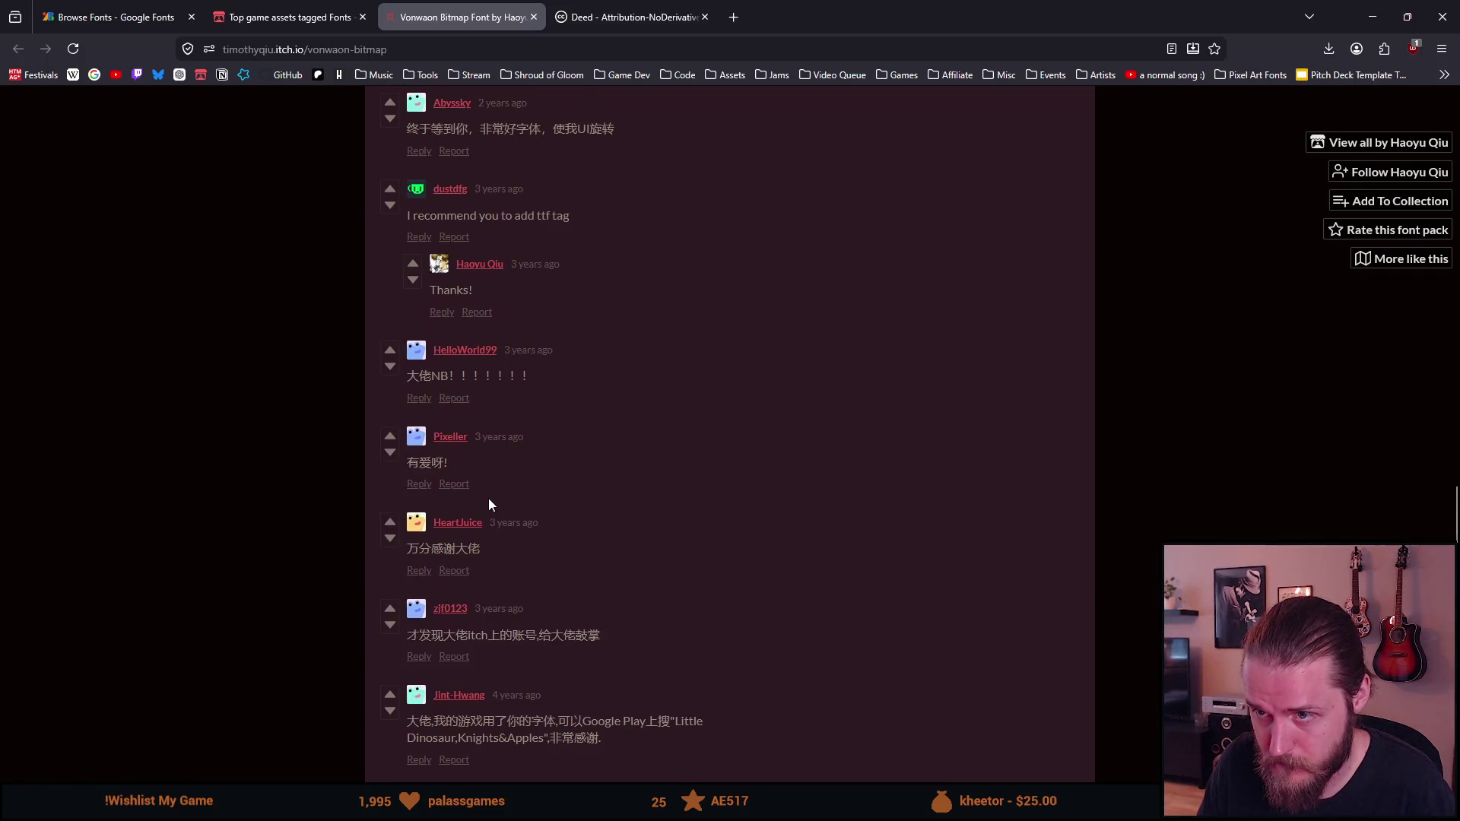
scroll(489, 499, "down", 10)
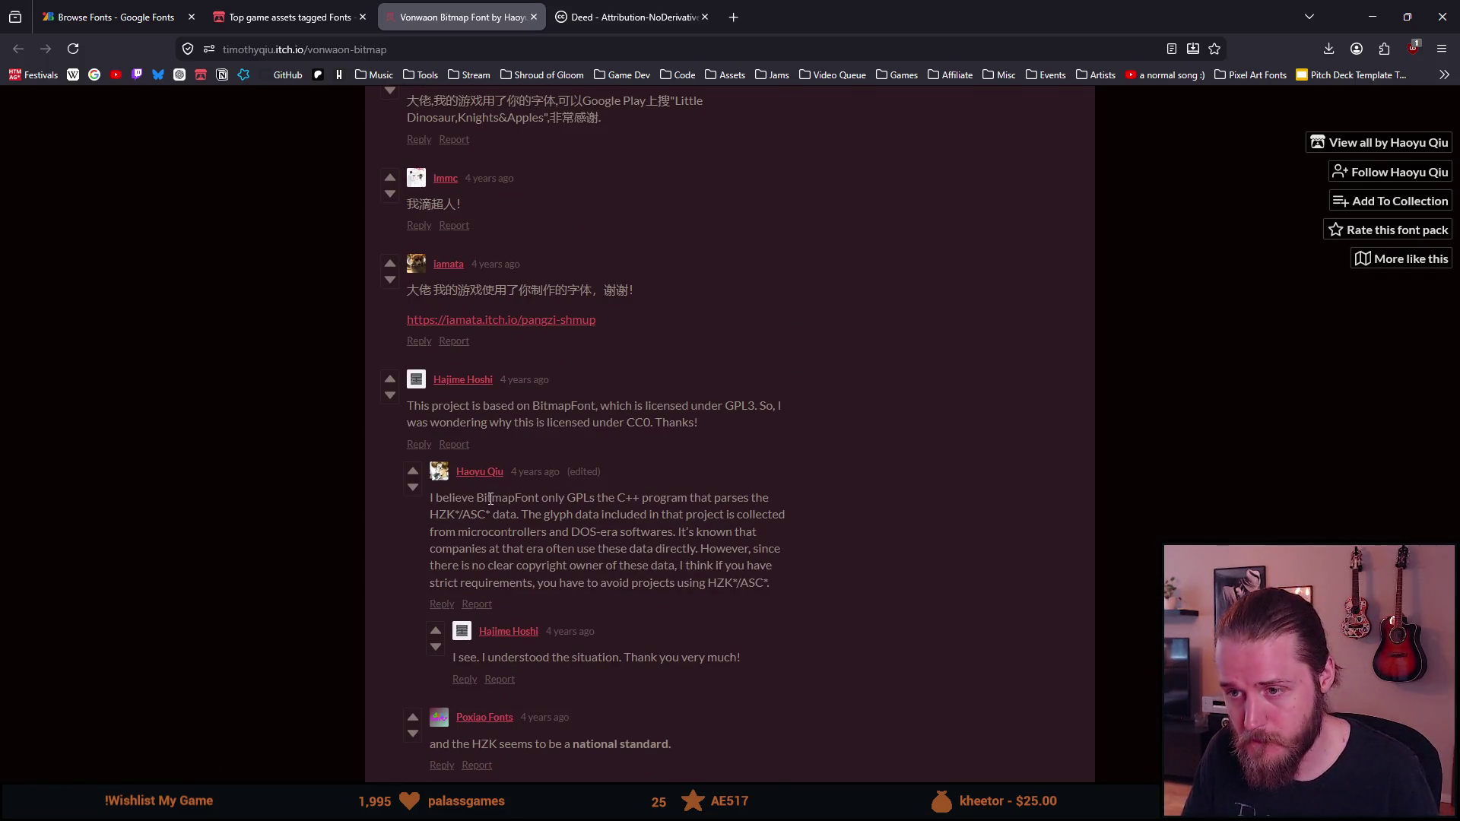
scroll(490, 499, "down", 1)
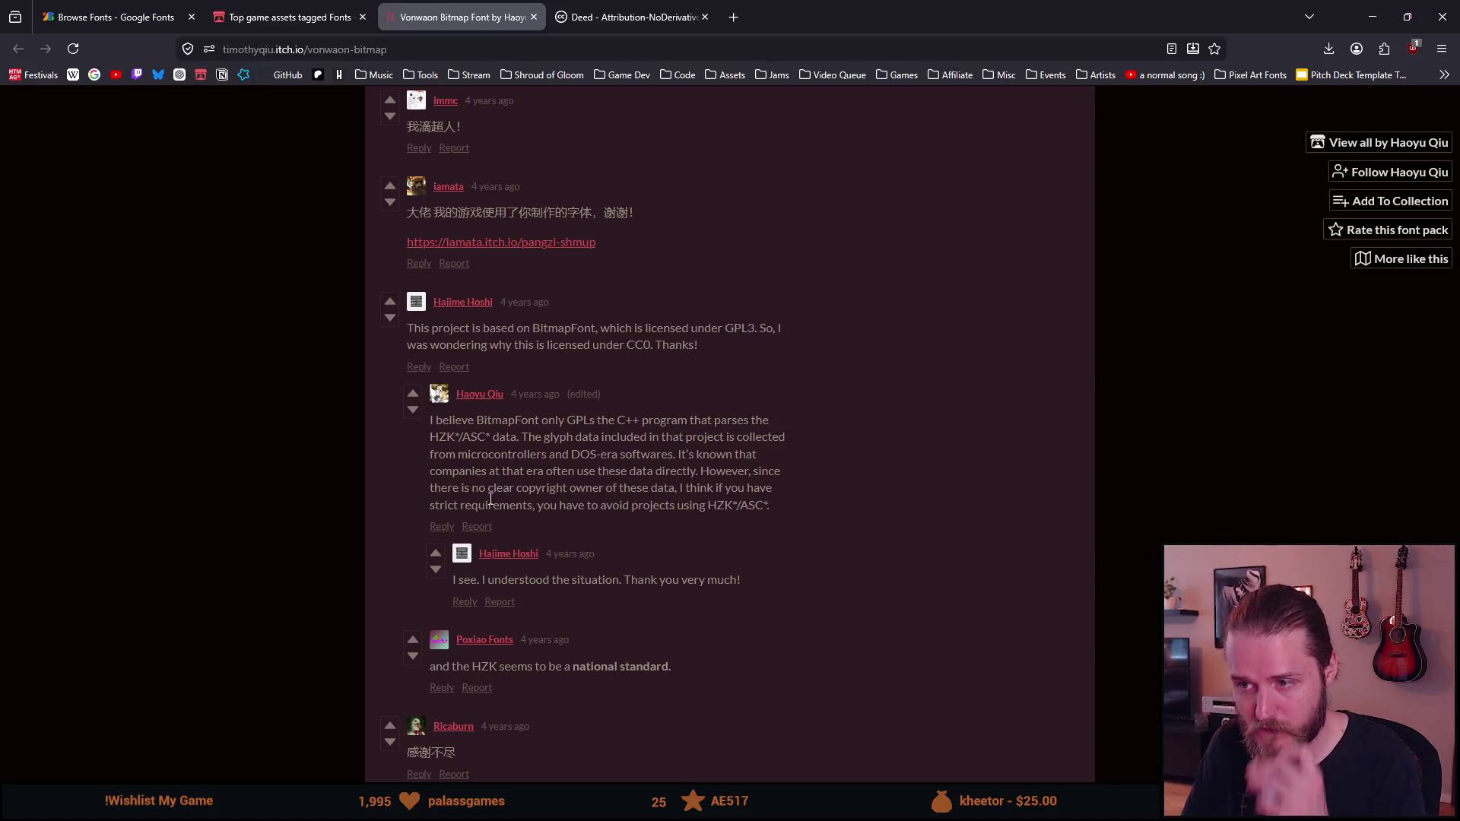
scroll(494, 506, "down", 1)
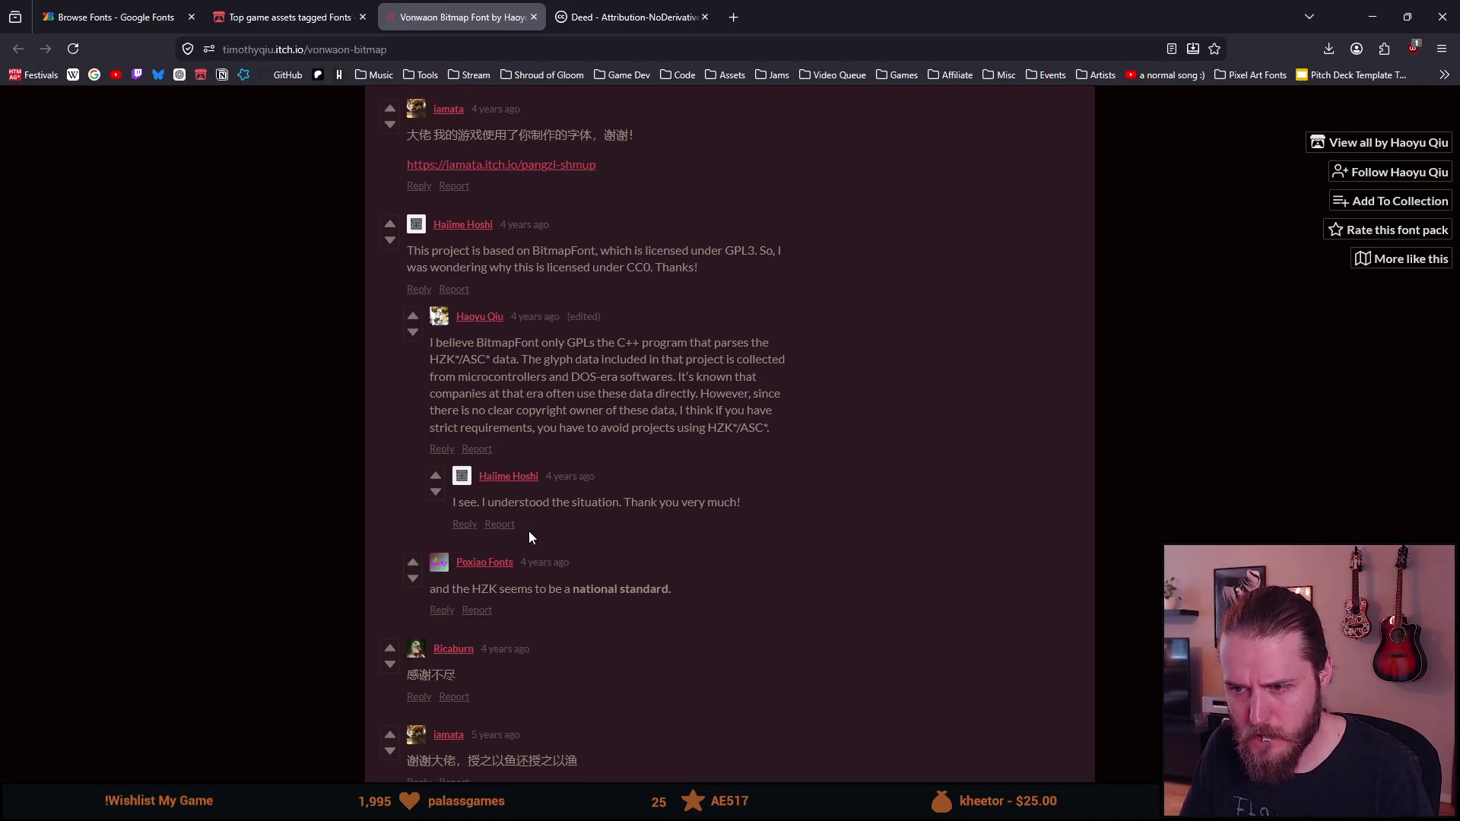
scroll(528, 531, "down", 6)
scroll(531, 540, "down", 1)
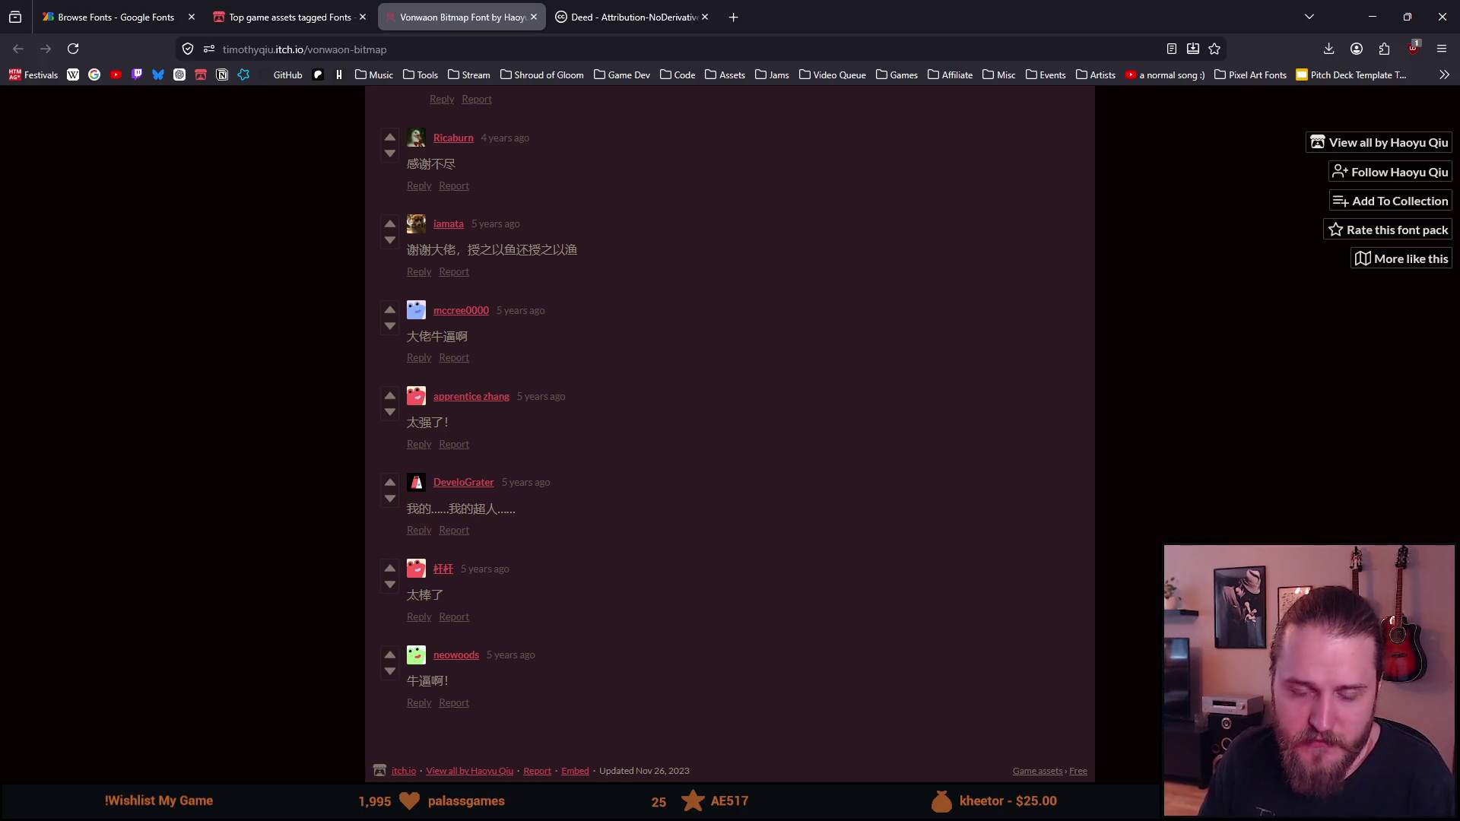
scroll(479, 521, "up", 20)
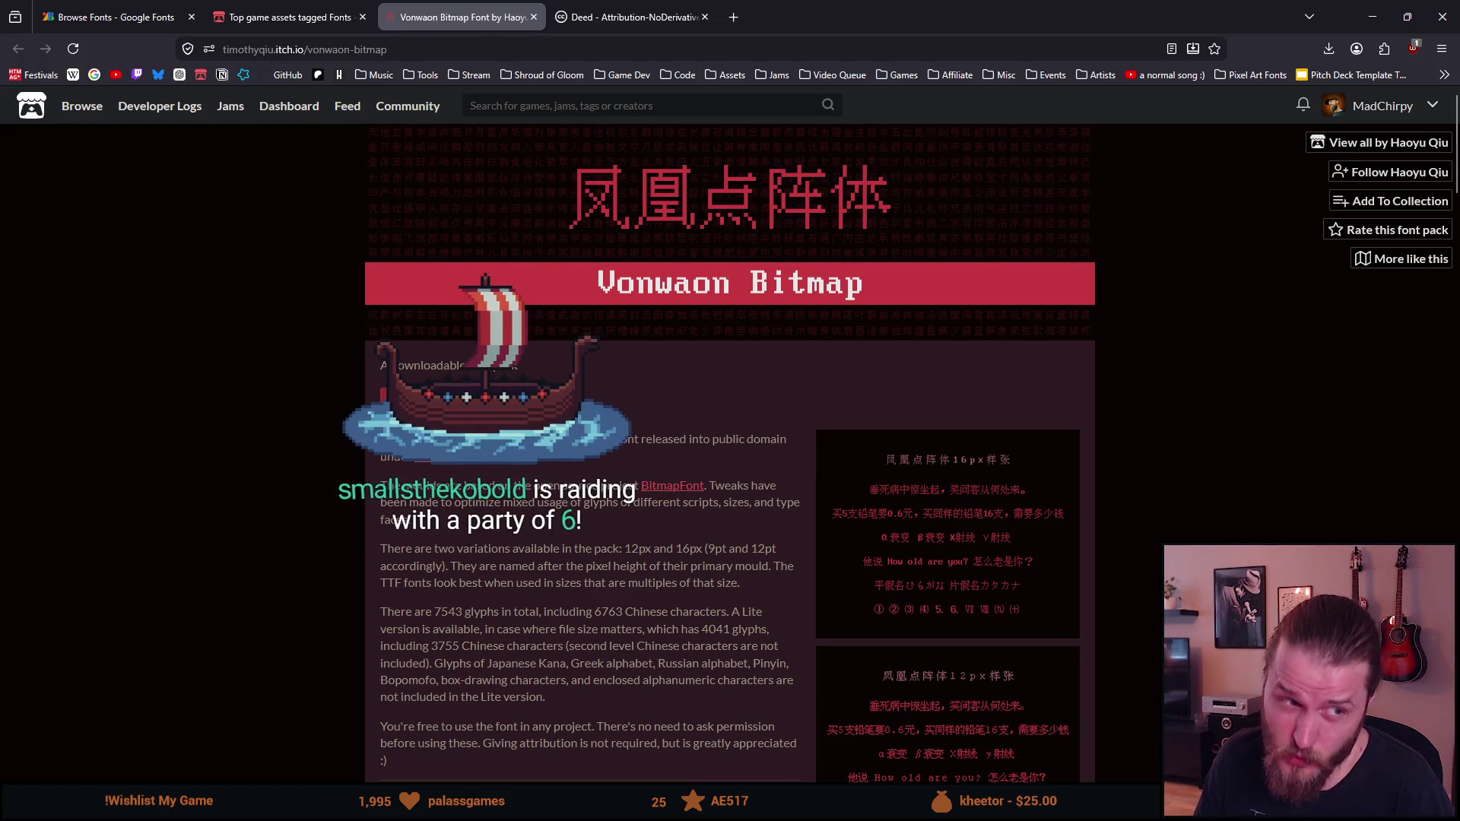
scroll(505, 592, "down", 3)
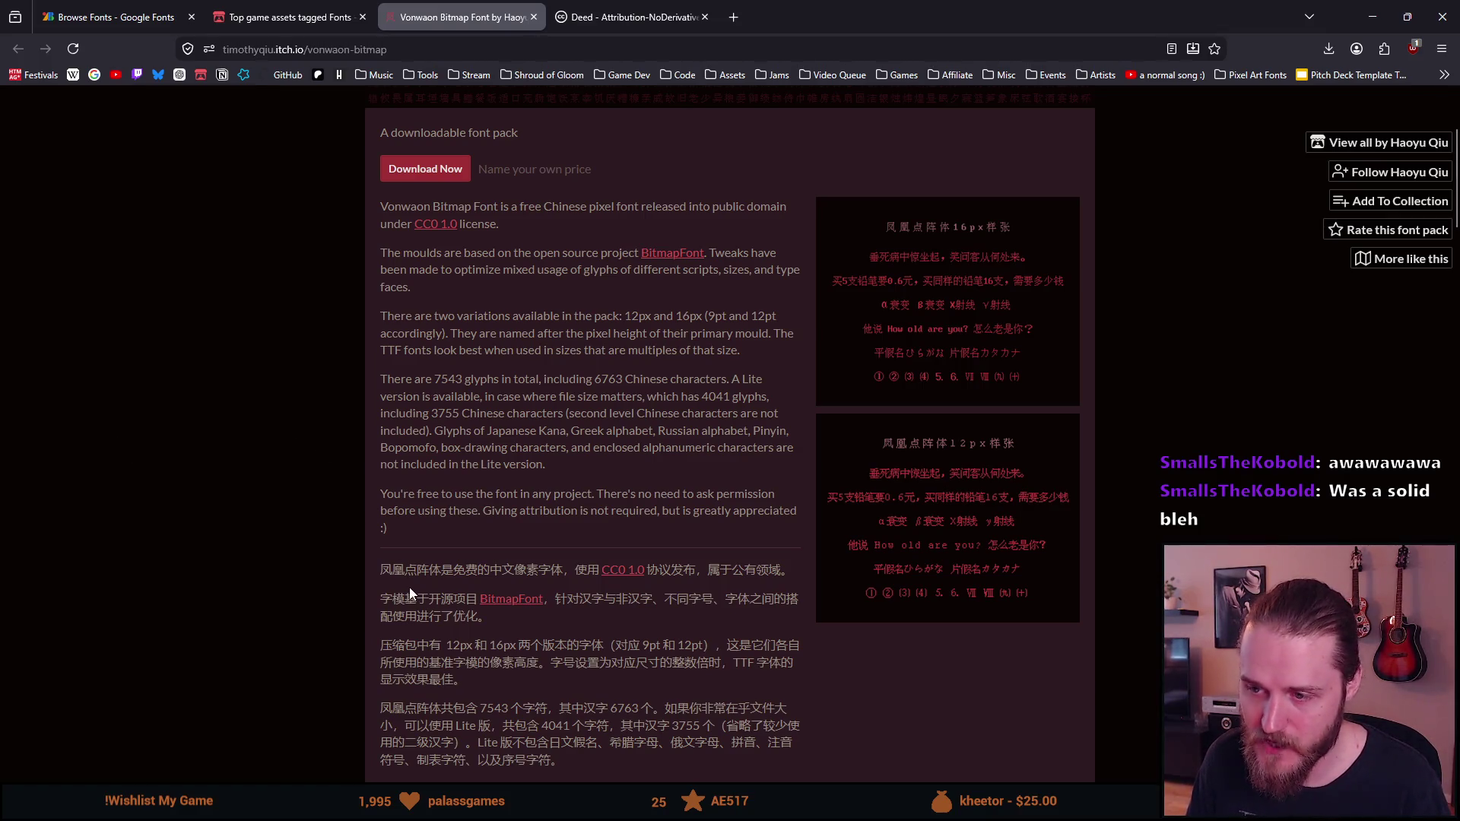
scroll(411, 588, "up", 1)
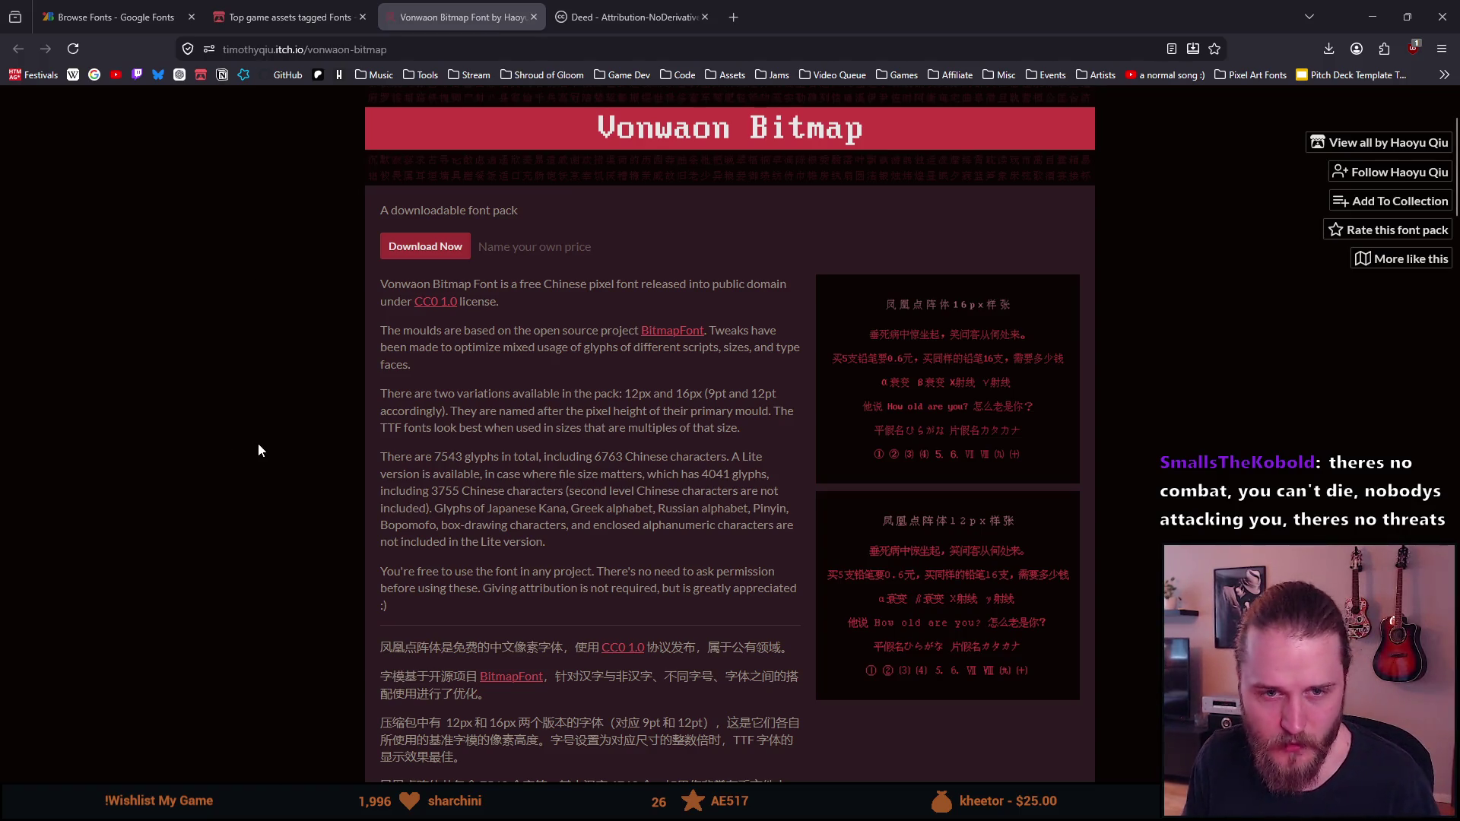
scroll(257, 455, "down", 1)
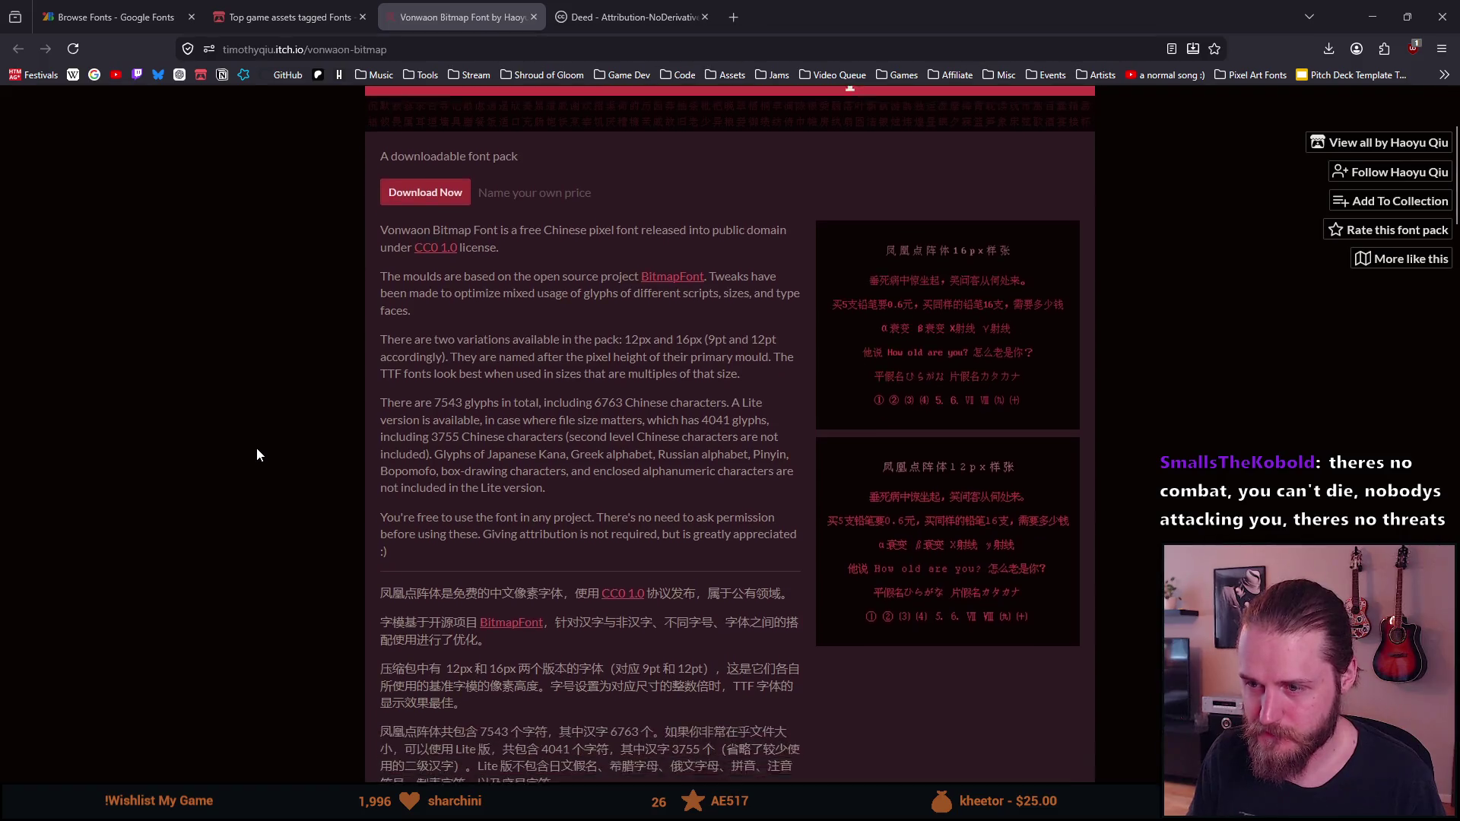
scroll(257, 455, "down", 5)
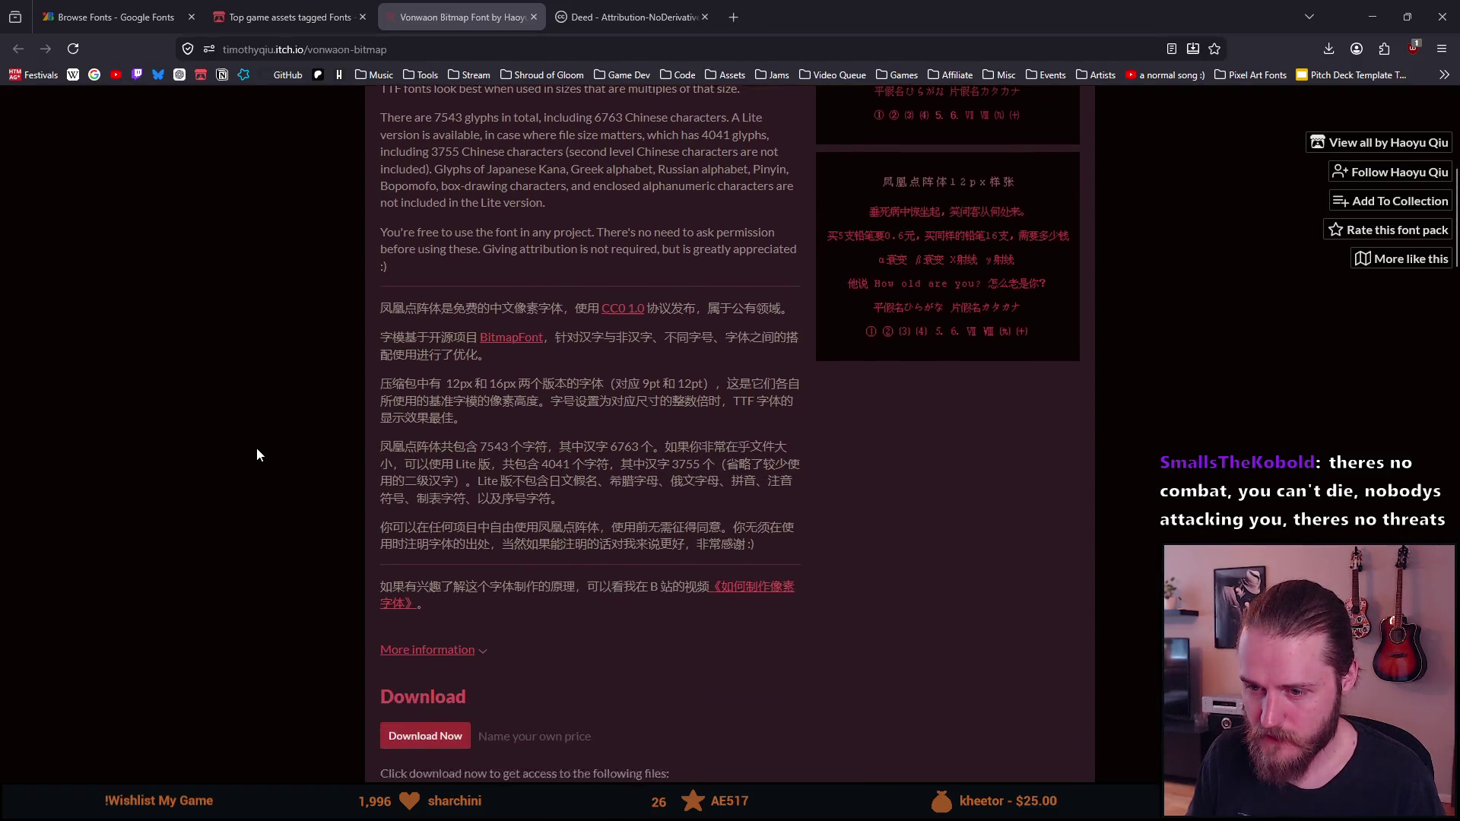
scroll(257, 455, "down", 5)
scroll(257, 454, "up", 8)
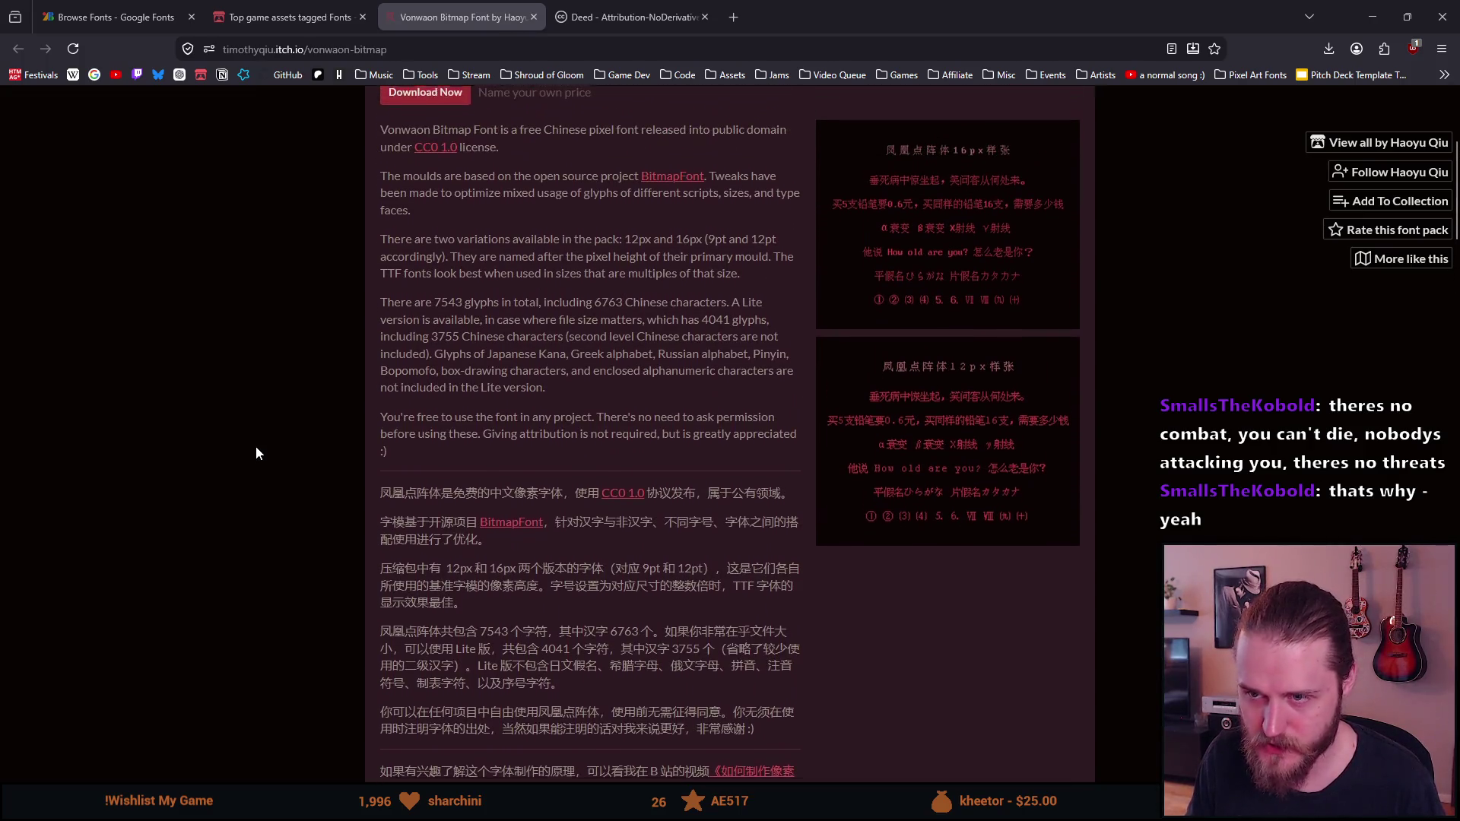
scroll(257, 454, "up", 1)
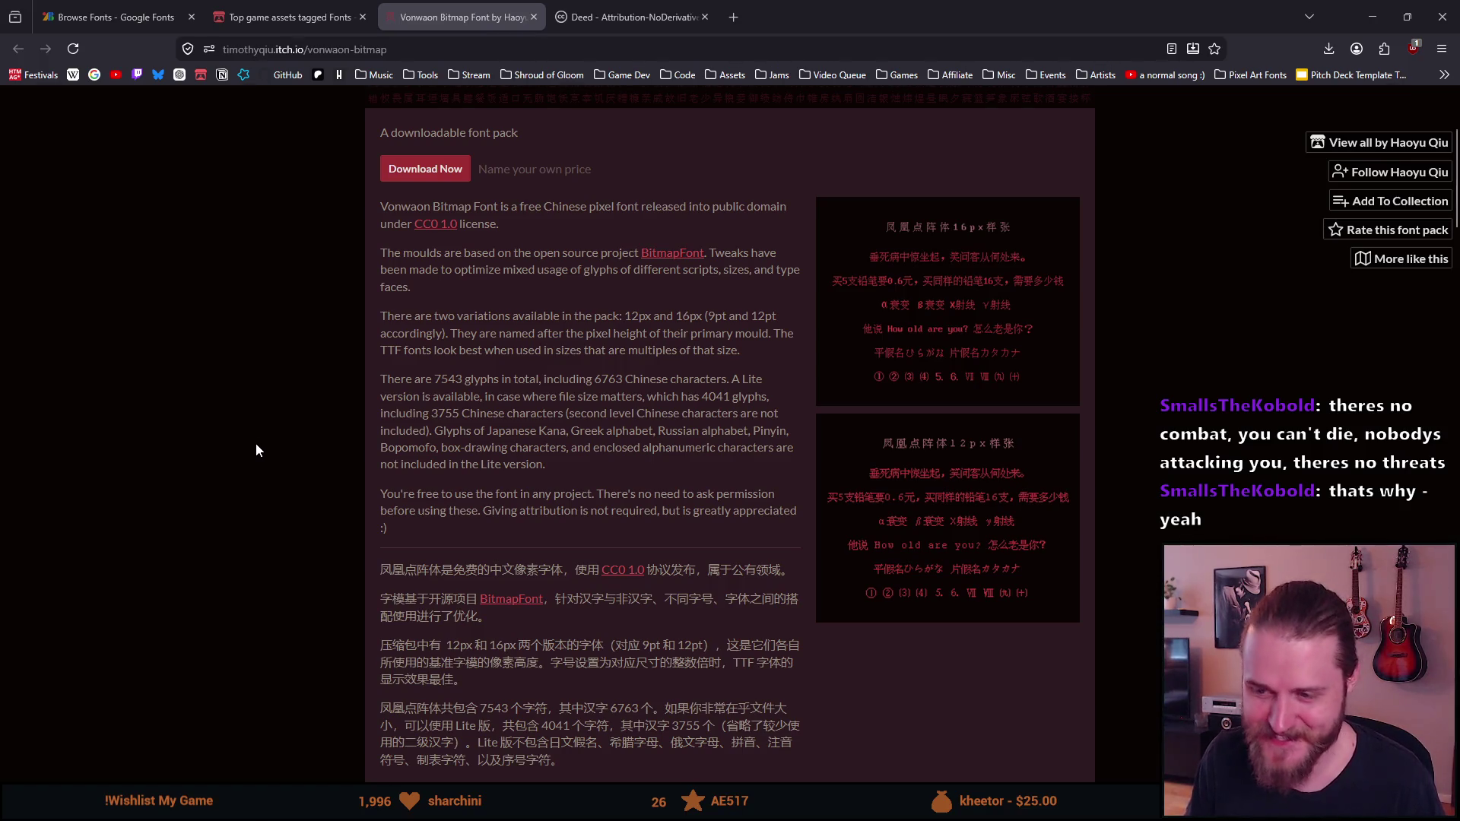
scroll(256, 449, "down", 8)
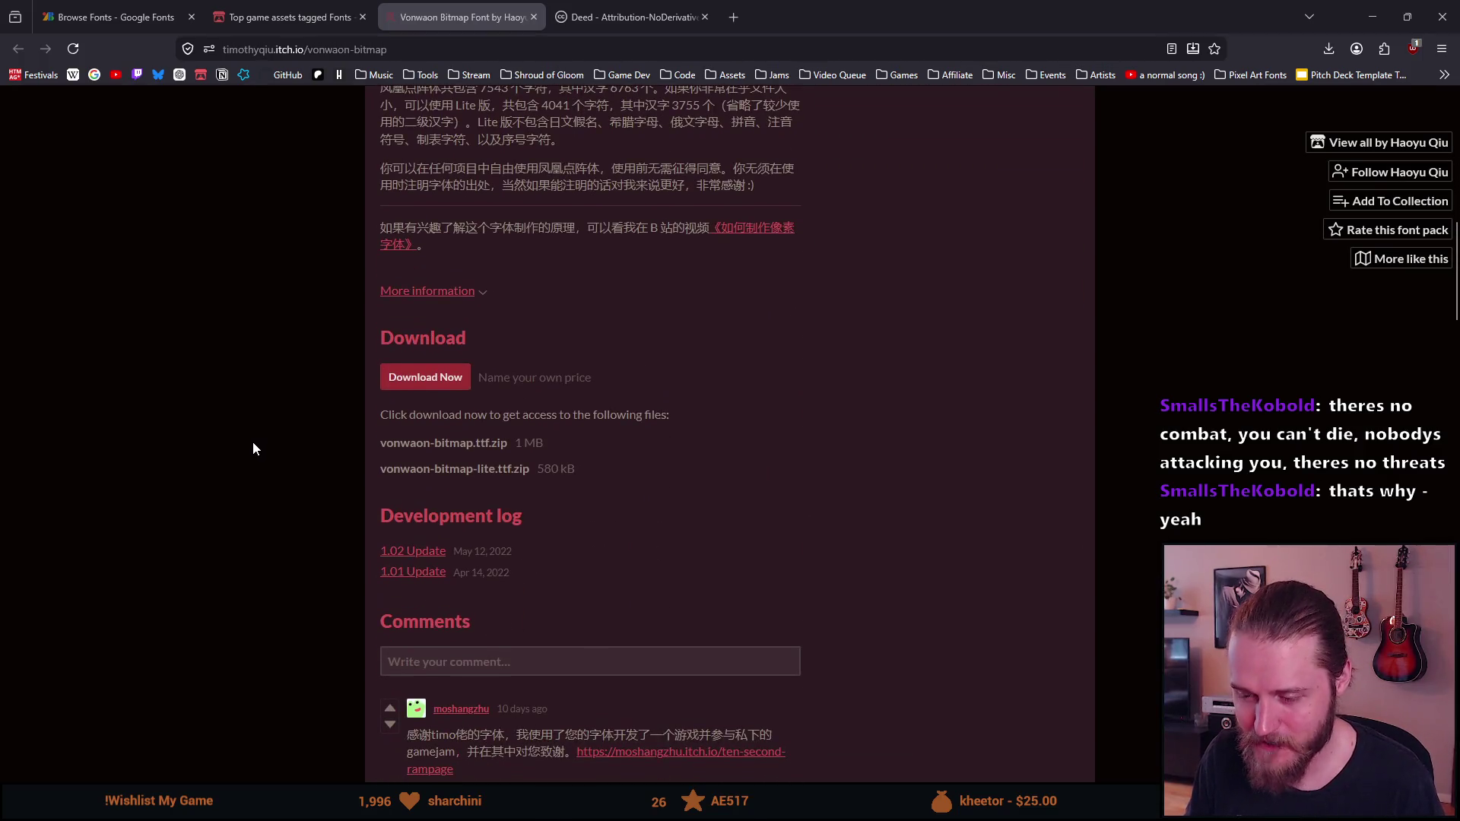
scroll(255, 448, "down", 3)
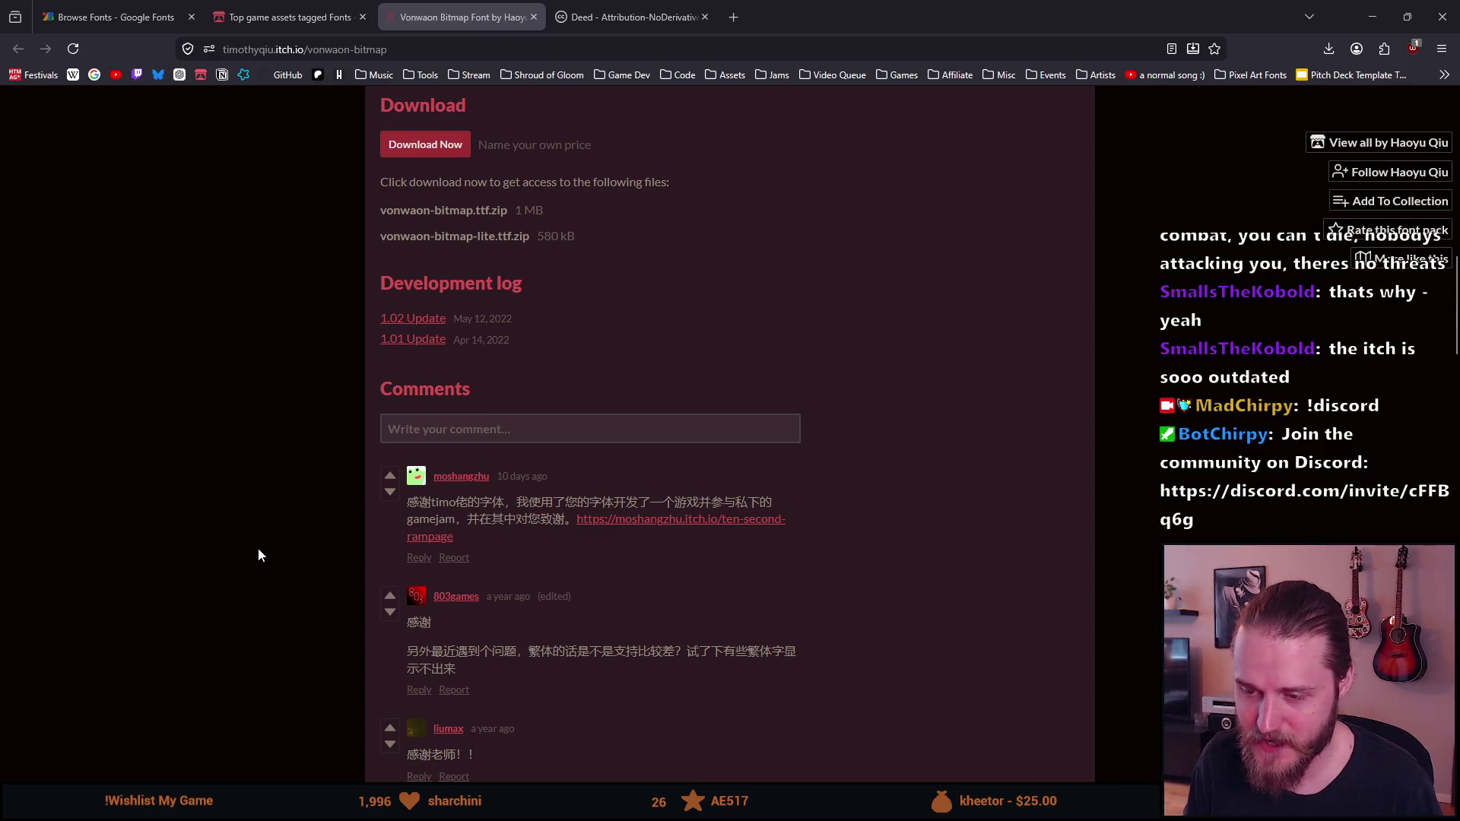
scroll(258, 548, "up", 15)
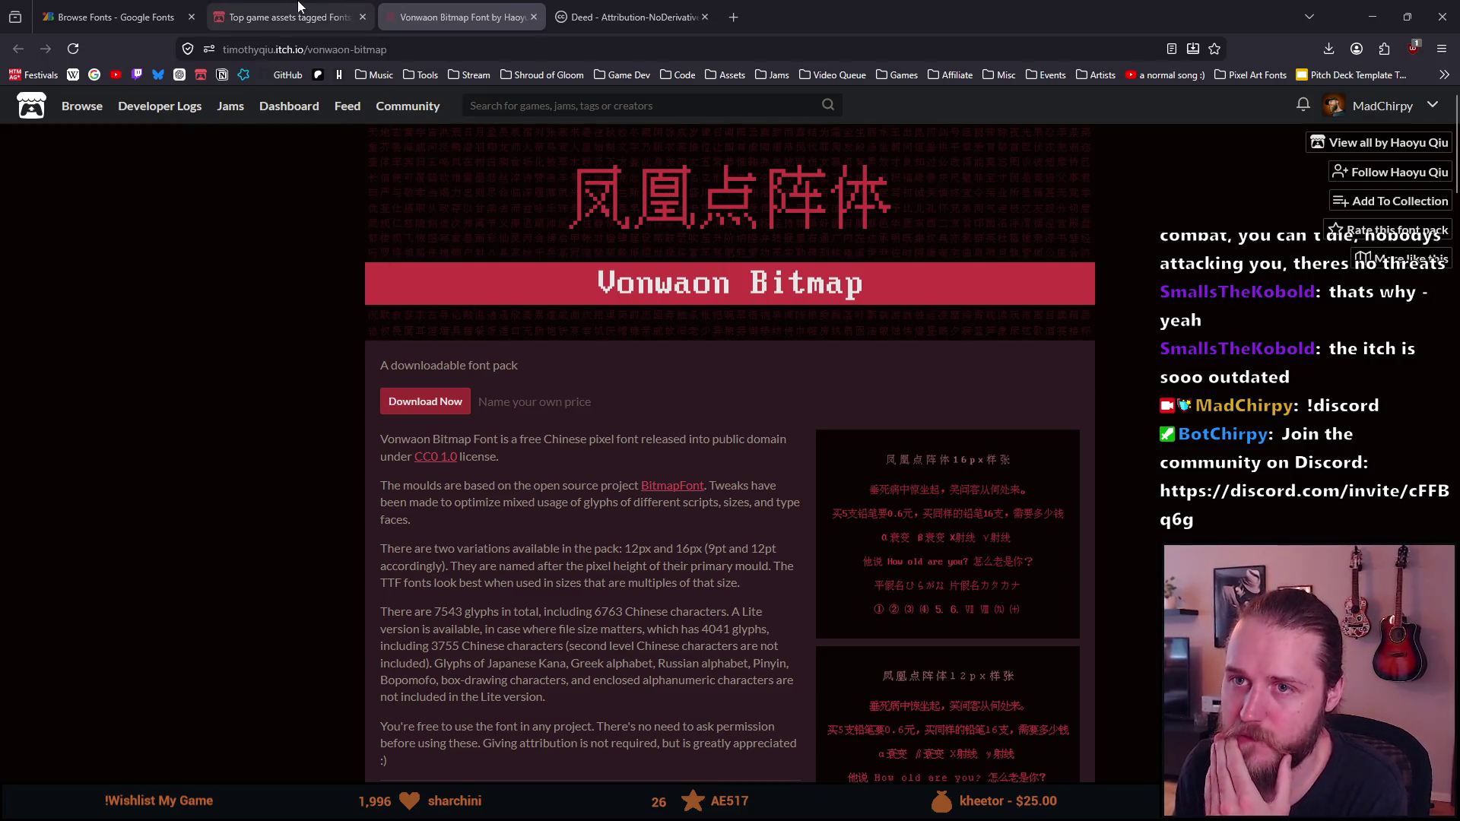
left_click(302, 8)
Bookmark the Vonwaon Bitmap page, shortening its name and adding the prefix 'SChinese'
left_click(465, 15)
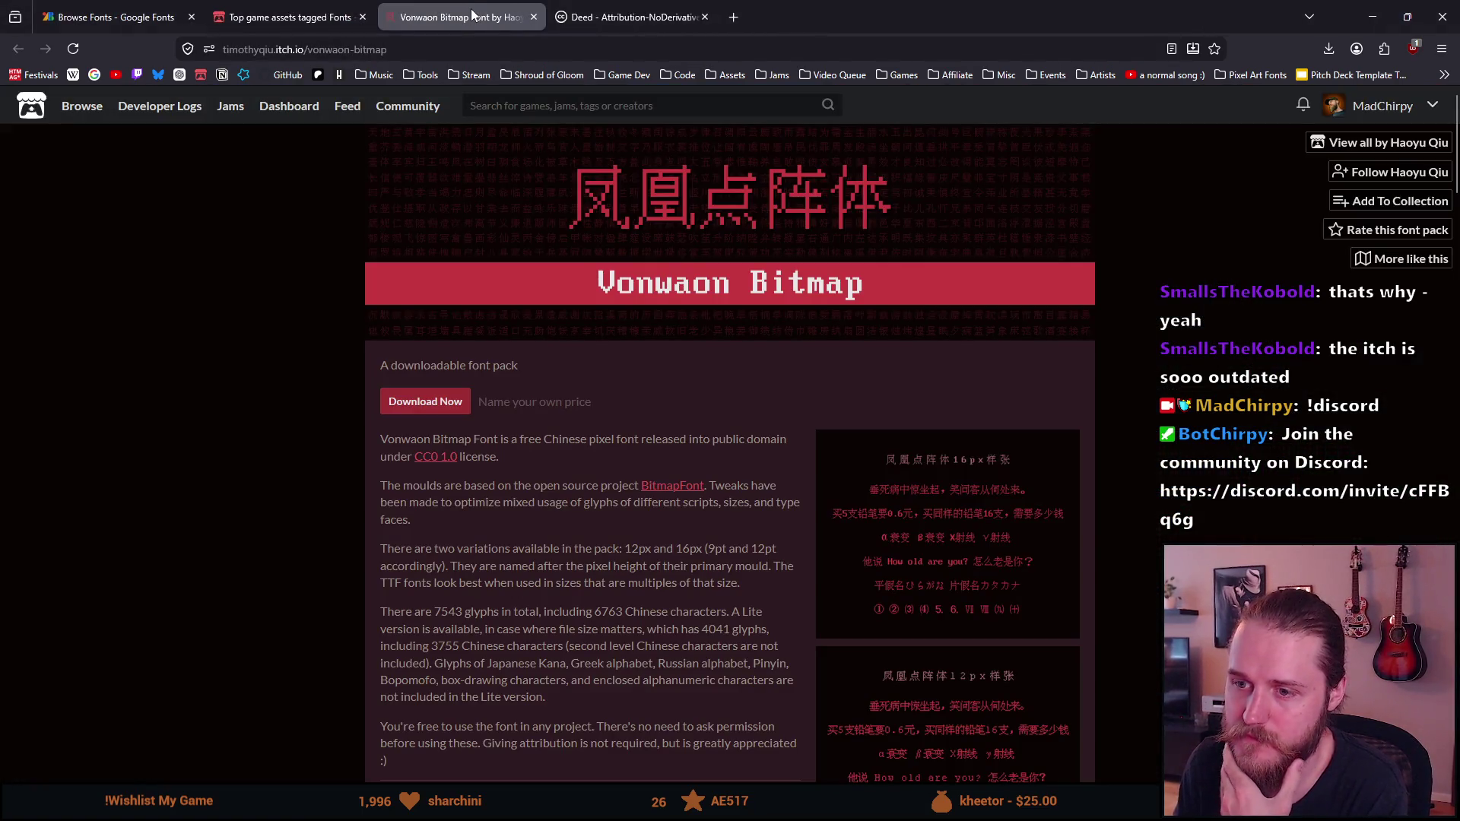
left_click(309, 17)
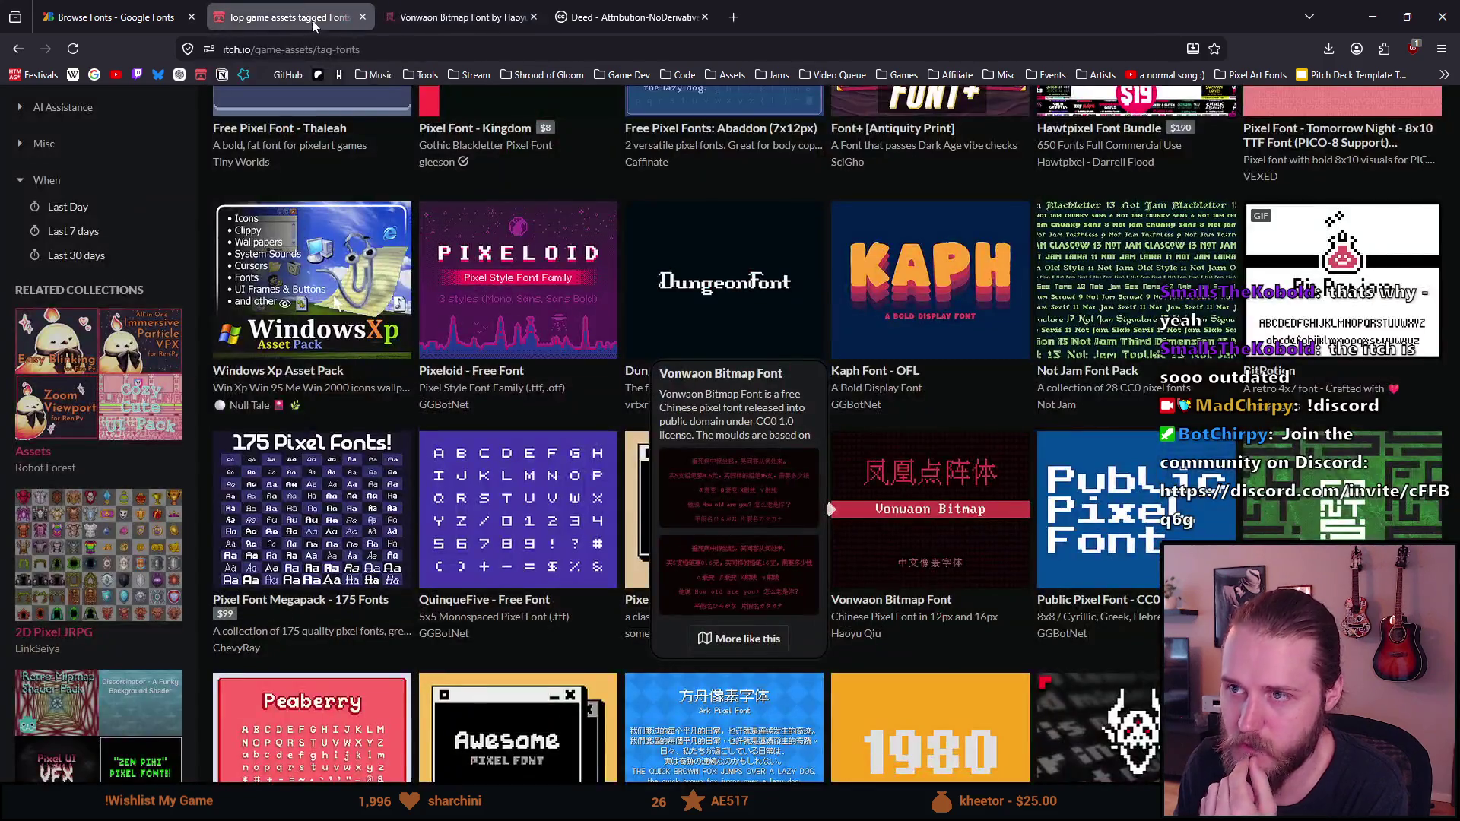
left_click(464, 17)
left_click(1215, 48)
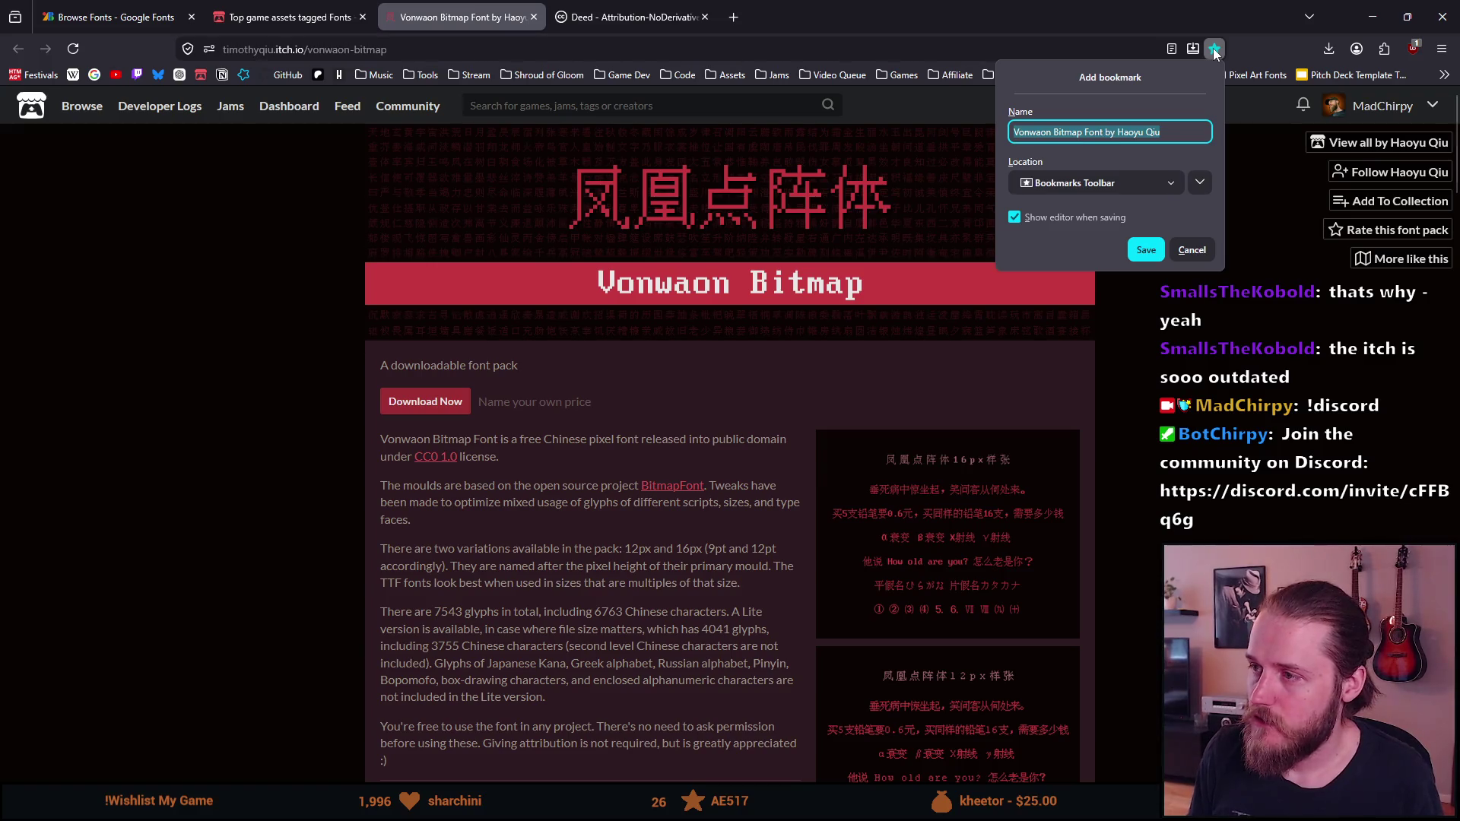
key("End")
key("ctrl+BackSpace")
key("ctrl+BackSpace")
key("ctrl+BackSpace")
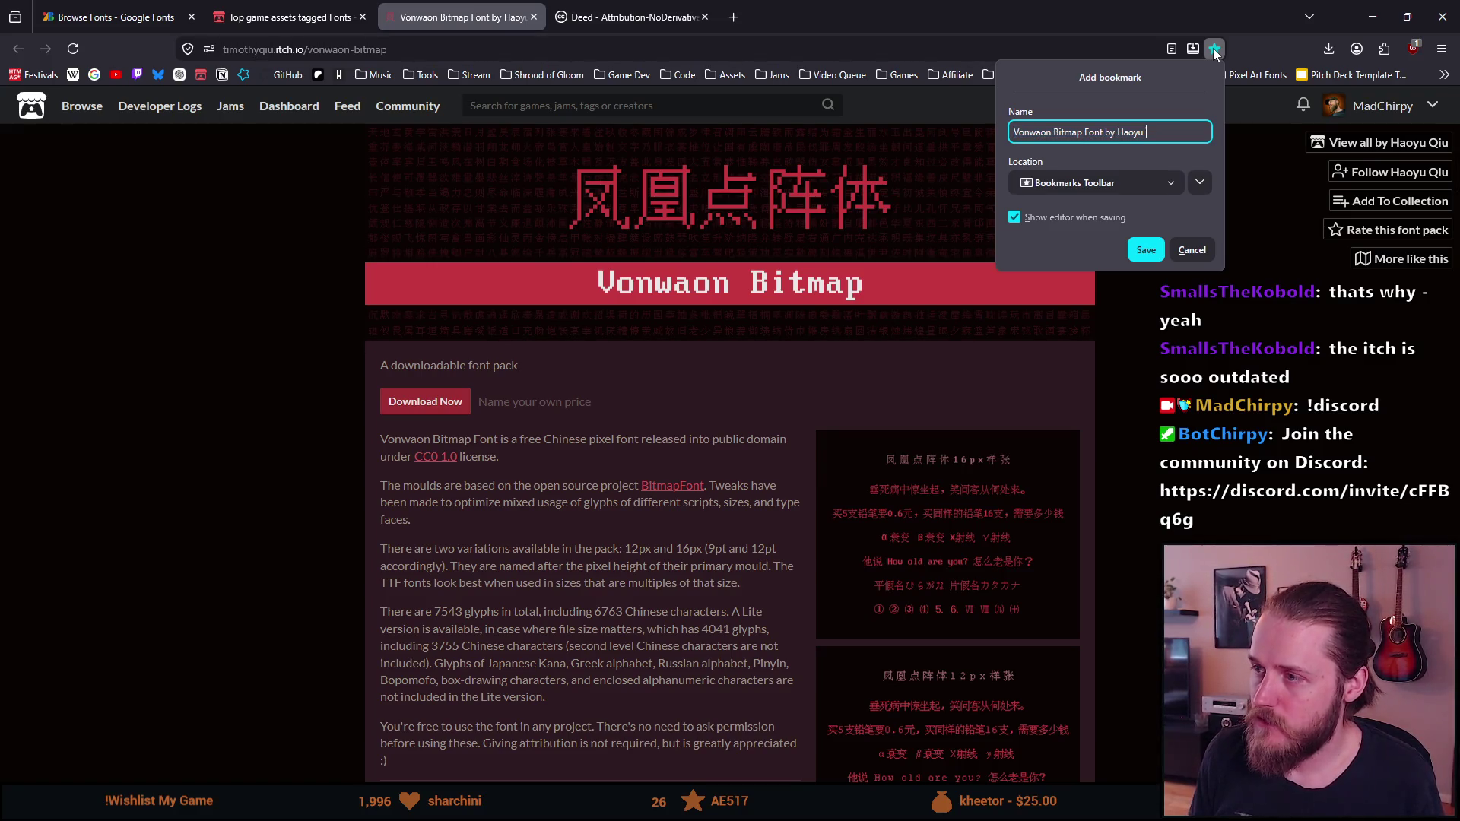
key("BackSpace")
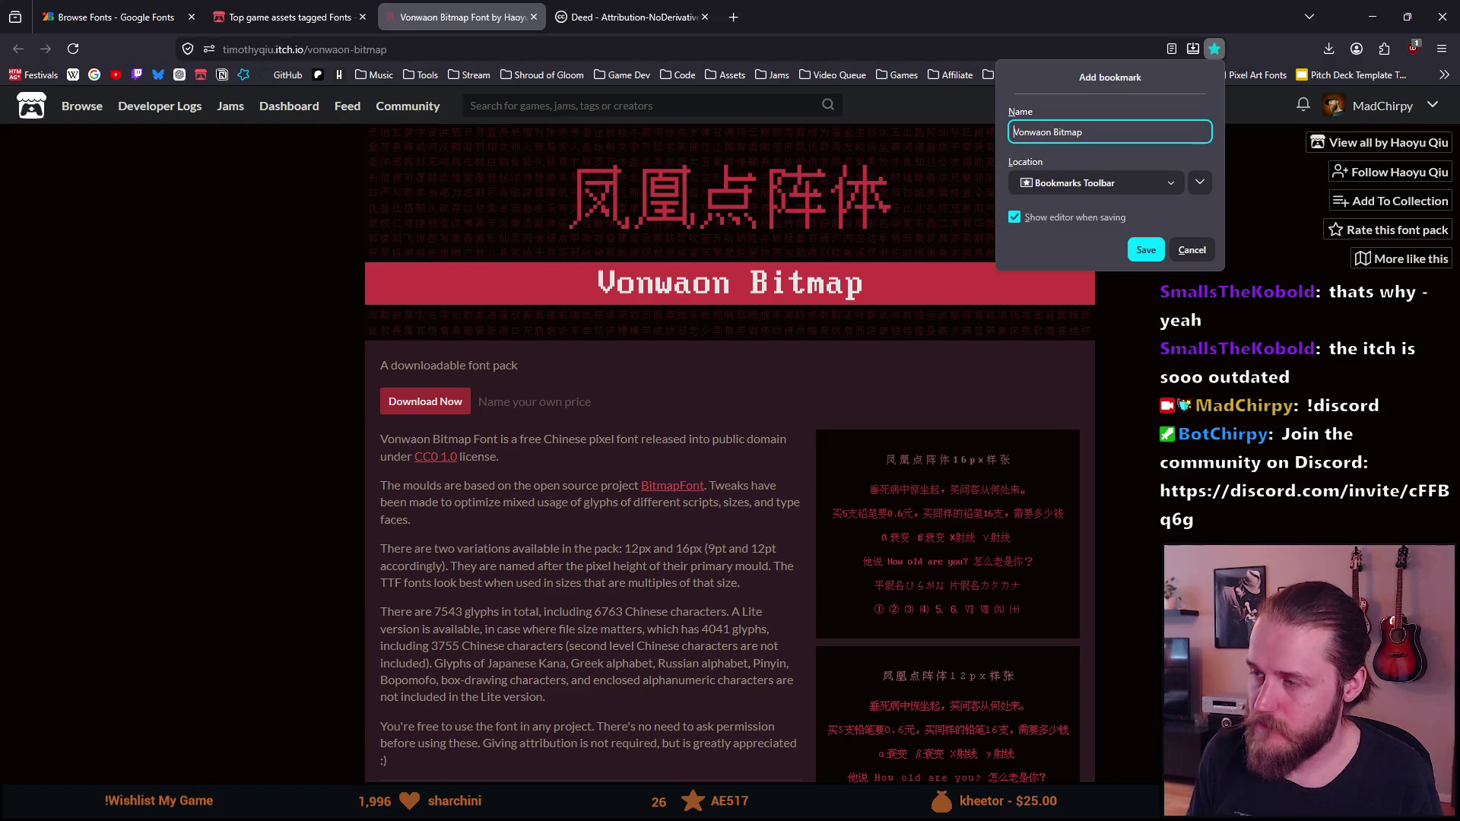
type("SChinese")
key("Return")
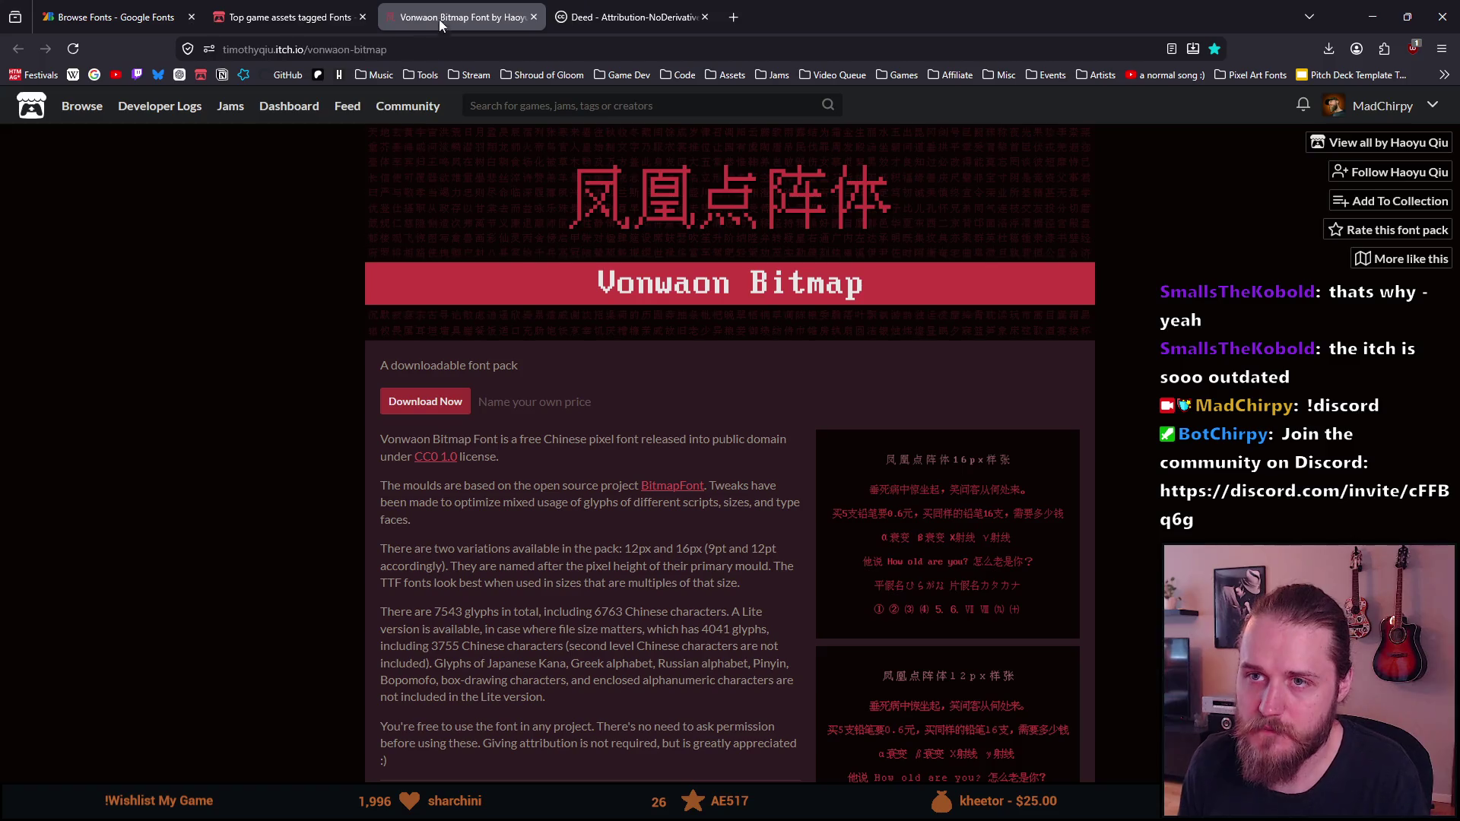
left_click(289, 16)
Open the Public Pixel Font page from the Fonts listing in a new tab
scroll(335, 373, "down", 2)
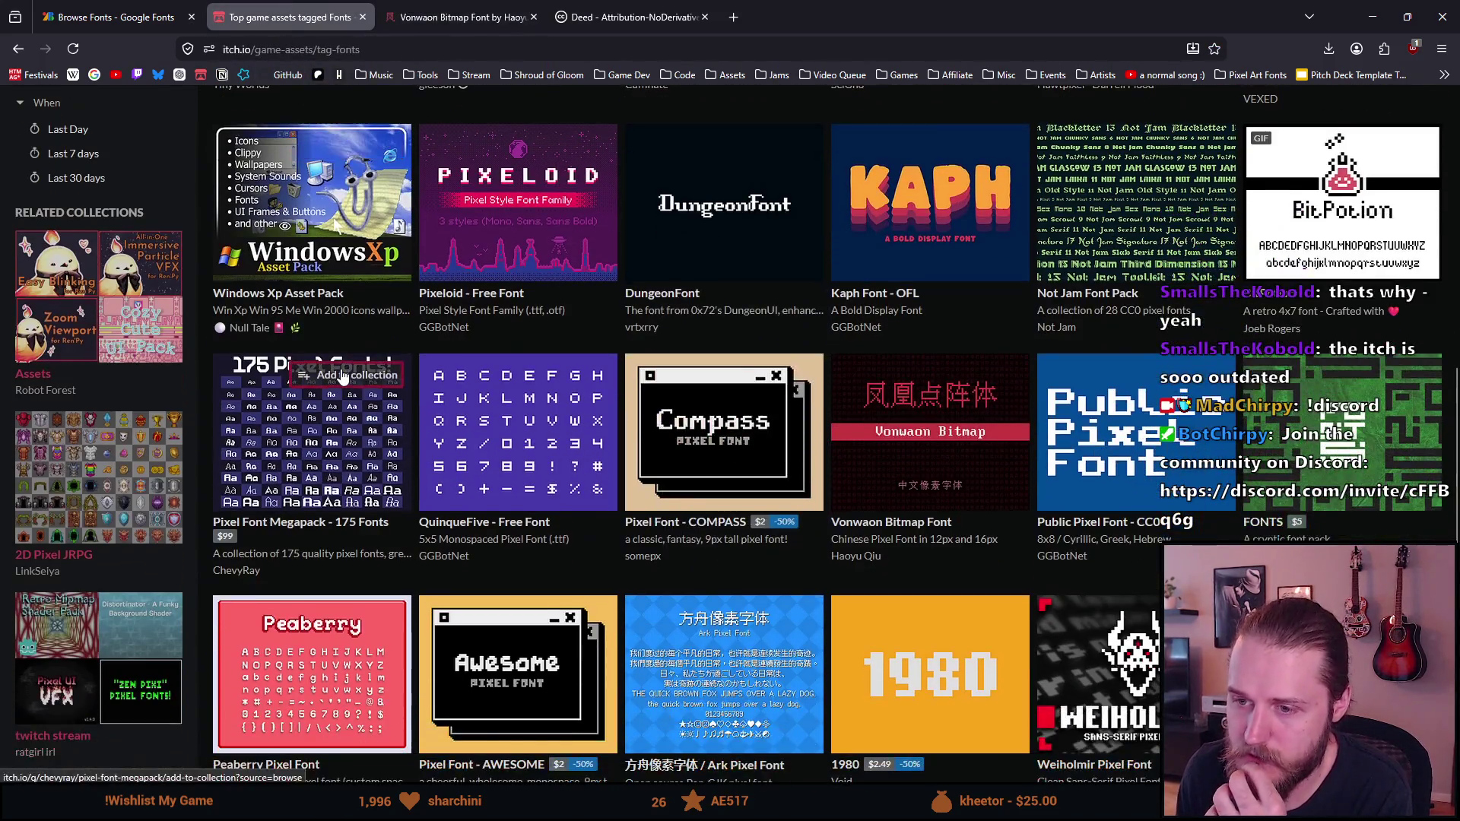
scroll(342, 375, "down", 1)
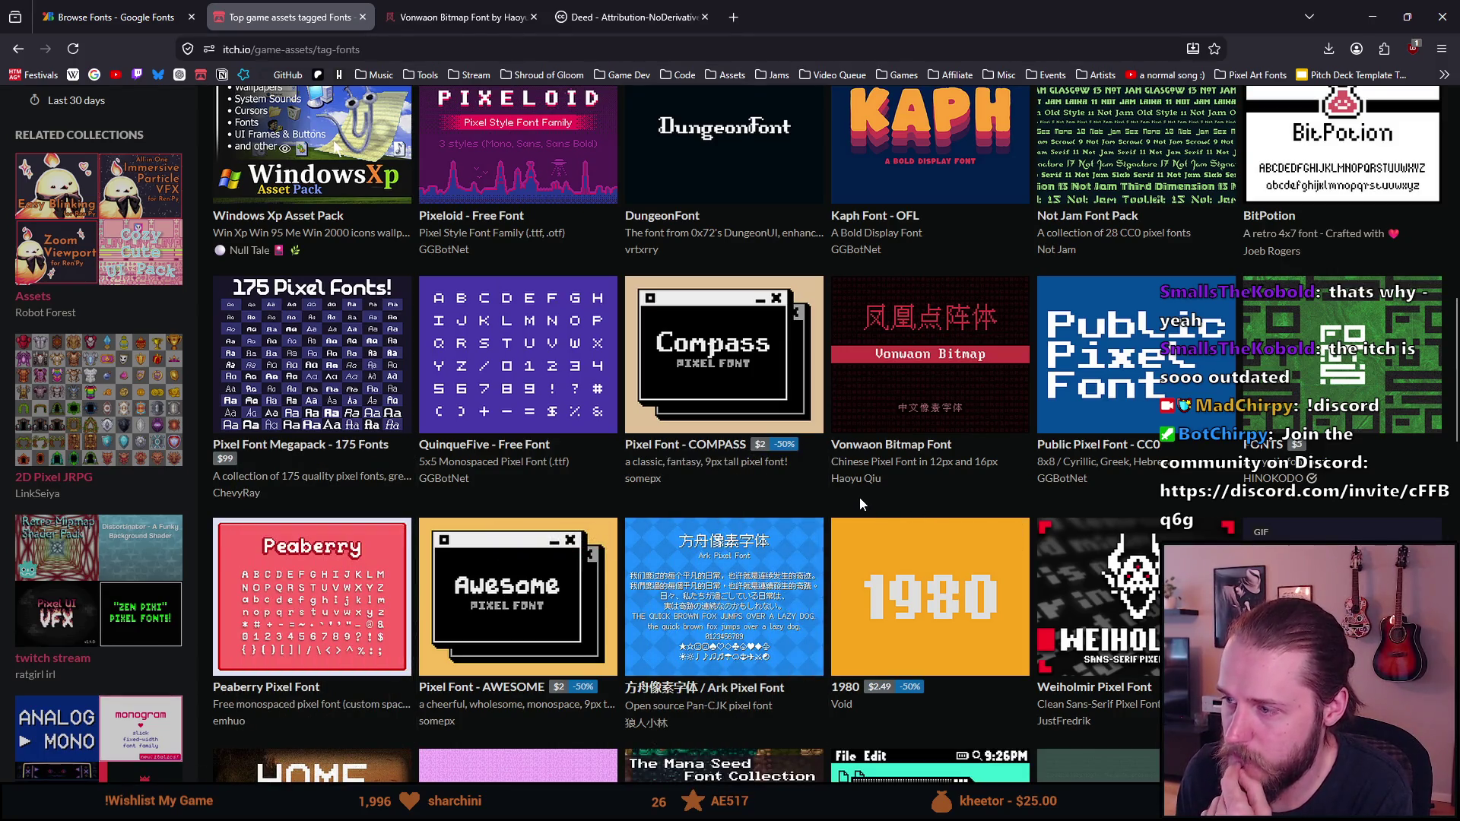
middle_click(1126, 357)
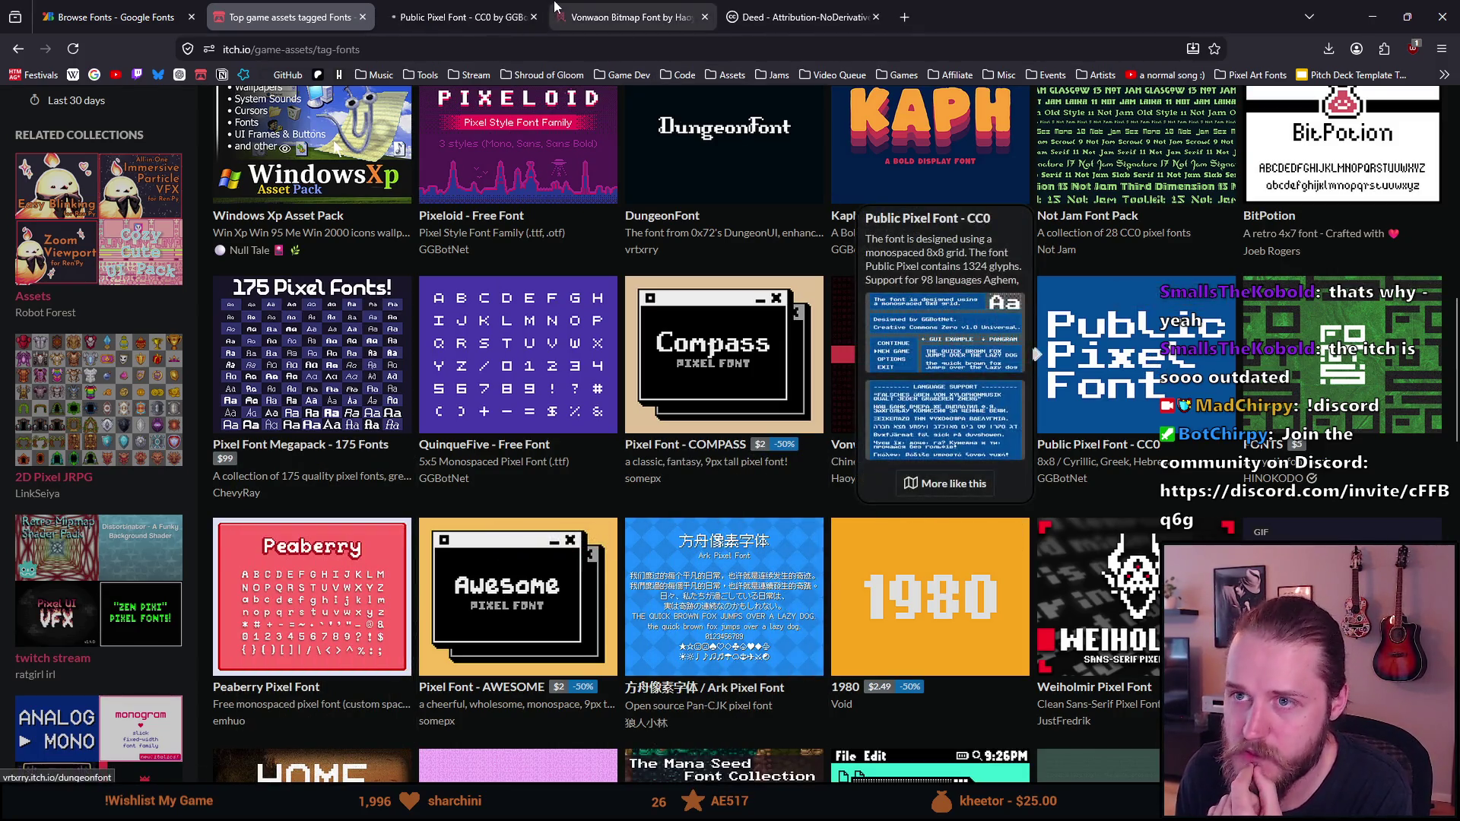
left_click(487, 16)
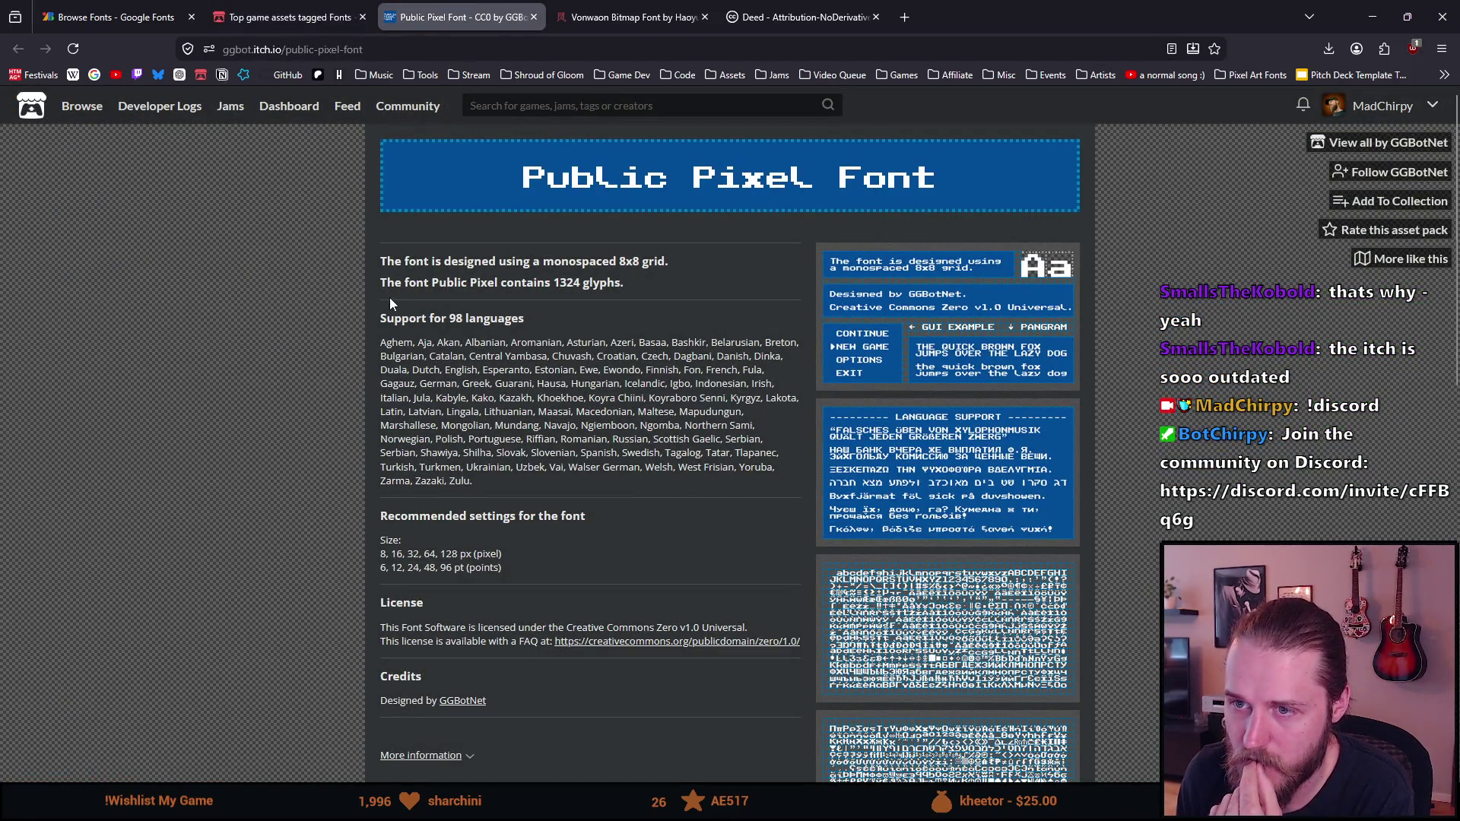
Read through its 98 supported languages list and enlarge the font preview image
triple_click(409, 318)
left_click(395, 335)
mouse_move(395, 335)
left_mouse_down()
mouse_move(685, 414)
mouse_move(512, 485)
left_mouse_up()
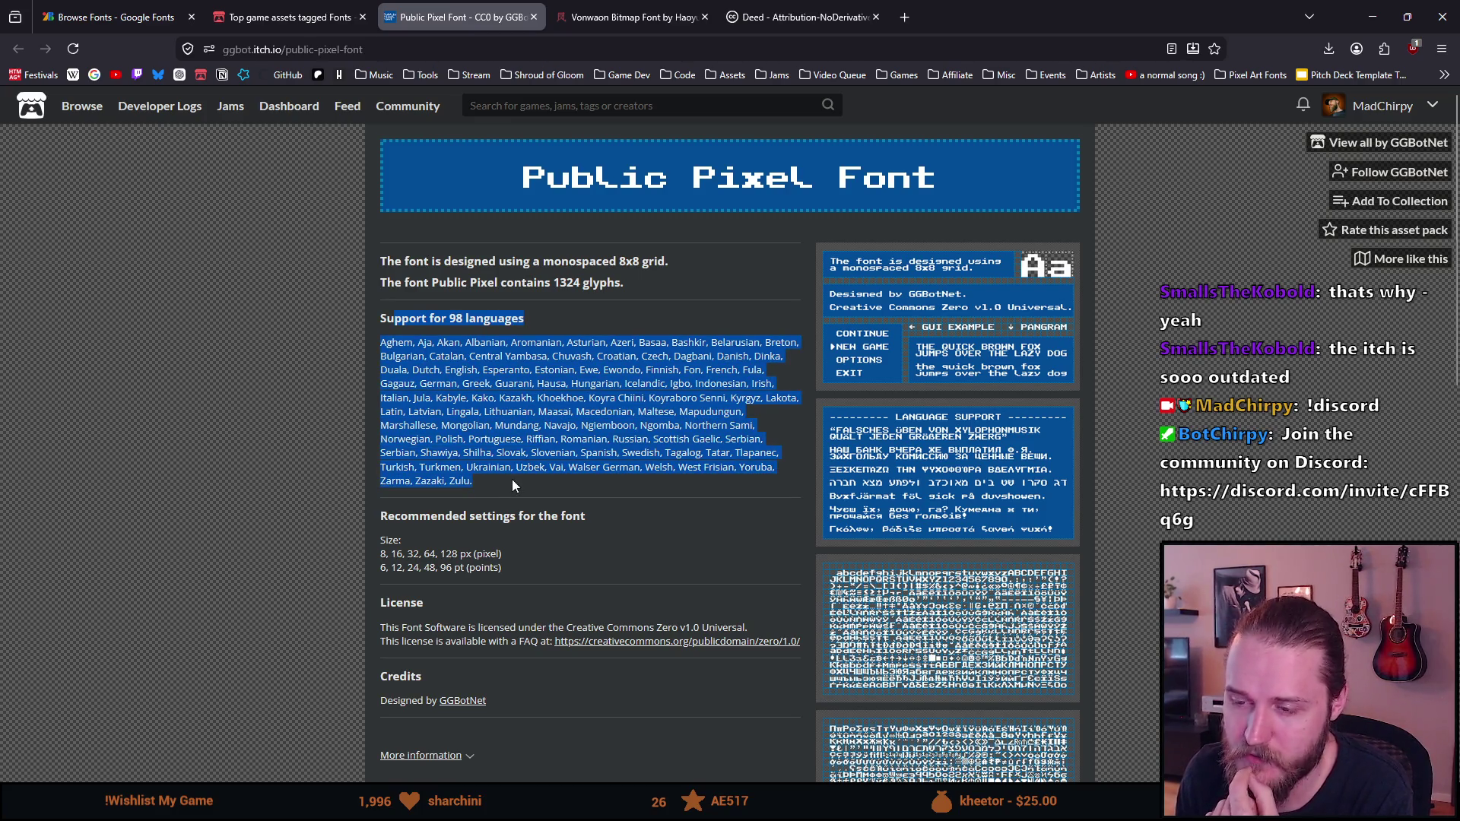
left_click(498, 482)
mouse_move(478, 485)
left_mouse_down()
mouse_move(423, 439)
mouse_move(396, 373)
left_mouse_up()
left_click(397, 370)
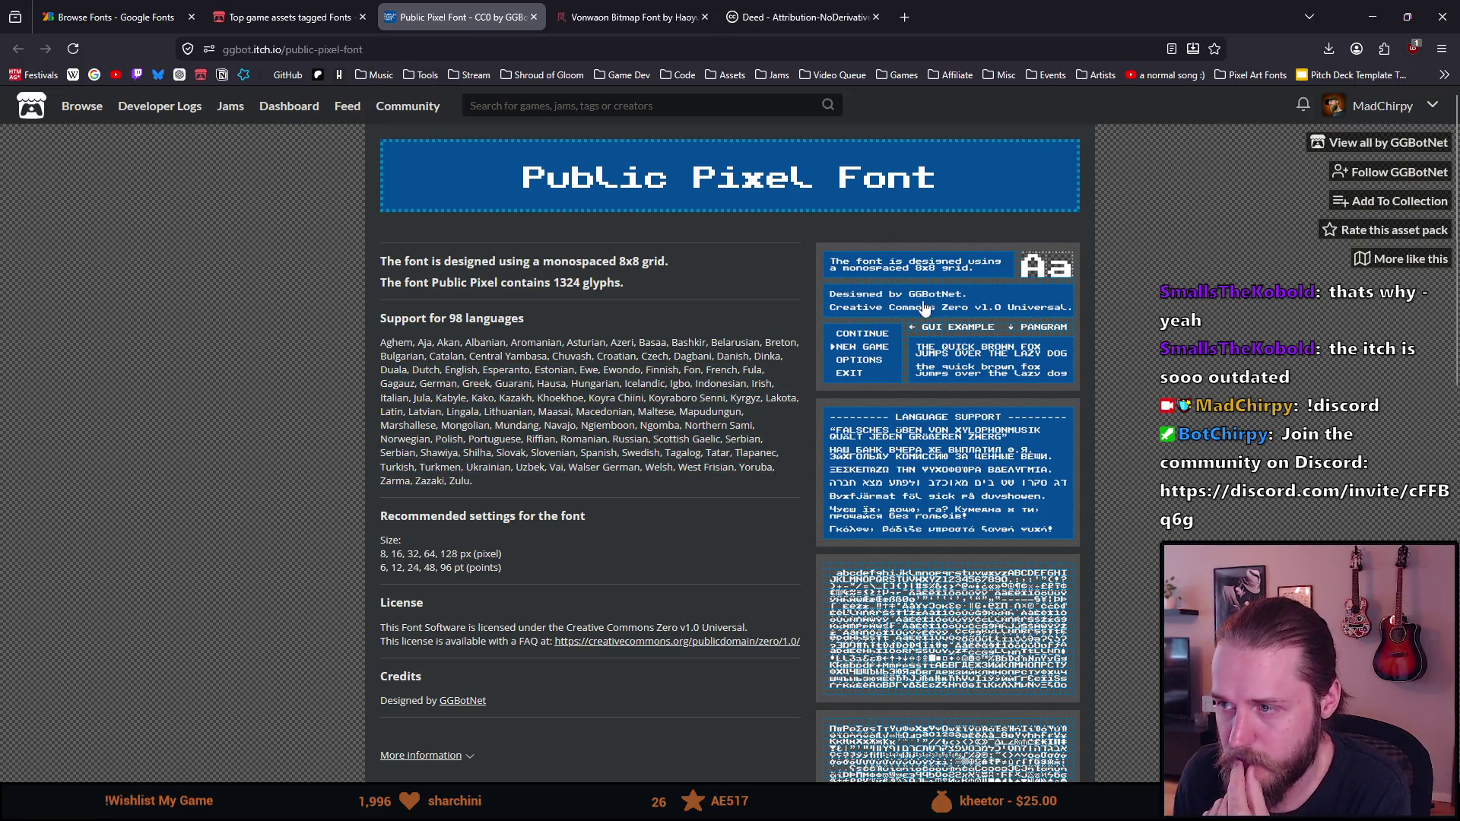
left_click(883, 276)
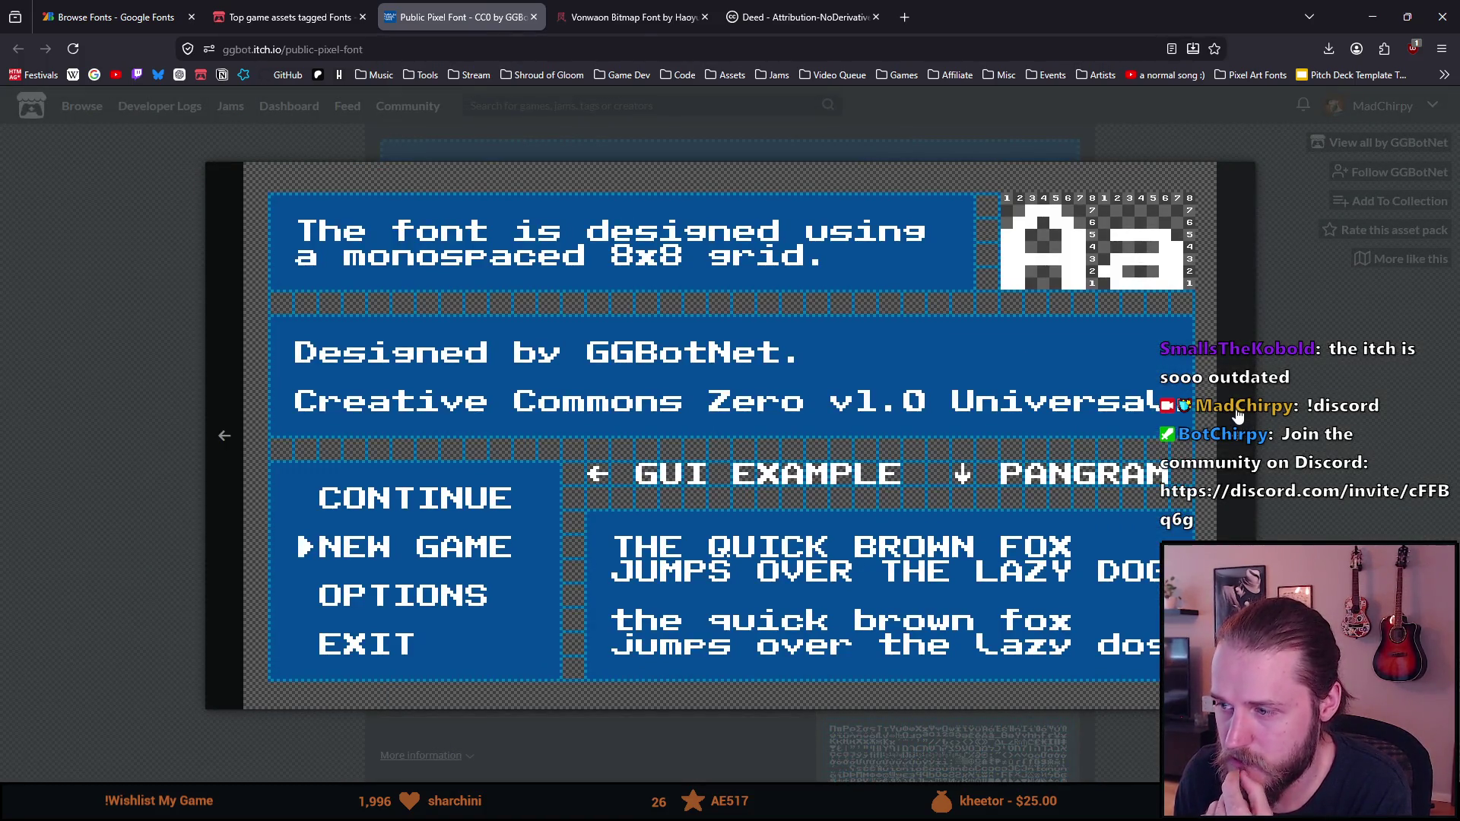
Step through the Public Pixel Font previews up to the full glyph sheet
left_click(1238, 416)
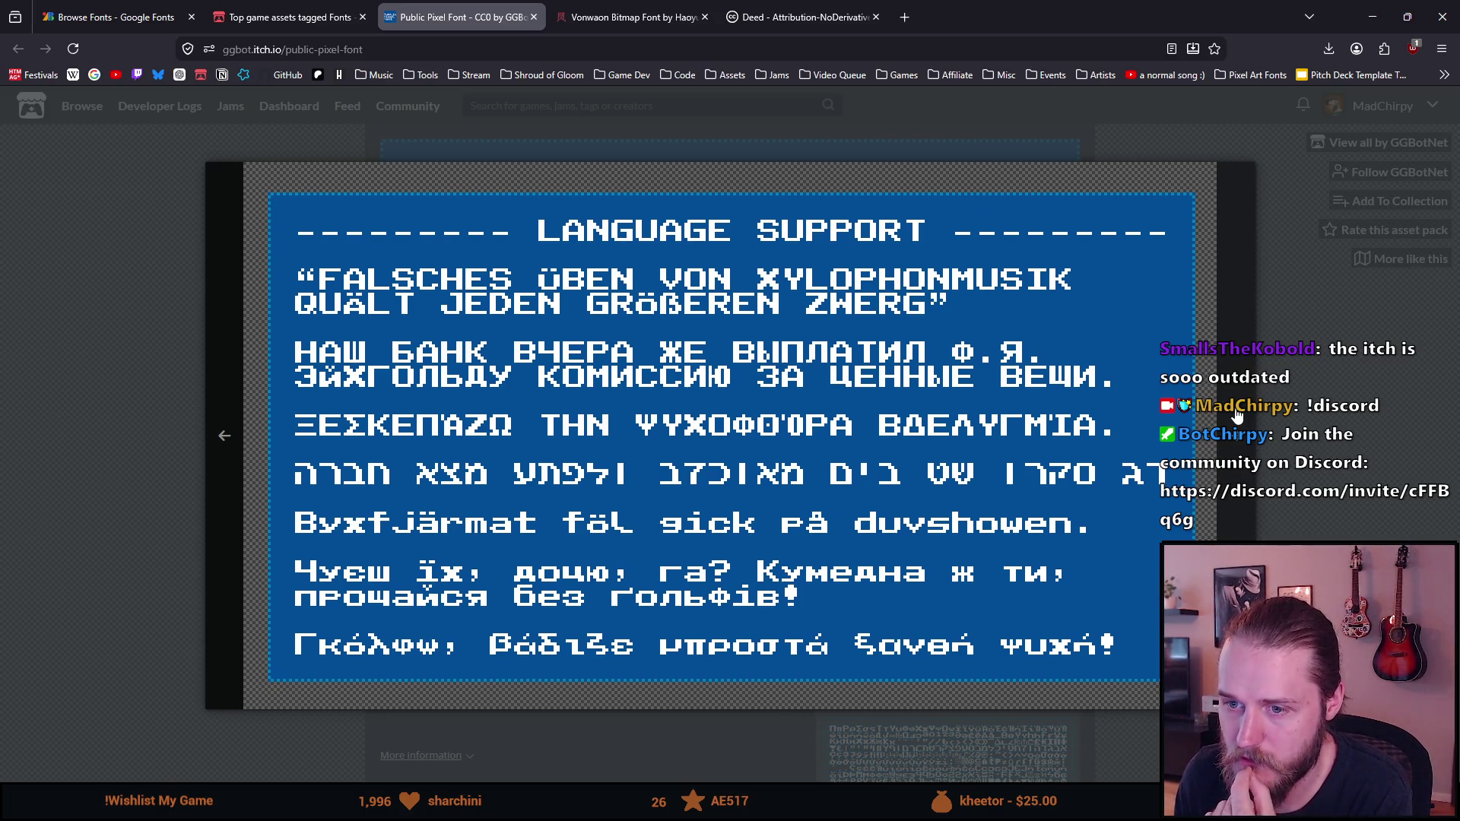
left_click(1238, 415)
left_click(1238, 416)
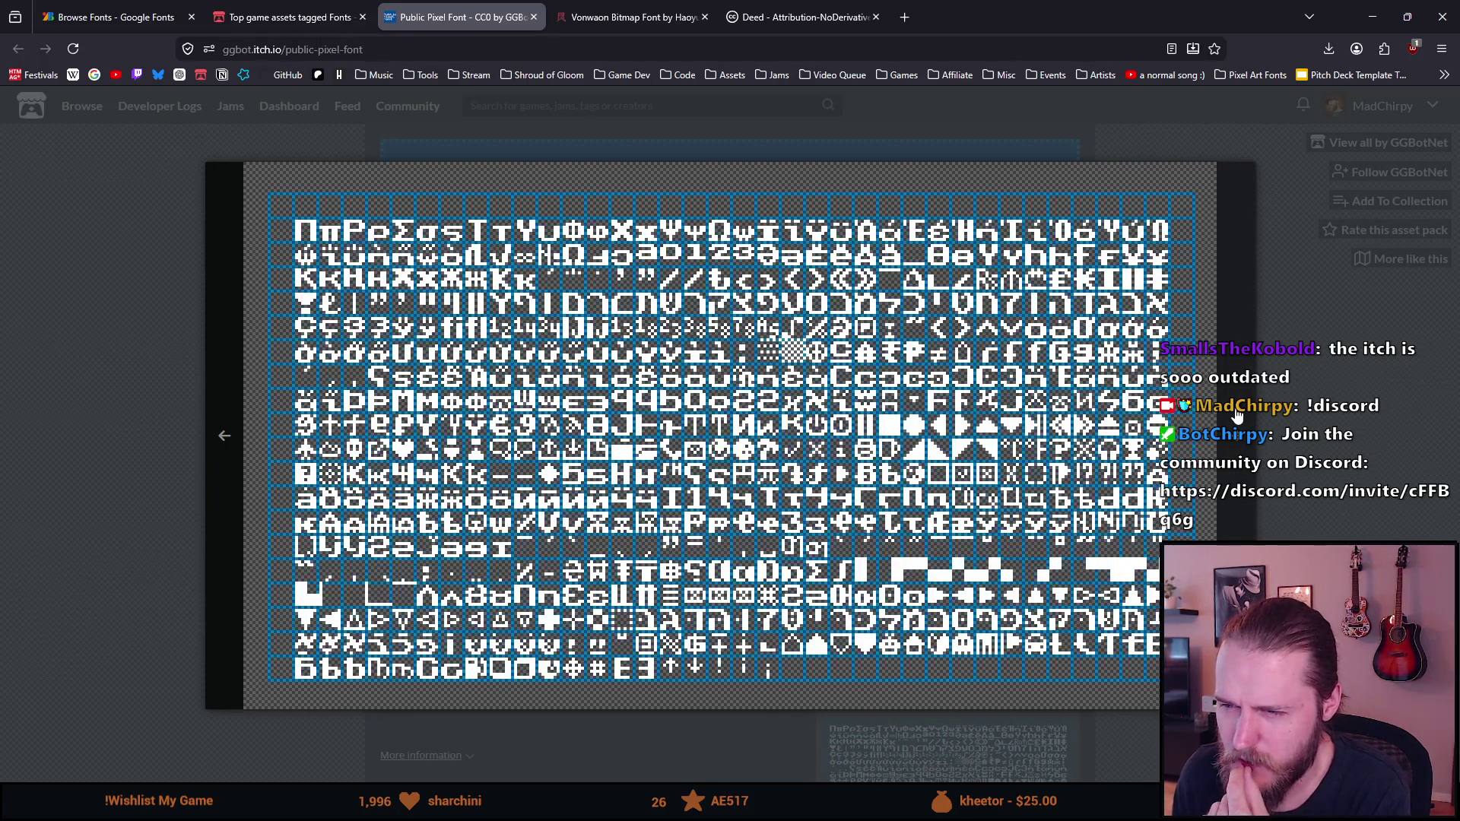
left_click(1237, 416)
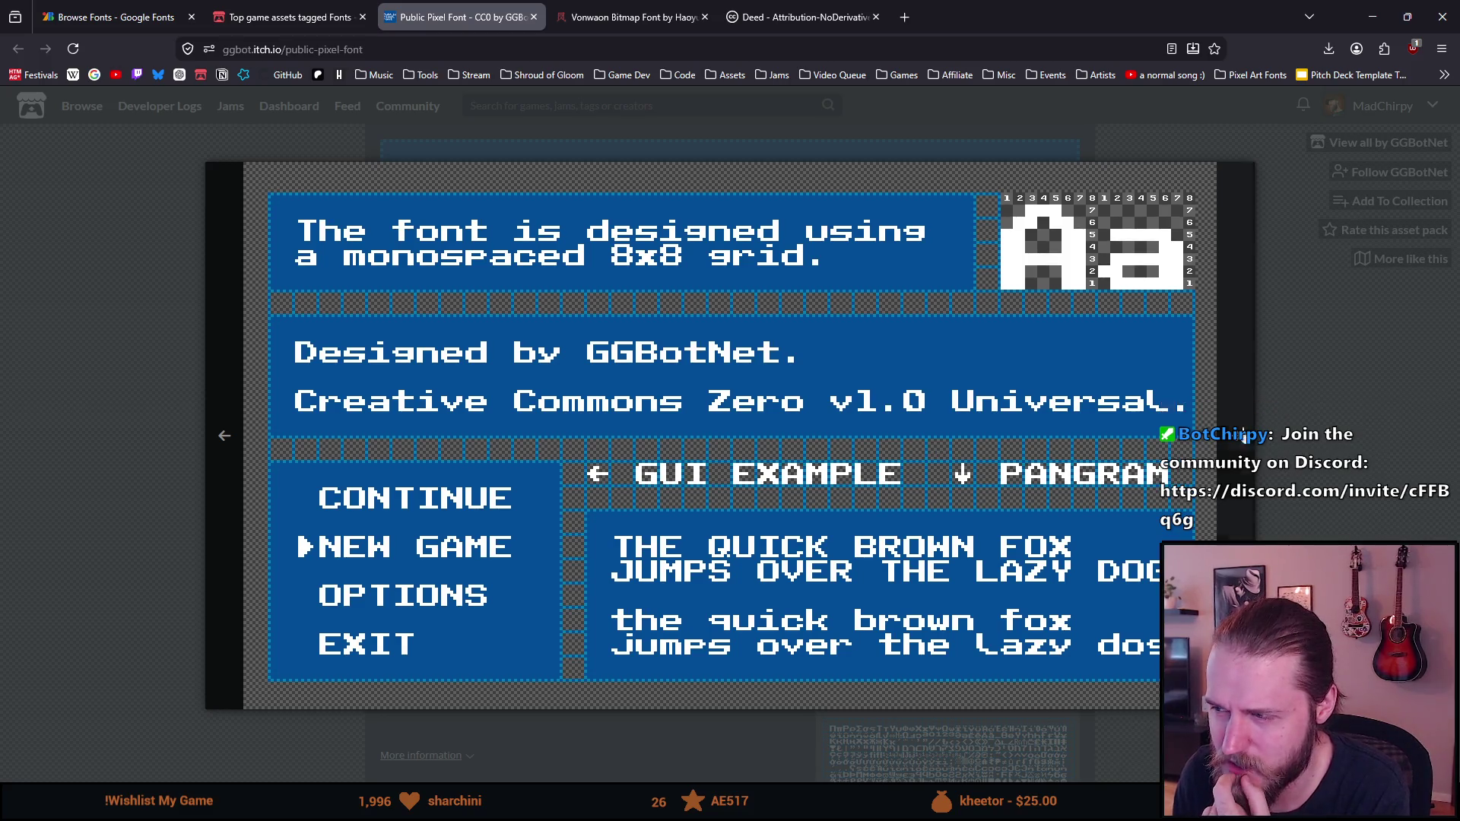
left_click(1238, 438)
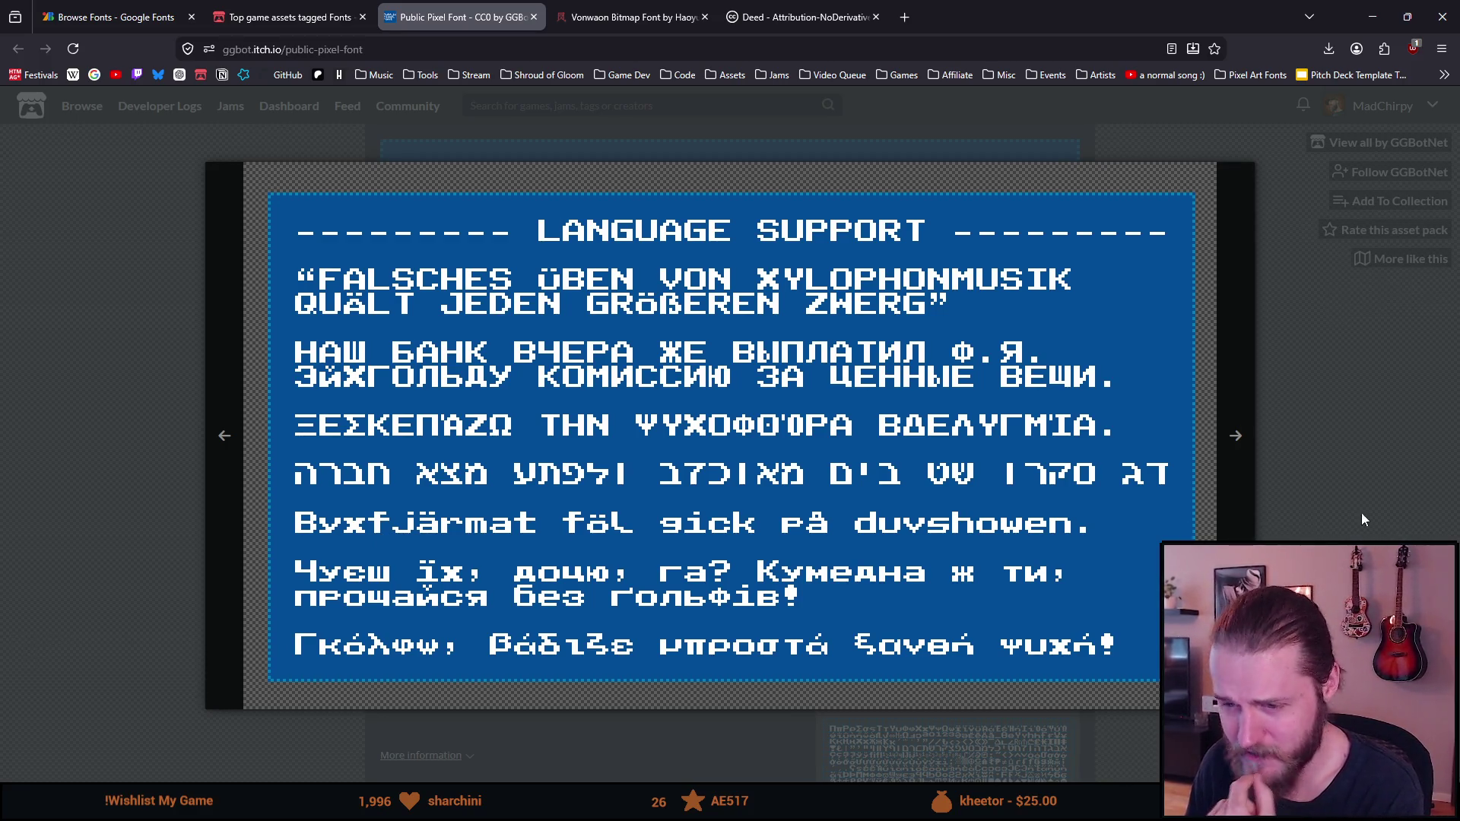
left_click(1235, 437)
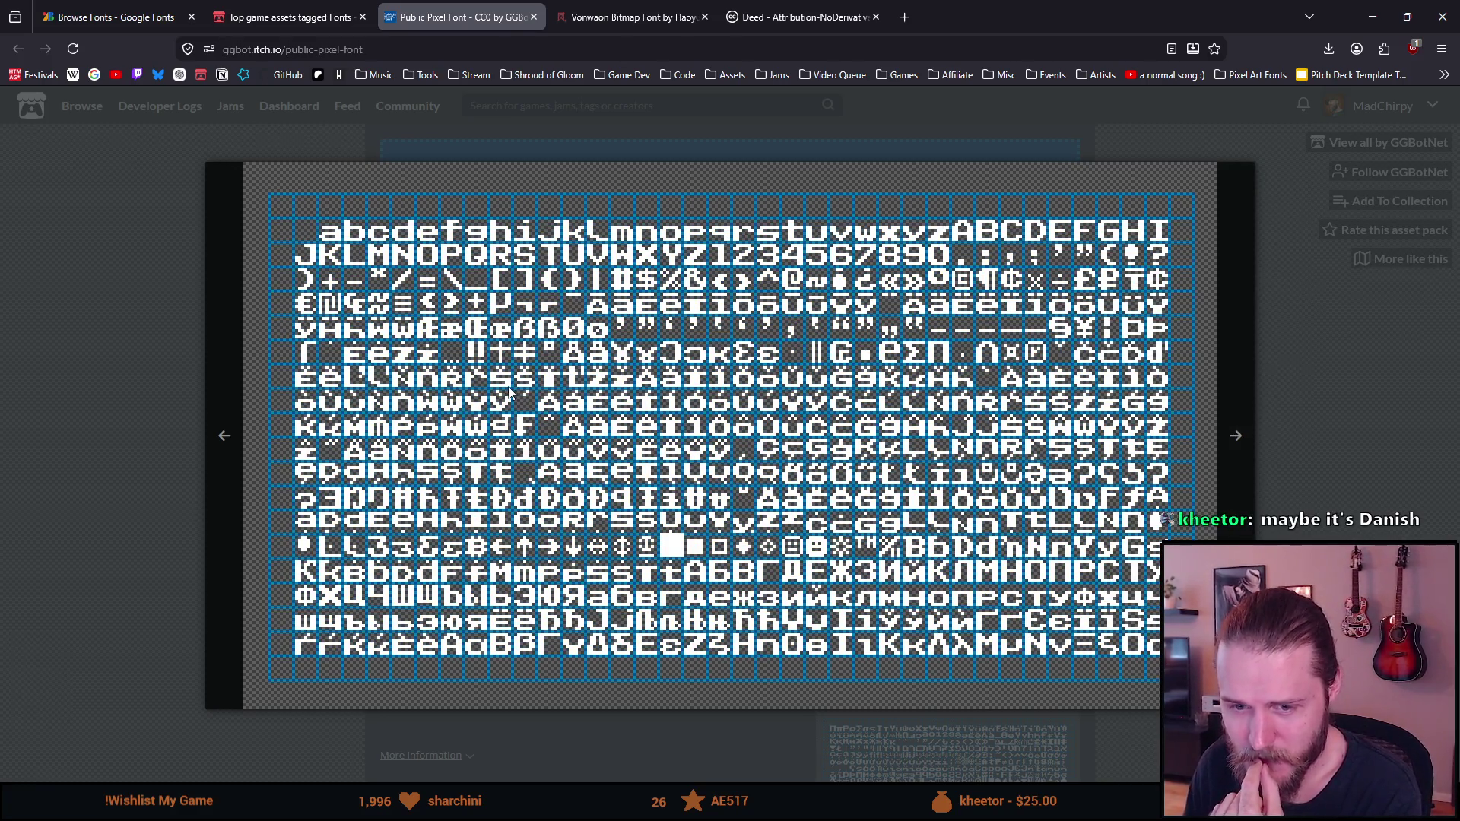
left_click(194, 414)
Reopen the language support image and step through the remaining preview images
left_click(445, 525)
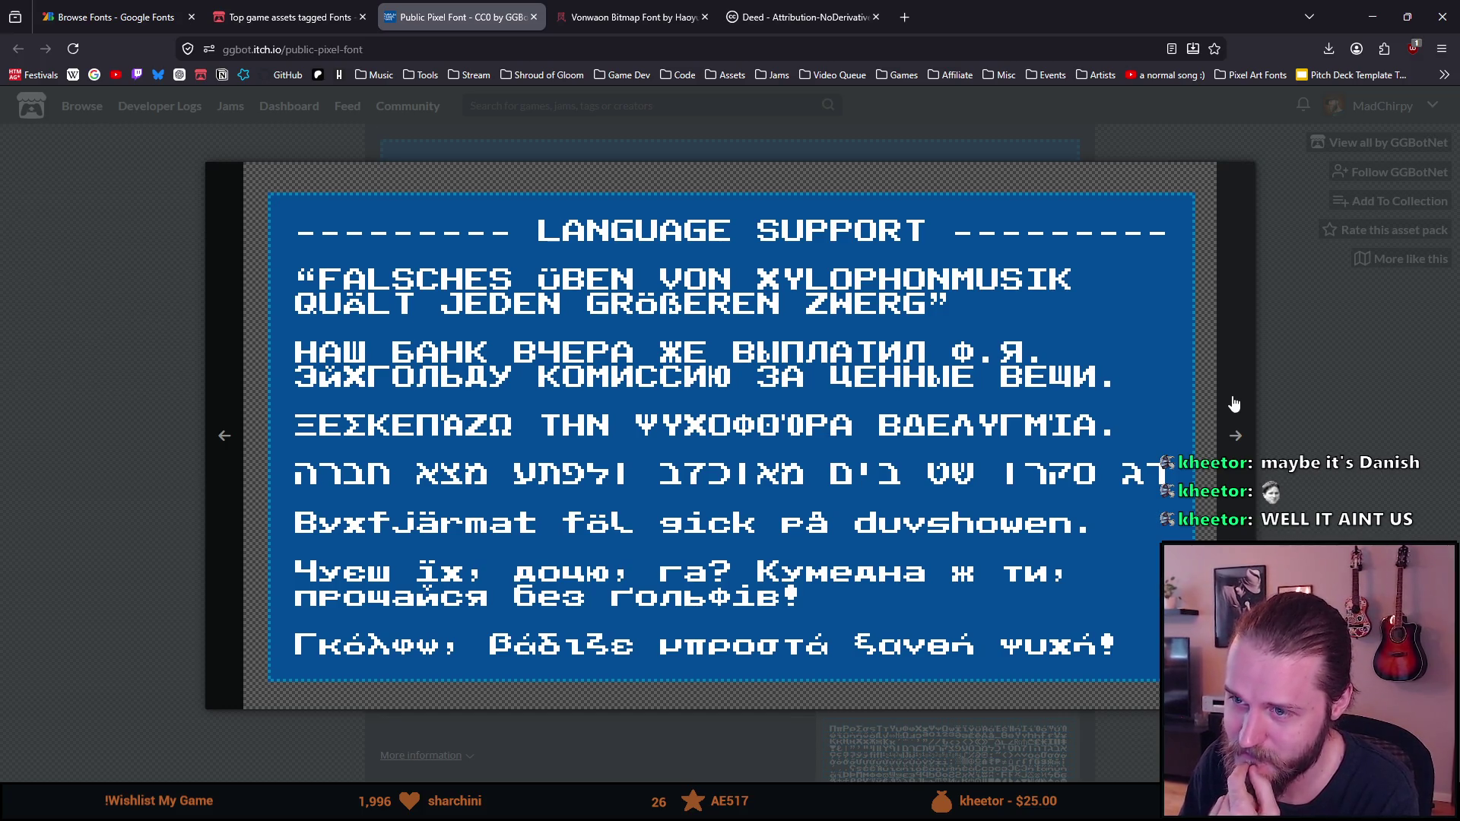
left_click(1234, 403)
left_click(1233, 401)
left_click(1234, 401)
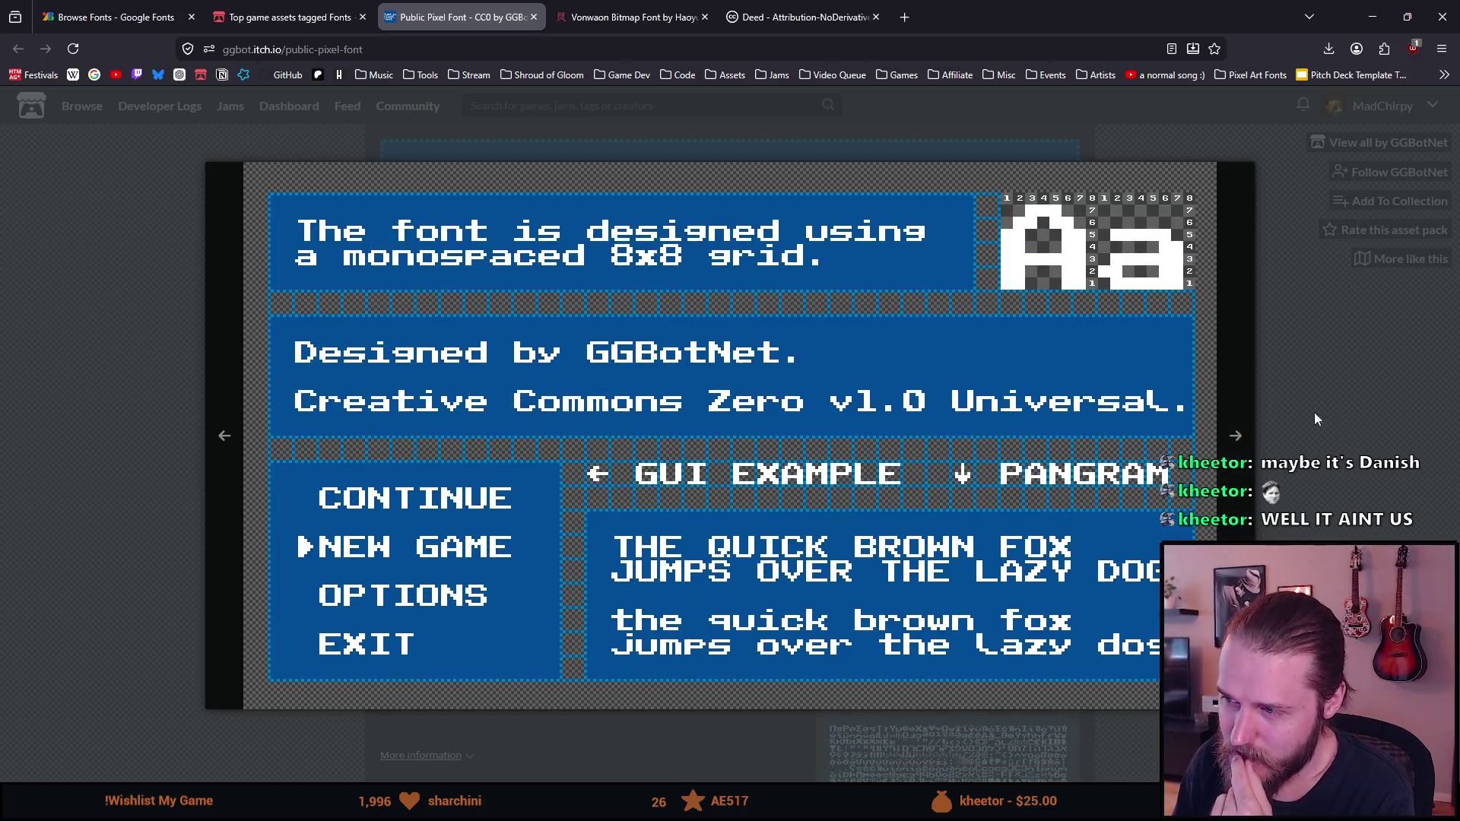
left_click(1394, 385)
Close the Public Pixel Font tab and open Ark Pixel Font in a background tab
scroll(874, 445, "down", 6)
scroll(873, 445, "up", 6)
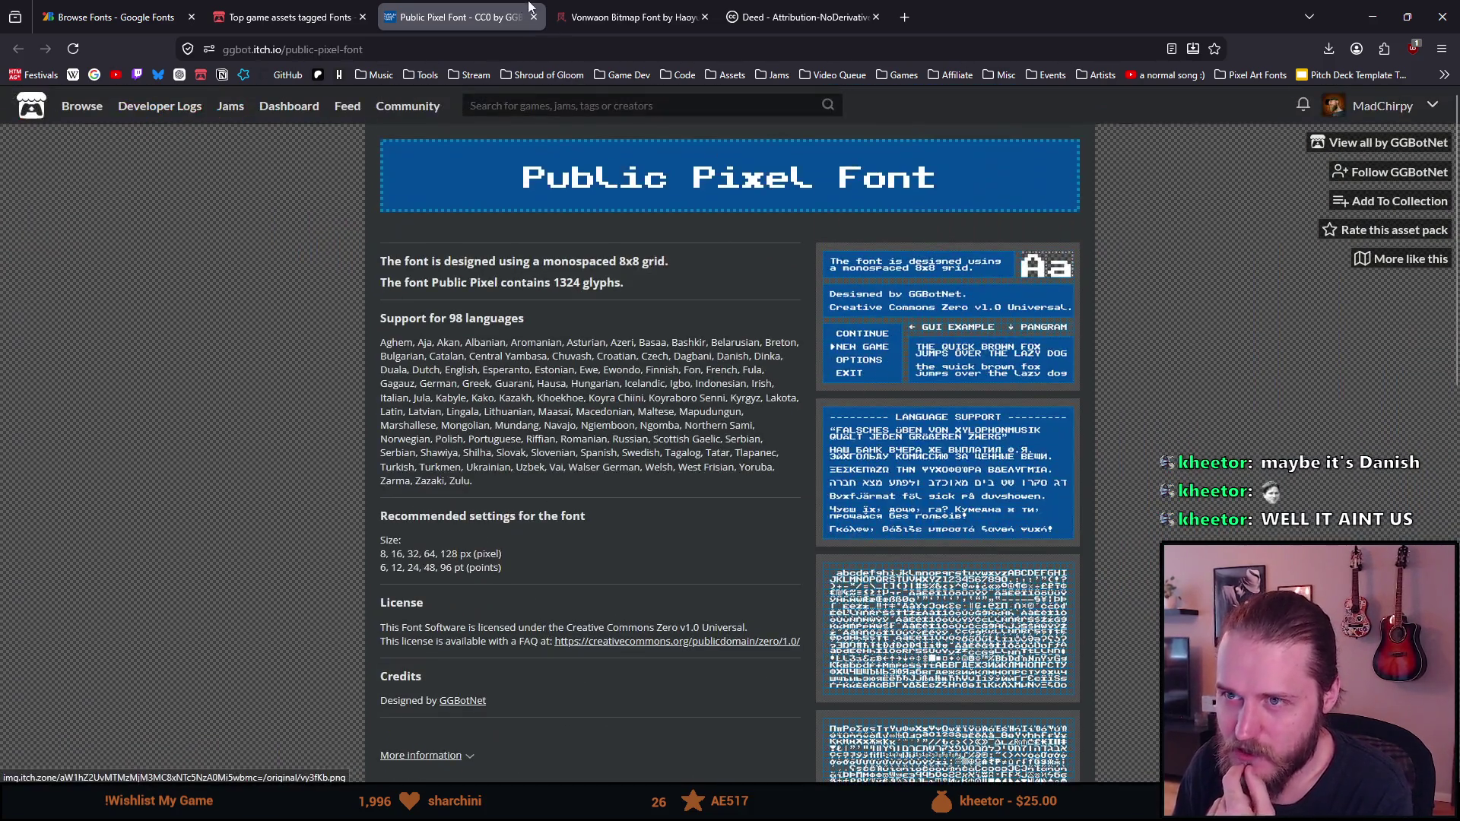
middle_click(522, 6)
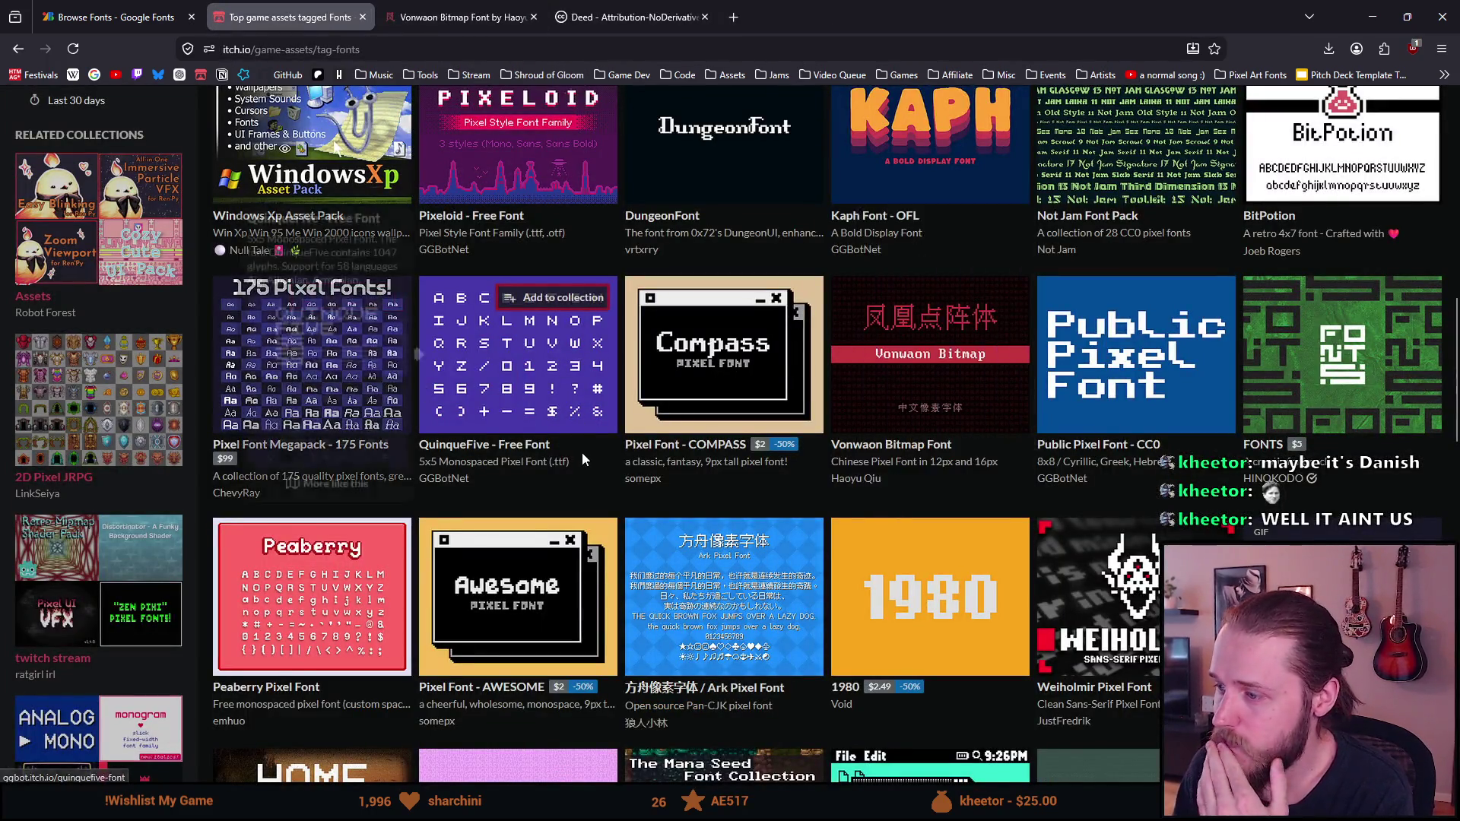
scroll(582, 456, "down", 2)
scroll(582, 449, "down", 1)
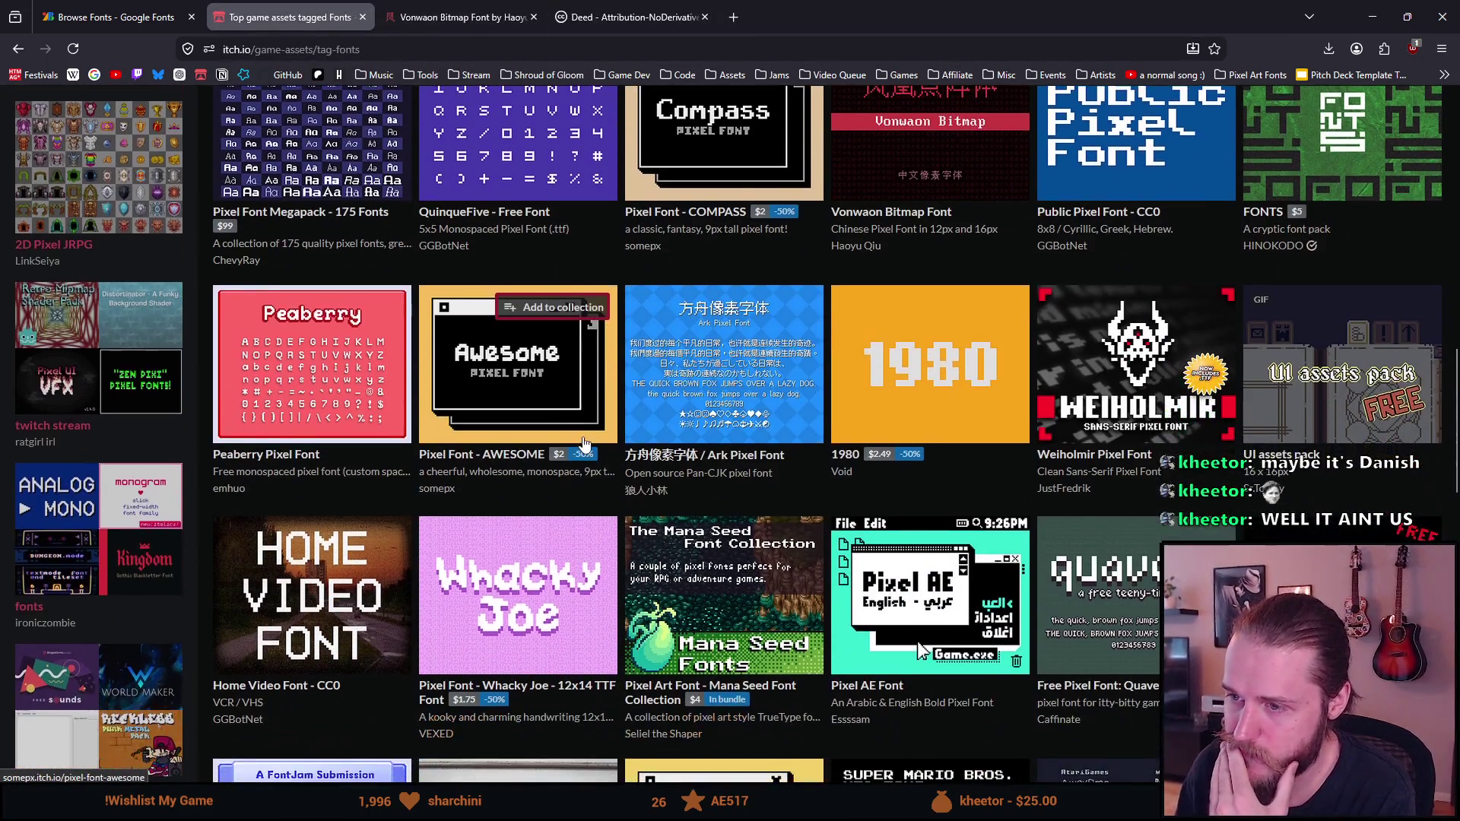
middle_click(723, 365)
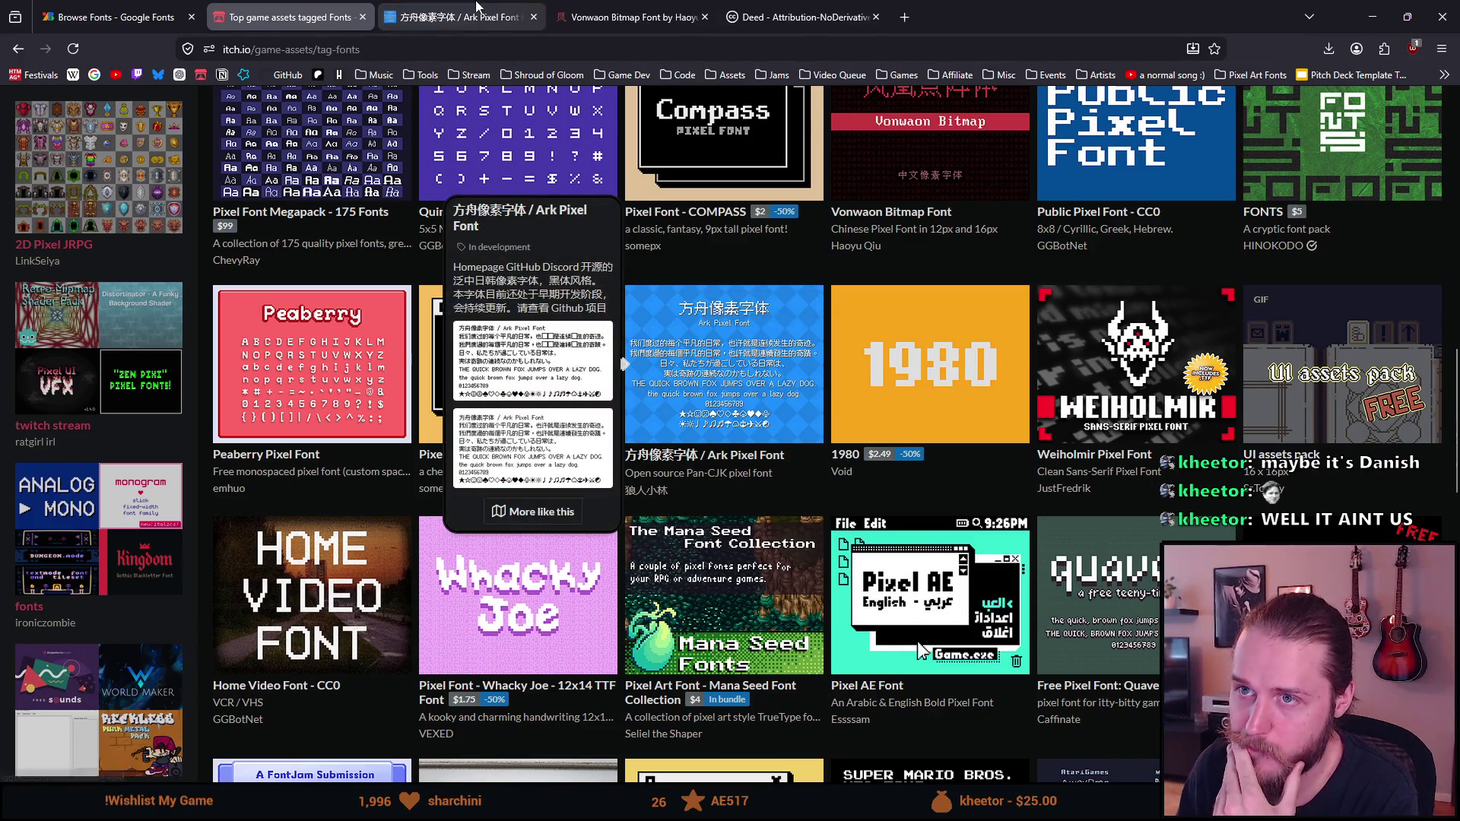
Bring up Ark Pixel Font, scan its comments, and preview its first CJK sample sheet
left_click(460, 16)
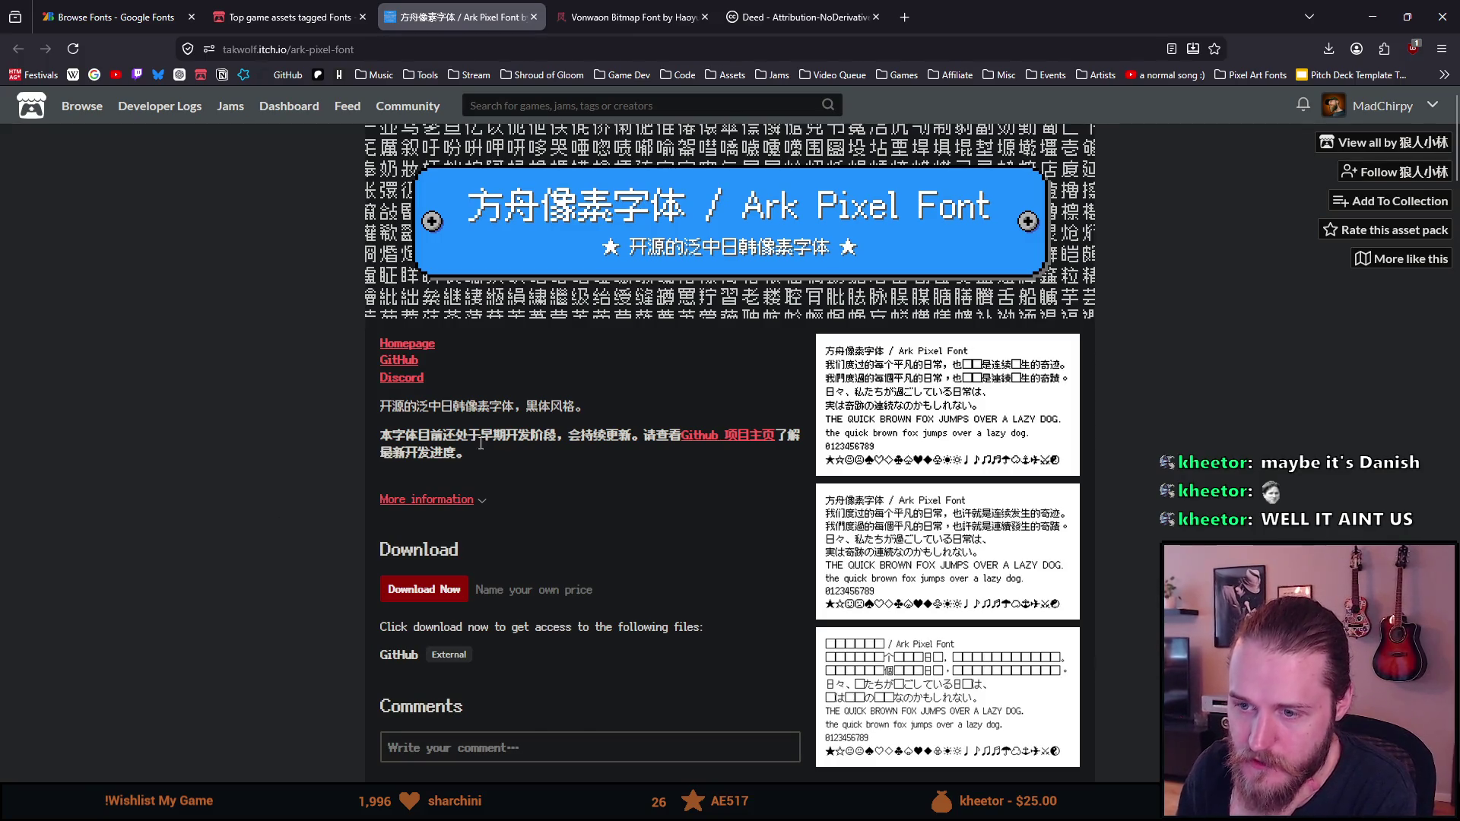
scroll(480, 443, "down", 4)
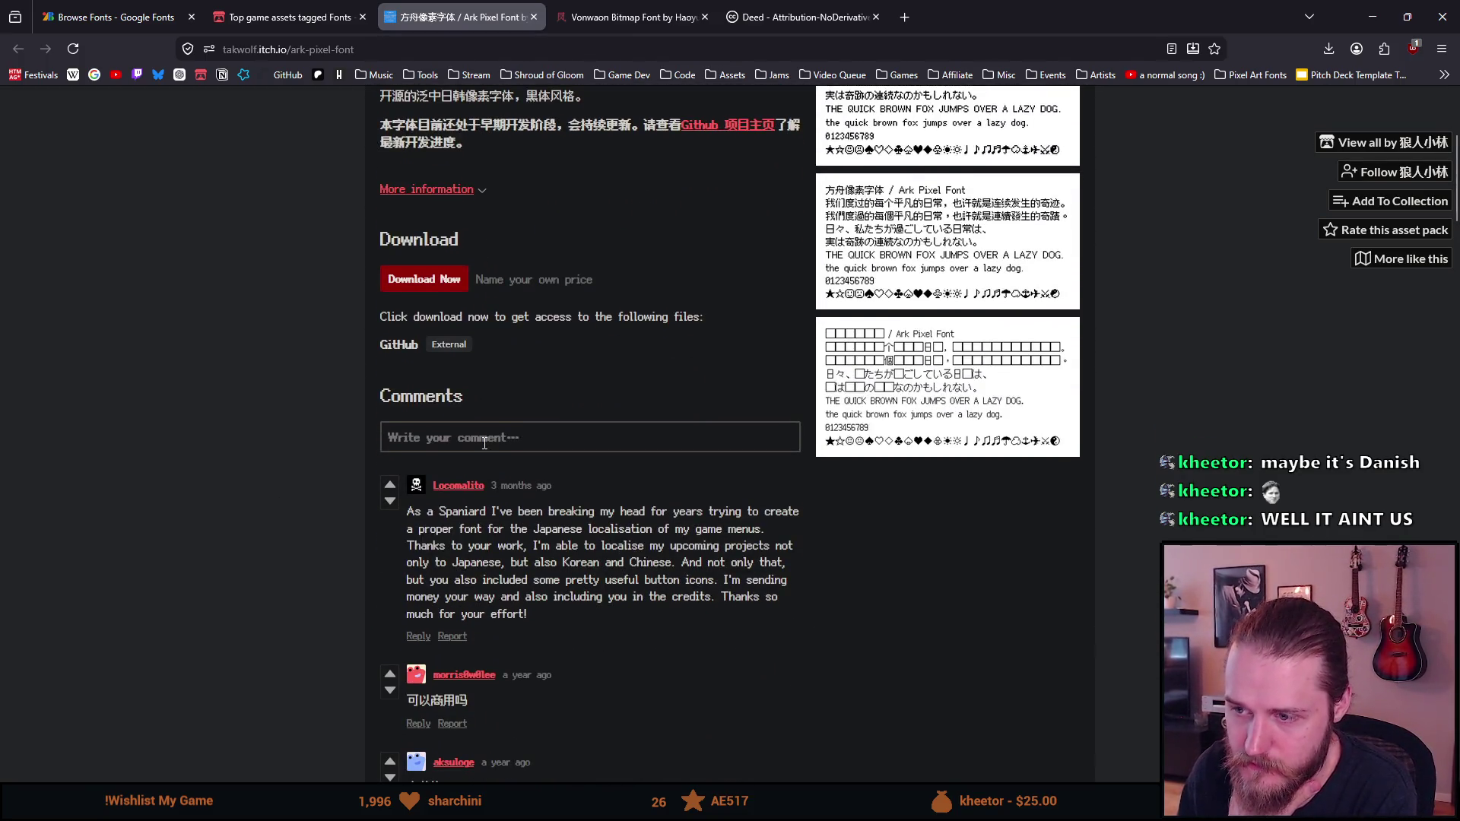
scroll(489, 439, "up", 3)
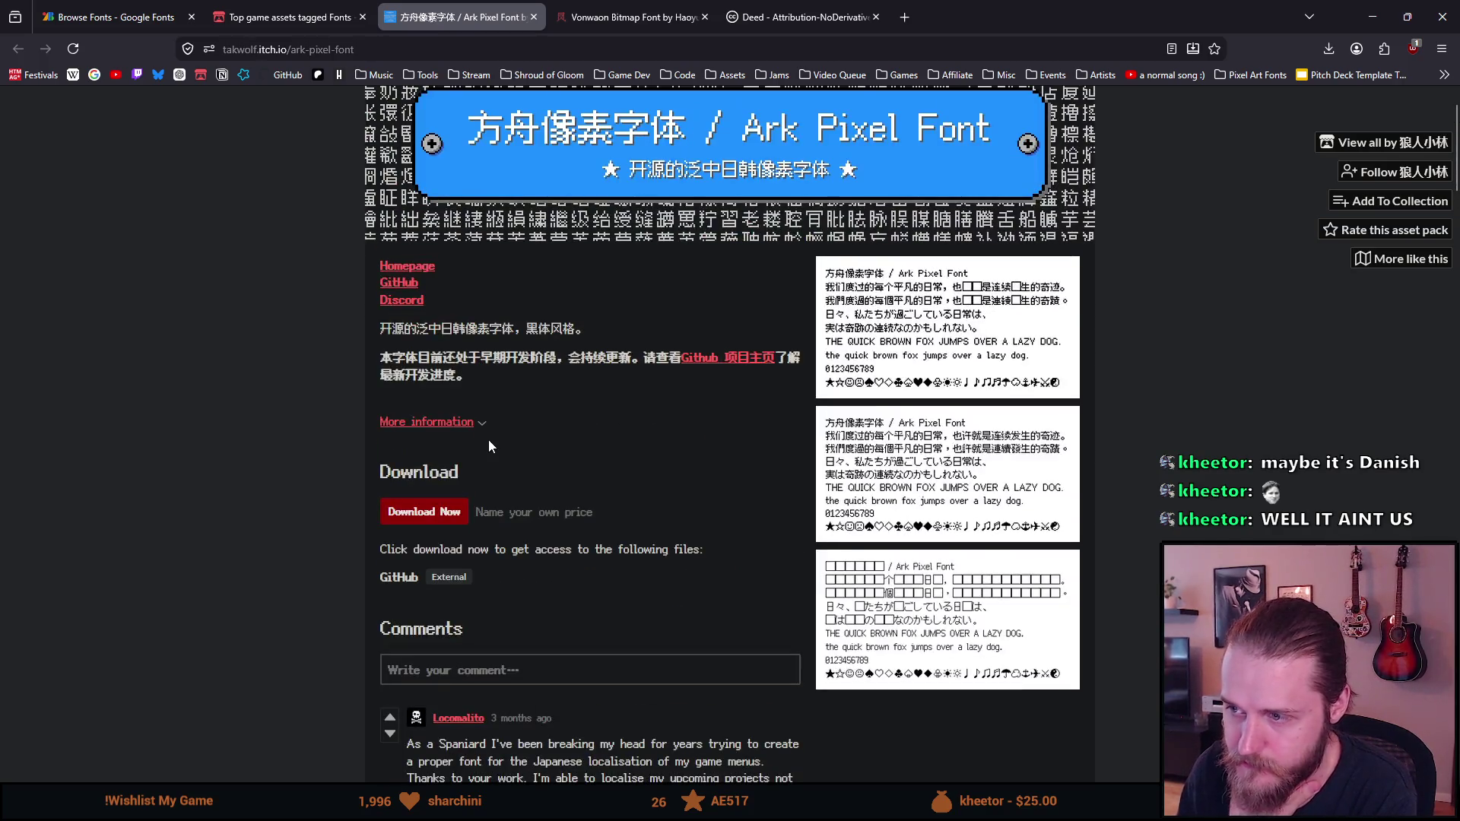
left_click(883, 295)
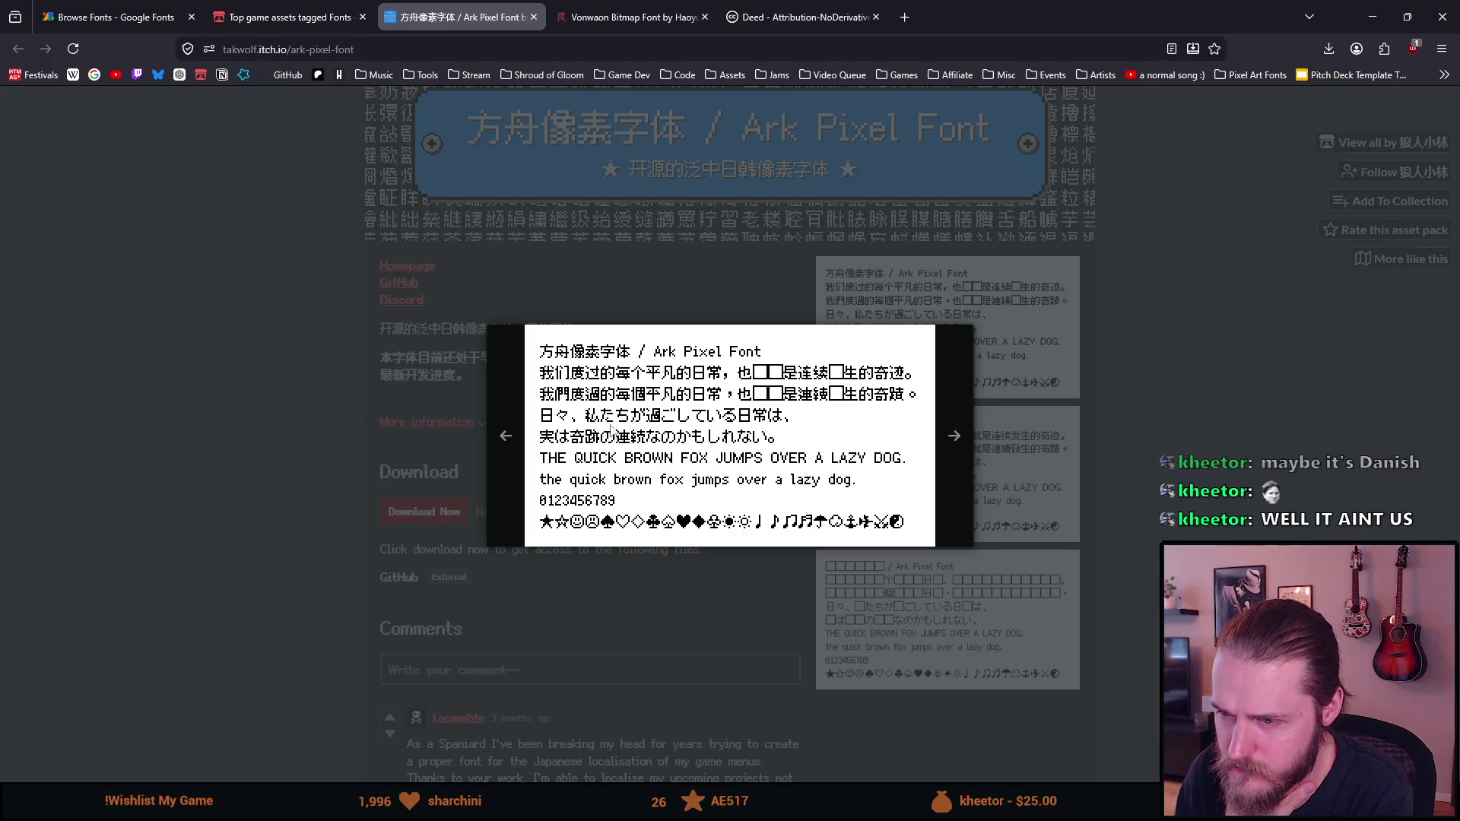
left_click(1071, 411)
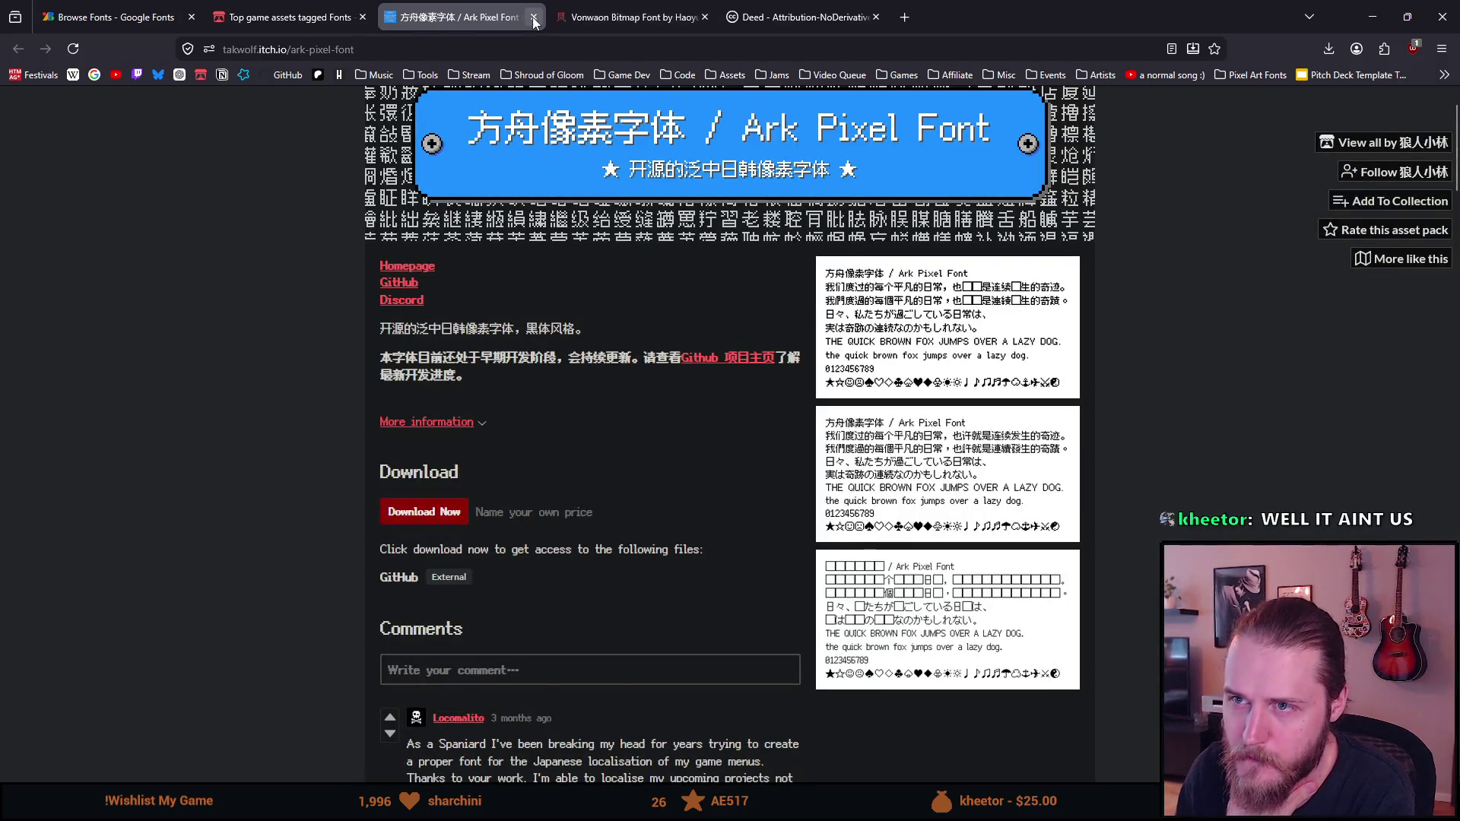
Close the Ark Pixel Font tab, scroll further through the Fonts listing, then minimize the browser
left_click(534, 17)
scroll(606, 341, "down", 2)
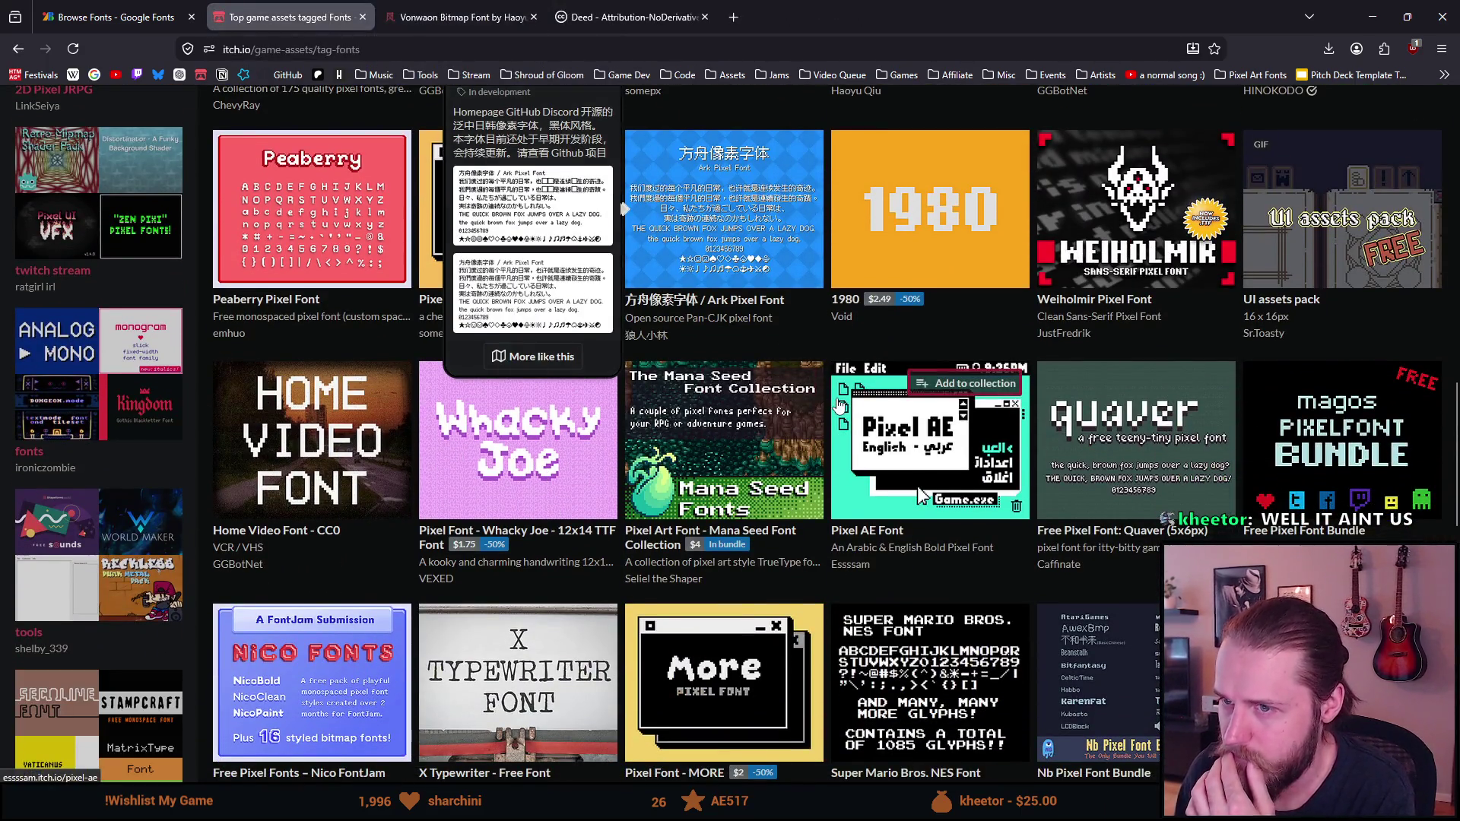
scroll(815, 399, "down", 2)
scroll(690, 432, "down", 1)
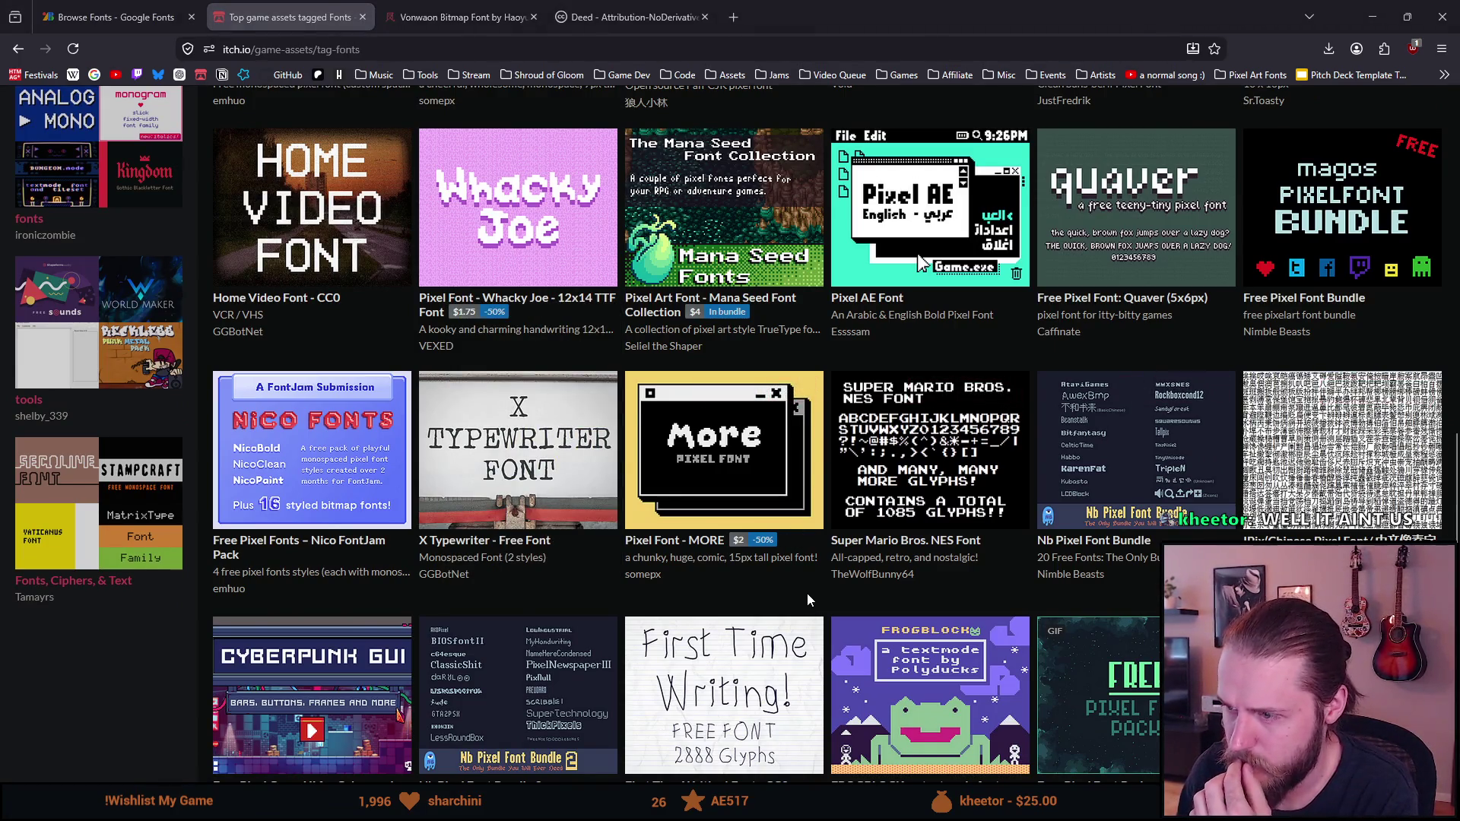
scroll(806, 593, "down", 1)
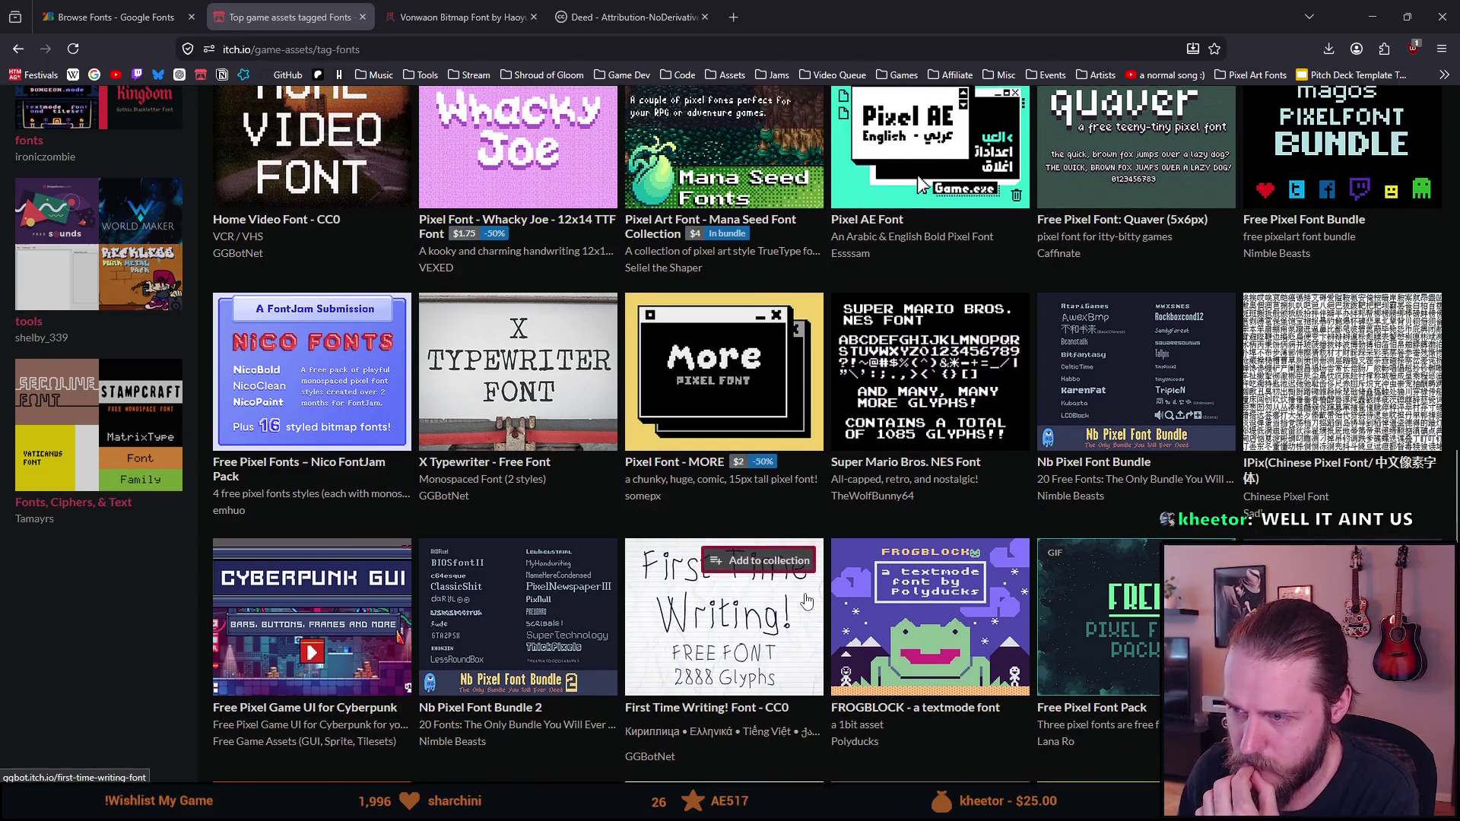
scroll(806, 601, "down", 1)
scroll(795, 604, "down", 4)
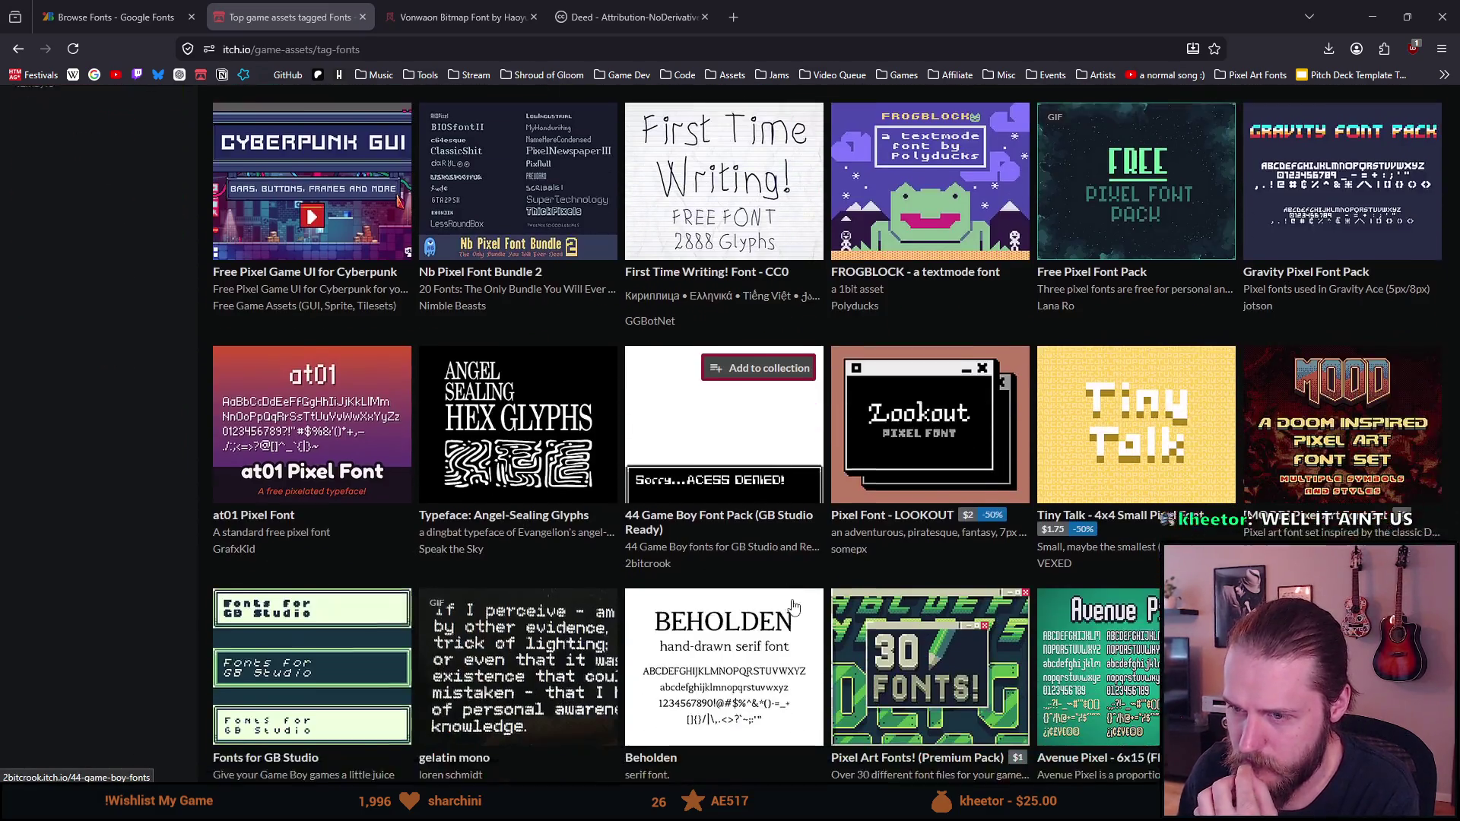
scroll(791, 601, "down", 5)
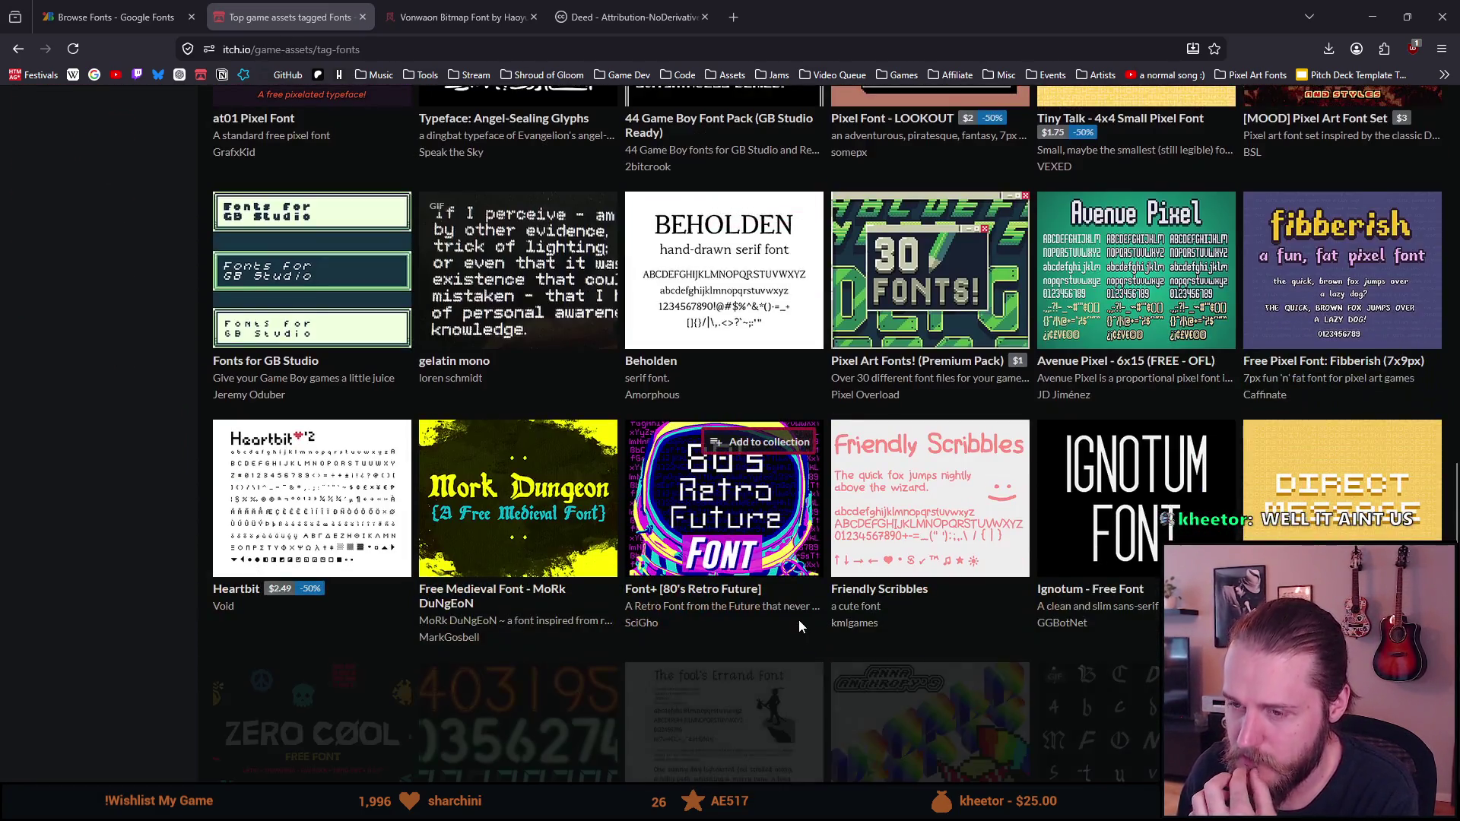
scroll(799, 626, "down", 5)
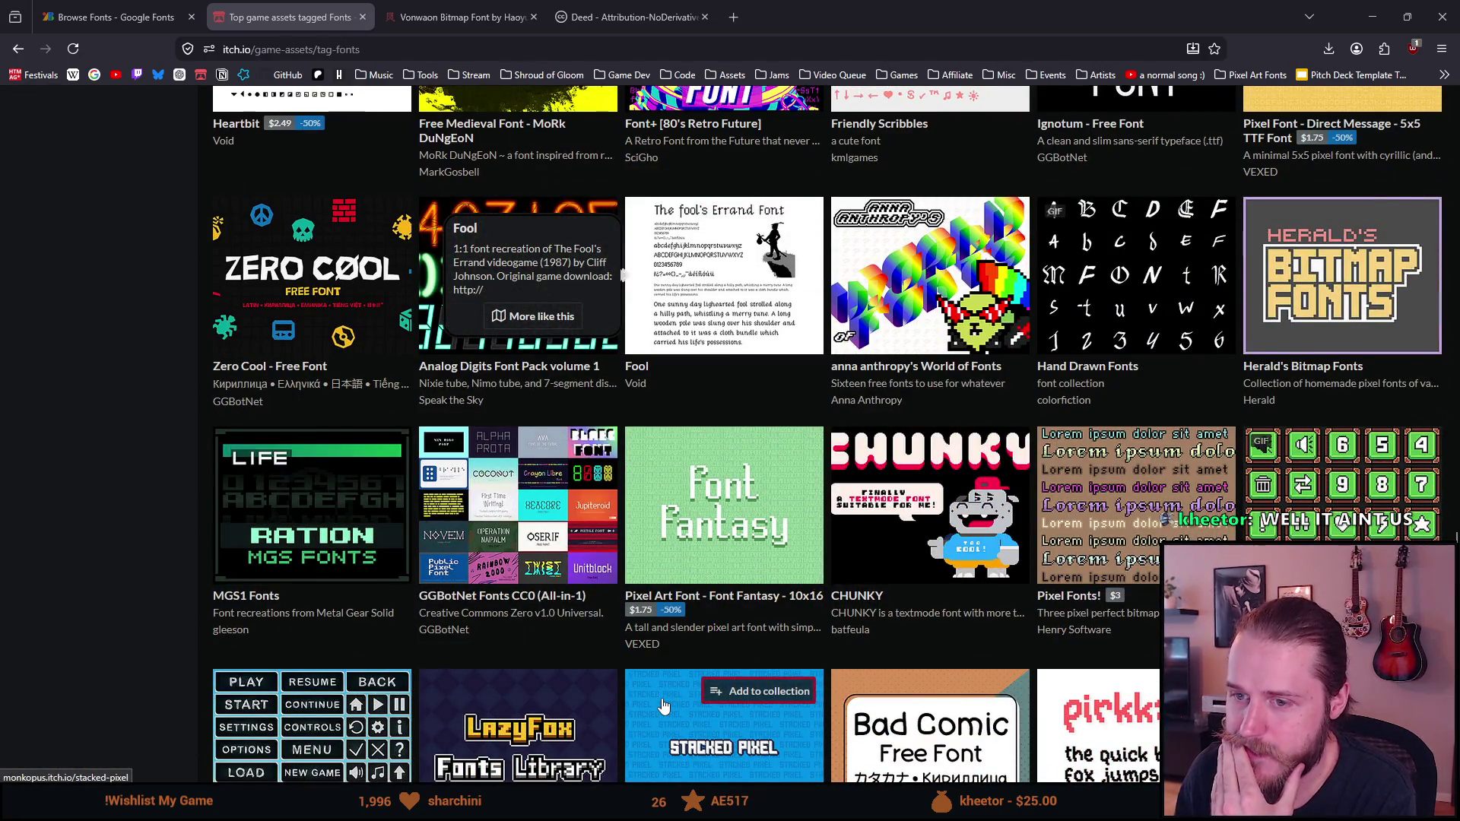
scroll(662, 699, "down", 5)
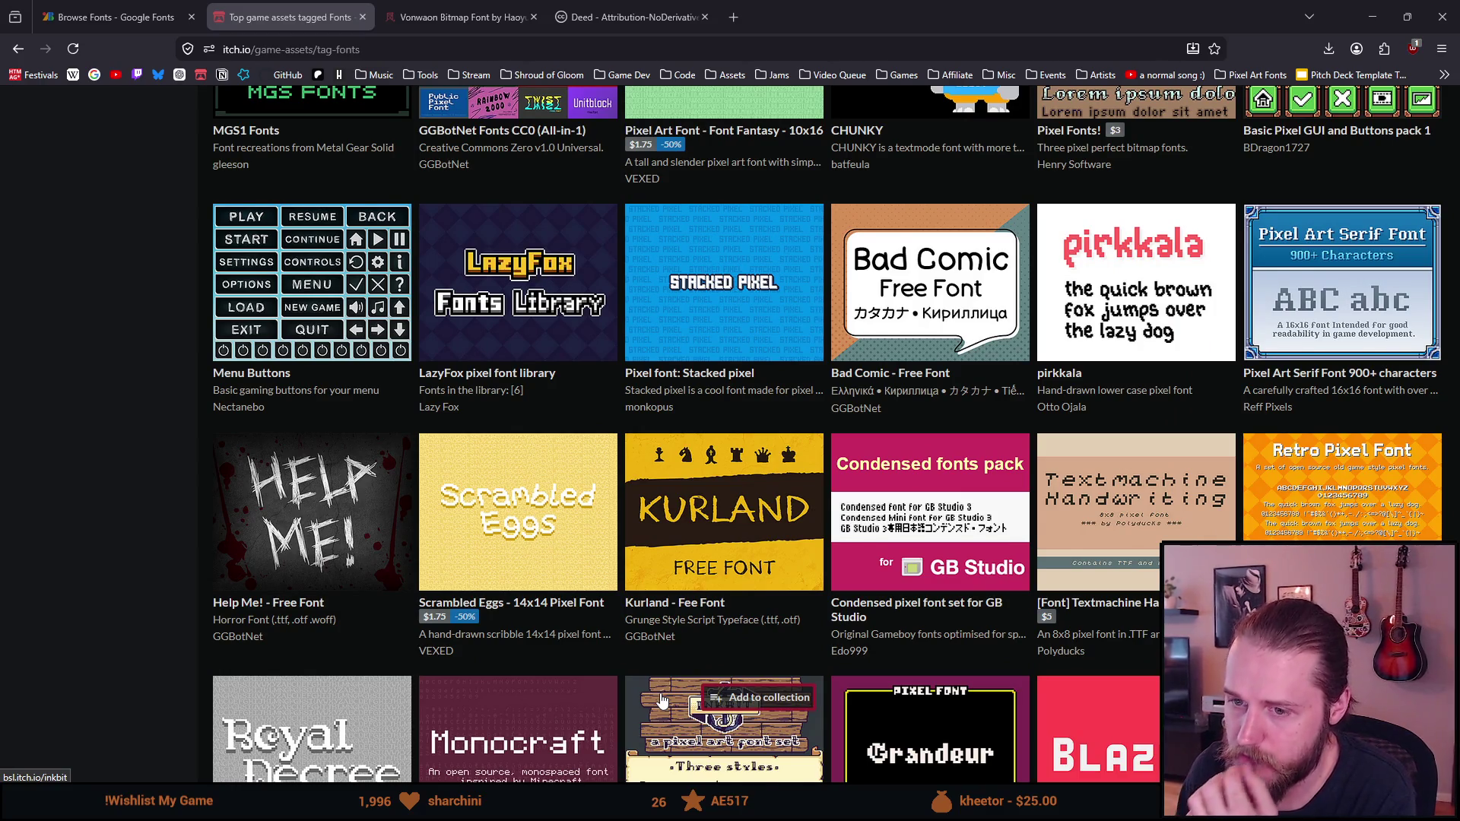
scroll(662, 700, "down", 3)
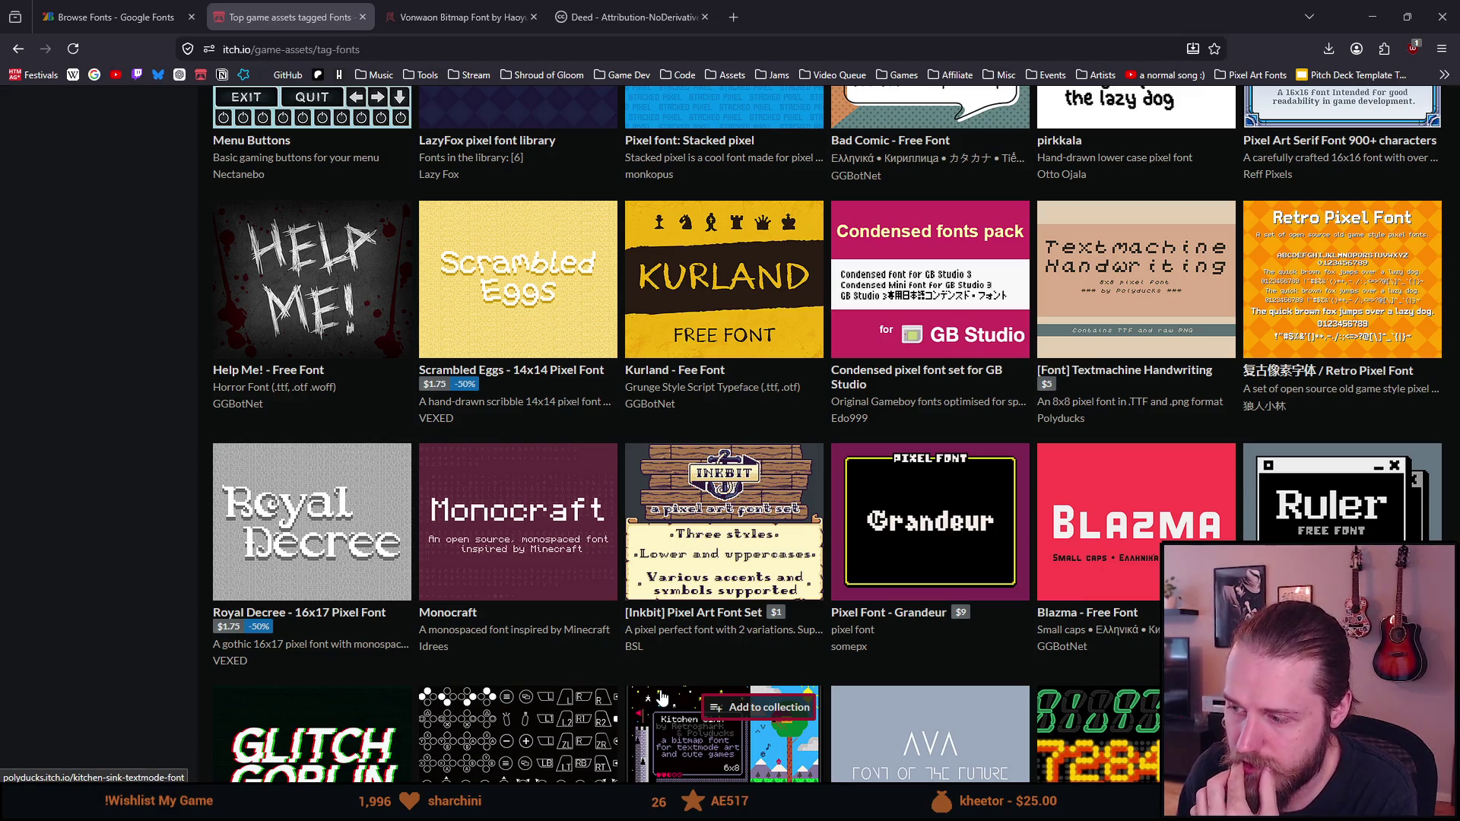
scroll(660, 696, "down", 6)
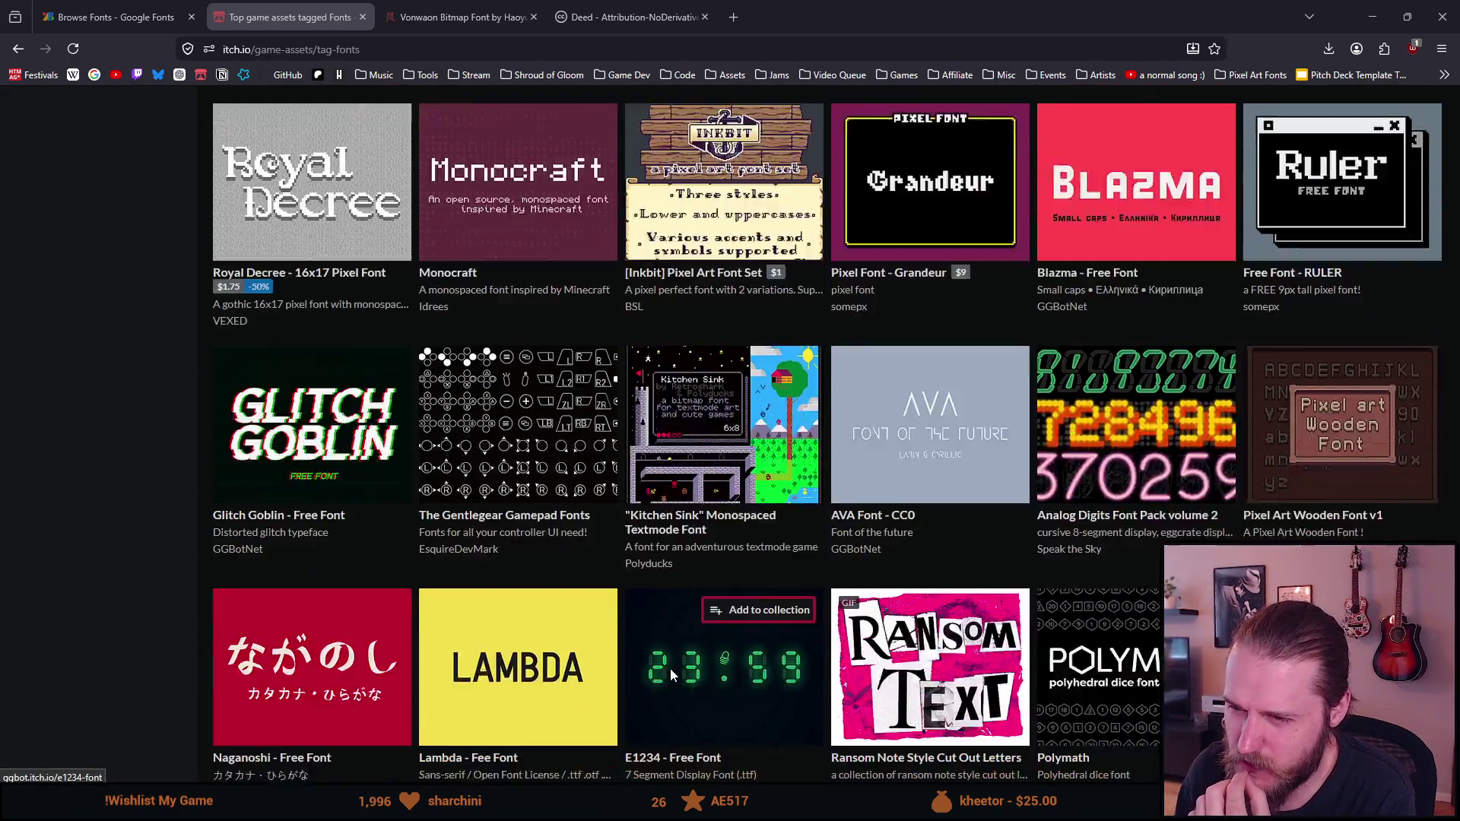
scroll(671, 676, "down", 4)
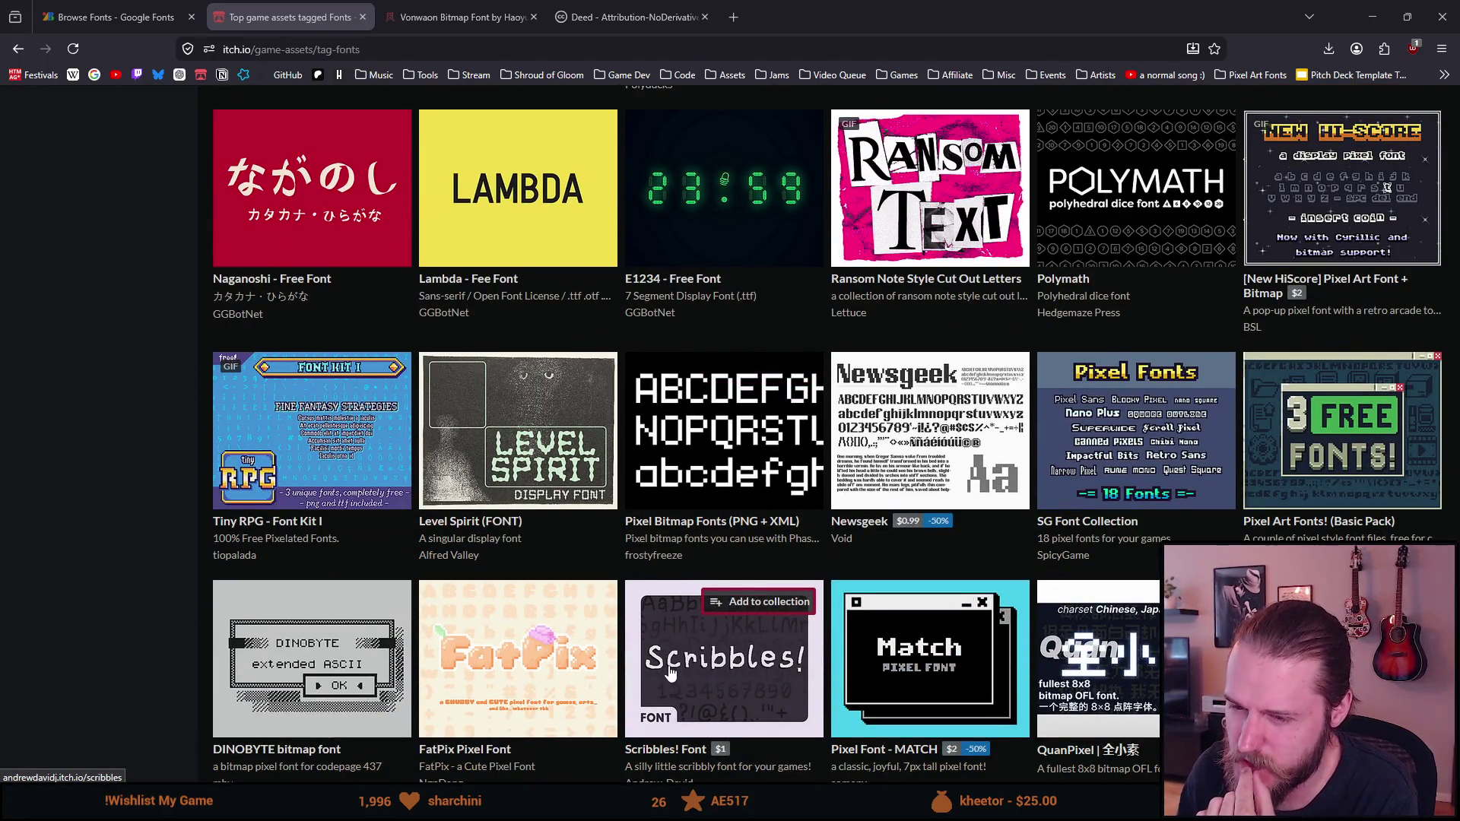
scroll(670, 673, "down", 5)
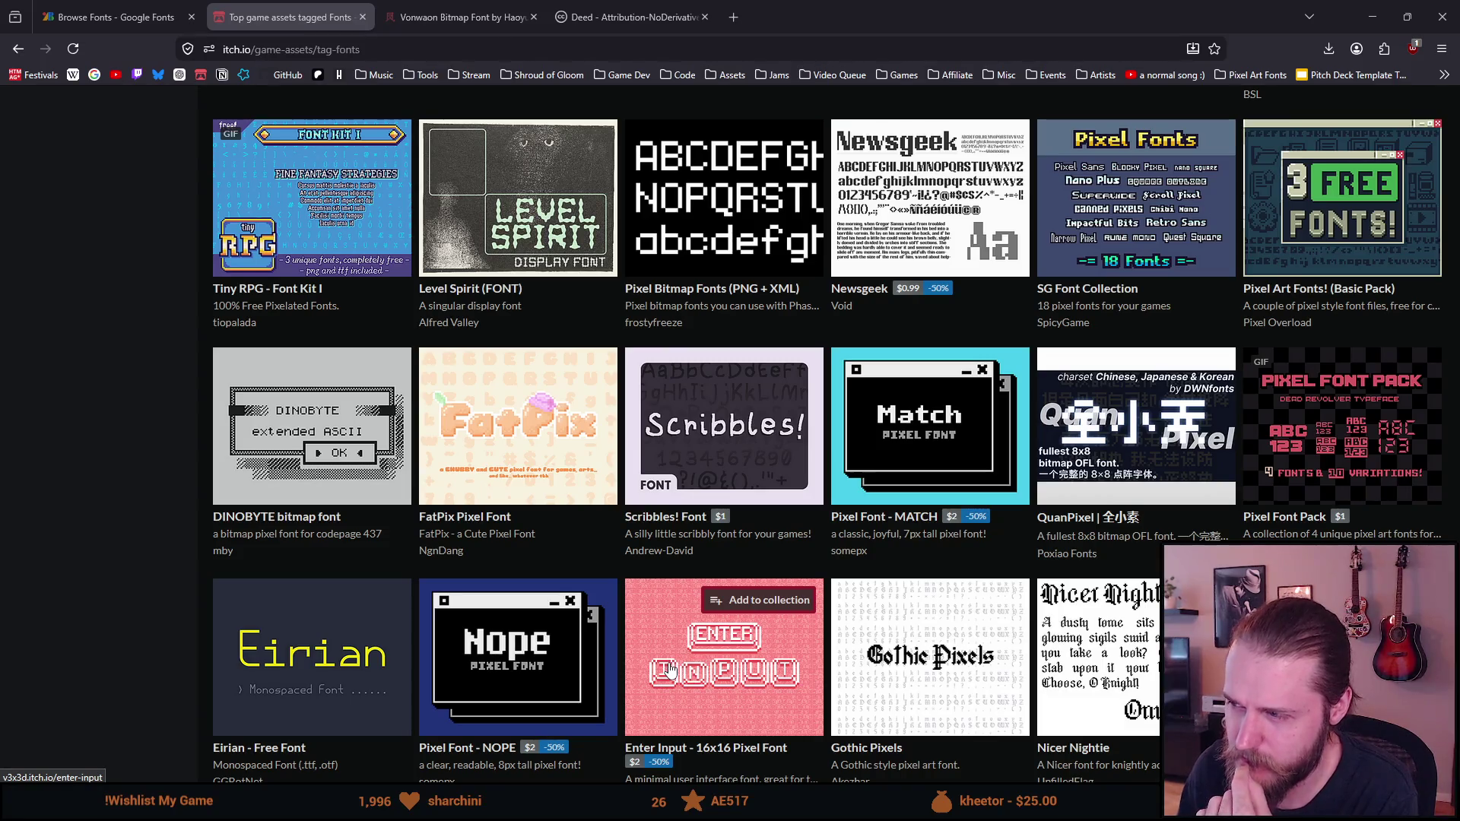
scroll(669, 670, "down", 4)
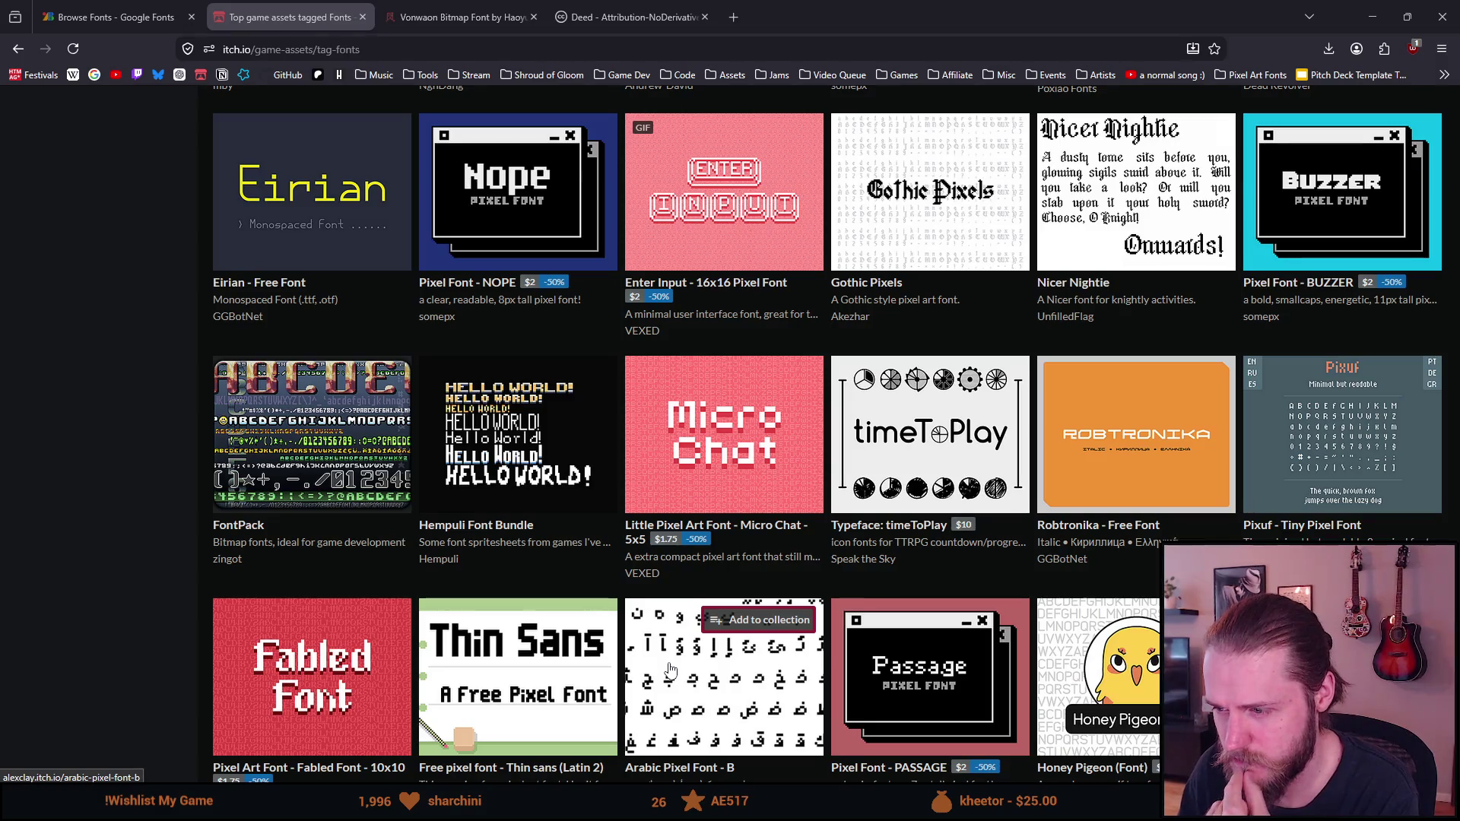
scroll(670, 670, "down", 2)
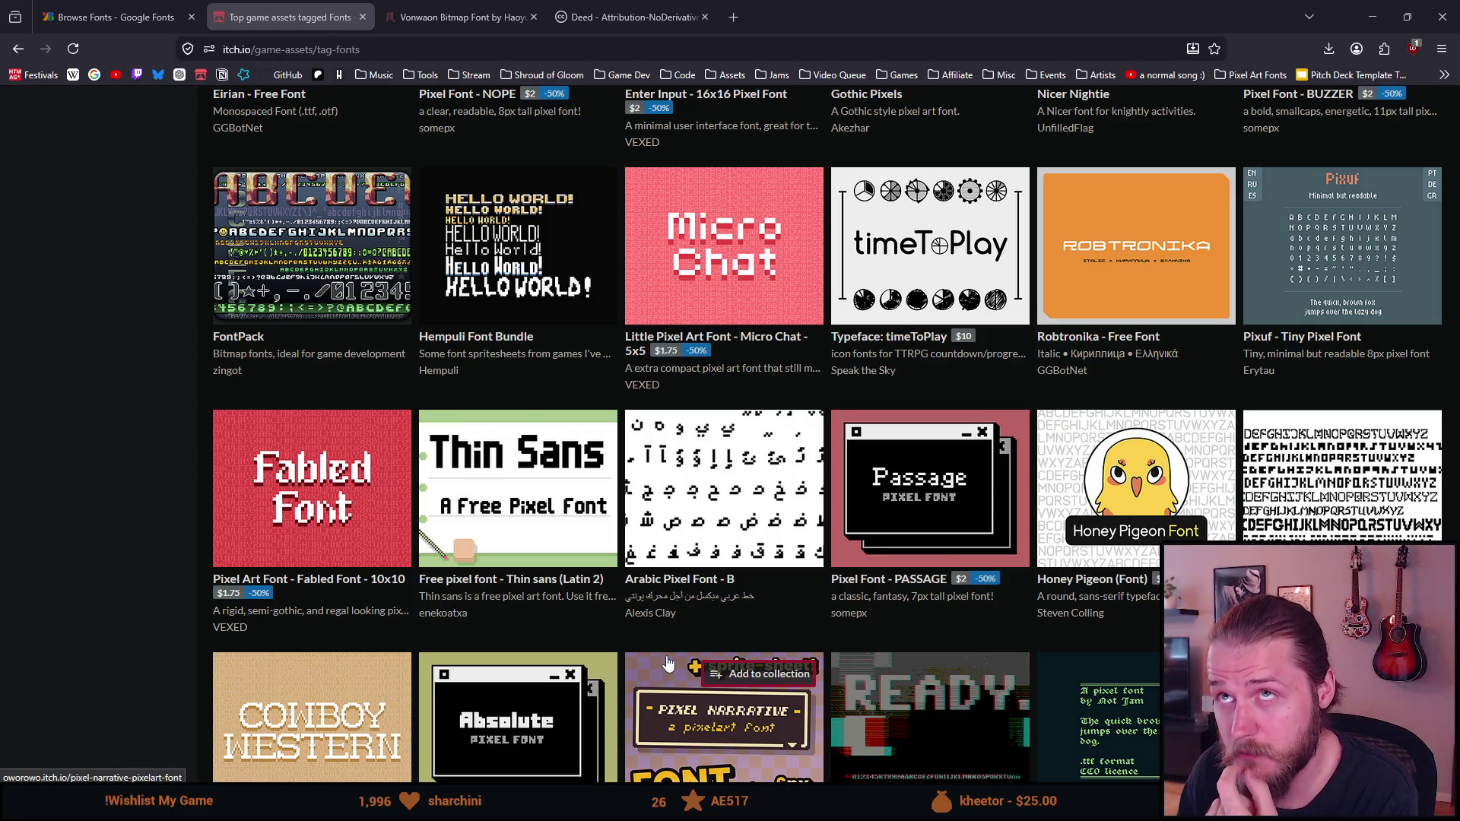
scroll(667, 665, "down", 1)
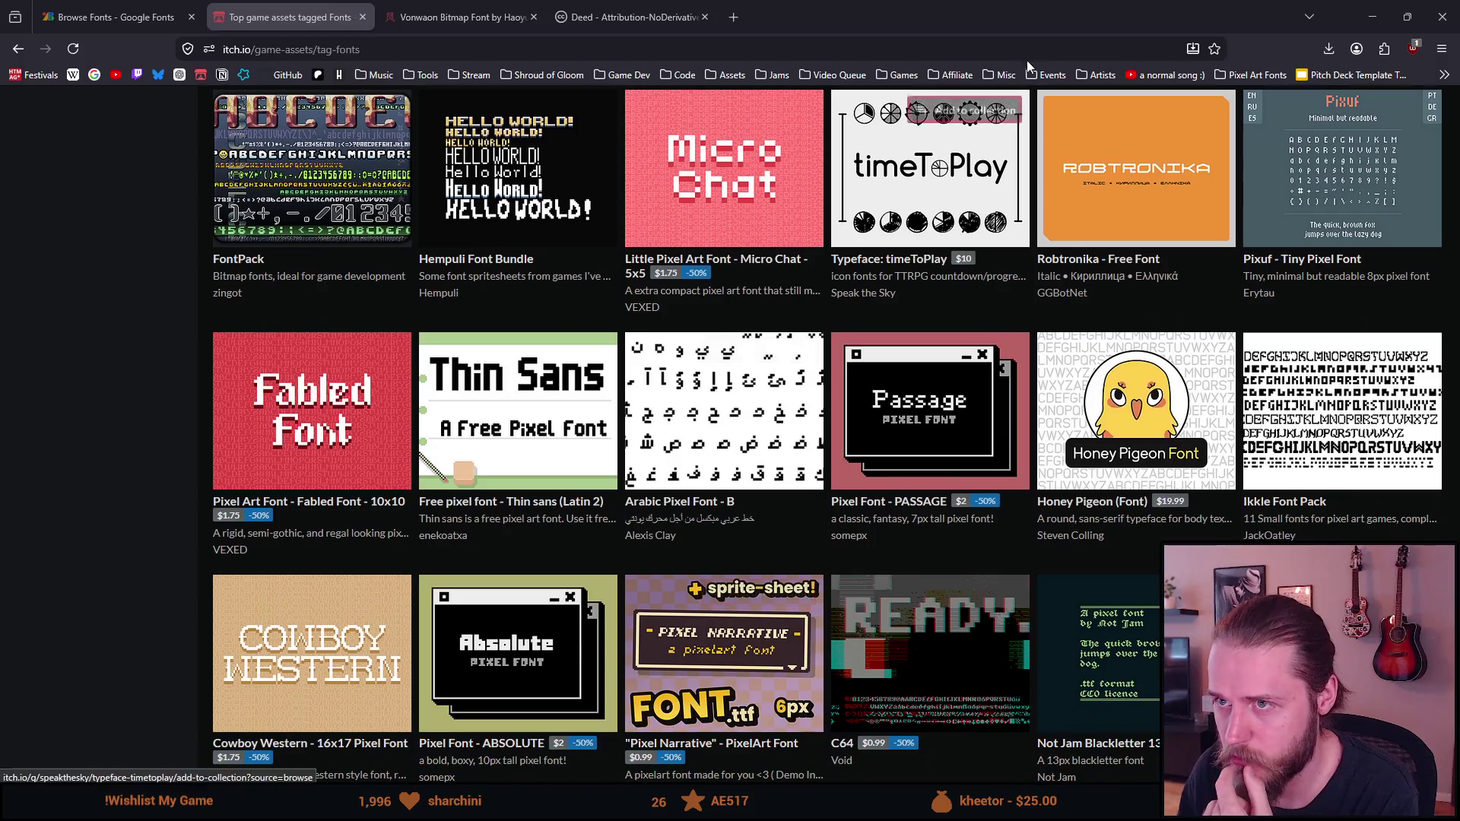
left_click(1367, 15)
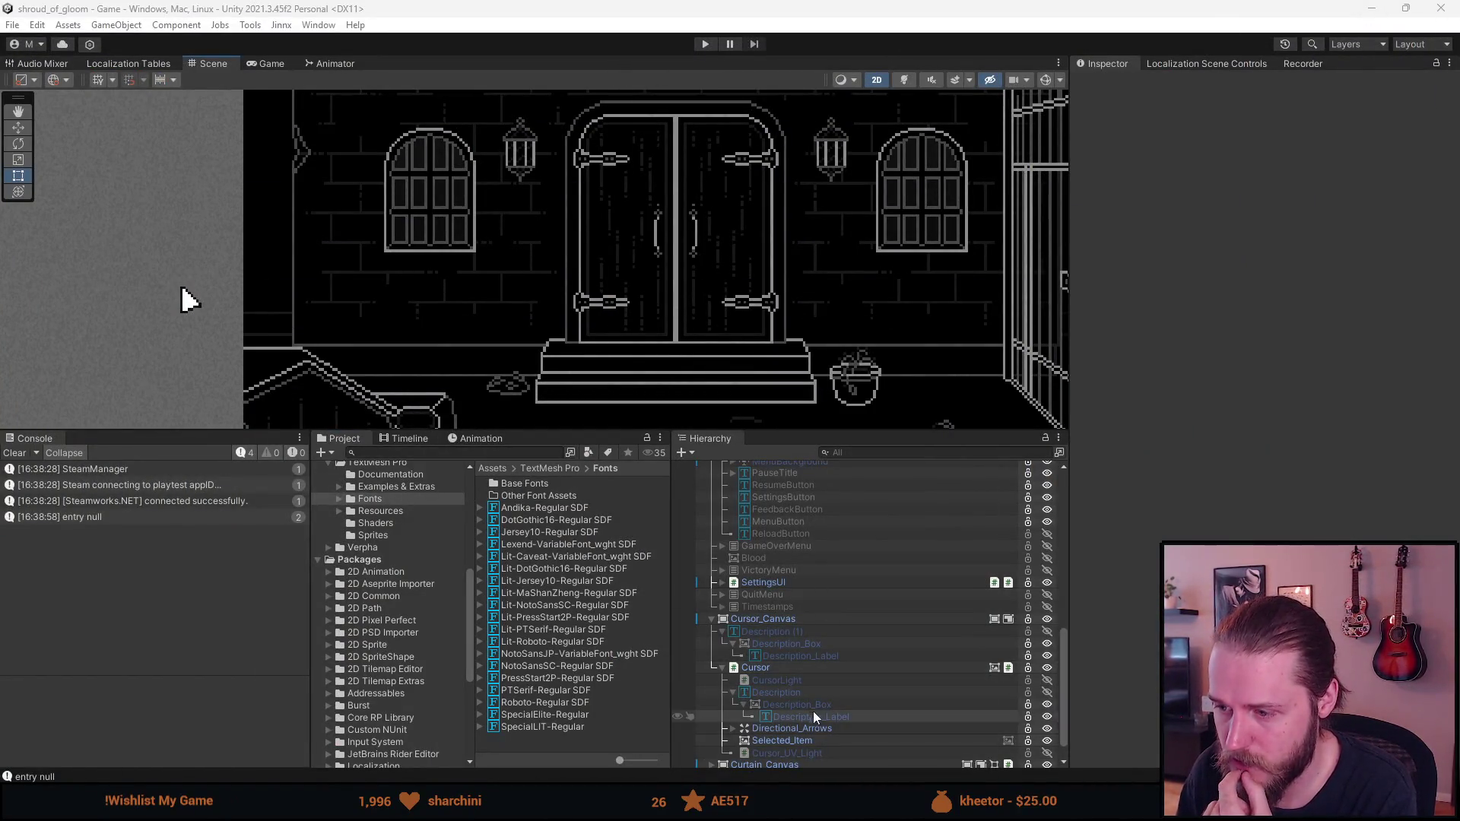
Frame and toggle the Description text, then select it with Description_Label and open the Font Asset picker
left_click(795, 691)
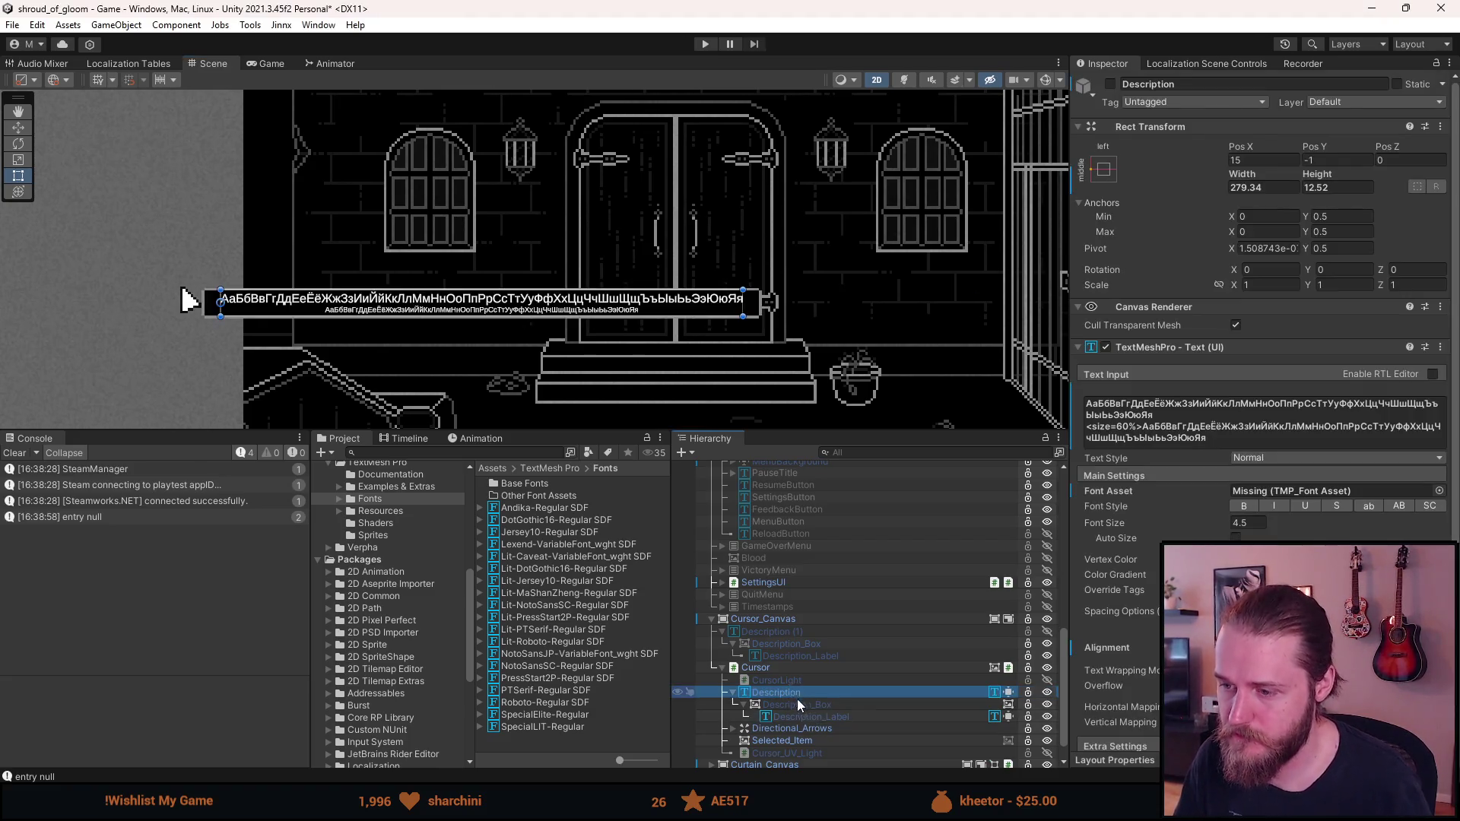
key("f")
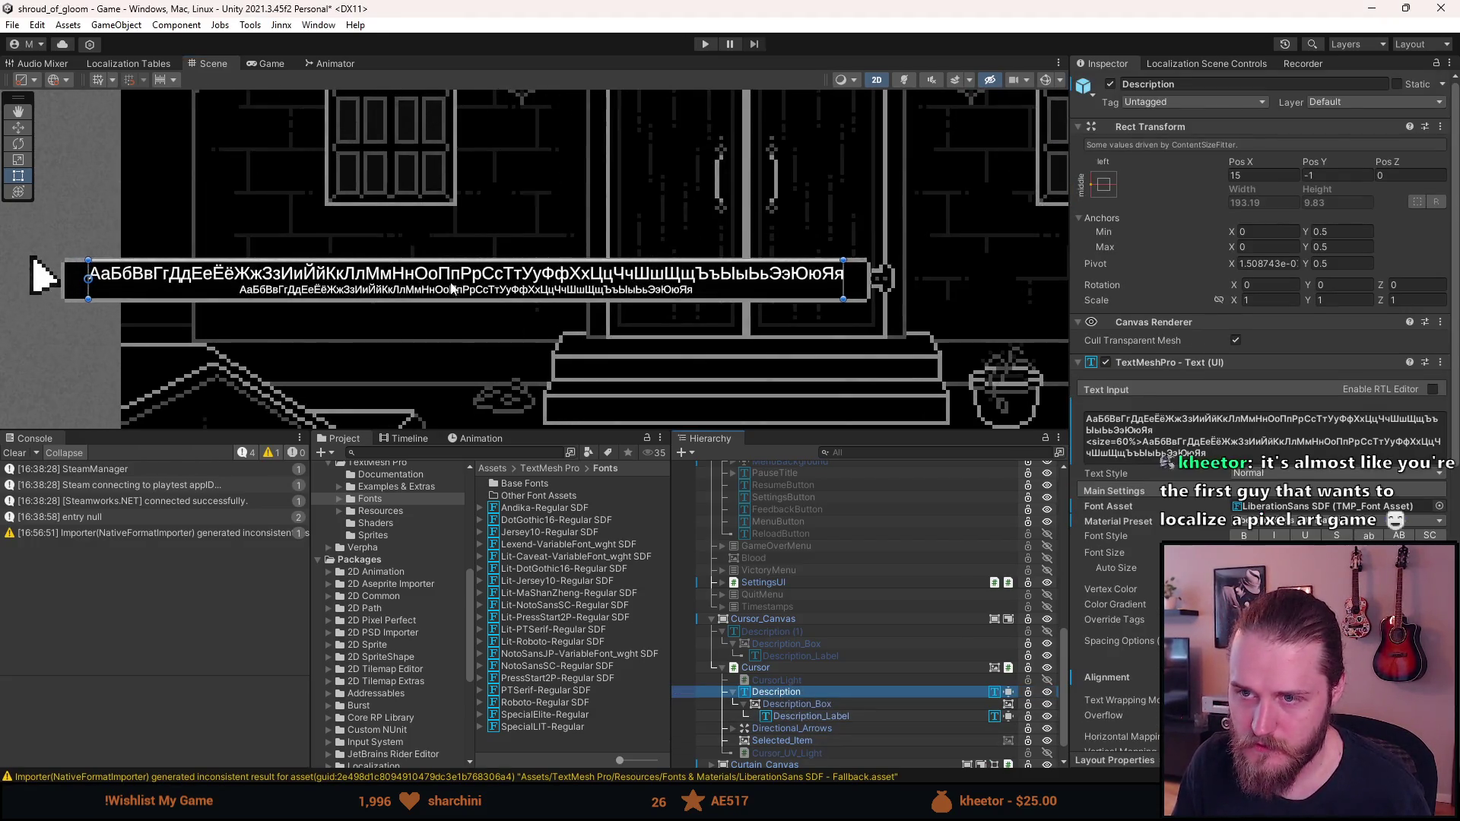
scroll(256, 298, "up", 2)
scroll(256, 299, "up", 3)
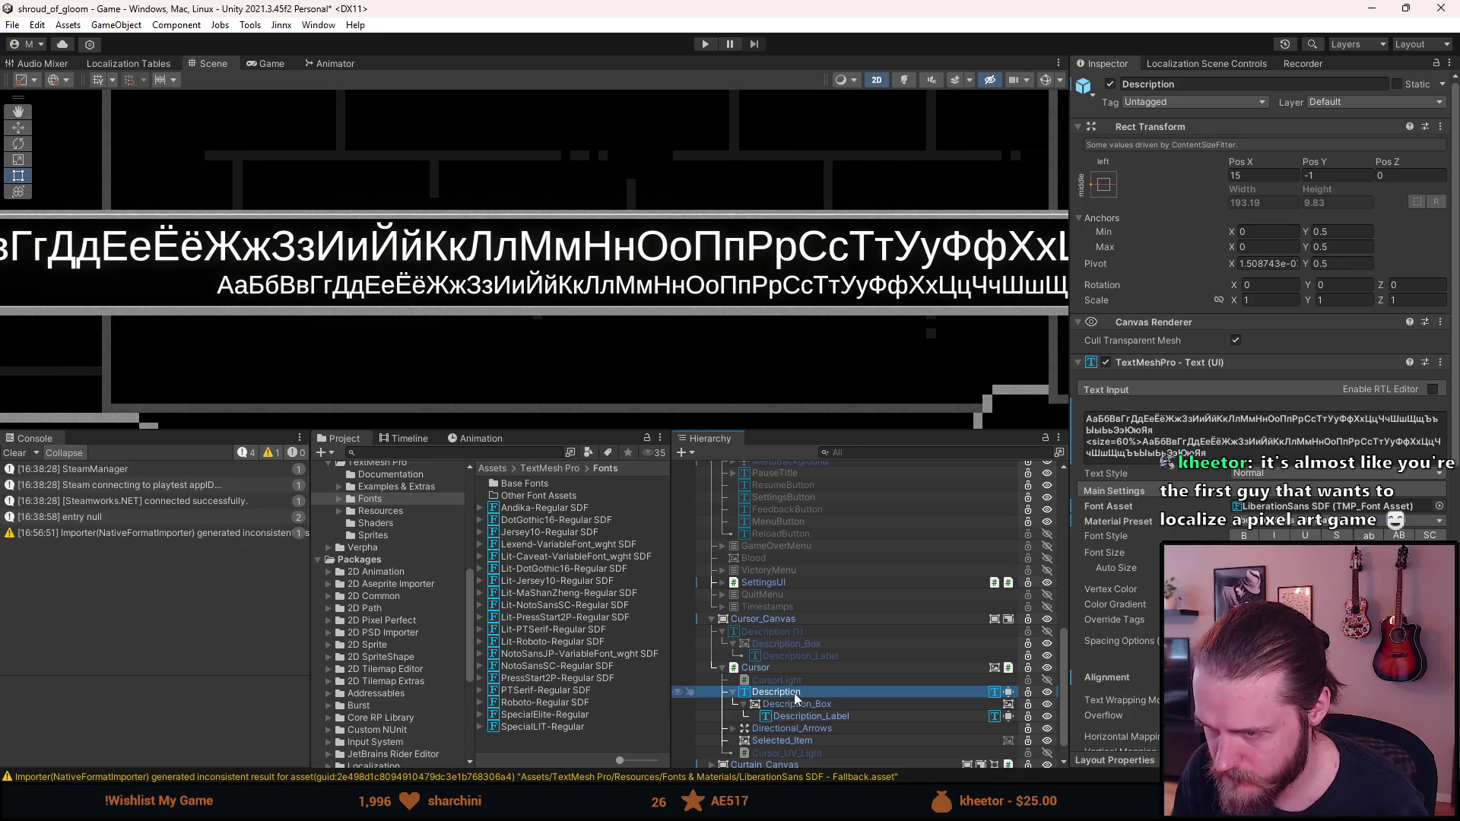
key("alt+shift+a")
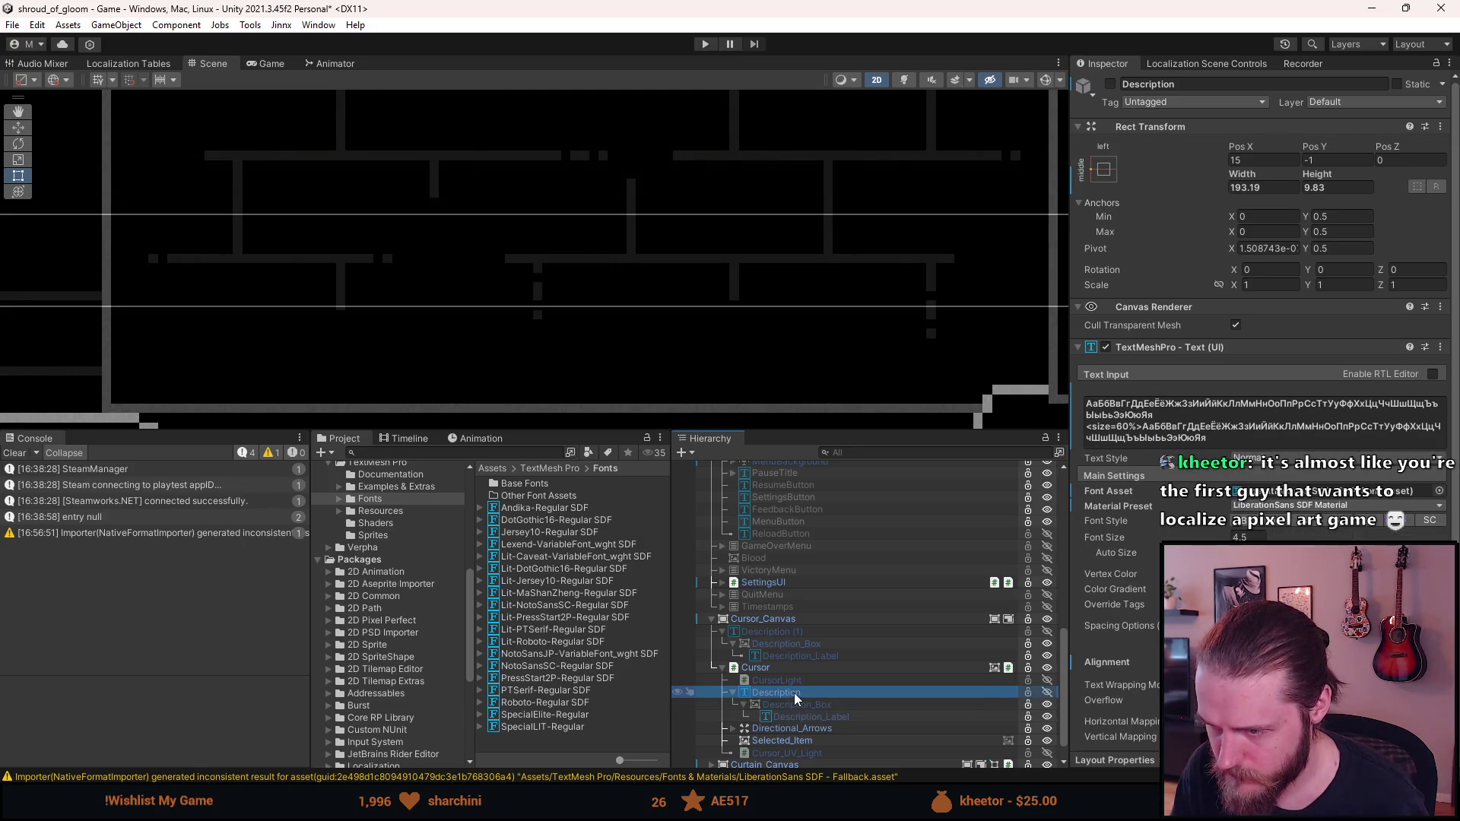
key("alt+shift+a")
left_click(801, 718, "ctrl")
left_click(1440, 506)
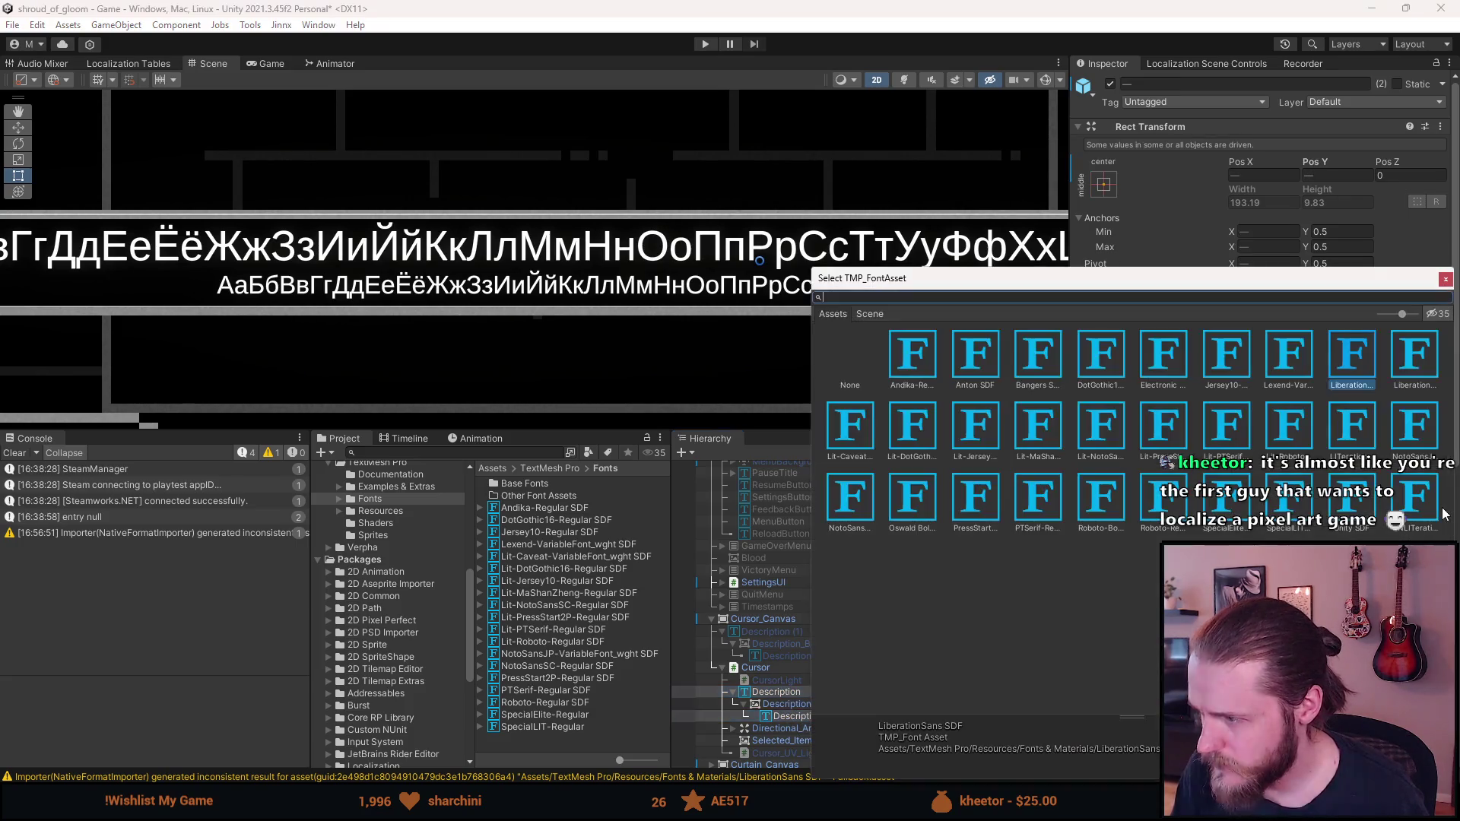
Compare DotGothic16 and Electronic Highway Sign, then settle both texts on Andika-Regular SDF
double_click(924, 361)
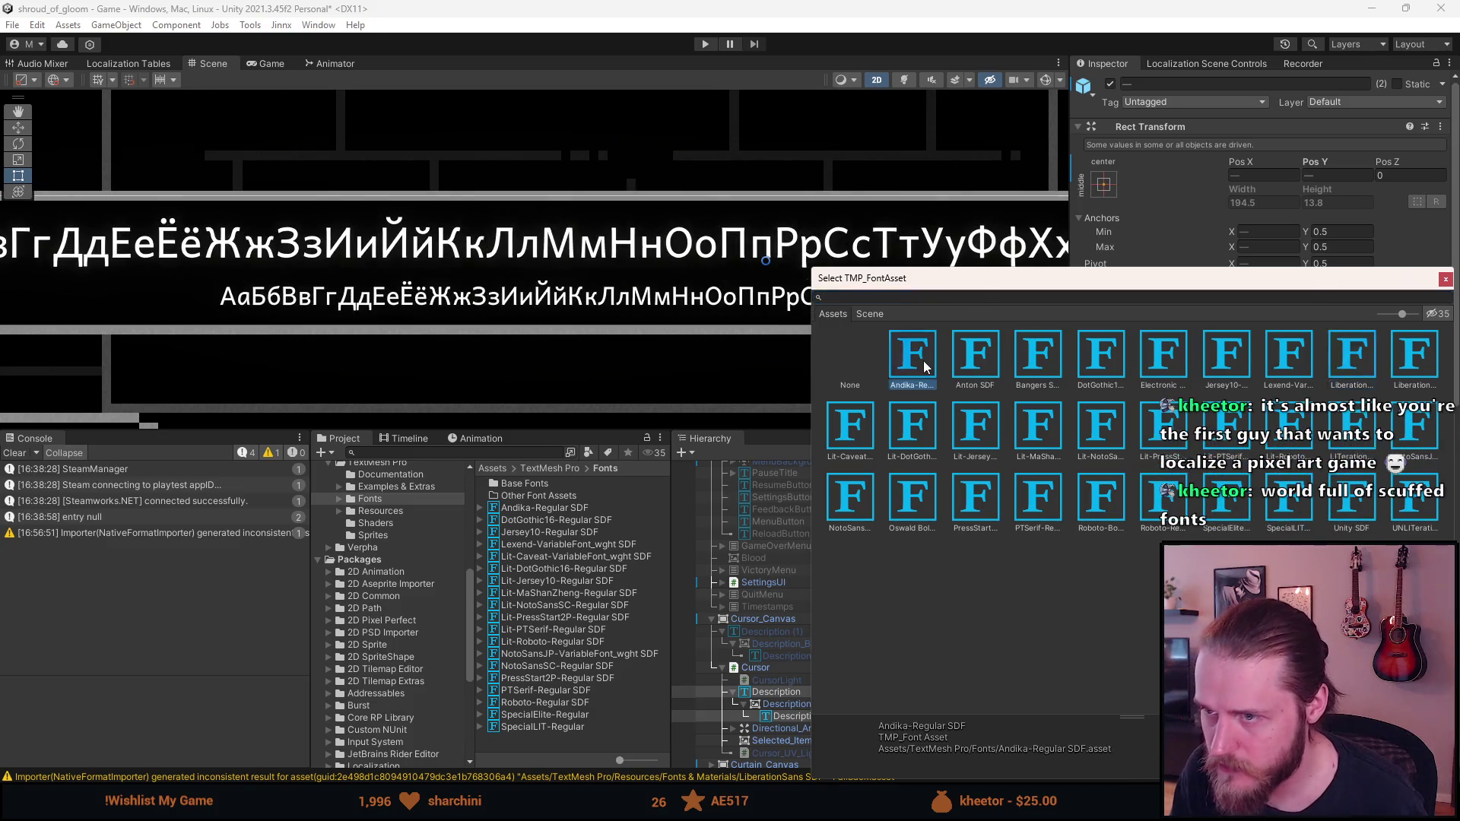
scroll(468, 321, "down", 2)
scroll(468, 321, "up", 5)
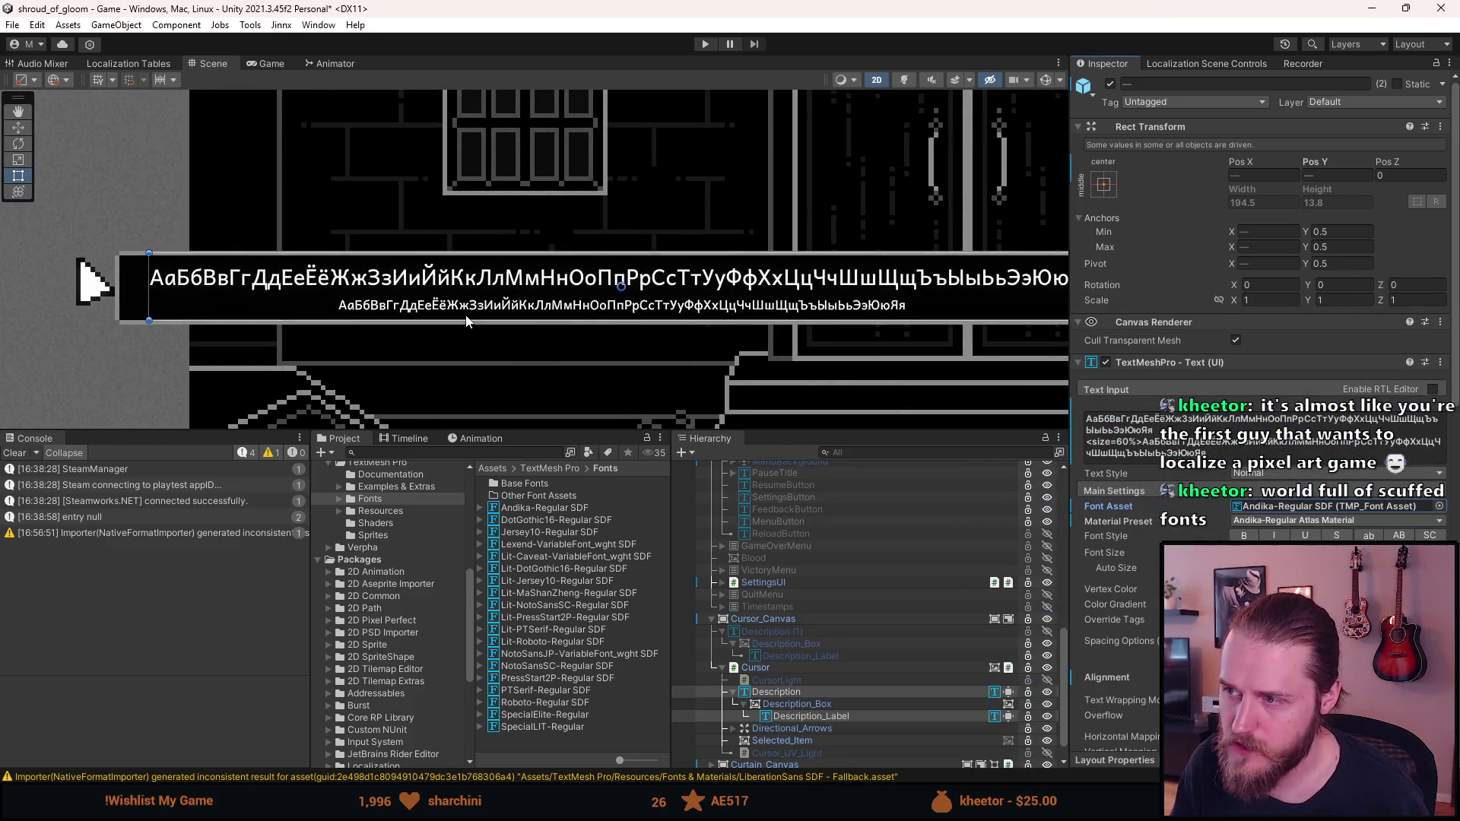
scroll(468, 304, "up", 2)
scroll(715, 351, "down", 4)
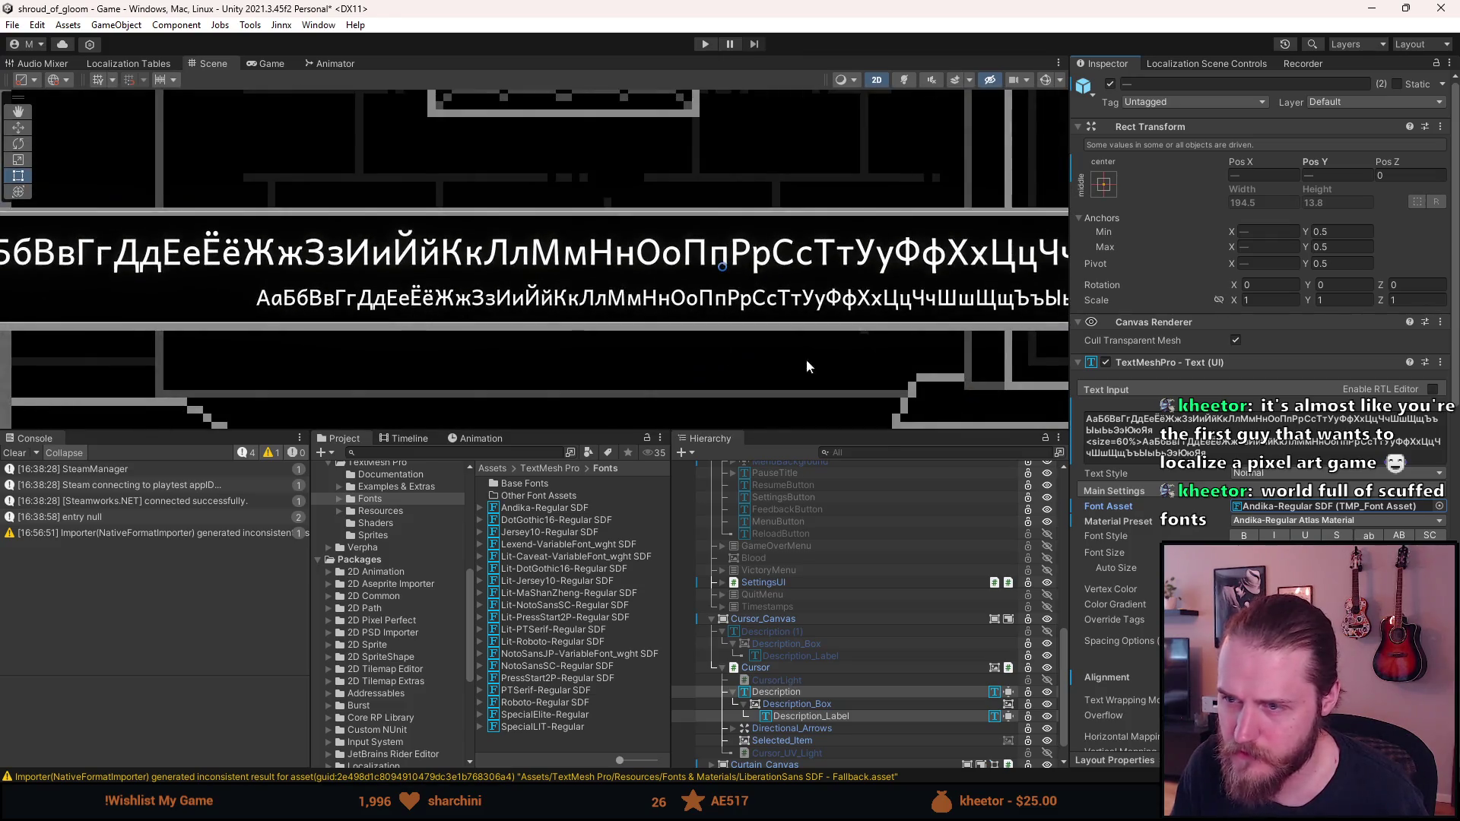
left_click(1440, 507)
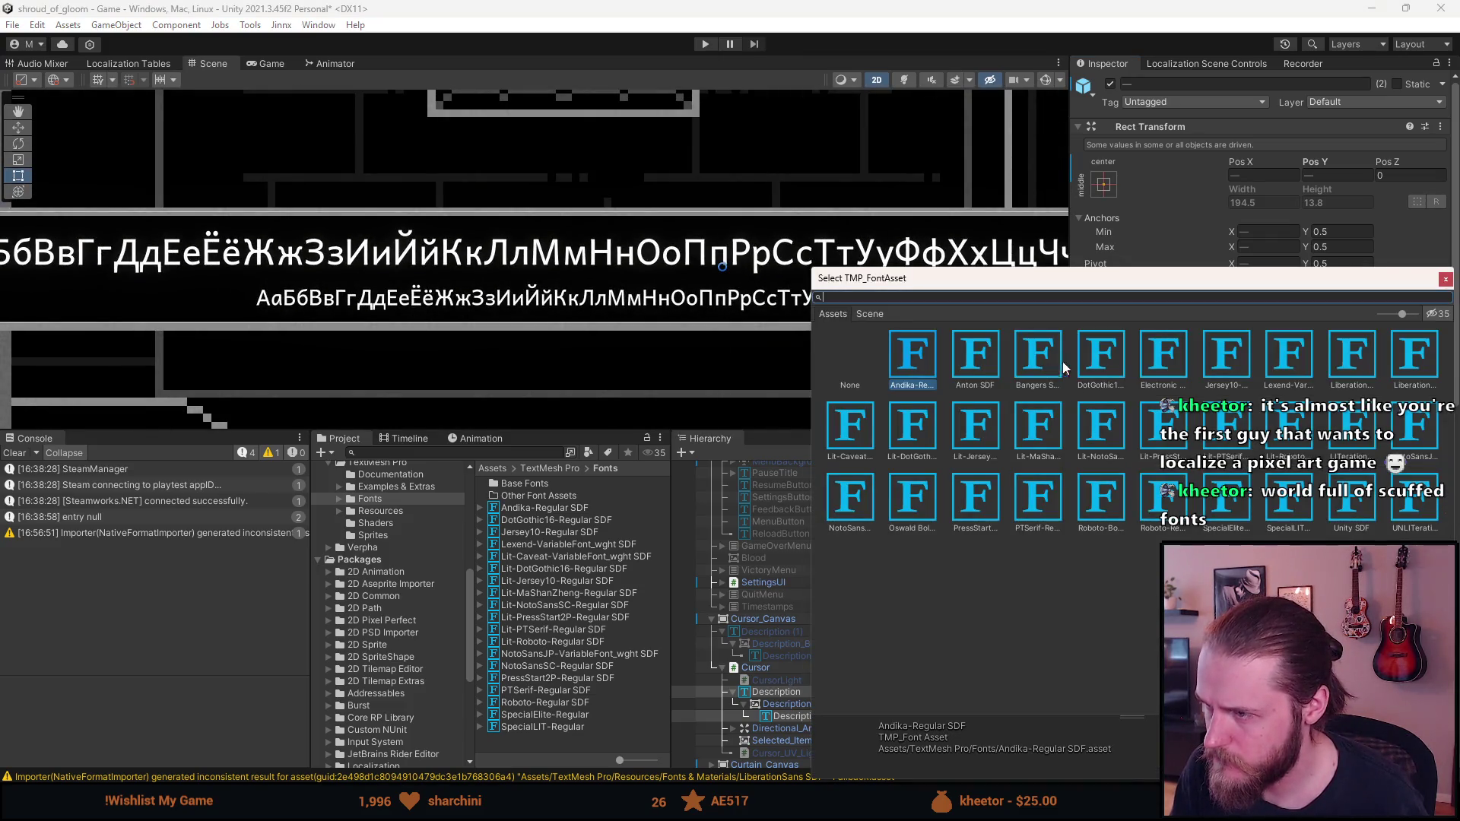
left_click(1102, 357)
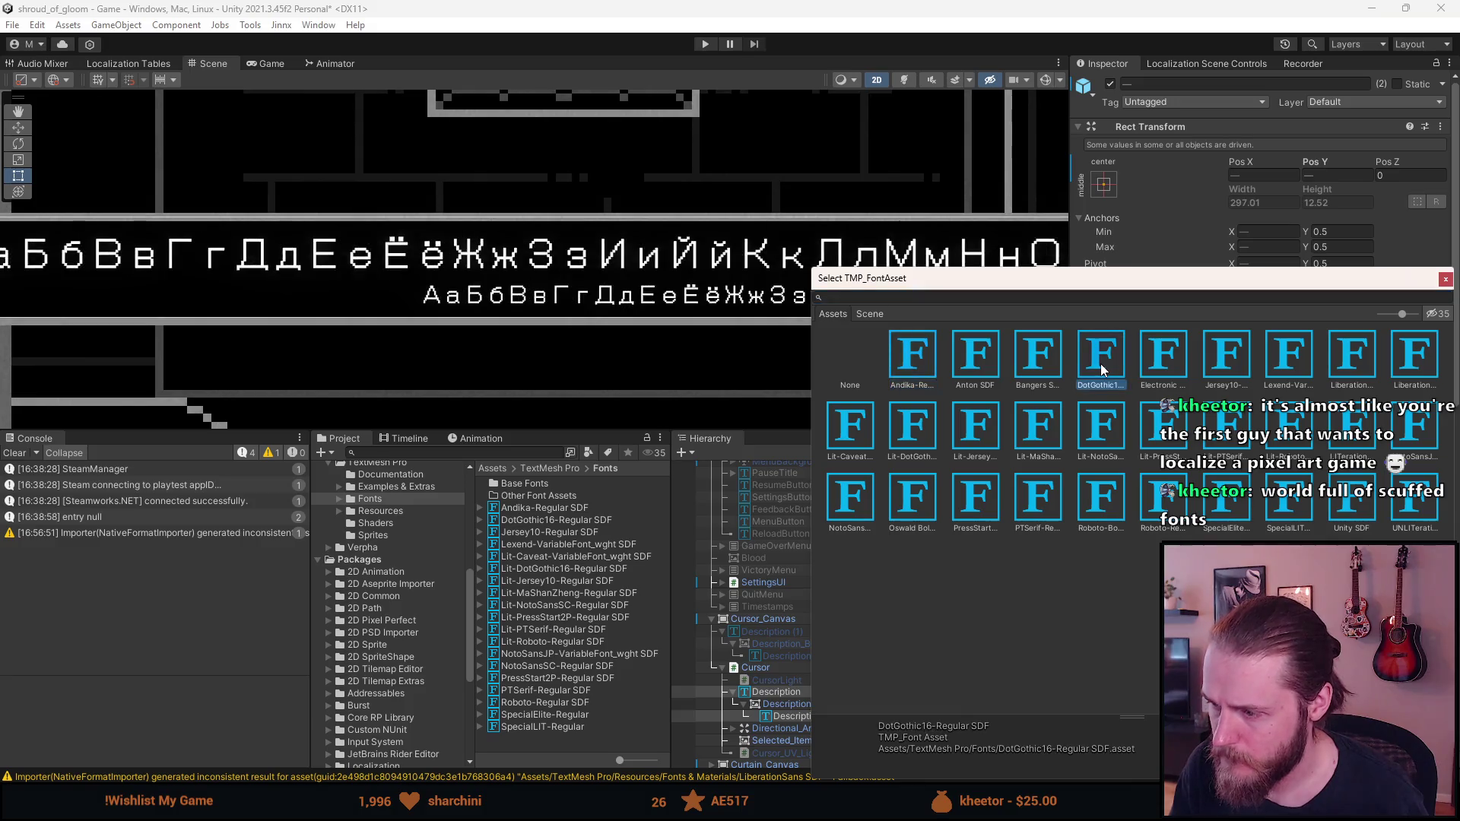
left_click(1163, 370)
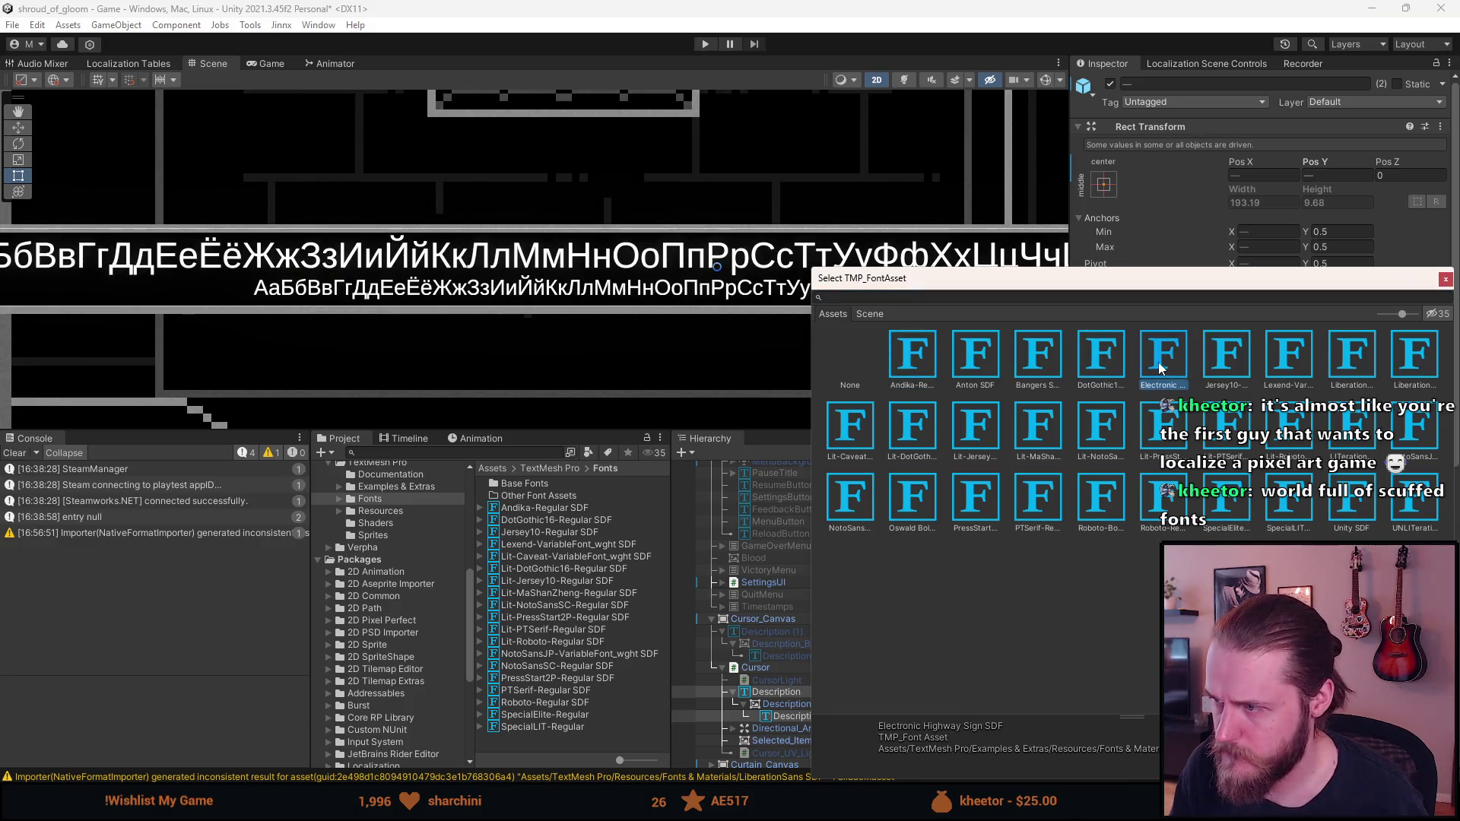
left_click(1102, 358)
scroll(553, 279, "down", 2)
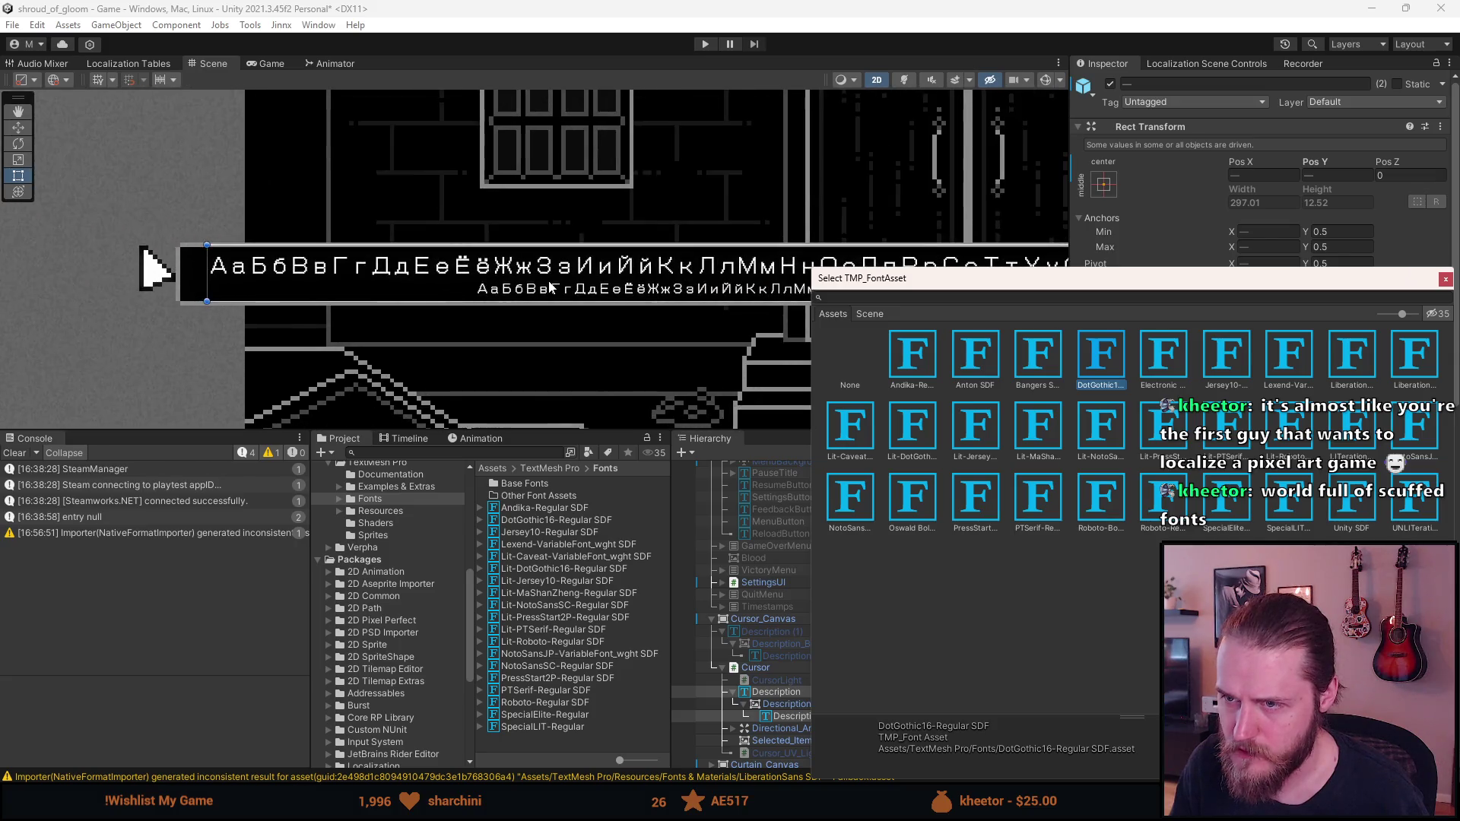
left_click(914, 364)
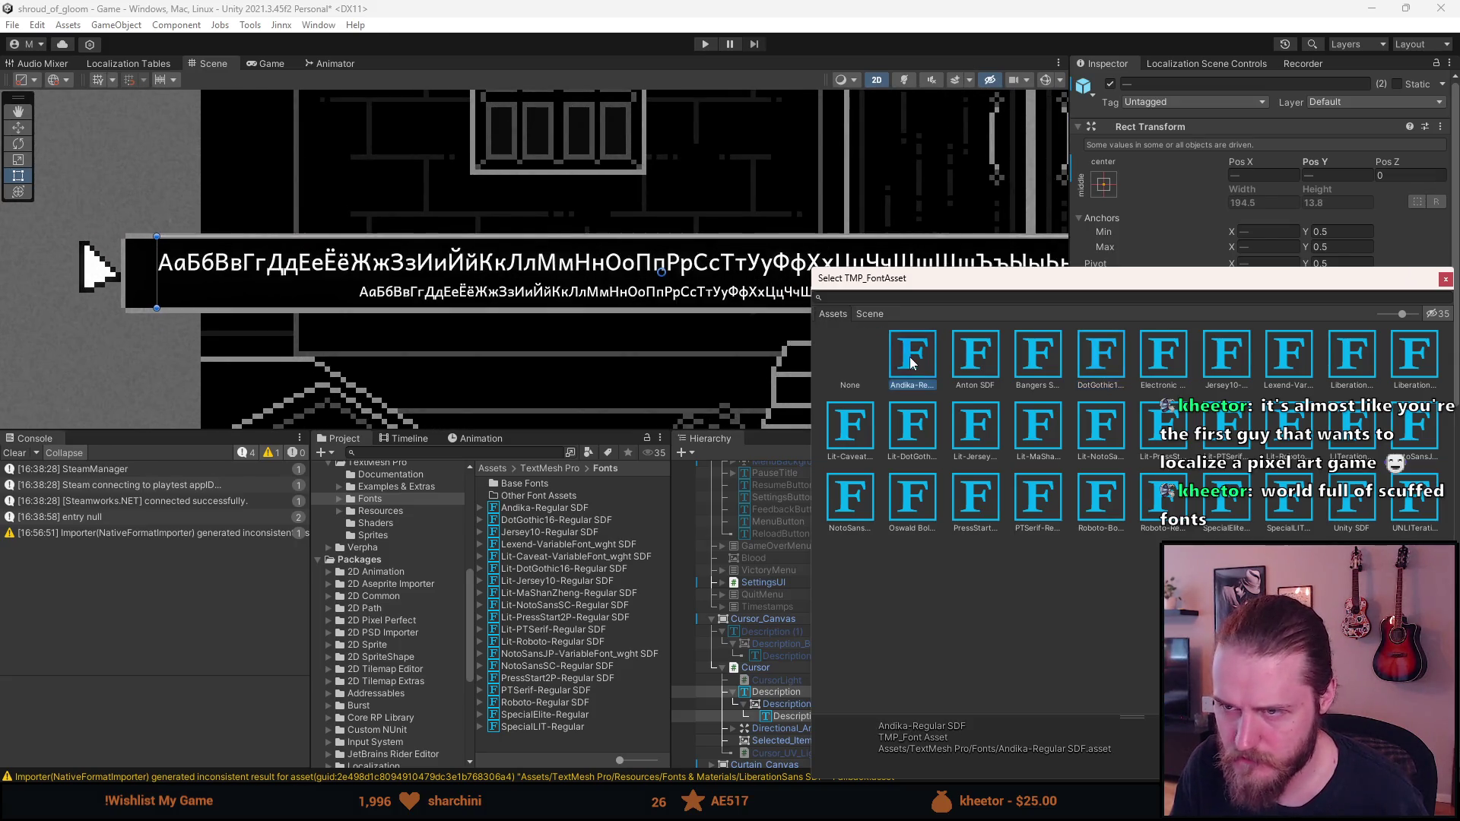
left_click(1445, 279)
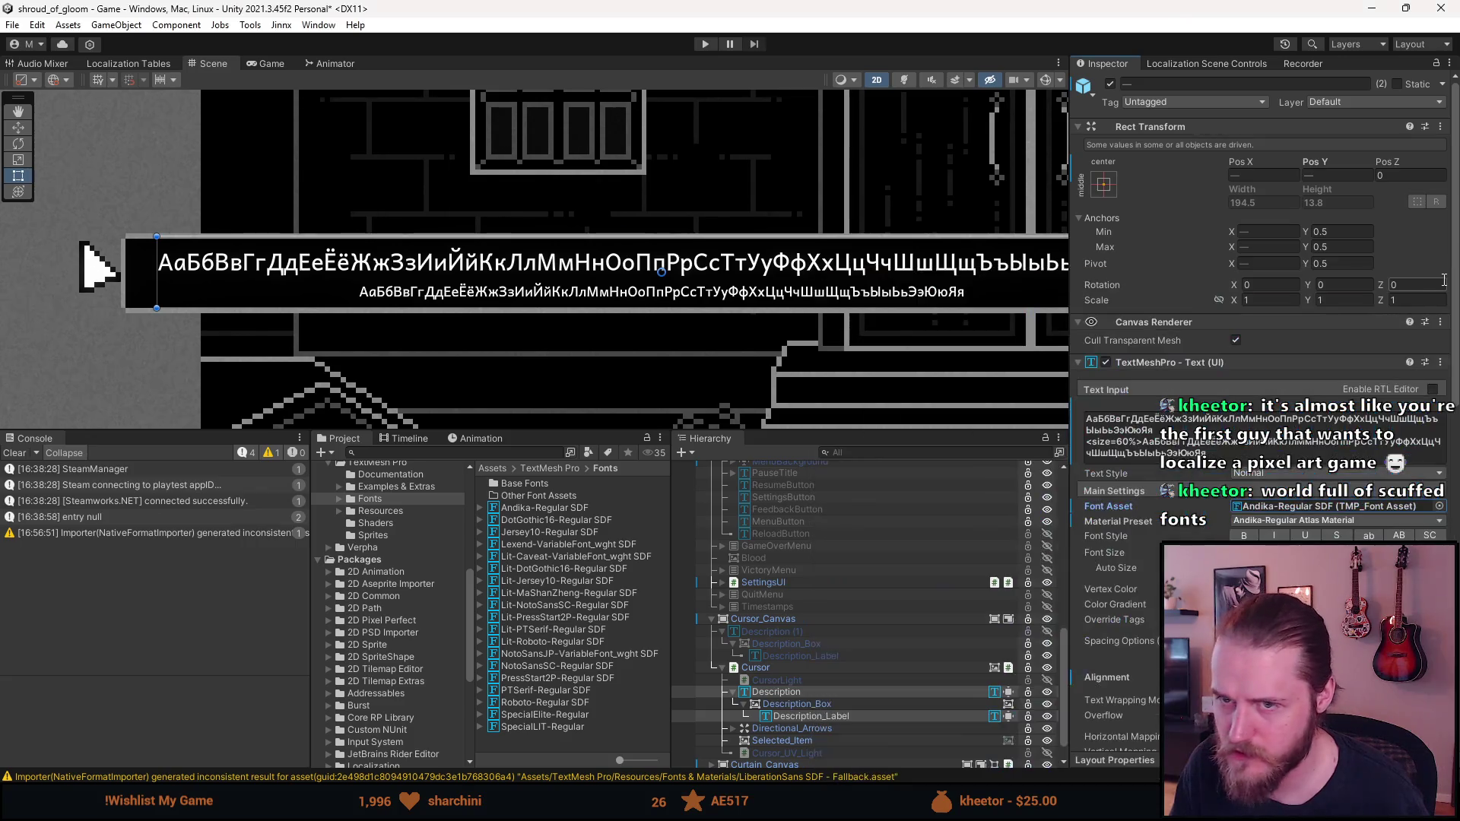
Reselect the Description object and deactivate it before entering Play mode
scroll(760, 267, "down", 1)
left_click(108, 155)
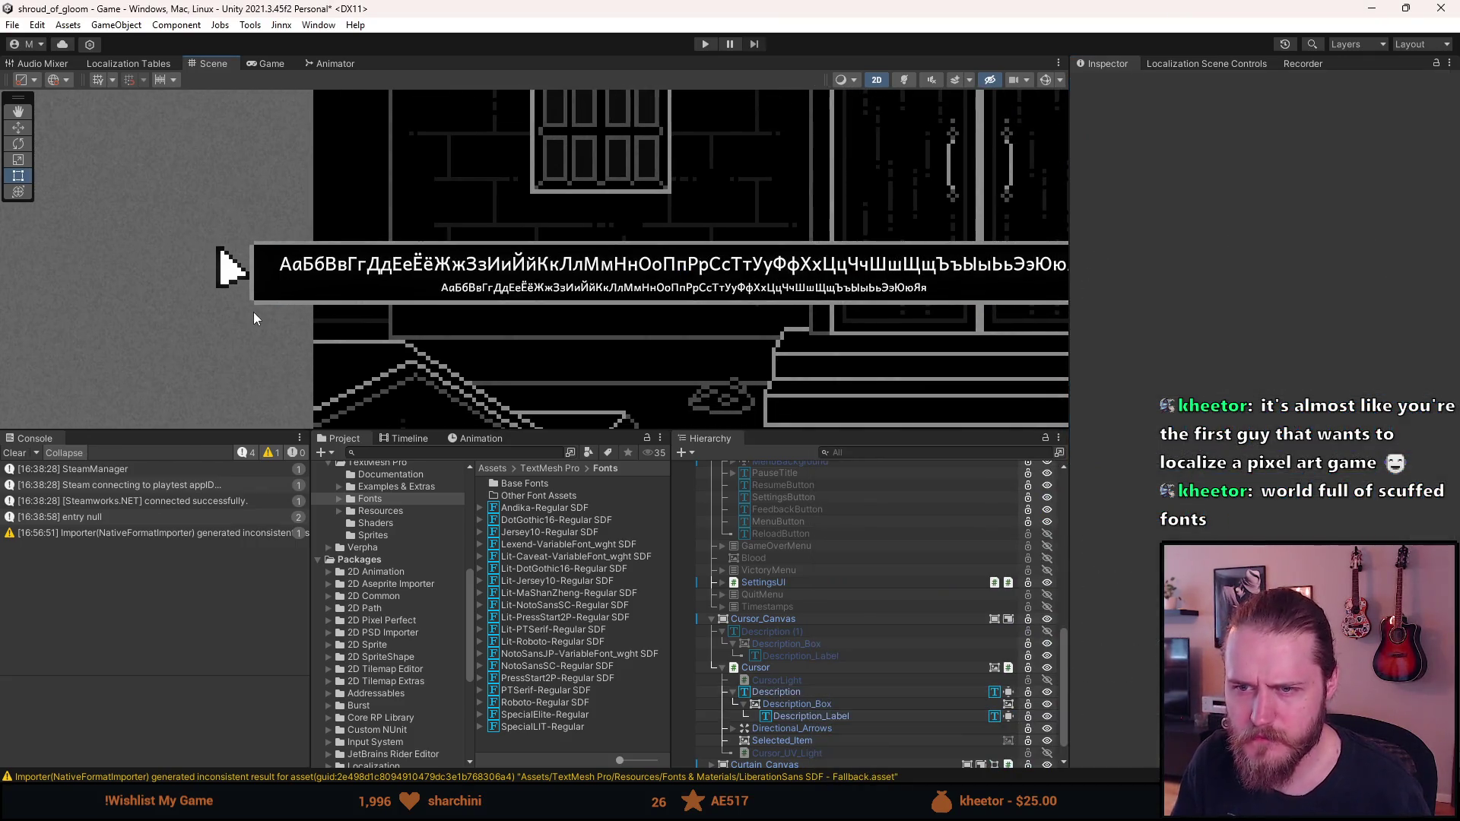
scroll(254, 311, "down", 2)
scroll(254, 311, "up", 4)
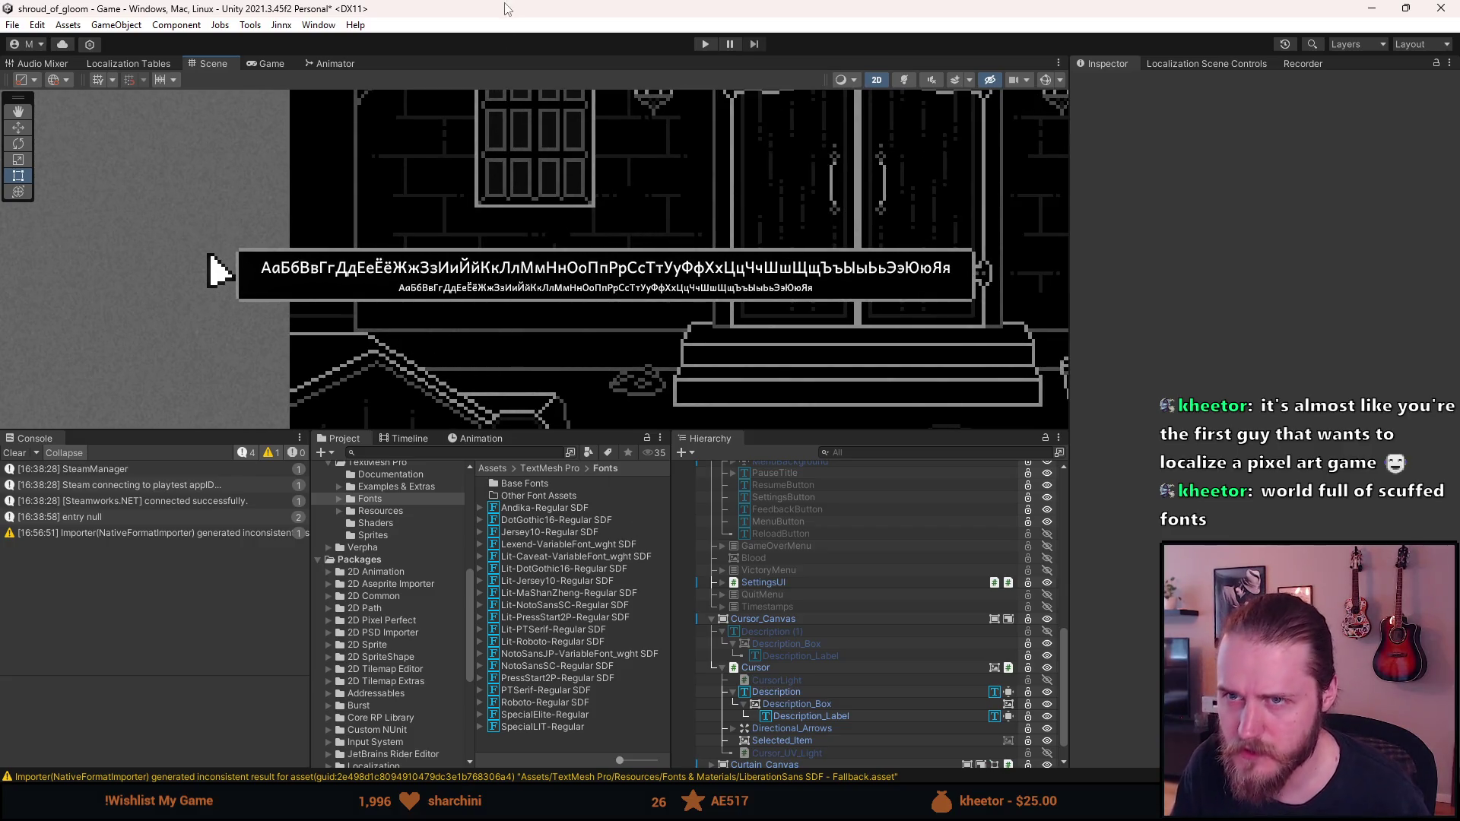
left_click(769, 692)
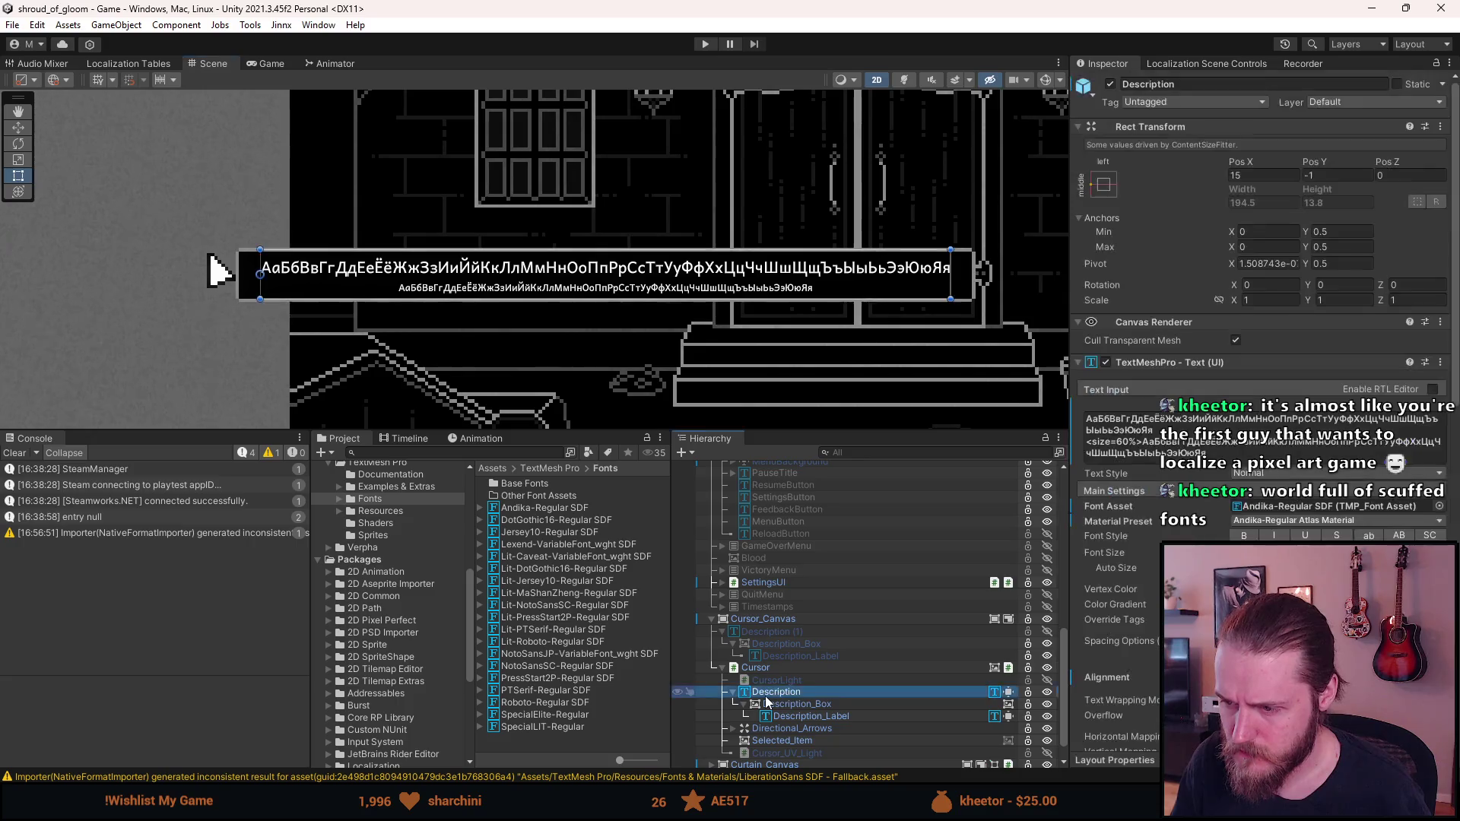
key("alt+shift+a")
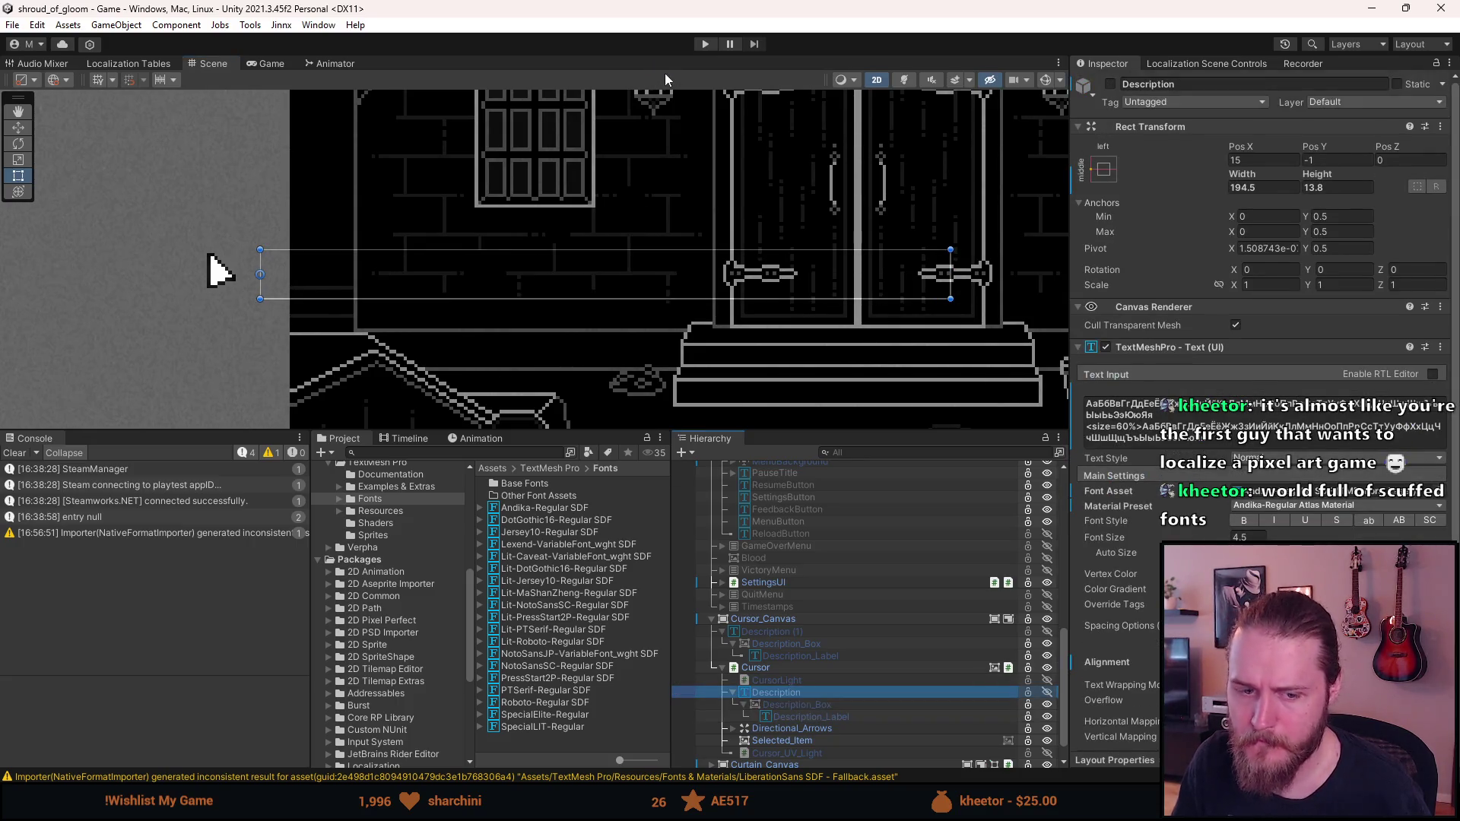
left_click(704, 45)
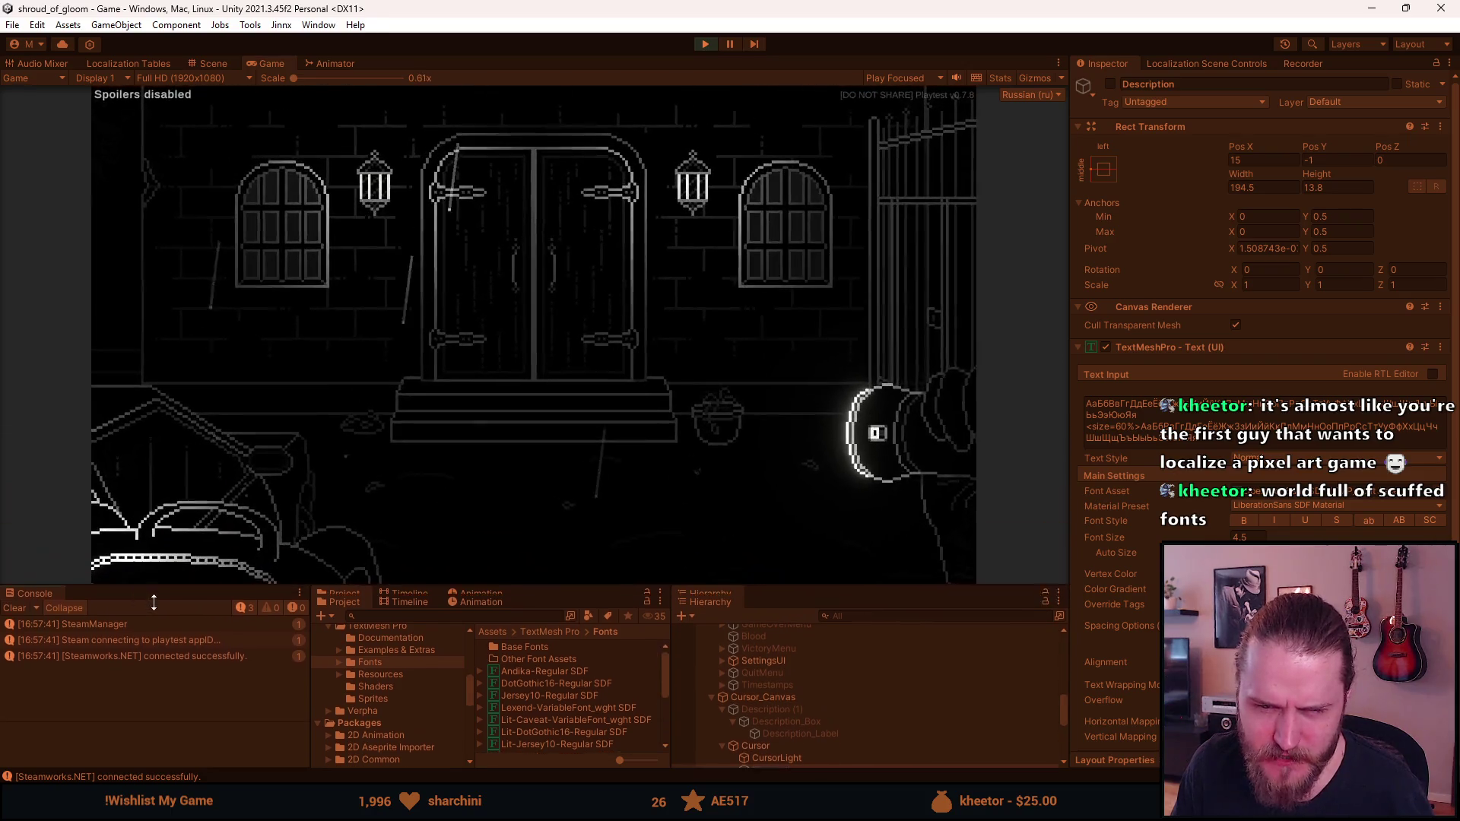
Enlarge the Game view and toggle Simpler font on and off under Настройки > Accessibility
left_click_drag(179, 430, 120, 692)
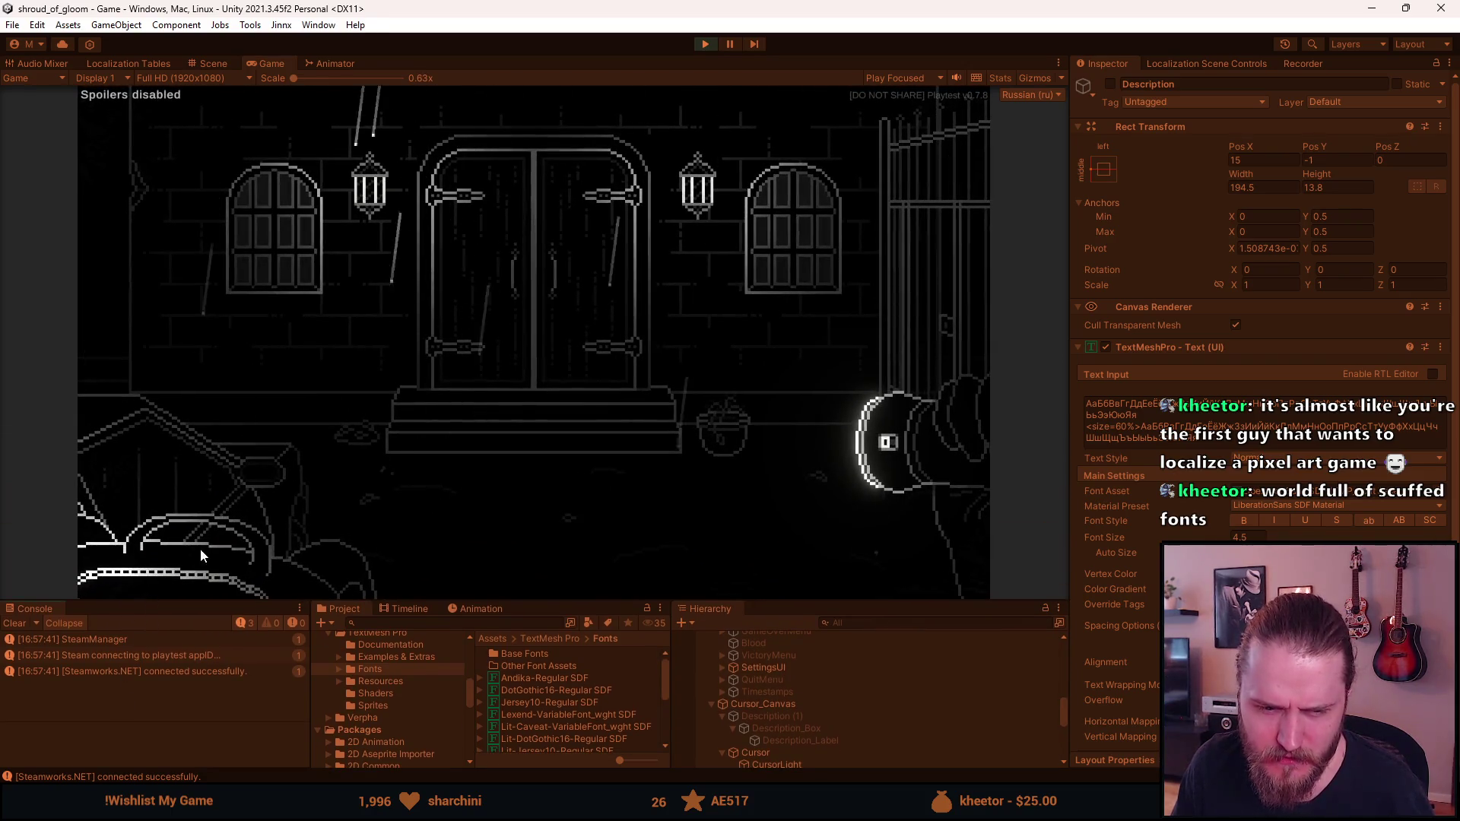
mouse_move(212, 547)
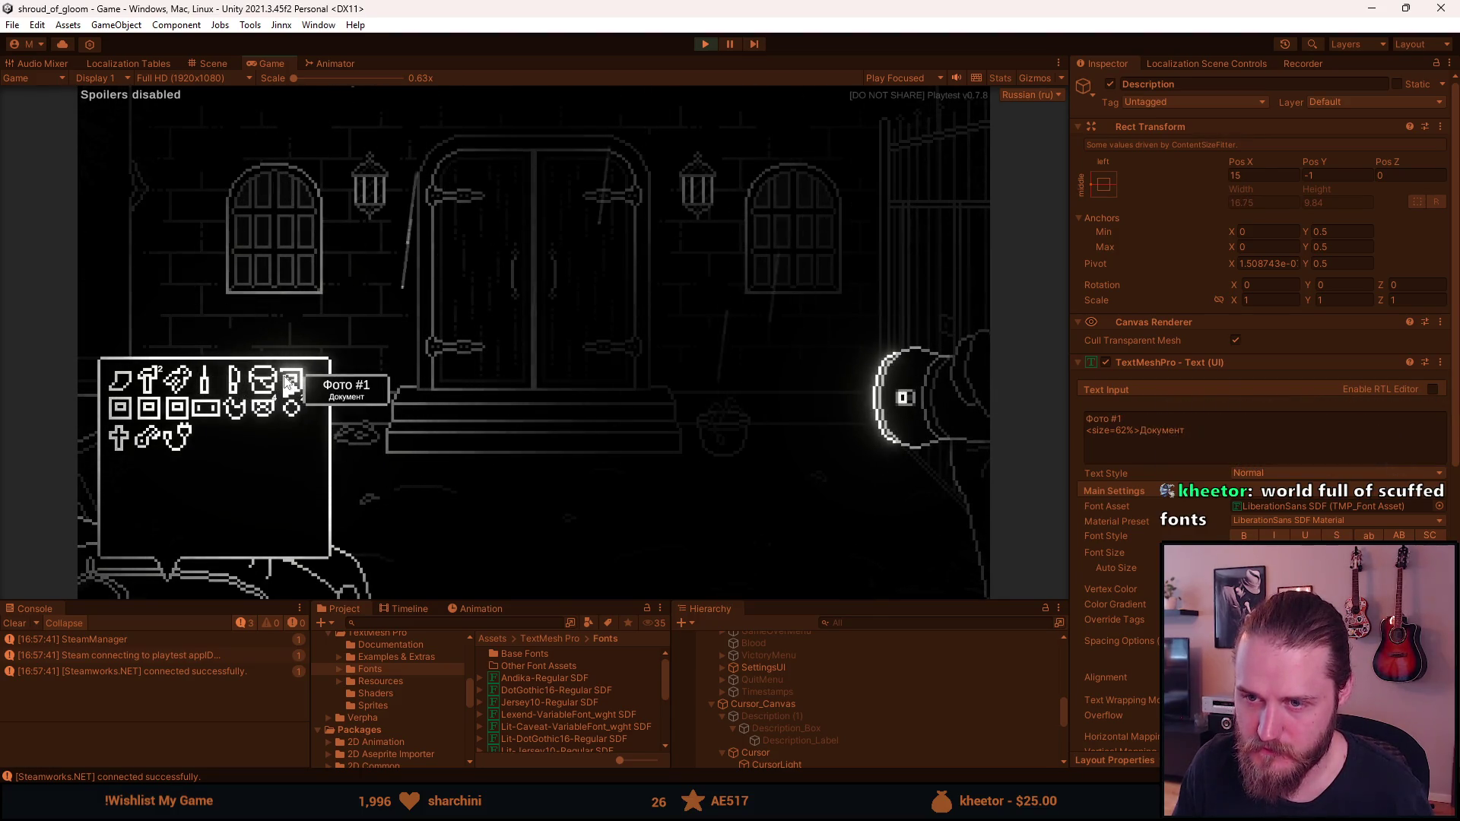
right_click(288, 382)
key("Escape")
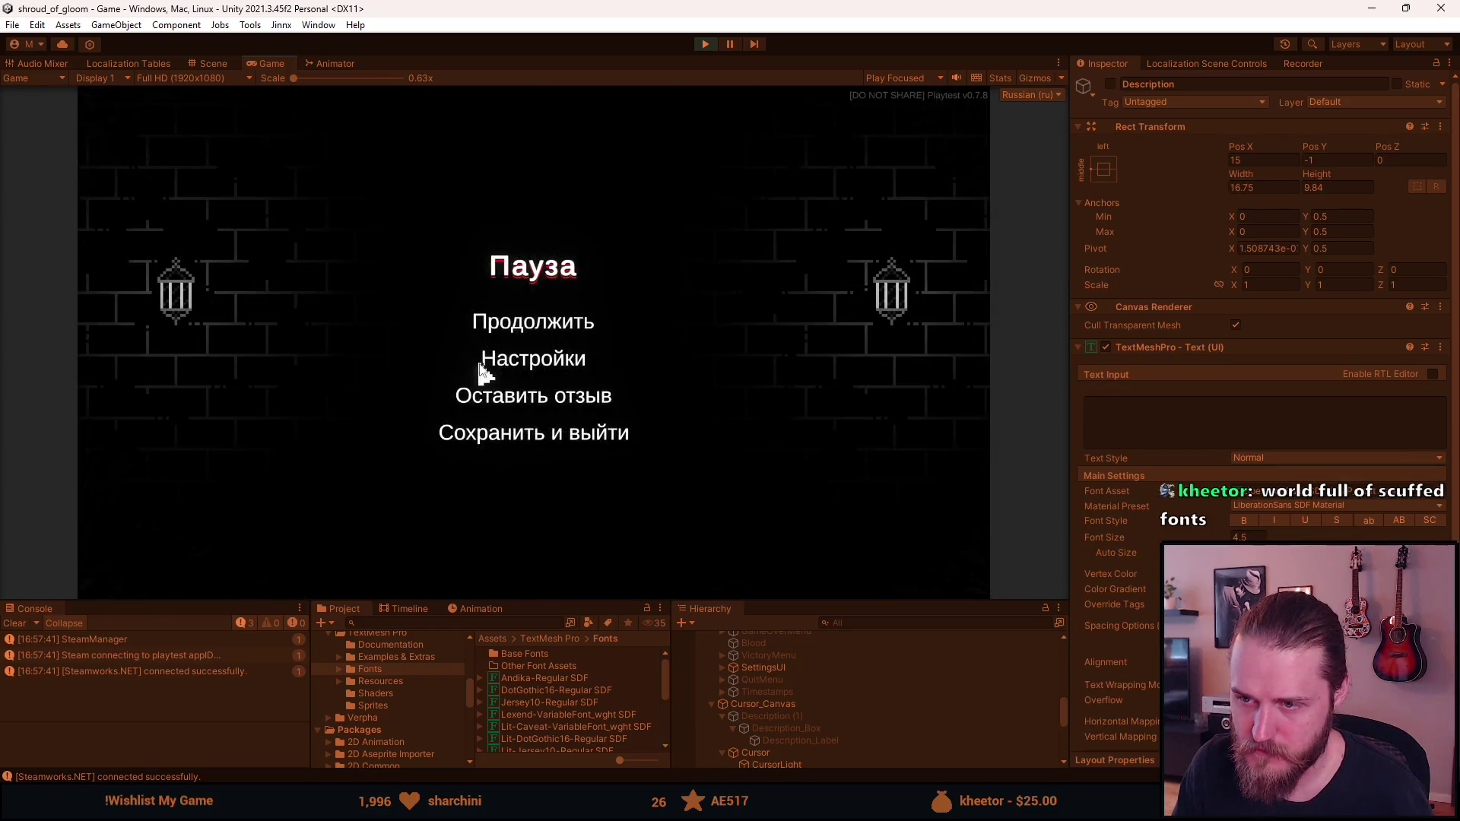
left_click(491, 355)
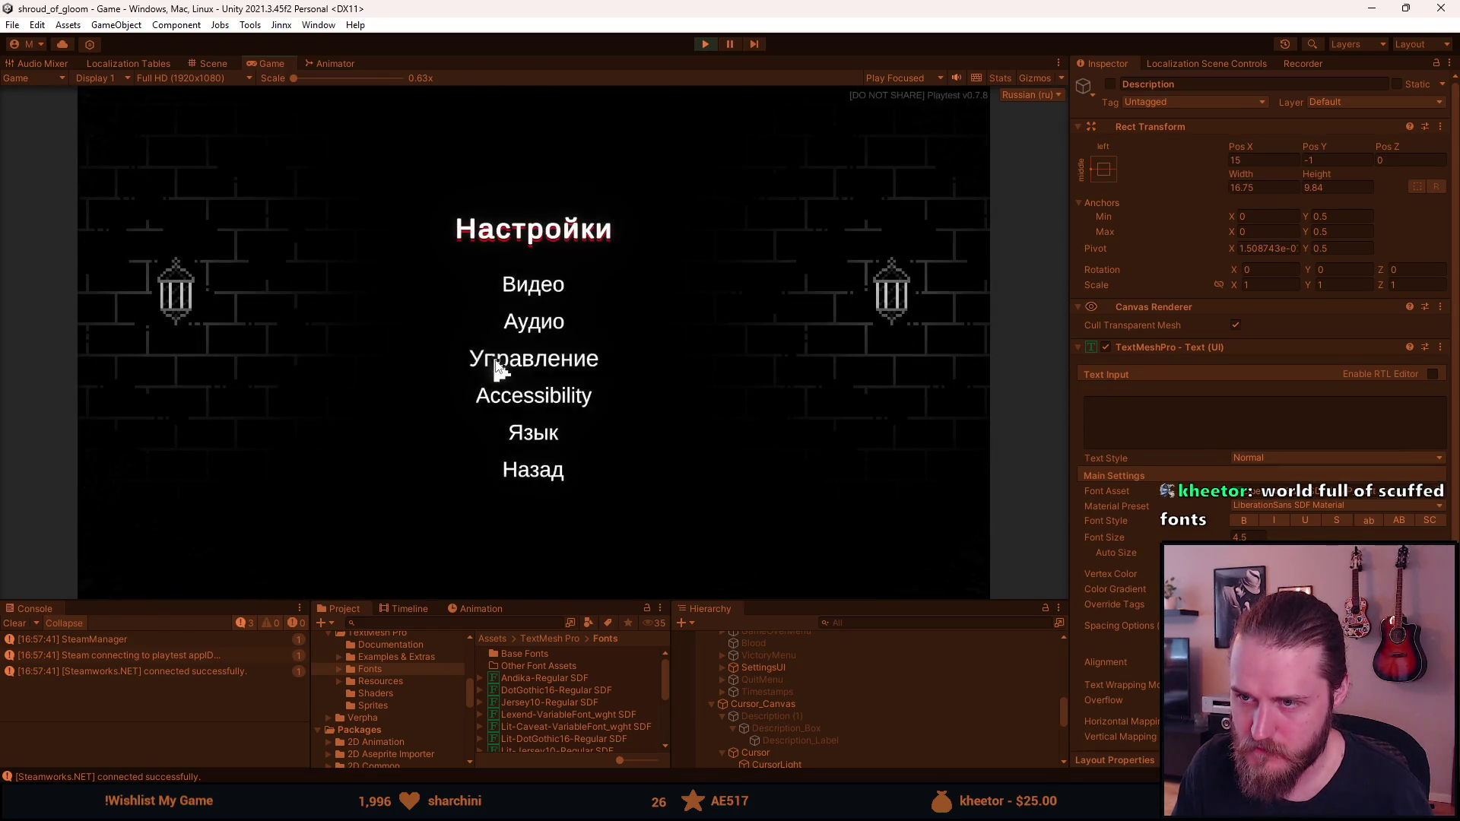
left_click(537, 402)
left_click(602, 477)
left_click(601, 477)
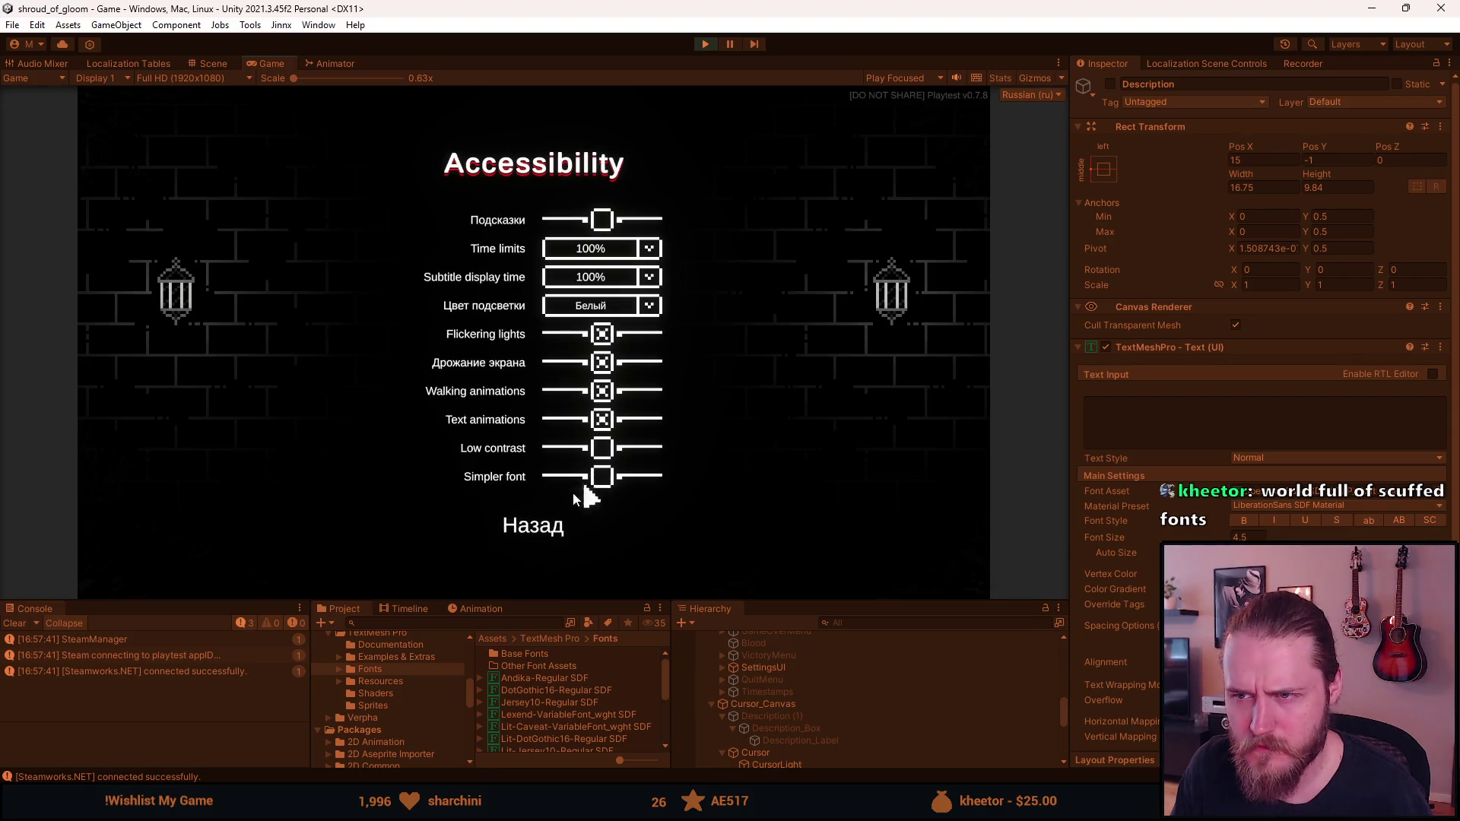
left_click(531, 523)
Glance at the language page, toggle Simpler font again to see Andika, then stop Play mode
left_click(549, 435)
left_click(535, 517)
left_click(537, 397)
left_click(602, 477)
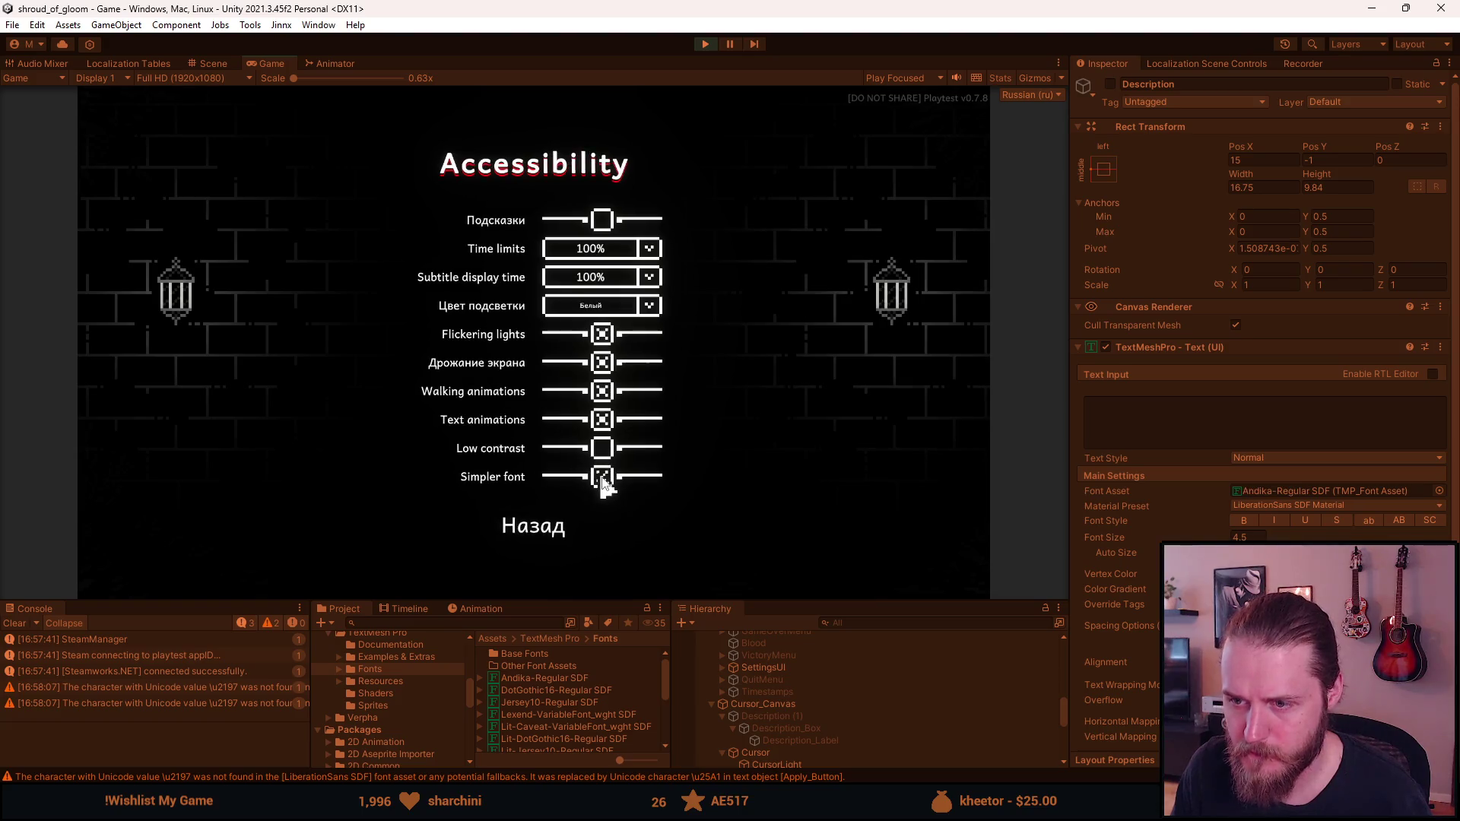
left_click(603, 478)
key("Escape")
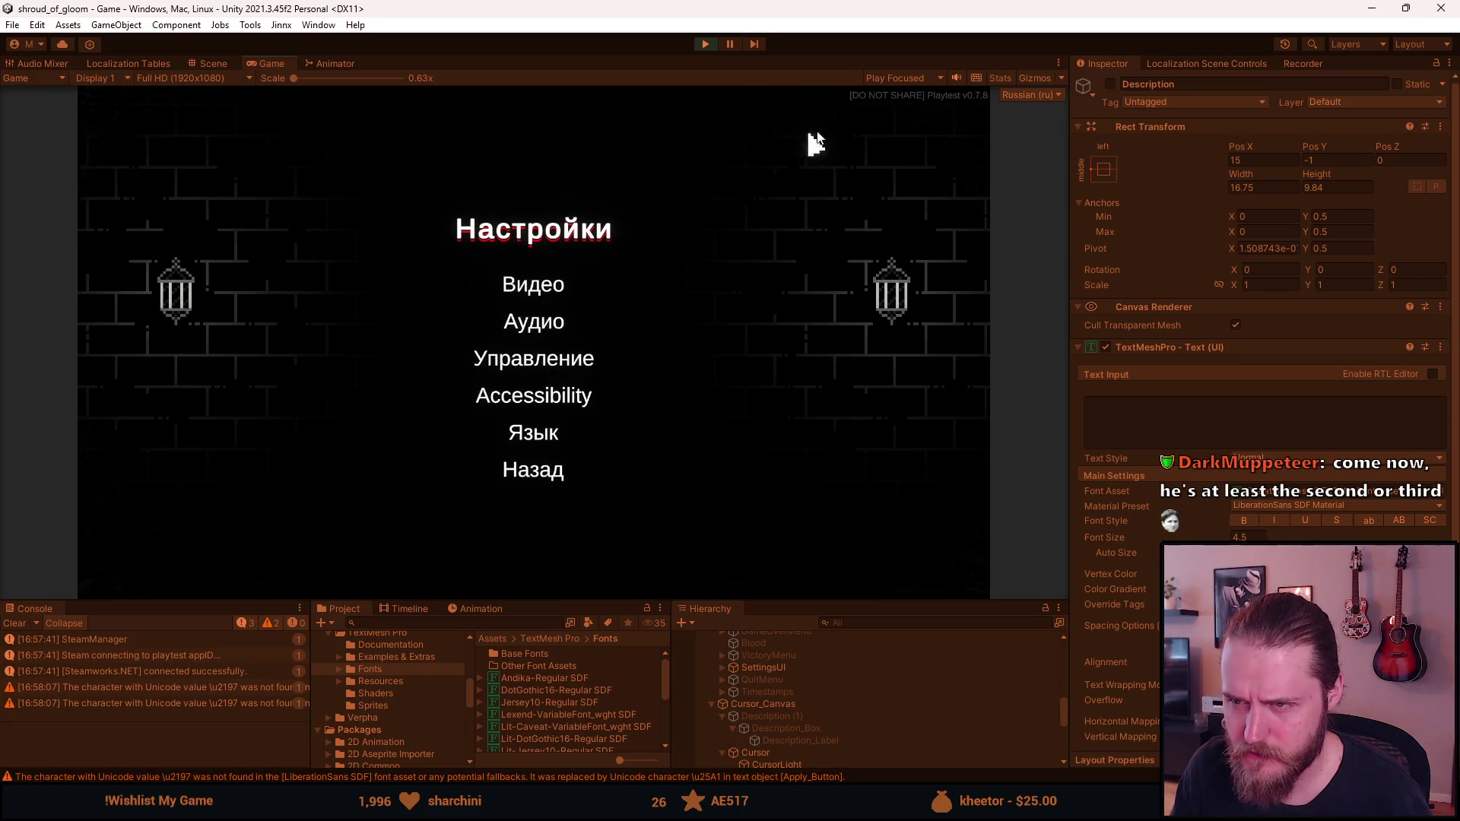
left_click(705, 44)
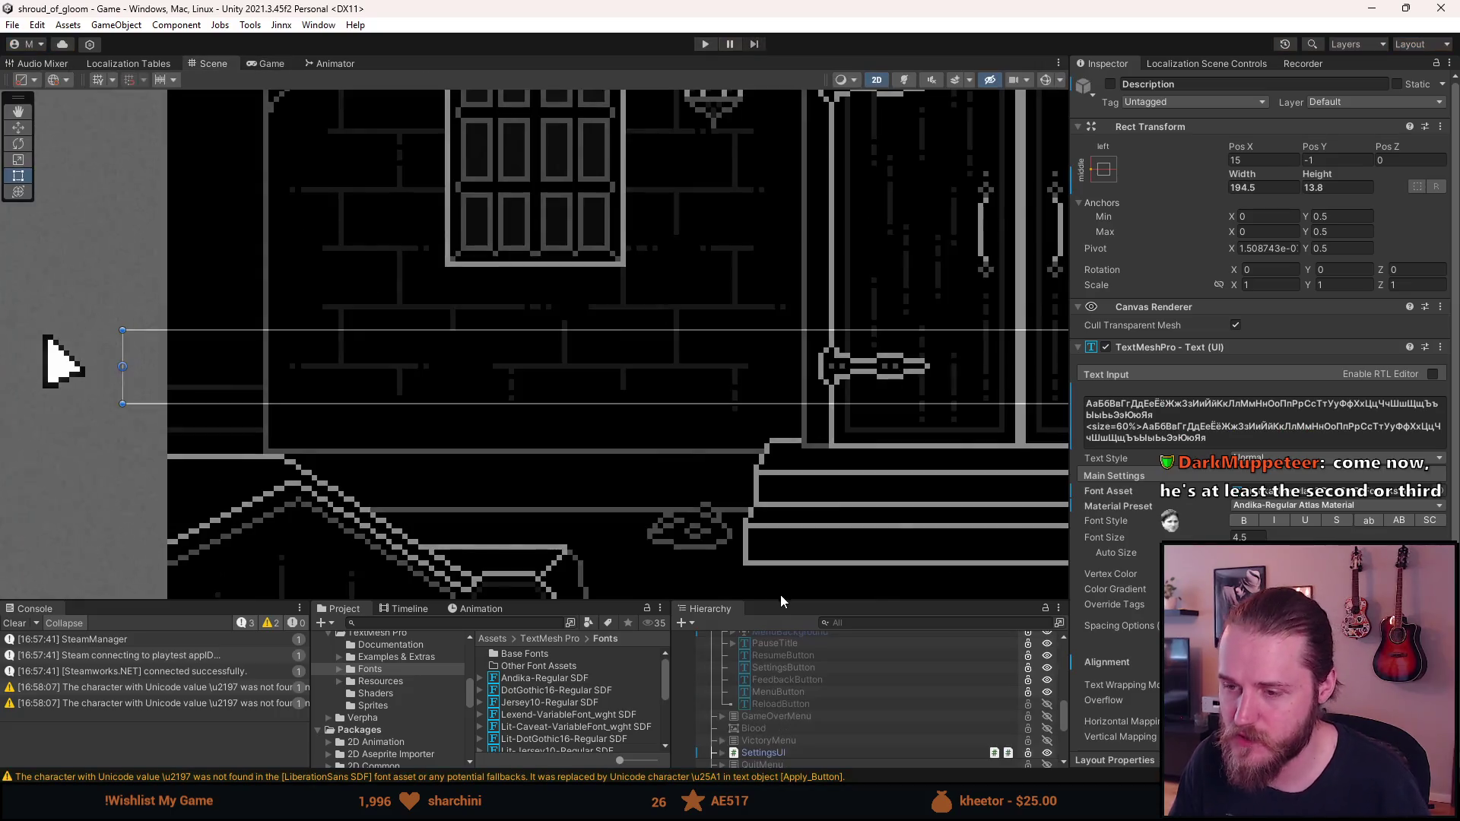
Assign Andika-Regular SDF as the Font Asset of FontManager's Element 6 (Russian)
scroll(773, 645, "up", 10)
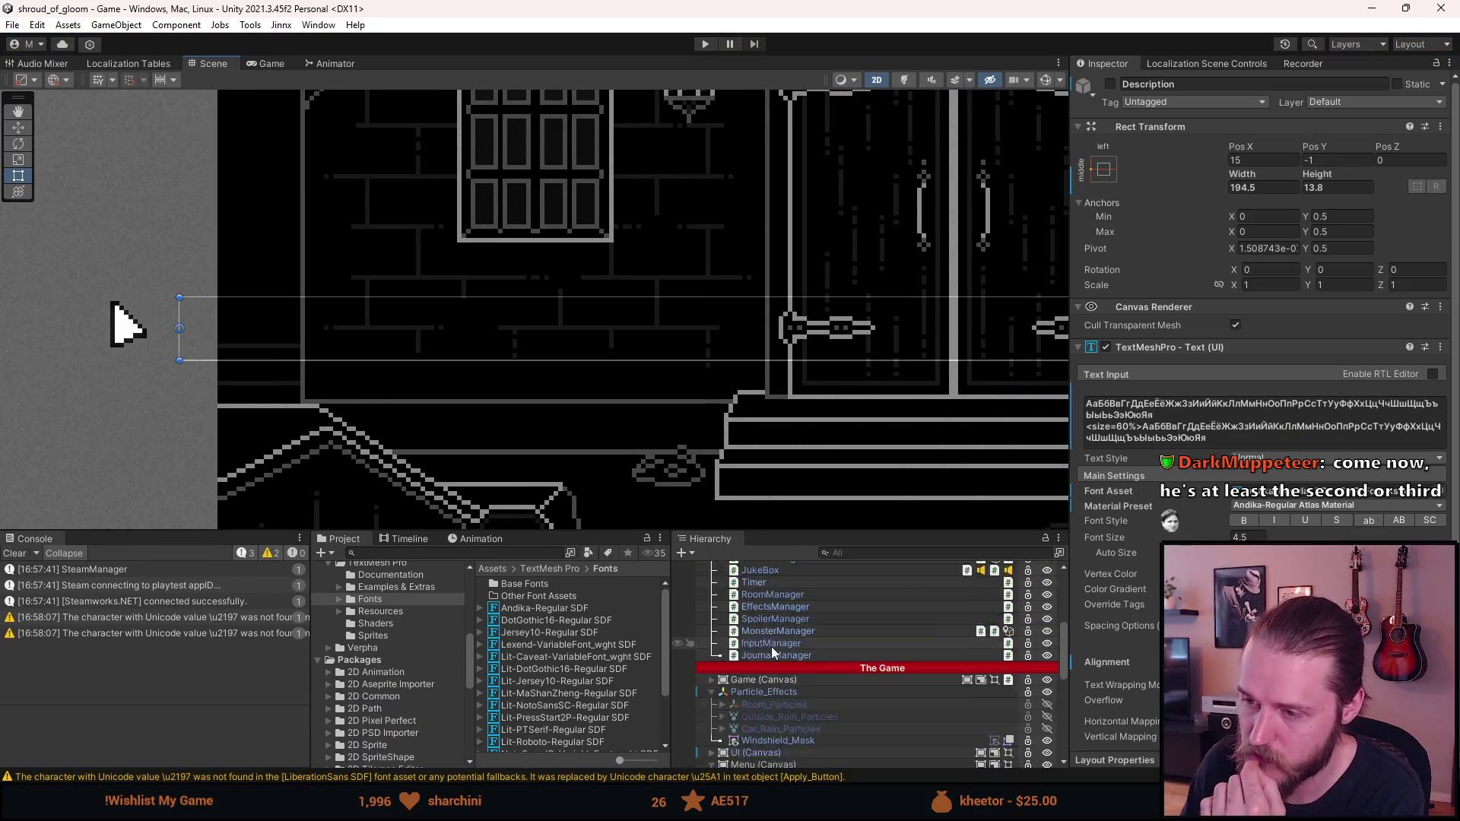
scroll(772, 647, "up", 5)
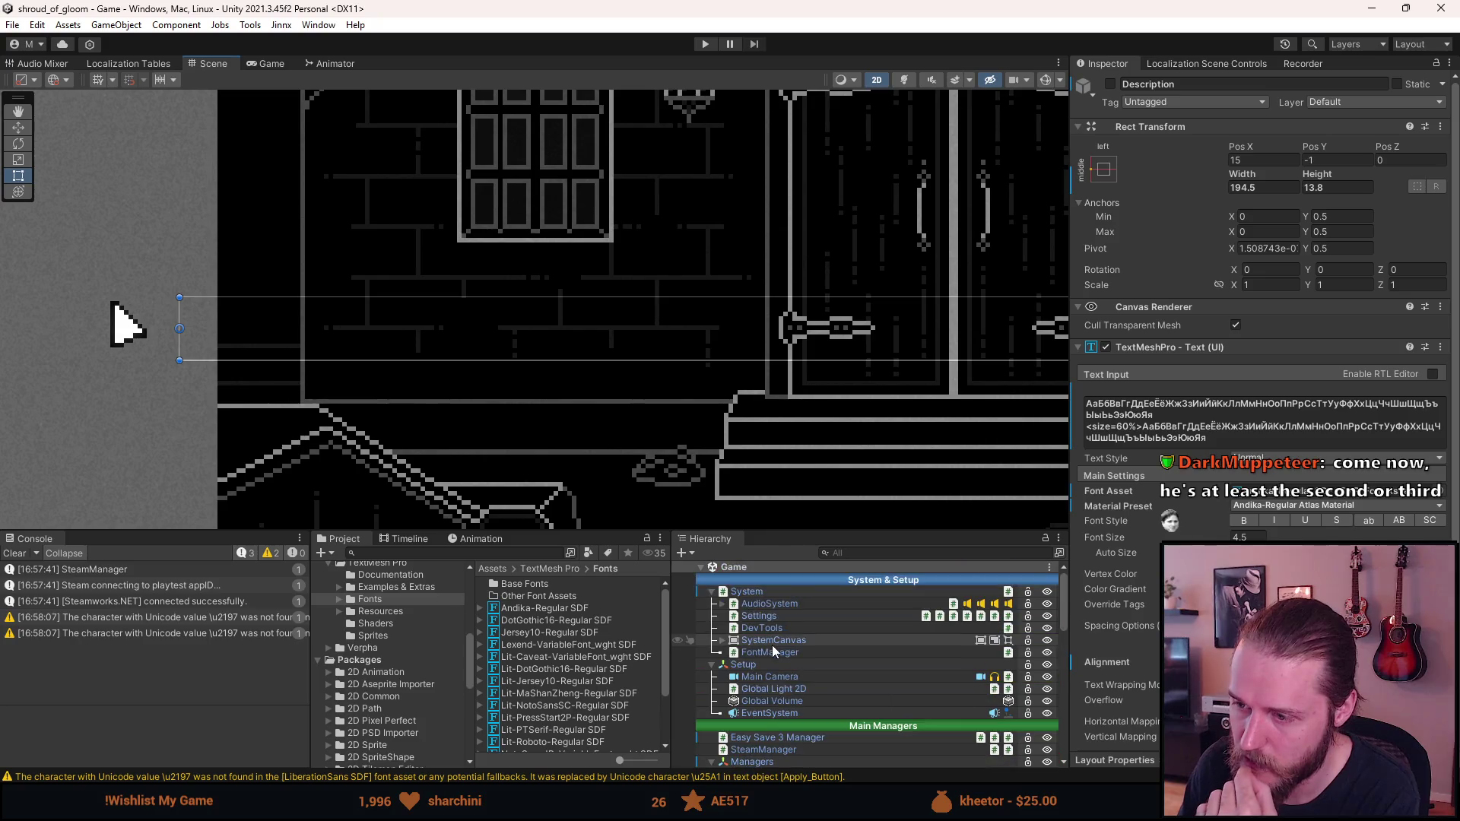
left_click(771, 654)
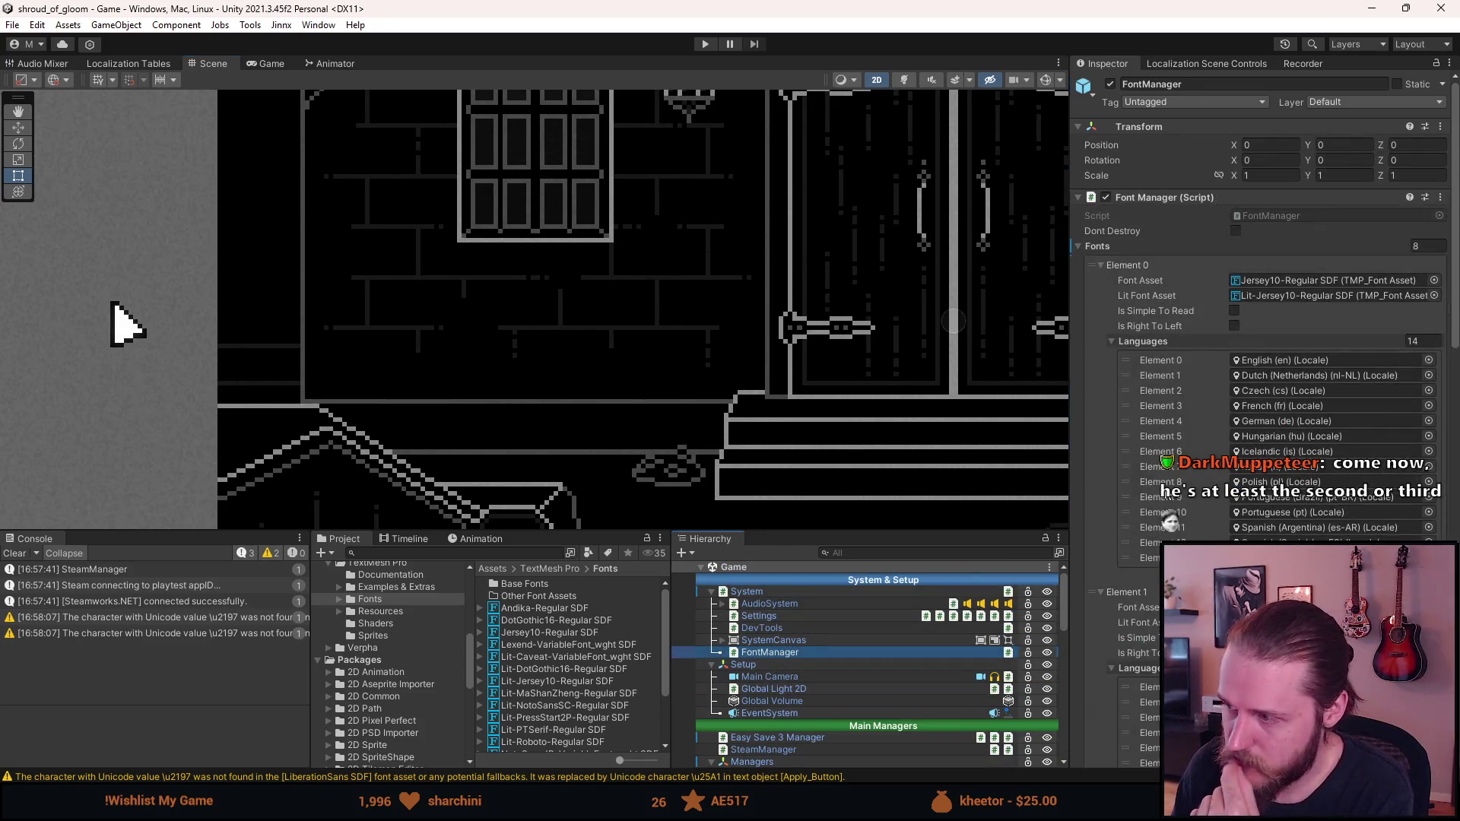
scroll(1154, 502, "down", 10)
scroll(1153, 502, "down", 8)
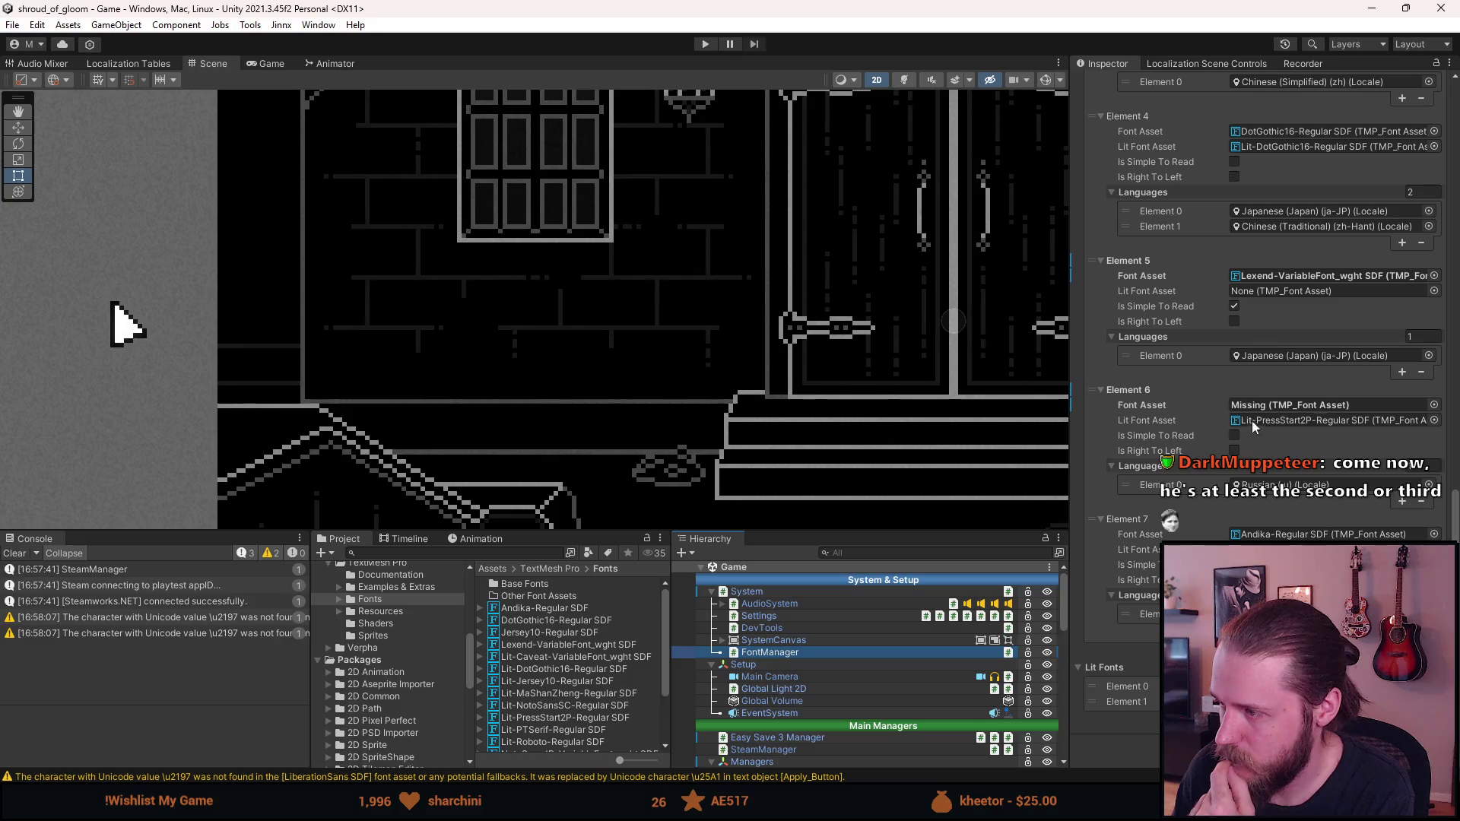
mouse_move(523, 606)
left_mouse_down()
mouse_move(965, 459)
mouse_move(1336, 387)
mouse_move(1318, 406)
left_mouse_up()
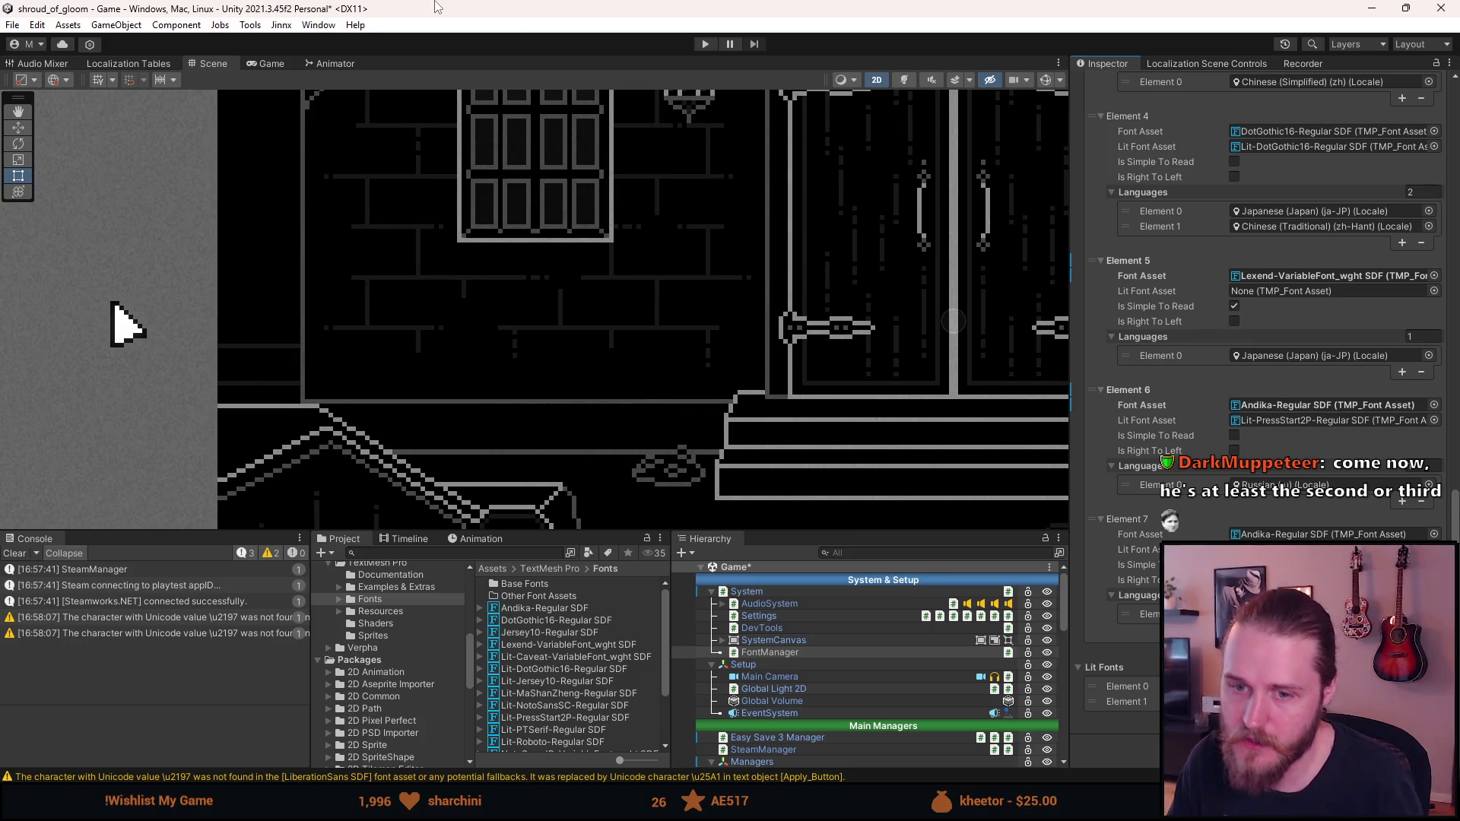
Save the scene and start the game again in Play mode
key("ctrl+s")
left_click(13, 553)
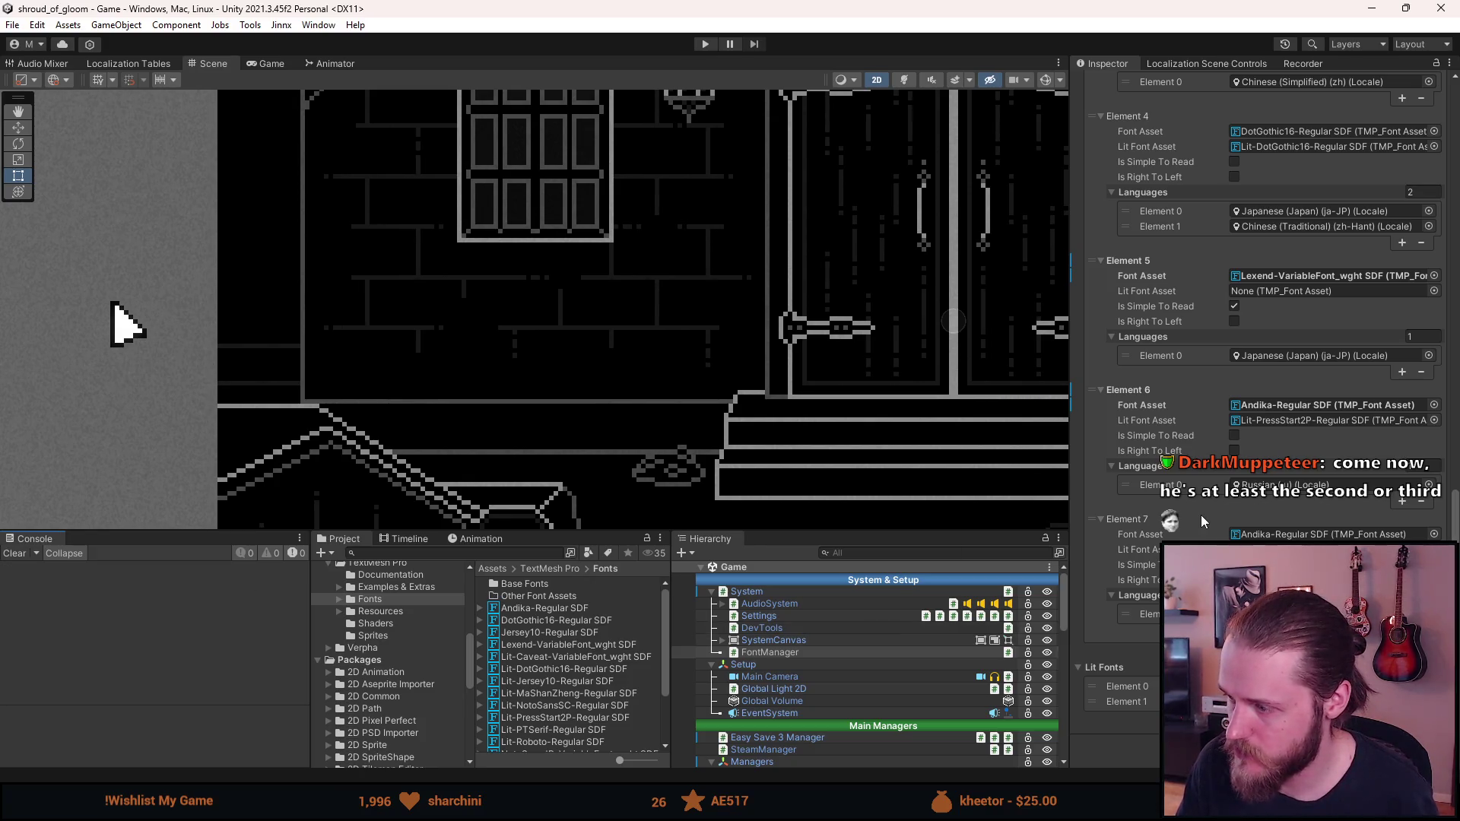
scroll(1202, 514, "up", 2)
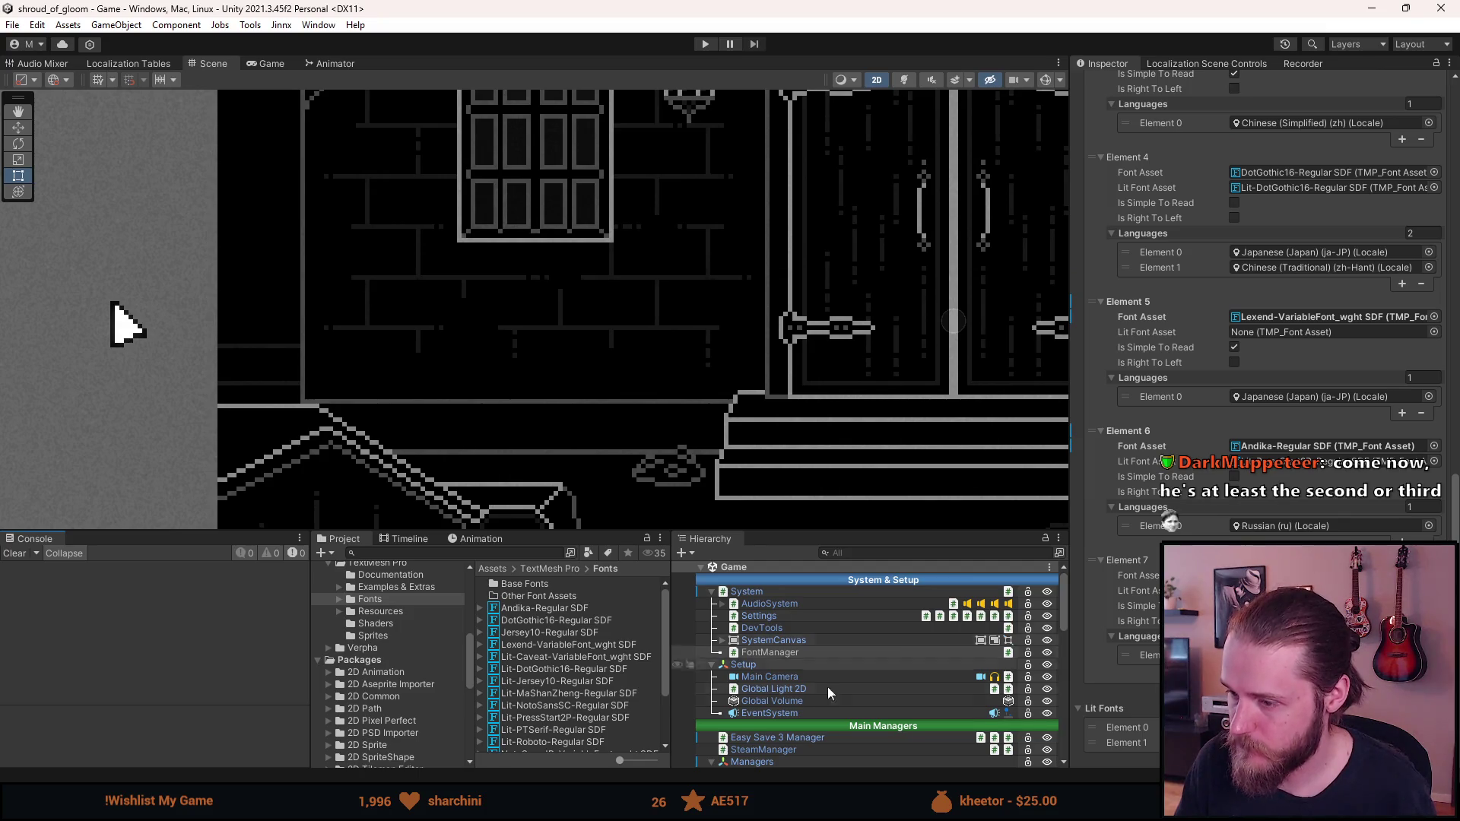
scroll(805, 704, "down", 6)
scroll(804, 704, "down", 4)
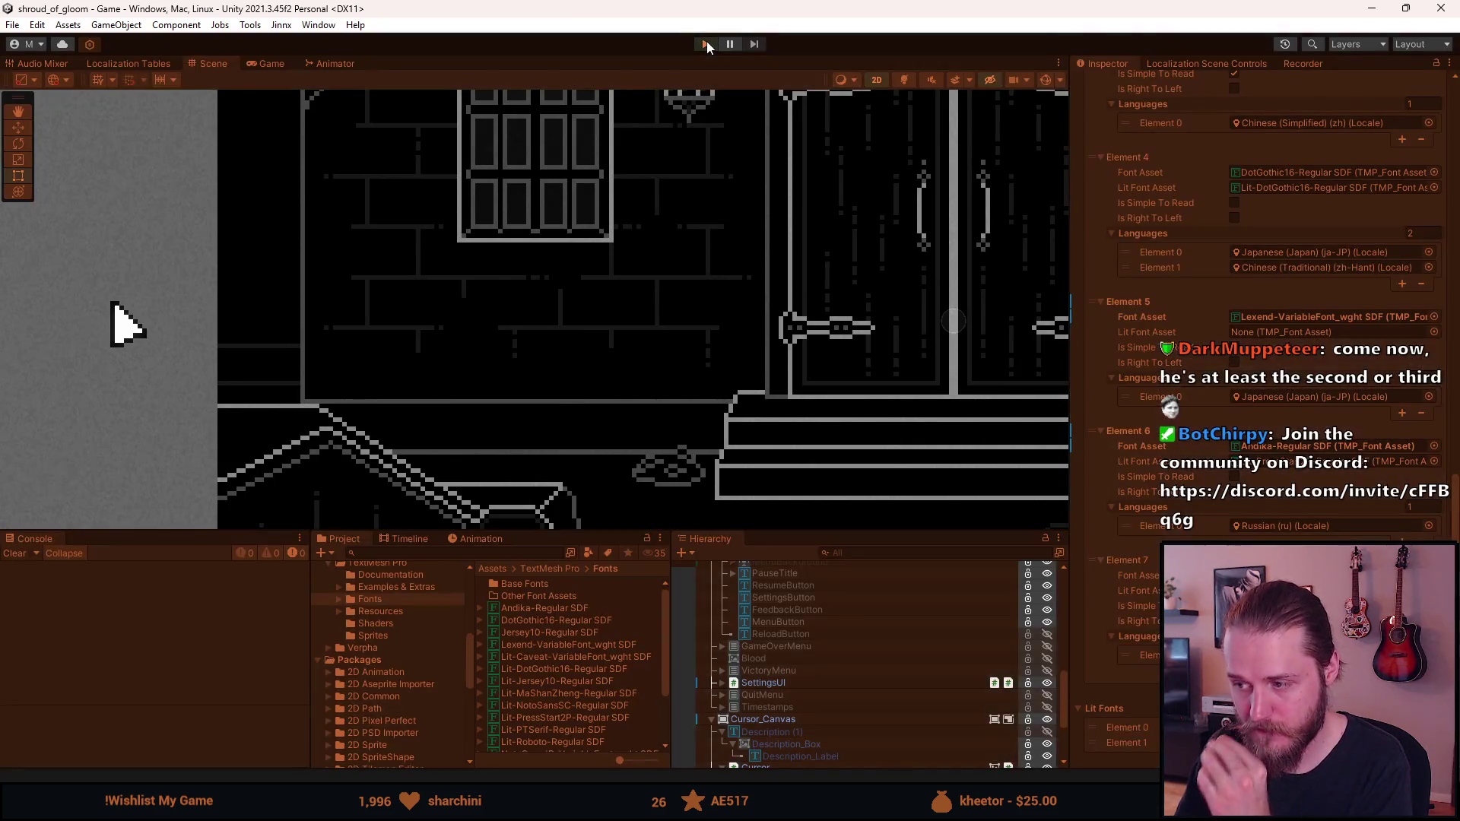
left_click(706, 44)
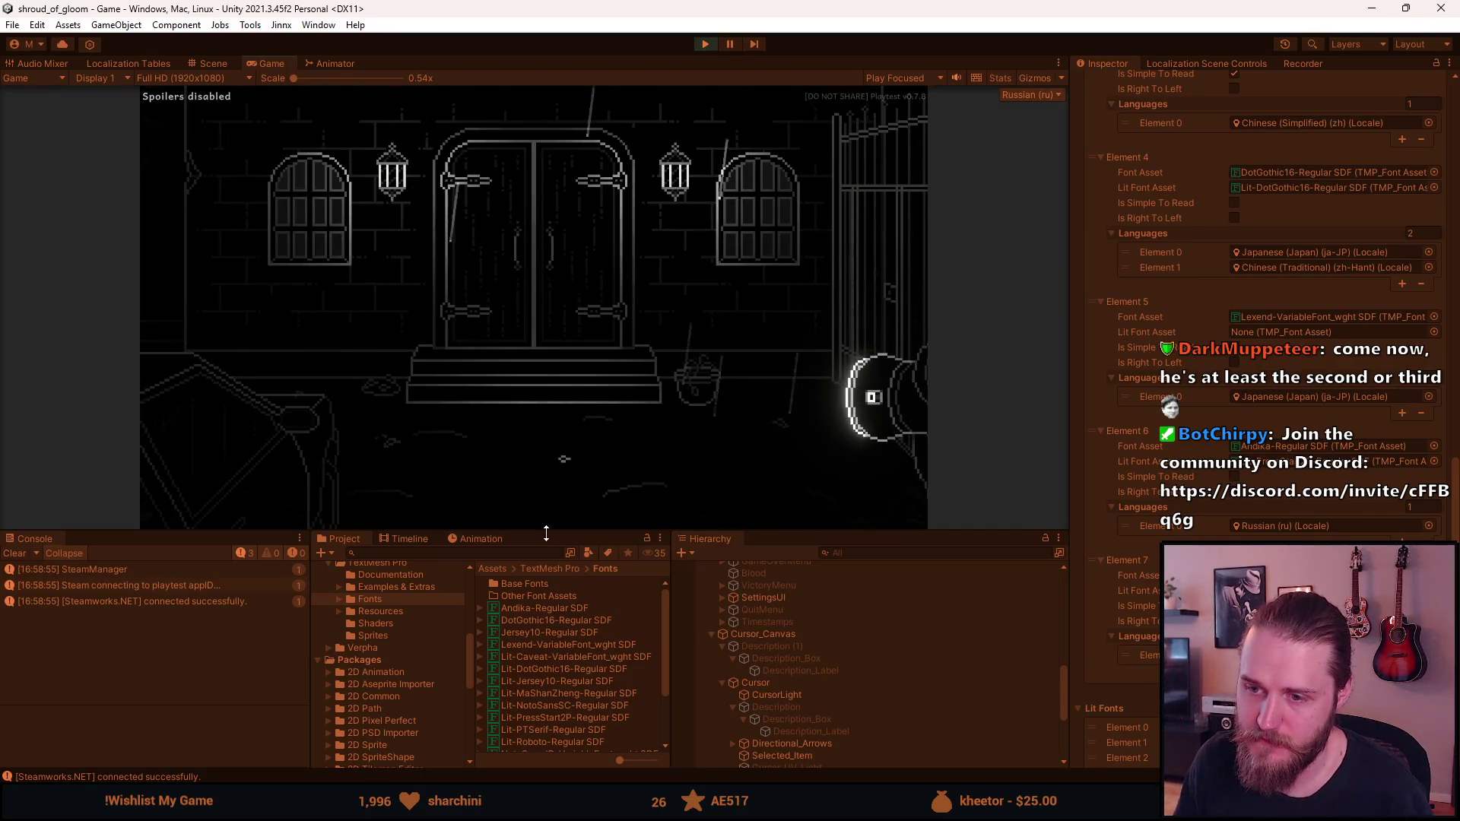
Enlarge the Game view, glance at the inventory, then Сохранить и выйти to the main menu
left_click_drag(528, 531, 533, 693)
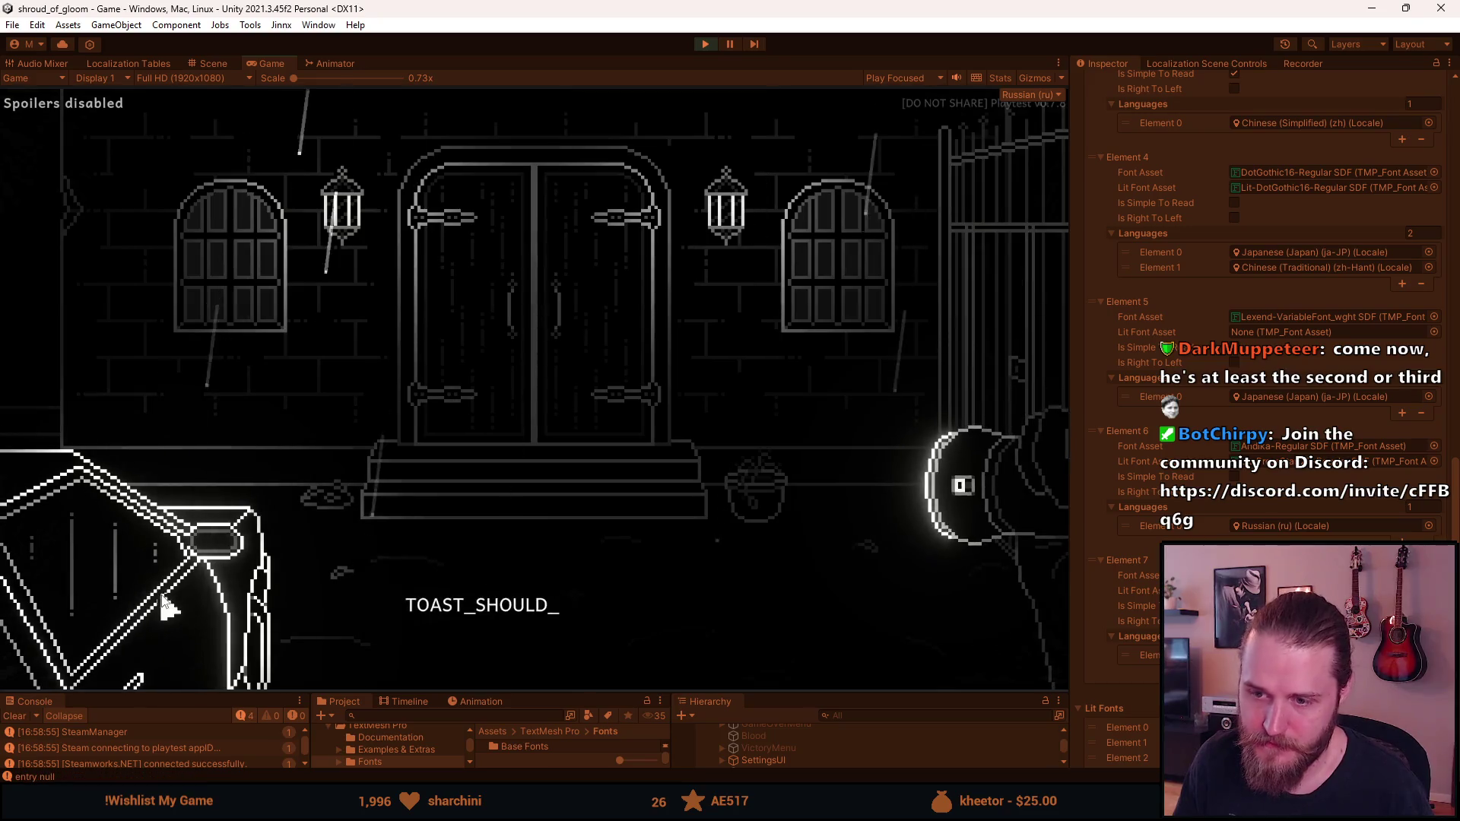
left_click(121, 642)
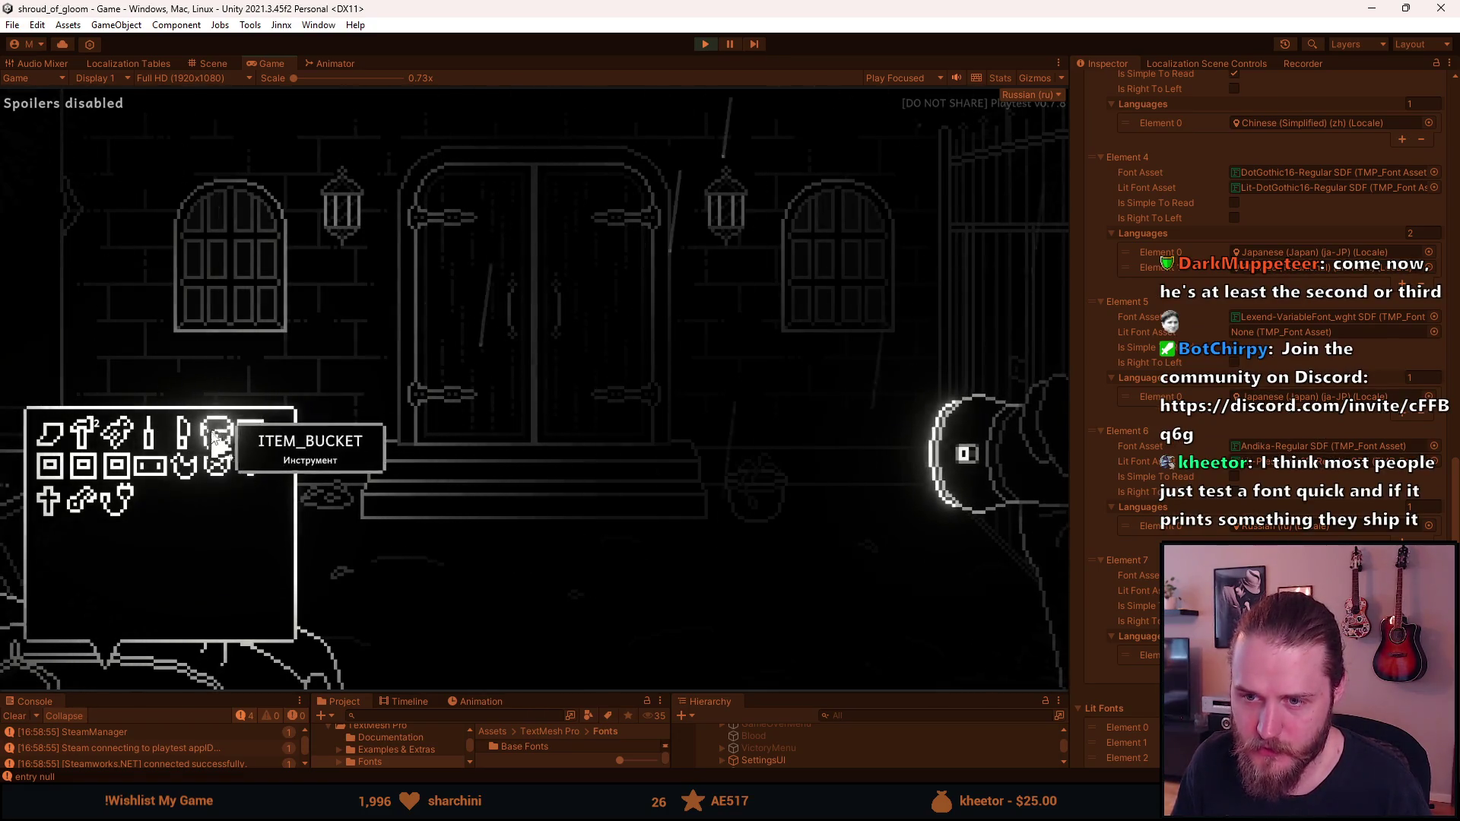
key("Escape")
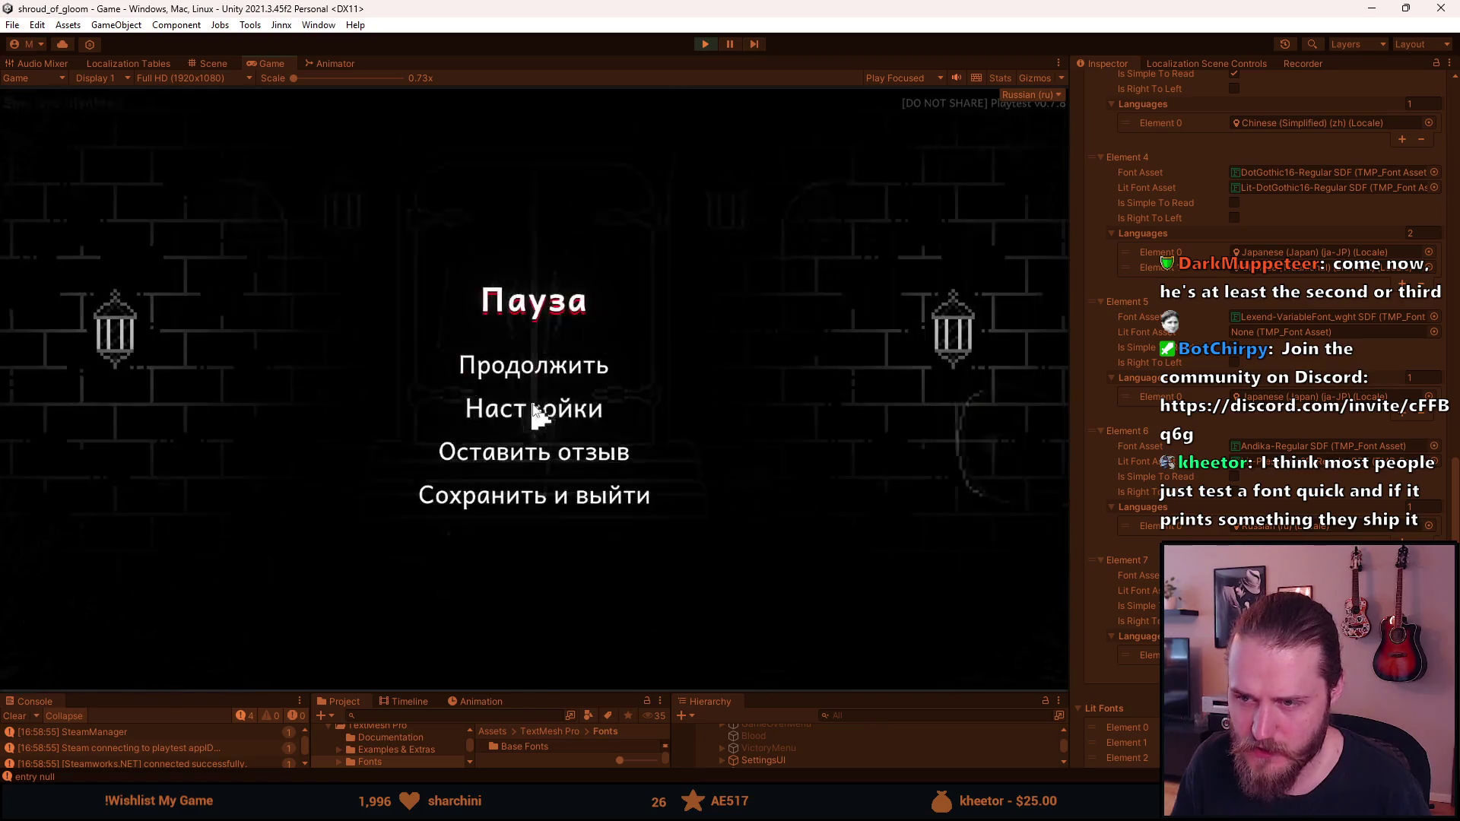
left_click(534, 492)
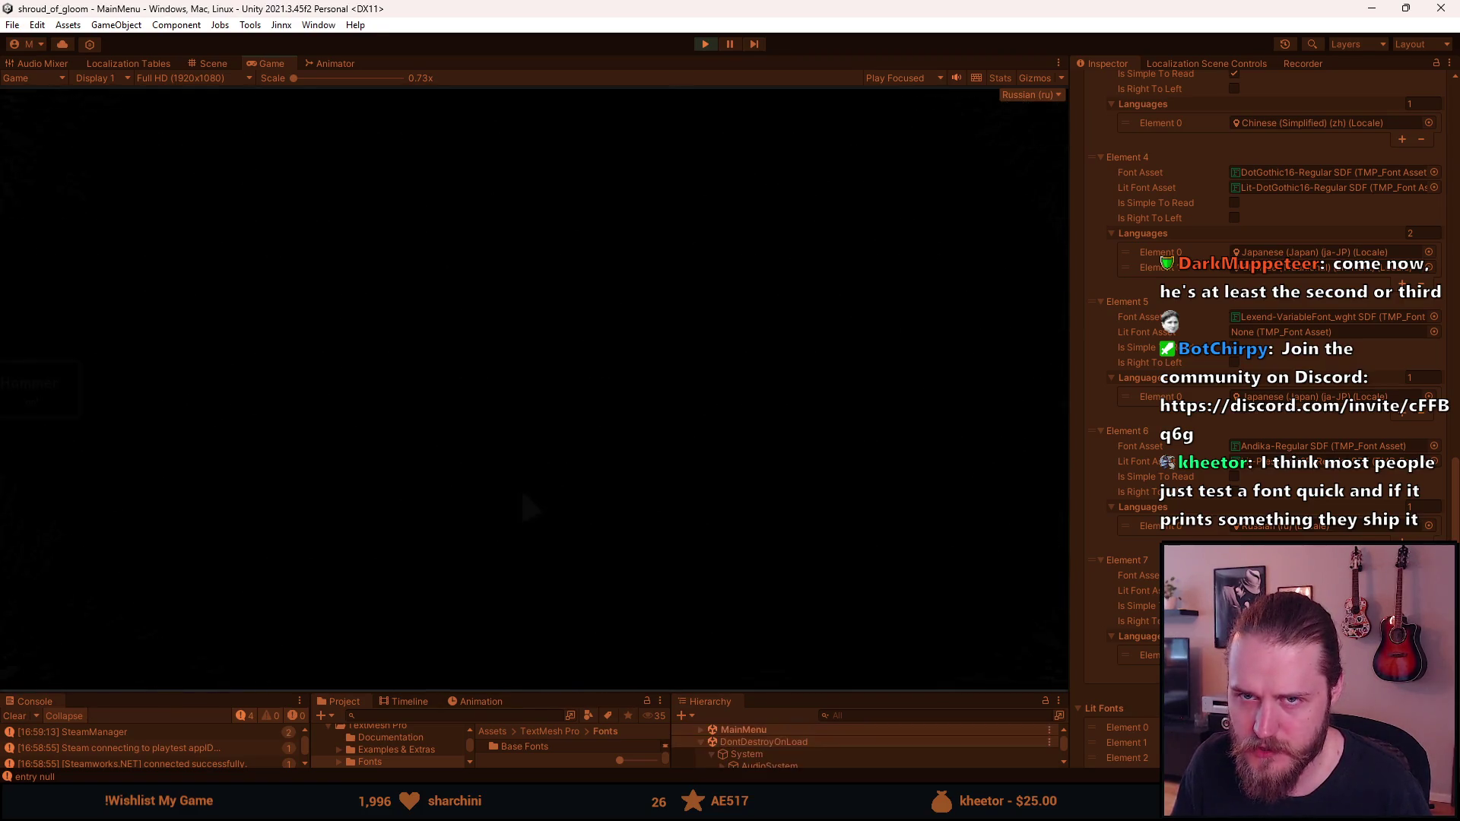
Check Настройки, then choose Начать and start a Новая игра in empty Slot 2
left_click(300, 491)
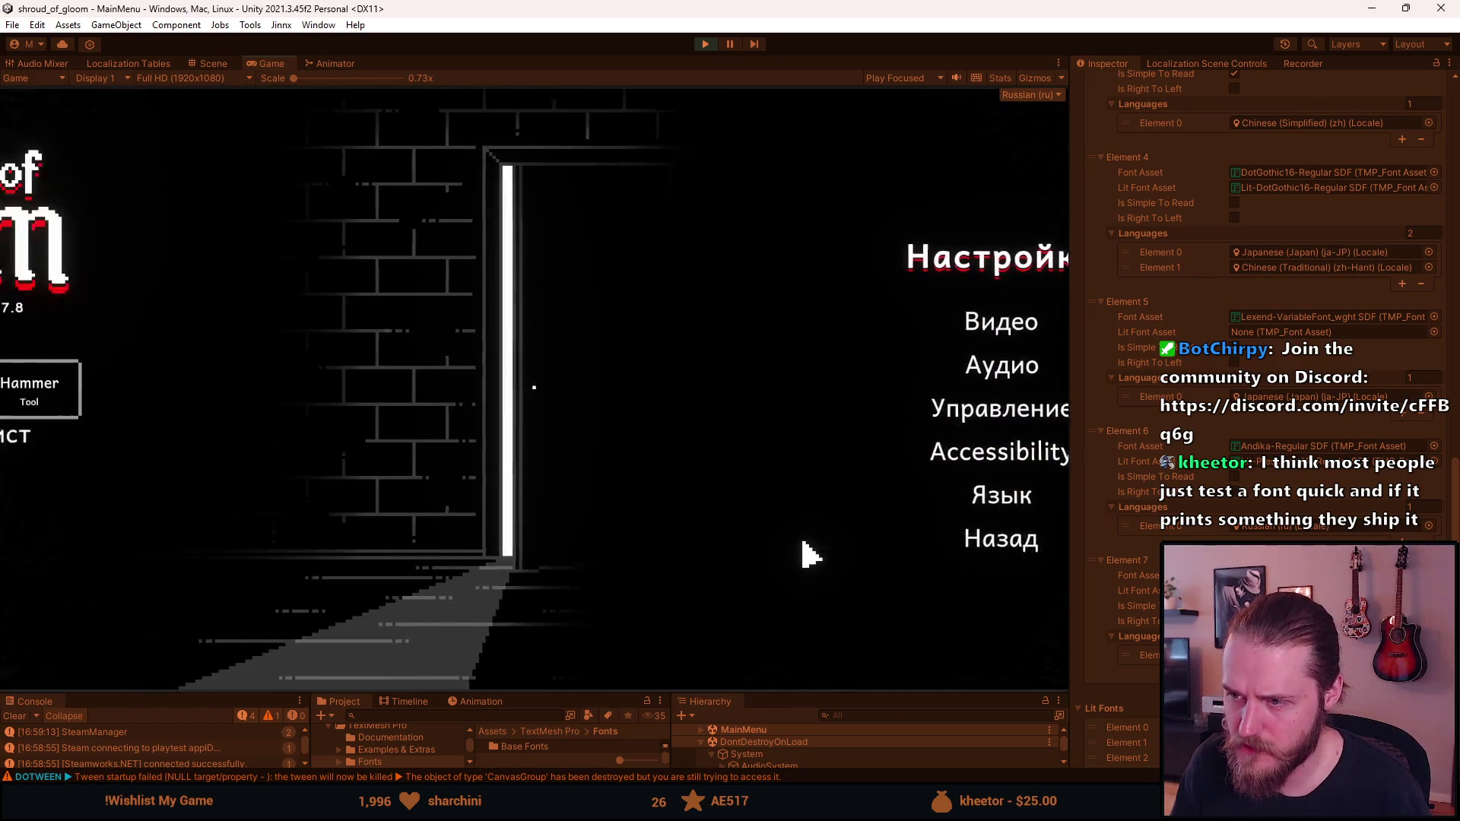
key("Escape")
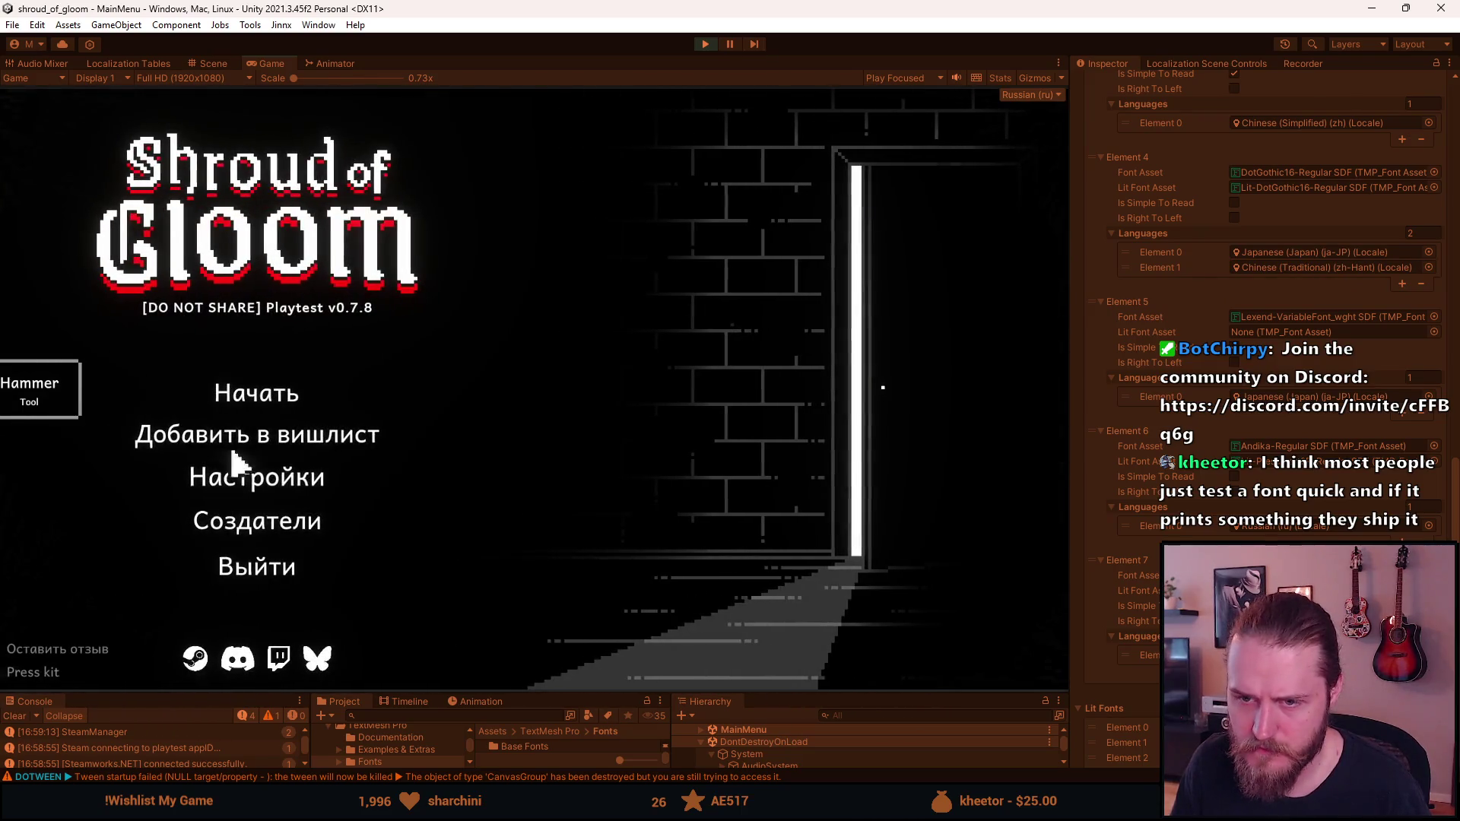
left_click(254, 398)
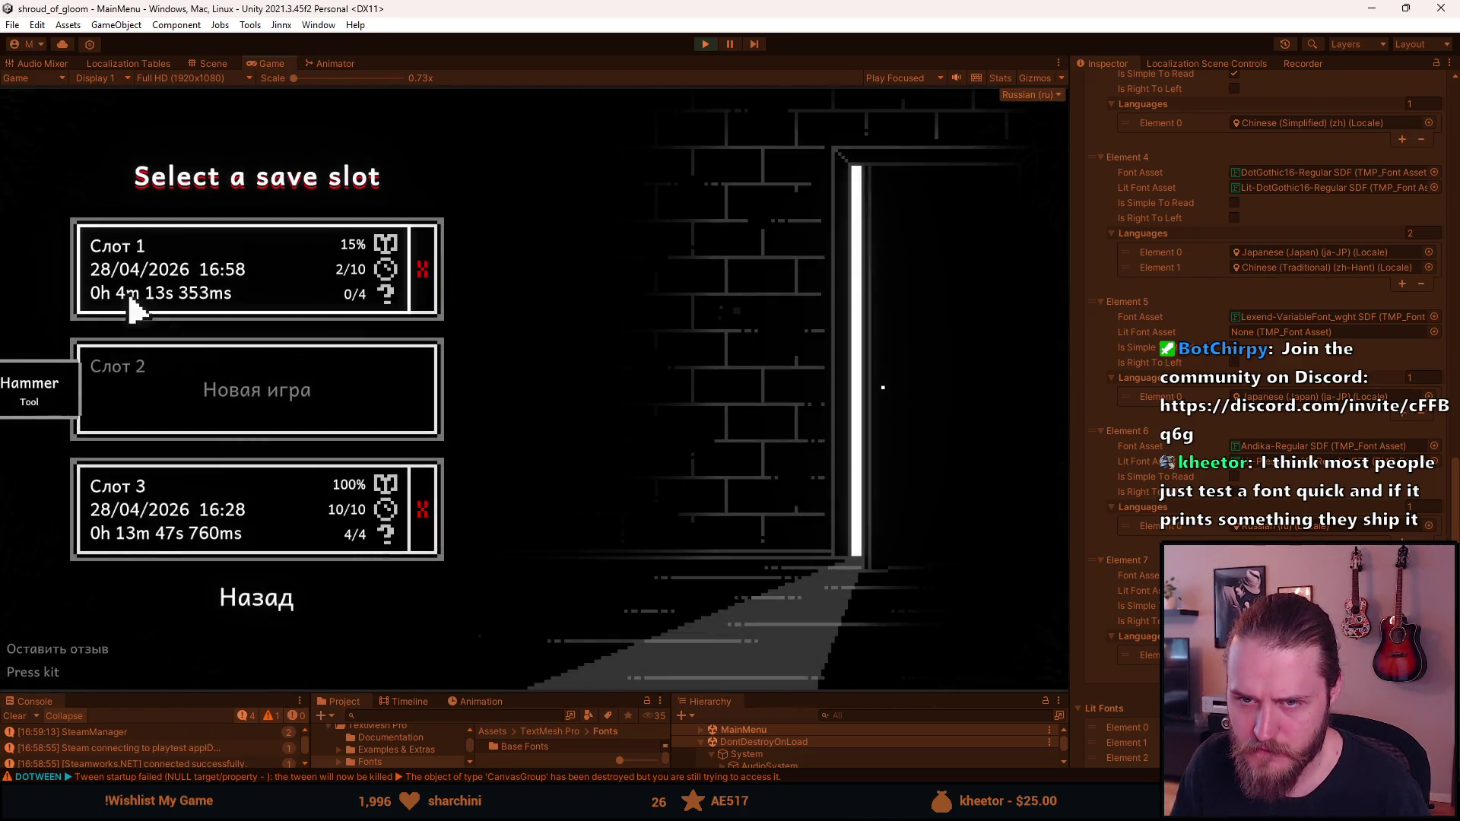
left_click(232, 394)
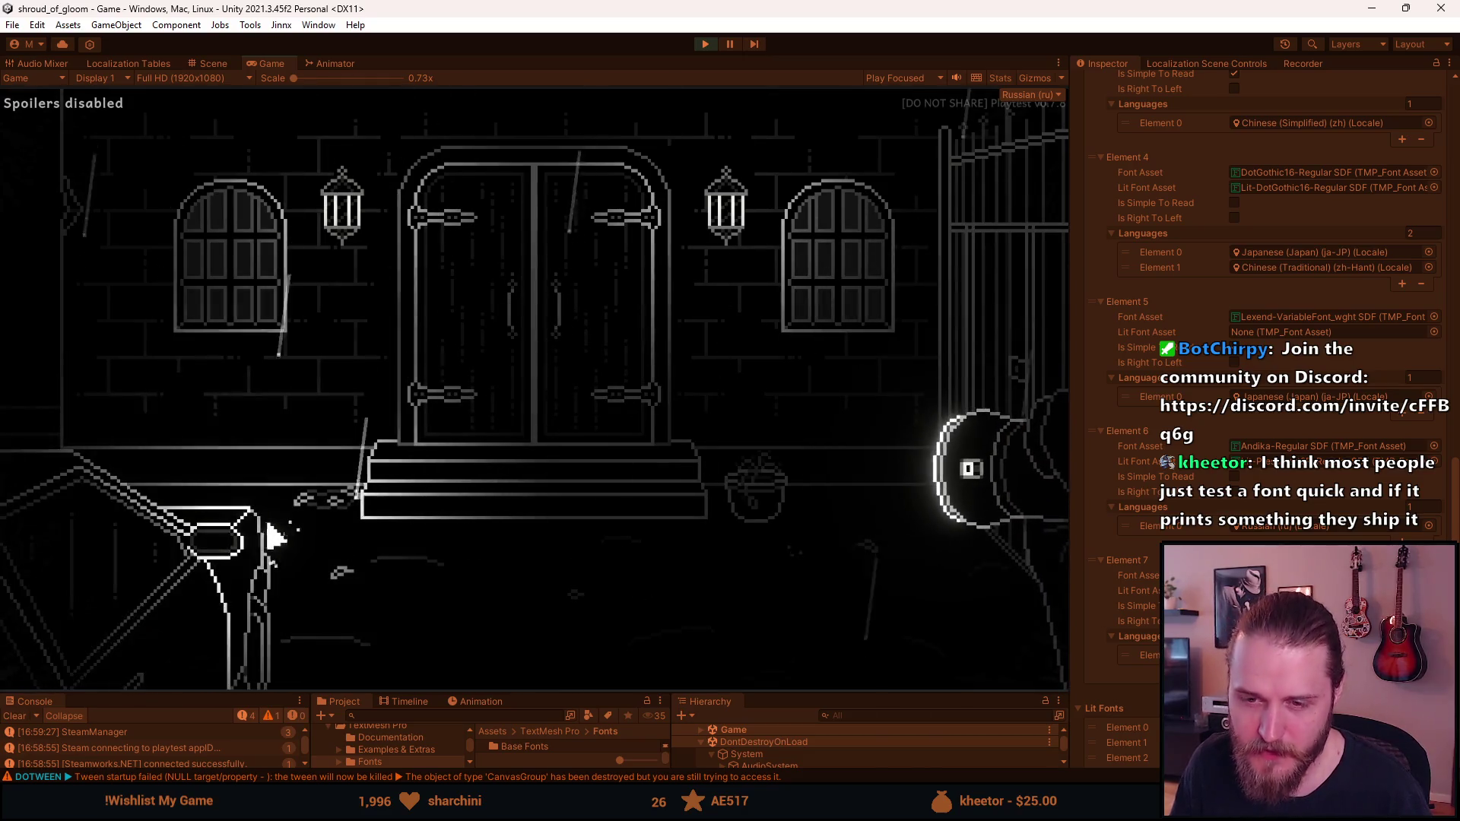
key("Escape")
key("Escape")
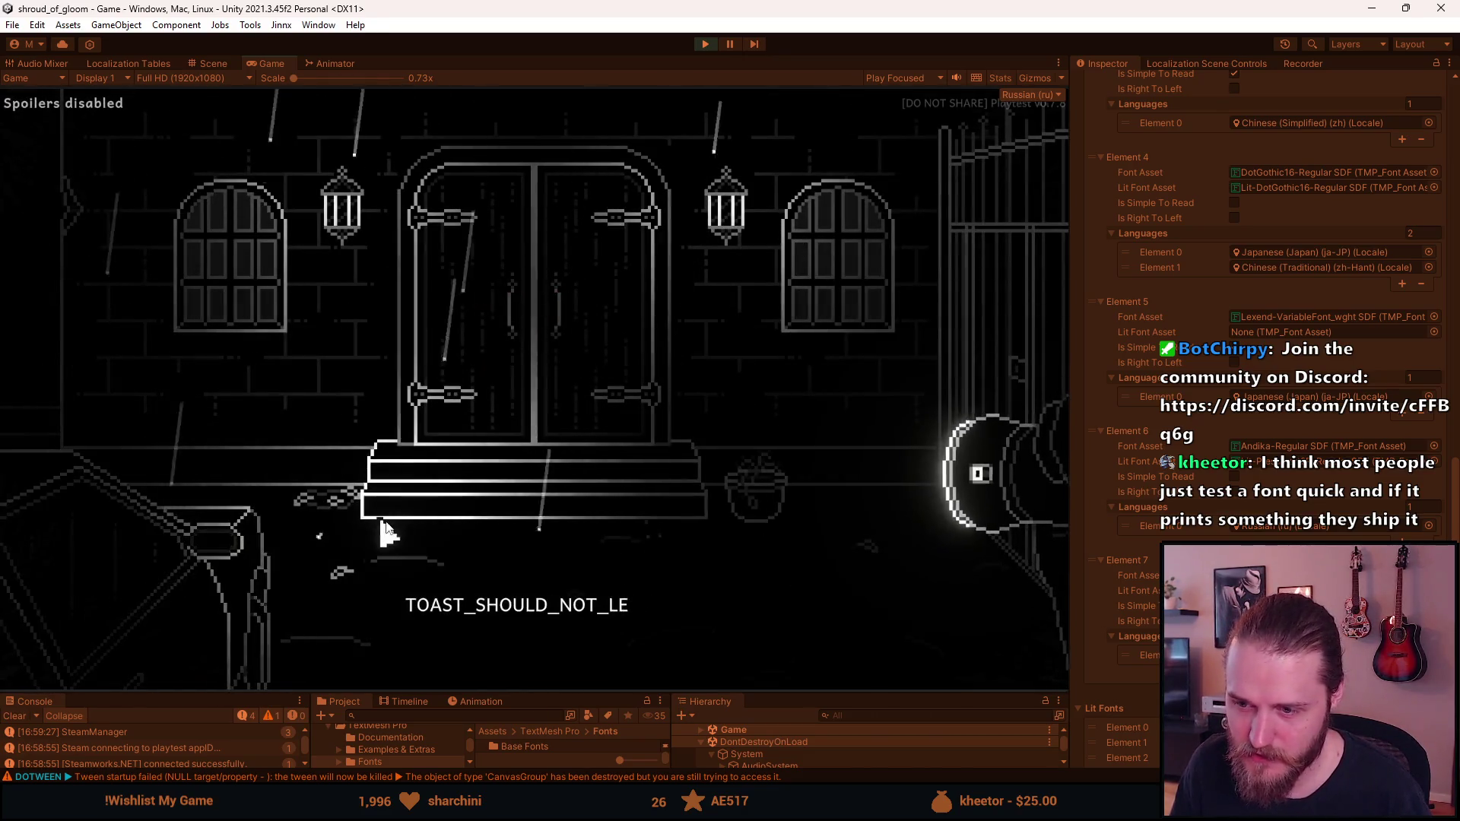
key("Escape")
key("Escape")
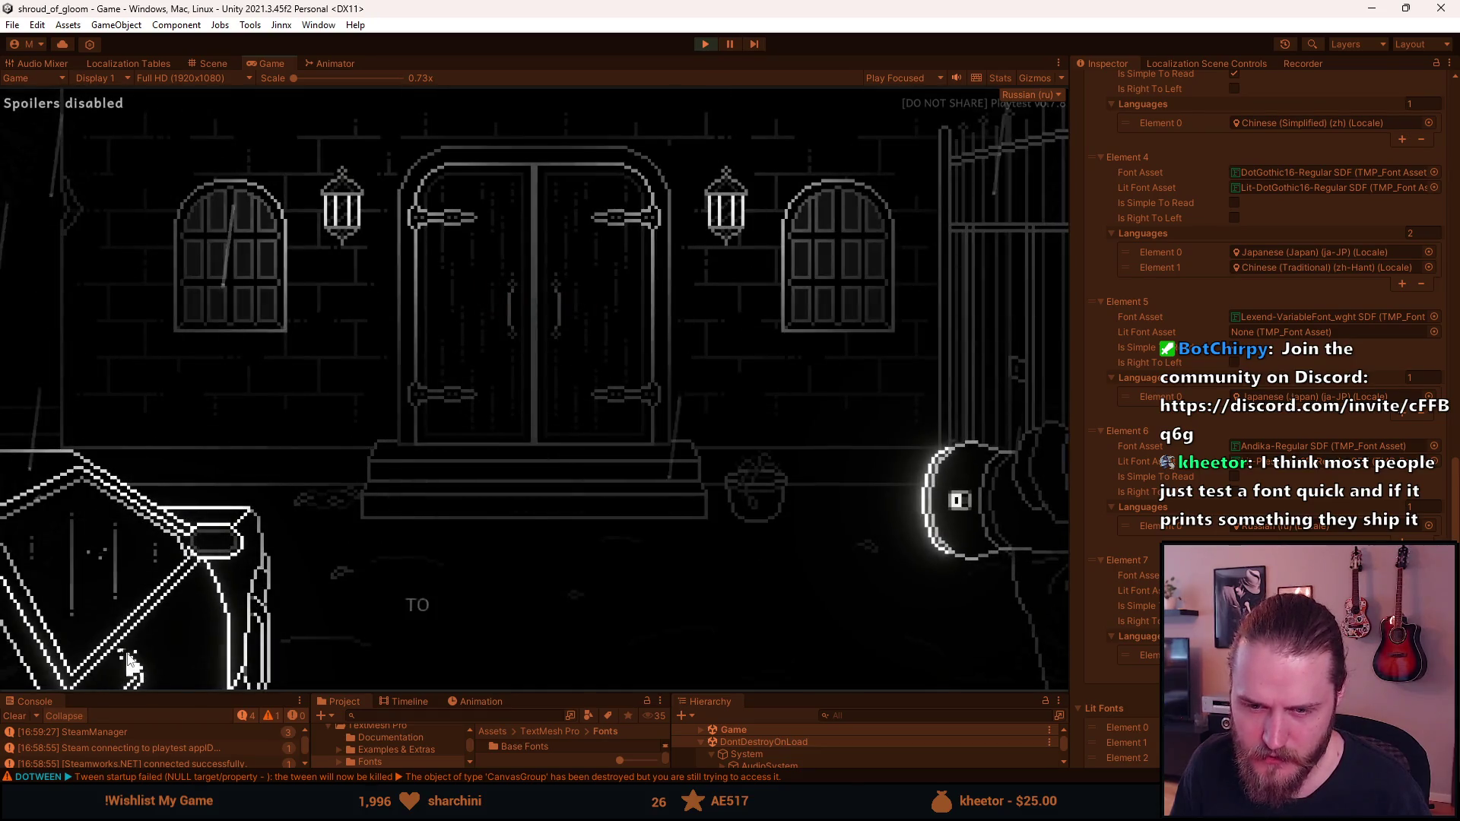
key("F1")
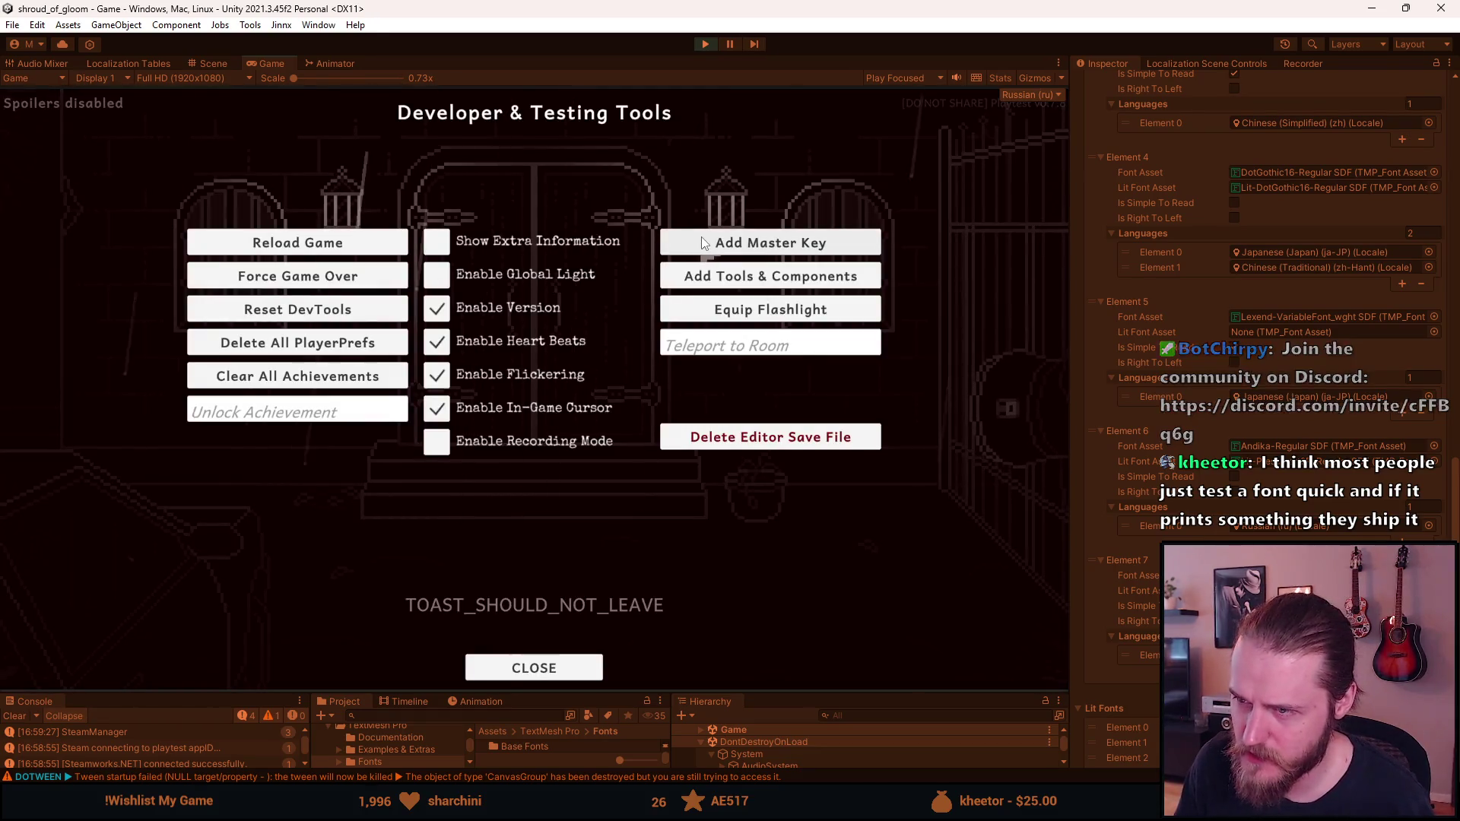
key("F1")
mouse_move(110, 641)
left_click(88, 446)
left_click(212, 261)
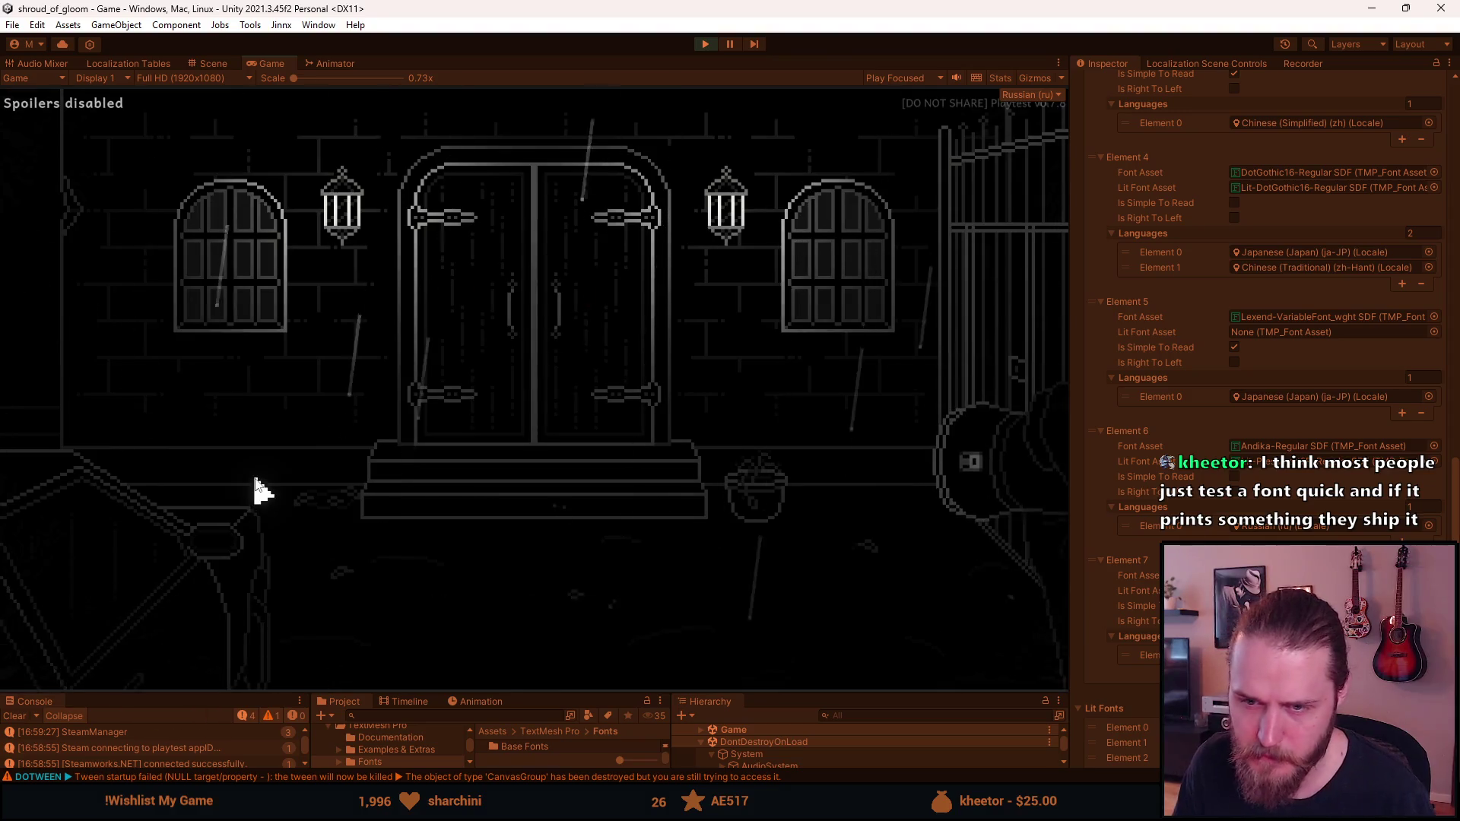
key("Escape")
left_click(532, 410)
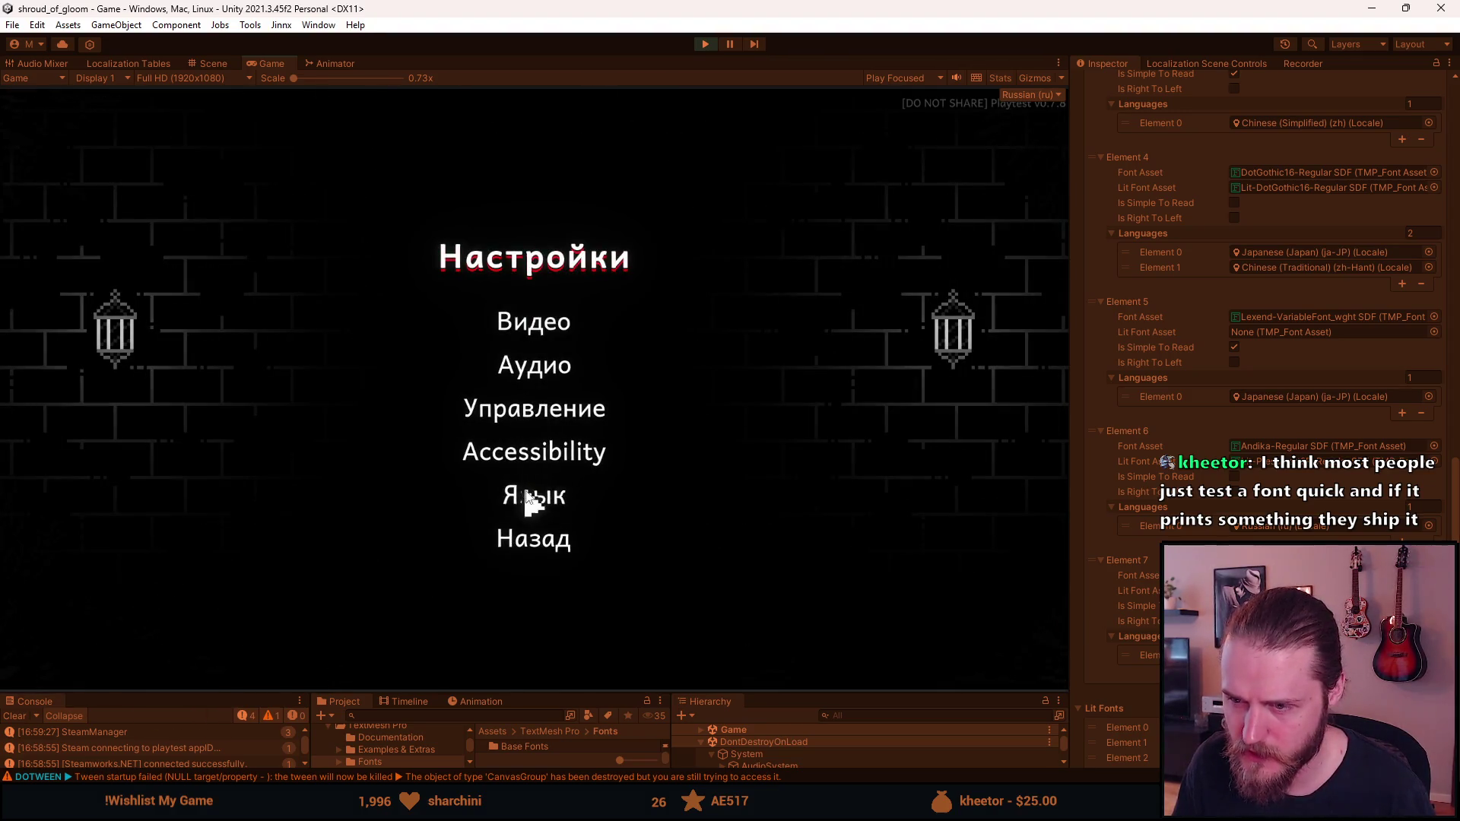
left_click(533, 455)
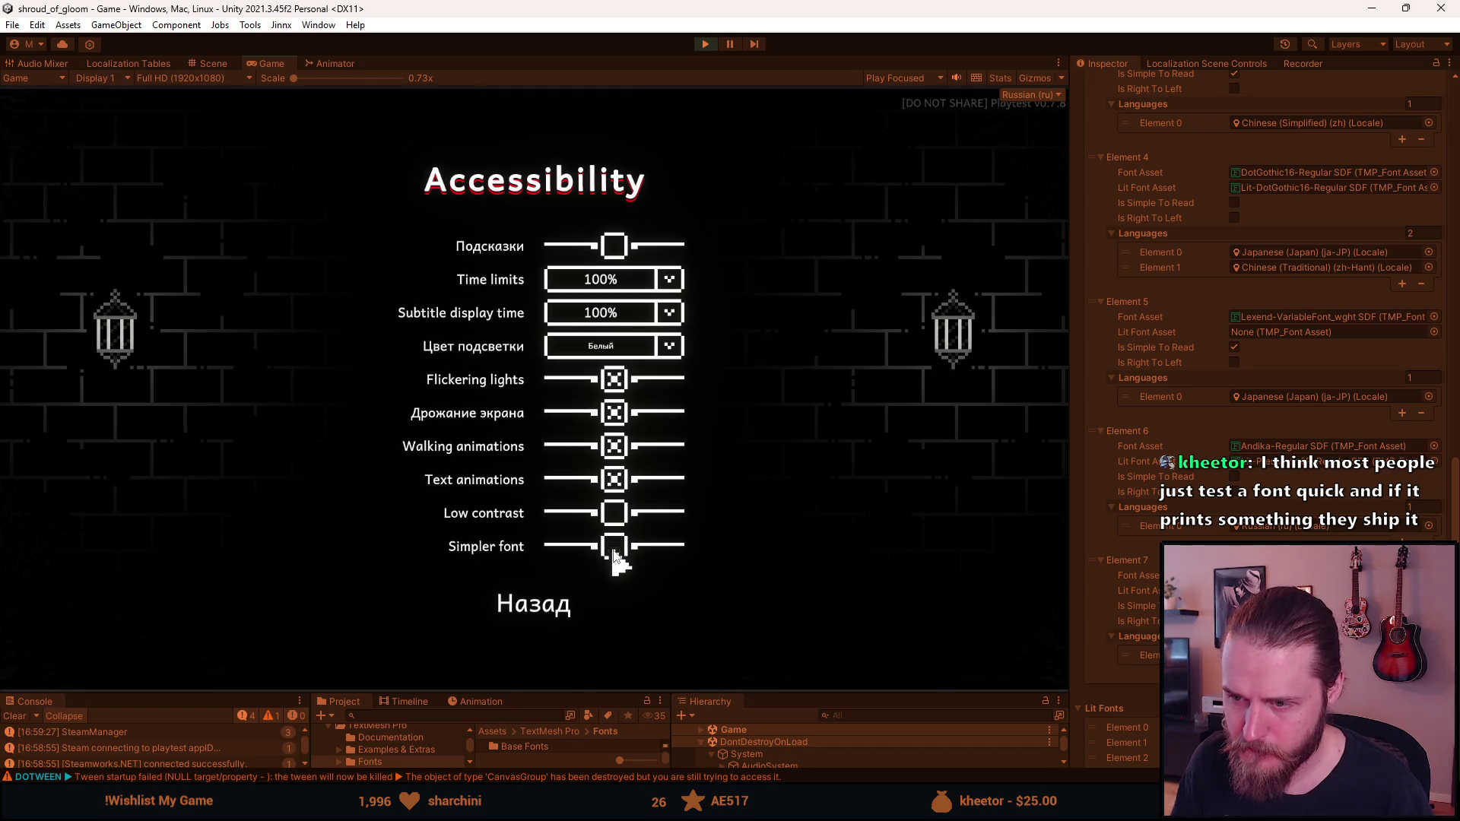
left_click(502, 609)
left_click(536, 544)
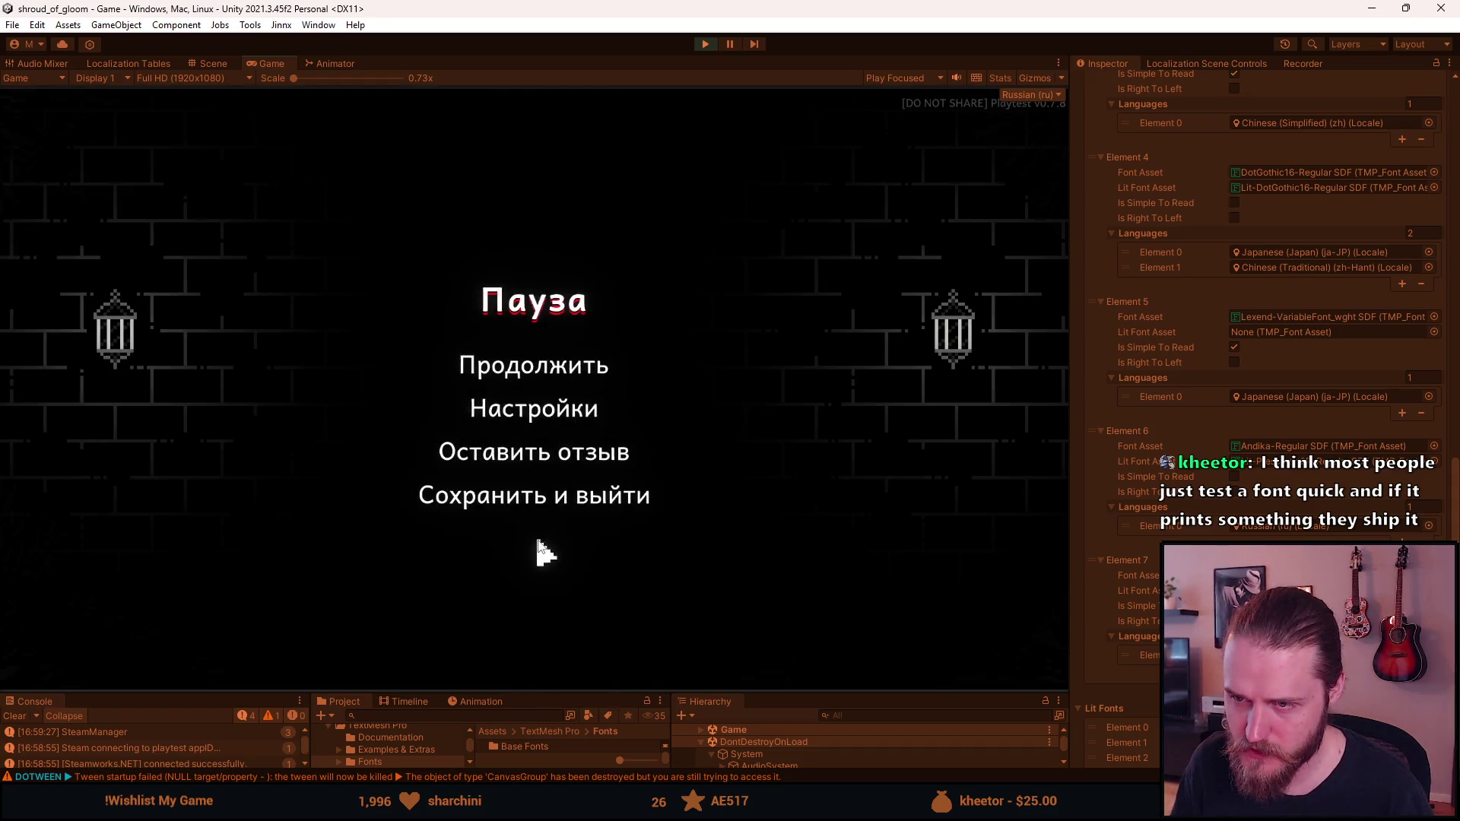
left_click(527, 373)
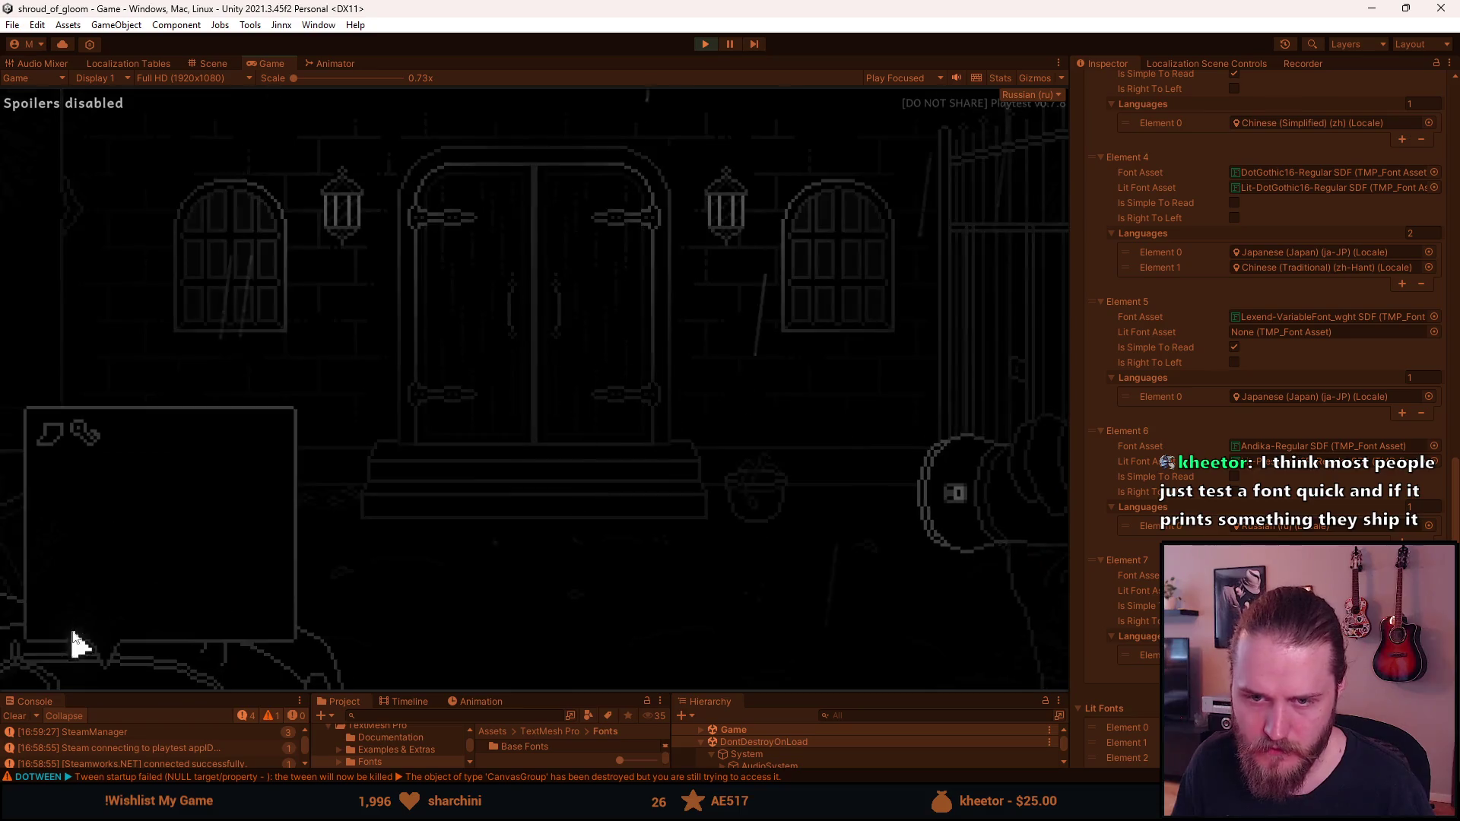
mouse_move(65, 449)
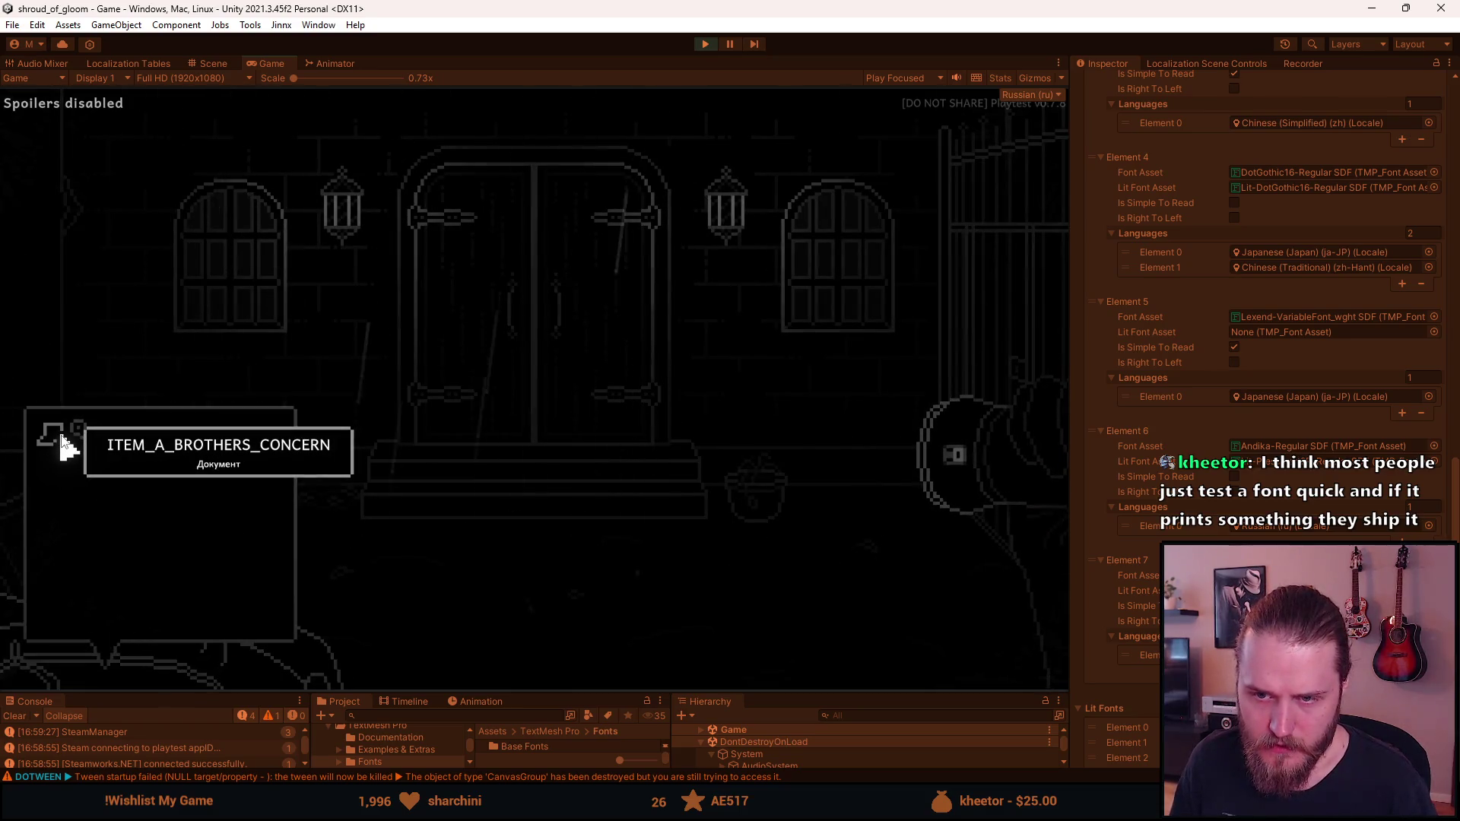
key("F1")
key("F1")
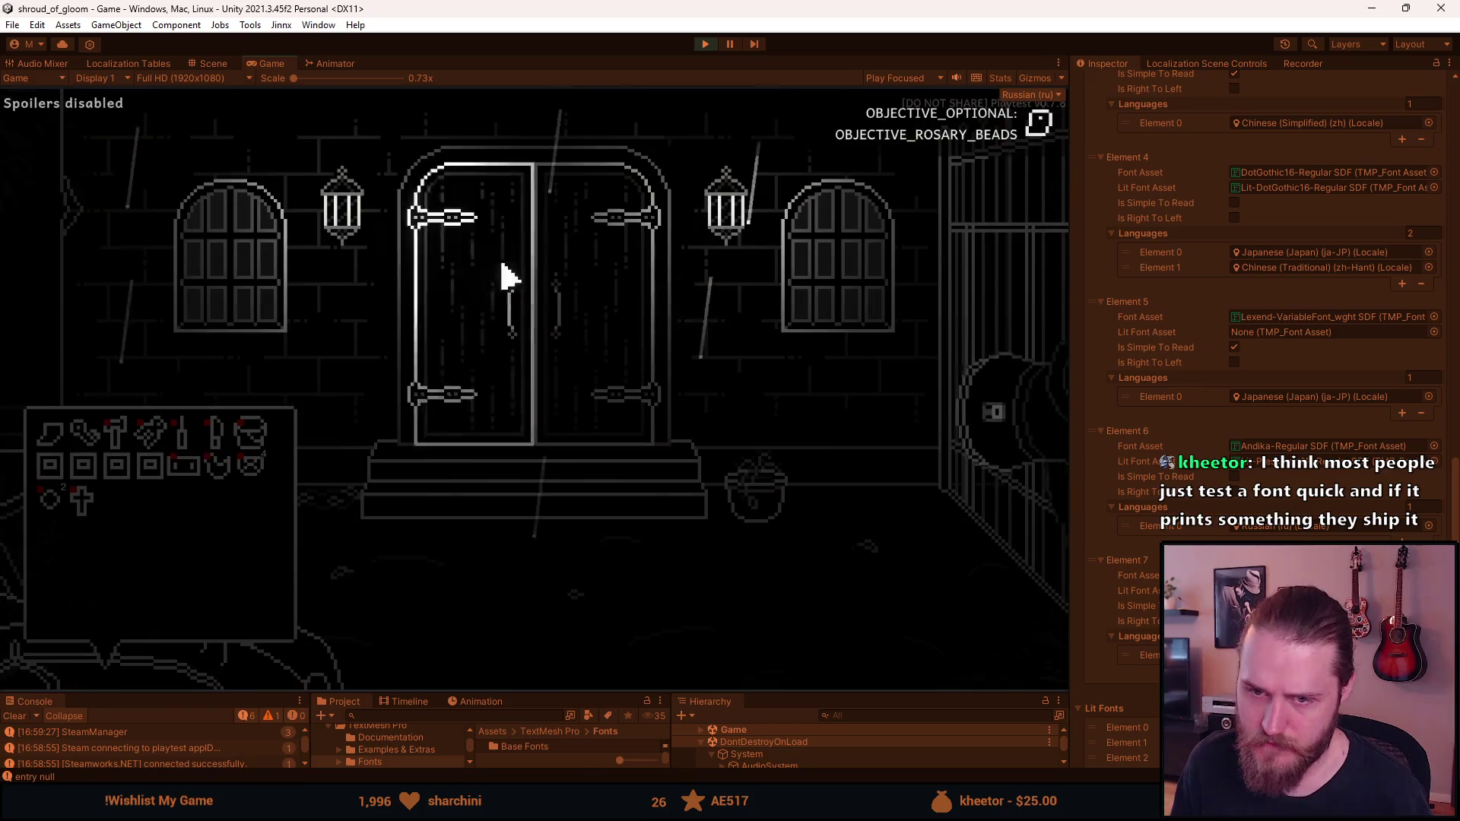
mouse_move(117, 426)
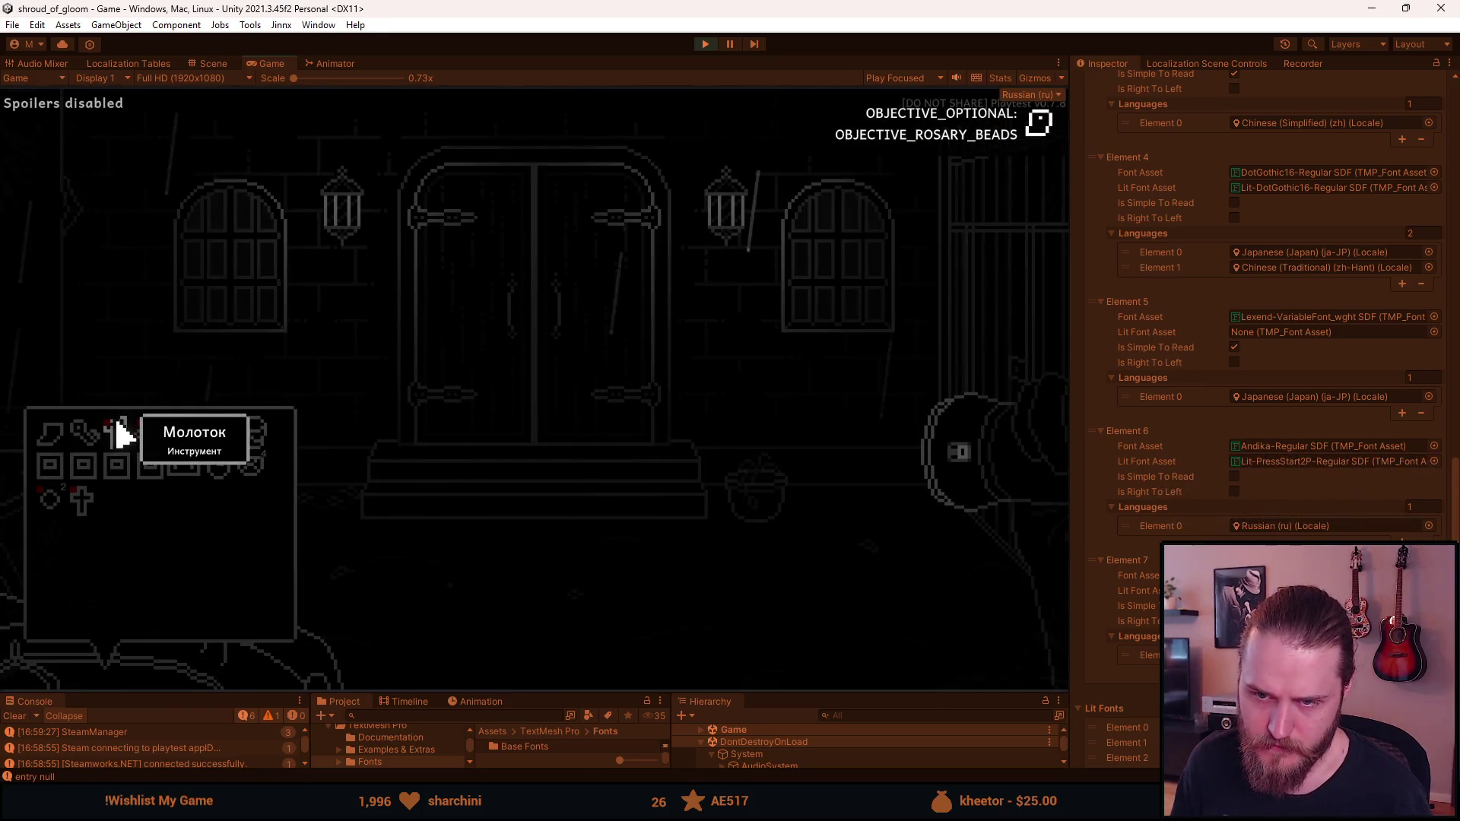
key("Escape")
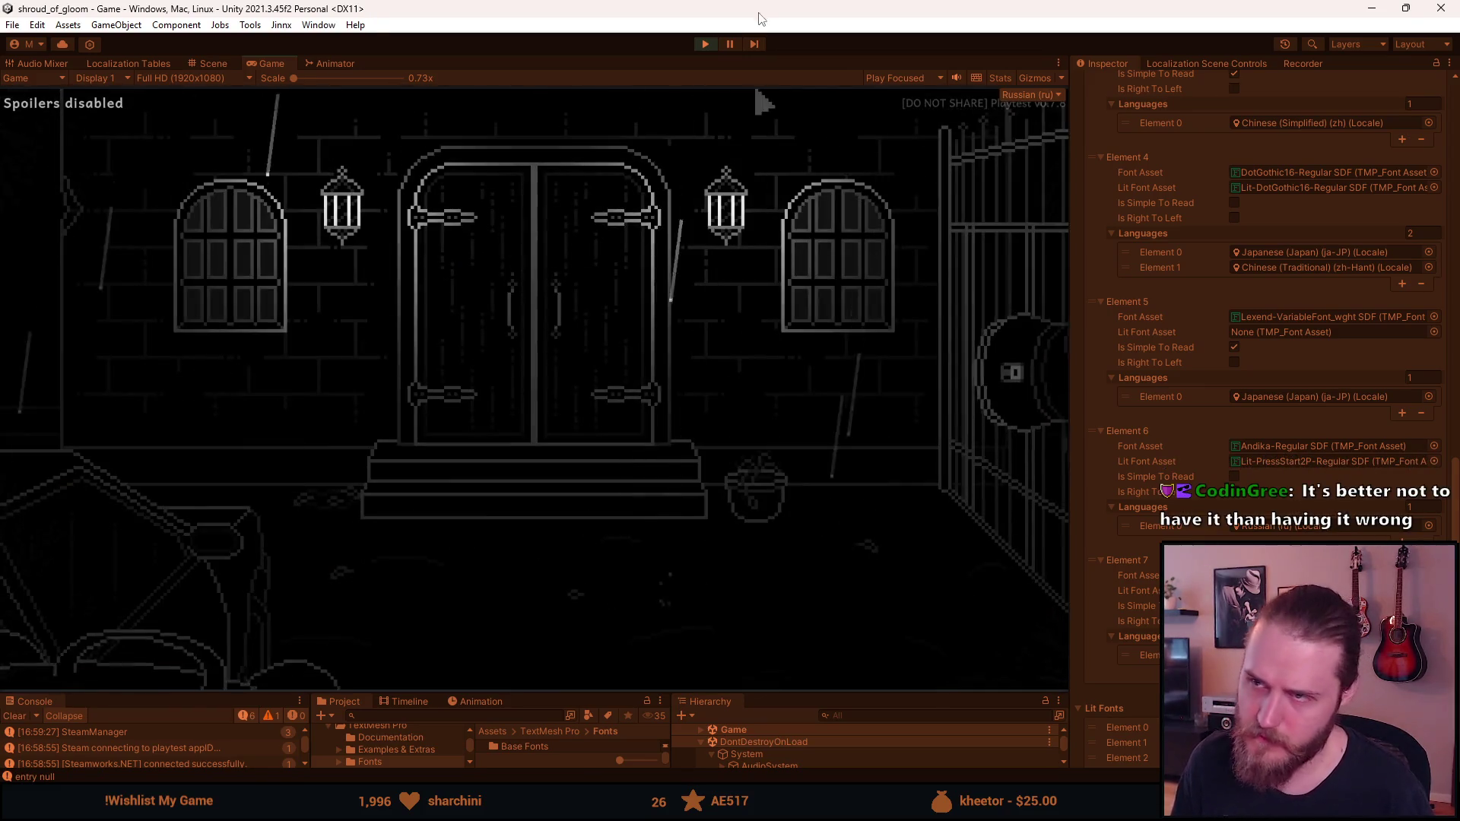
left_click(707, 44)
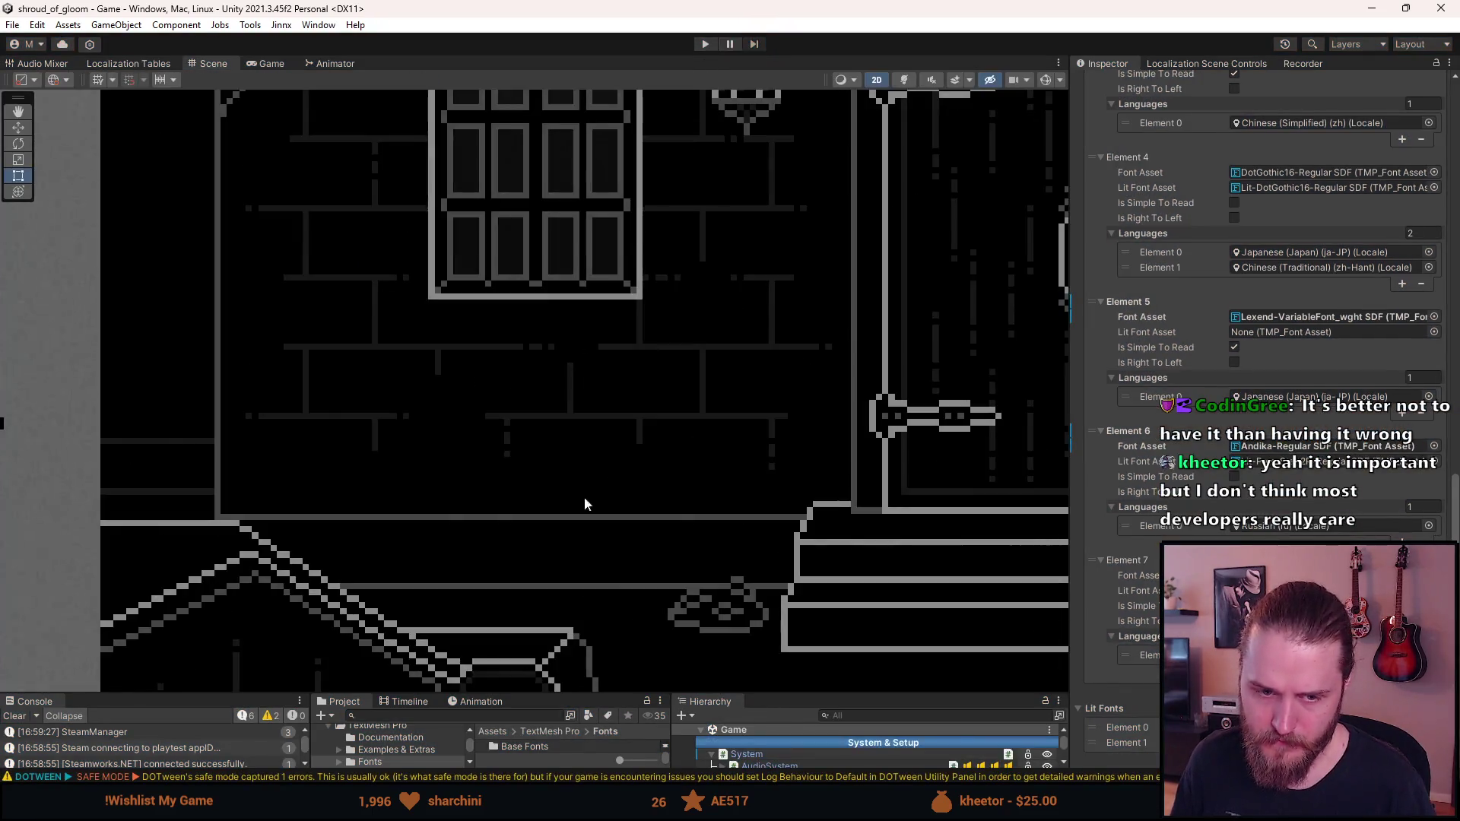
Make the bottom panels taller and clear the Console log
left_click_drag(535, 694, 540, 472)
scroll(609, 301, "down", 2)
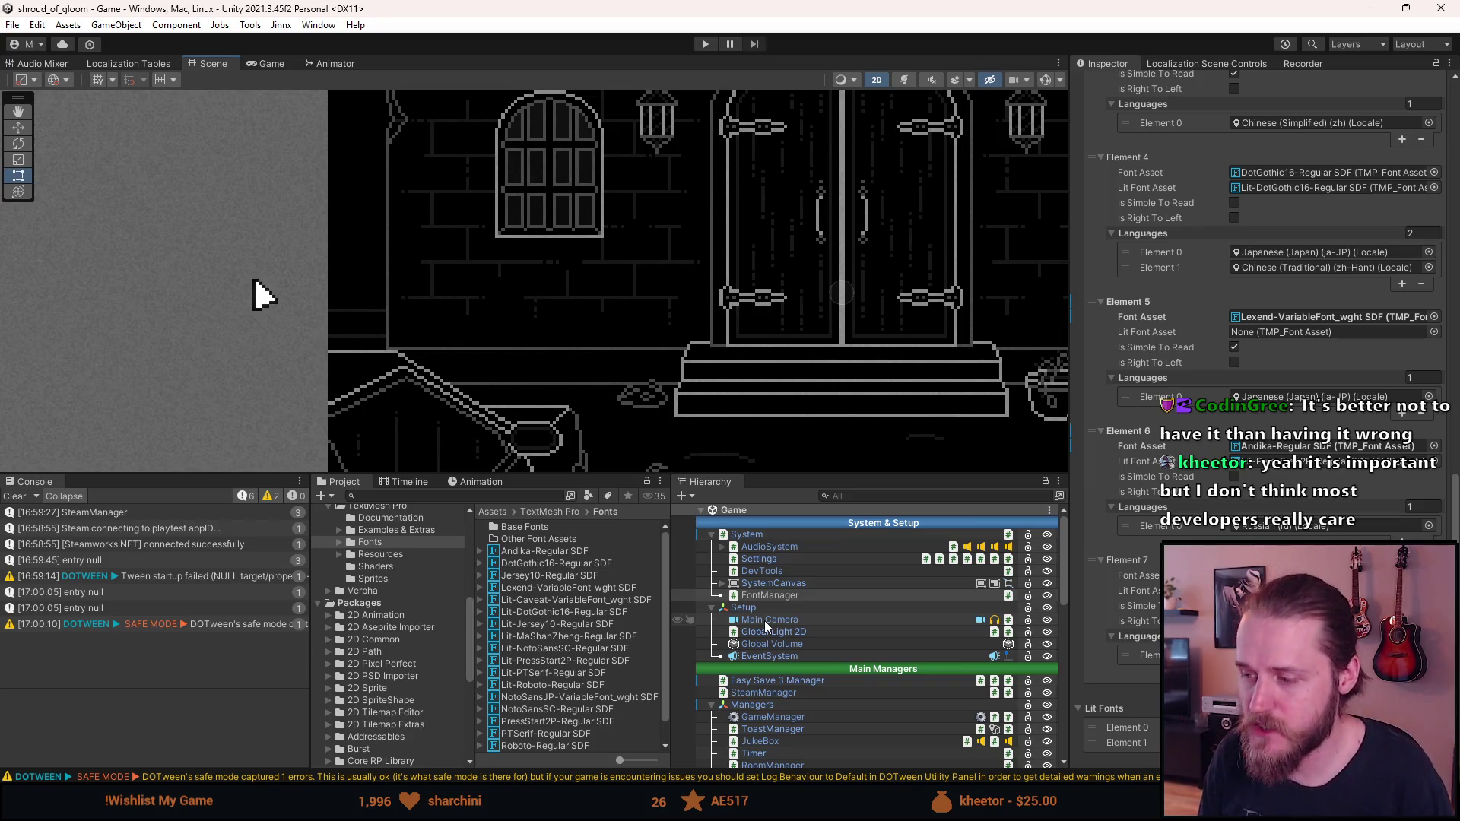
scroll(768, 620, "down", 2)
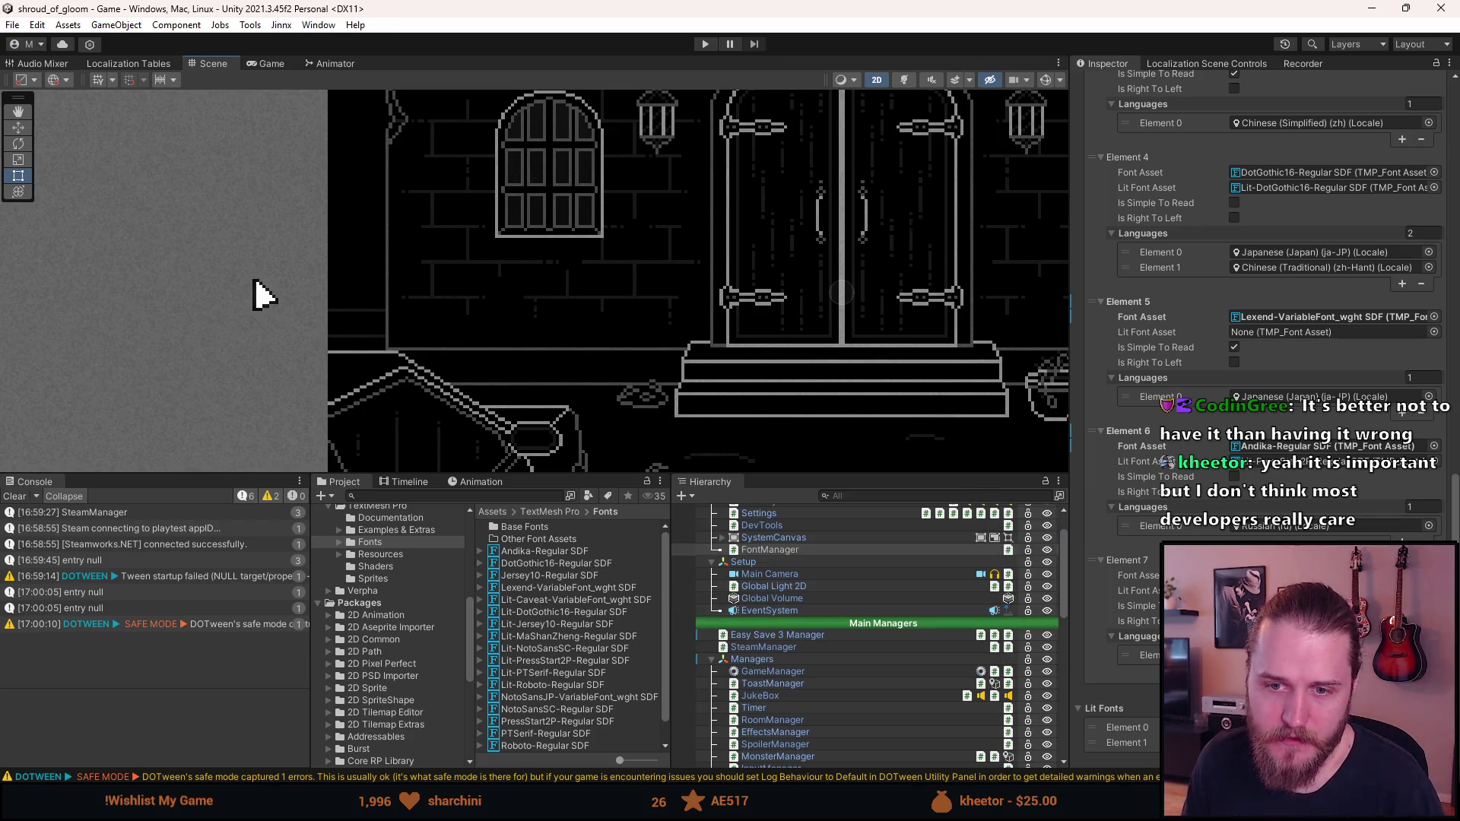
left_click(17, 496)
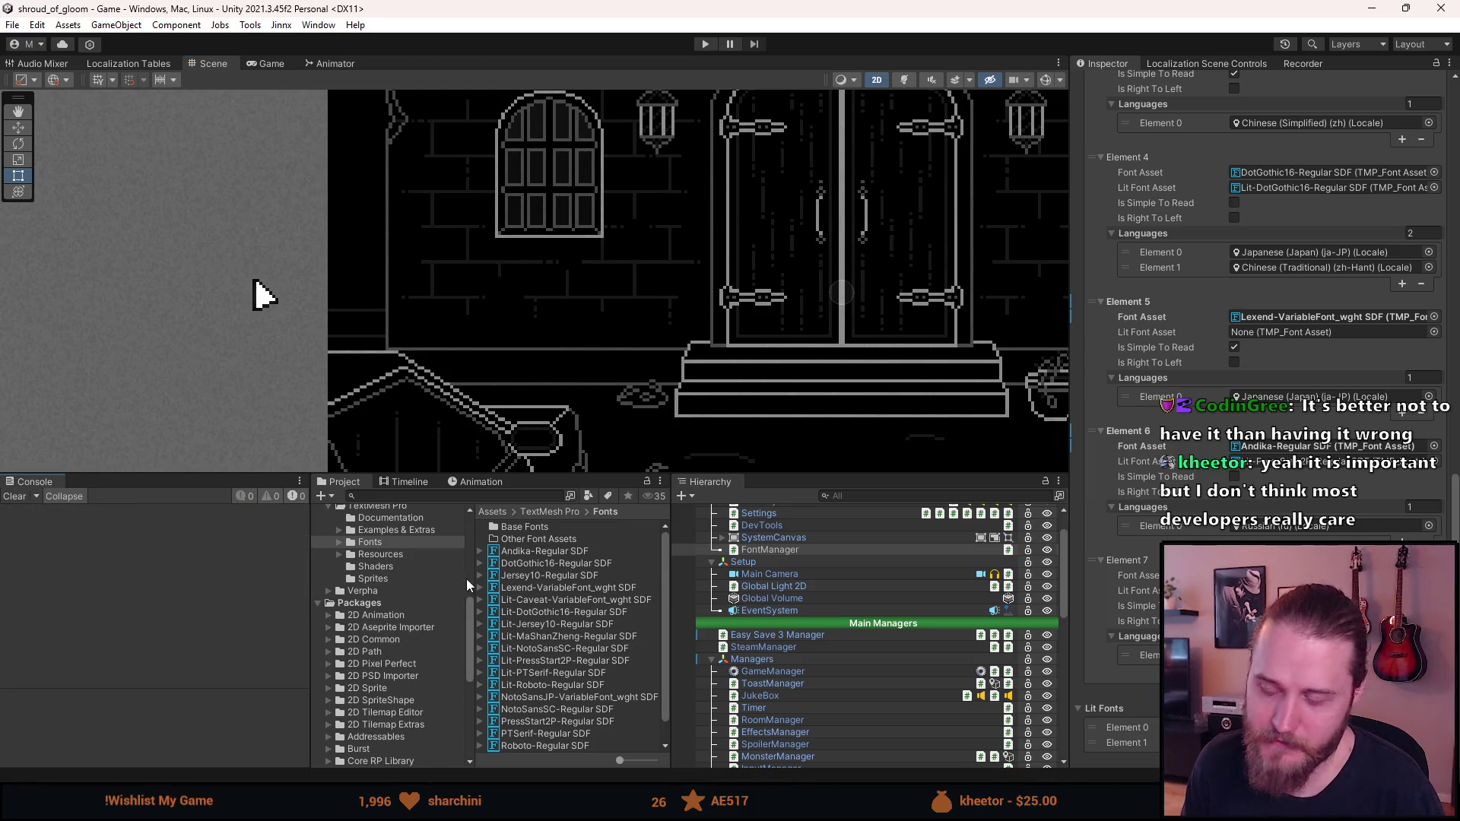
Select the Cursor's Description text object in the Hierarchy
scroll(836, 681, "down", 6)
scroll(837, 687, "down", 12)
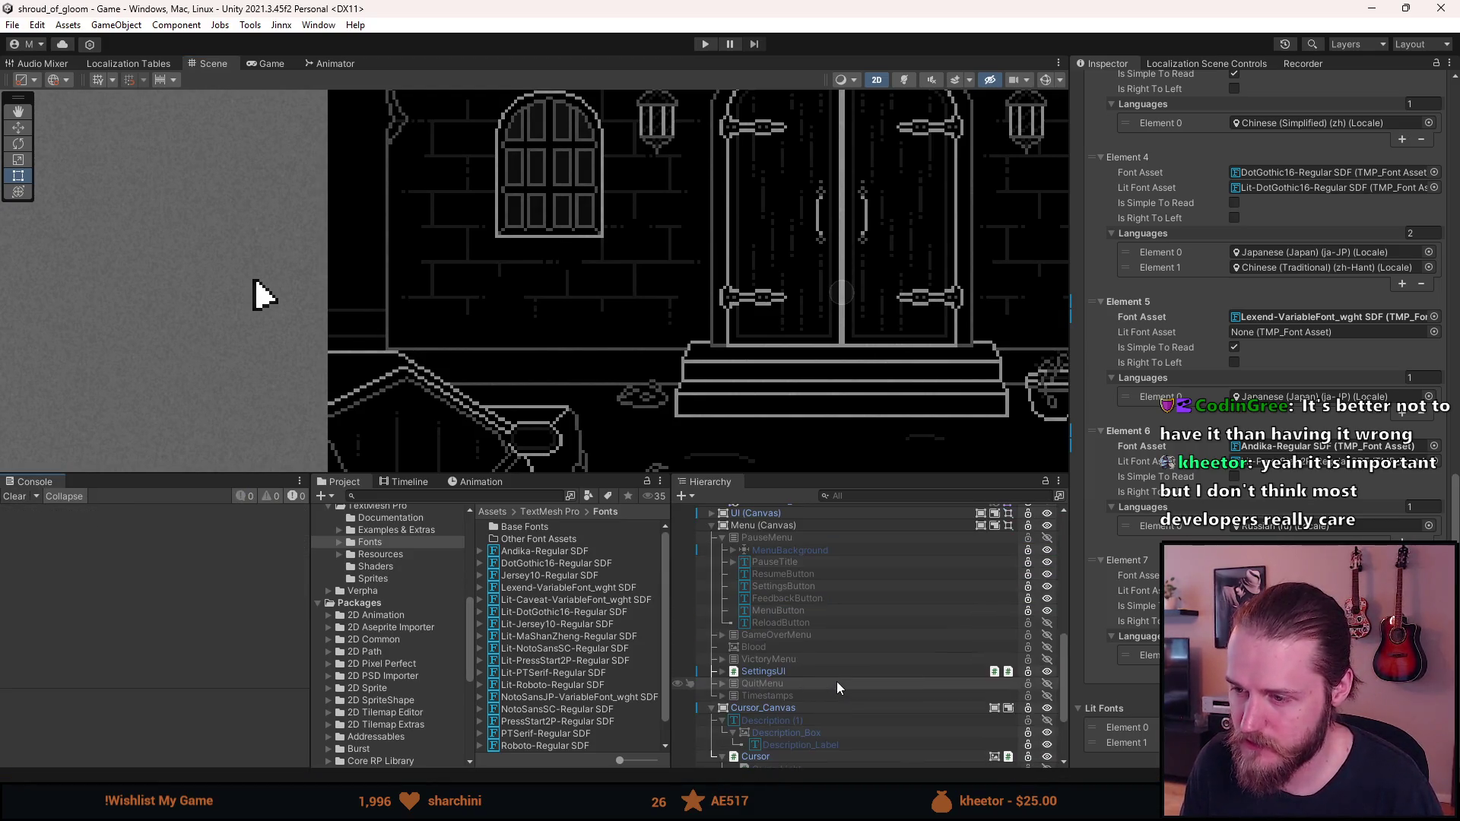
scroll(837, 688, "down", 2)
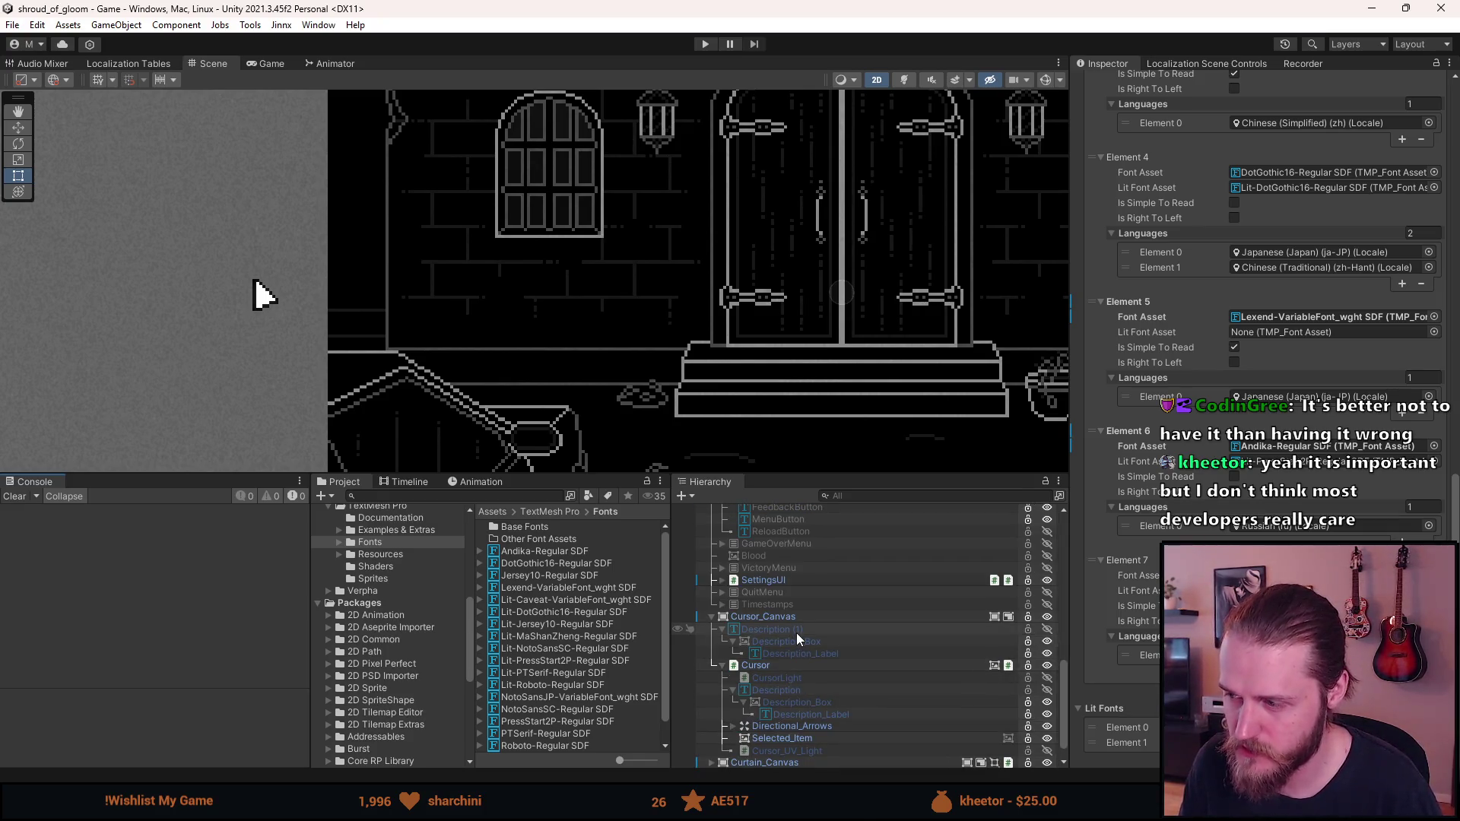
scroll(791, 635, "down", 1)
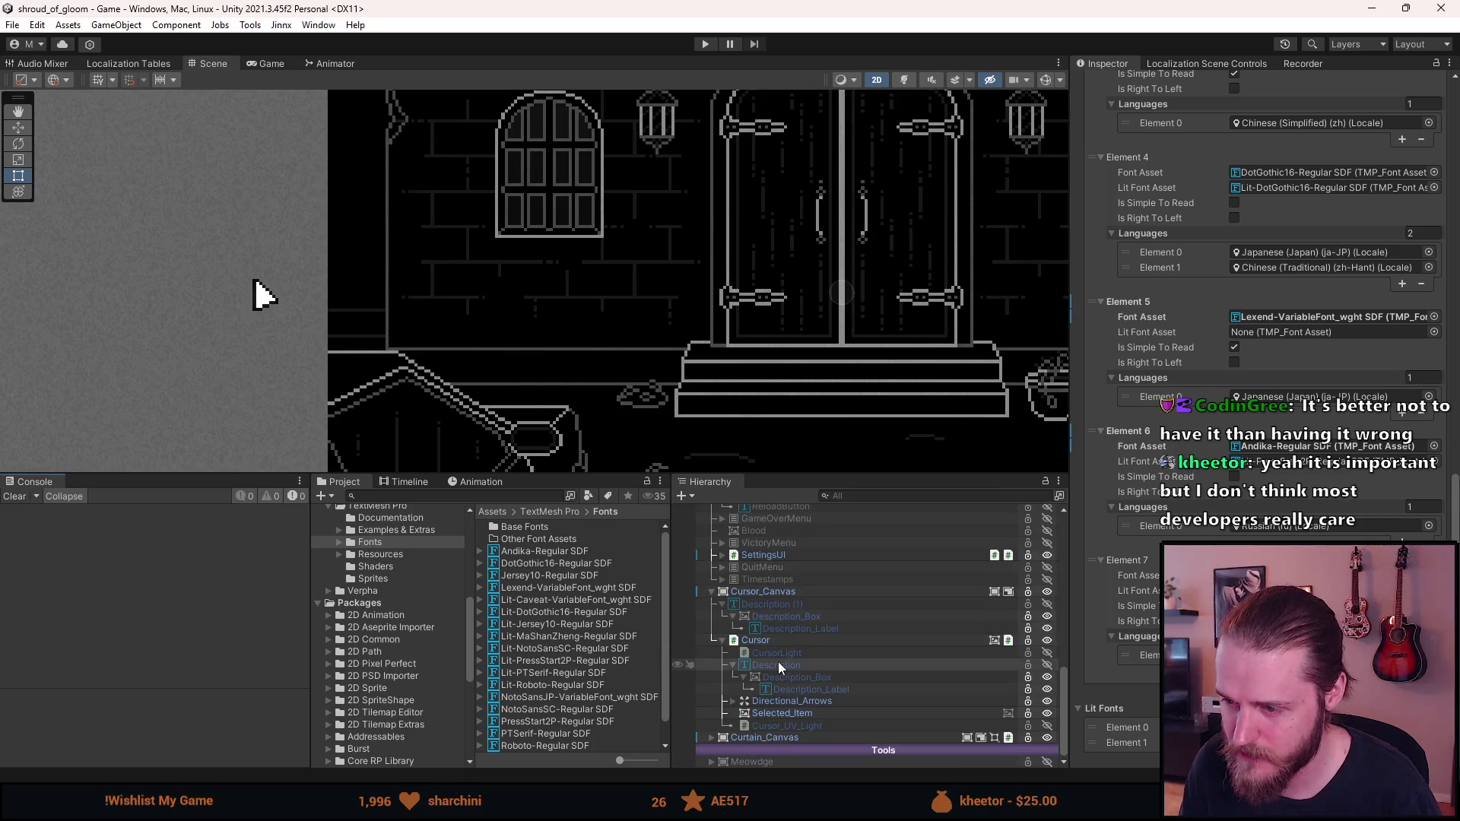
left_click(778, 664)
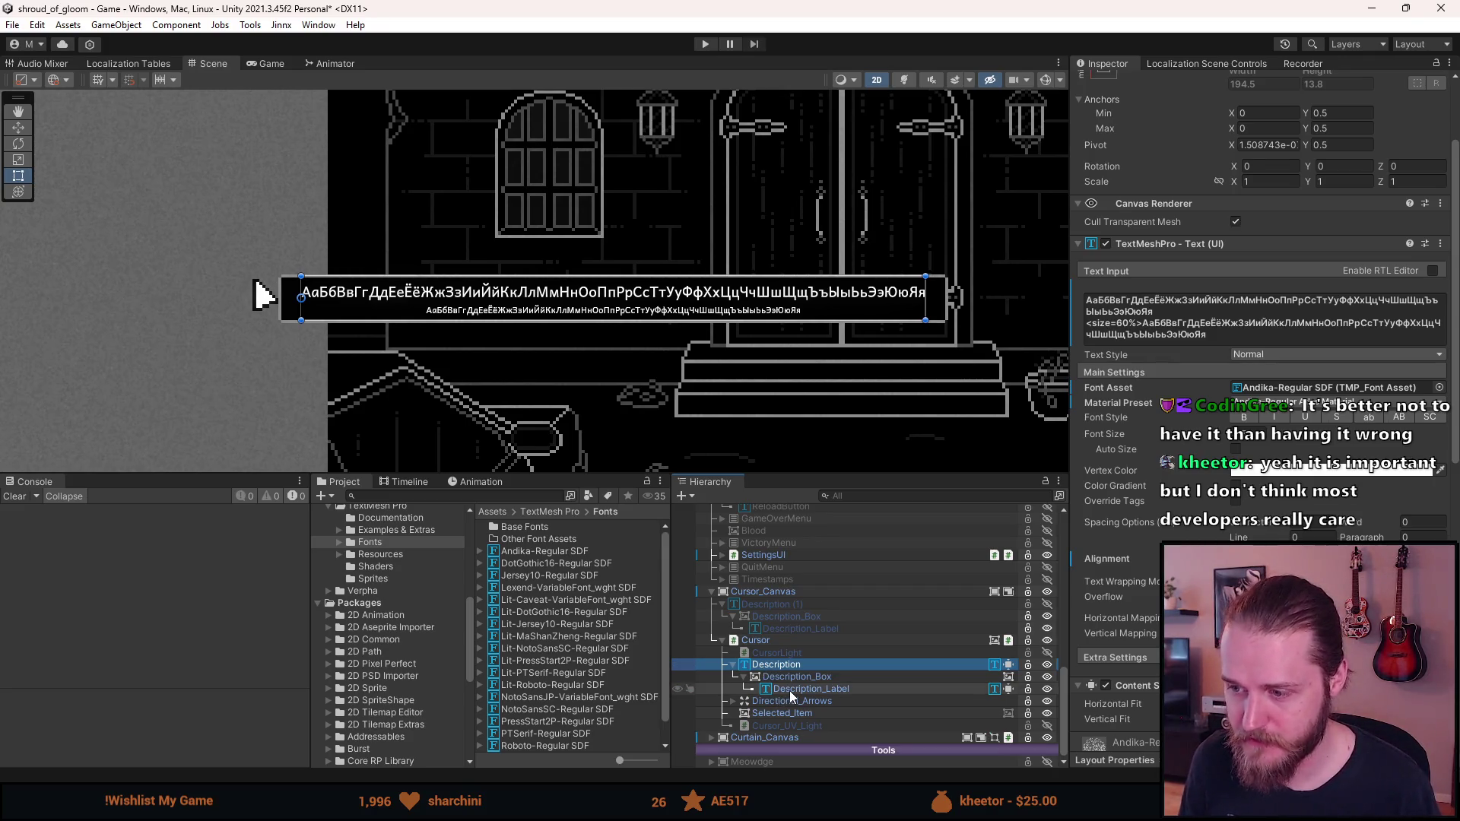
Give Description and Description_Label the Andika-Regular SDF font asset
left_click(789, 690, "ctrl")
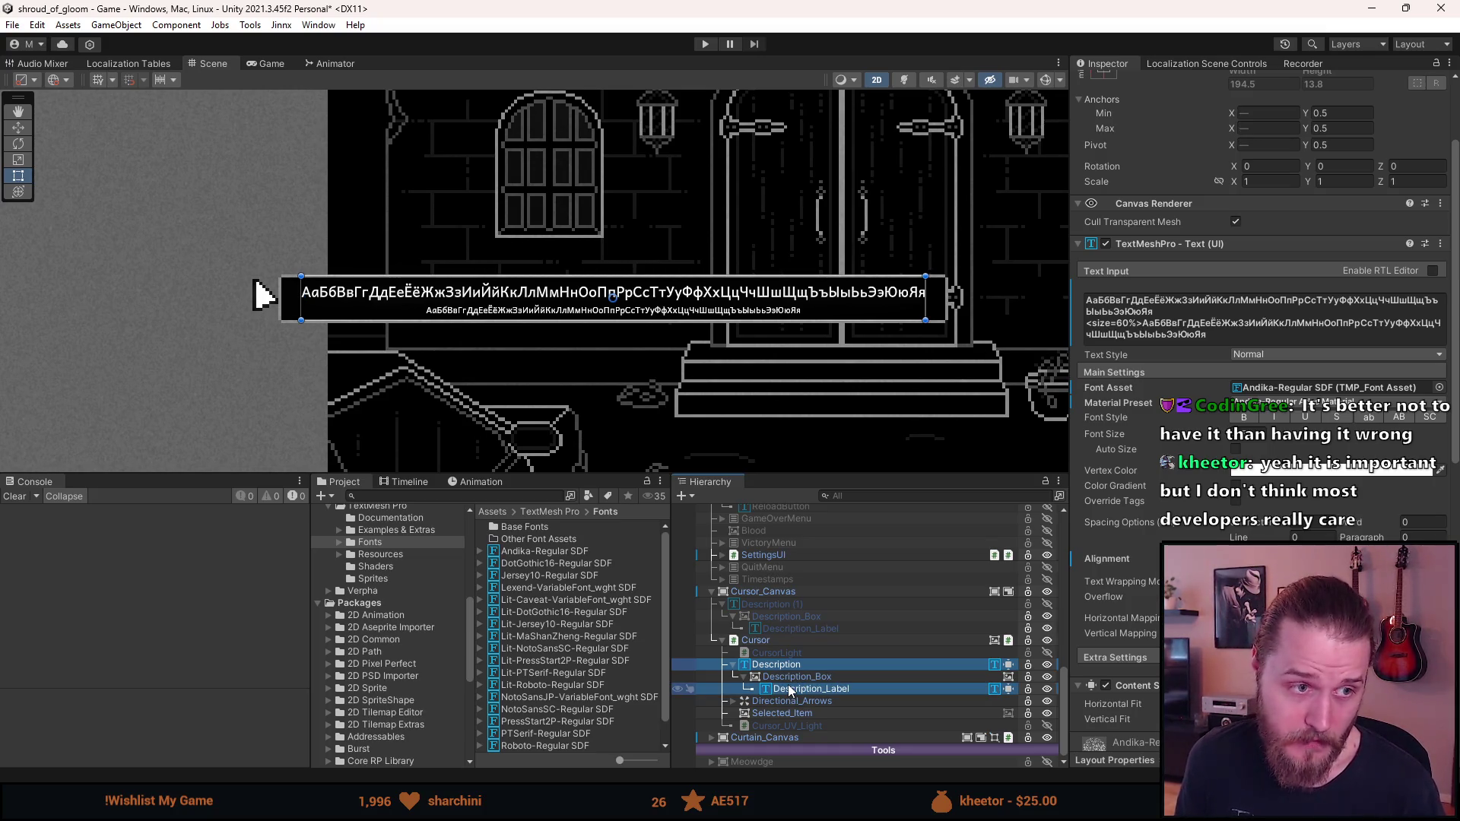
left_click(788, 688)
left_click(796, 663)
left_click(797, 687, "ctrl")
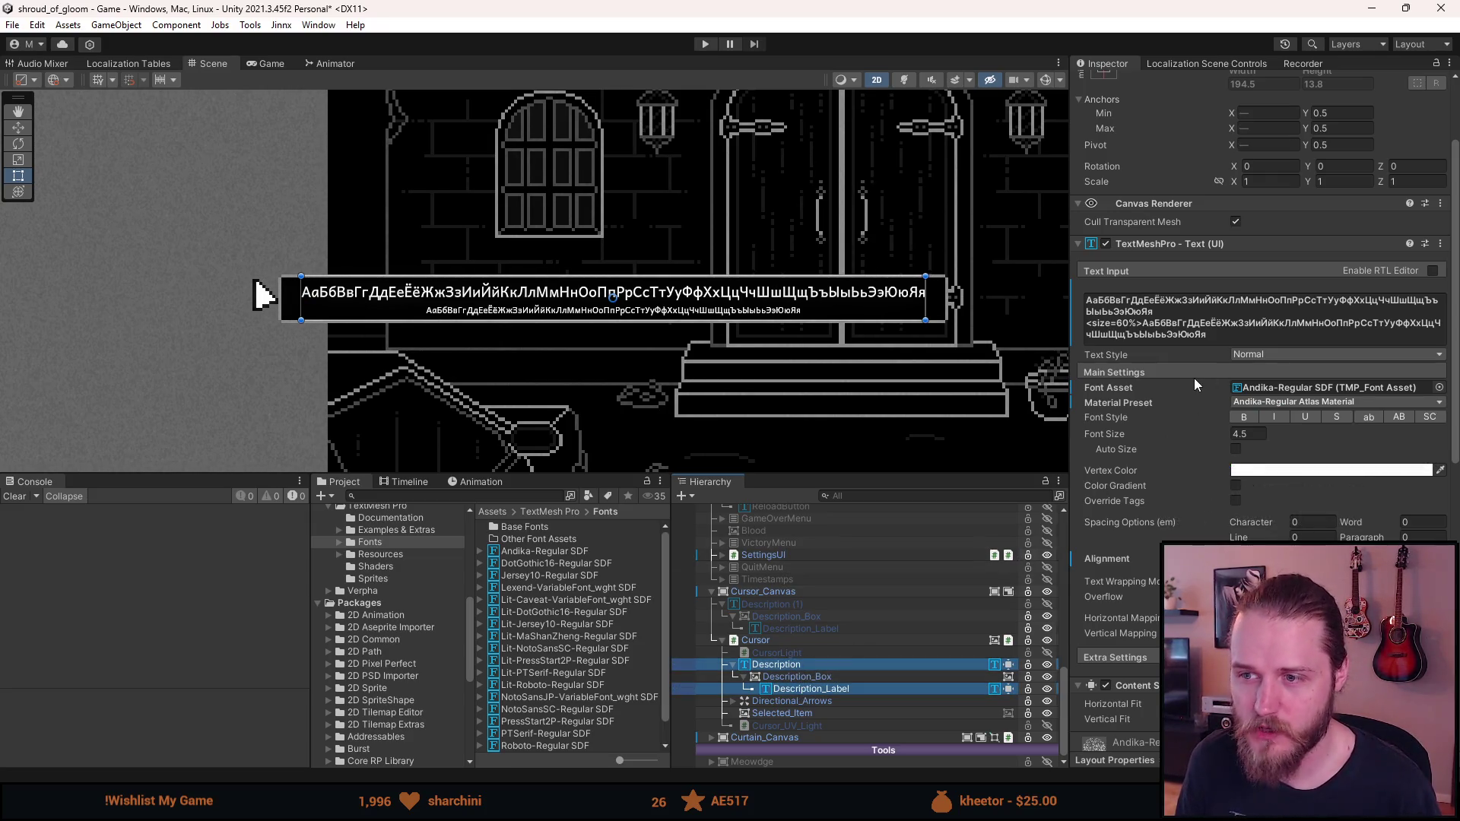
left_click(1440, 388)
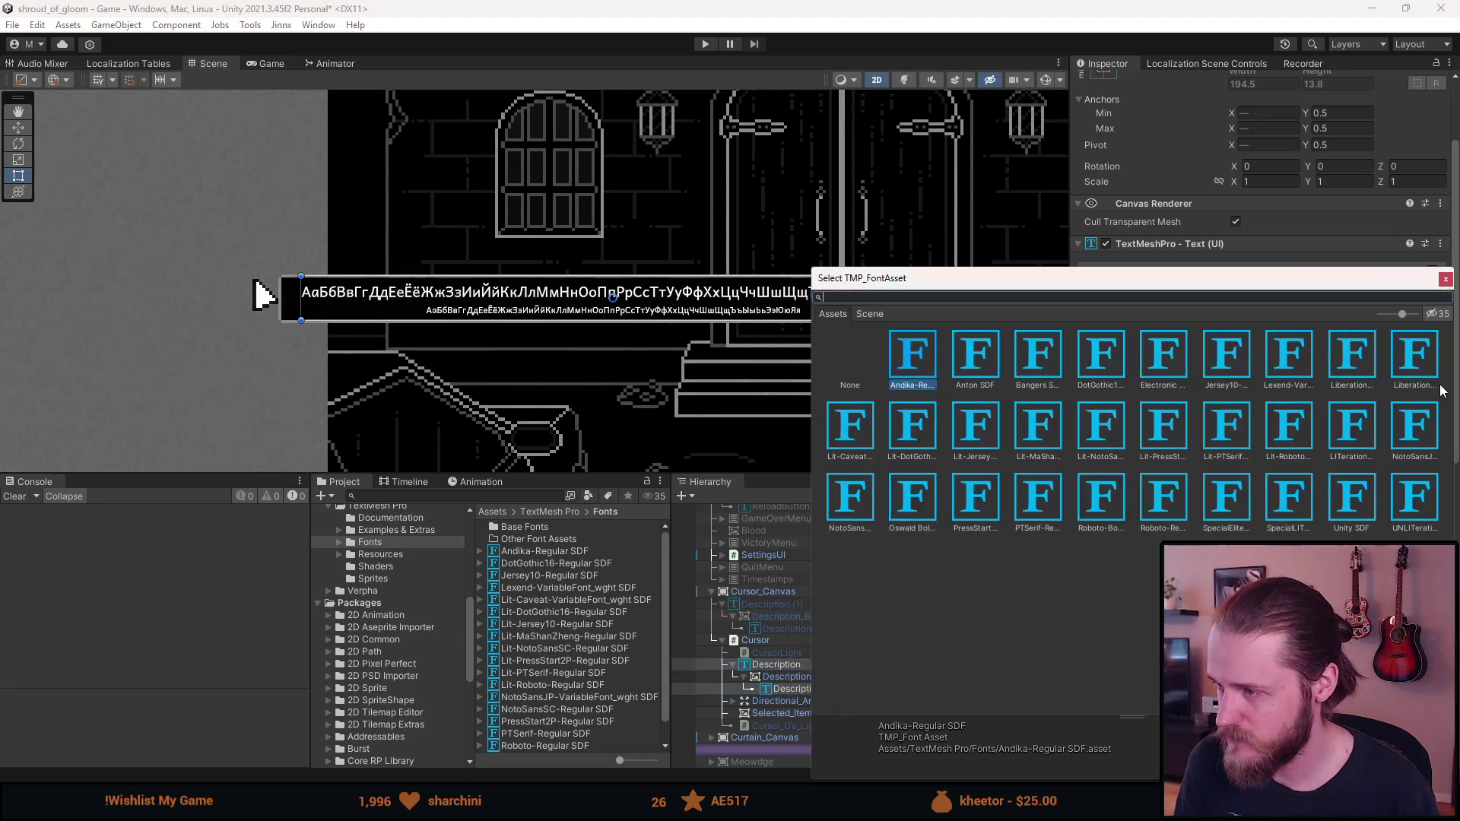
double_click(934, 362)
Trim the sample text to АаБбВвГгДд, keeping the smaller 60% line
scroll(285, 267, "up", 1)
scroll(545, 340, "down", 2)
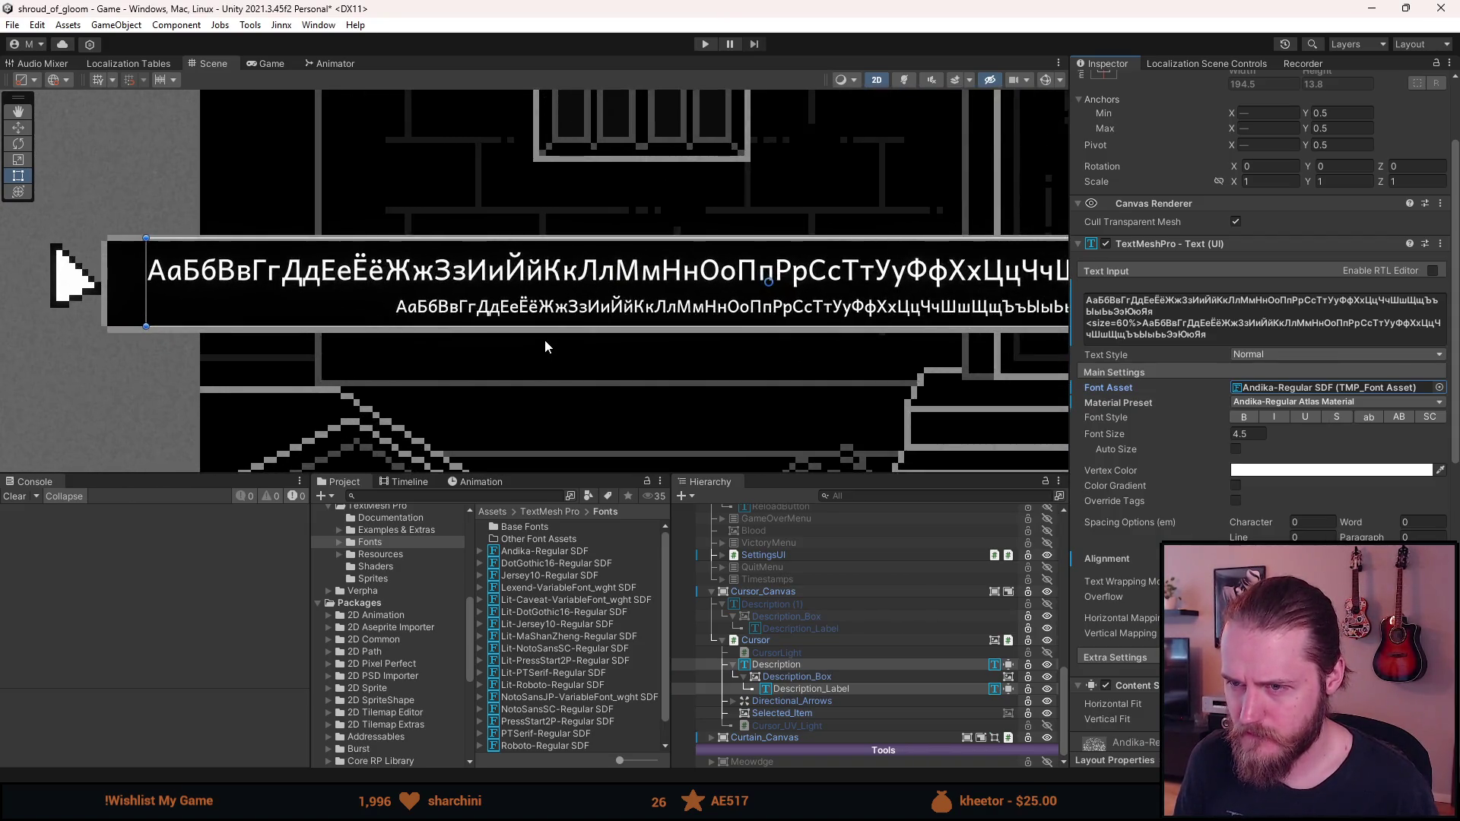
scroll(555, 333, "up", 1)
left_click(1209, 335)
left_click(1208, 322, "shift")
key("Delete")
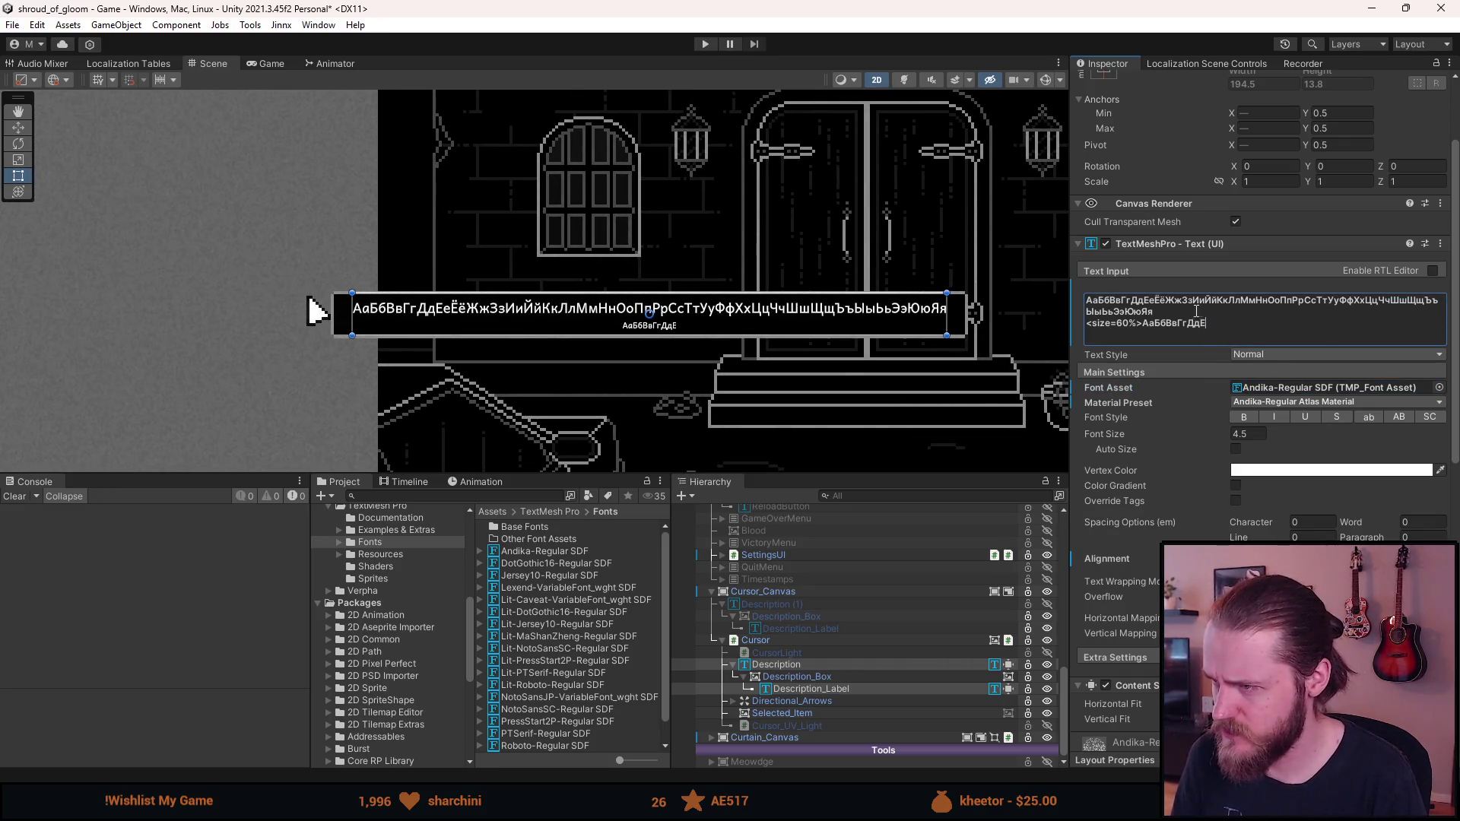
left_click_drag(1195, 312, 1176, 305)
key("Delete")
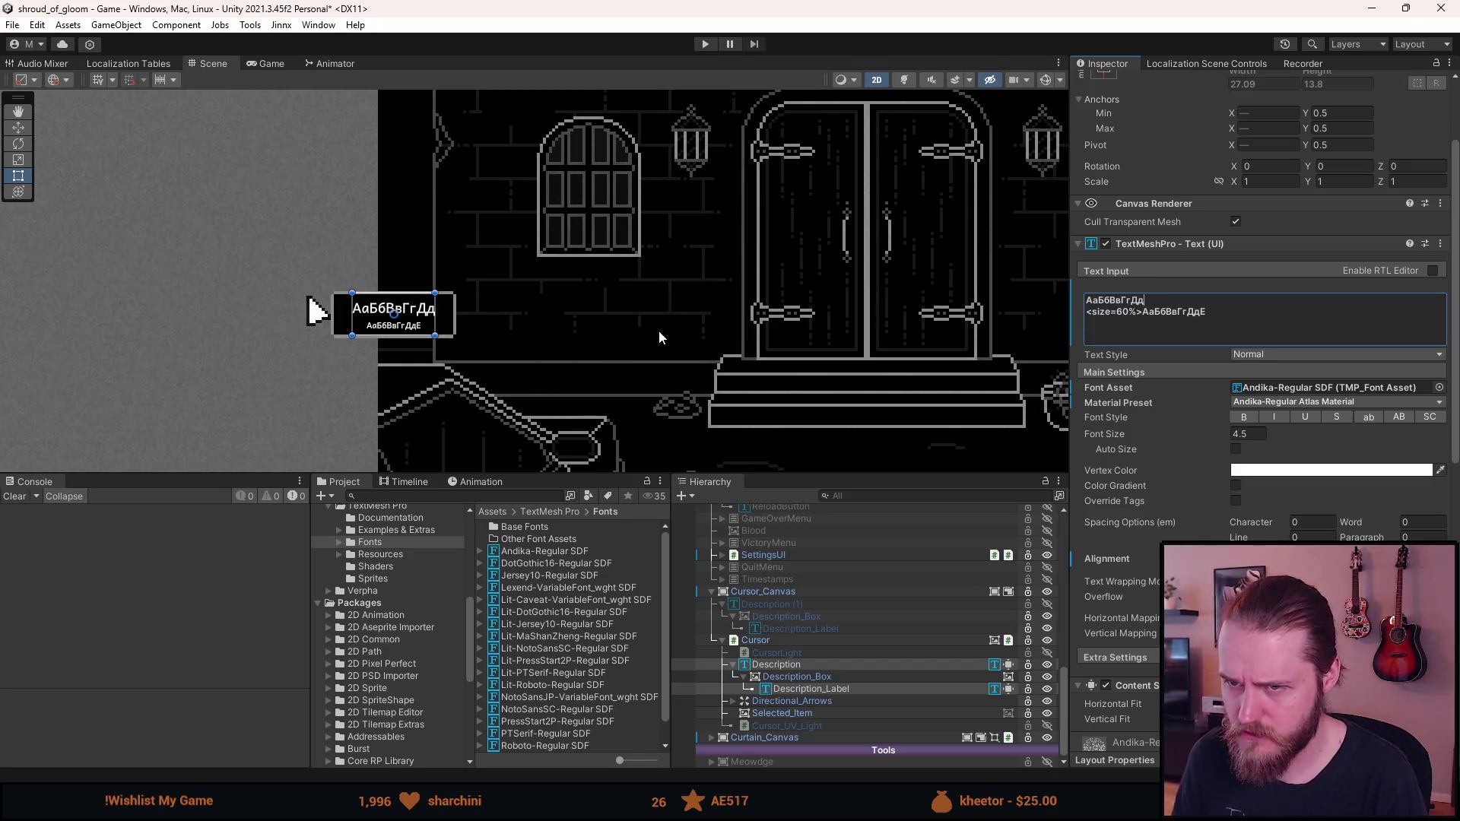
left_click(640, 334)
scroll(641, 335, "down", 1)
scroll(513, 368, "up", 2)
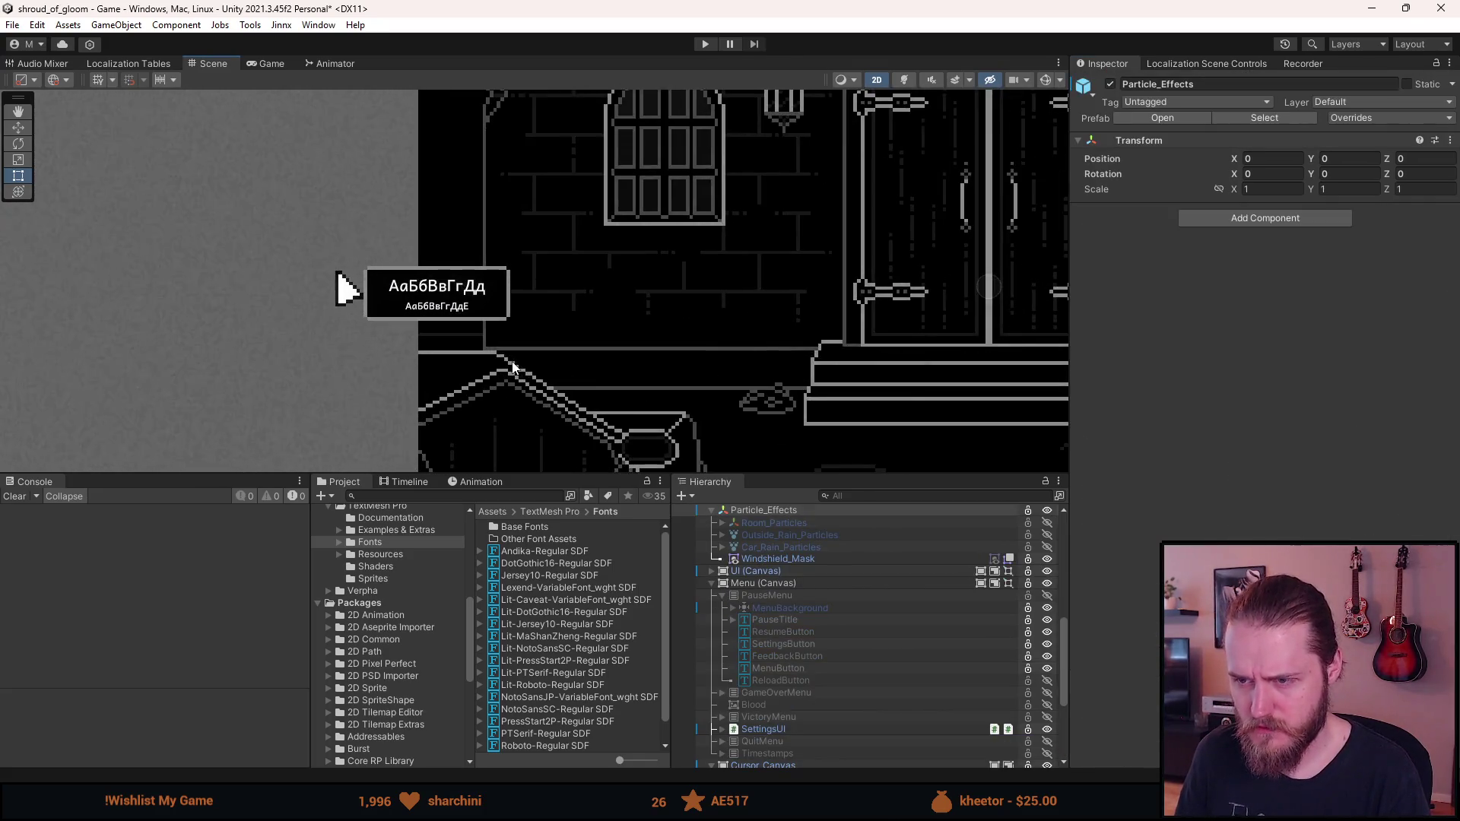
Preview Jersey10-Regular and Lexend on the description labels, keep Andika-Regular SDF, then play
scroll(797, 593, "down", 5)
left_click(803, 663)
left_click(813, 689, "ctrl")
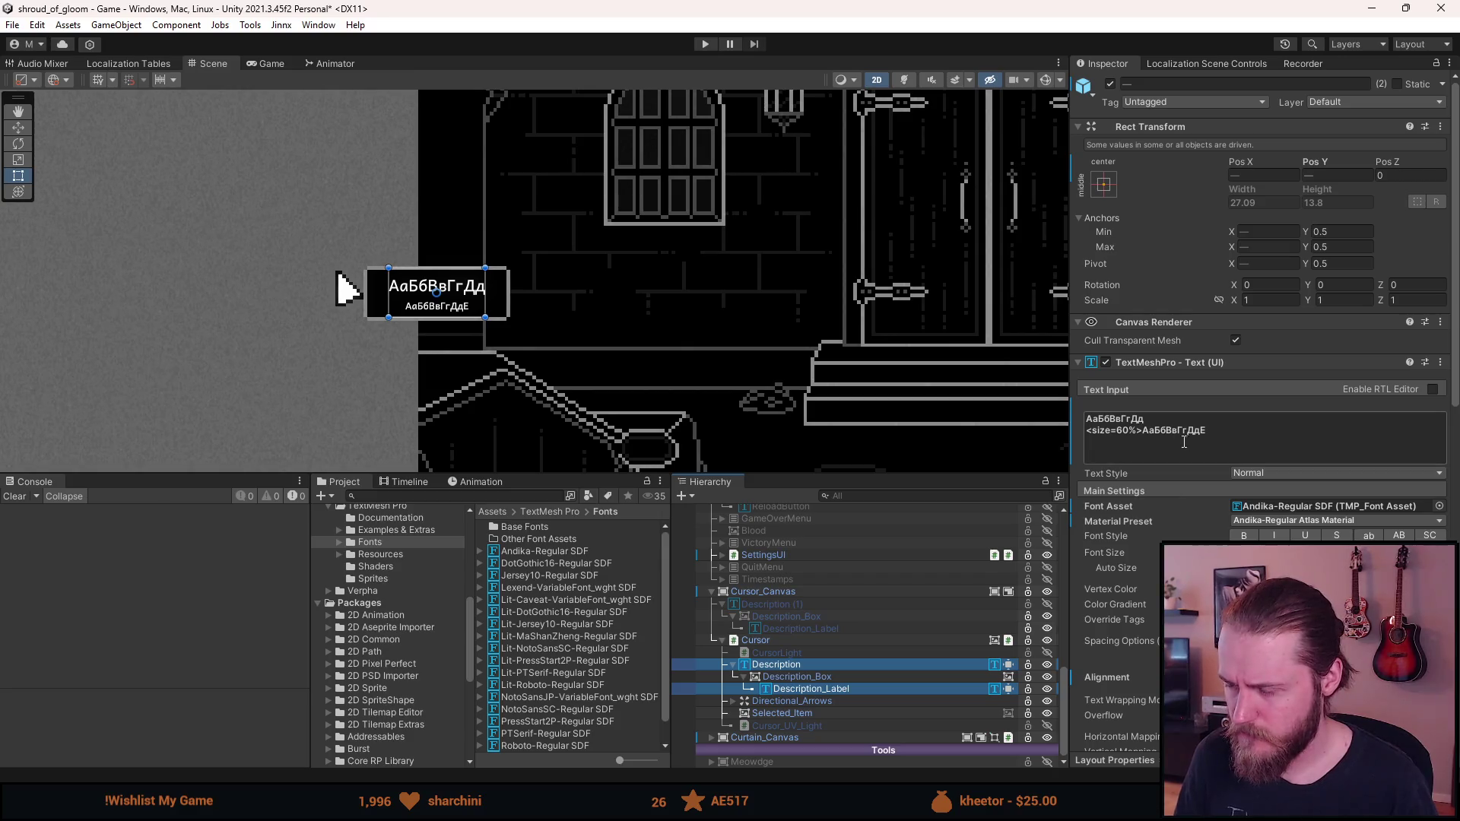
left_click(1440, 506)
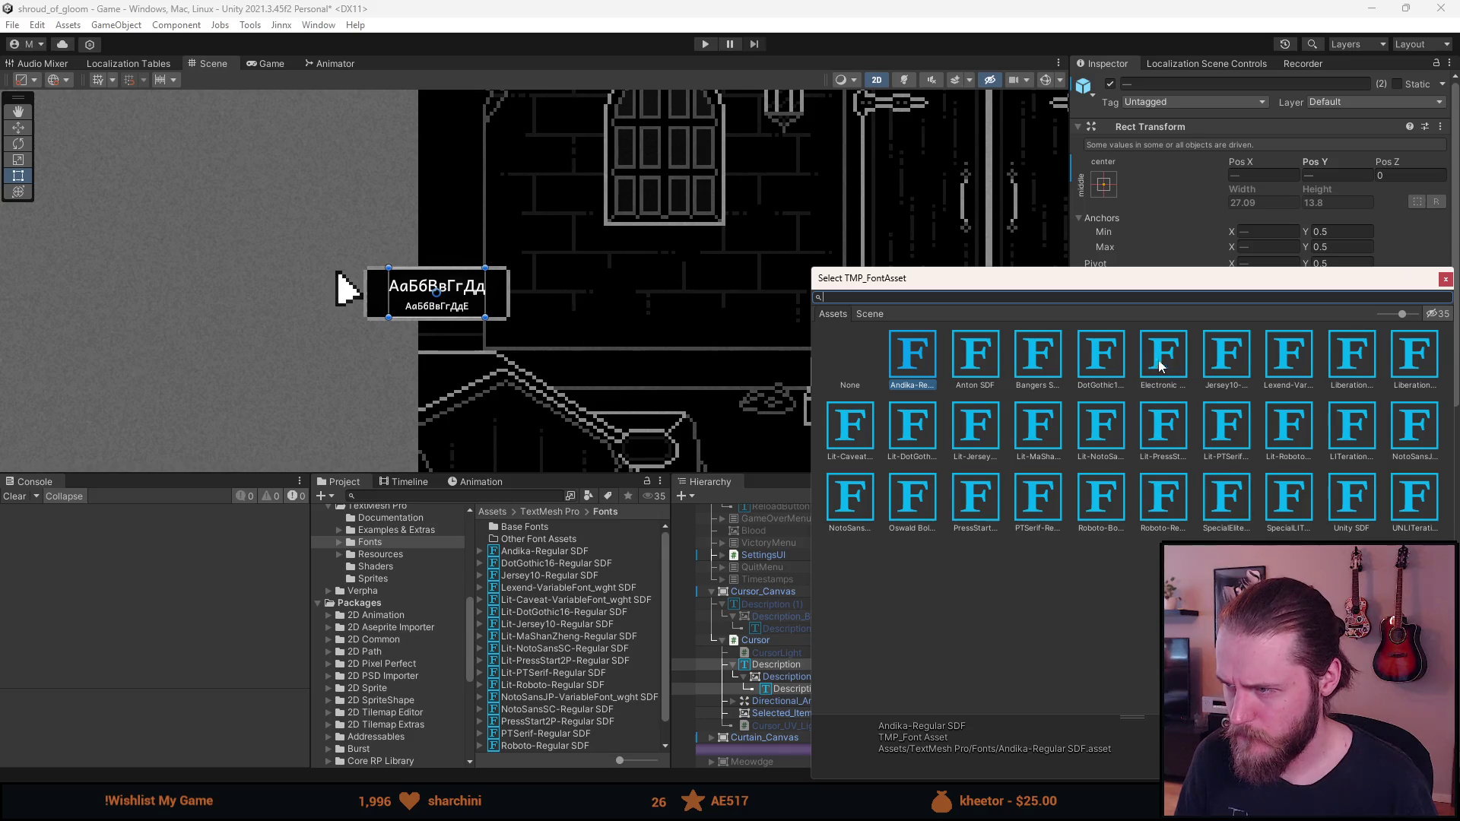
left_click(1245, 372)
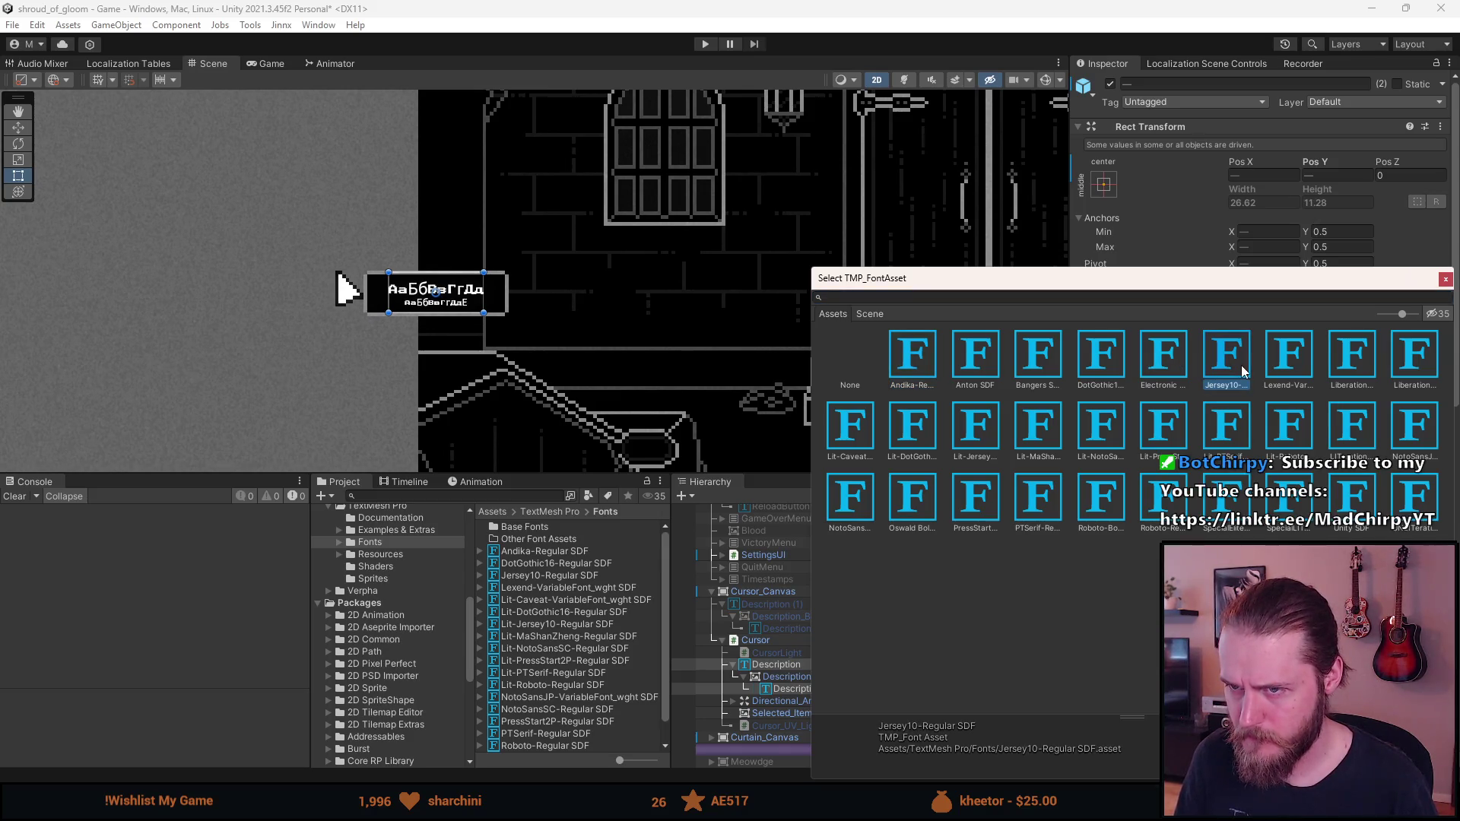
left_click(1291, 366)
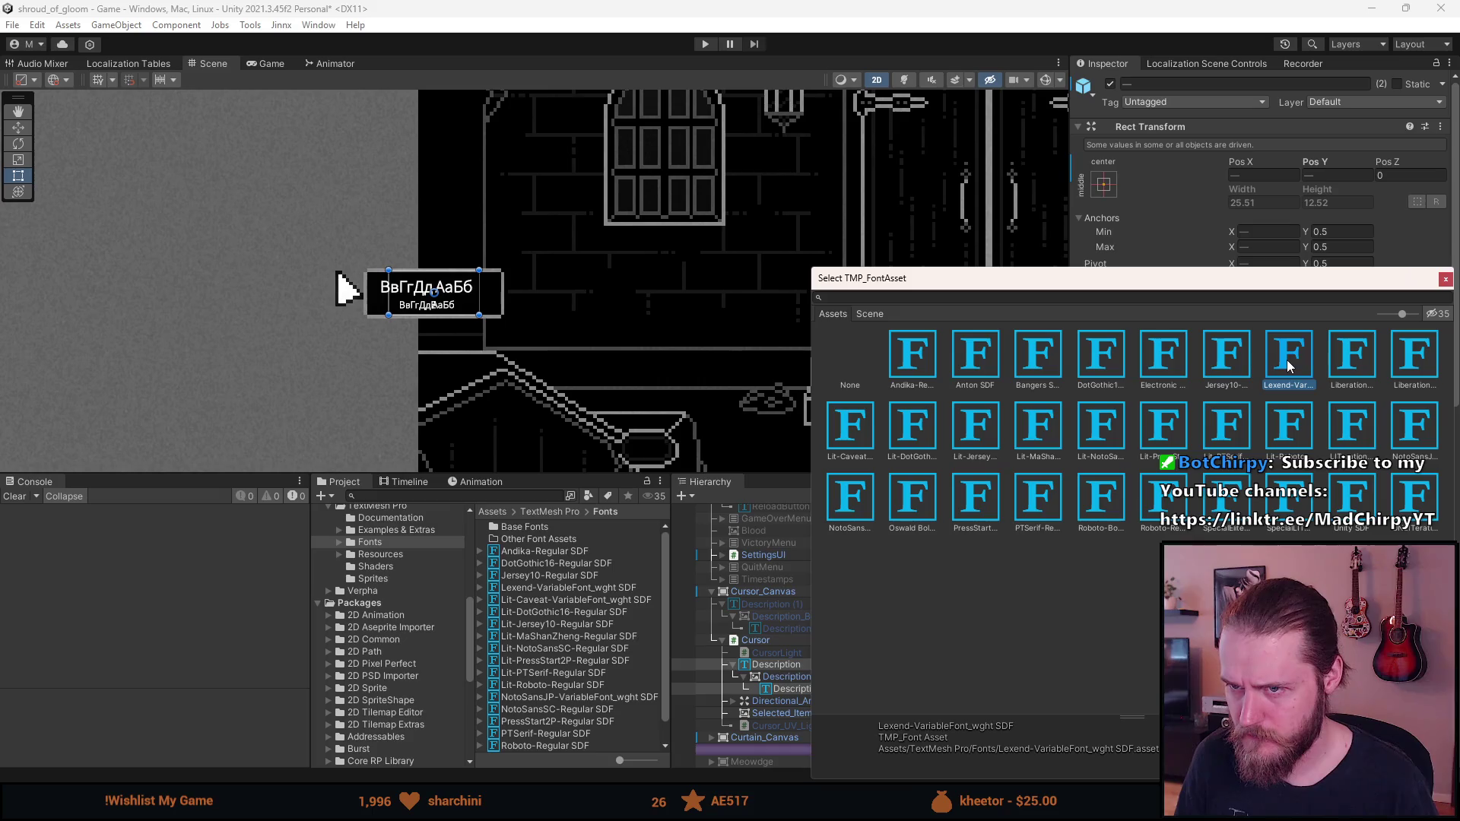
left_click(921, 364)
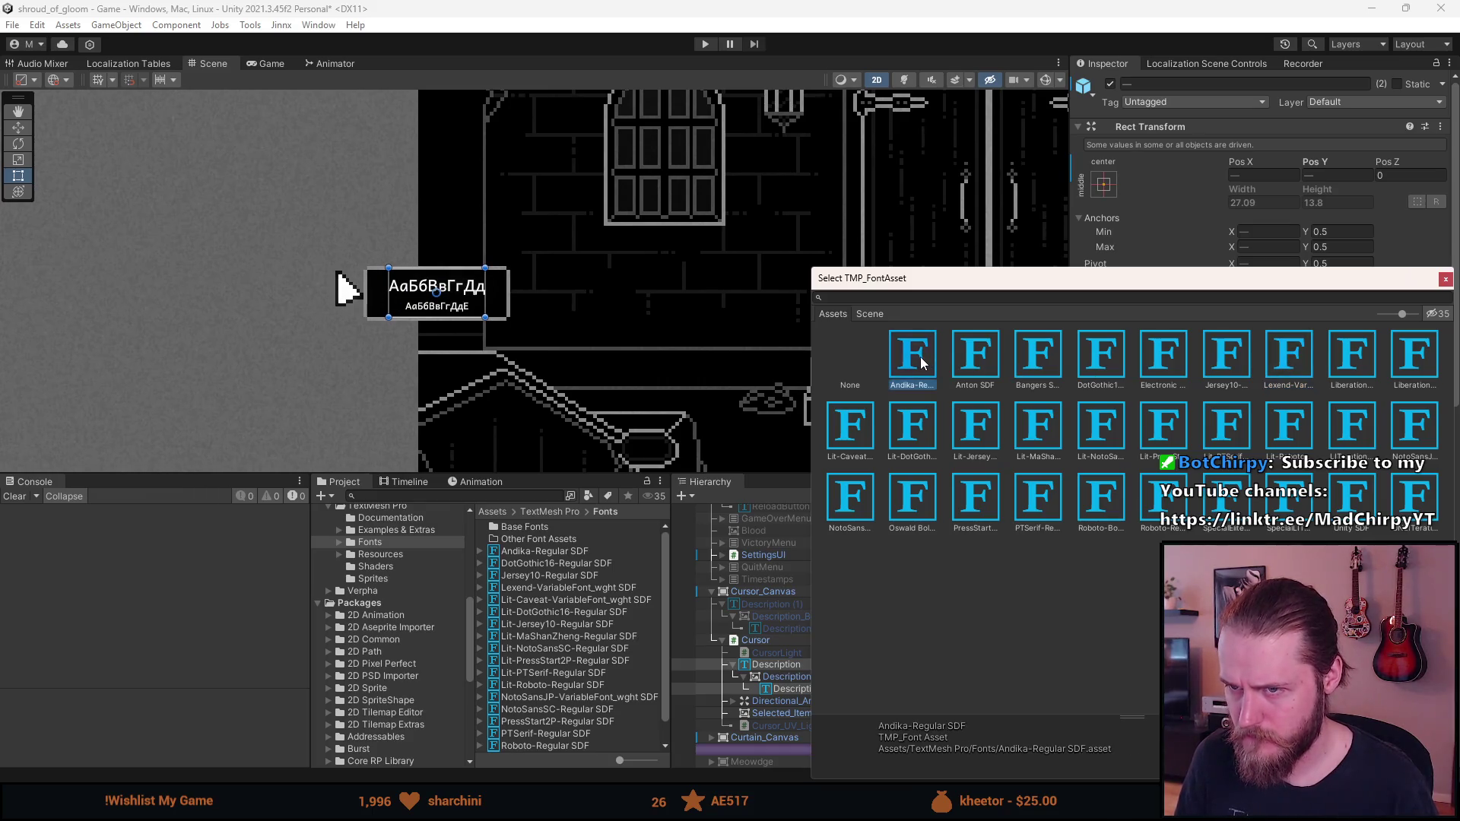
double_click(905, 363)
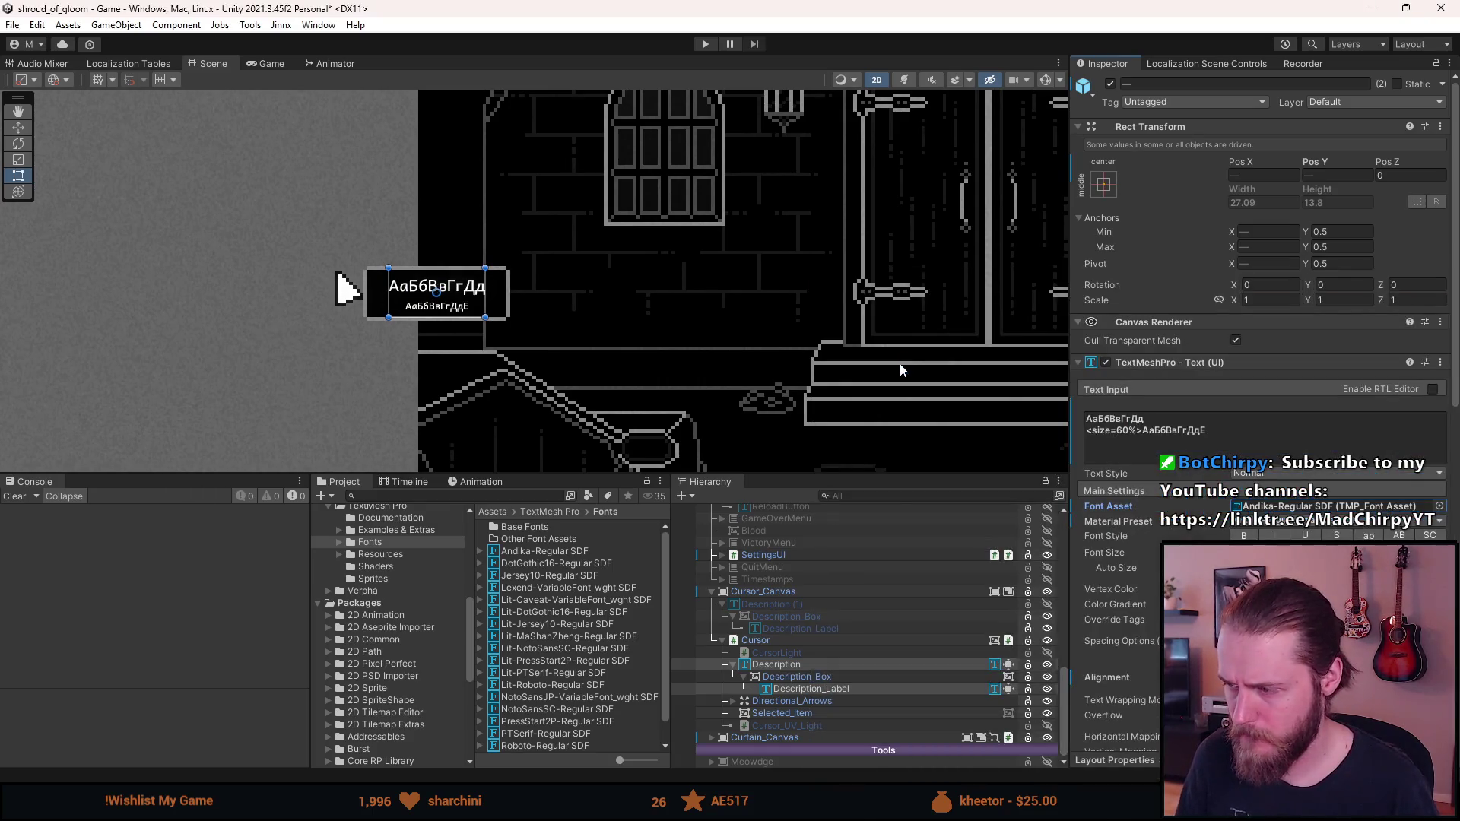
left_click(704, 45)
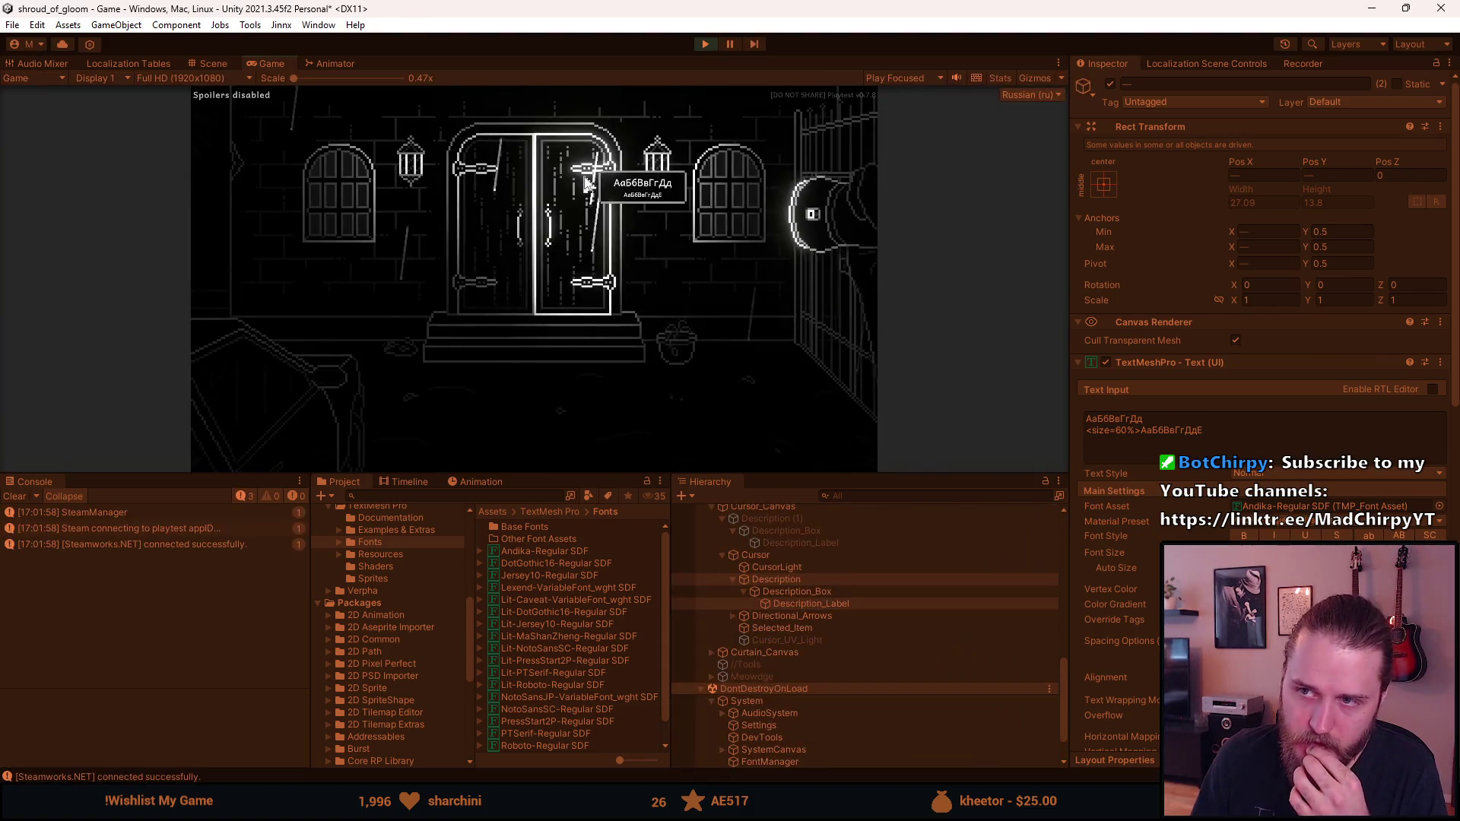
In Play mode, check the Russian pause menu and inventory, then return to the Scene view
key("Escape")
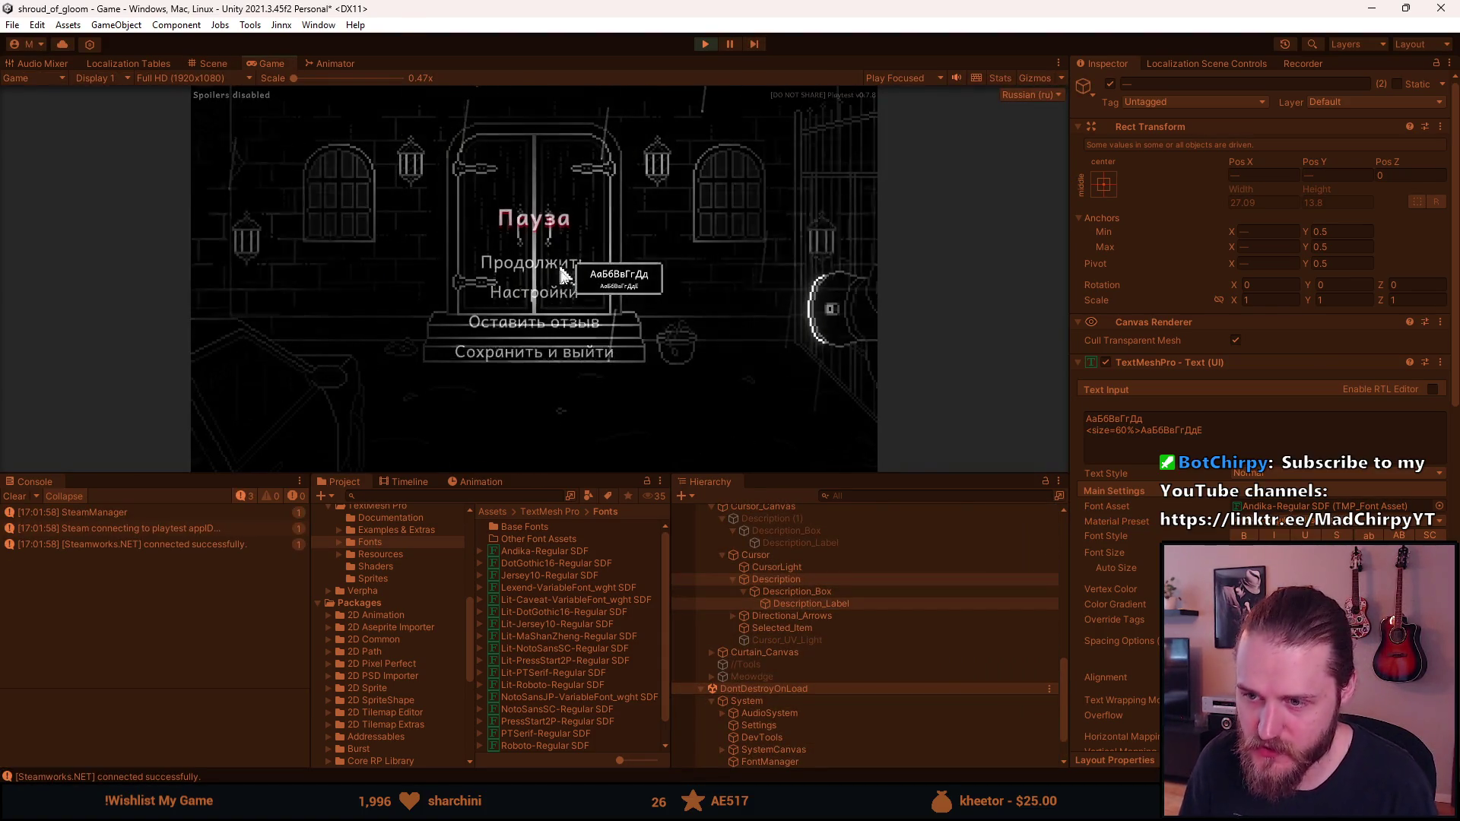
left_click_drag(559, 476, 521, 708)
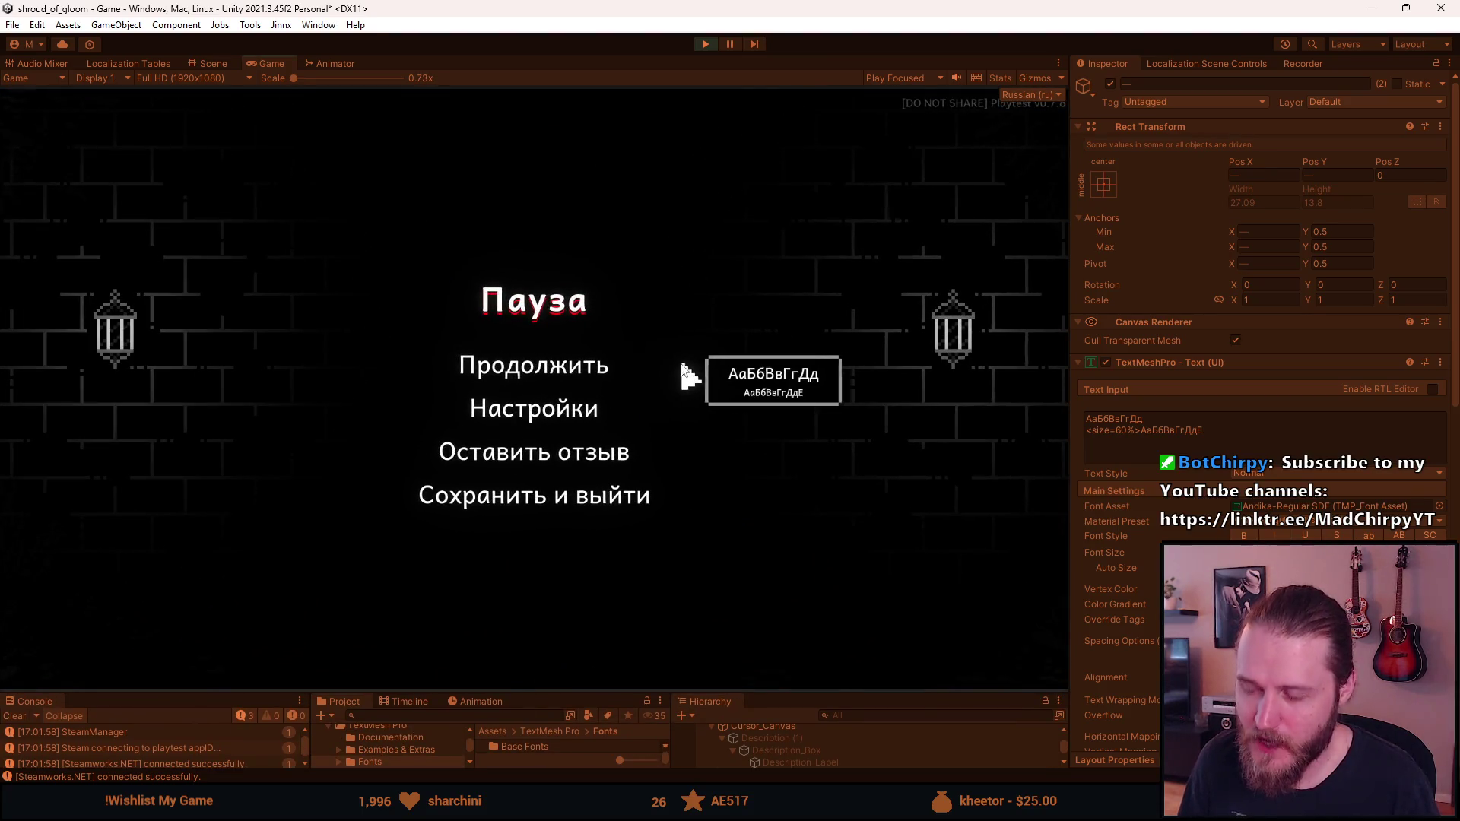
left_click(608, 371)
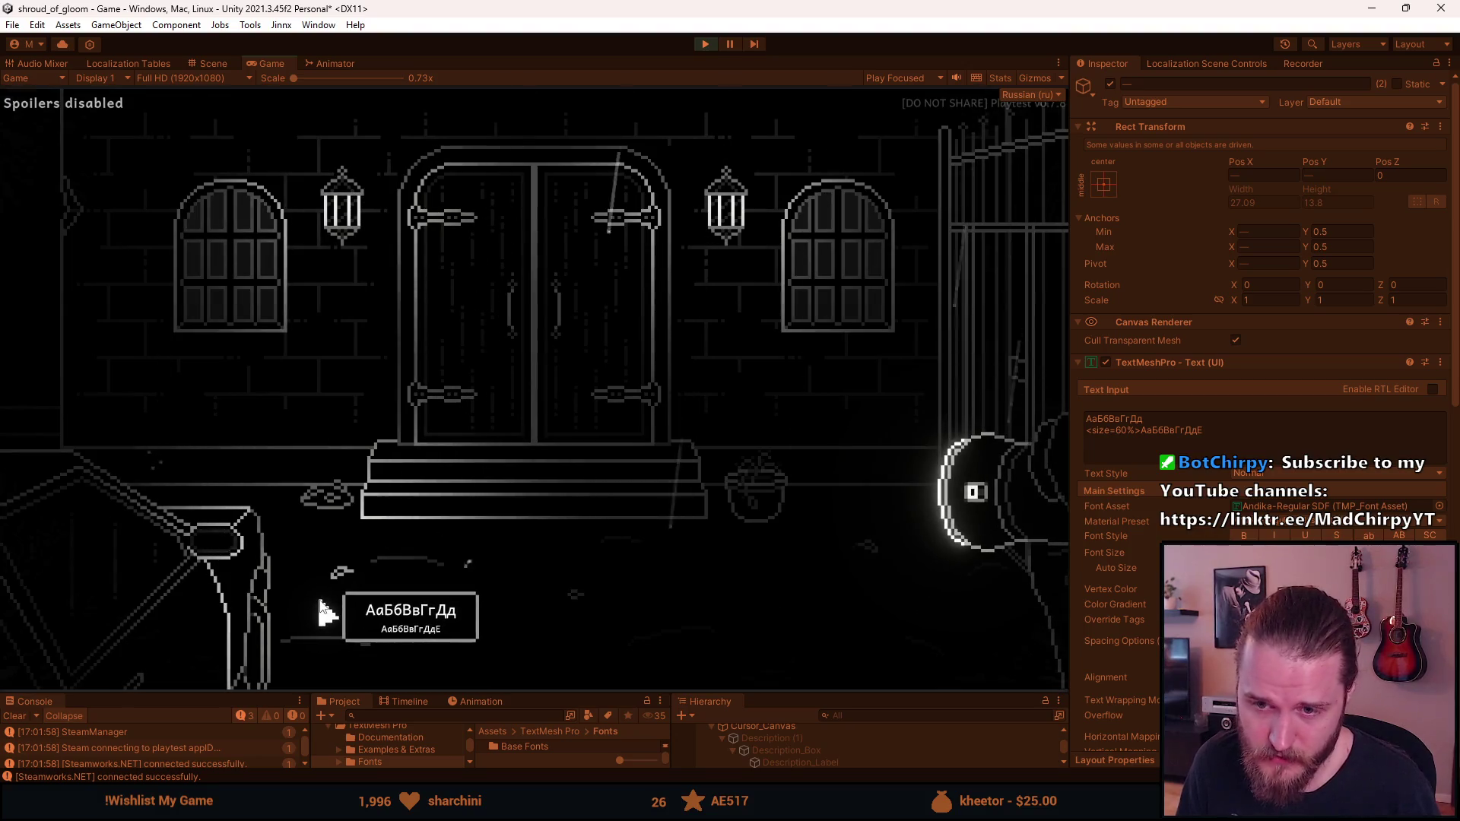
left_click(247, 601)
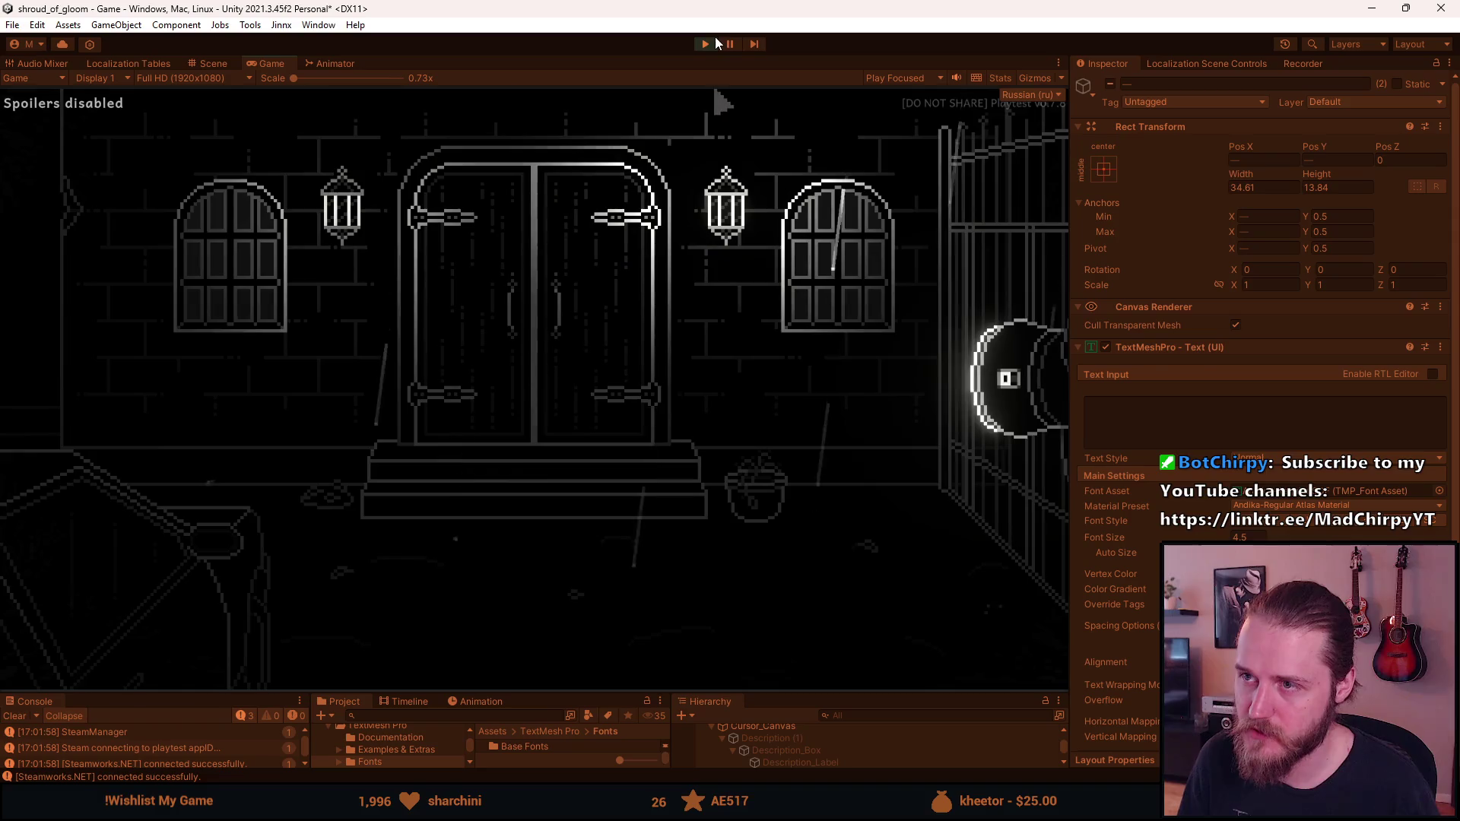
mouse_move(229, 601)
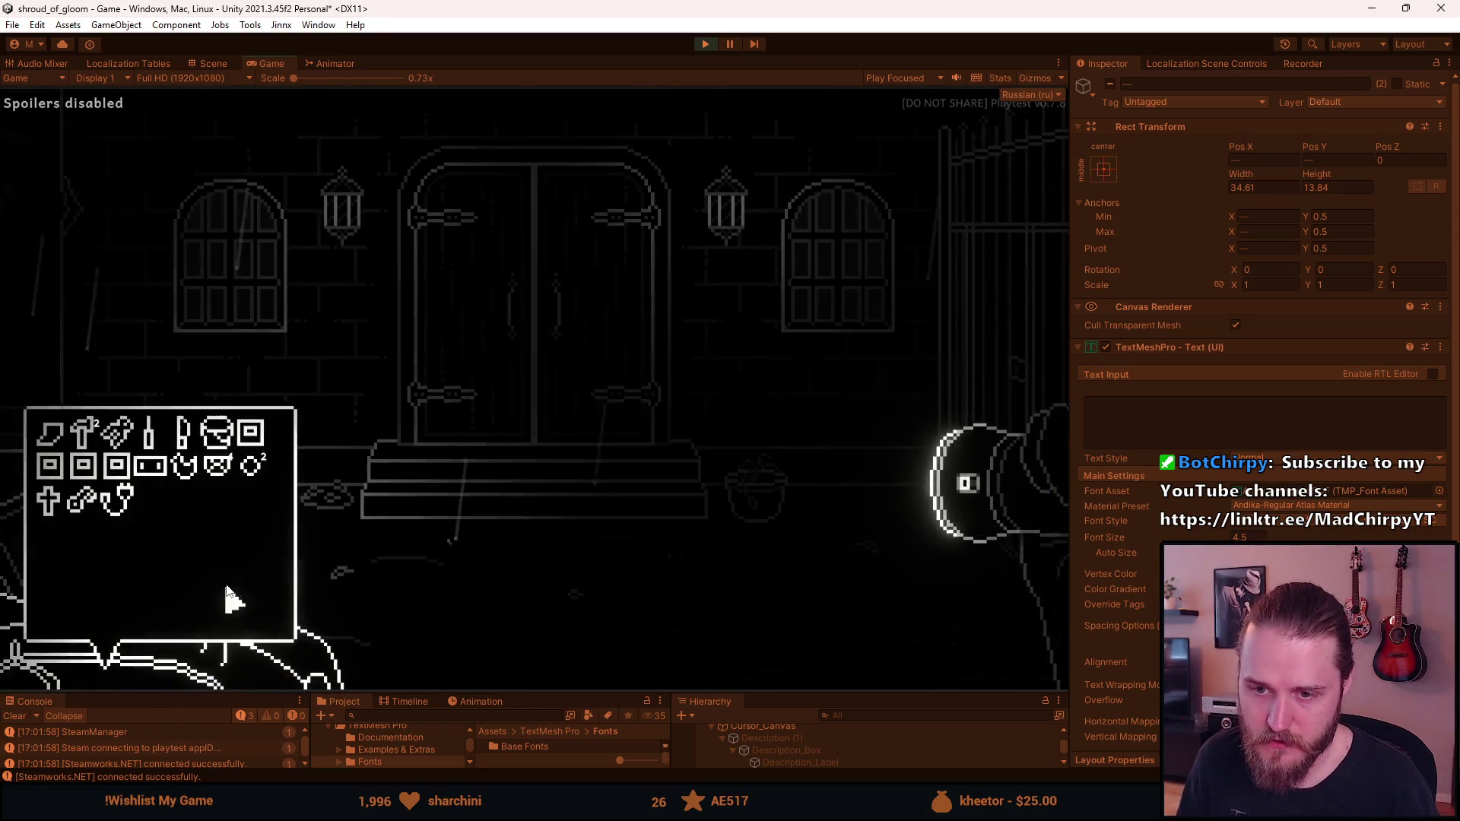
key("ctrl+1")
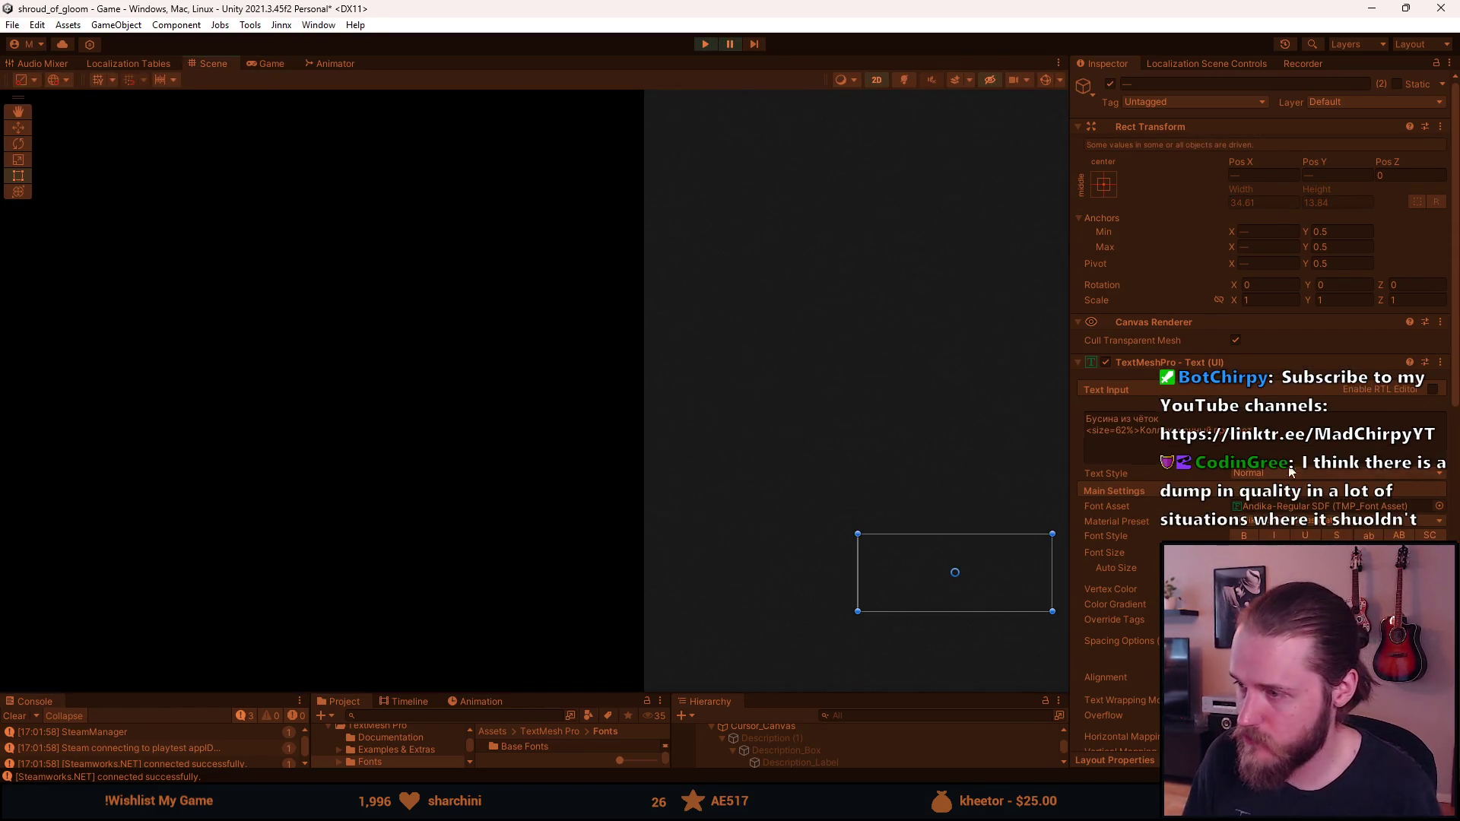
Stop Play mode and select Description and Description_Label in the Hierarchy
left_click(700, 44)
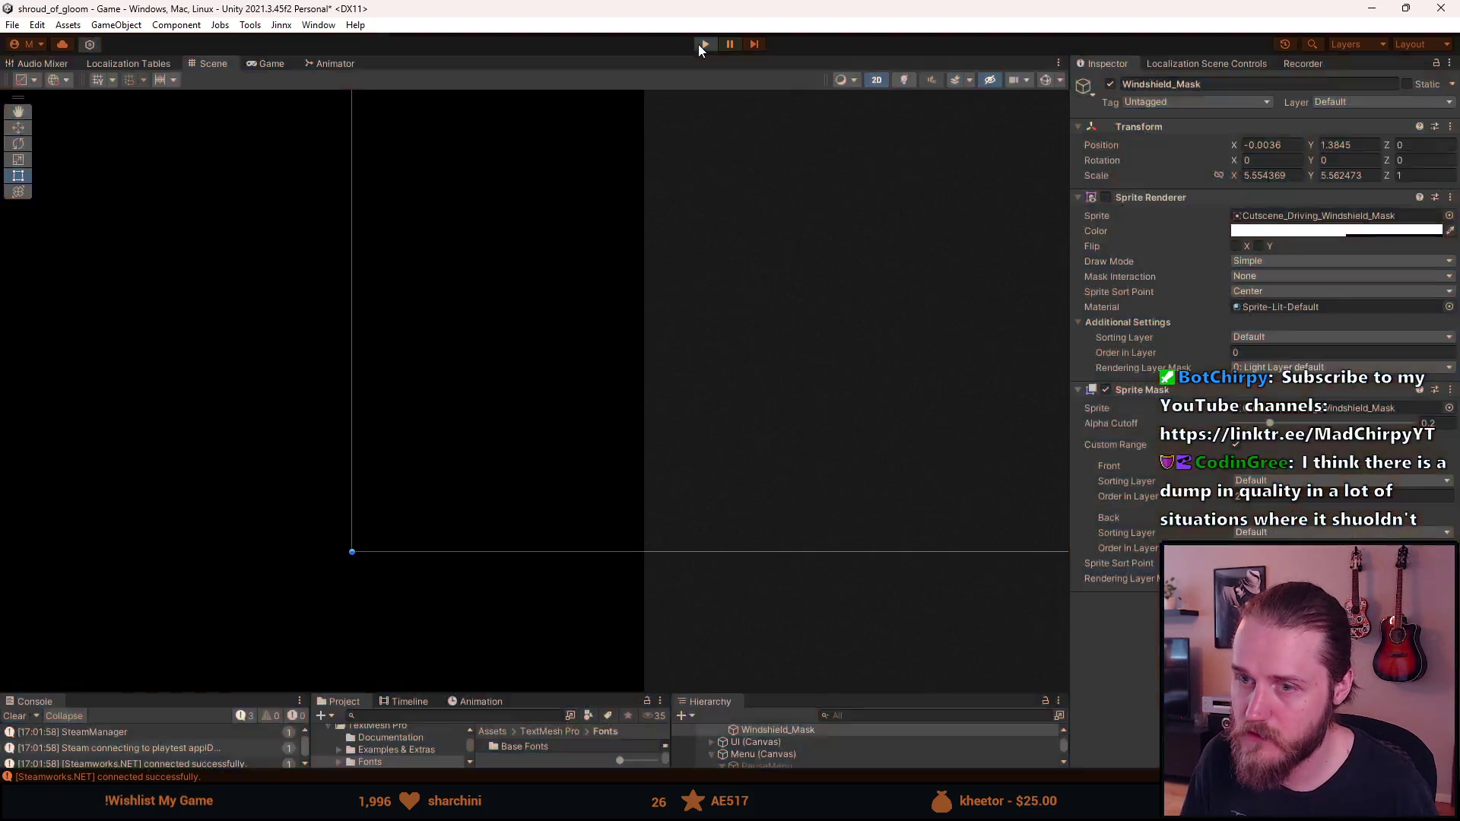
scroll(535, 435, "down", 2)
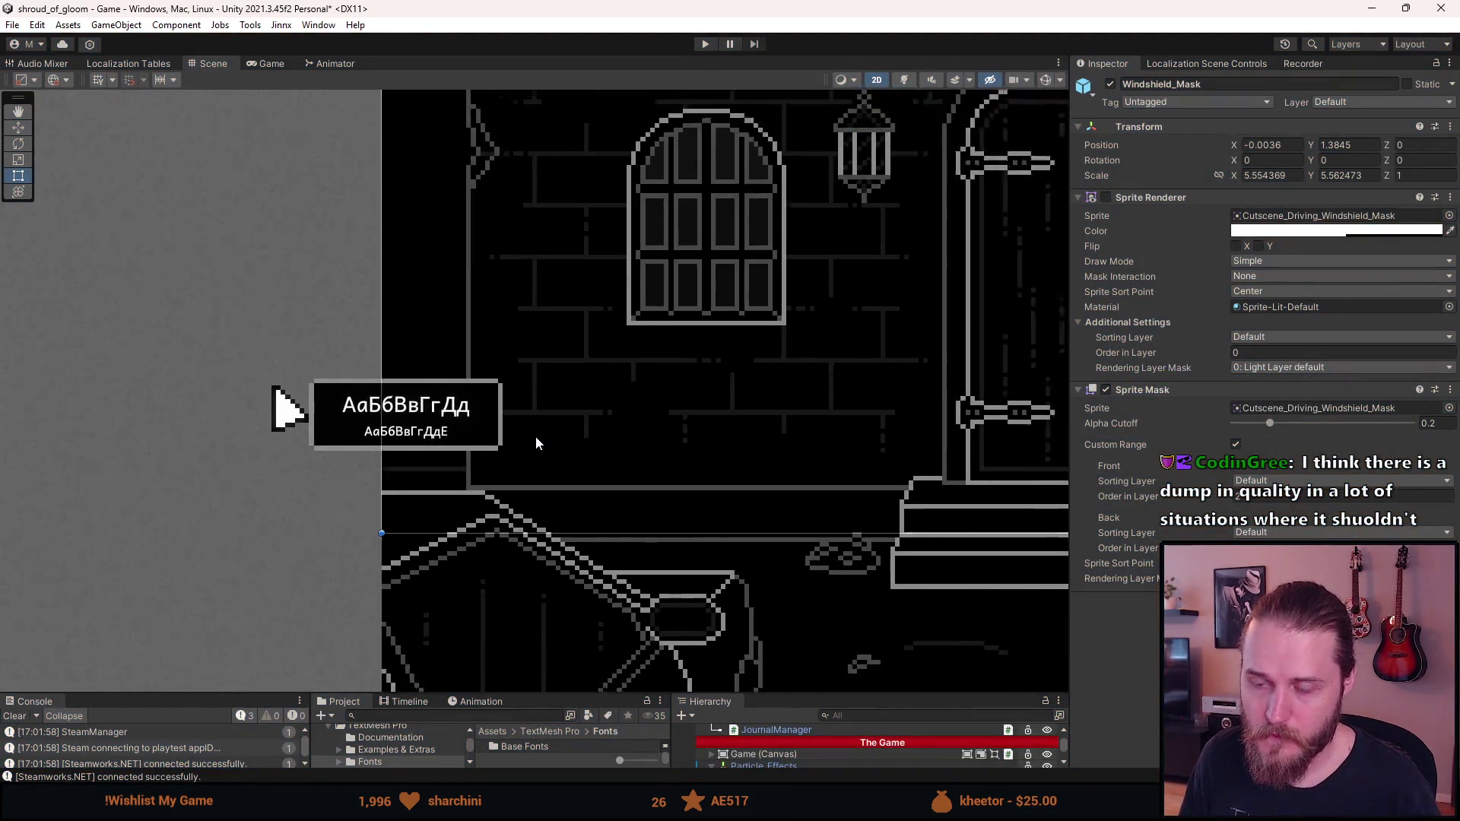
left_click_drag(617, 692, 760, 501)
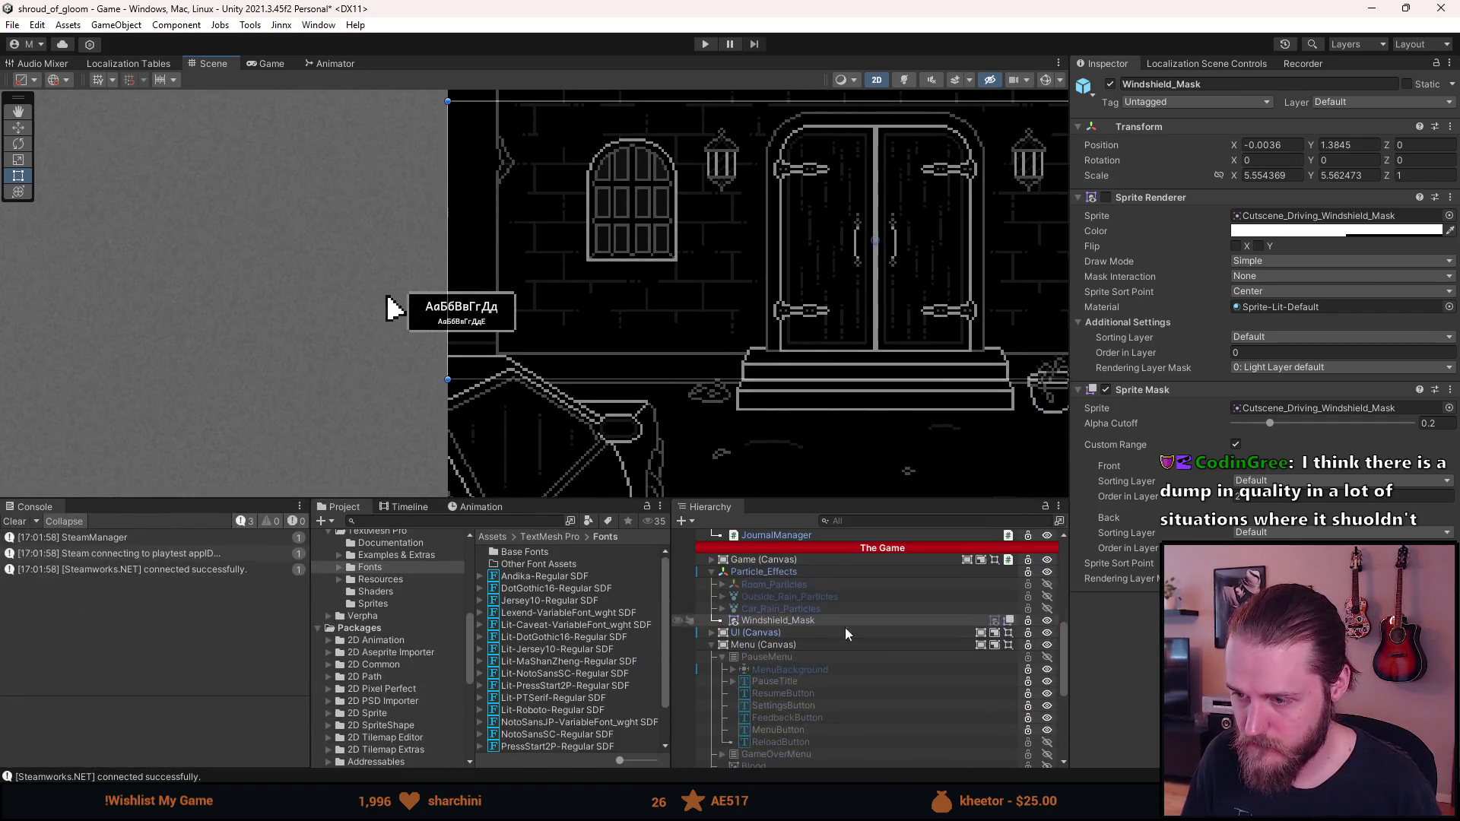
scroll(859, 650, "down", 5)
left_click(835, 668)
left_click(846, 689, "ctrl")
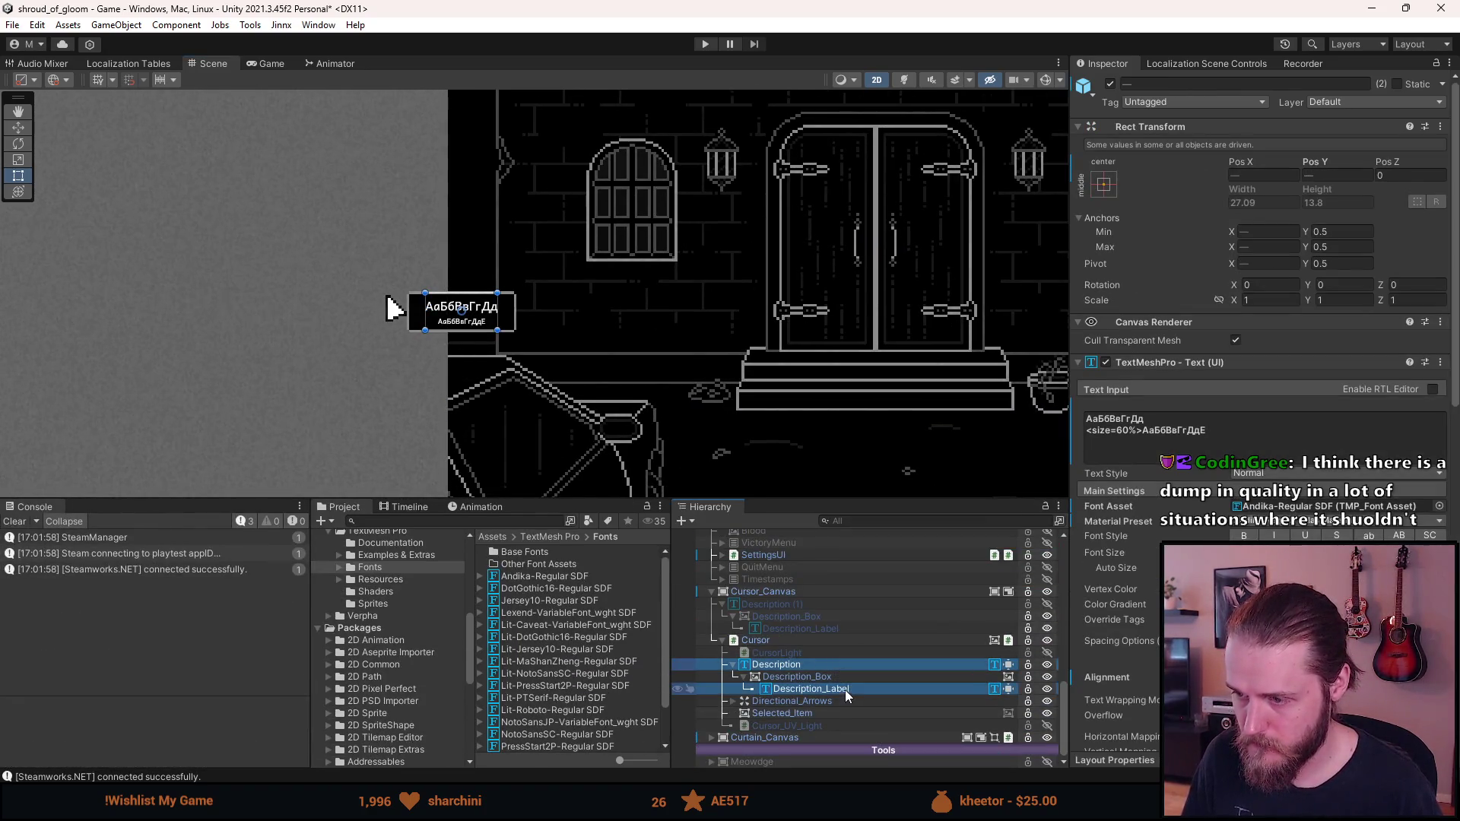
Replace the label text with 'Бусина из чёток' and a smaller 'Коллекционный предмет' line
left_click(1155, 448)
type("Бусина из чёток <size=62%>Коллекционный предмет")
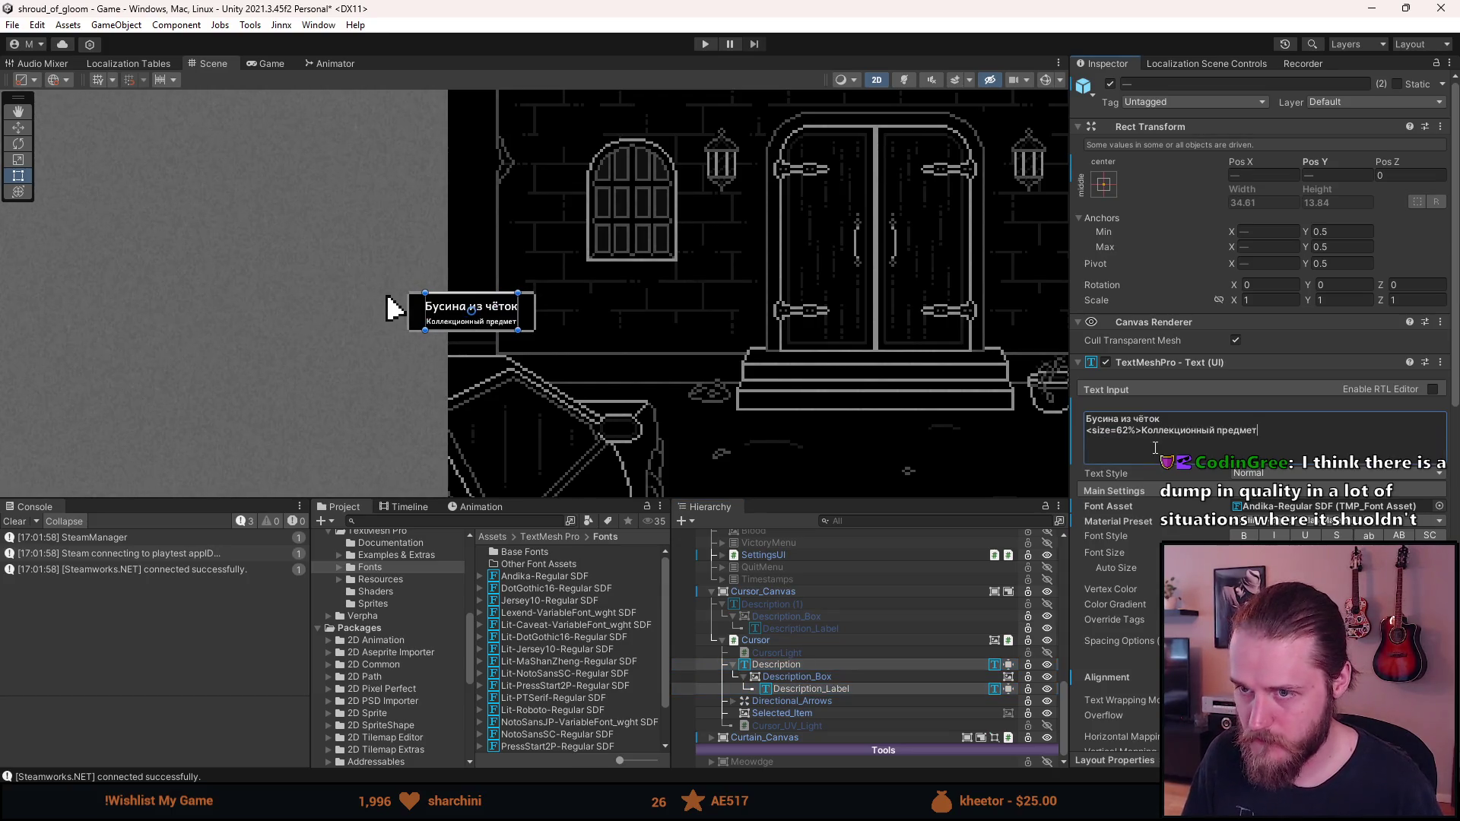
key("ctrl+z")
key("ctrl+y")
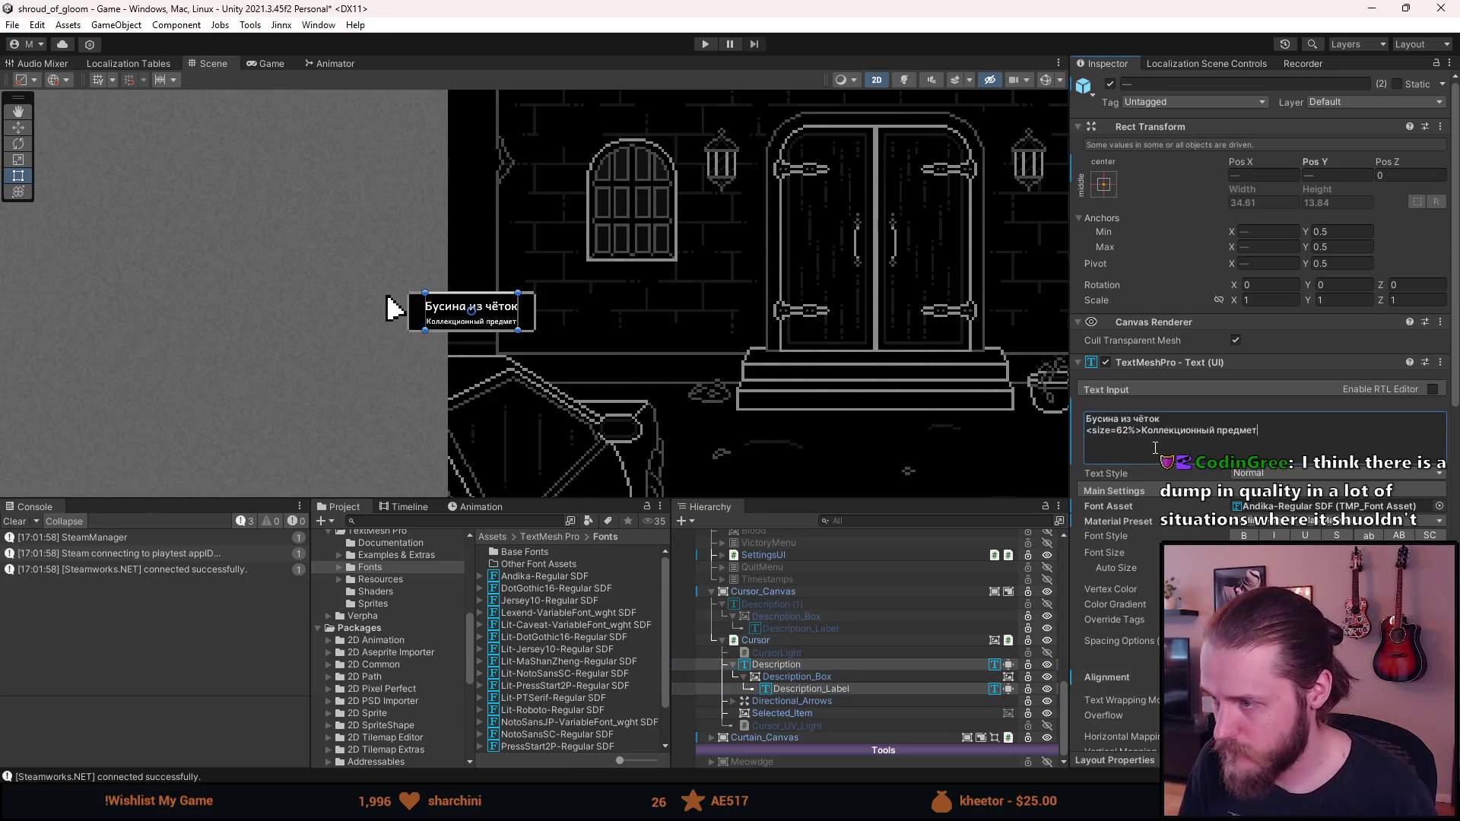
key("ctrl+z")
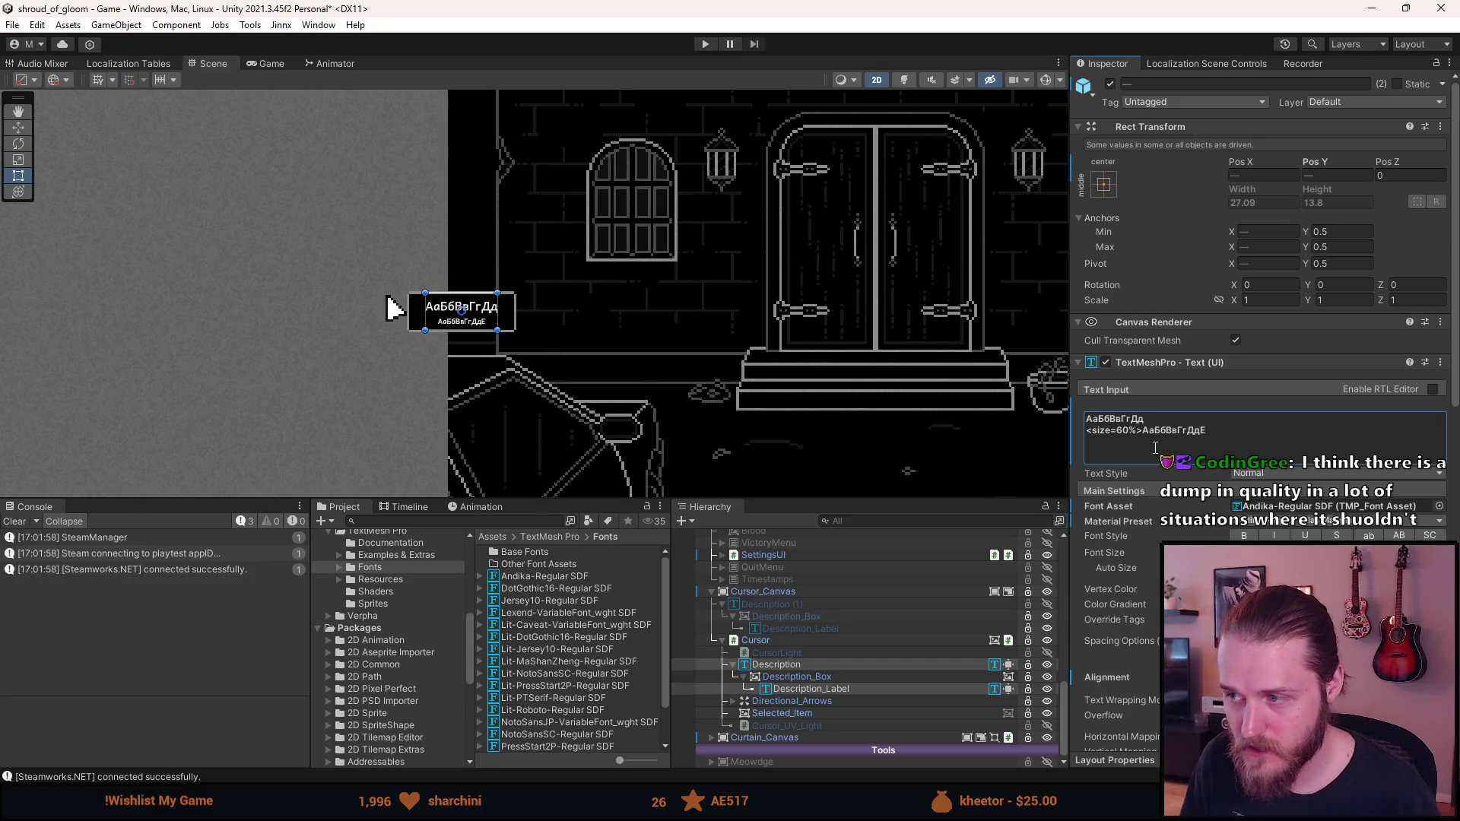
key("ctrl+a")
scroll(483, 310, "up", 5)
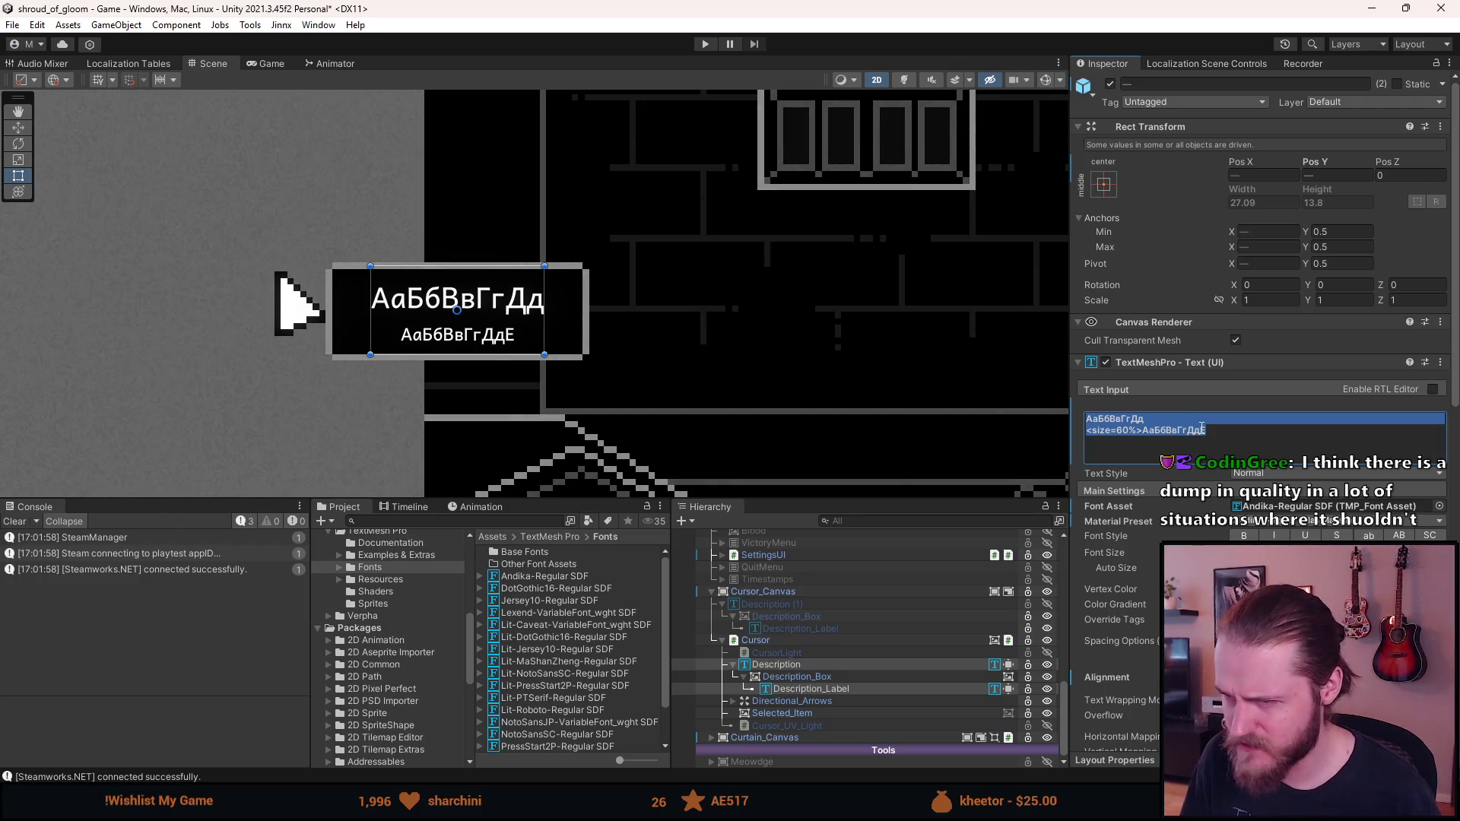
type("Бусина из чёток <size=62%>Коллекционный предмет")
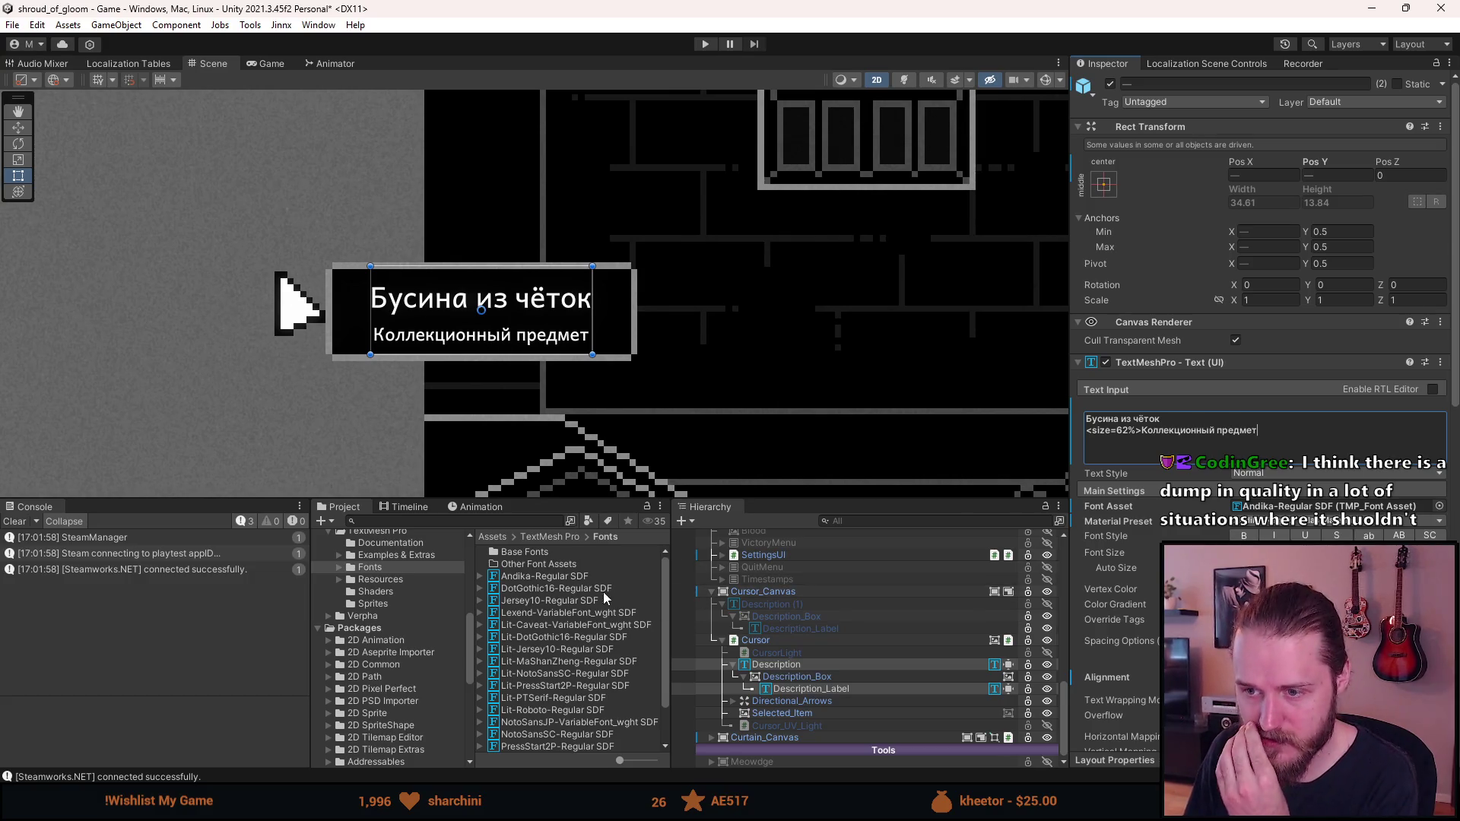
left_click(582, 576)
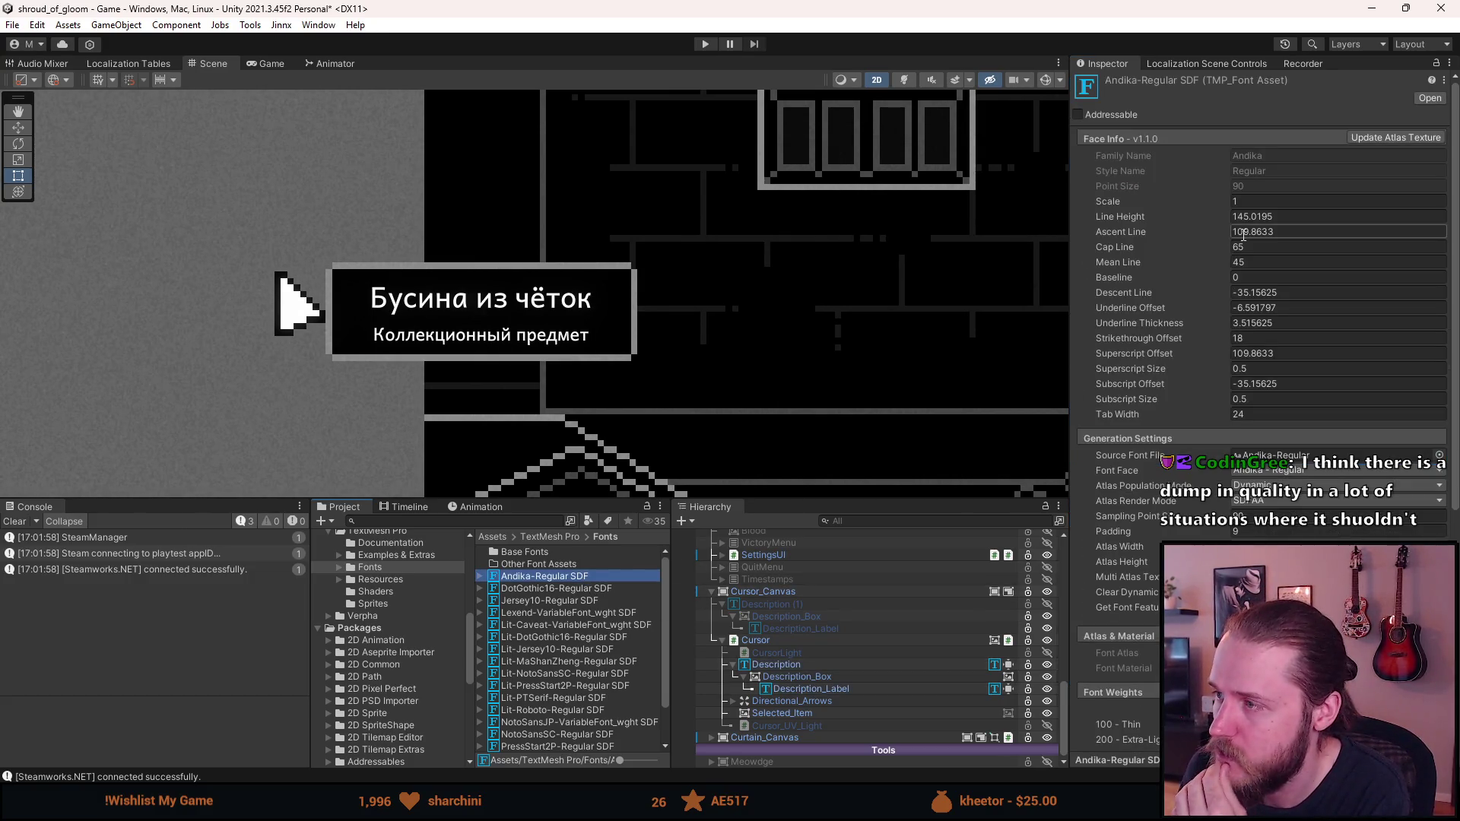
Set Andika-Regular SDF's line height to 124.75 and ascent line to 94.8, then play
left_click_drag(1124, 213, 1093, 217)
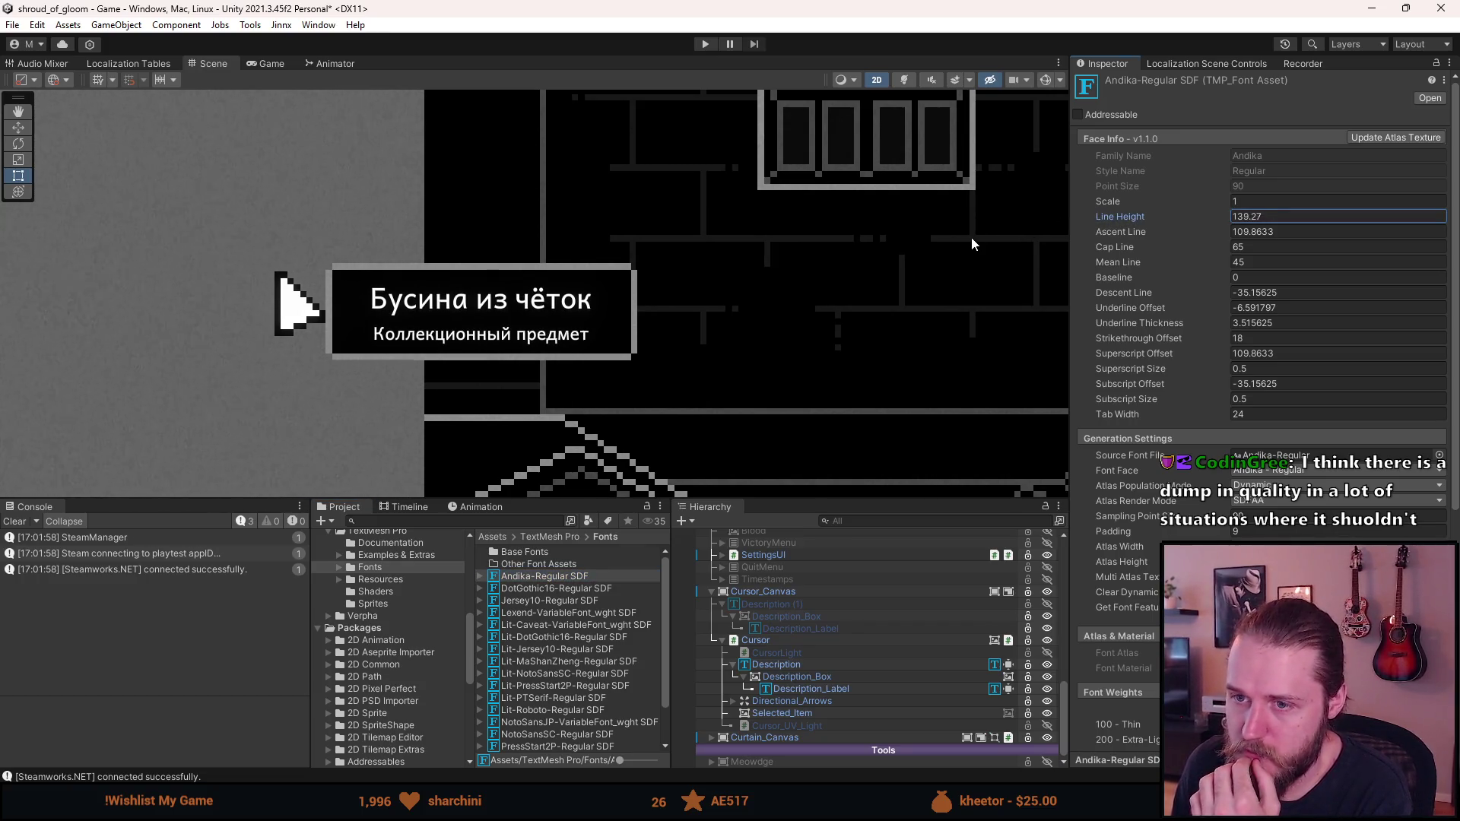
mouse_move(905, 232)
left_mouse_down()
mouse_move(376, 238)
mouse_move(618, 254)
left_mouse_up()
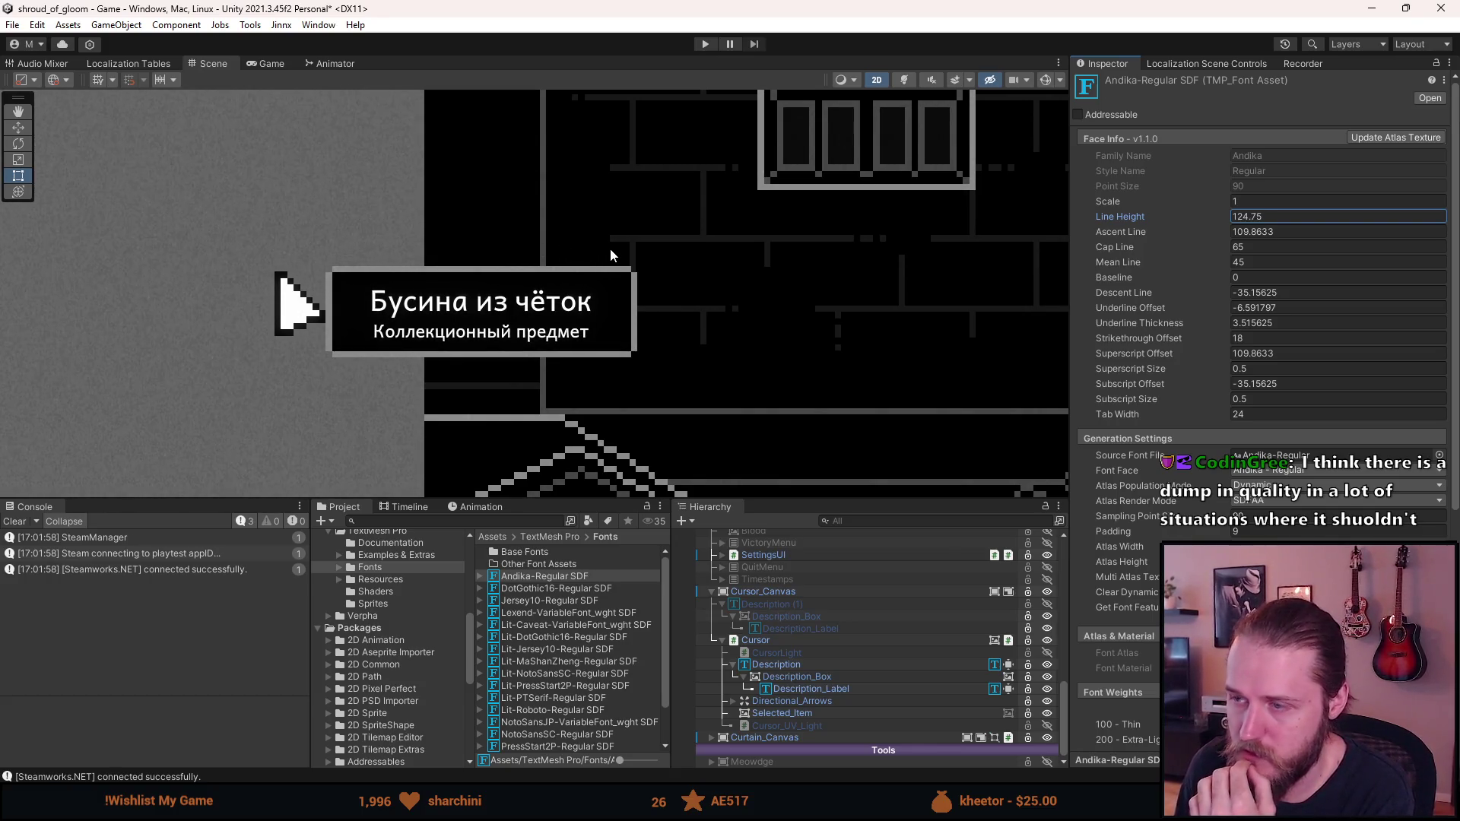
left_click_drag(1143, 235, 683, 266)
scroll(683, 266, "down", 3)
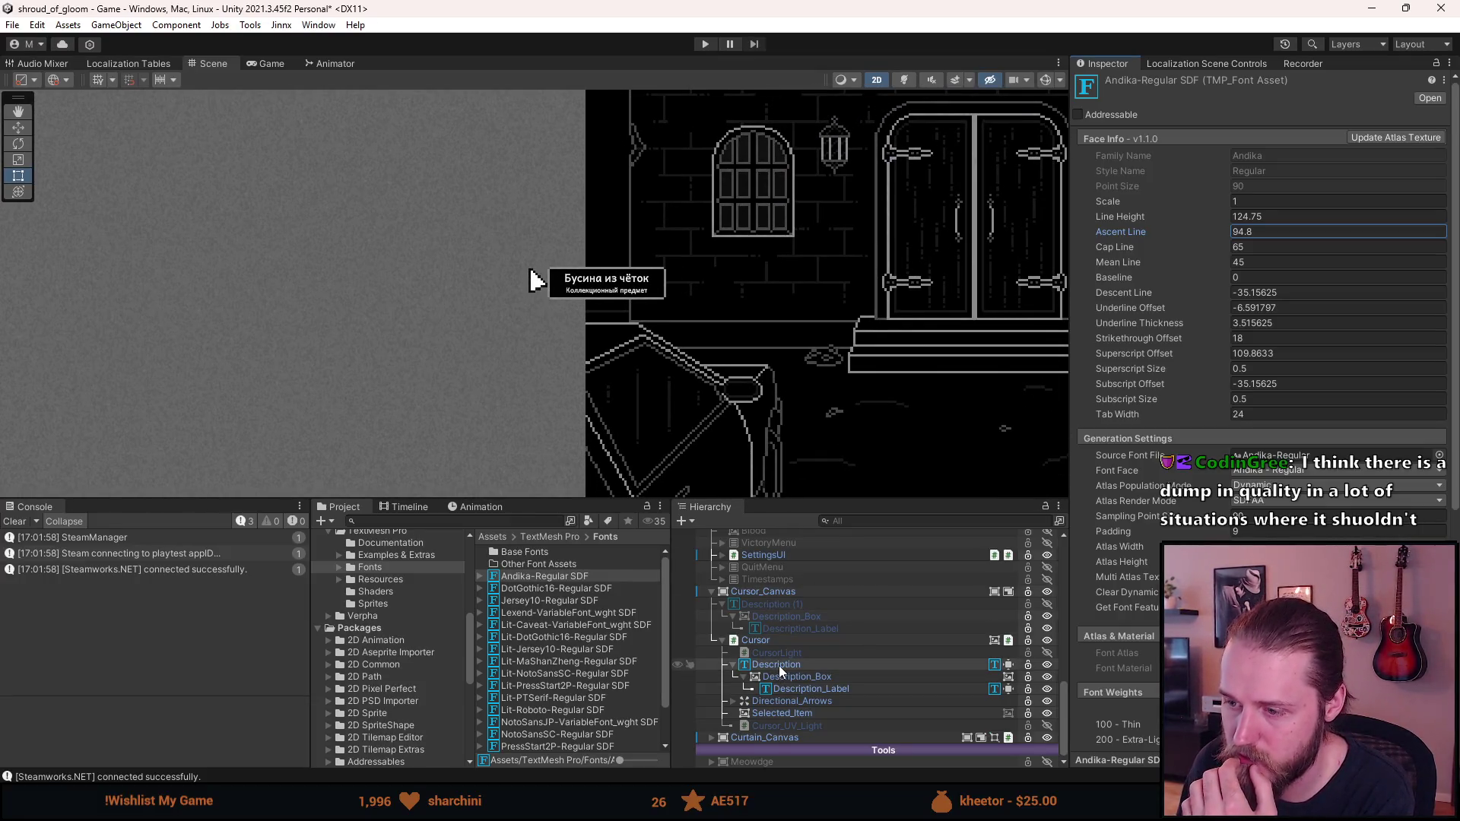
key("a")
left_click(708, 44)
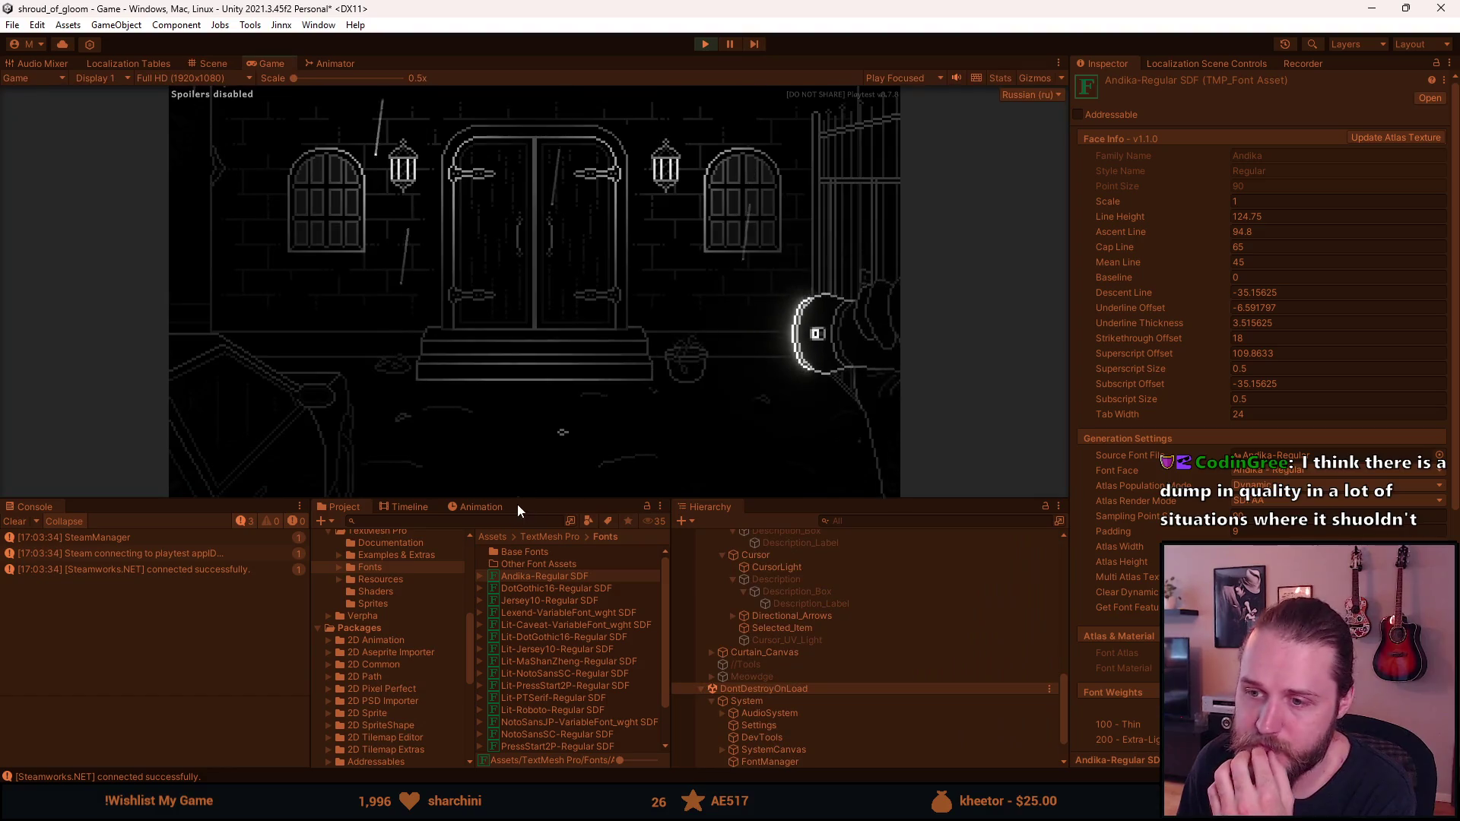
Test the font on inventory tooltips and the letter document, then stop Play mode
left_click_drag(532, 500, 532, 681)
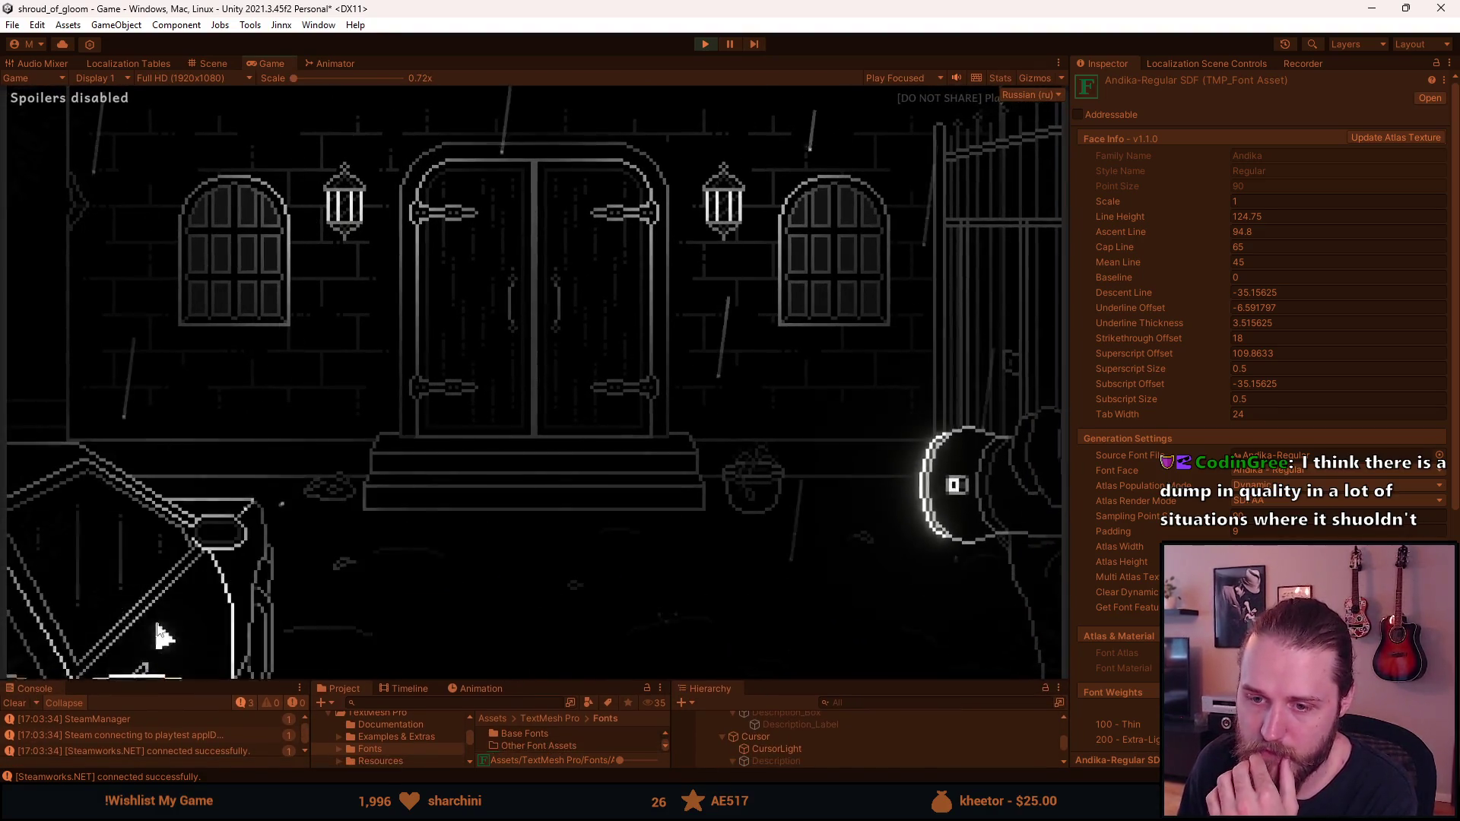
left_click(142, 649)
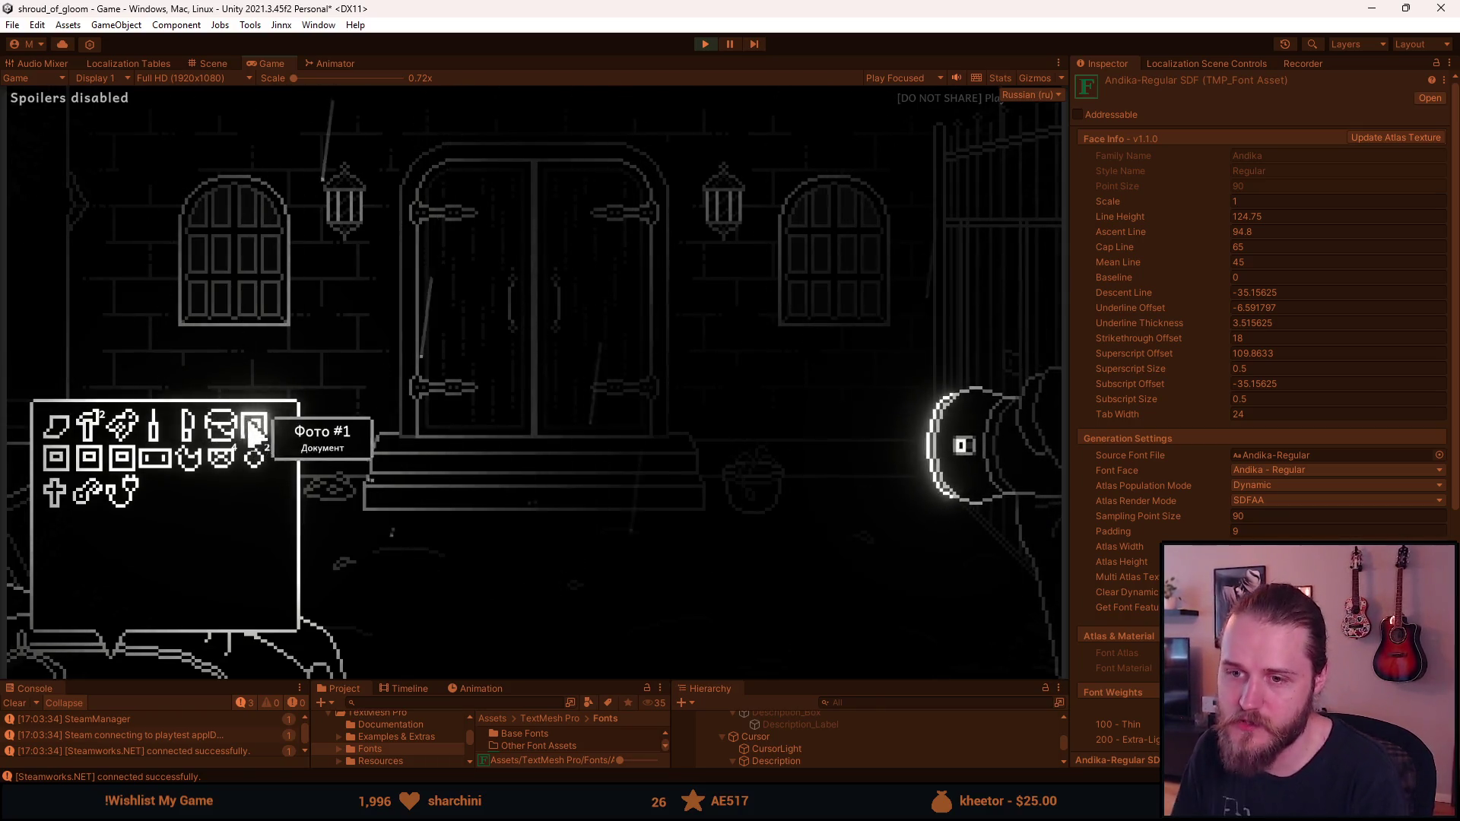
left_click(61, 435)
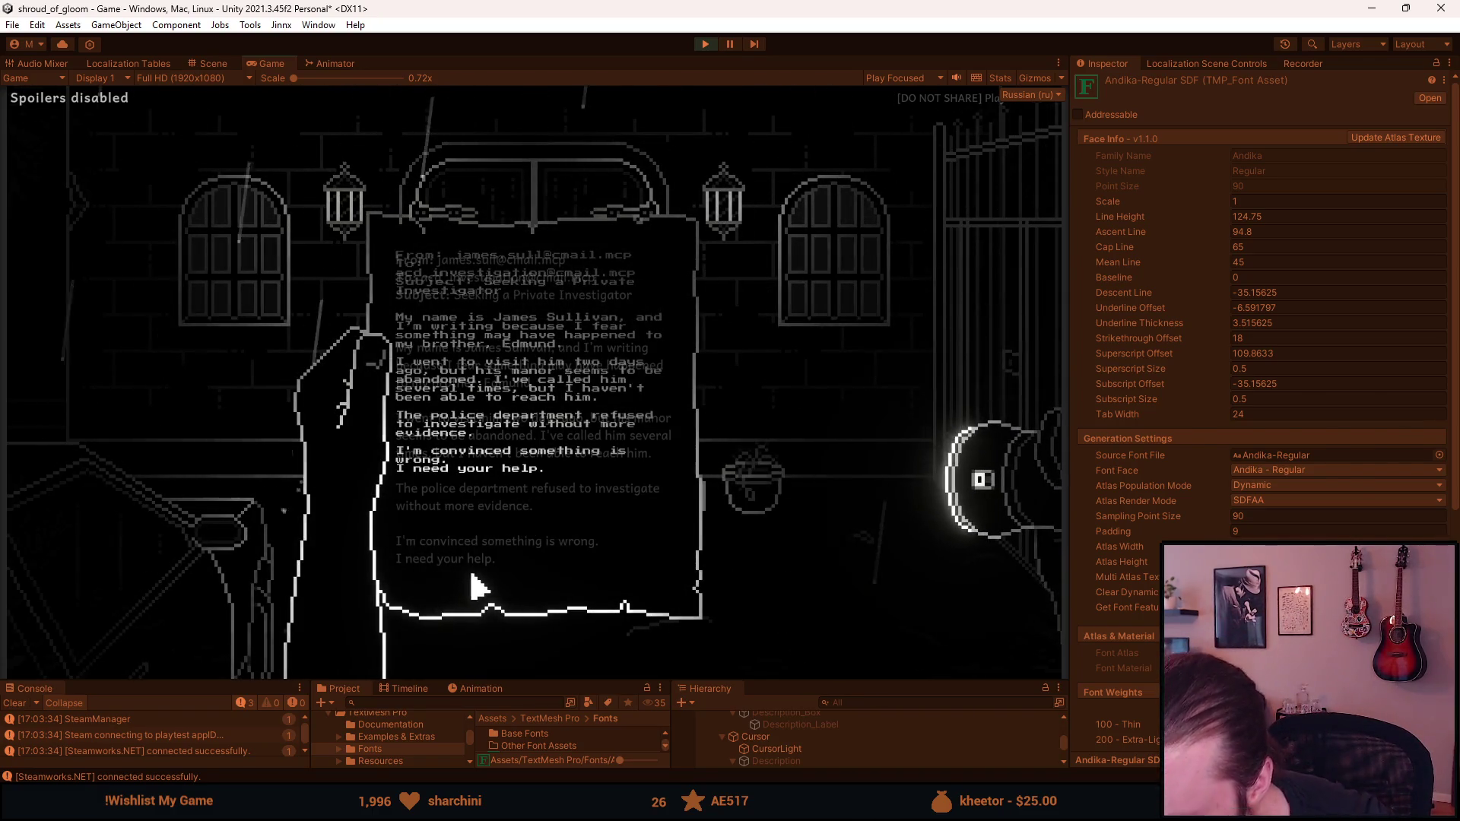
left_click(506, 520)
key("Escape")
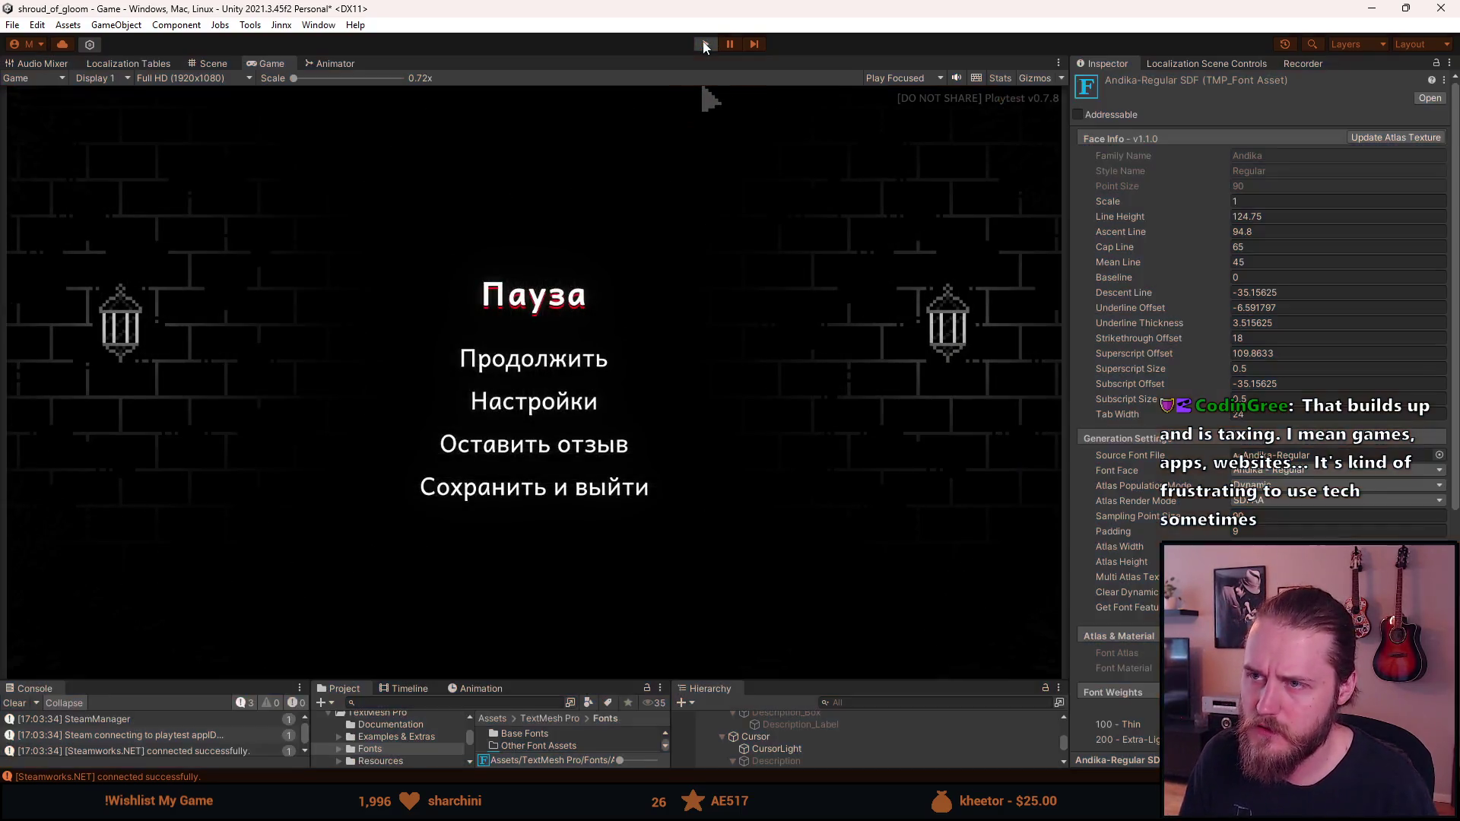
key("ctrl+p")
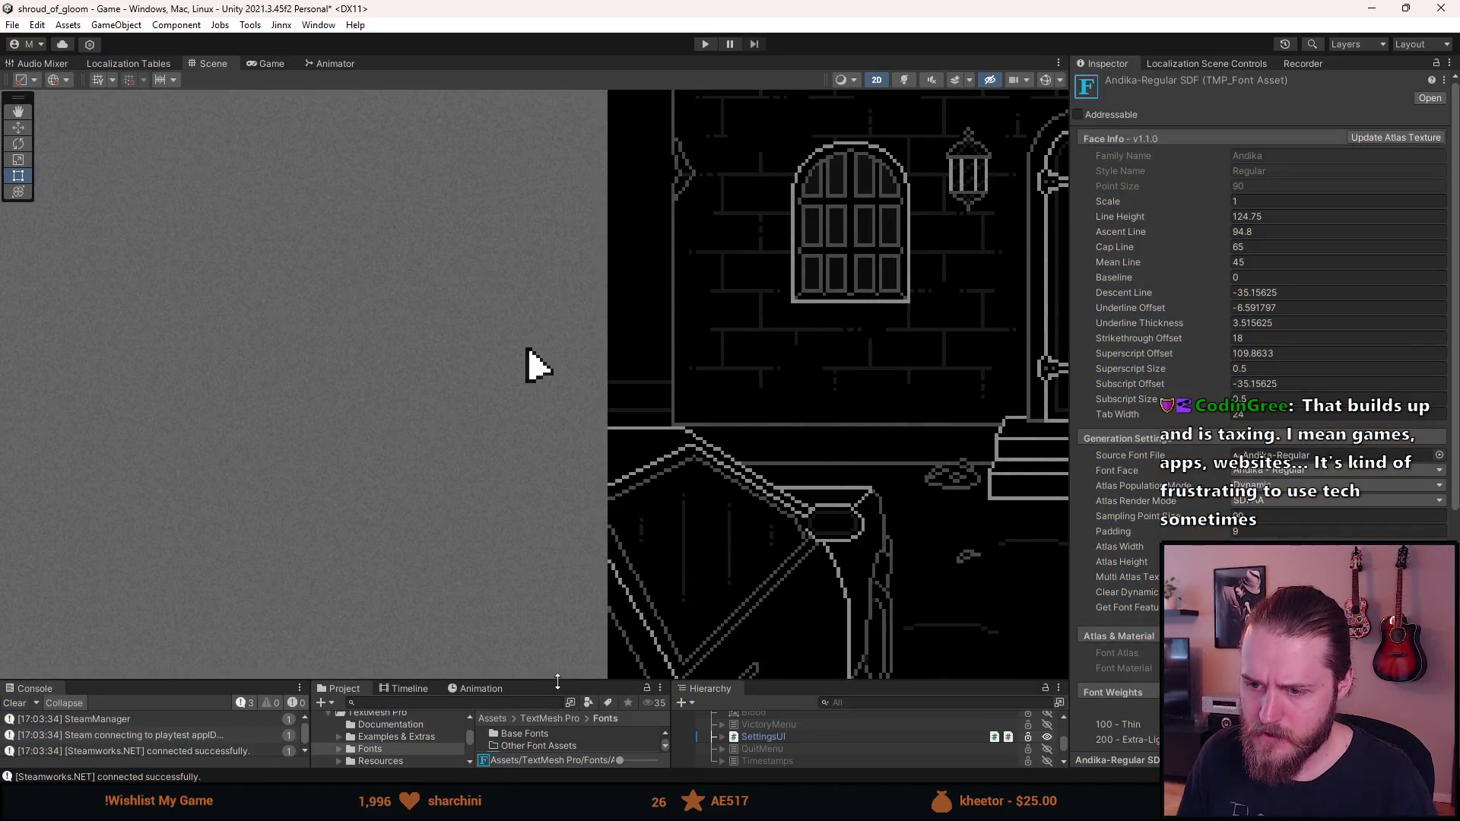
Enlarge the bottom panels and select FontManager to show its 8 font entries
left_click_drag(557, 683, 558, 491)
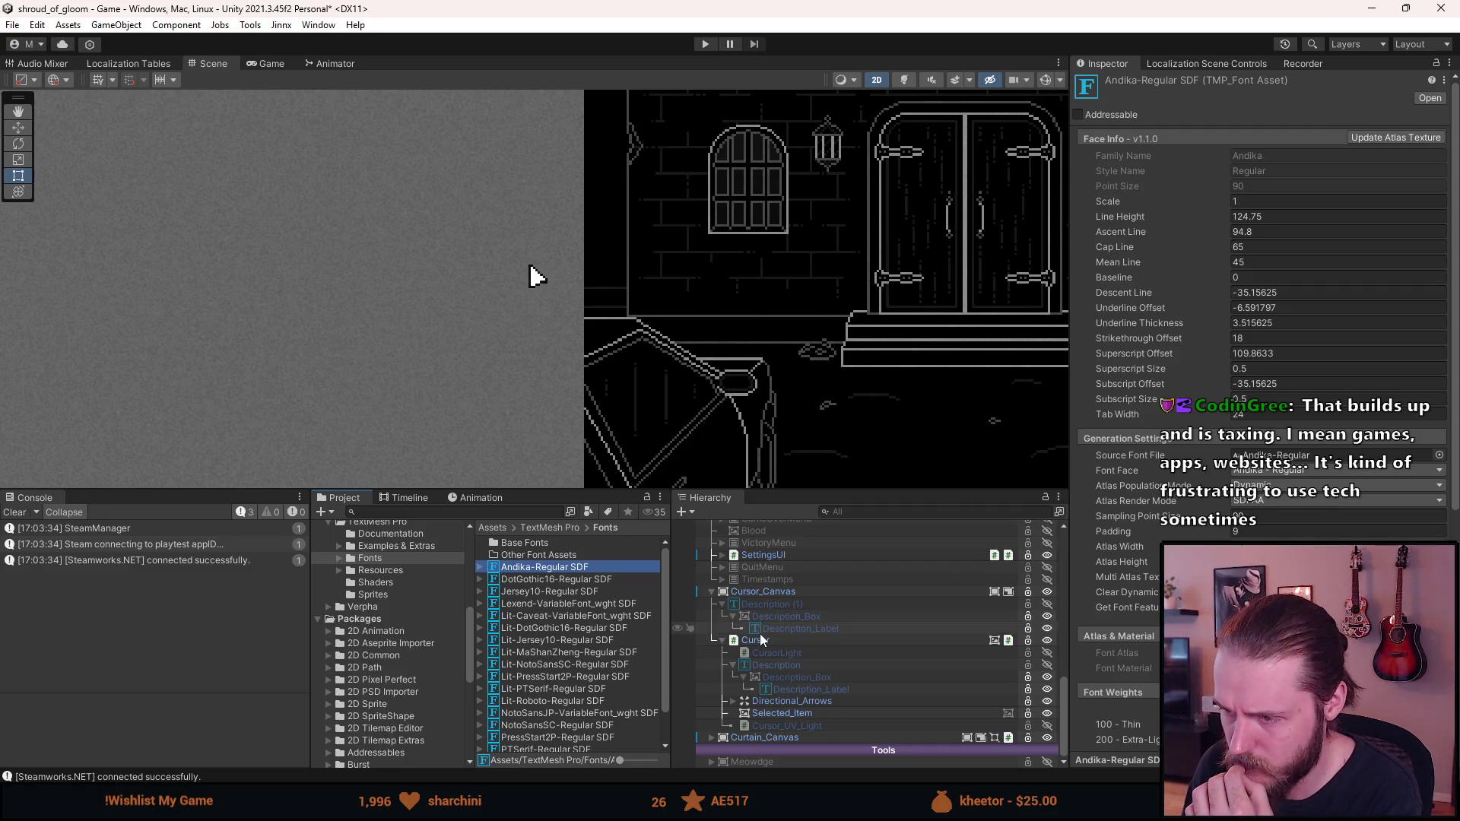
scroll(760, 636, "up", 5)
scroll(759, 633, "up", 5)
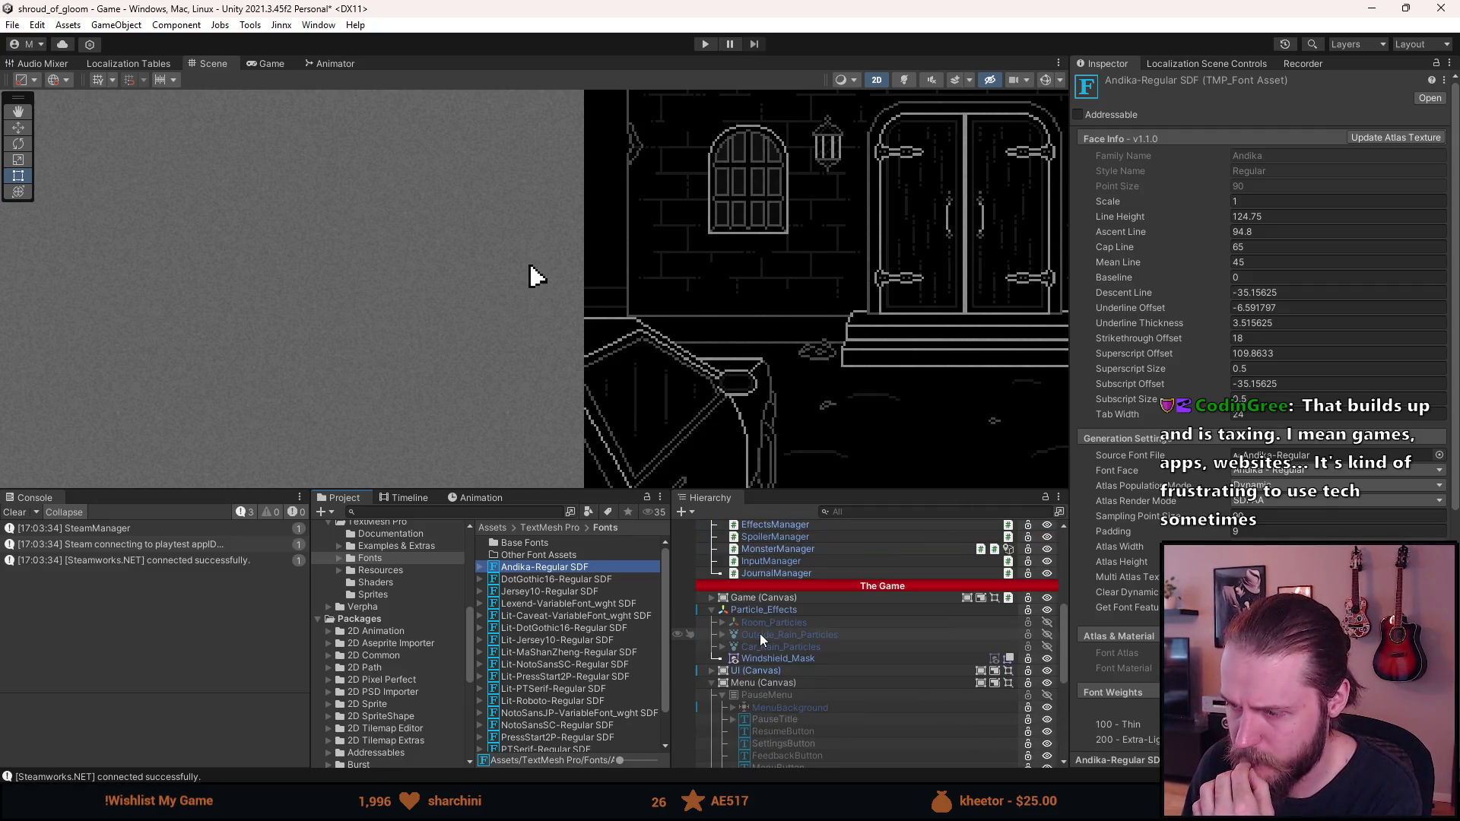
scroll(778, 633, "up", 5)
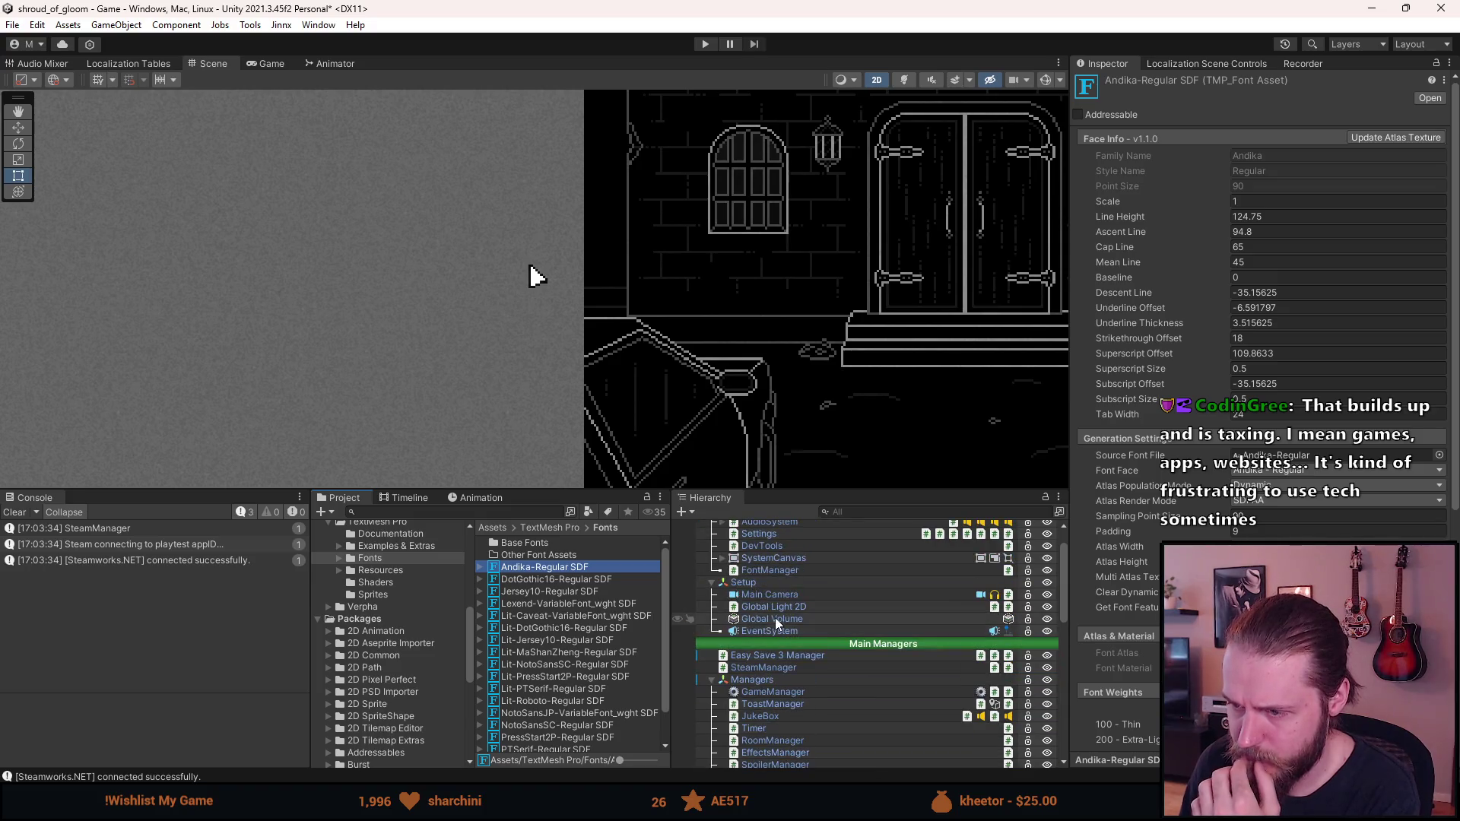
left_click(769, 612)
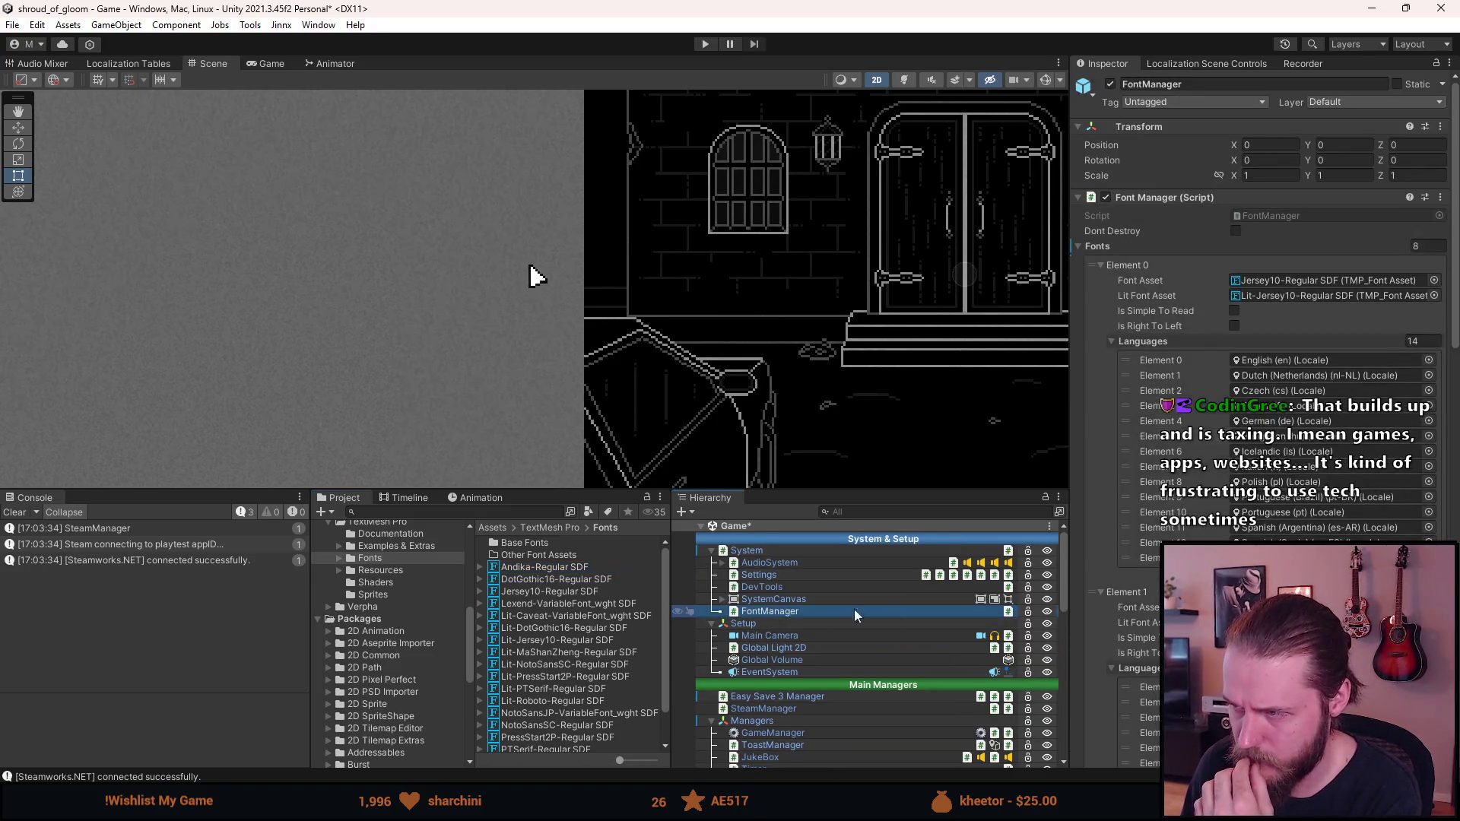
Scroll through the first Font Manager font entries and clear the Console log
scroll(1263, 304, "down", 10)
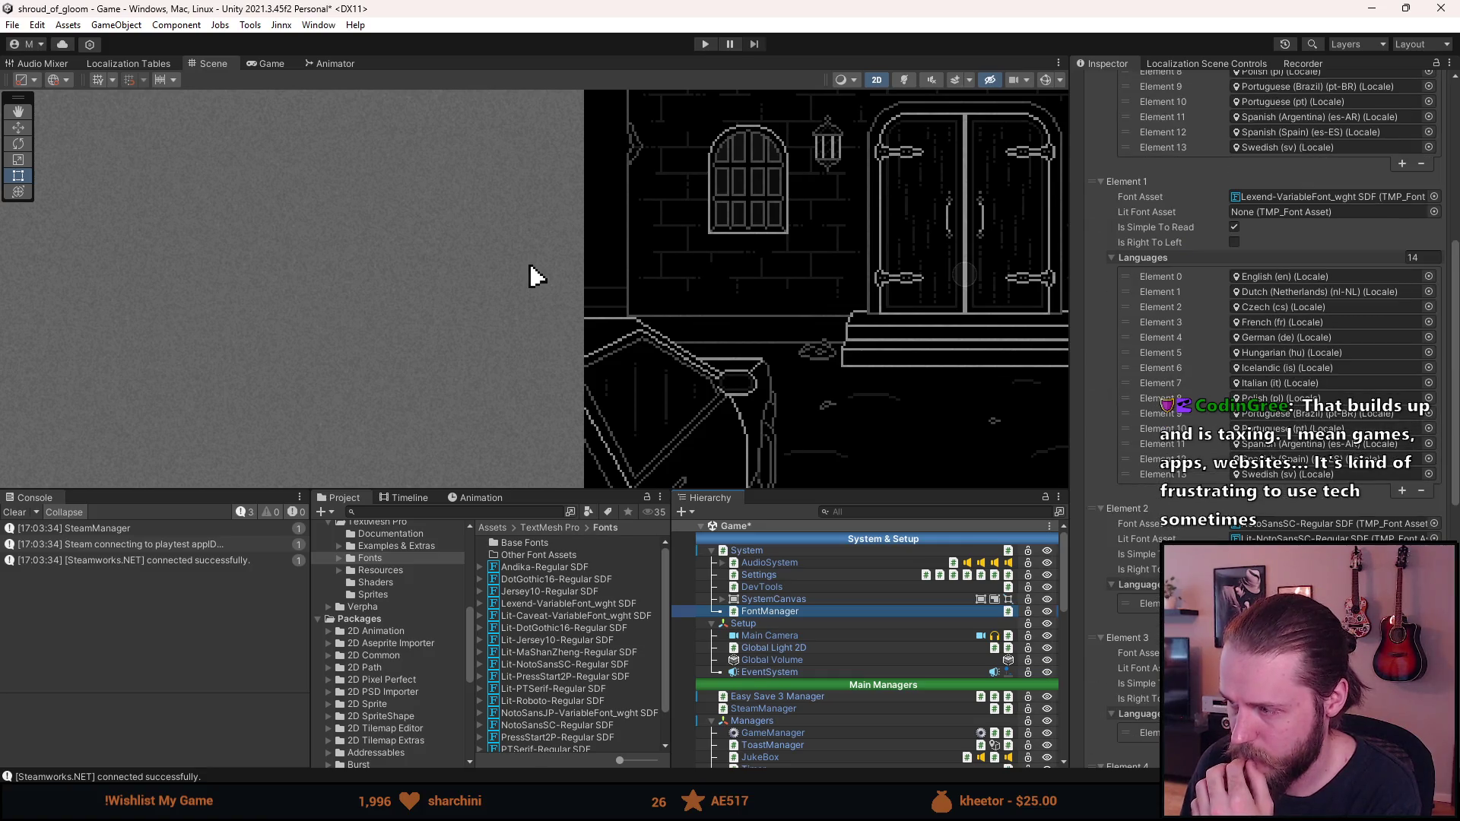
scroll(1262, 305, "down", 3)
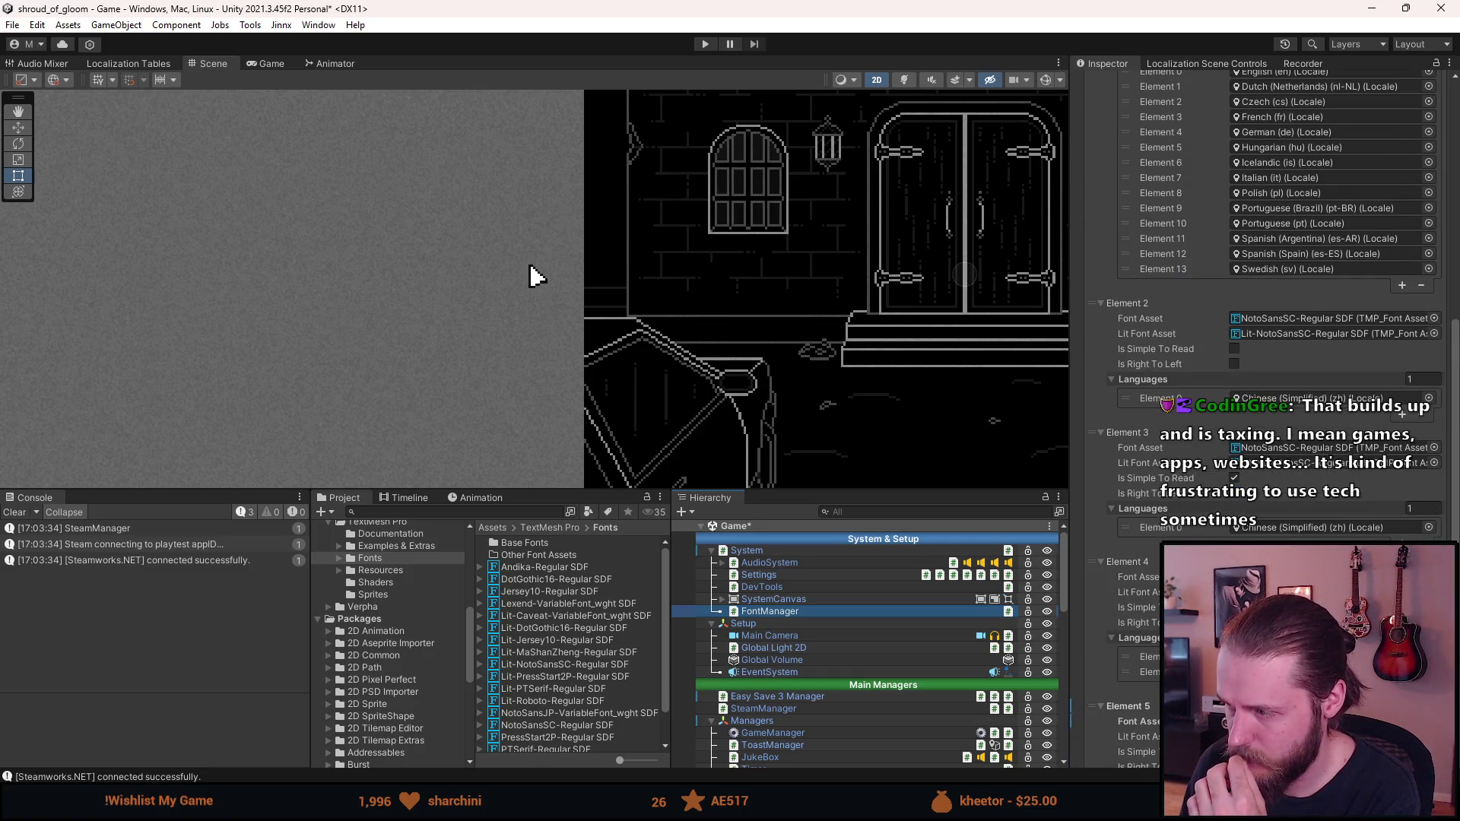
scroll(1262, 304, "down", 3)
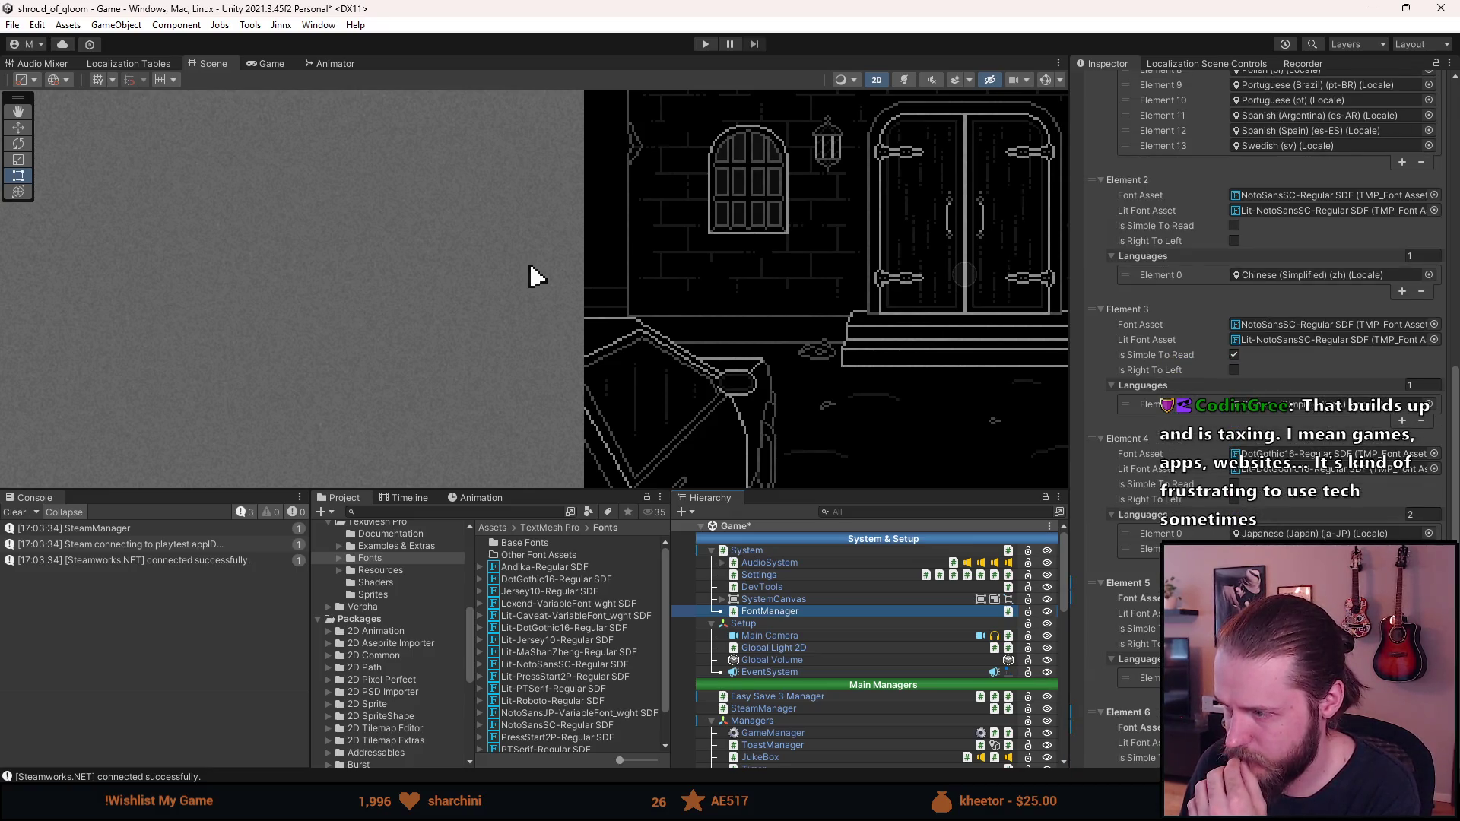
scroll(1262, 304, "down", 1)
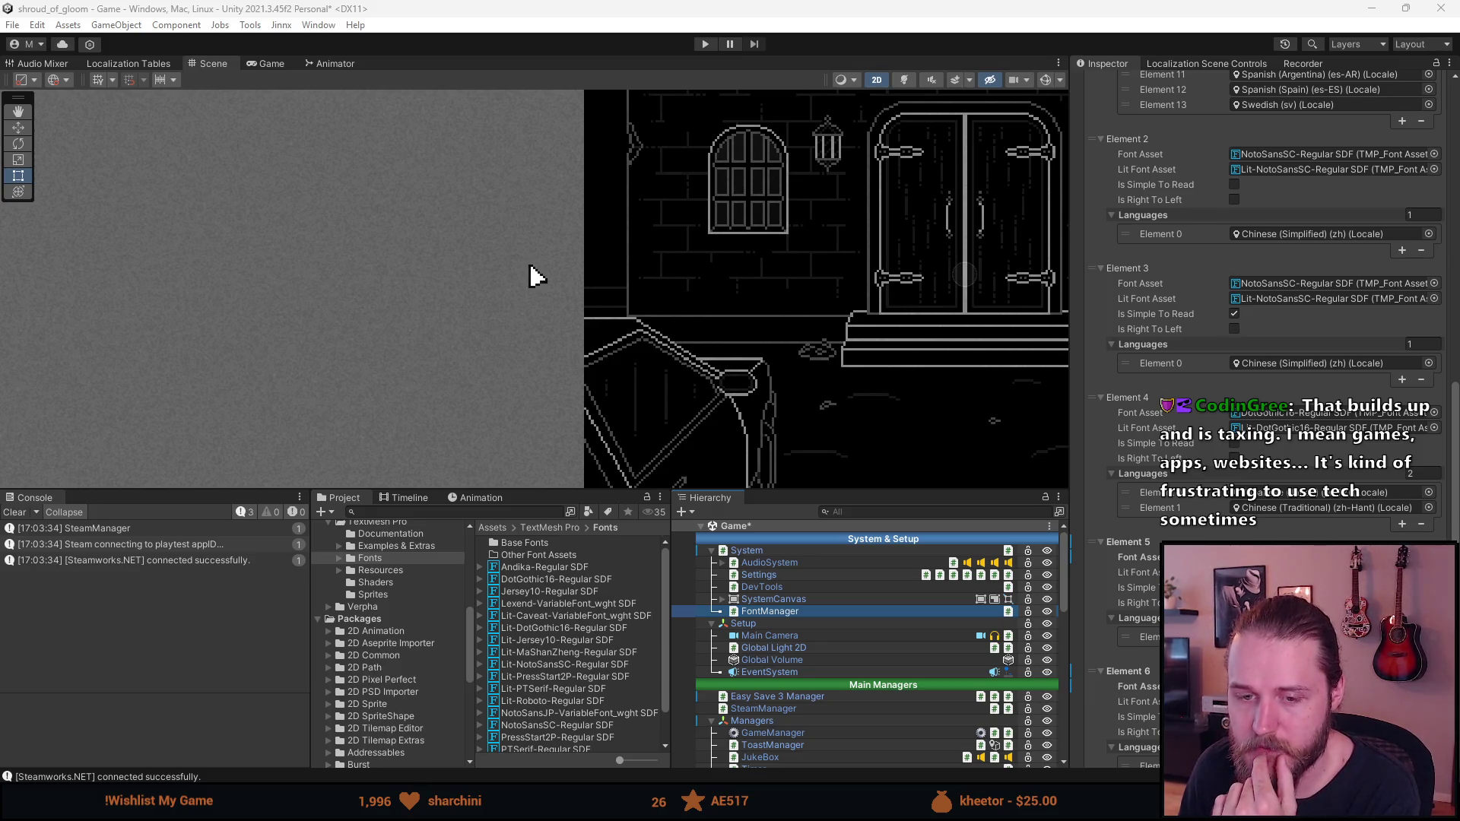
left_click(21, 513)
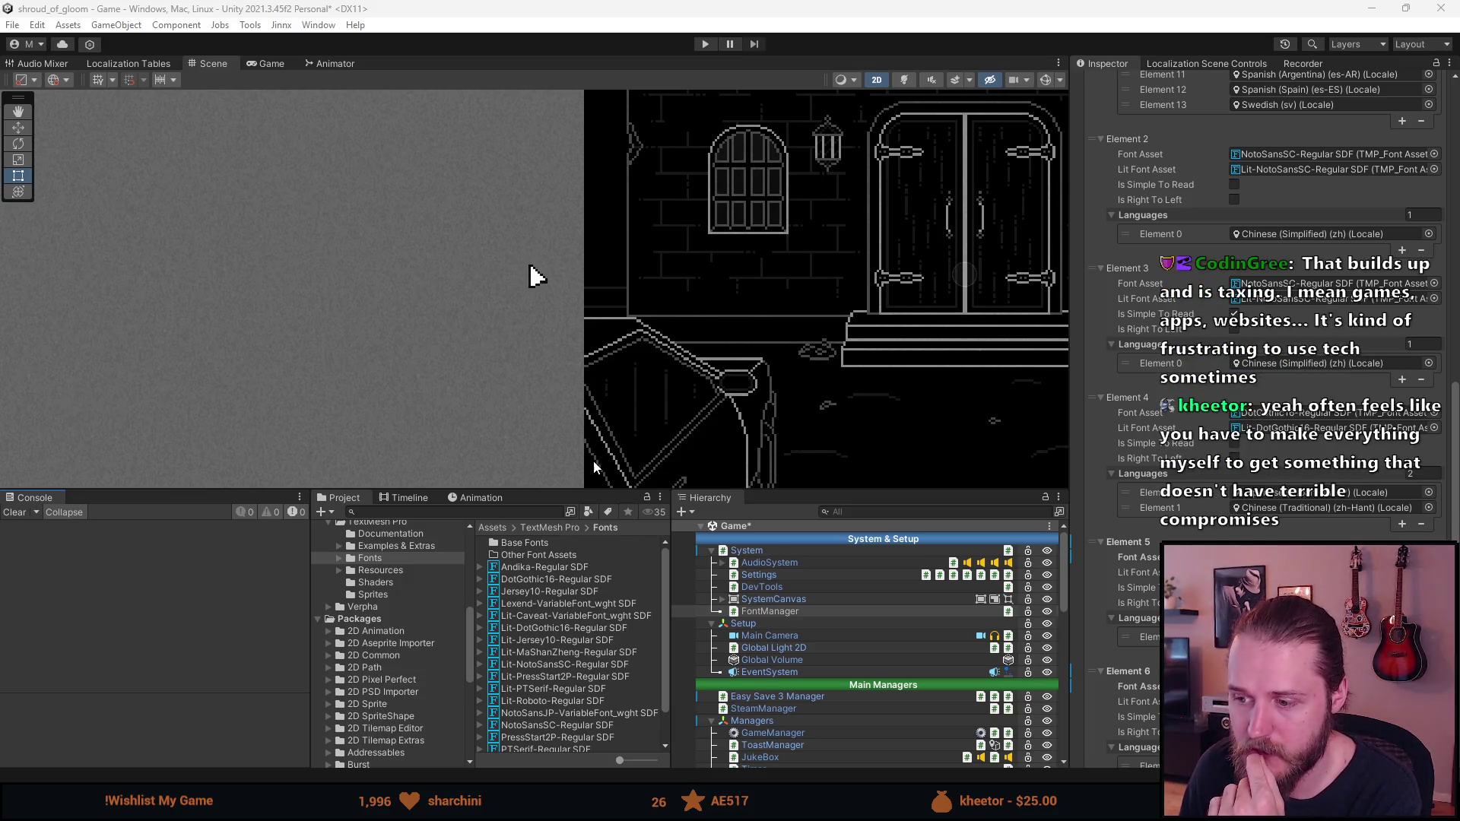
Review the remaining Font Manager entries, including DotGothic16 for Japanese and Traditional Chinese and Lexend
scroll(1263, 305, "down", 3)
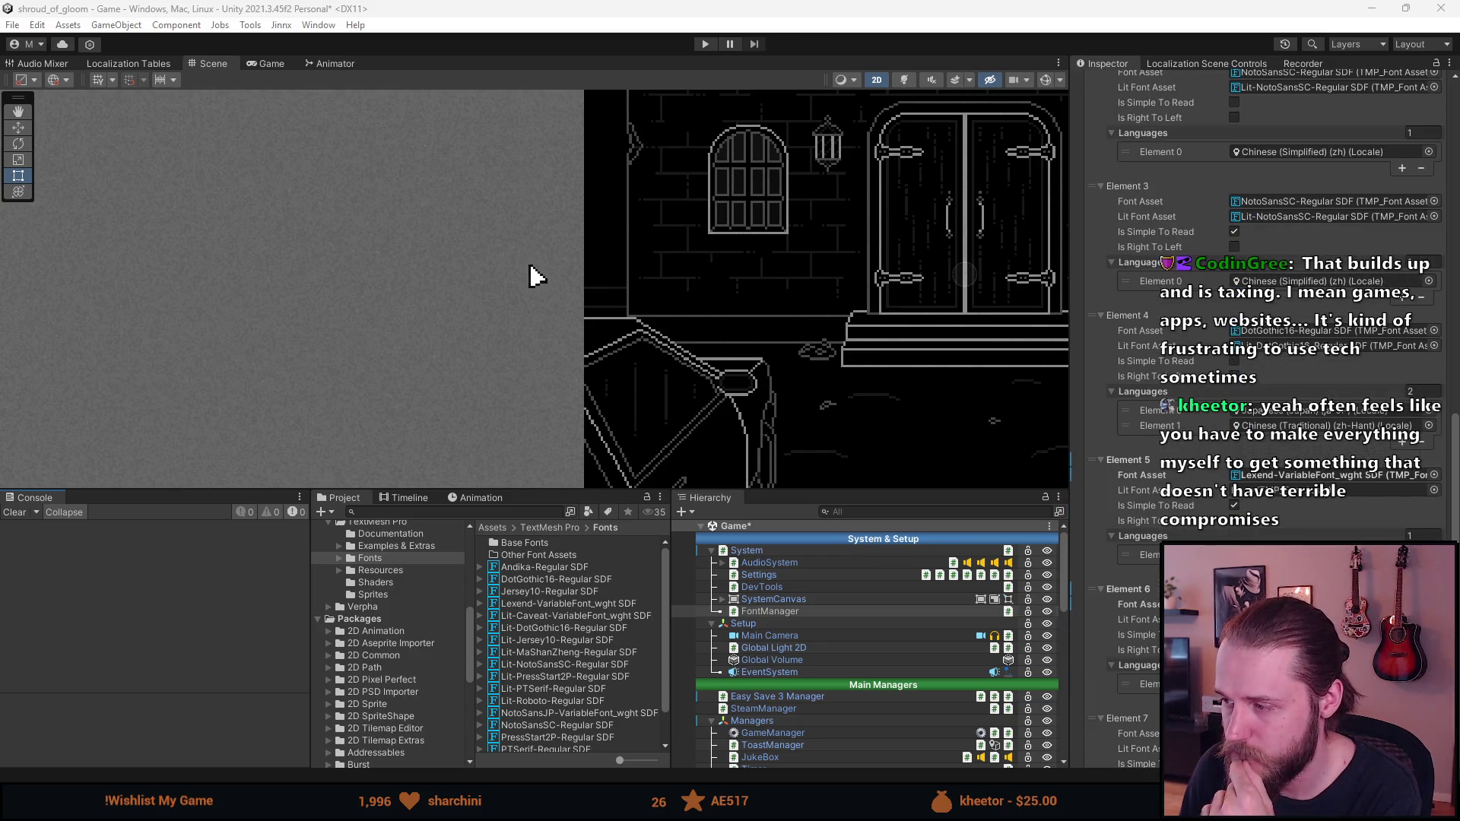
scroll(1263, 305, "down", 3)
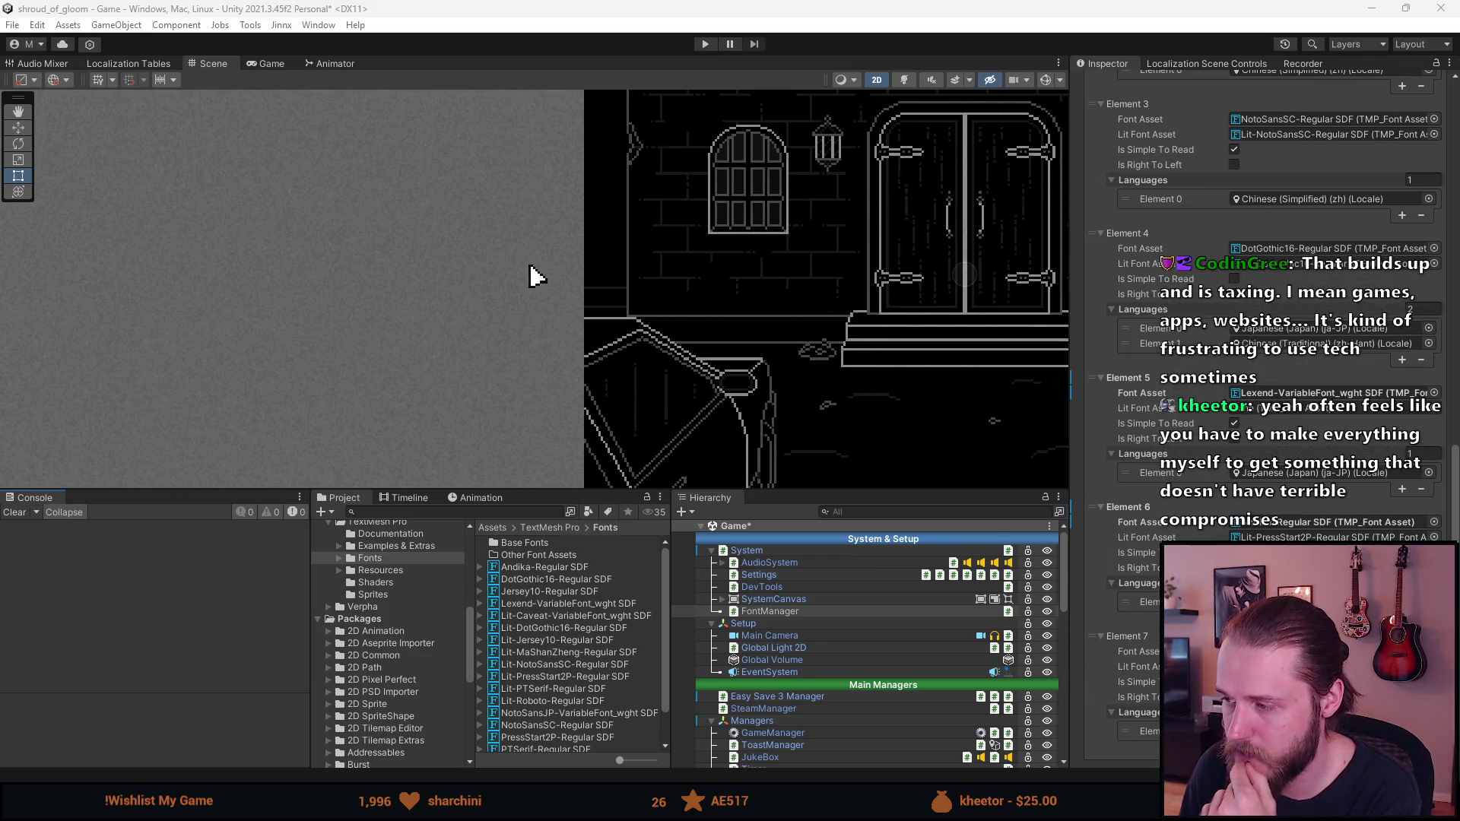
scroll(1263, 304, "down", 3)
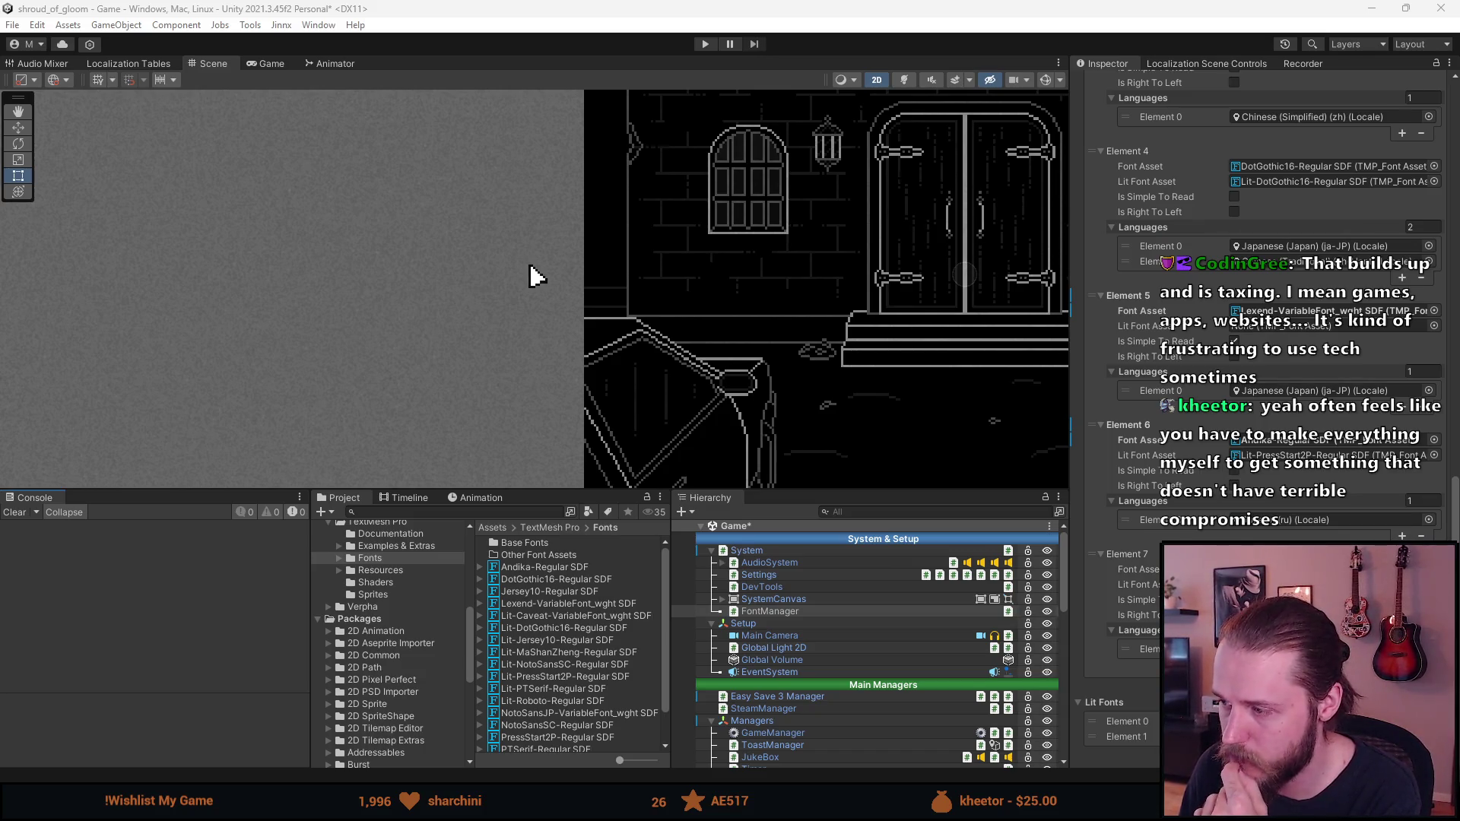
scroll(1262, 304, "down", 2)
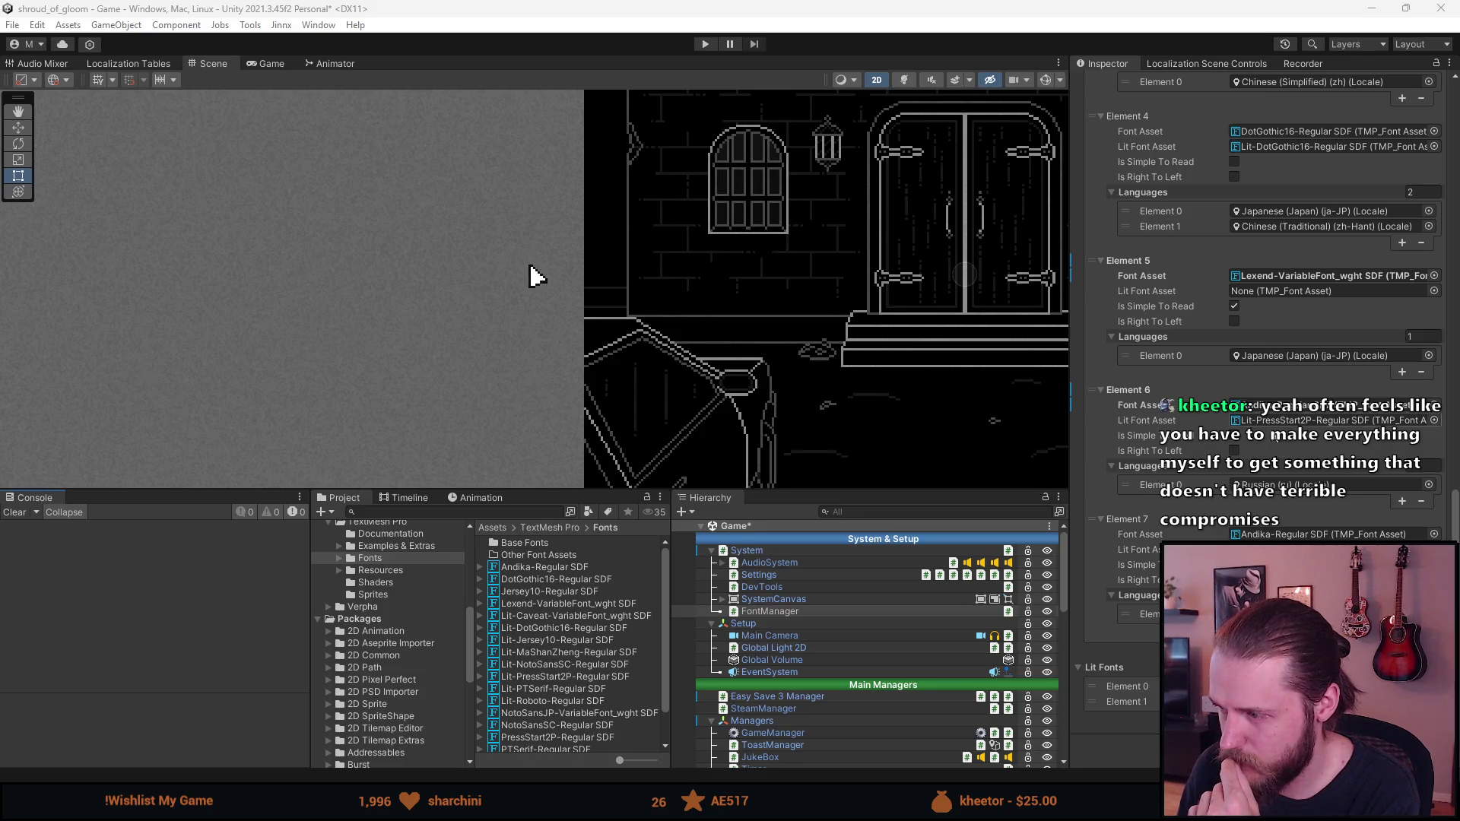
scroll(1263, 304, "up", 3)
scroll(1263, 304, "up", 3)
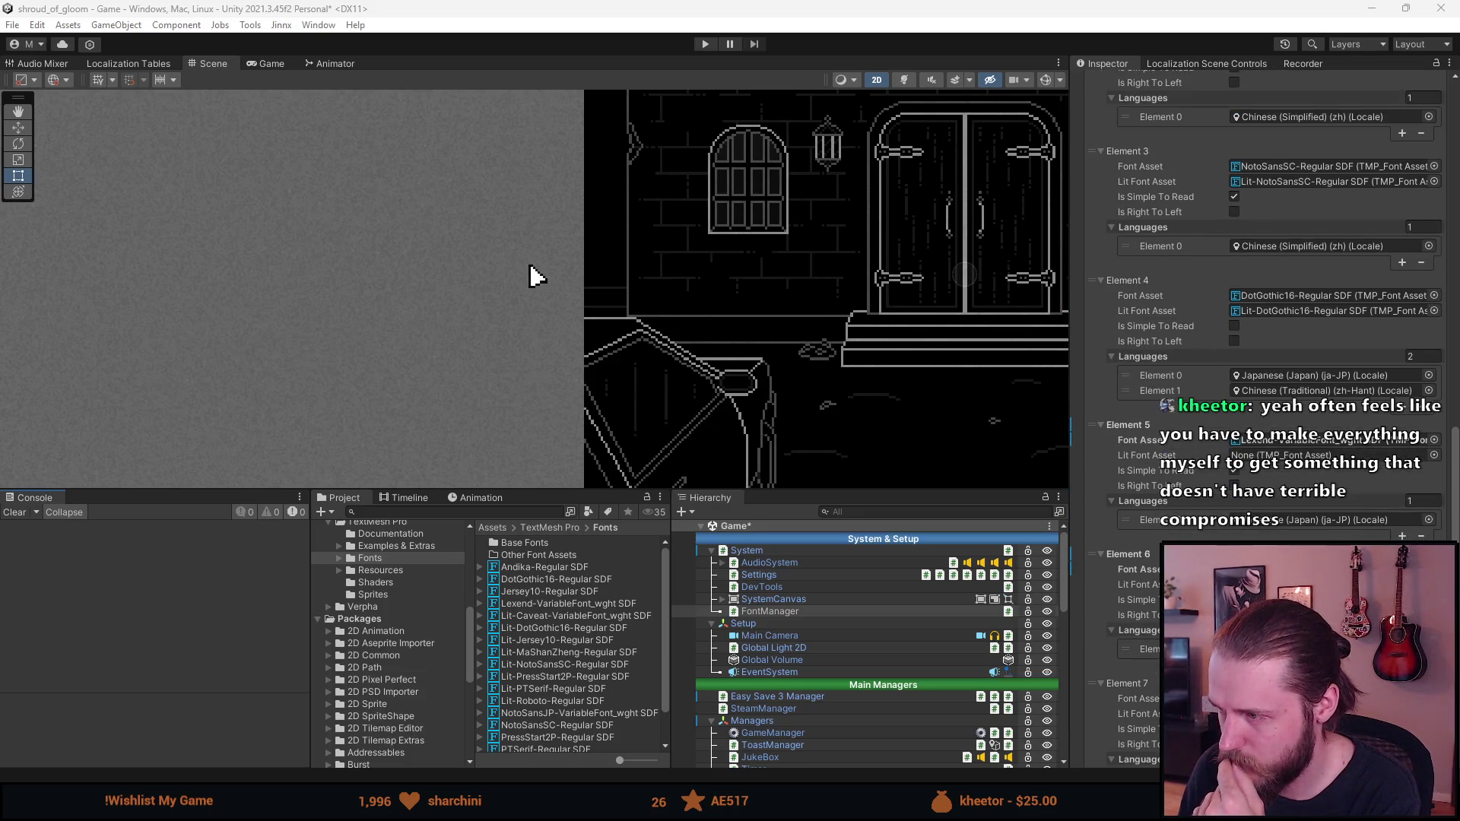
scroll(1263, 304, "up", 2)
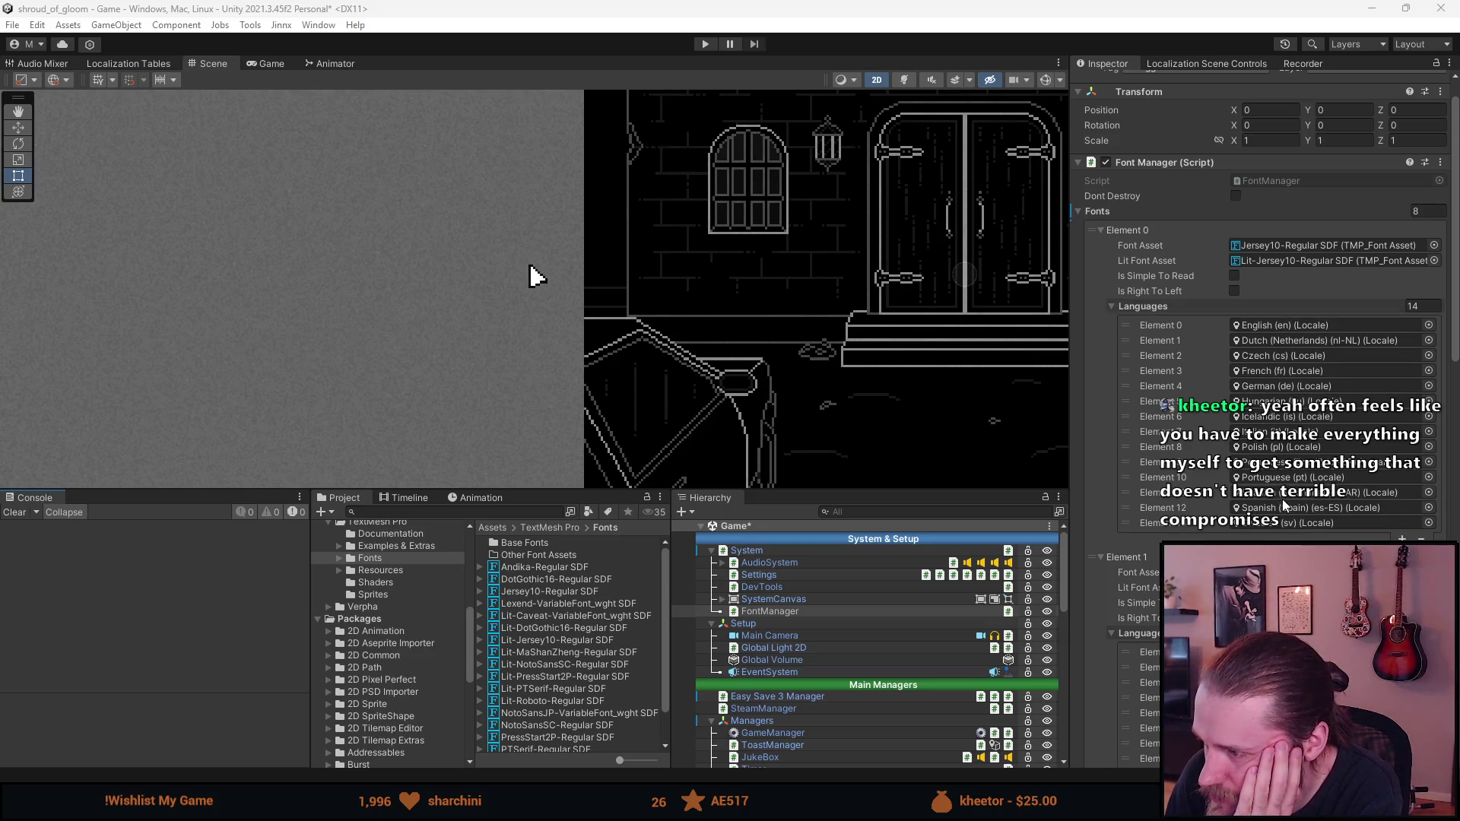
scroll(1284, 506, "down", 3)
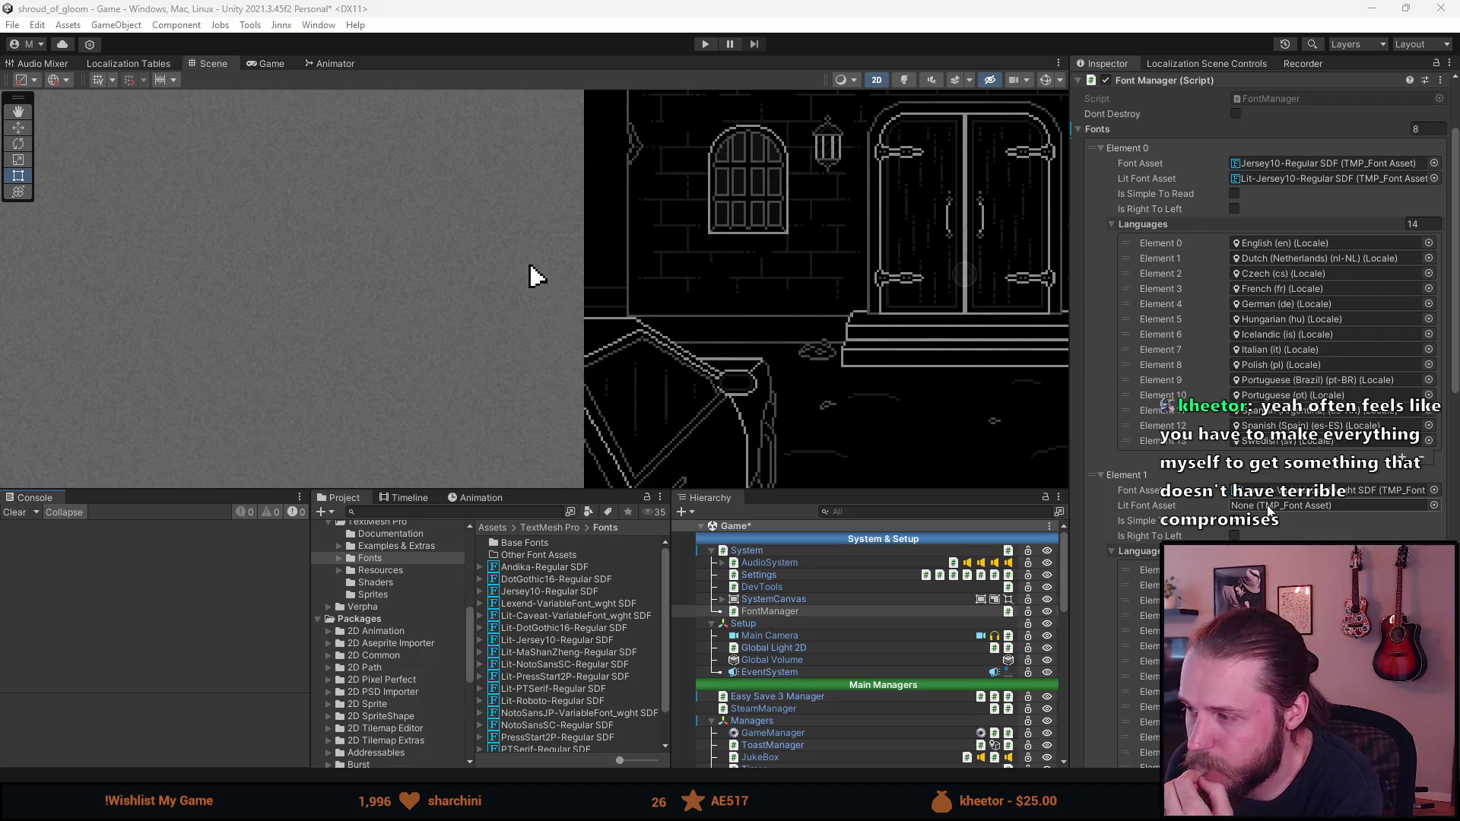
scroll(1267, 511, "down", 5)
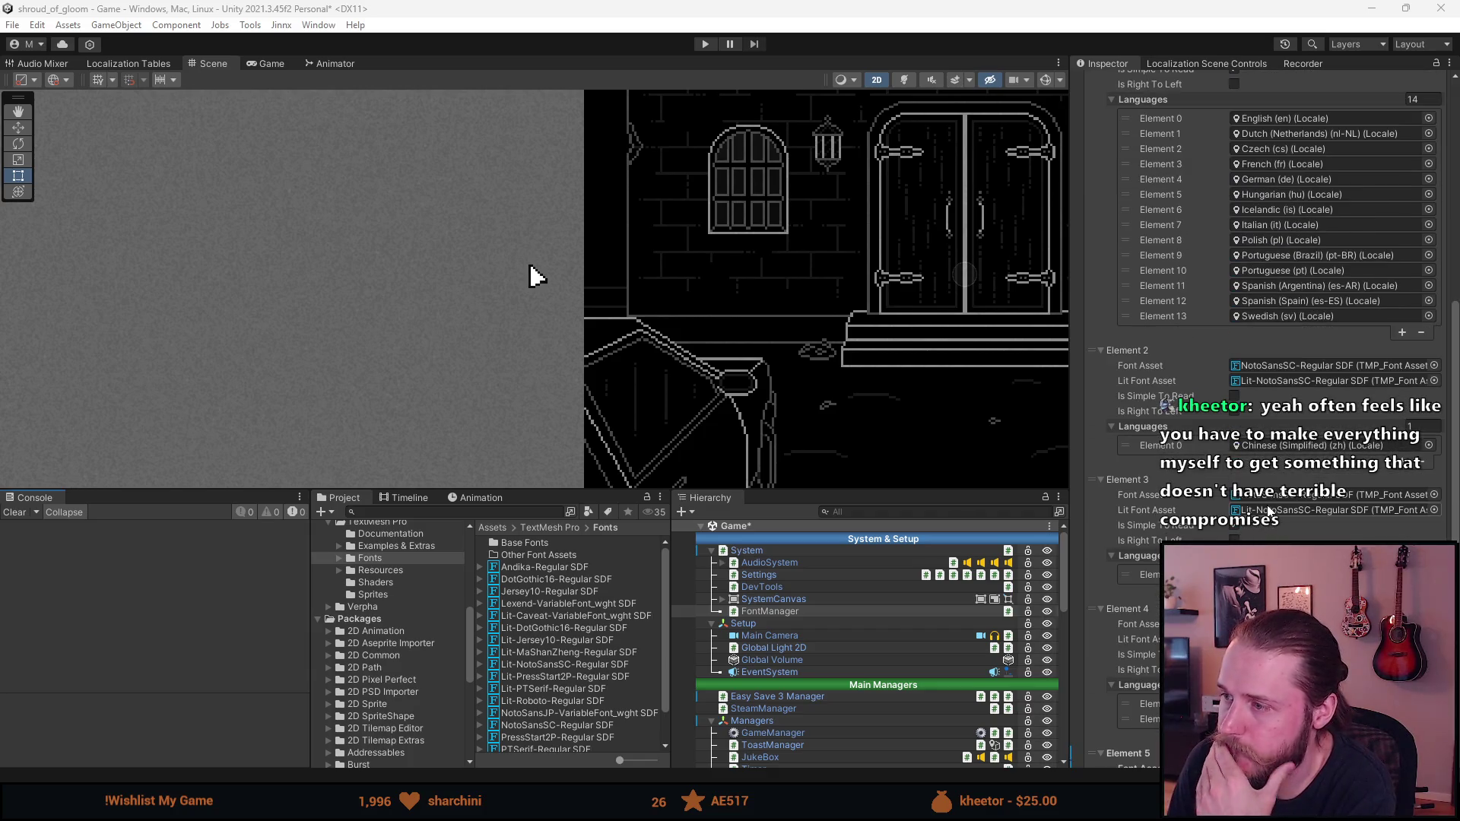
scroll(1268, 510, "down", 3)
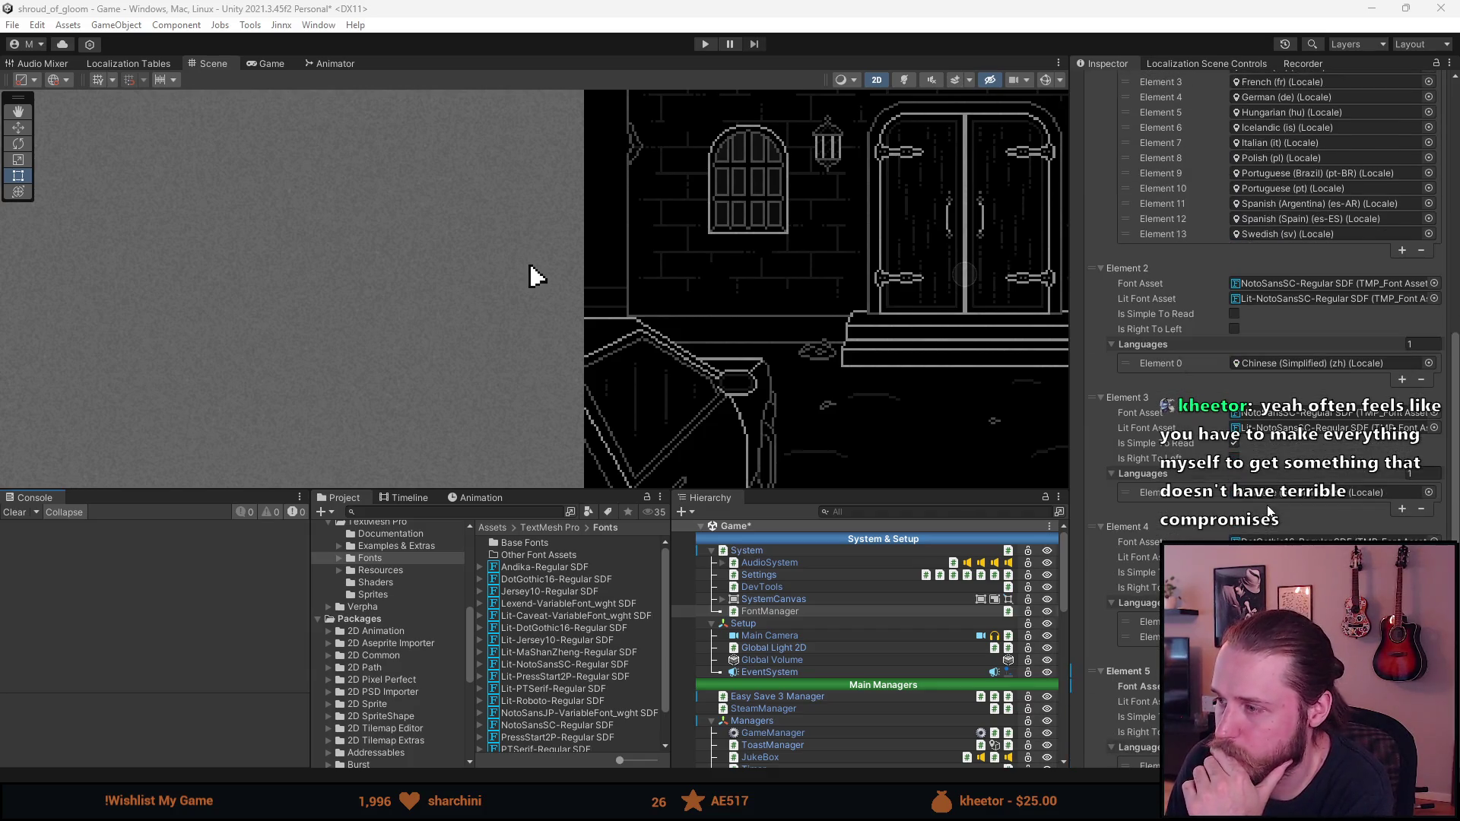
scroll(1268, 510, "down", 6)
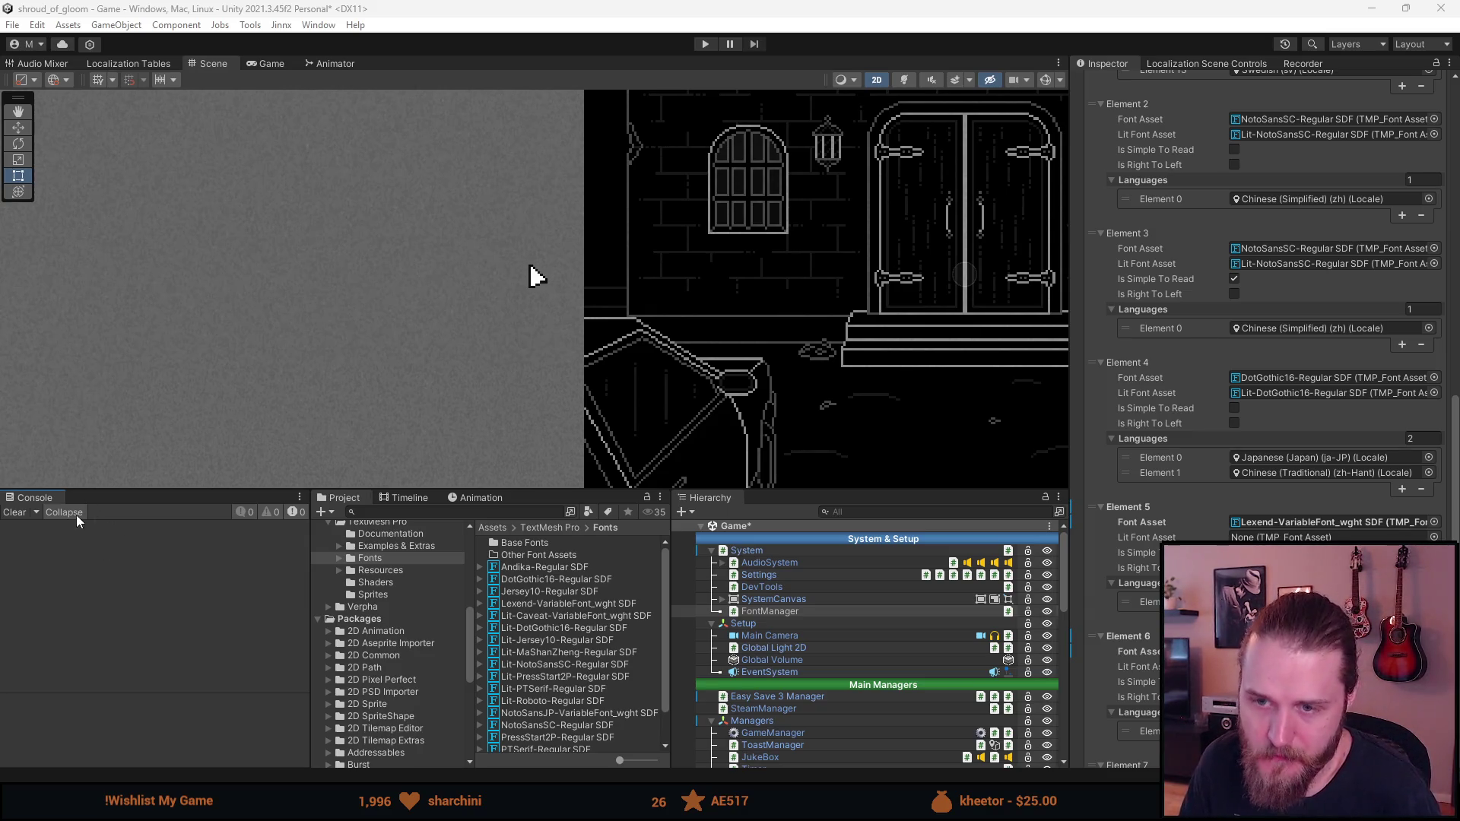
scroll(804, 389, "down", 5)
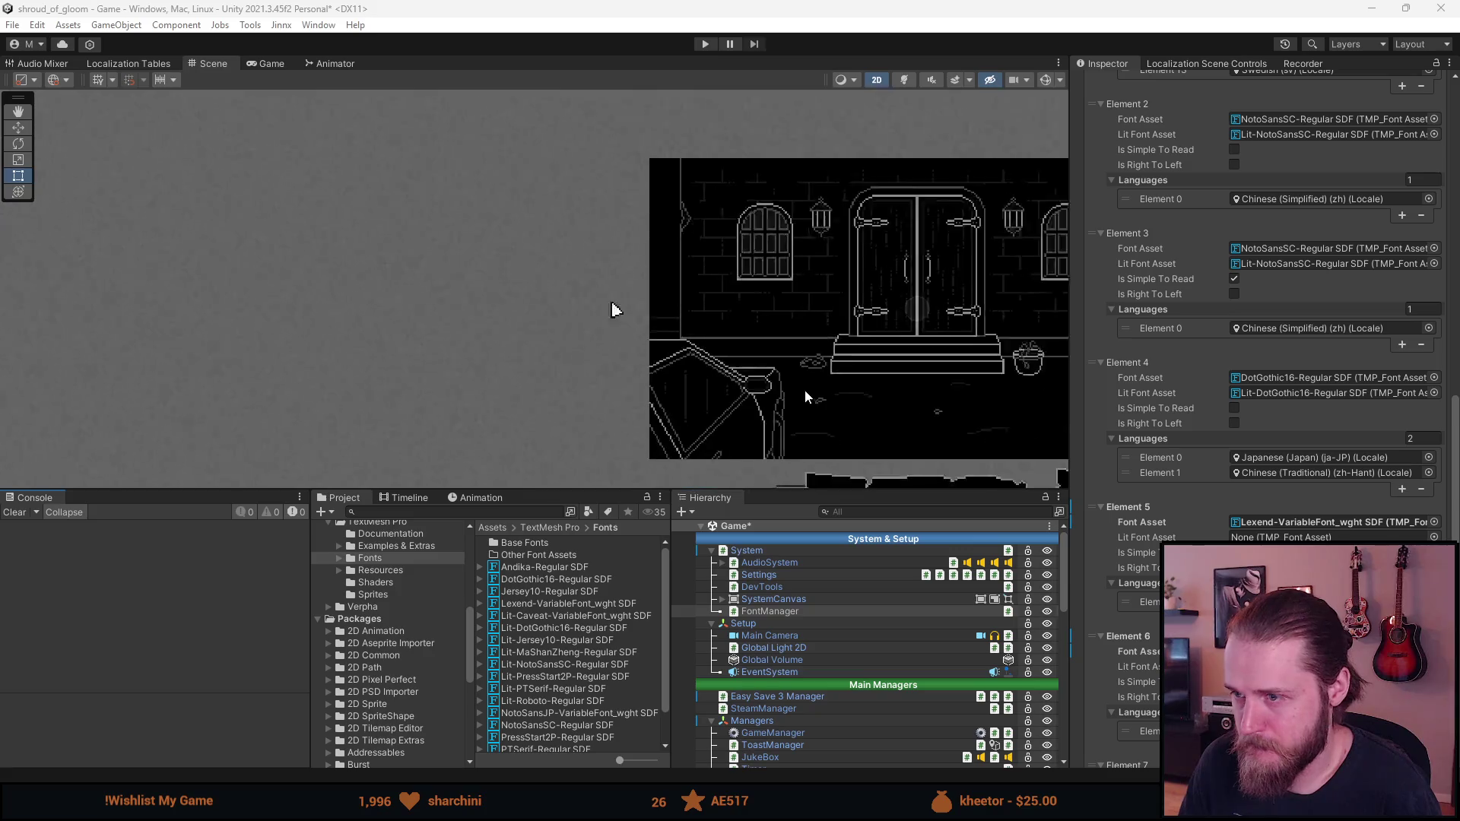
Pan and zoom out the Scene view to frame the entrance room, centred on its doors
left_click_drag(810, 391, 558, 327)
scroll(608, 266, "up", 3)
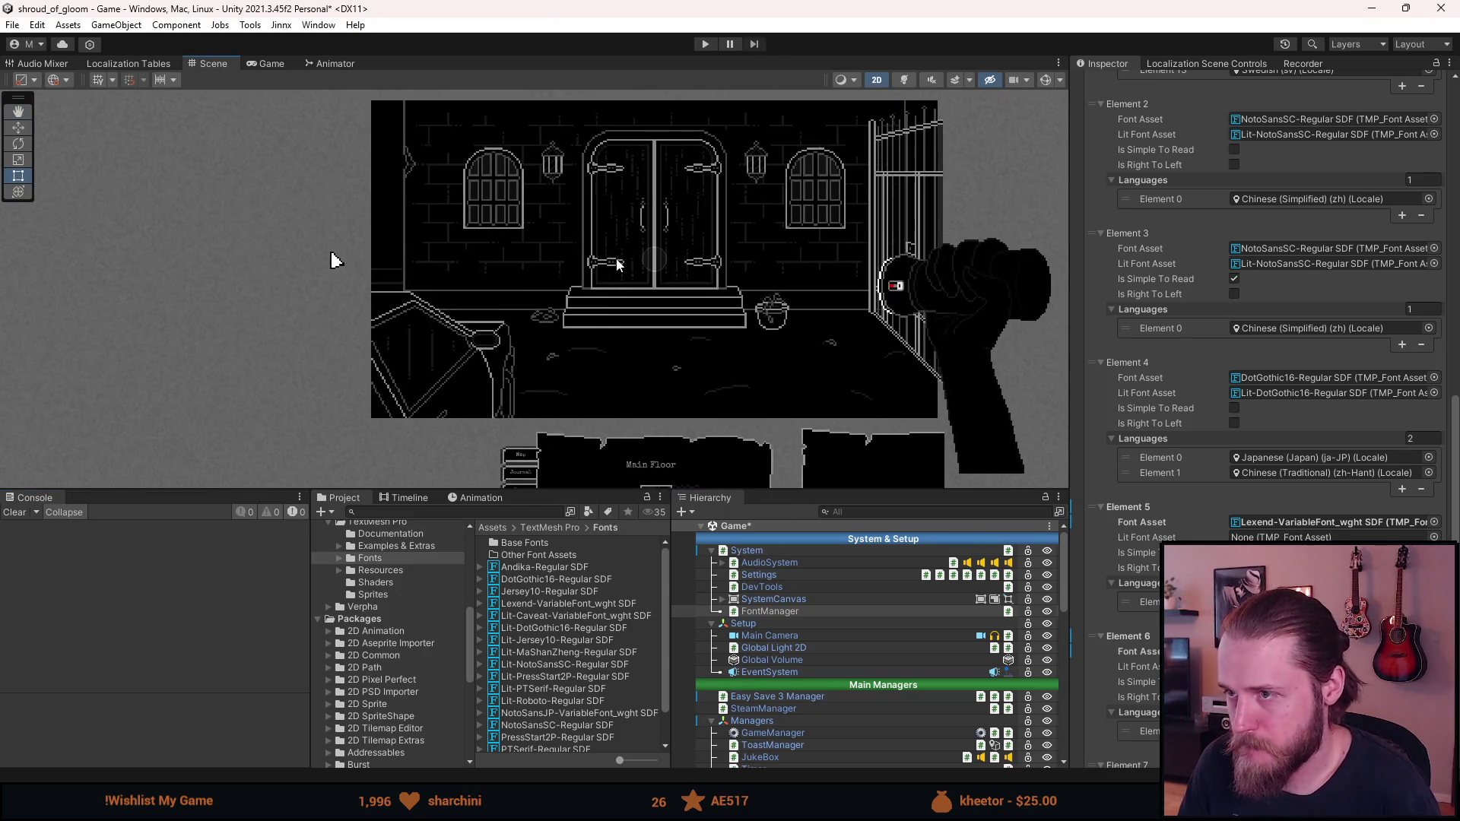
left_click_drag(668, 180, 650, 214)
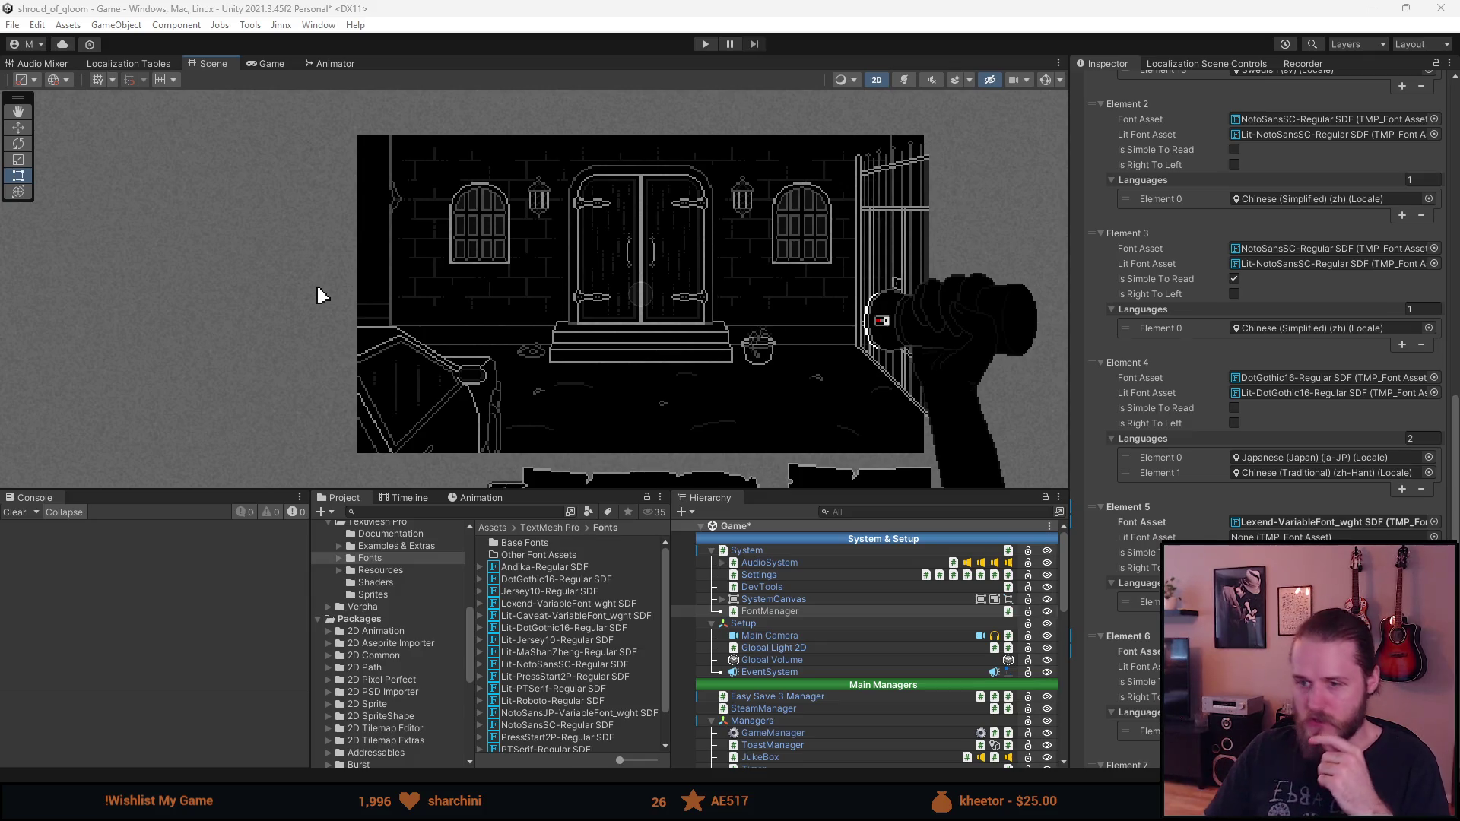
Enter Play mode and turn on Simpler font under Настройки > Accessibility
left_click(705, 44)
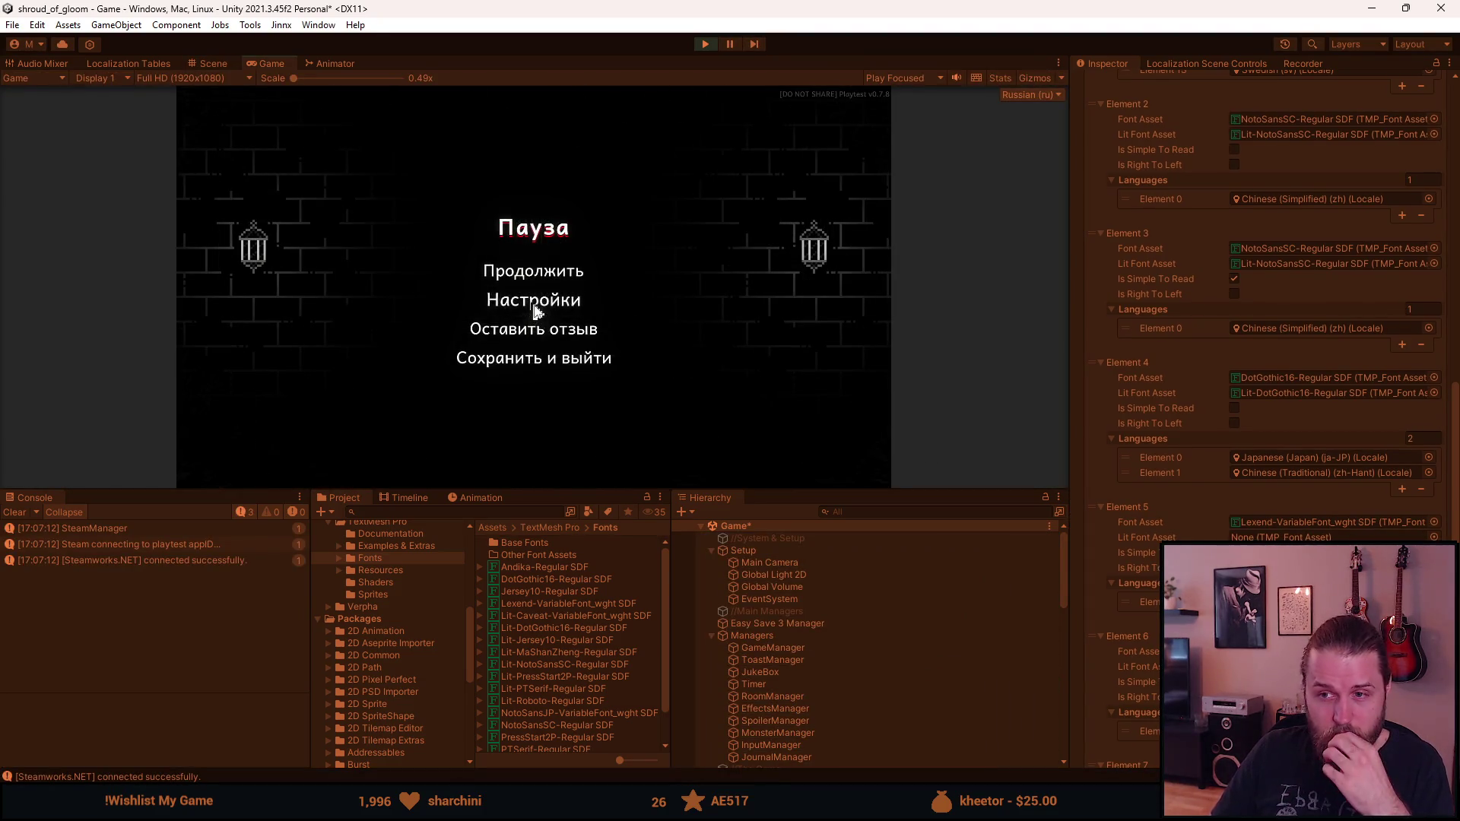
left_click(535, 303)
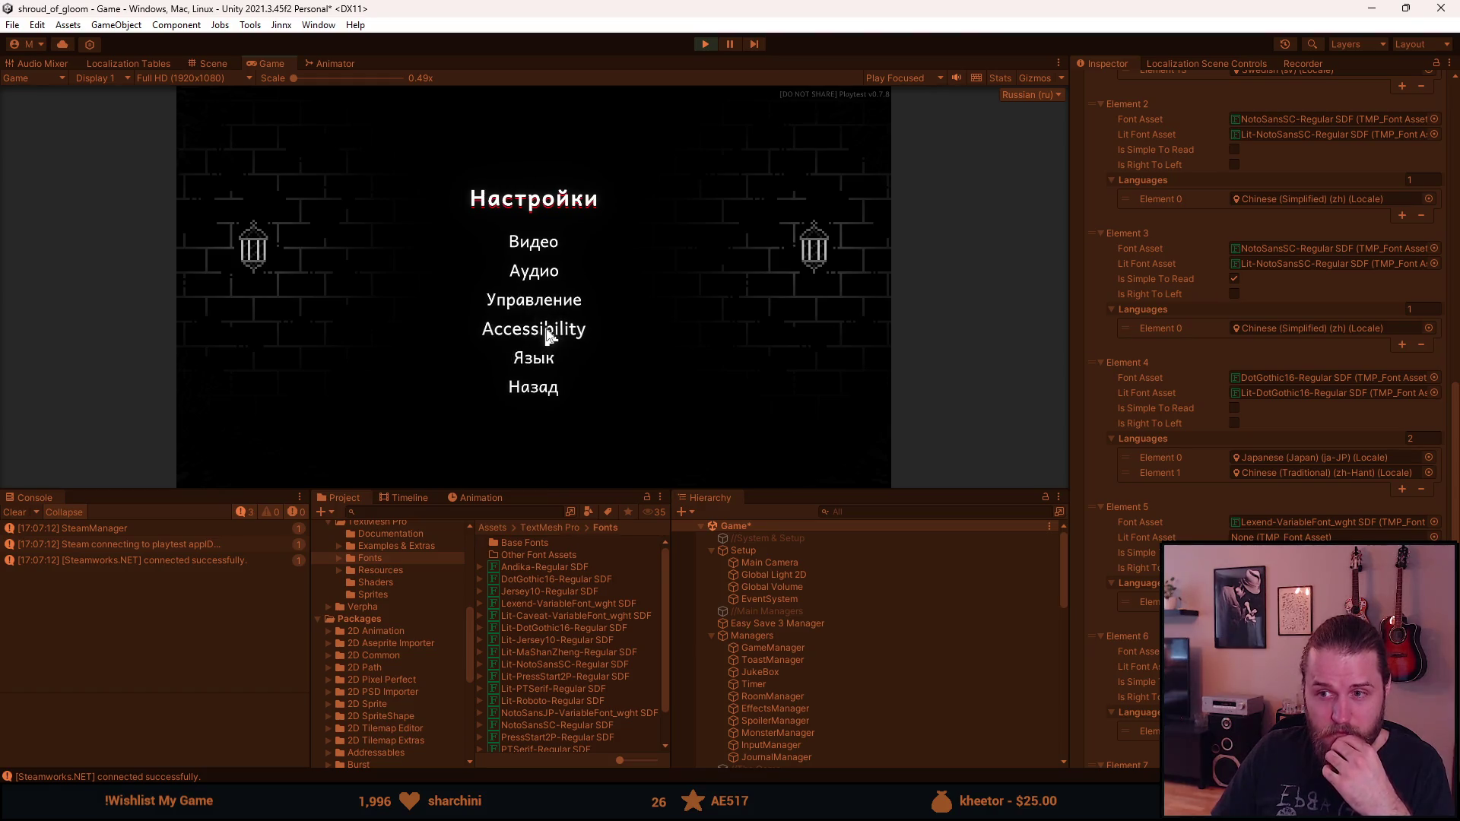
left_click(560, 331)
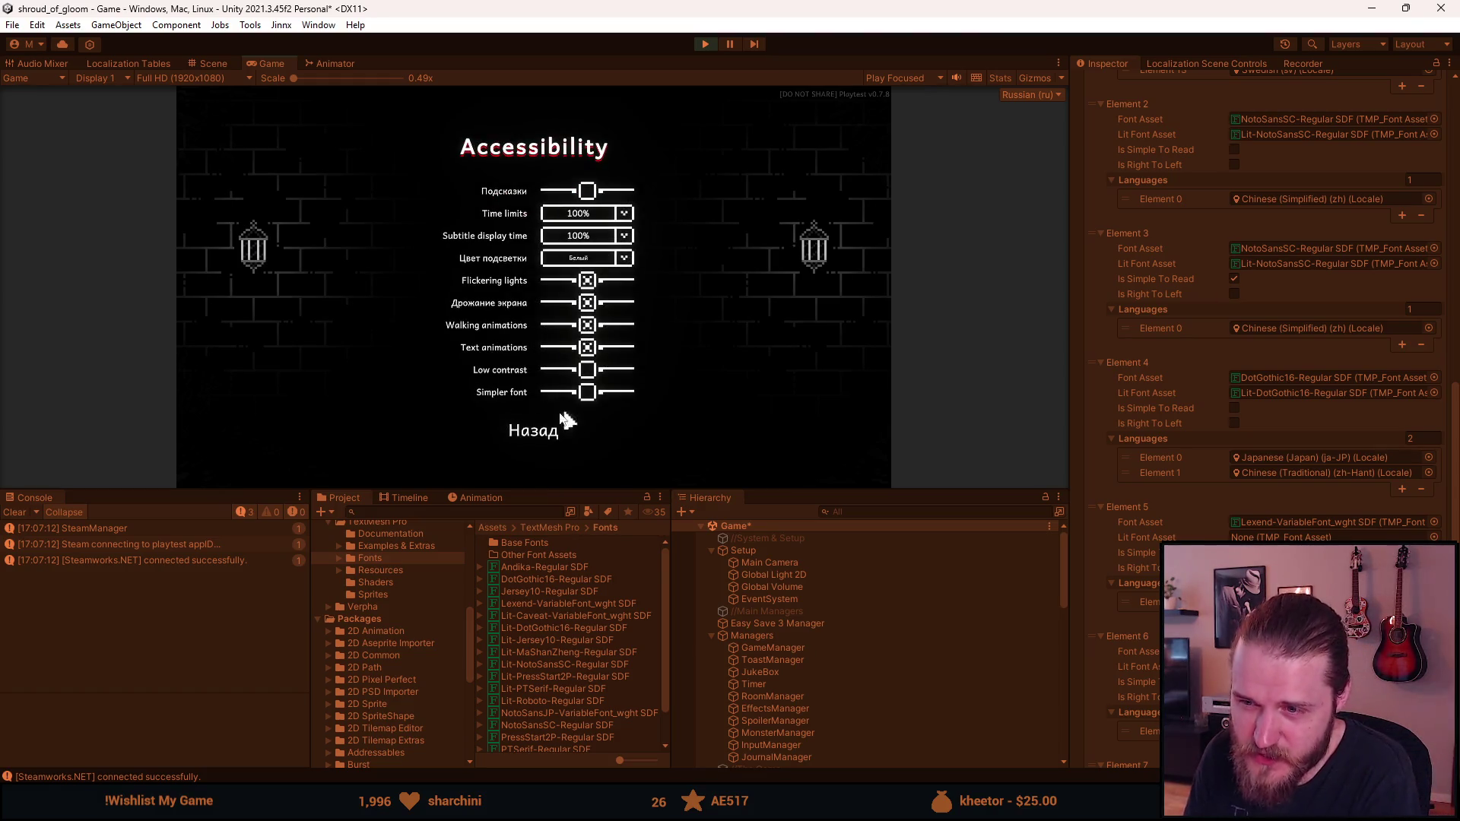
left_click(586, 396)
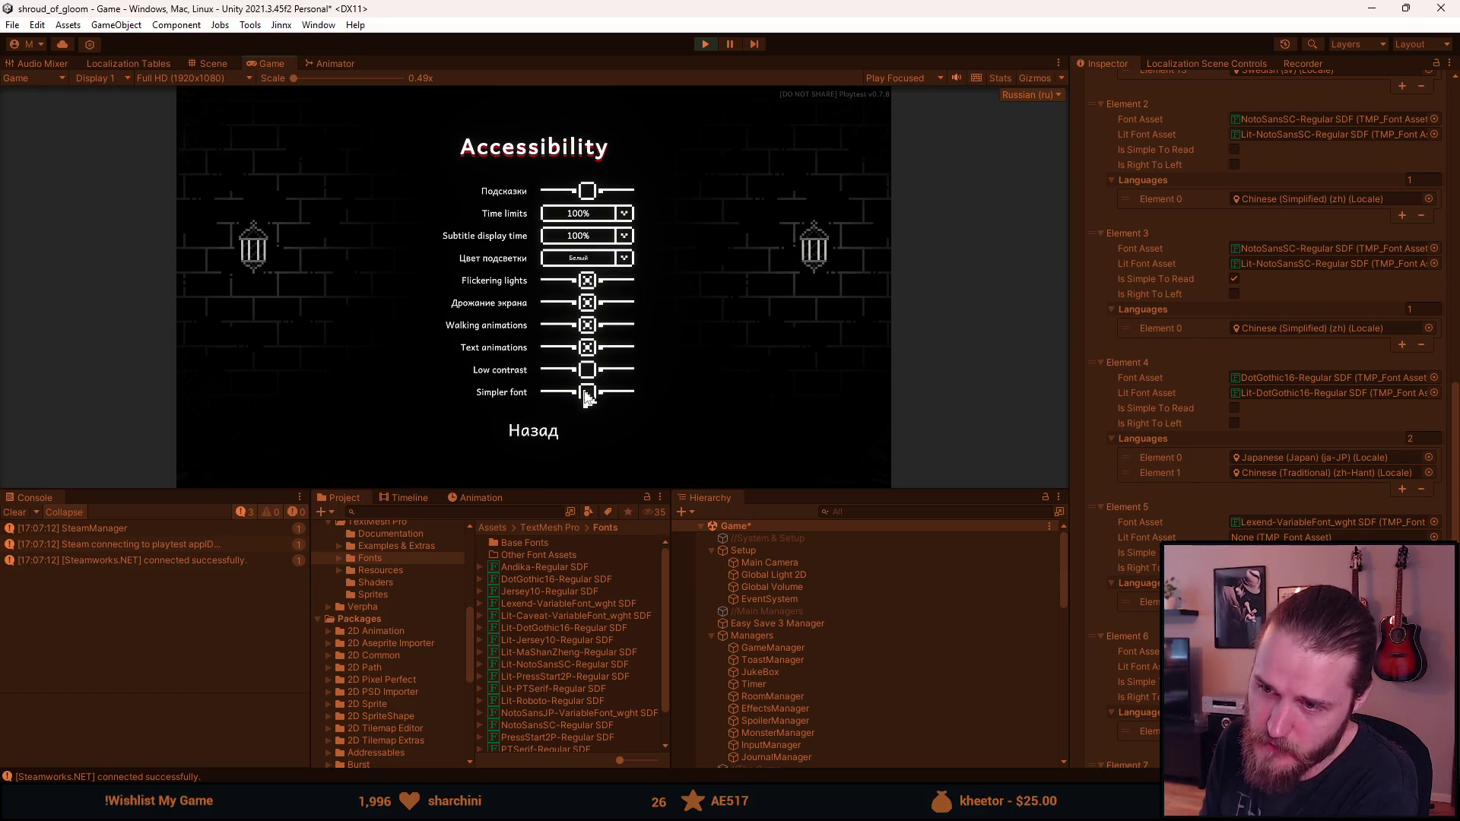
left_click(523, 432)
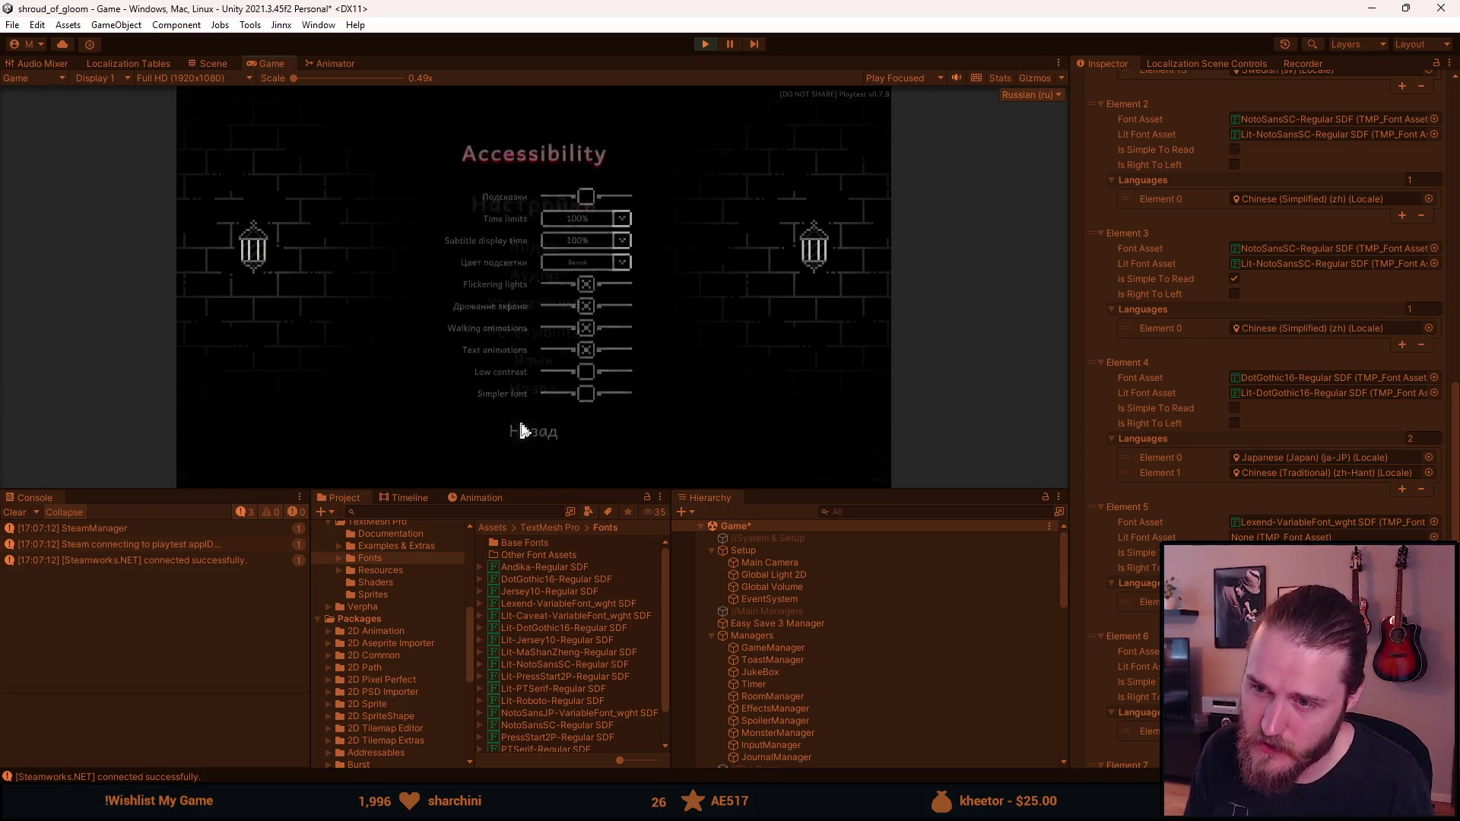
Open the Язык screen, maximize the Game view, and switch the language to Japanese
left_click(556, 363)
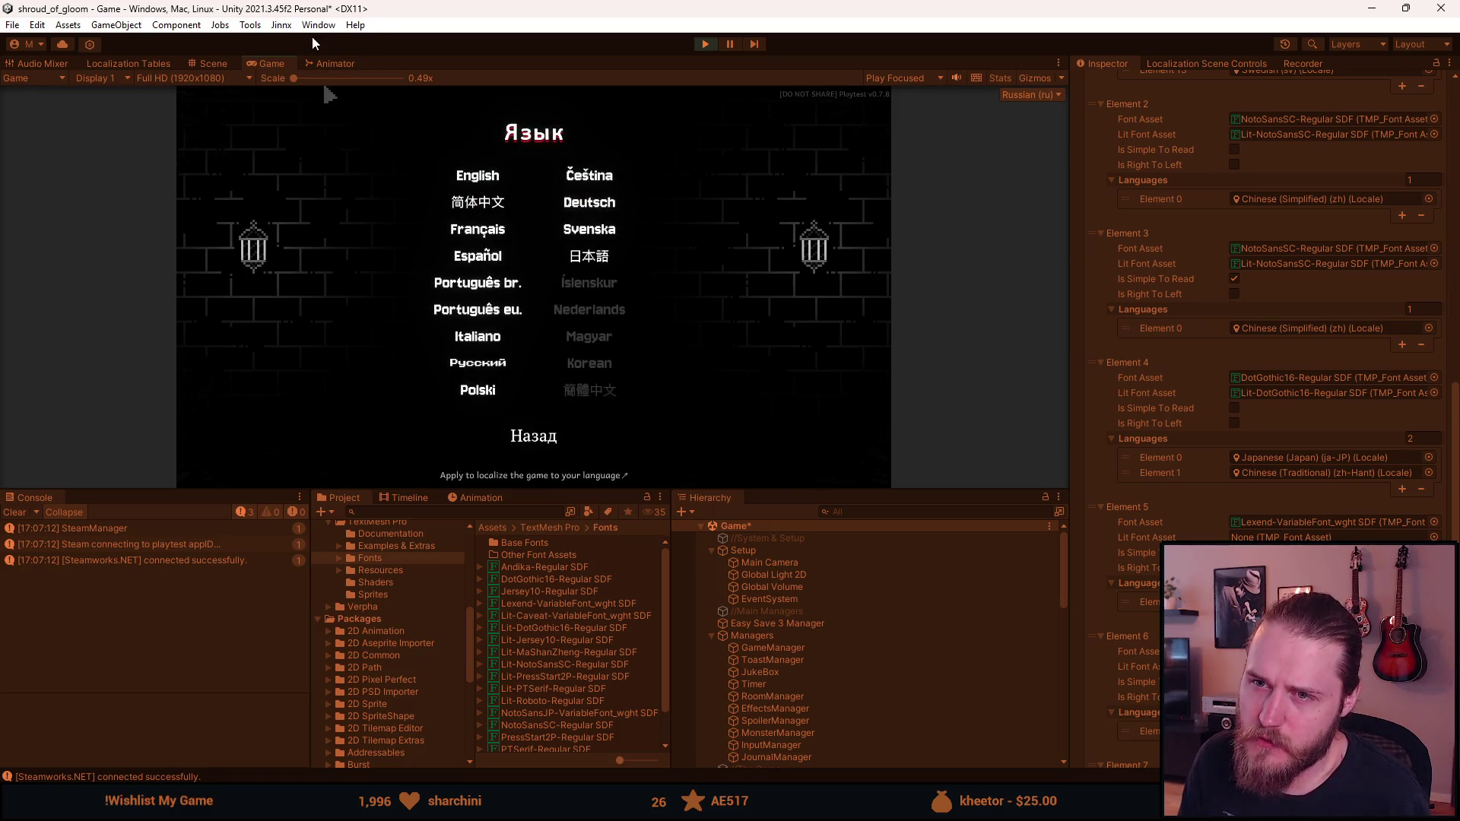
double_click(263, 61)
left_click(825, 377)
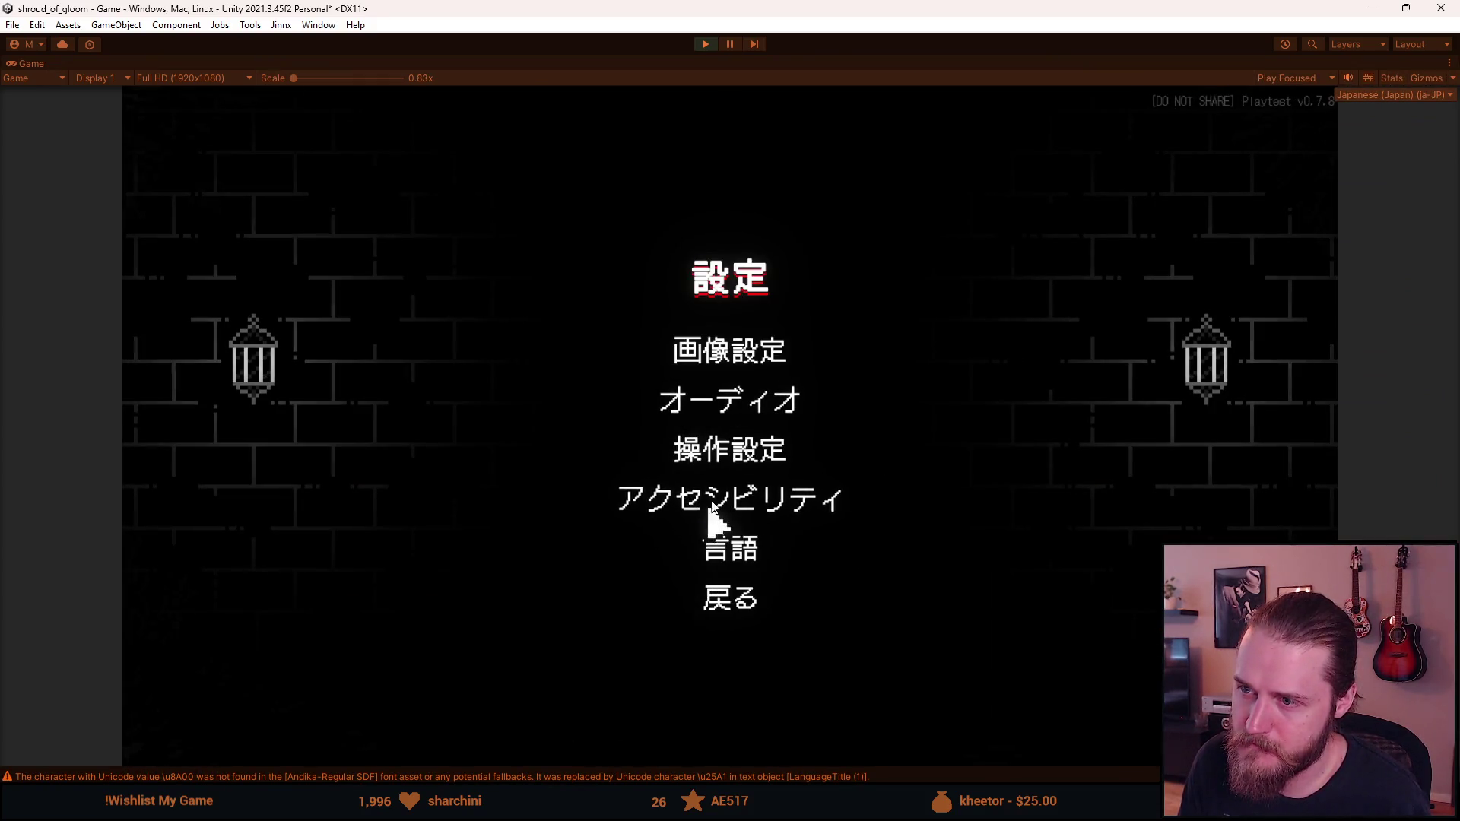
Check the Japanese graphics settings, then close the menus and resume the game
left_click(705, 361)
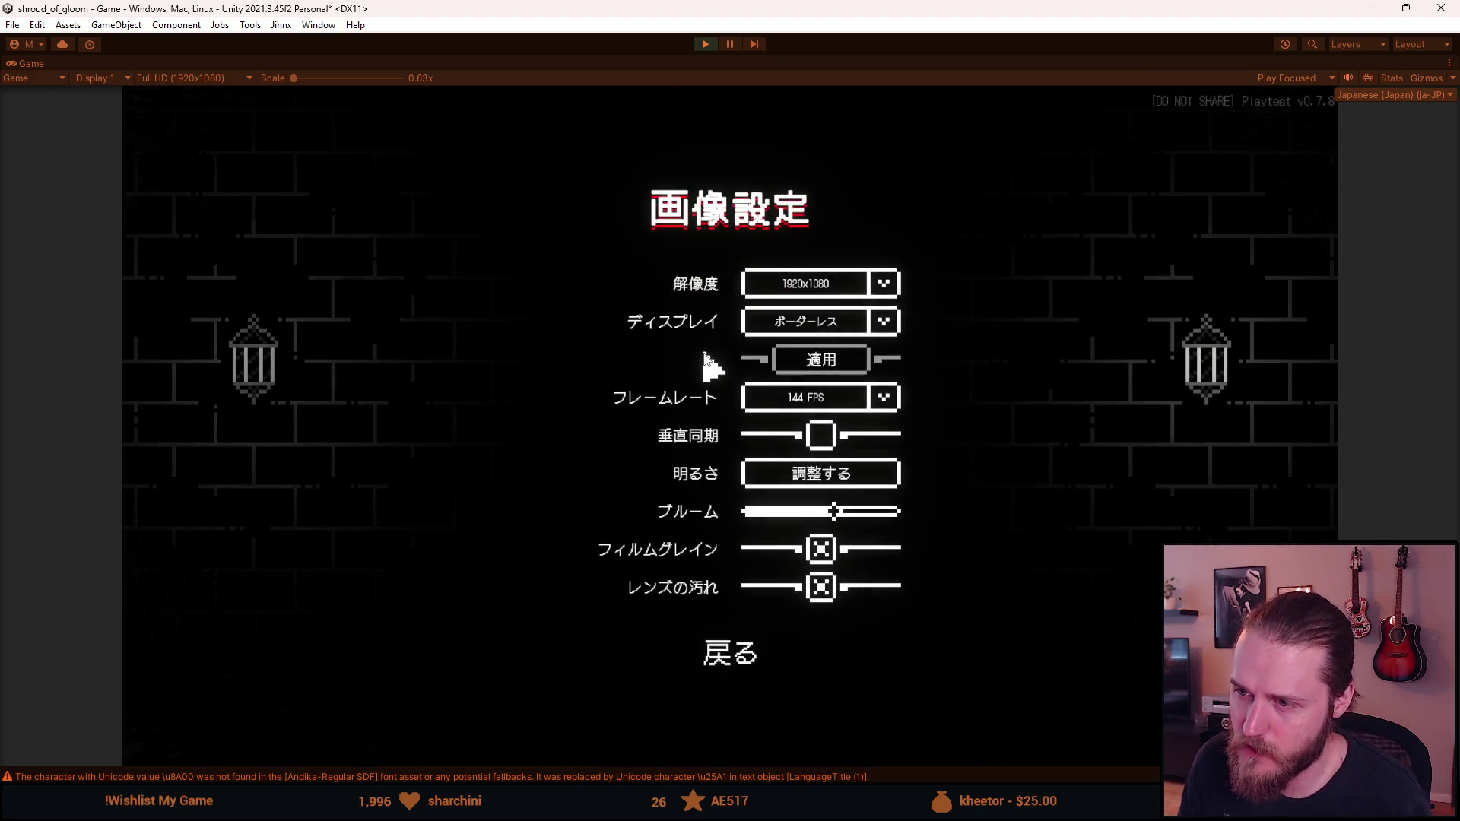
left_click(715, 658)
left_click(731, 596)
left_click(731, 413)
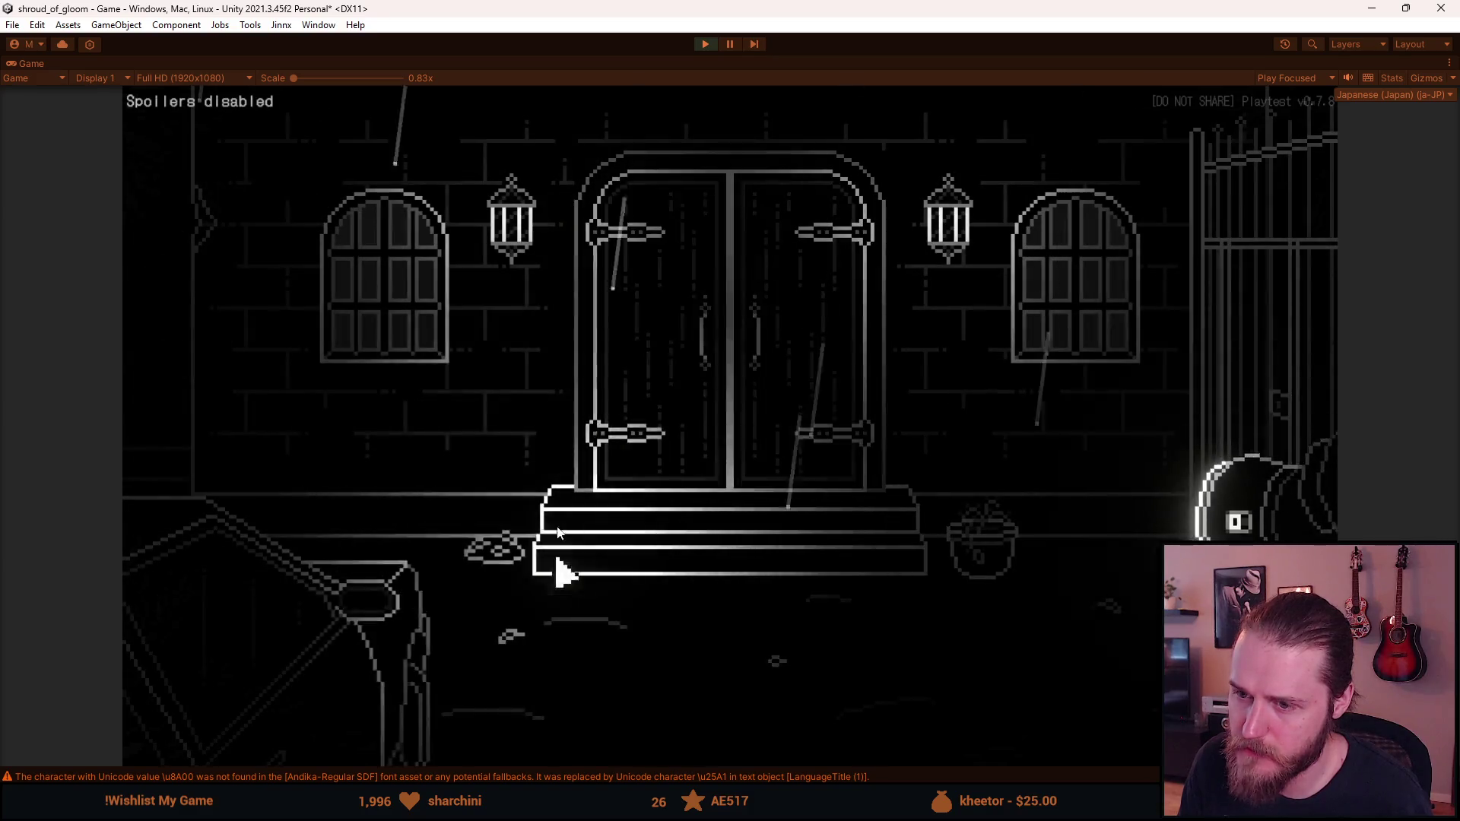
Trigger Japanese dialogue, use the bolt cutter on the left window, then pause and open 設定
left_click(479, 603)
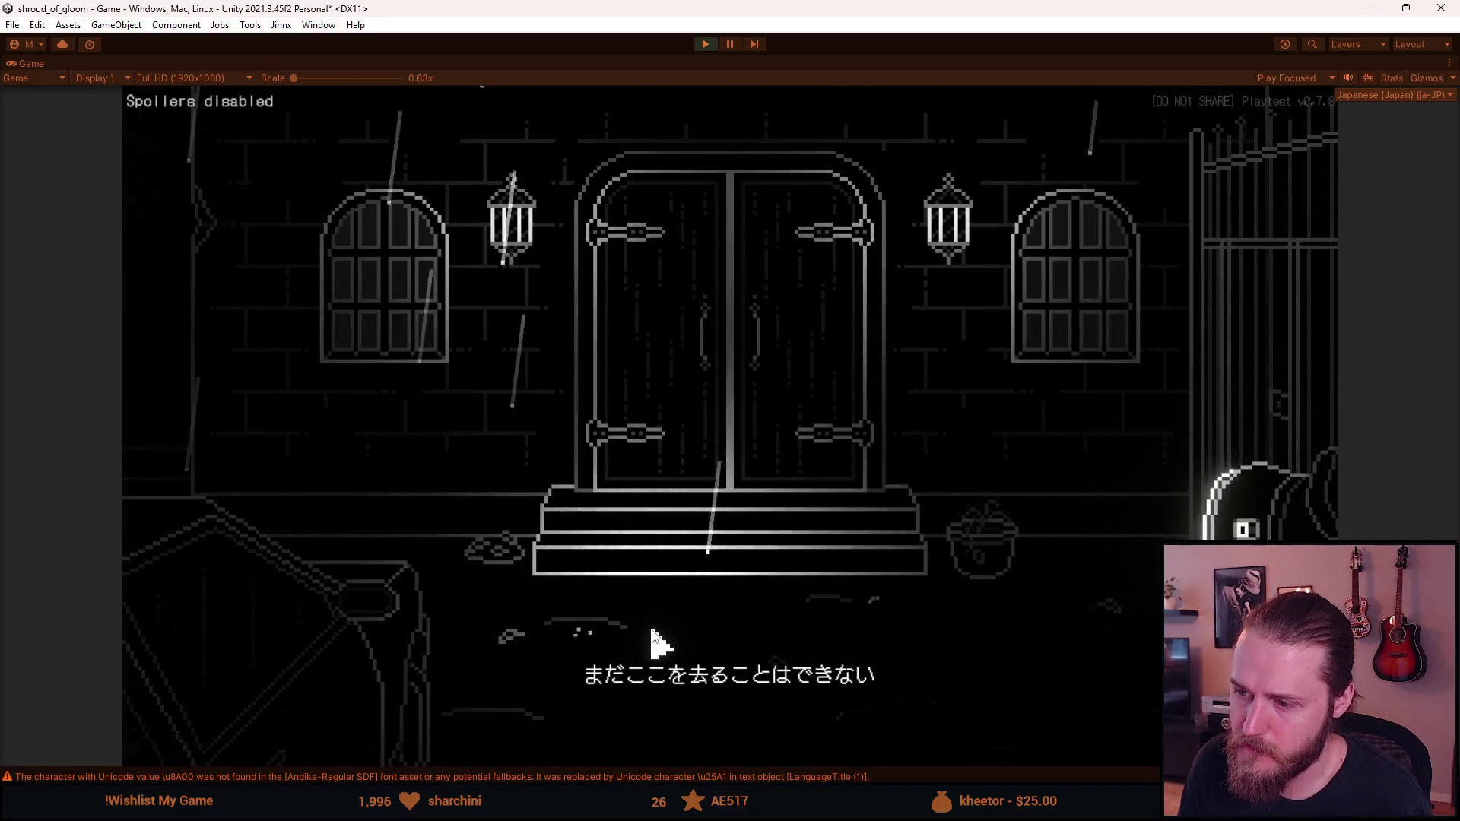
left_click(293, 715)
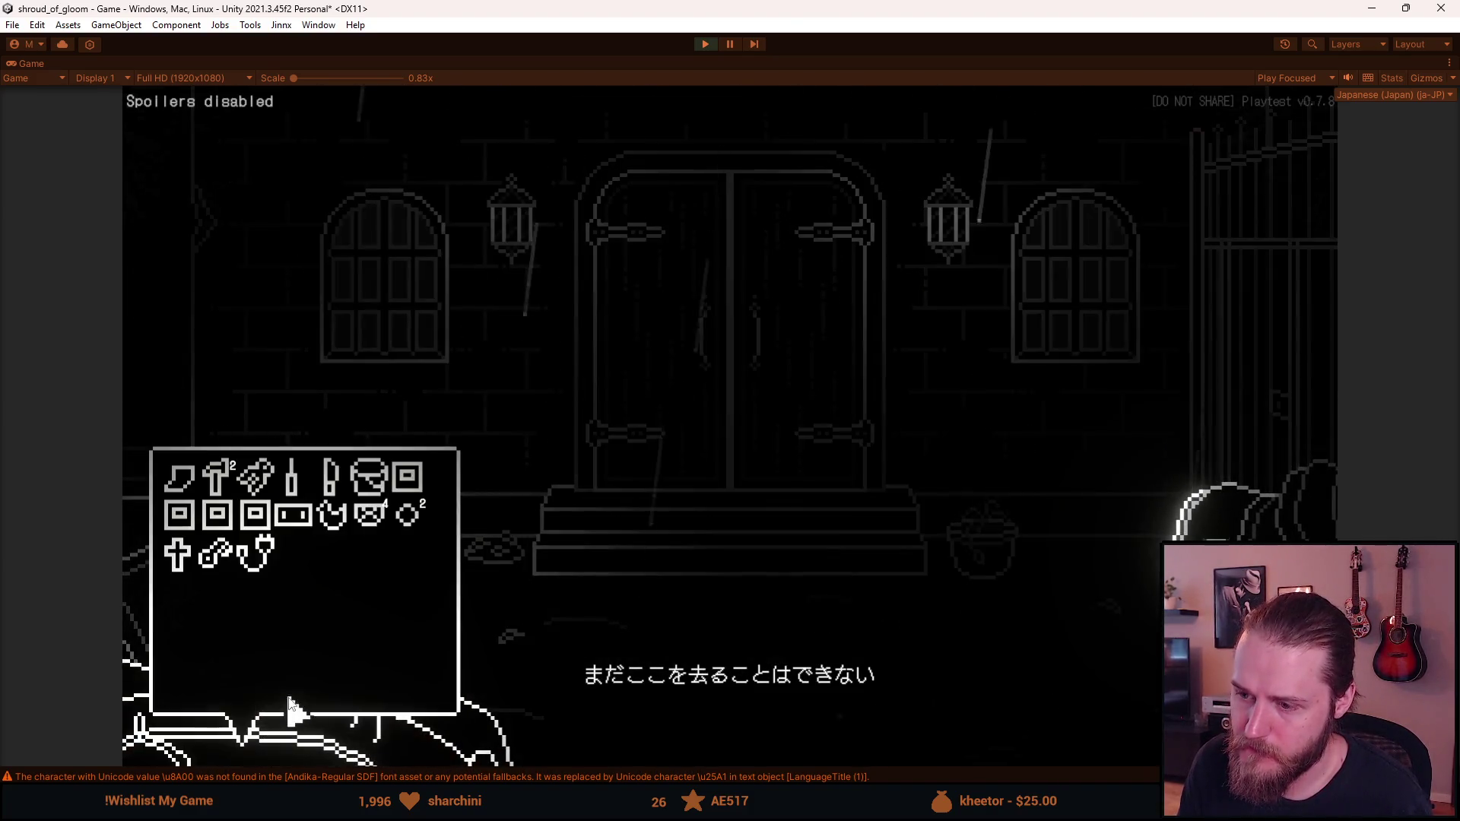
left_click(251, 482)
left_click(353, 352)
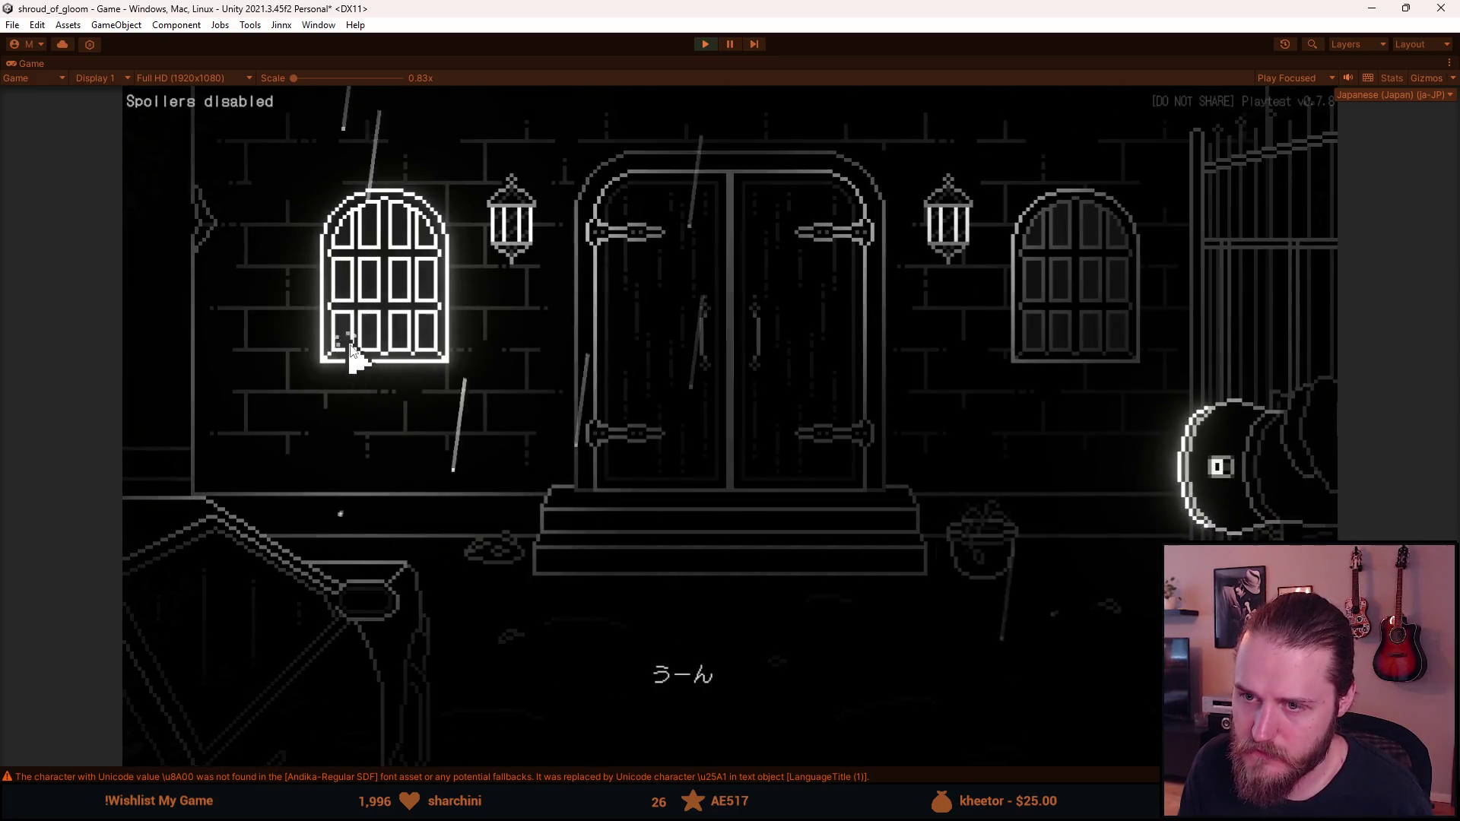
left_click(255, 635)
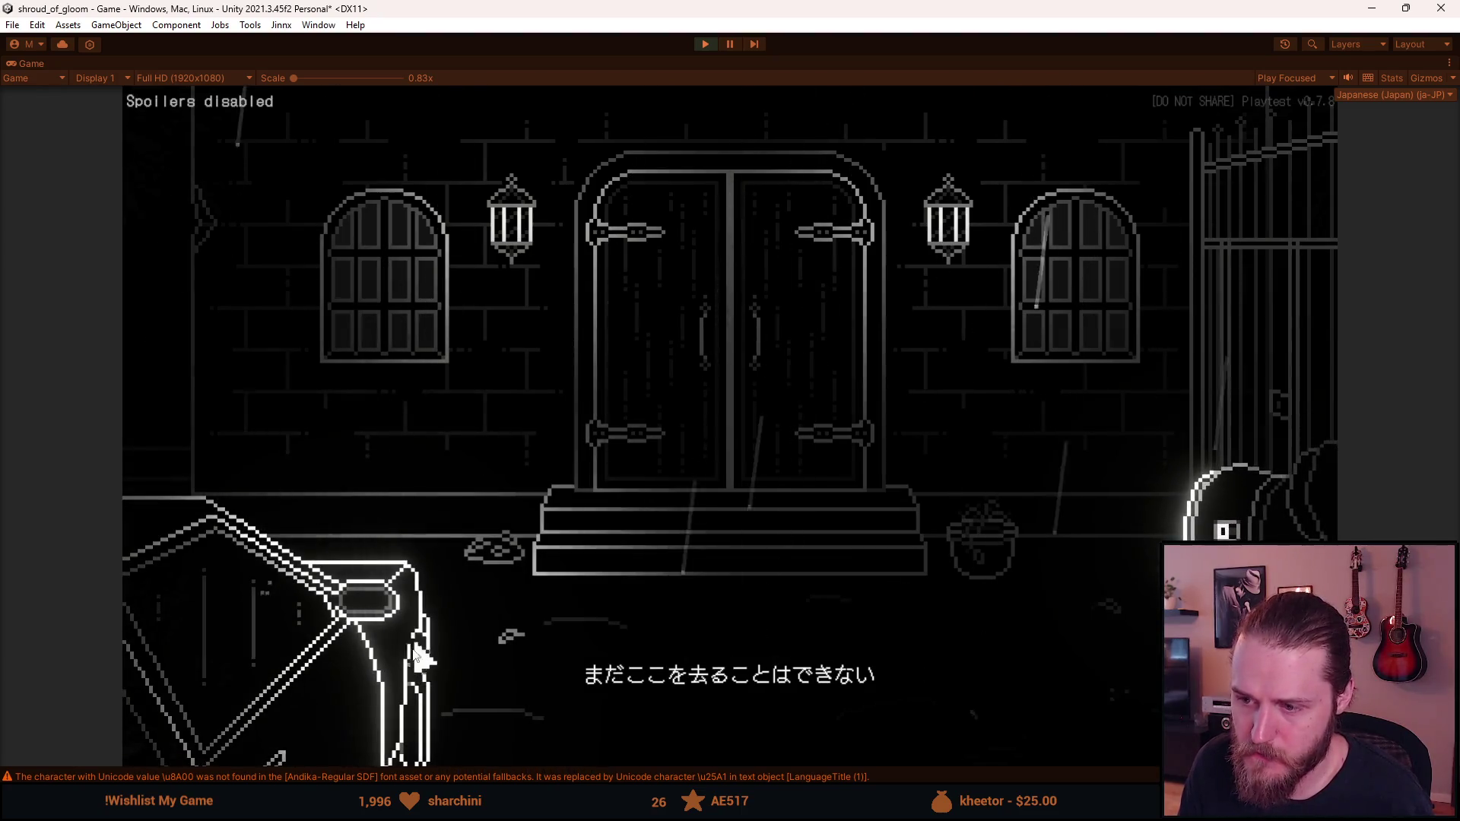
left_click(253, 722)
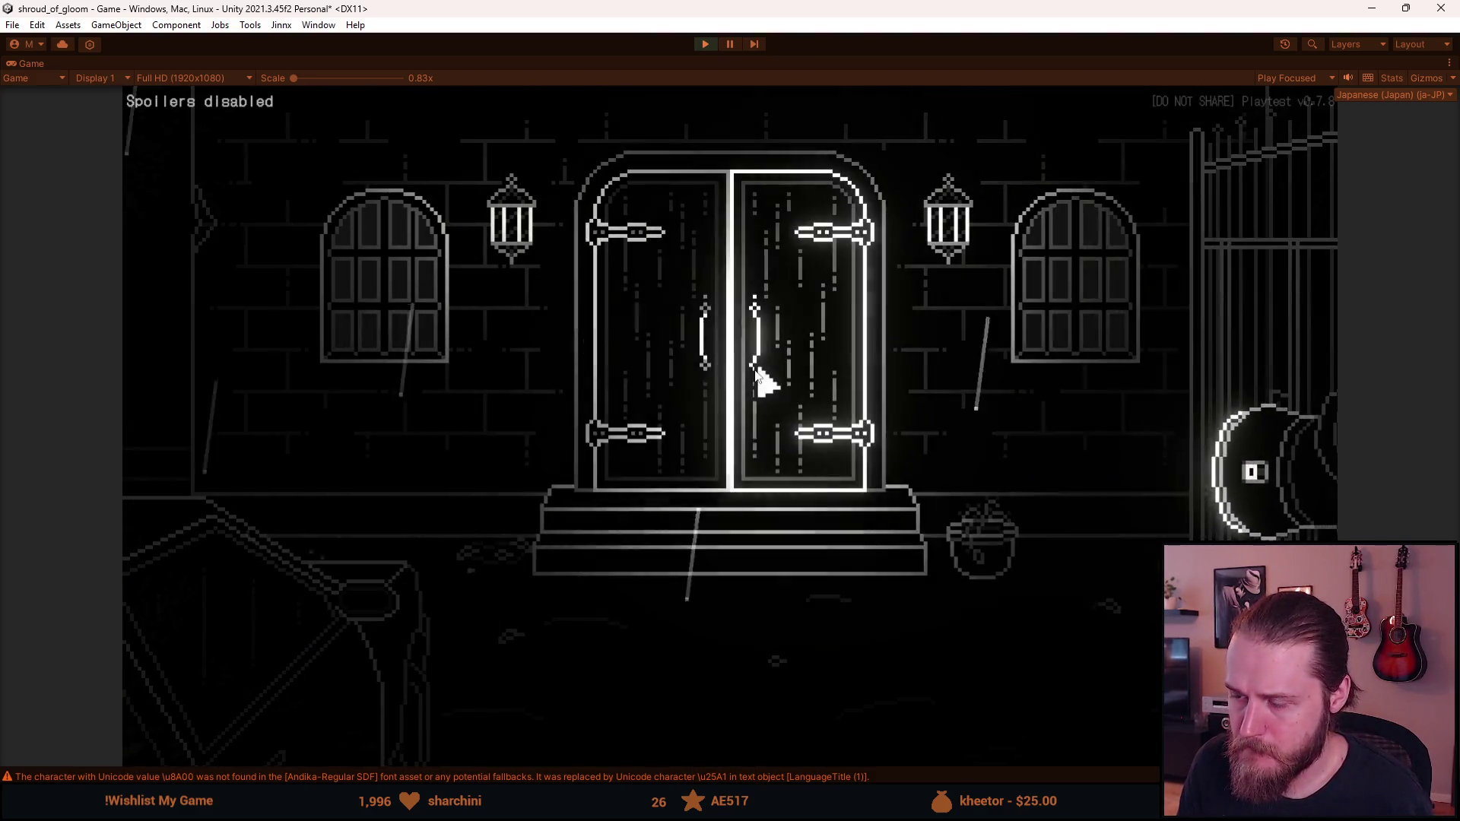
key("Escape")
left_click(741, 449)
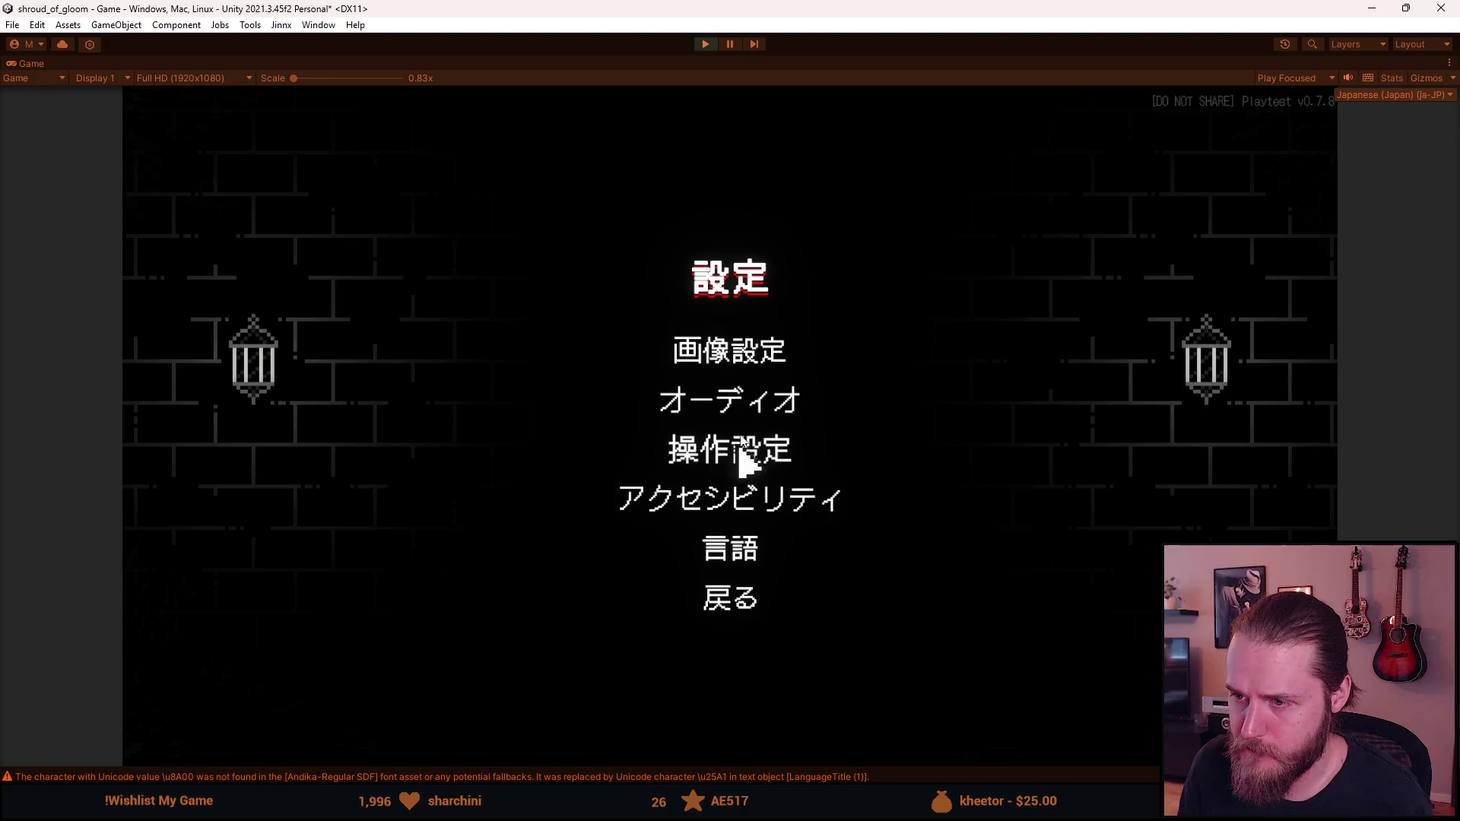
Check the オーディオ settings, then open アクセシビリティ and turn on シンプルフォント
left_click(723, 399)
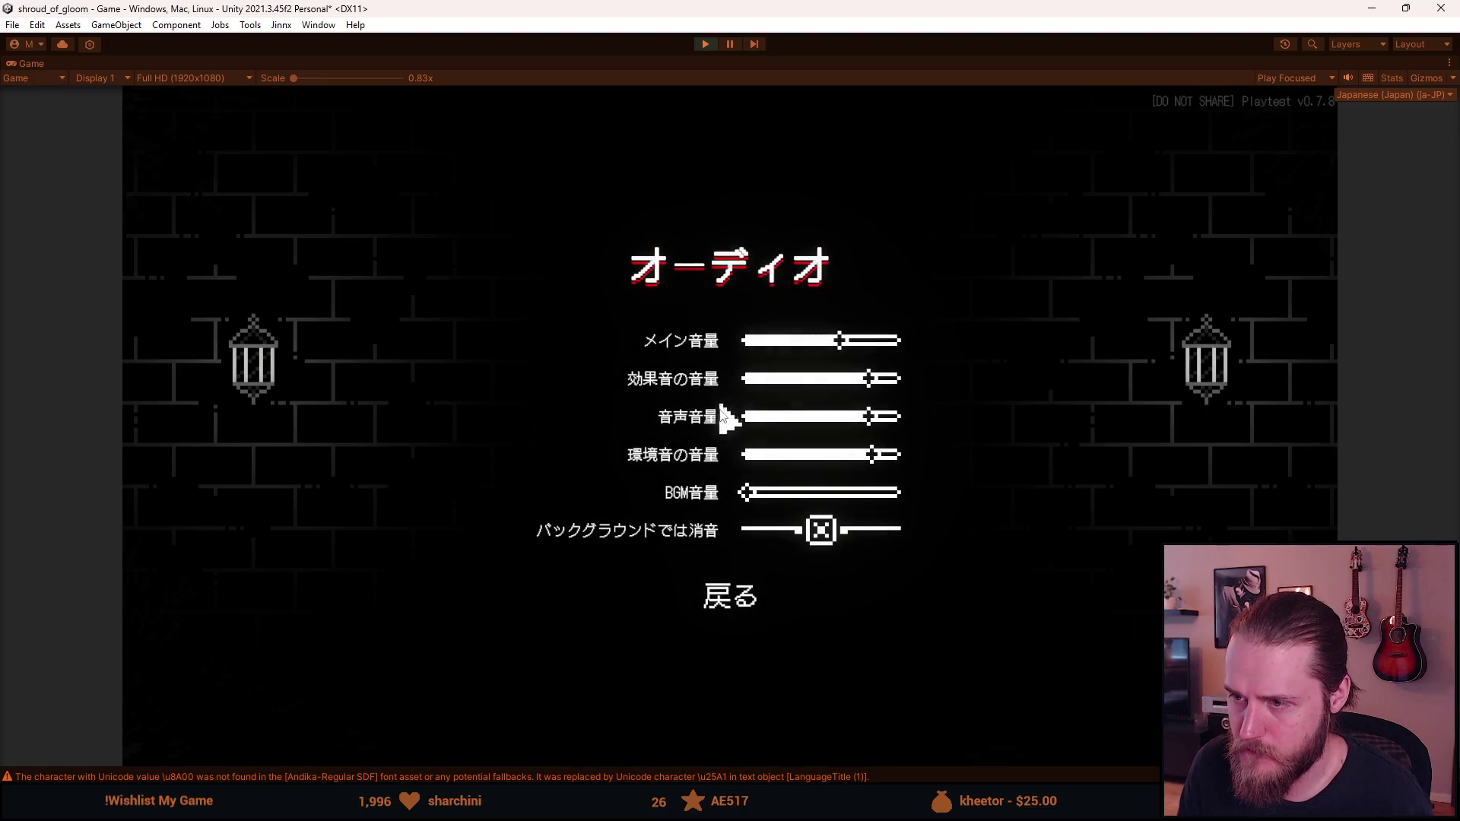
left_click(729, 596)
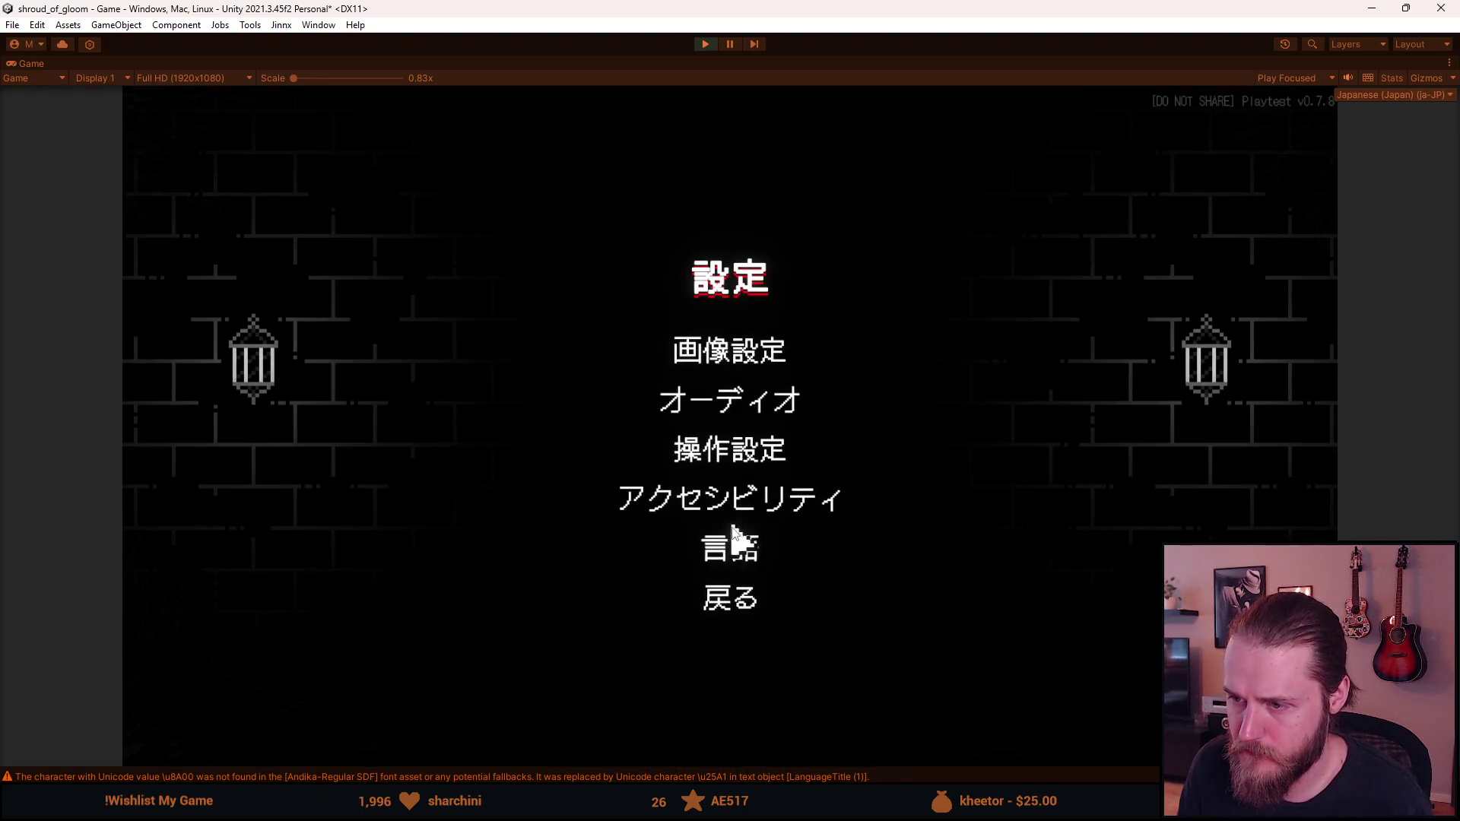
left_click(728, 499)
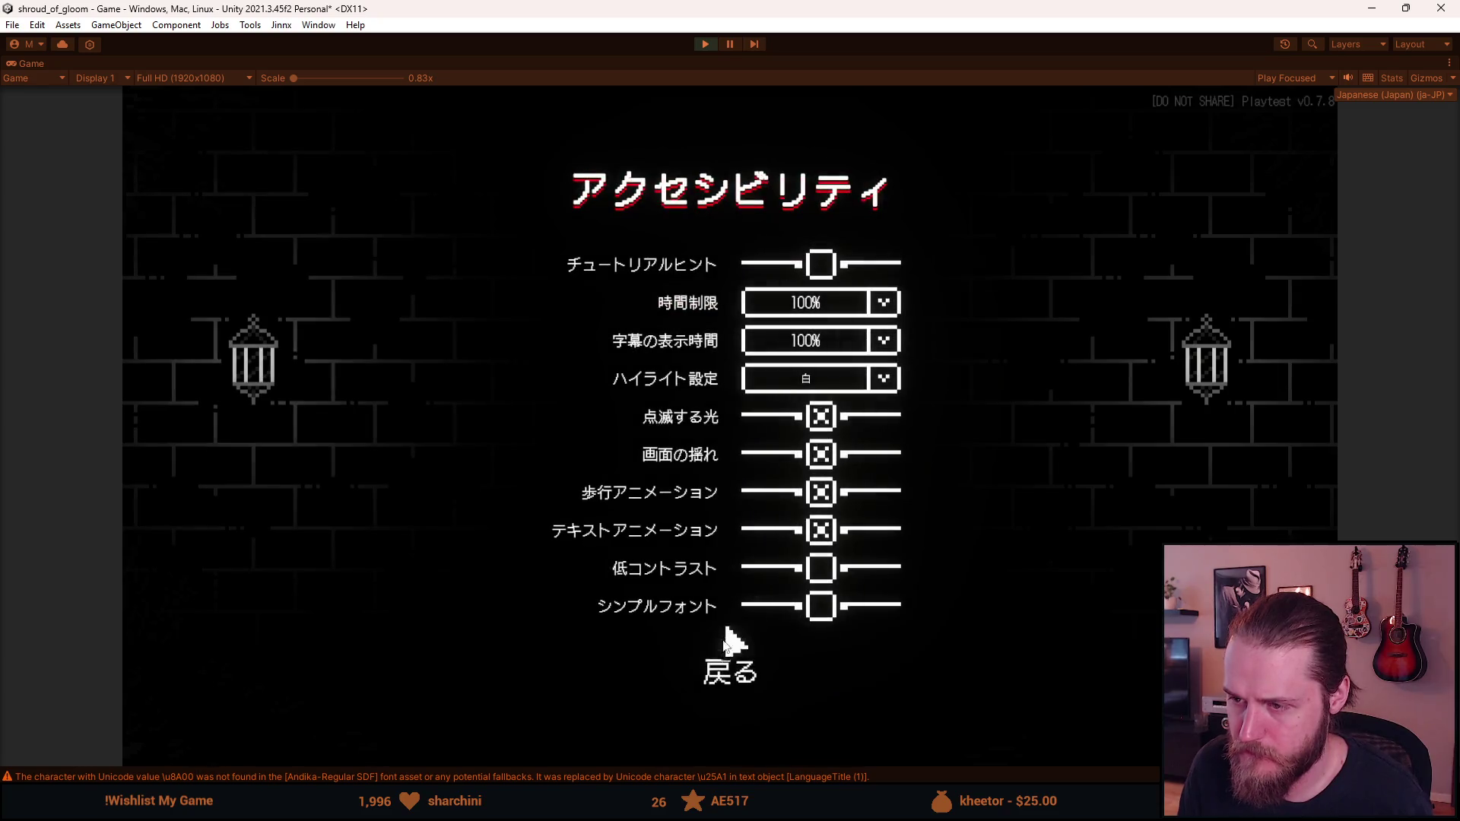
left_click(829, 618)
Toggle シンプルフォント repeatedly to compare the pixel and simple fonts, leaving it on
left_click(827, 616)
left_click(828, 616)
left_click(828, 616)
left_click(828, 616)
left_click(827, 616)
left_click(827, 616)
left_click(827, 616)
left_click(827, 616)
left_click(827, 616)
left_click(828, 616)
left_click(827, 616)
left_click(828, 616)
left_click(828, 617)
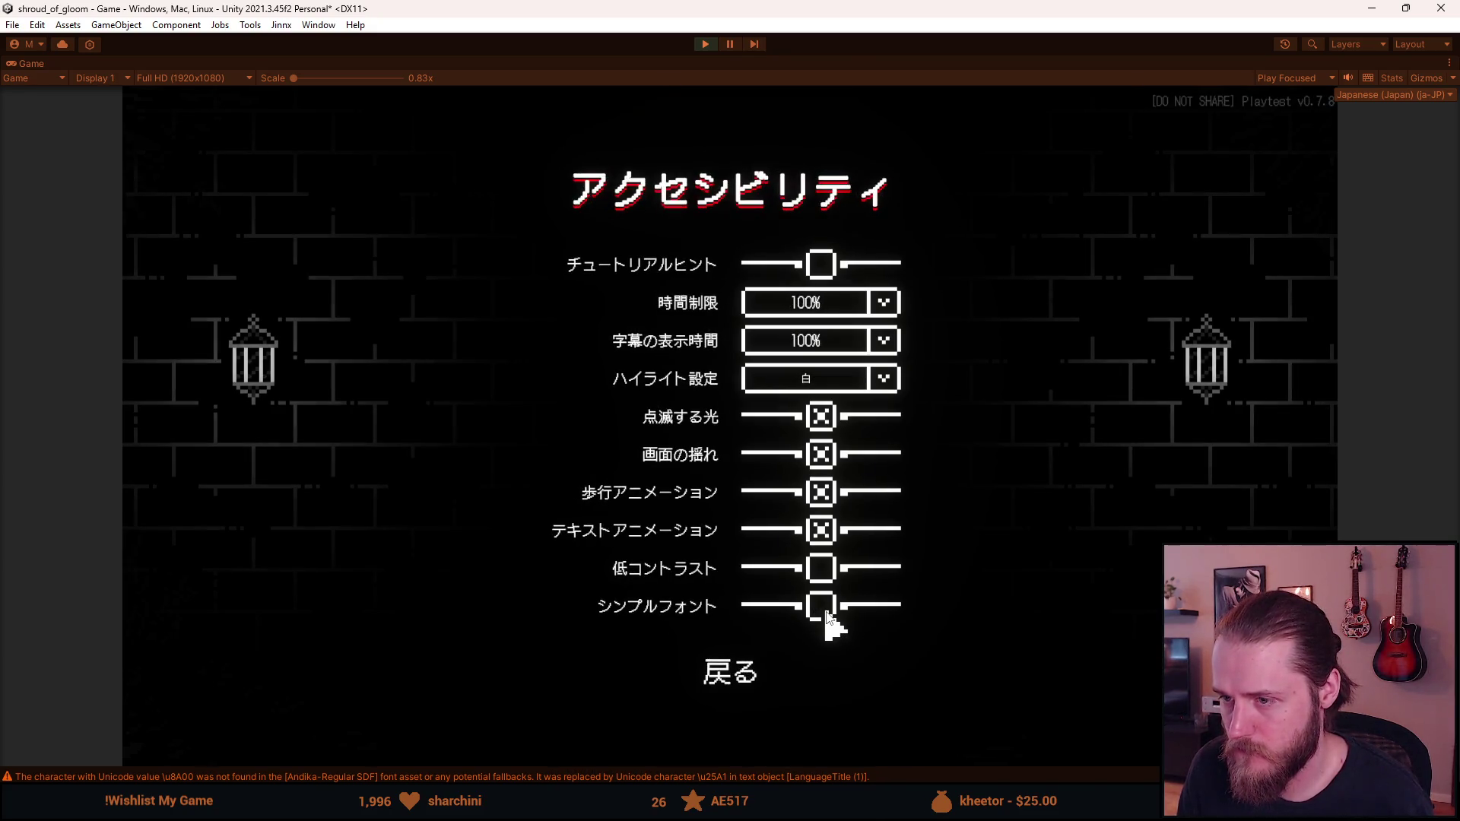
left_click(828, 616)
left_click(827, 616)
left_click(828, 616)
left_click(827, 616)
left_click(828, 616)
left_click(827, 616)
left_click(828, 616)
left_click(828, 616)
left_click(828, 616)
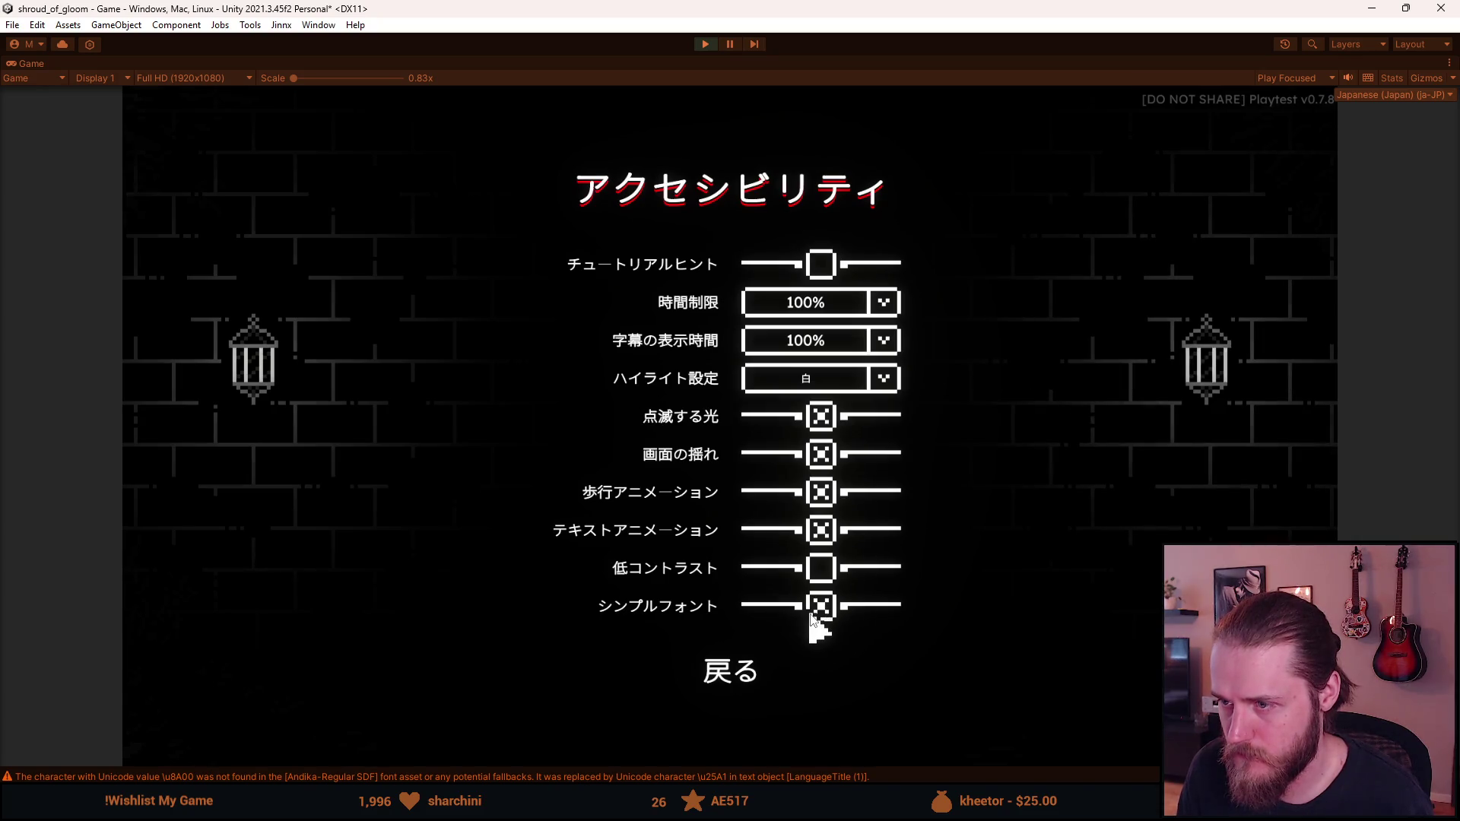
Return to Settings, open 言語, and switch the game language to English
left_click(750, 673)
left_click(747, 546)
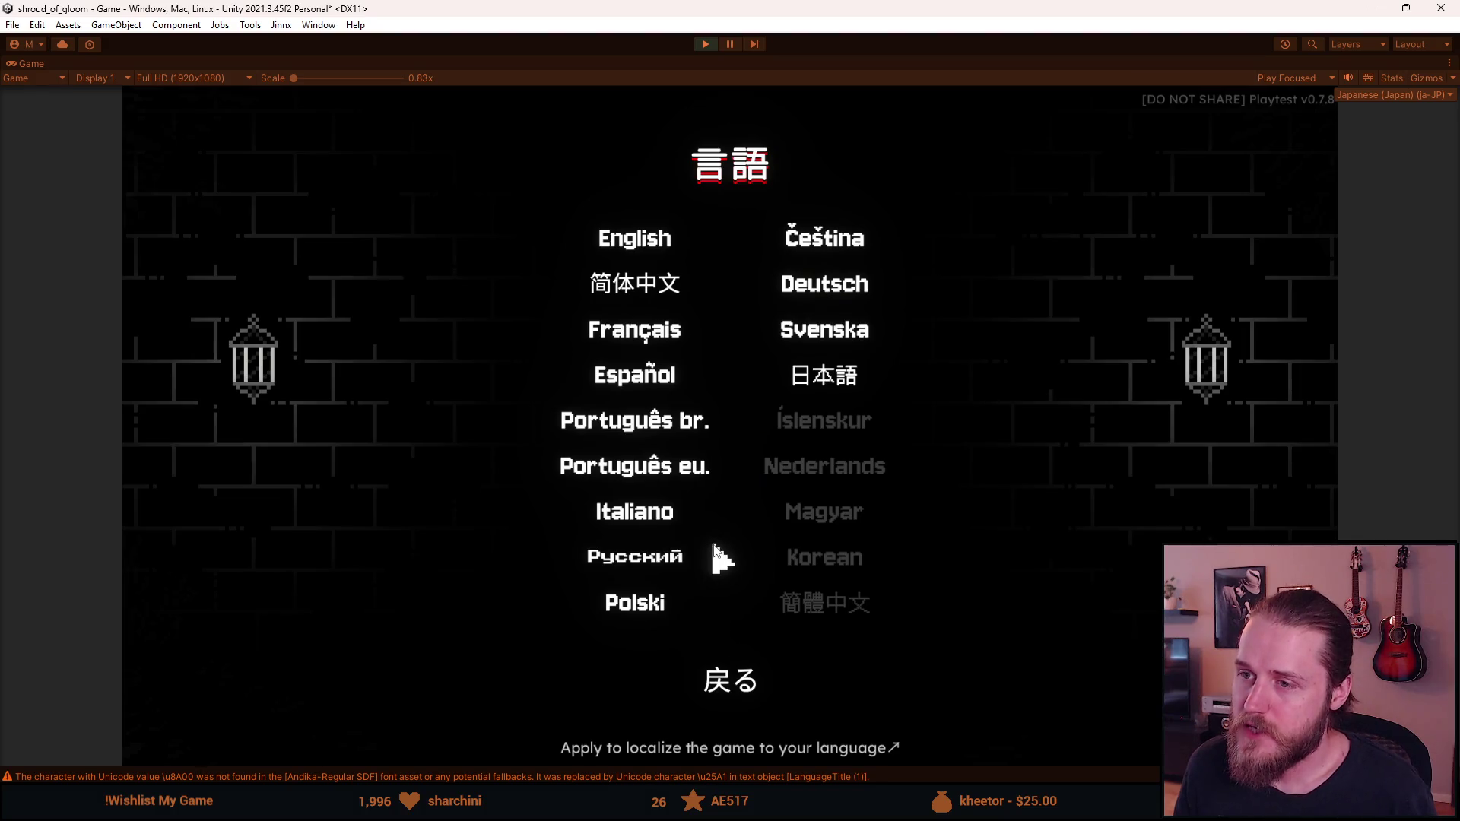
left_click(669, 236)
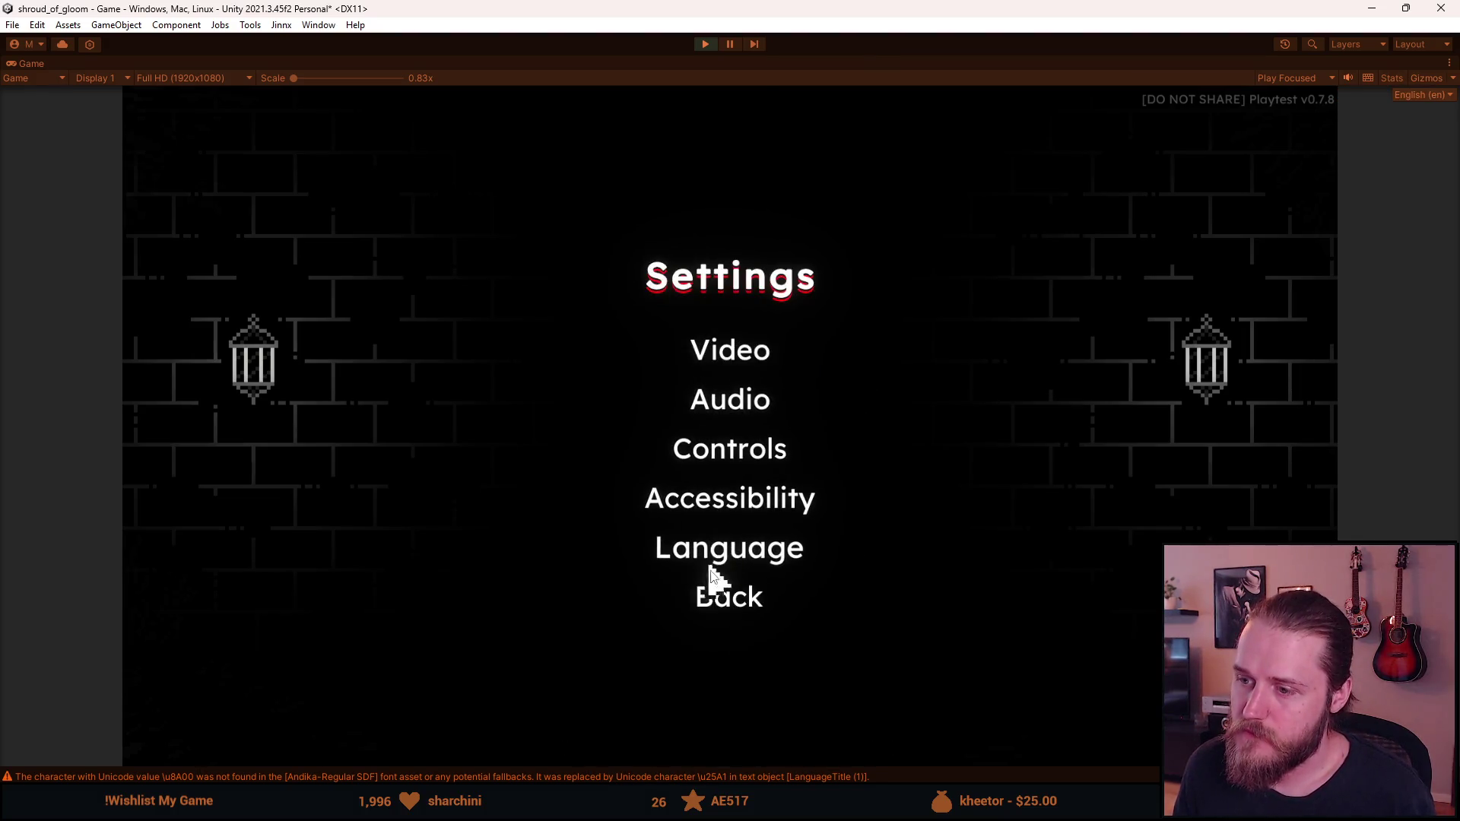
Resume play in English, checking the inventory and the English Accessibility options
left_click(723, 609)
key("Escape")
left_click(349, 691)
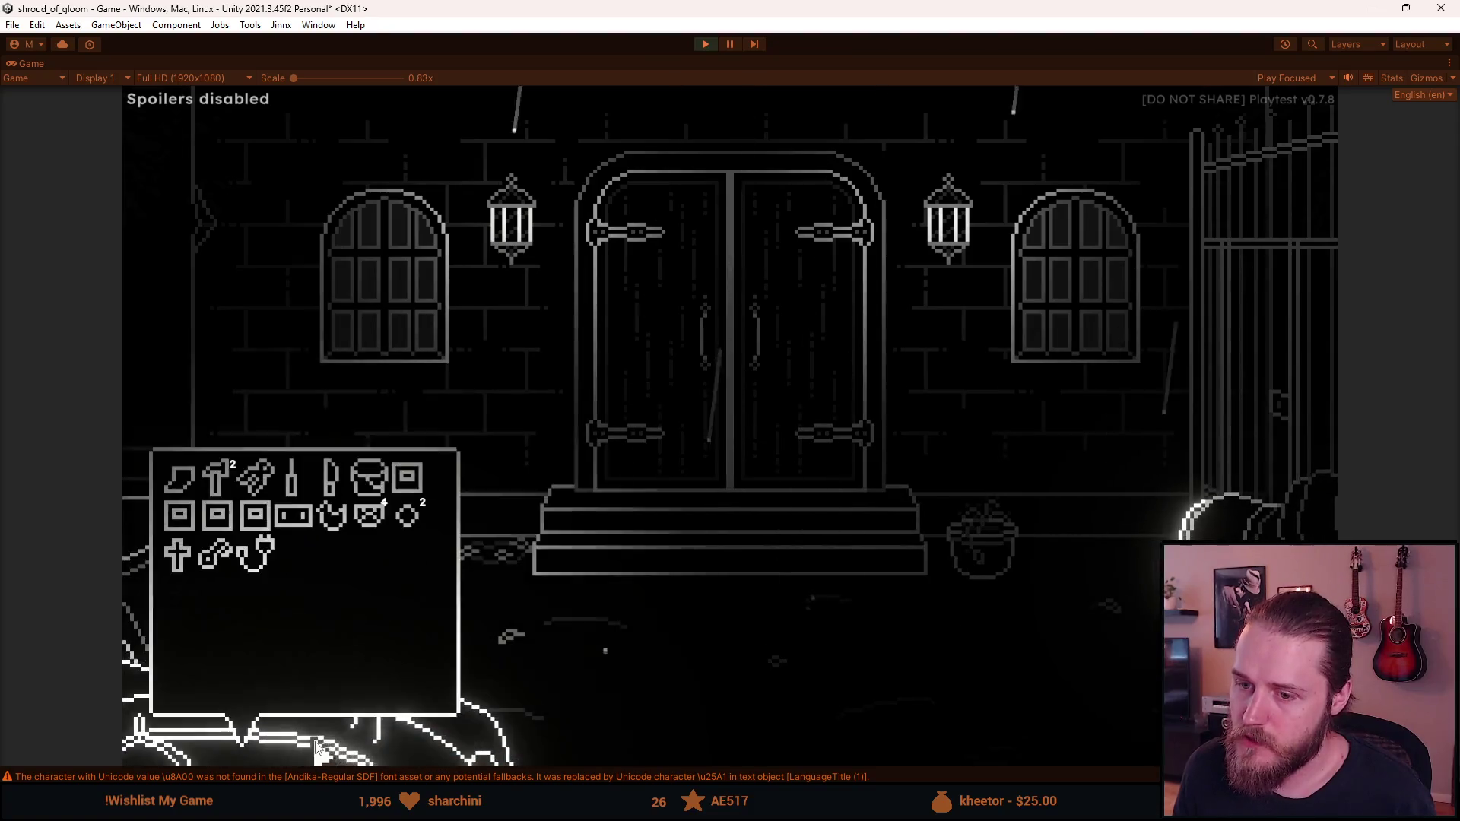
key("Escape")
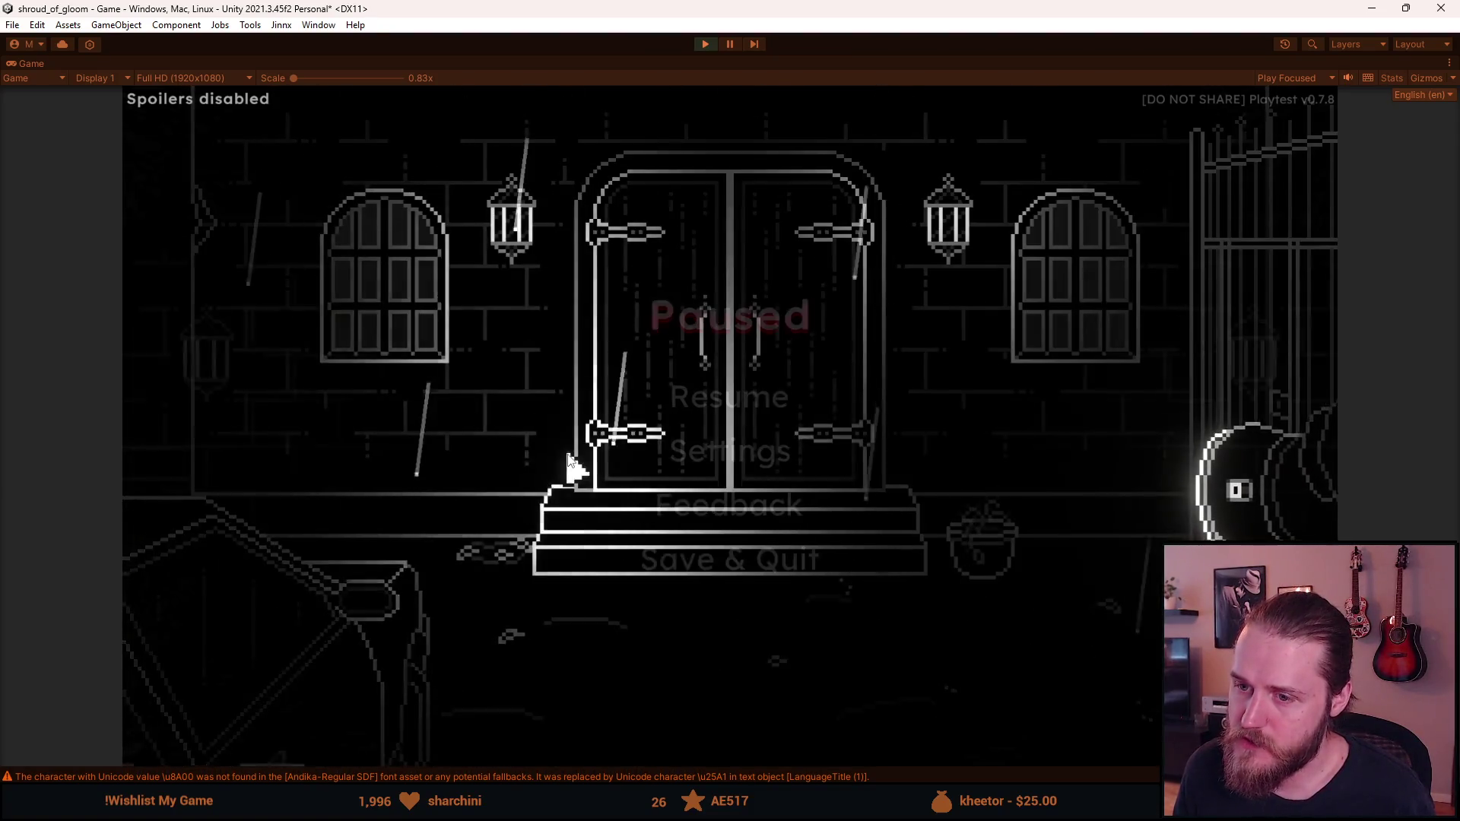
key("Escape")
left_click(704, 450)
left_click(744, 495)
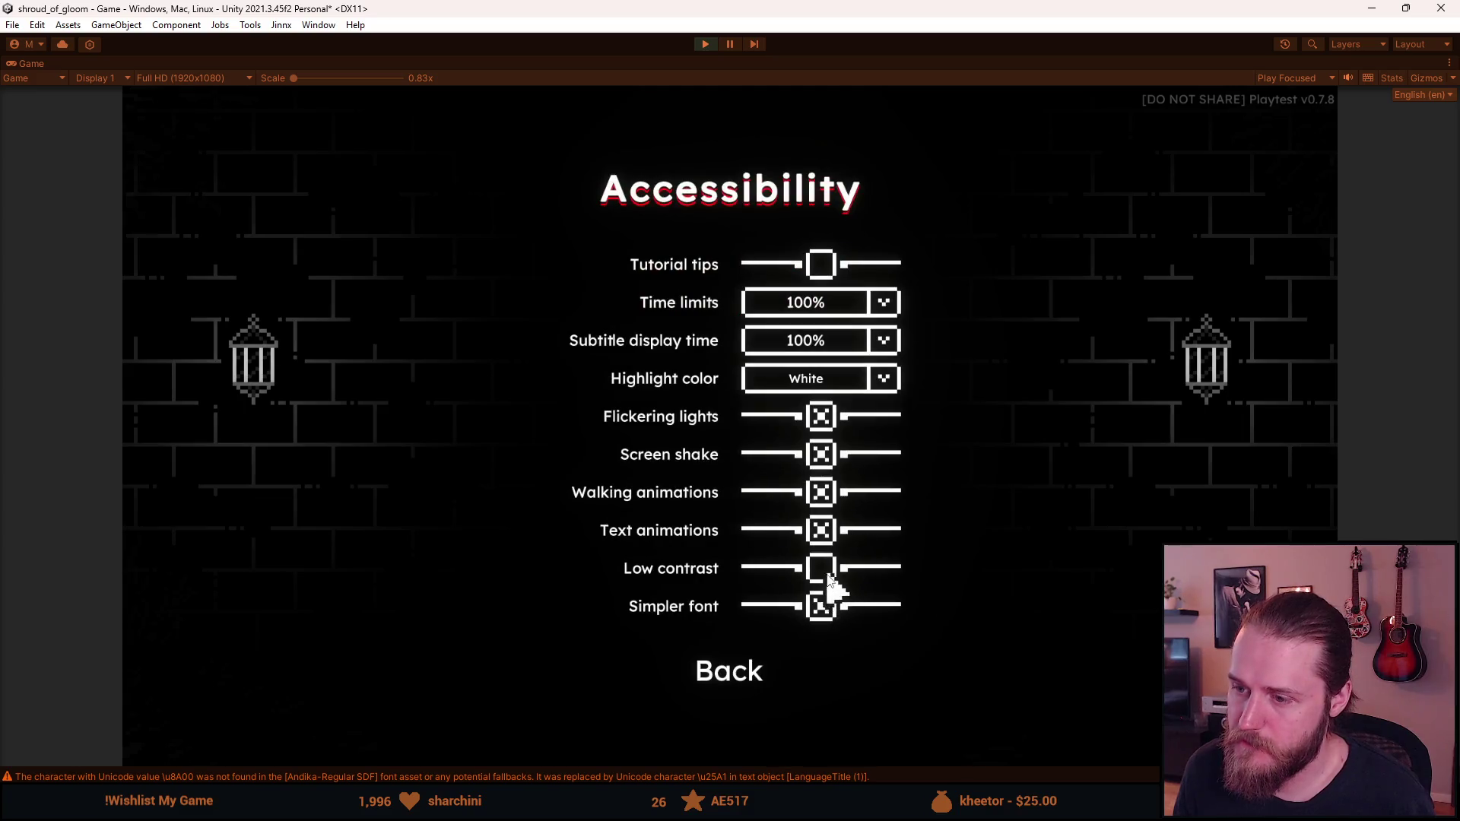
key("Escape")
Check the inventory again, then go to Settings > Language and pick Simplified Chinese
key("Escape")
left_click(358, 696)
key("Escape")
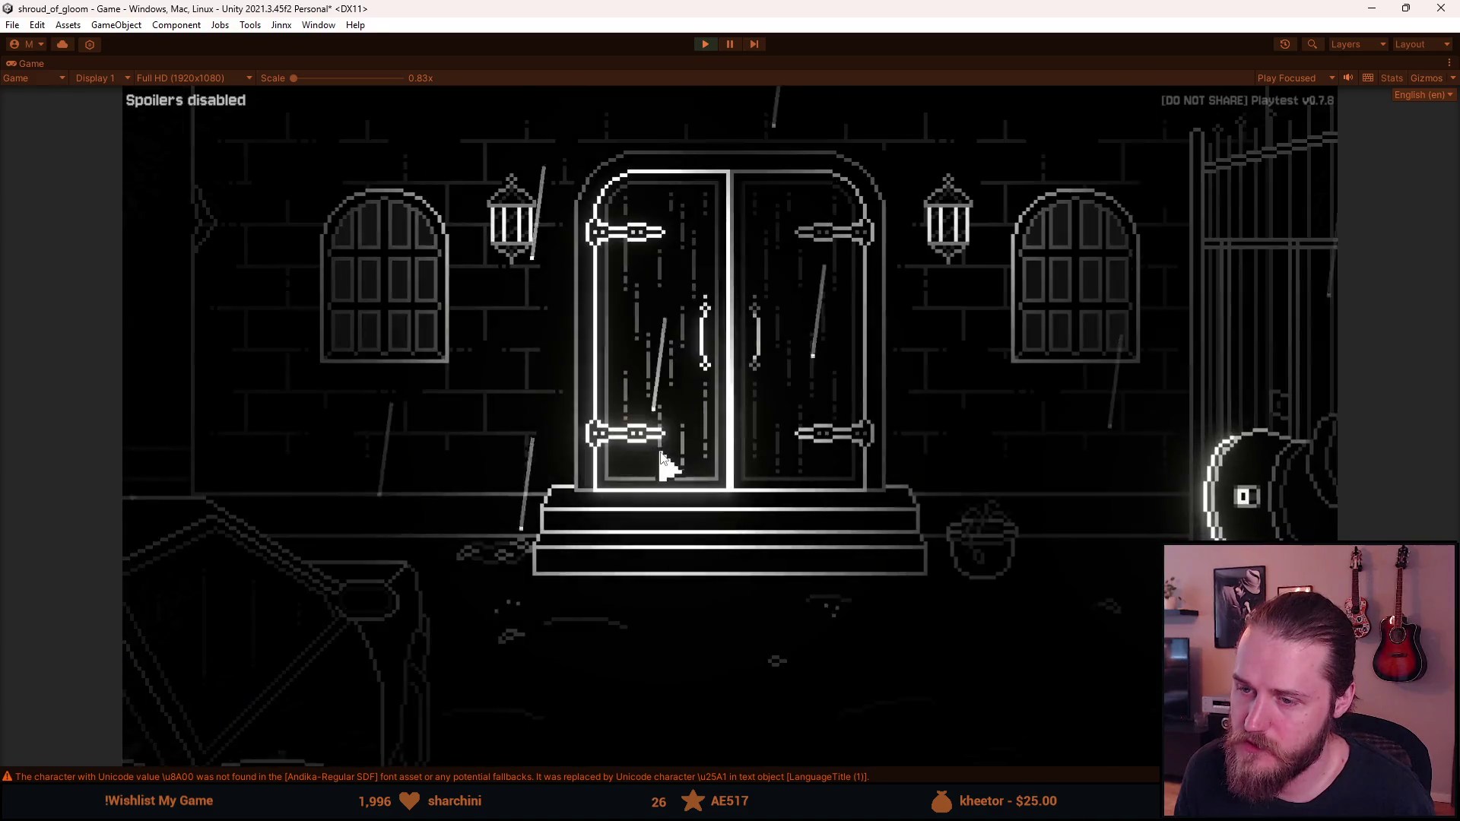
key("Escape")
left_click(741, 455)
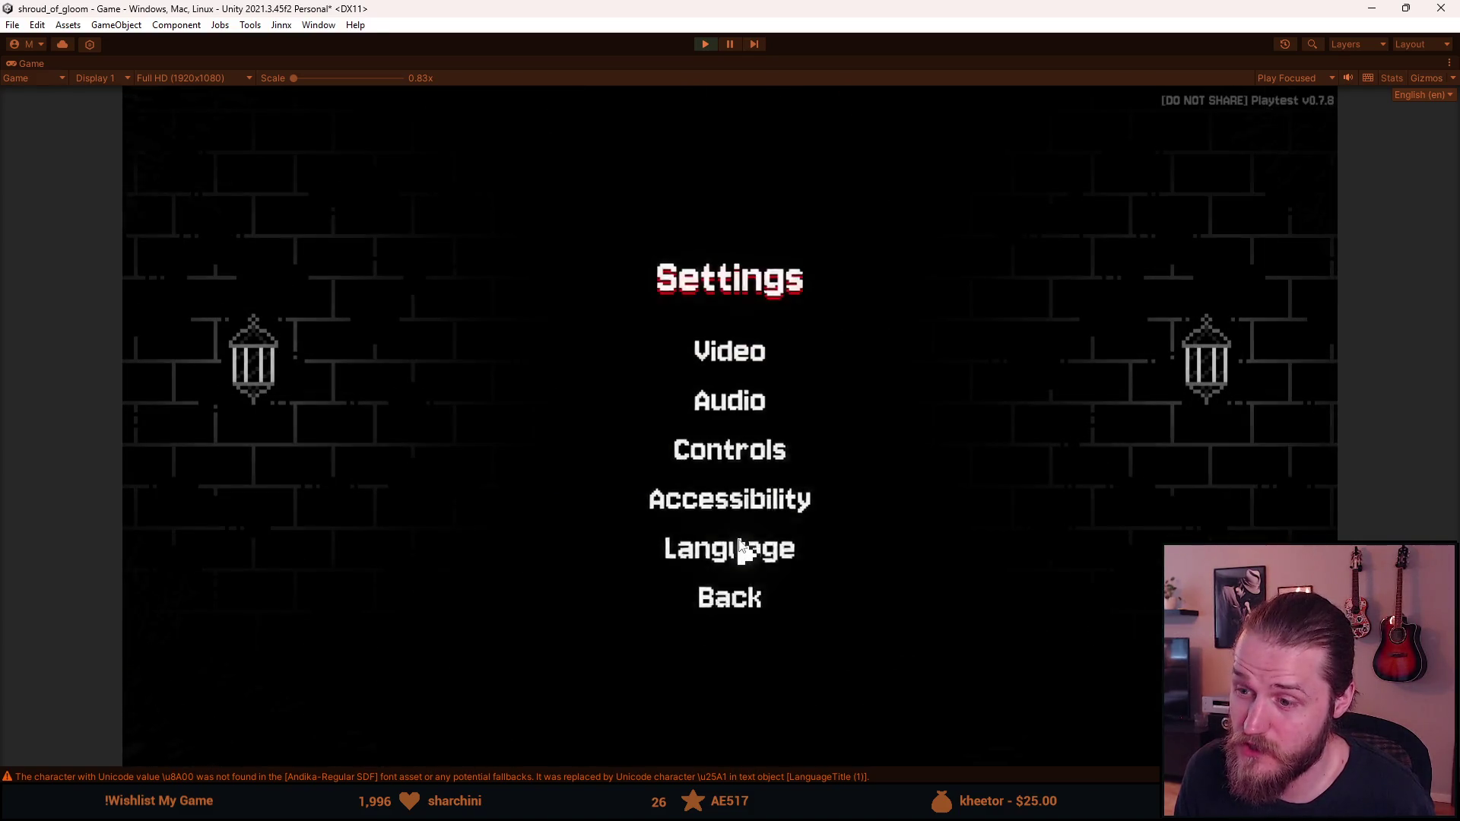
left_click(743, 555)
left_click(650, 292)
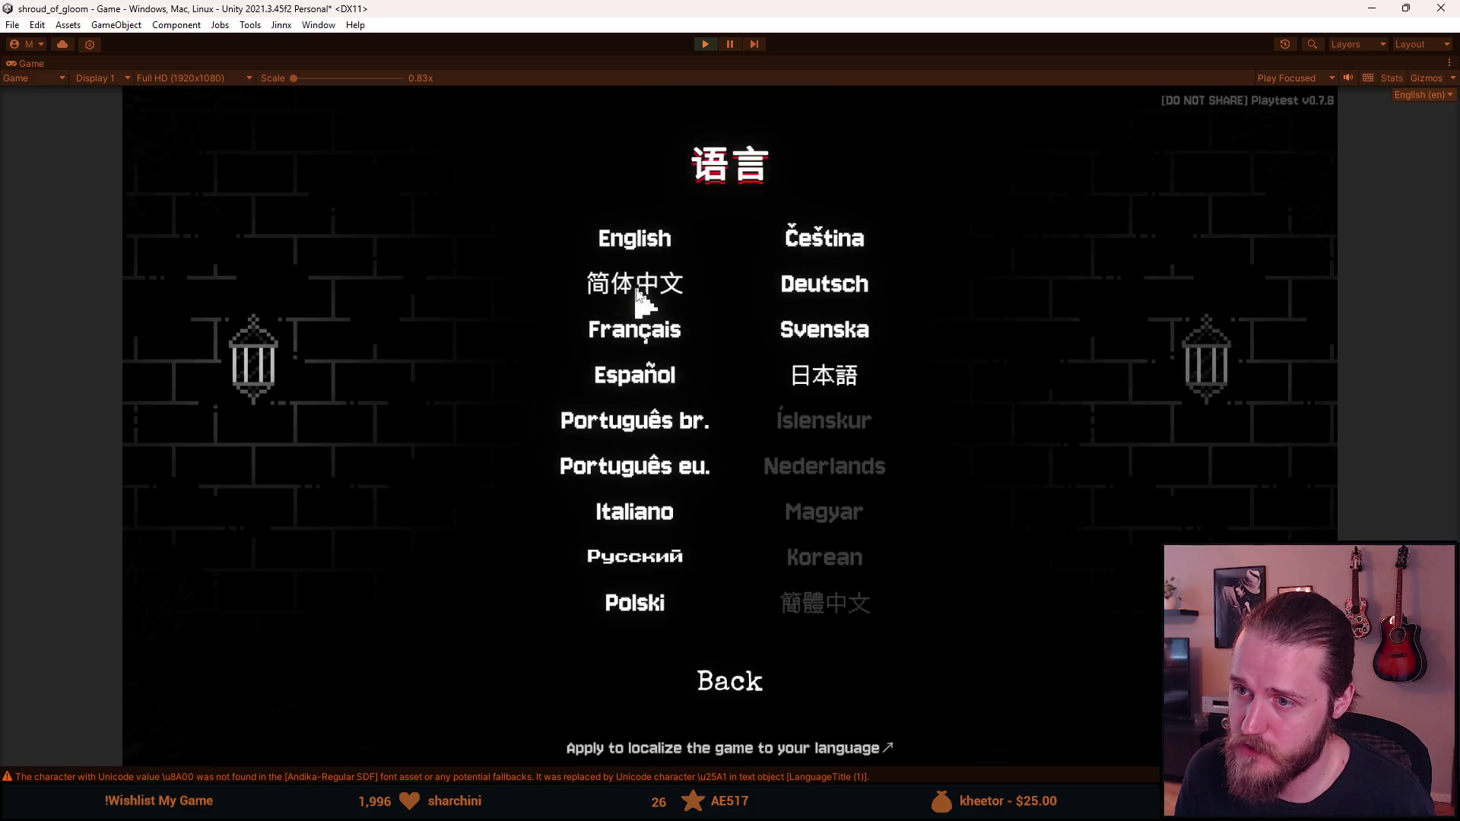
Check Chinese gameplay and inventory, then reopen 语言 from 设置 and choose Russian
key("Escape")
key("Escape")
key("Escape")
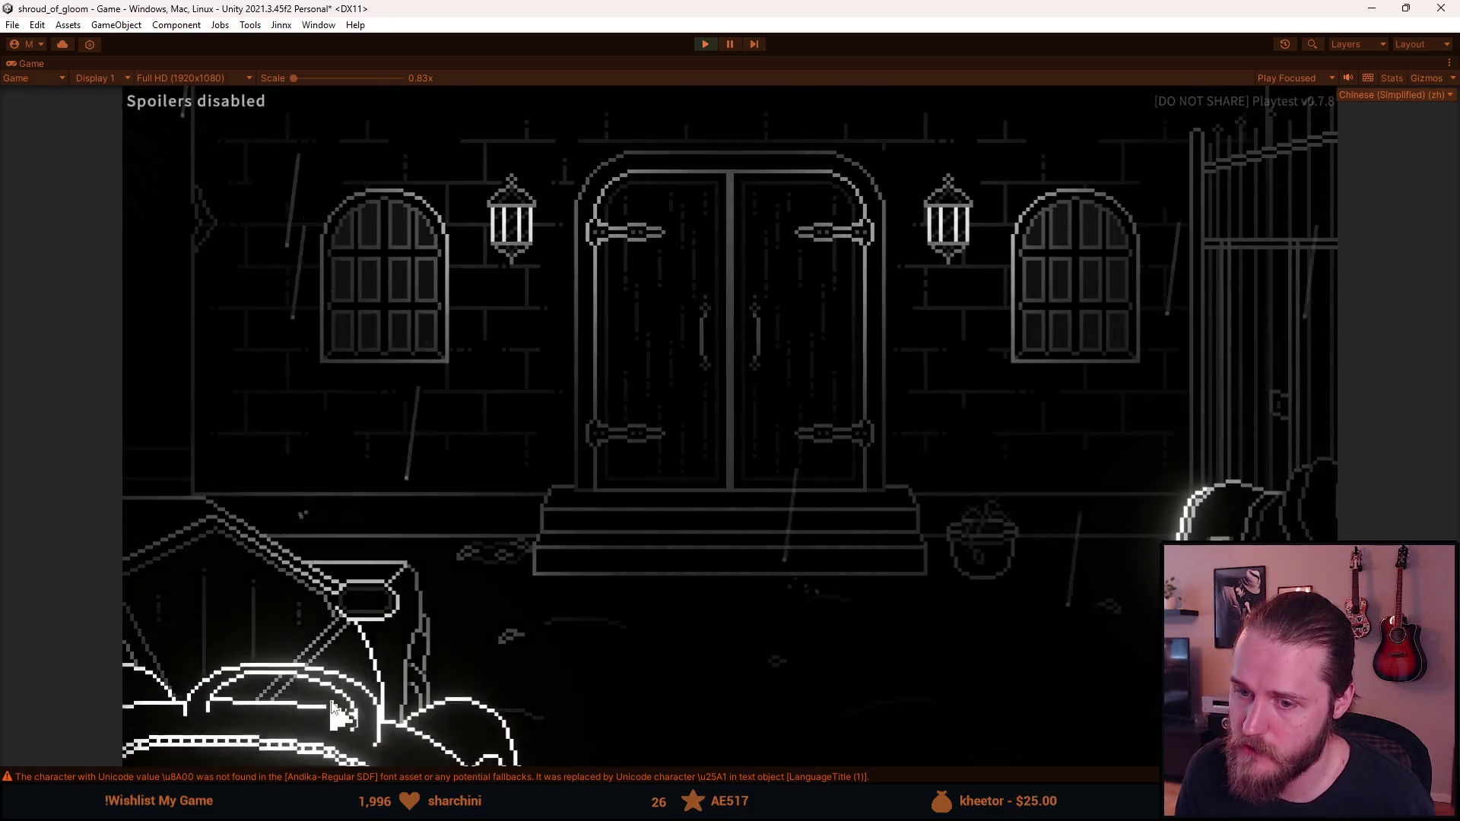
left_click(258, 654)
key("Escape")
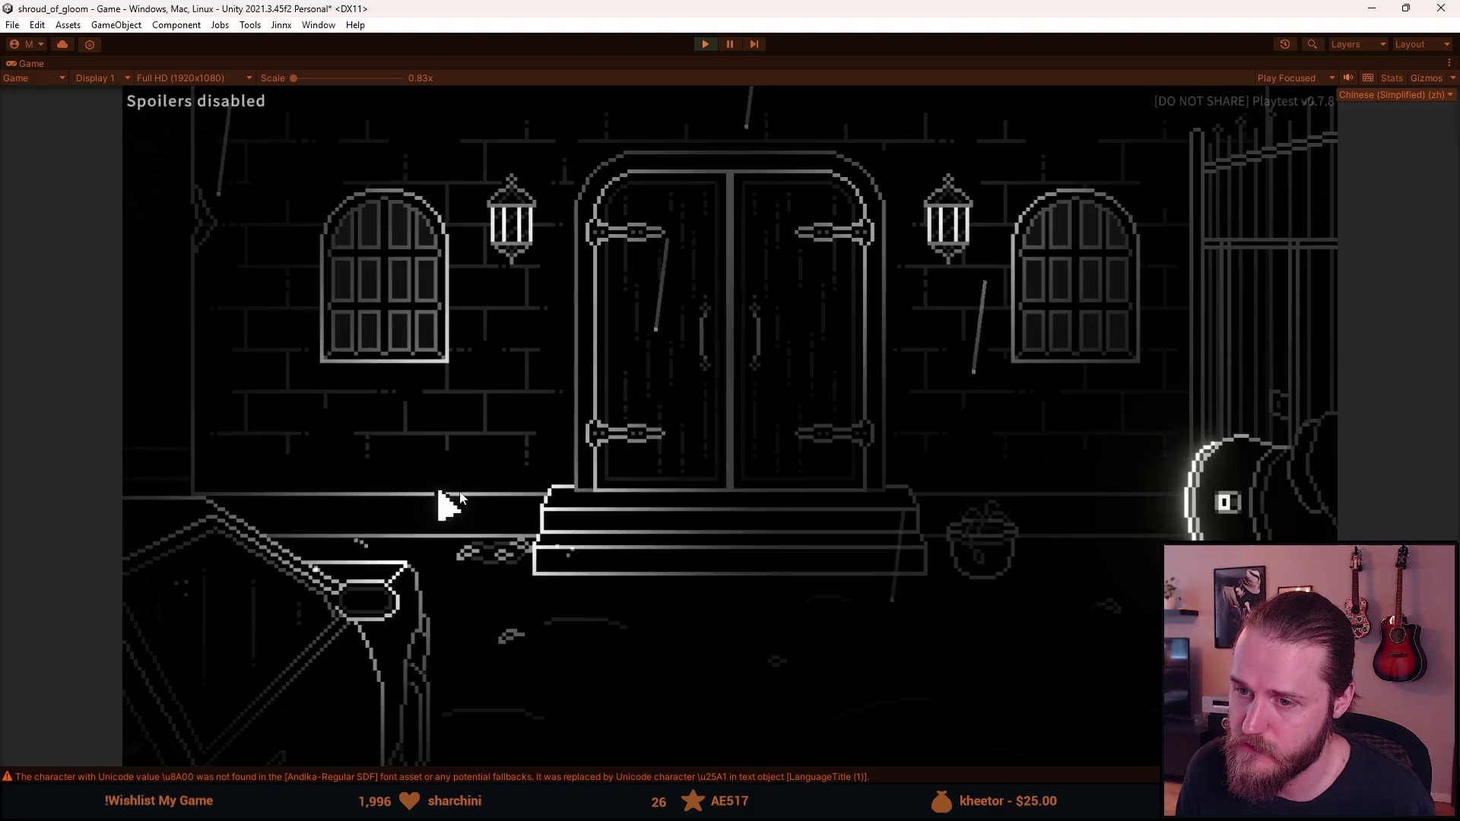
key("Escape")
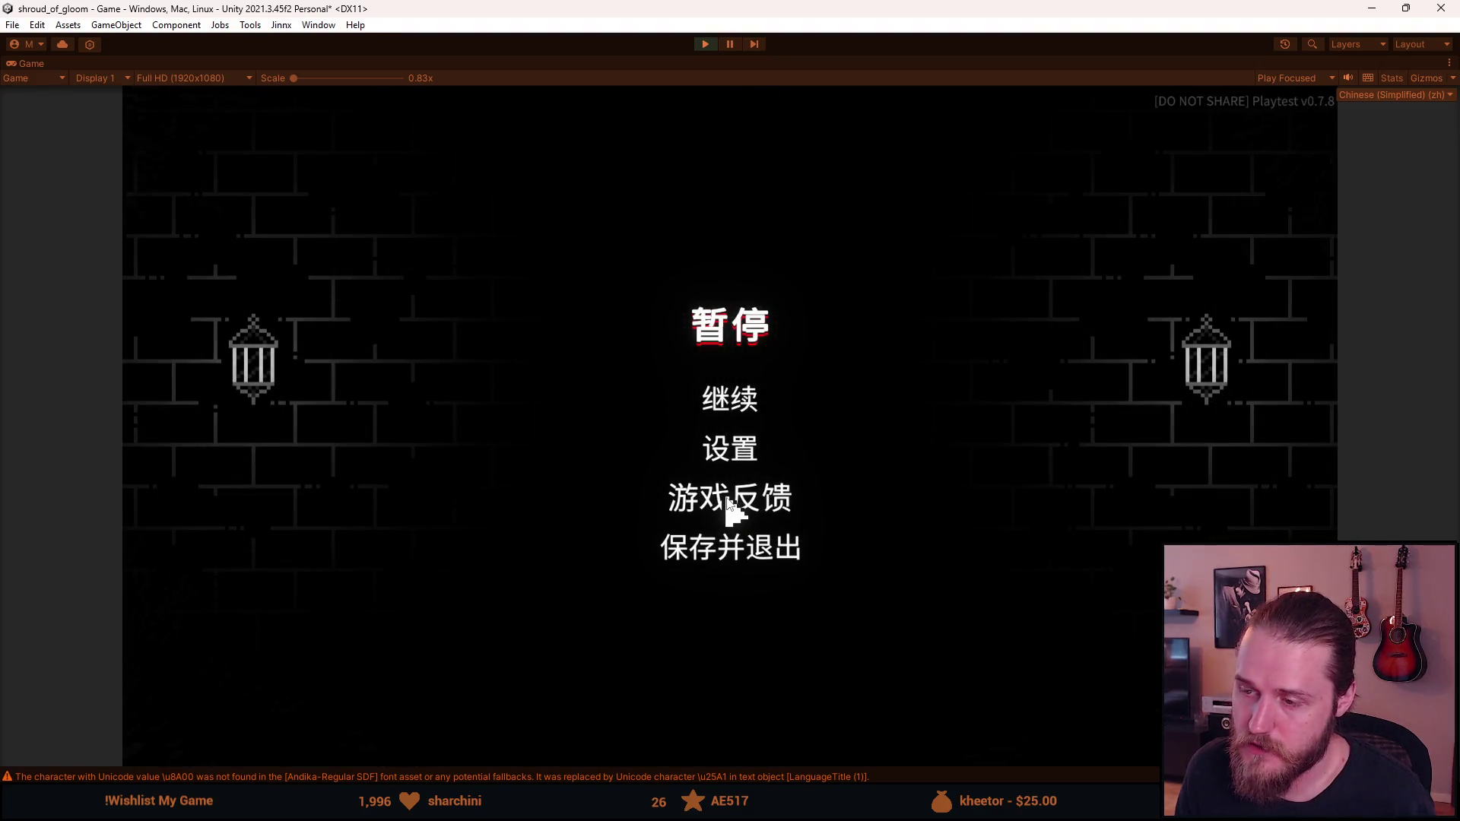
left_click(732, 454)
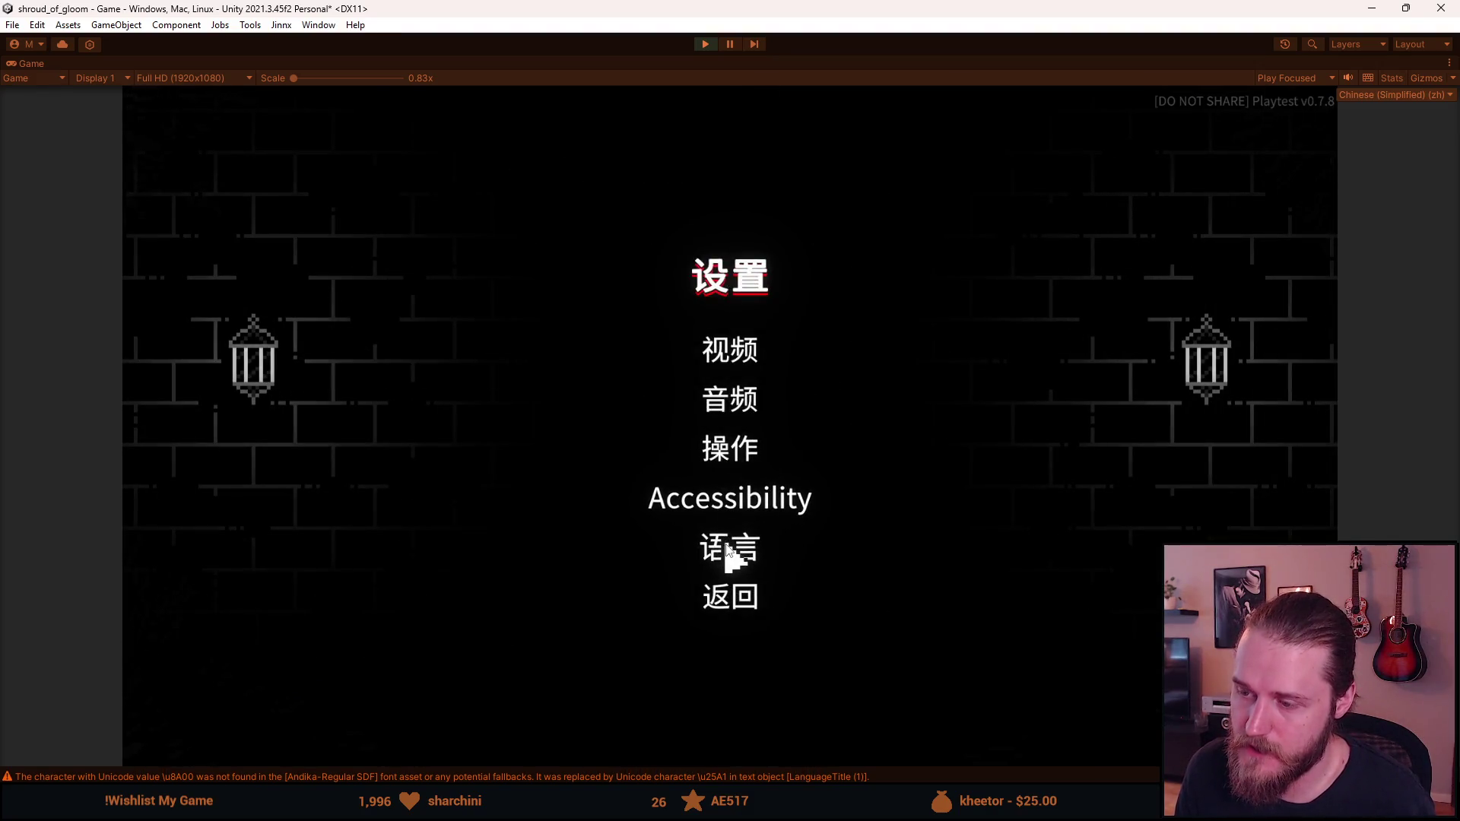
left_click(731, 551)
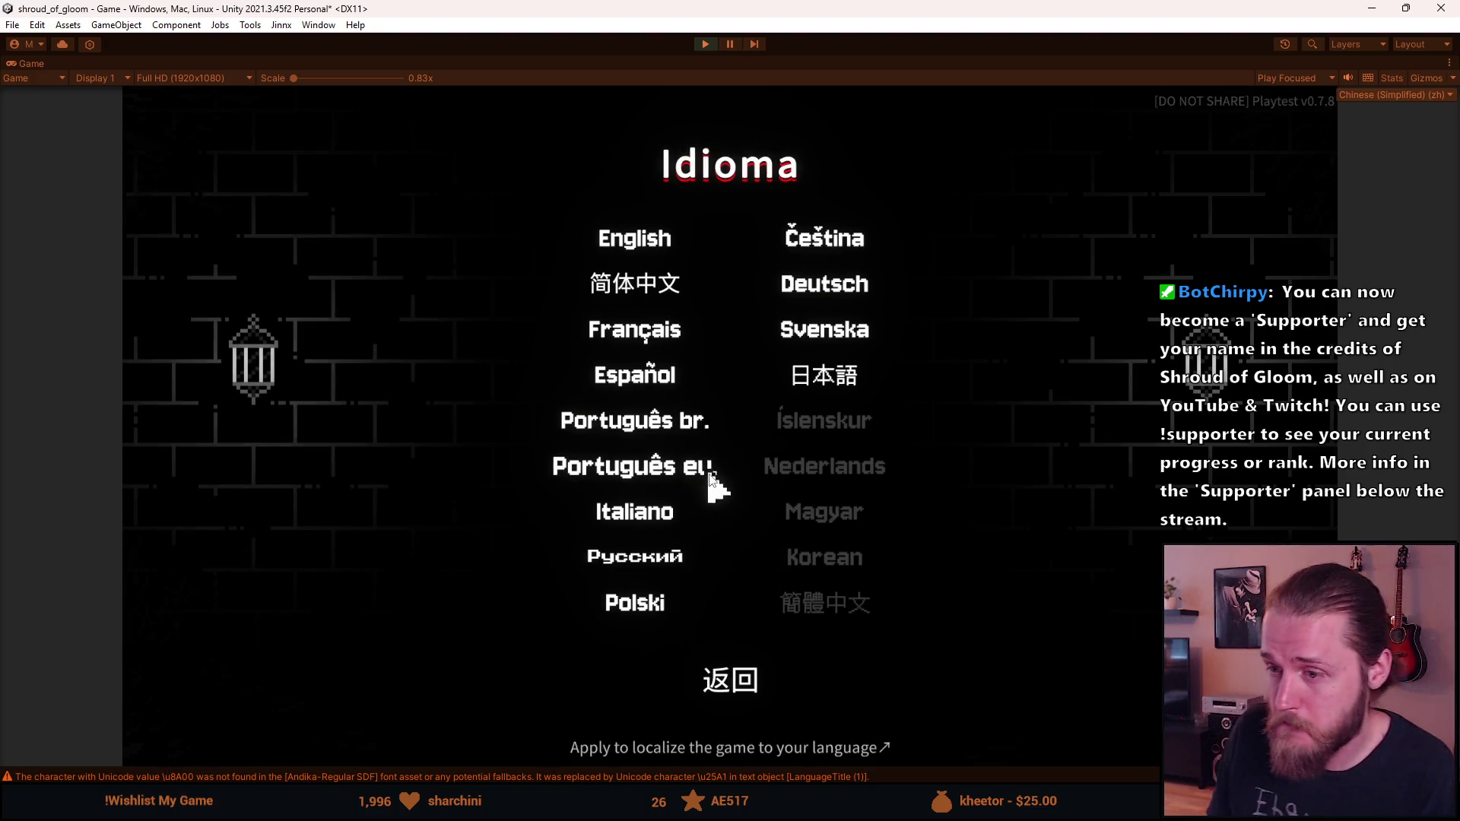
left_click(670, 567)
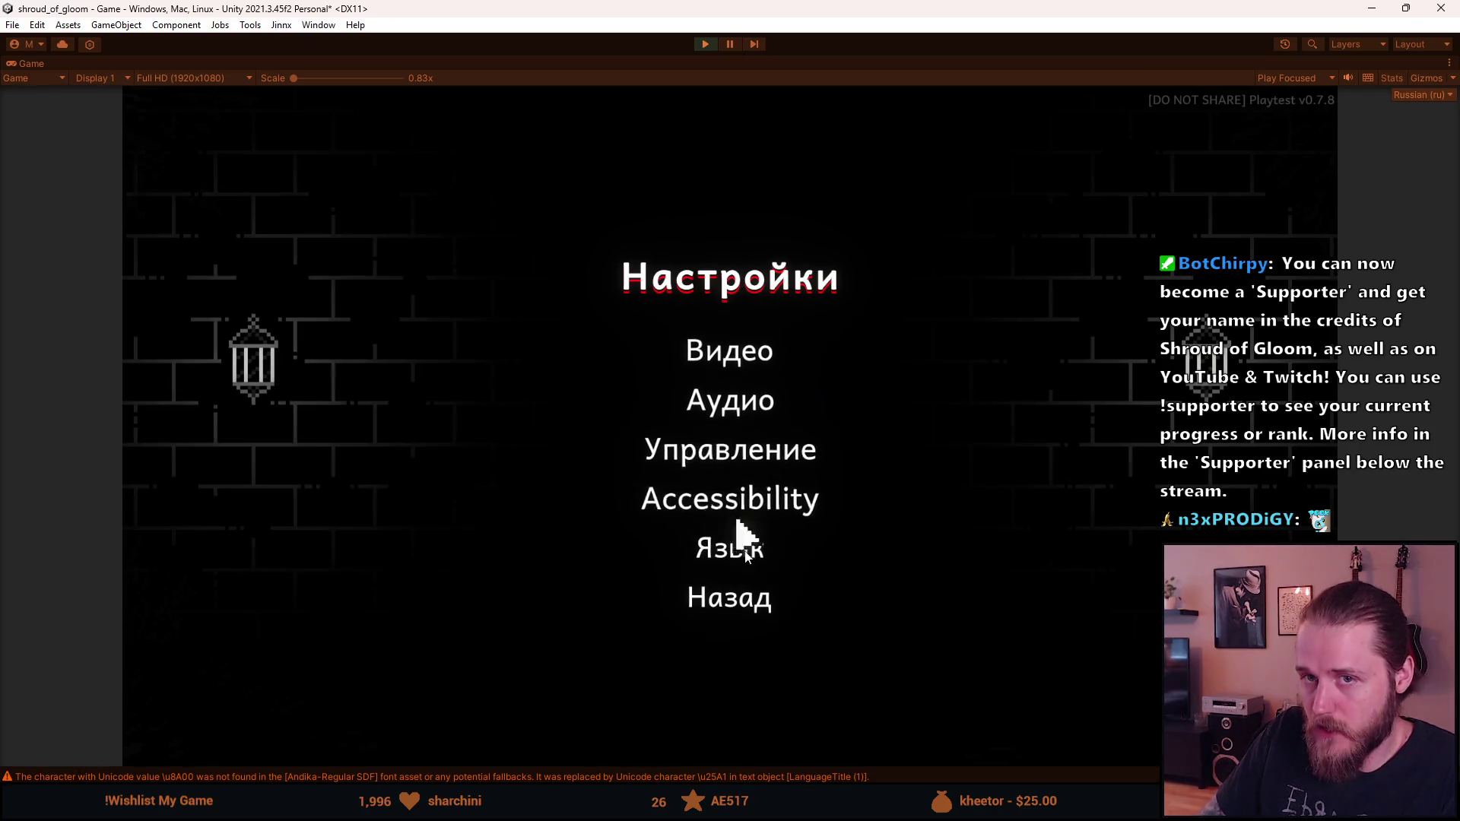
Reopen Язык and preview English, Español and 日本語, whose title shows missing glyphs
left_click(748, 553)
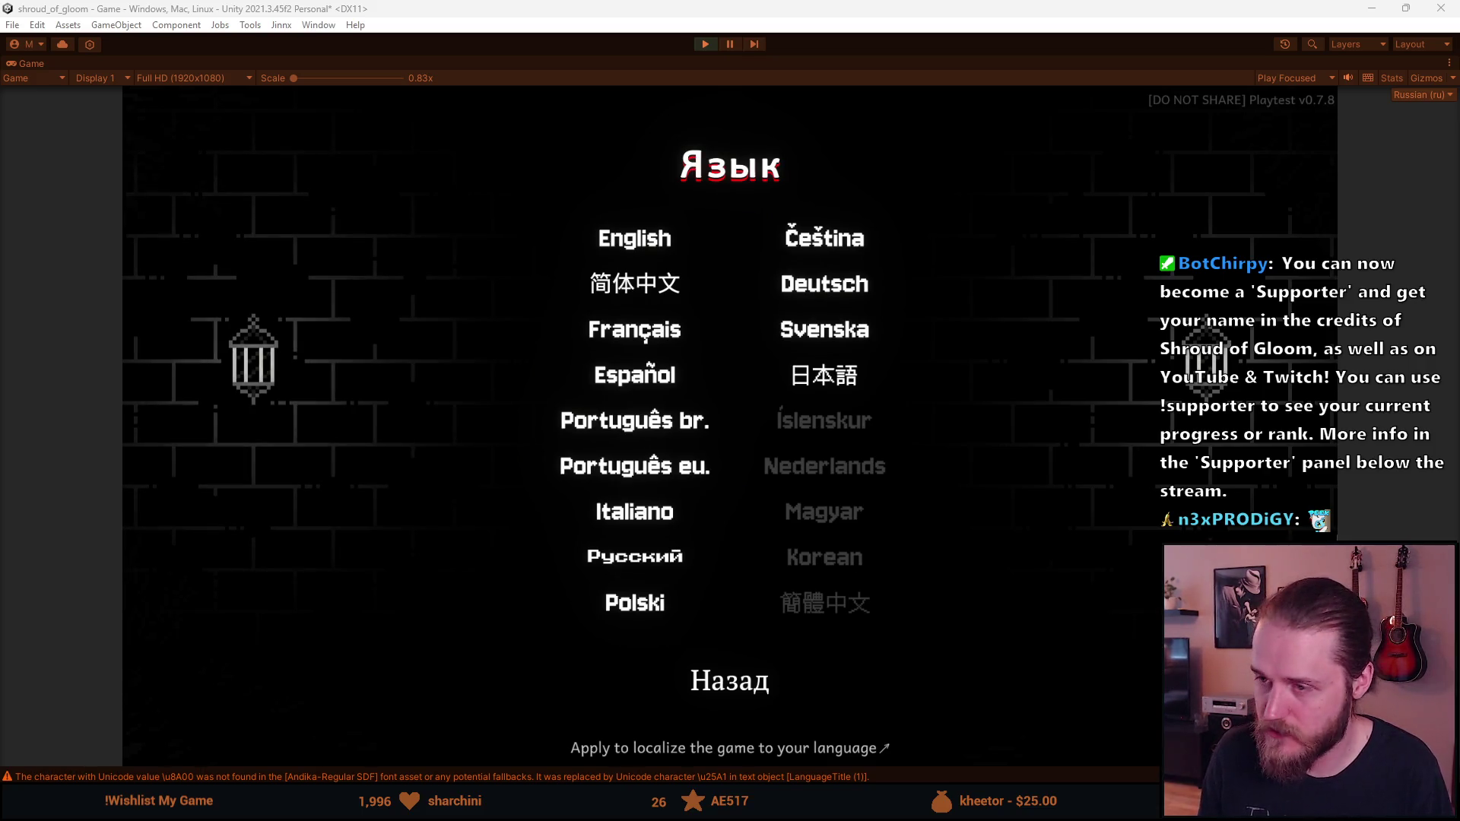
left_click(622, 247)
left_click(643, 373)
left_click(809, 380)
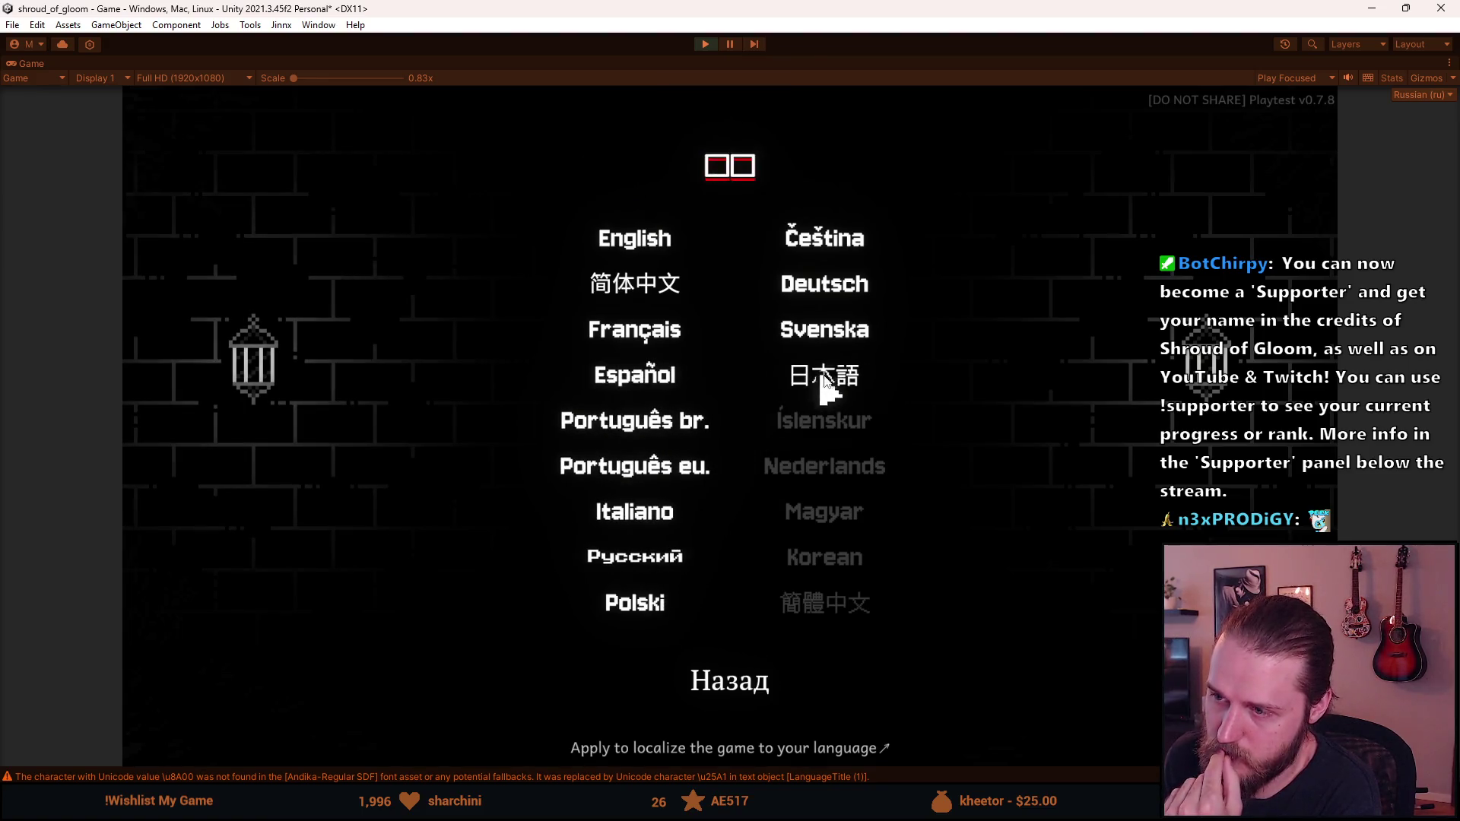
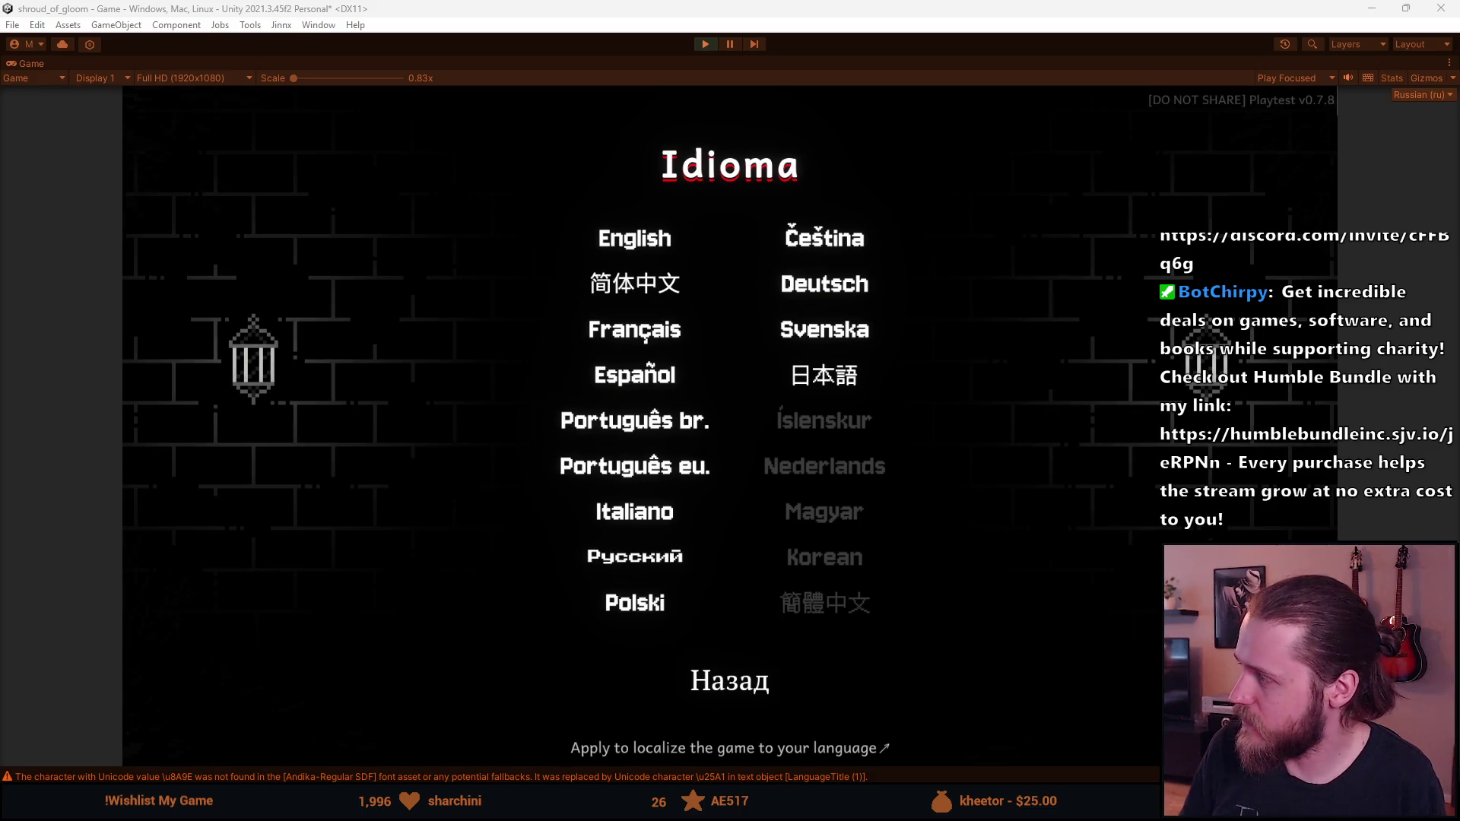
Switch from Unity's Game view to the browser with the Shroud of Gloom – Soundtrack Steam page
key("alt+Tab")
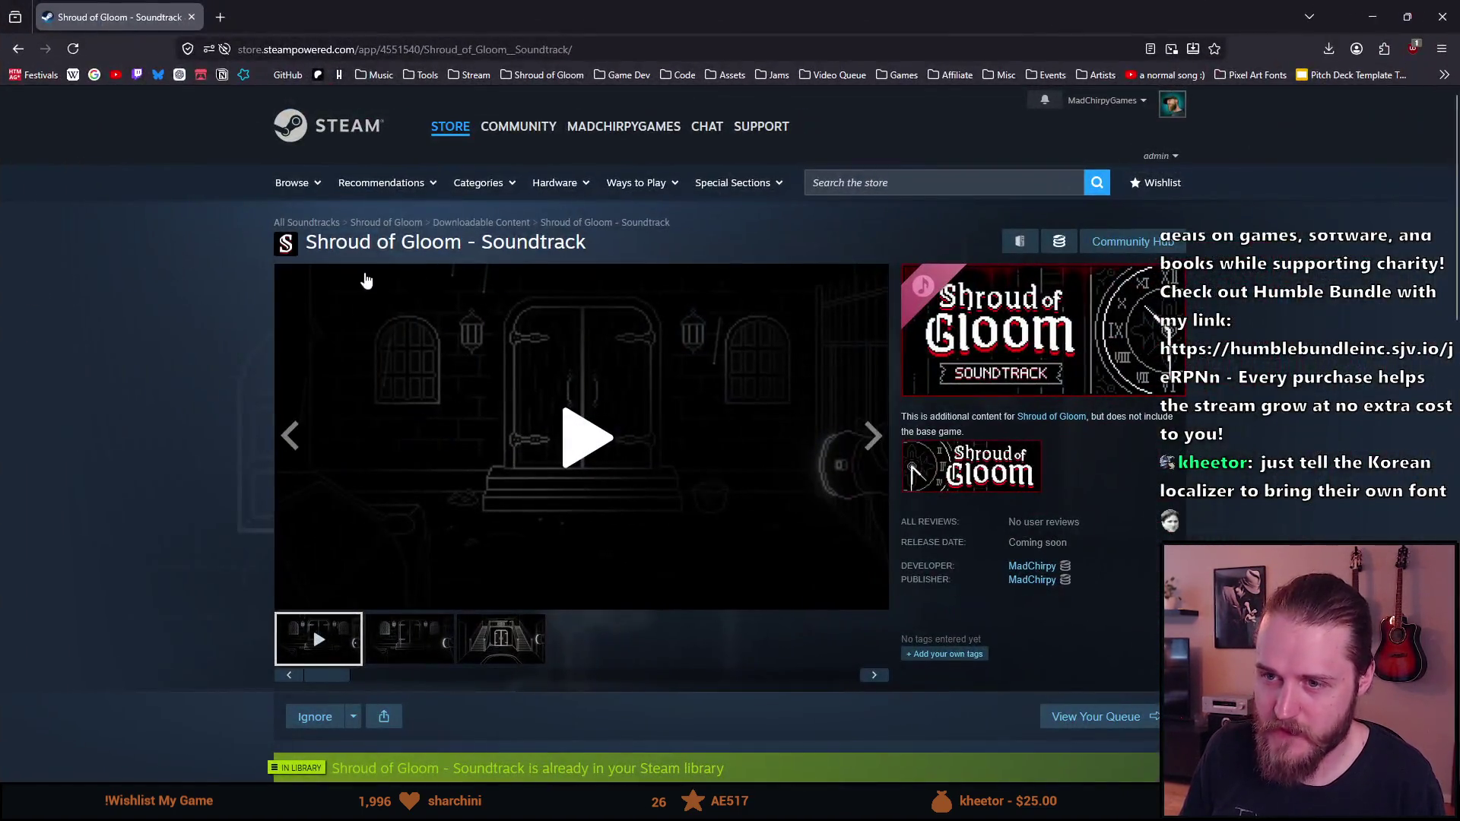
Skim the Shroud of Gloom – Soundtrack store page, copy its URL, and return to Unity
scroll(411, 262, "down", 3)
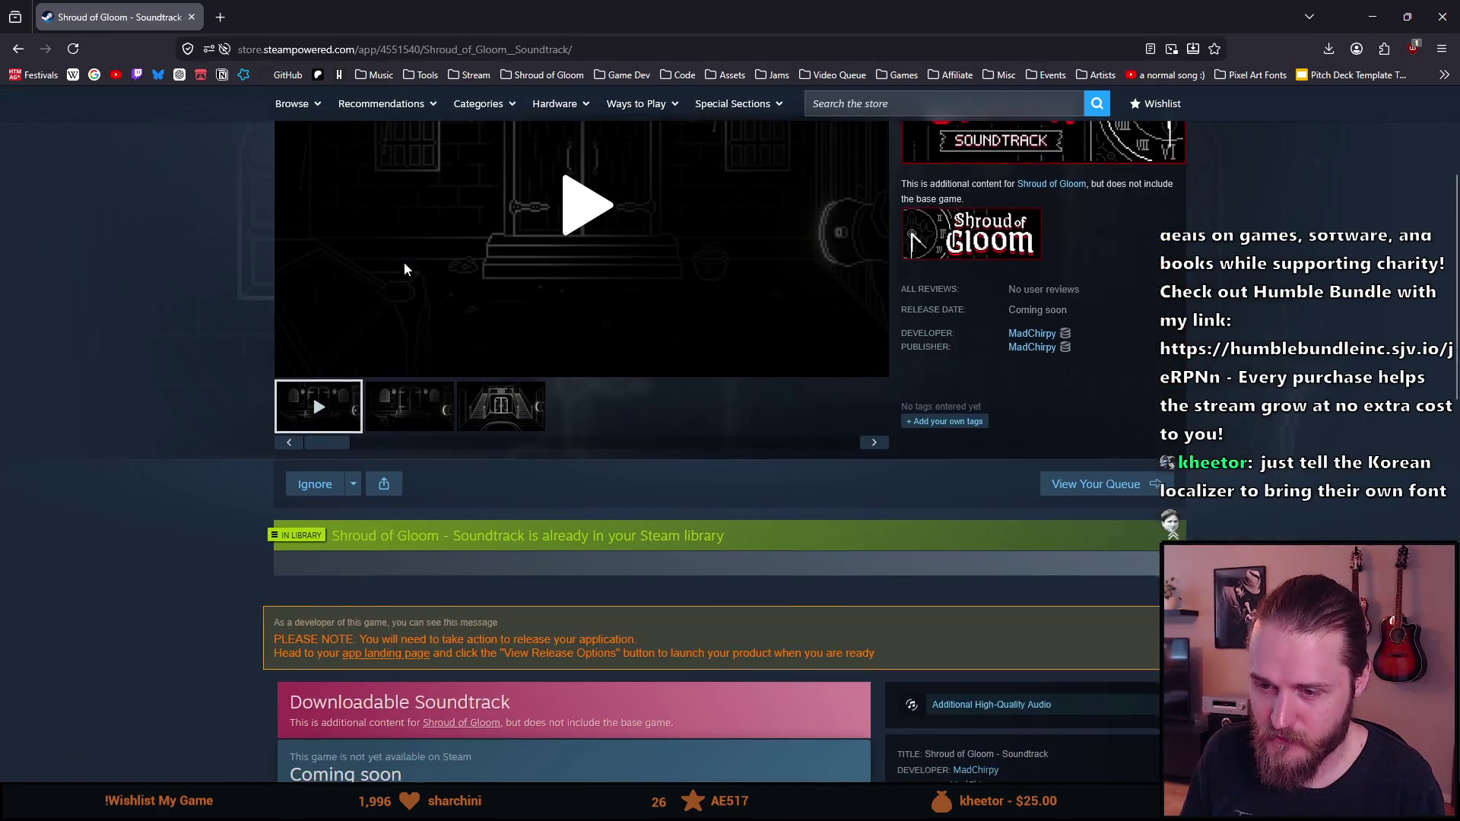
scroll(402, 262, "down", 10)
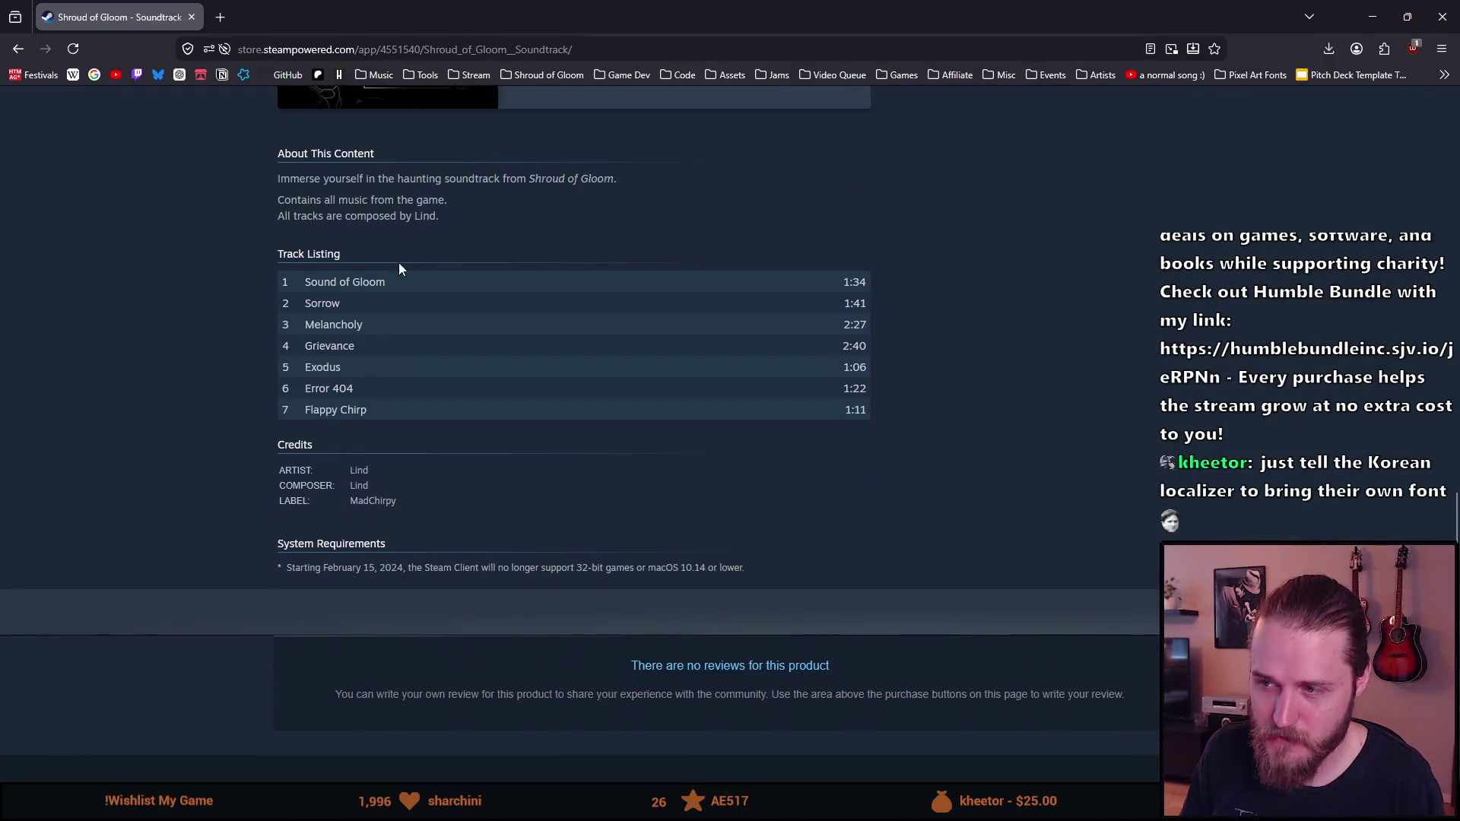
scroll(399, 263, "up", 15)
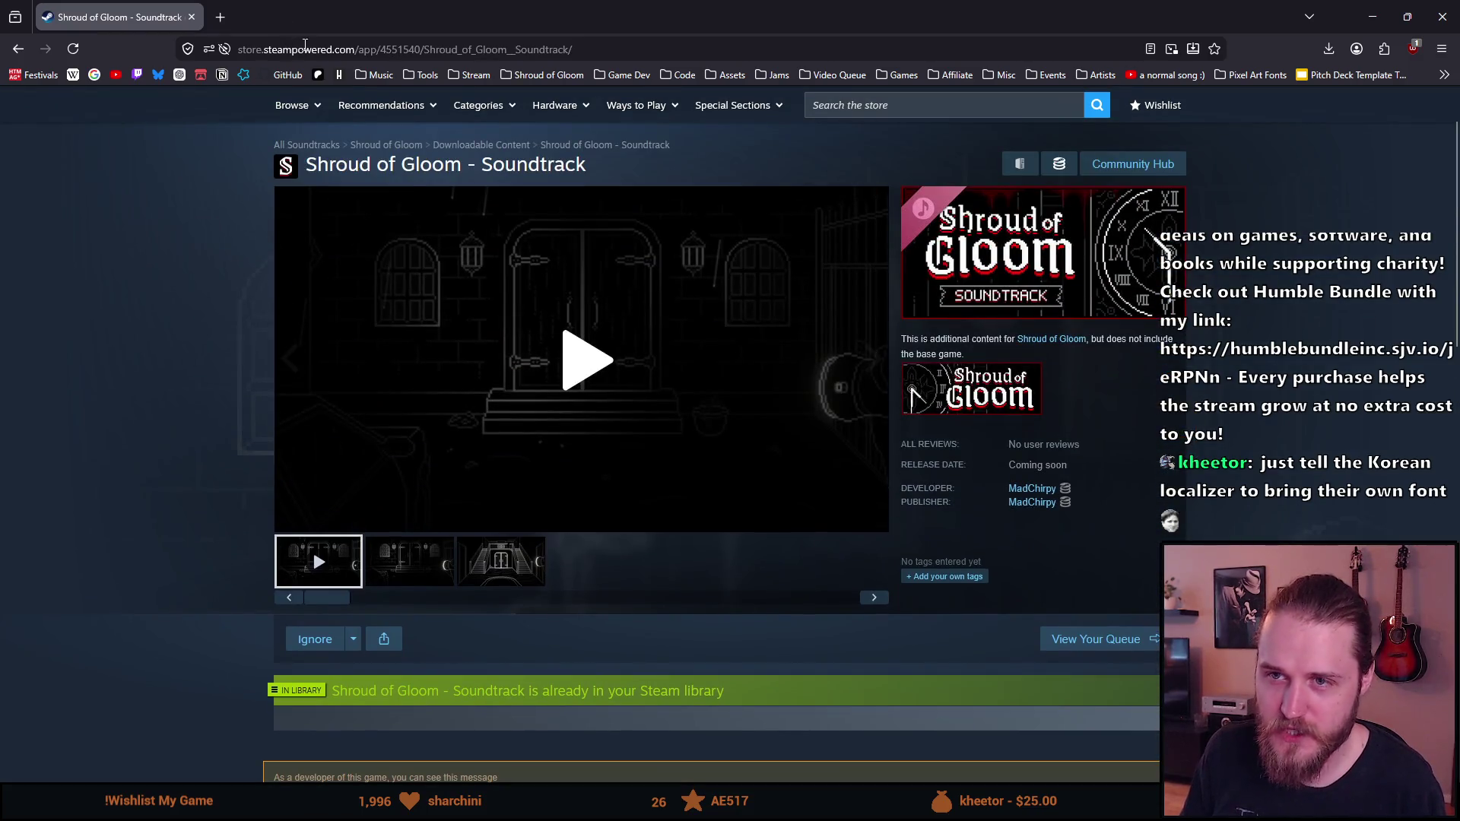
left_click(305, 45)
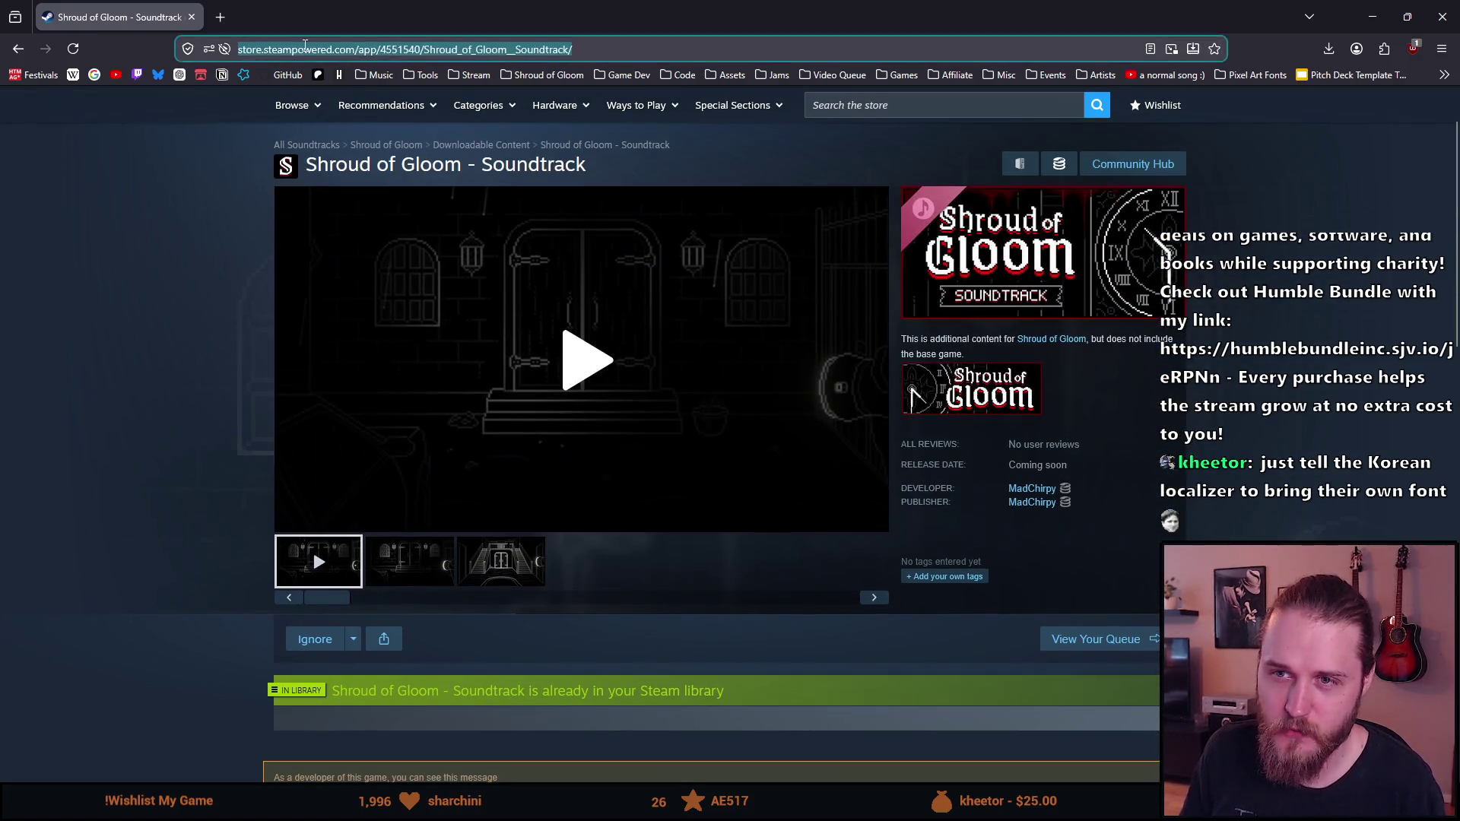
left_click(136, 358)
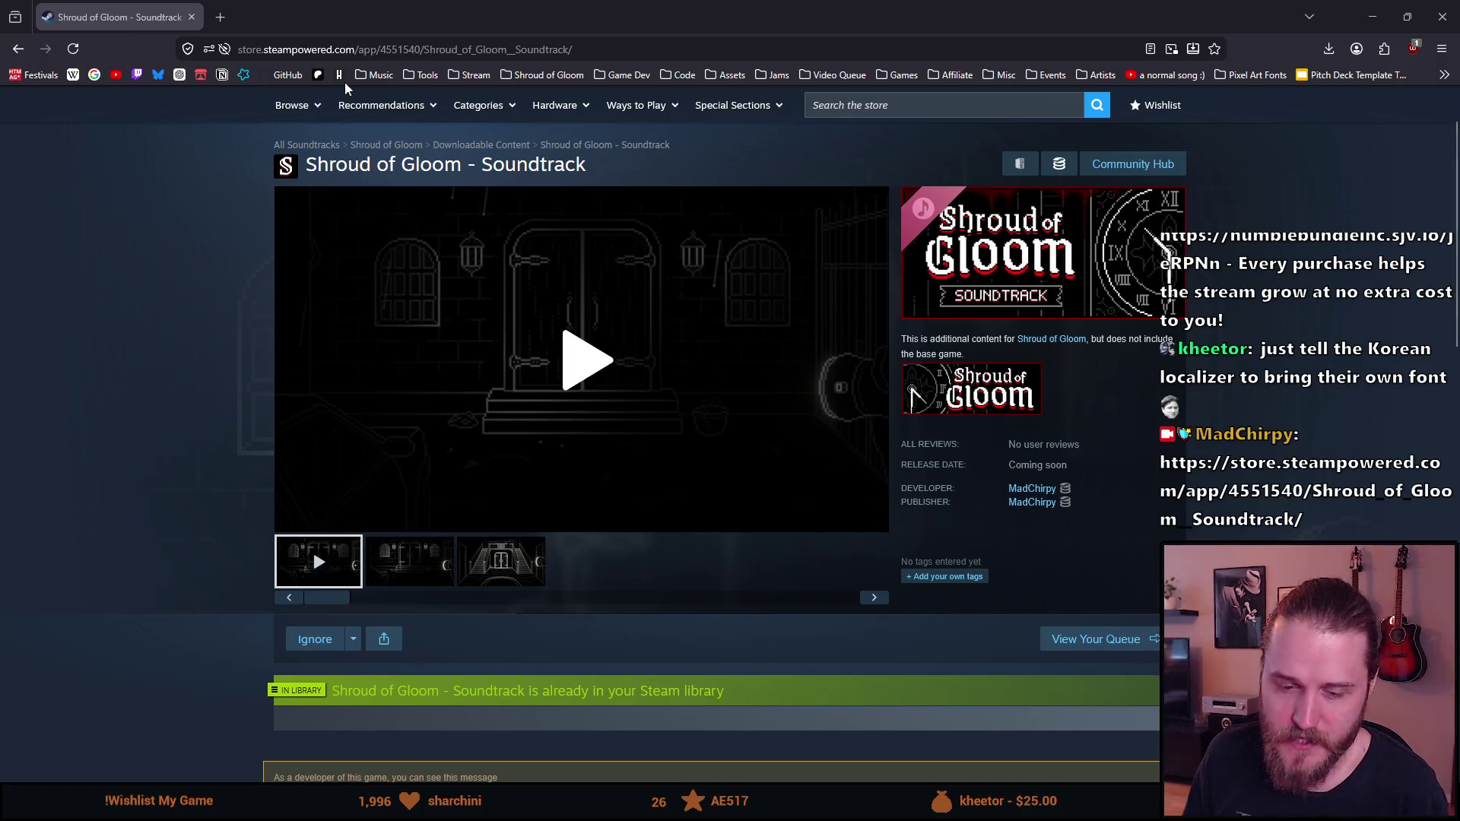
key("alt+Tab")
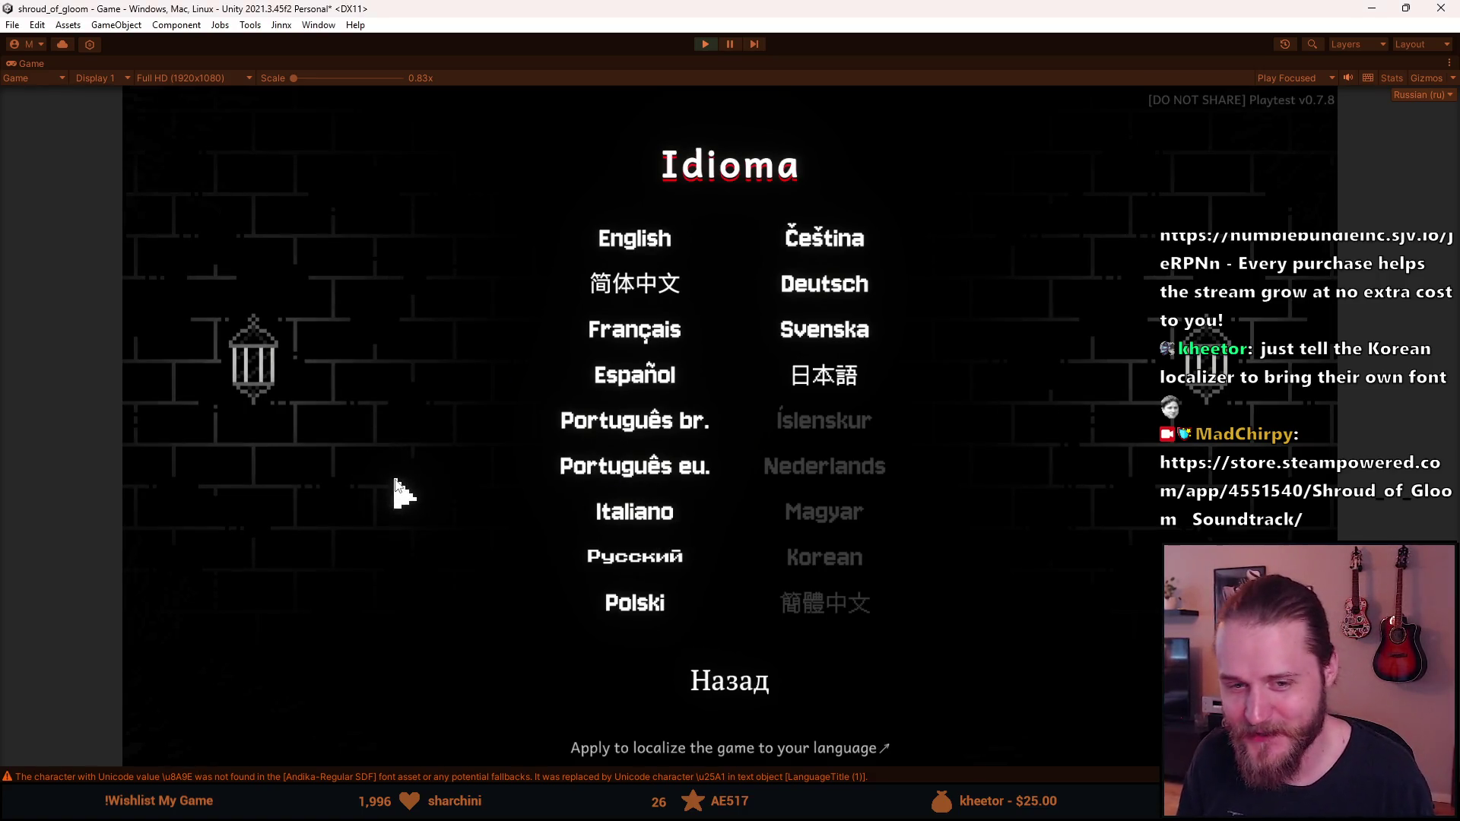
Switch the running game's language to Simplified Chinese and reopen the language screen
left_click(696, 688)
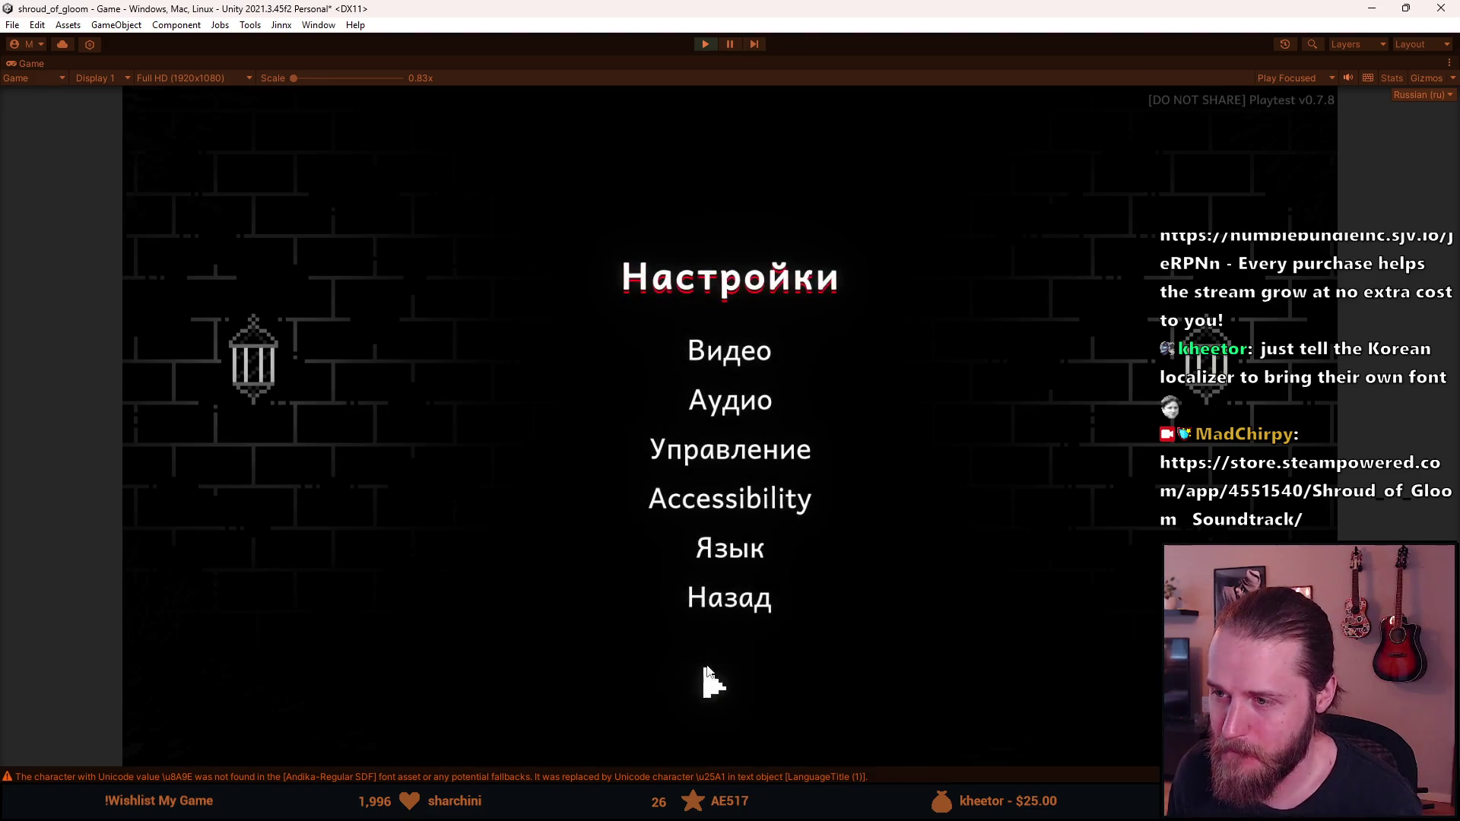
left_click(733, 555)
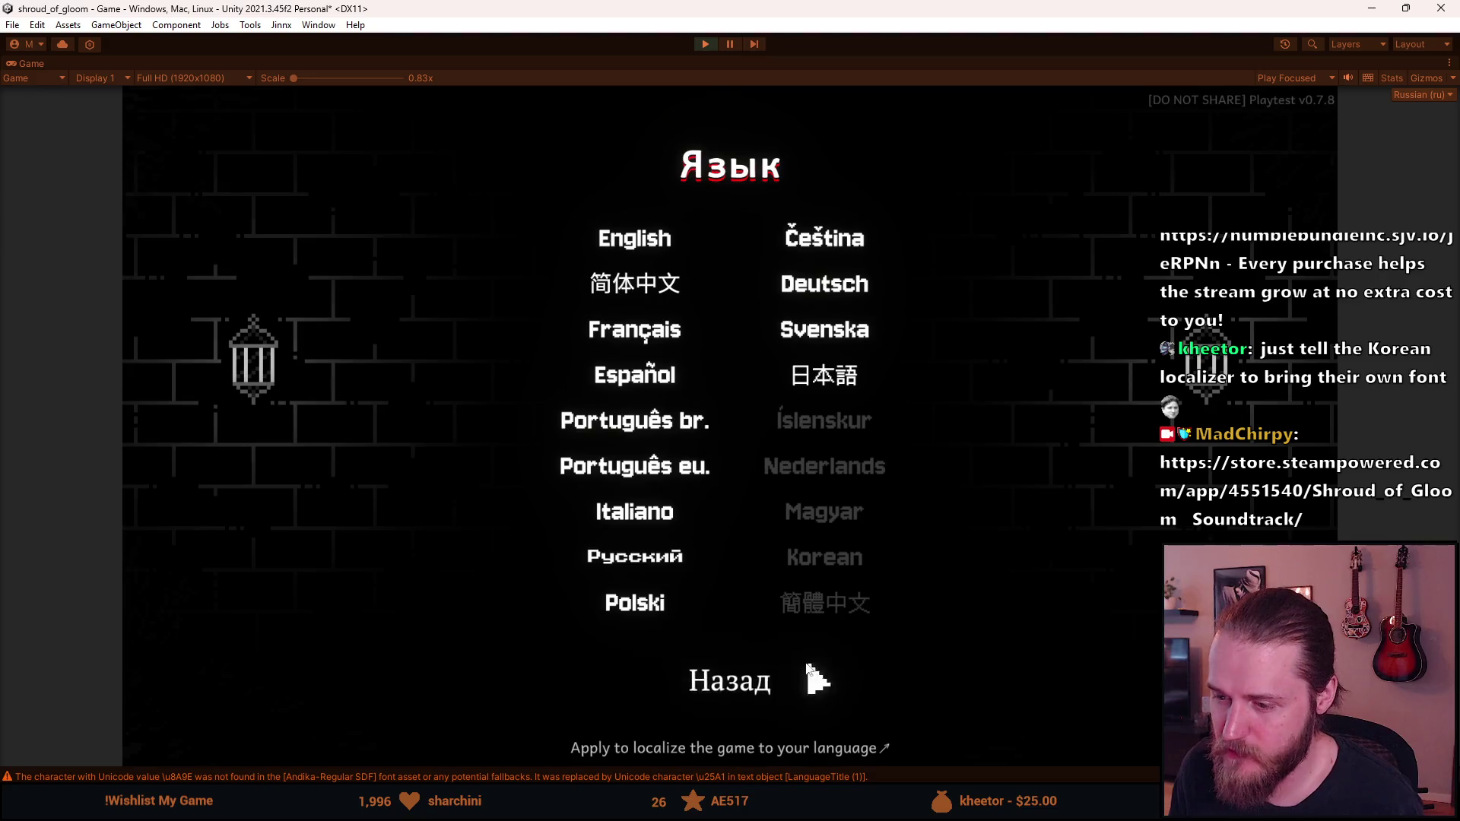
left_click(663, 377)
left_click(608, 293)
key("Escape")
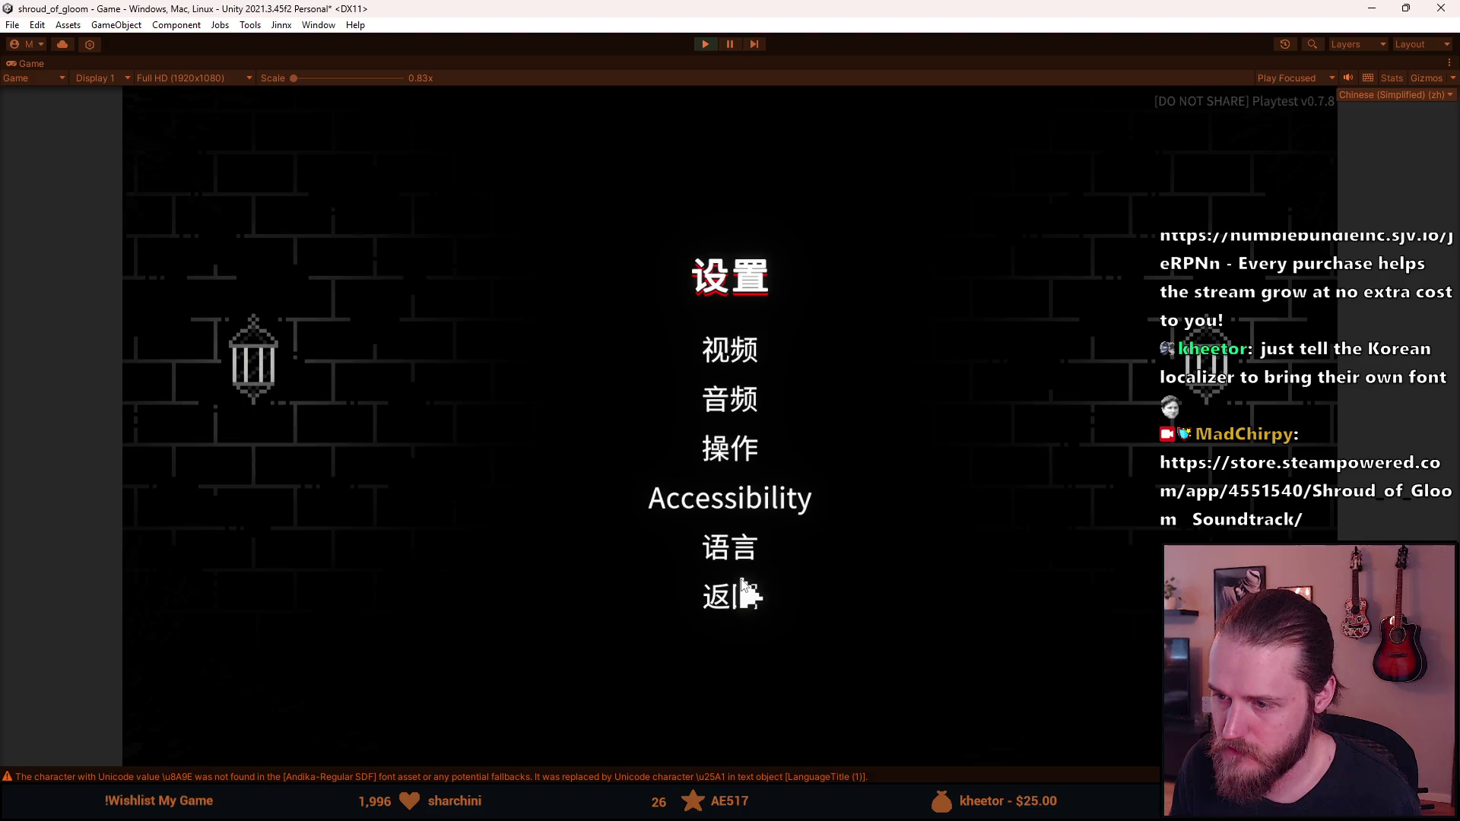
left_click(742, 549)
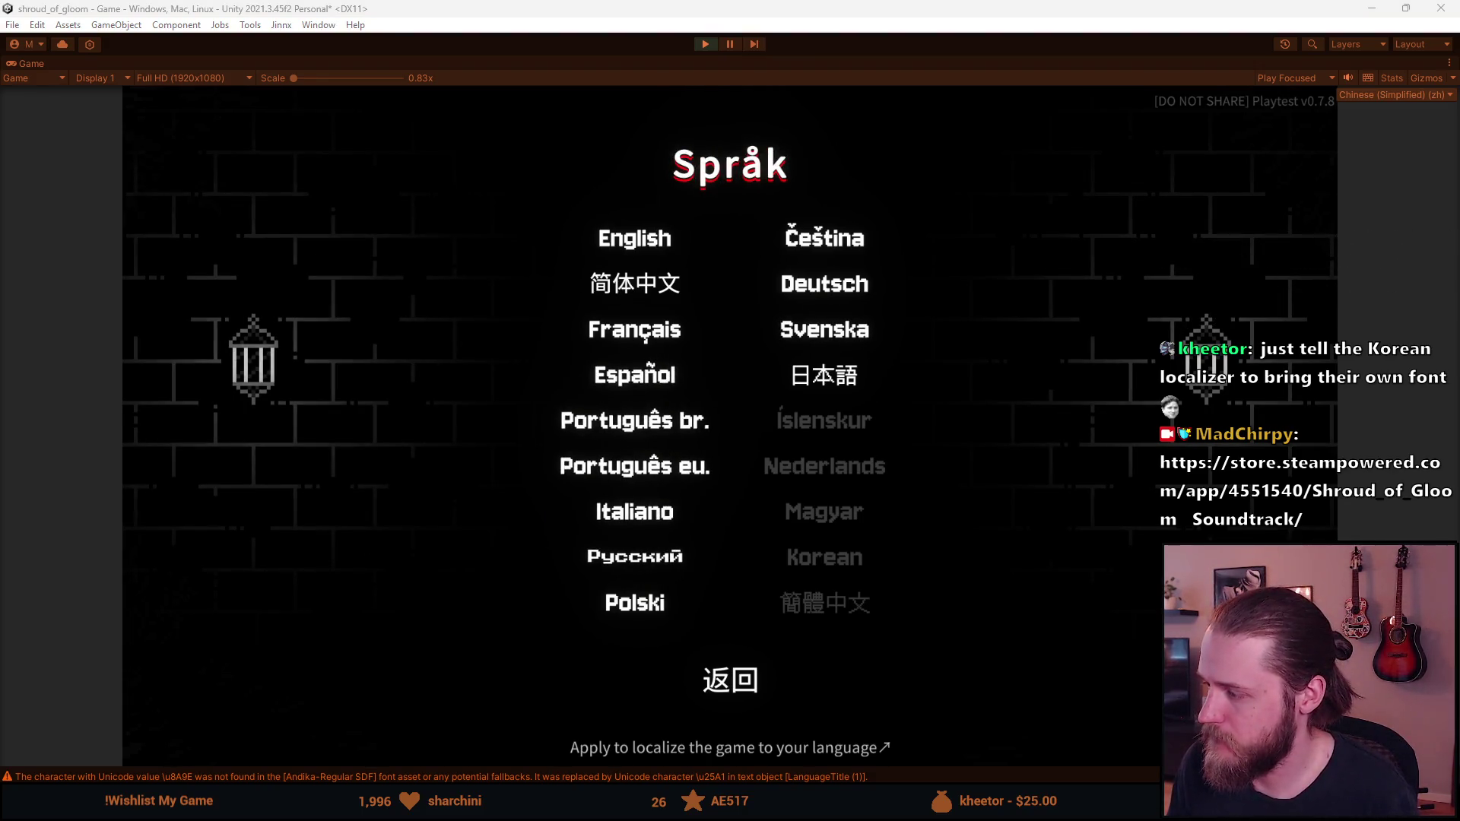
Switch the game to Japanese, browse the language and video menus, then stop Play mode
left_click(1079, 396)
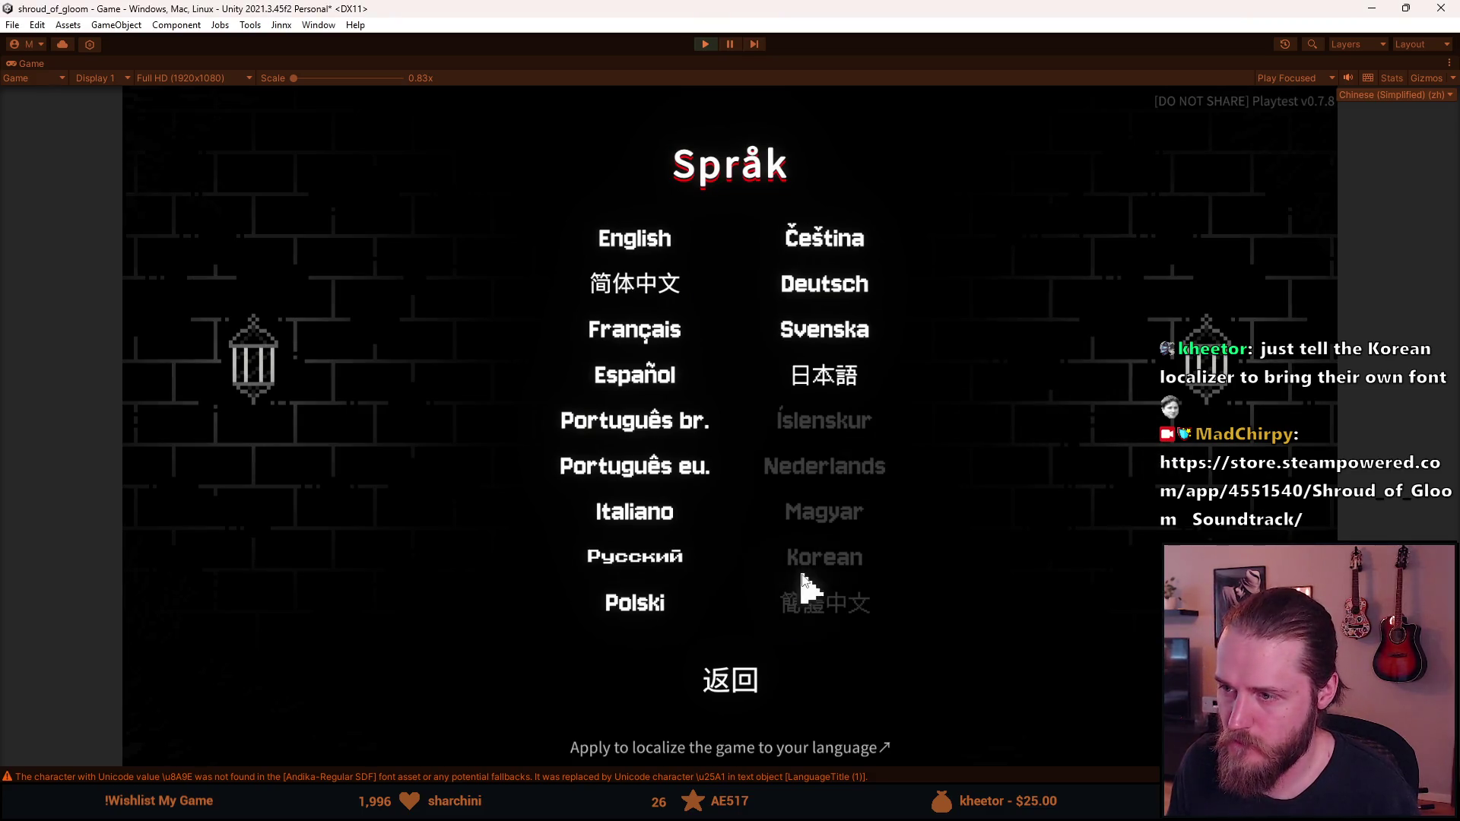
left_click(823, 380)
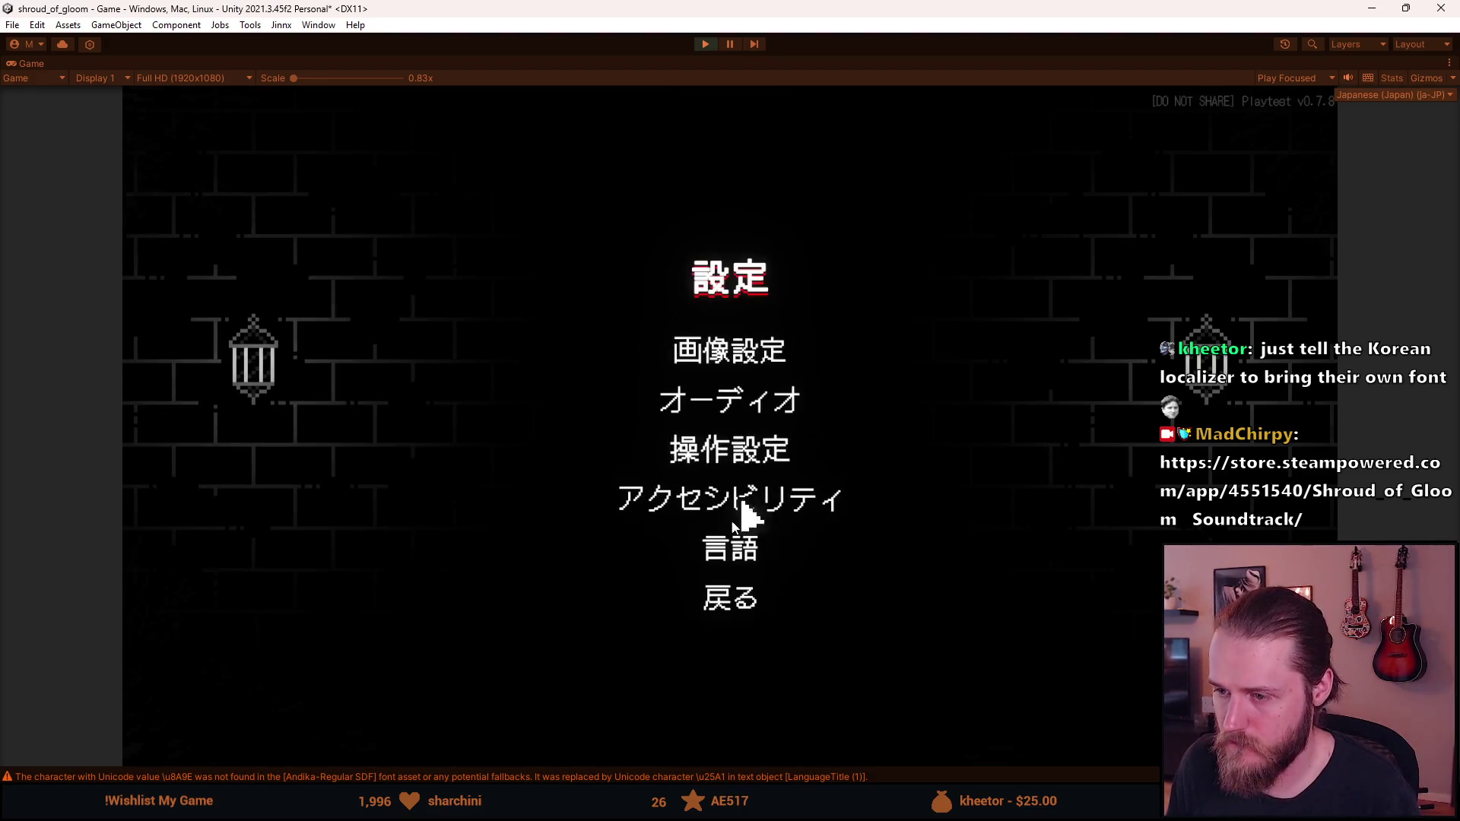
left_click(724, 554)
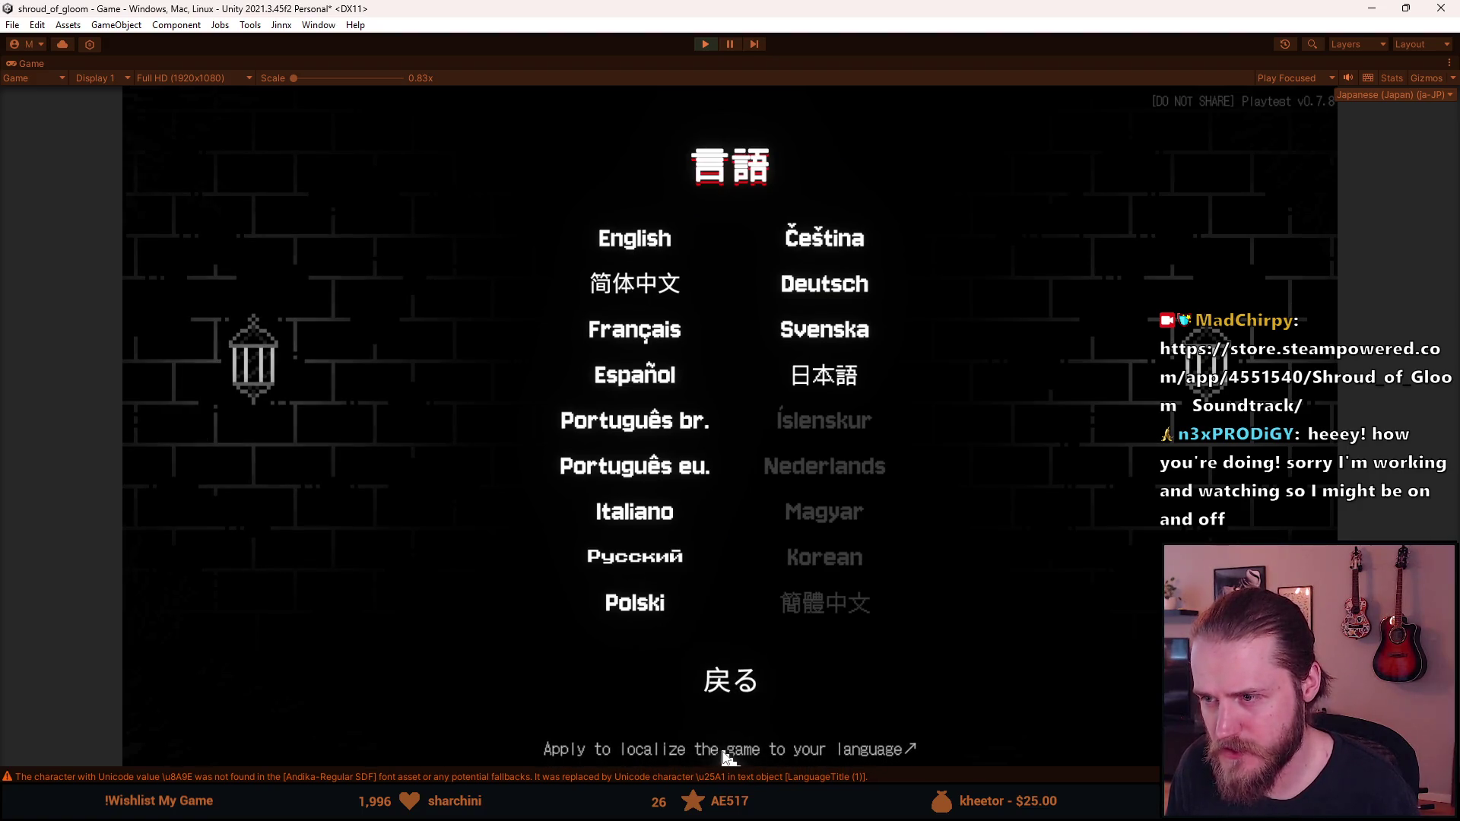
left_click(734, 689)
left_click(729, 358)
key("Escape")
left_click(705, 44)
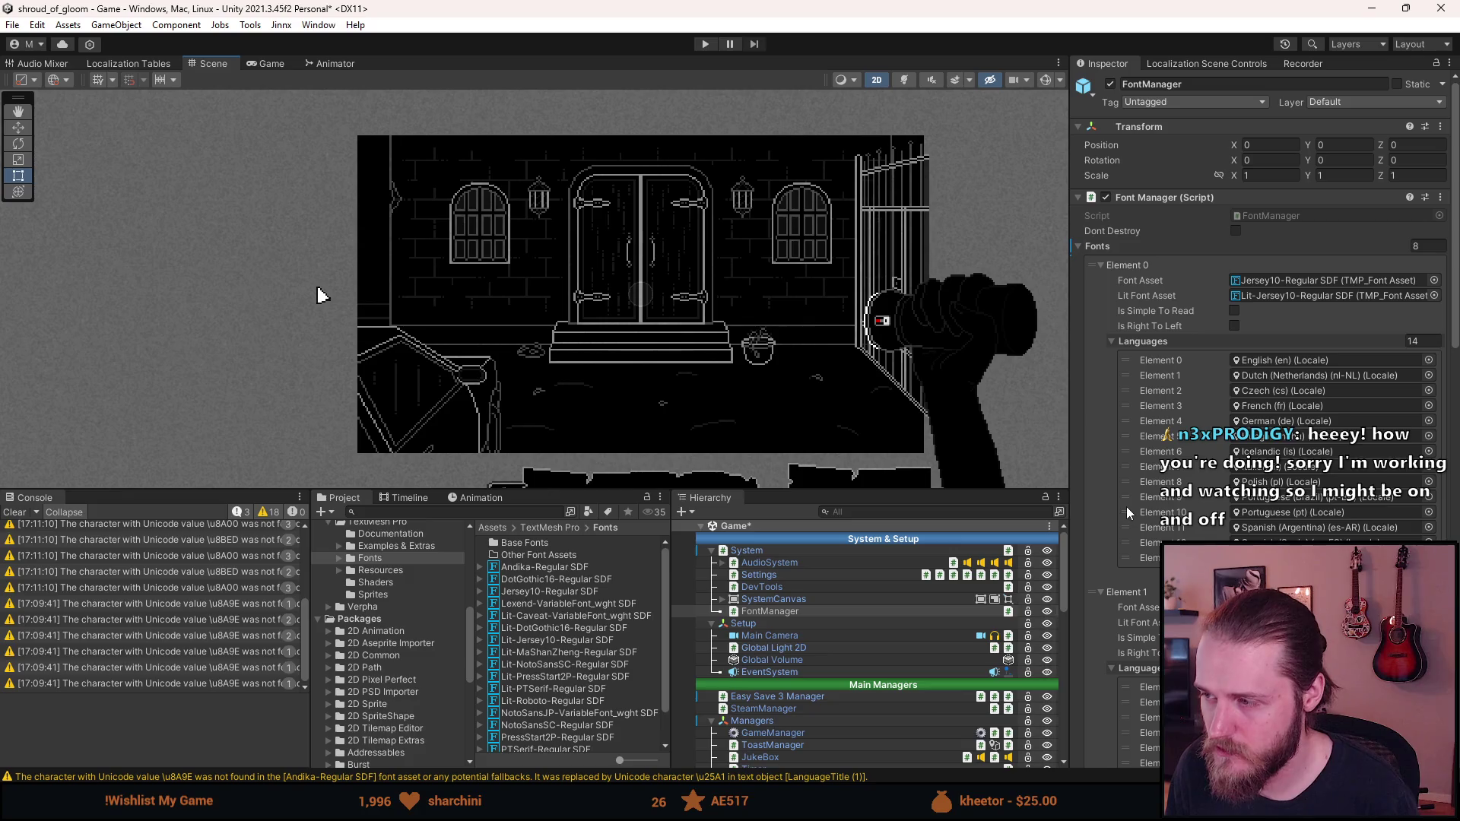
Scroll through every Font Manager font entry and its Languages list, then save the Game scene
scroll(1127, 512, "down", 2)
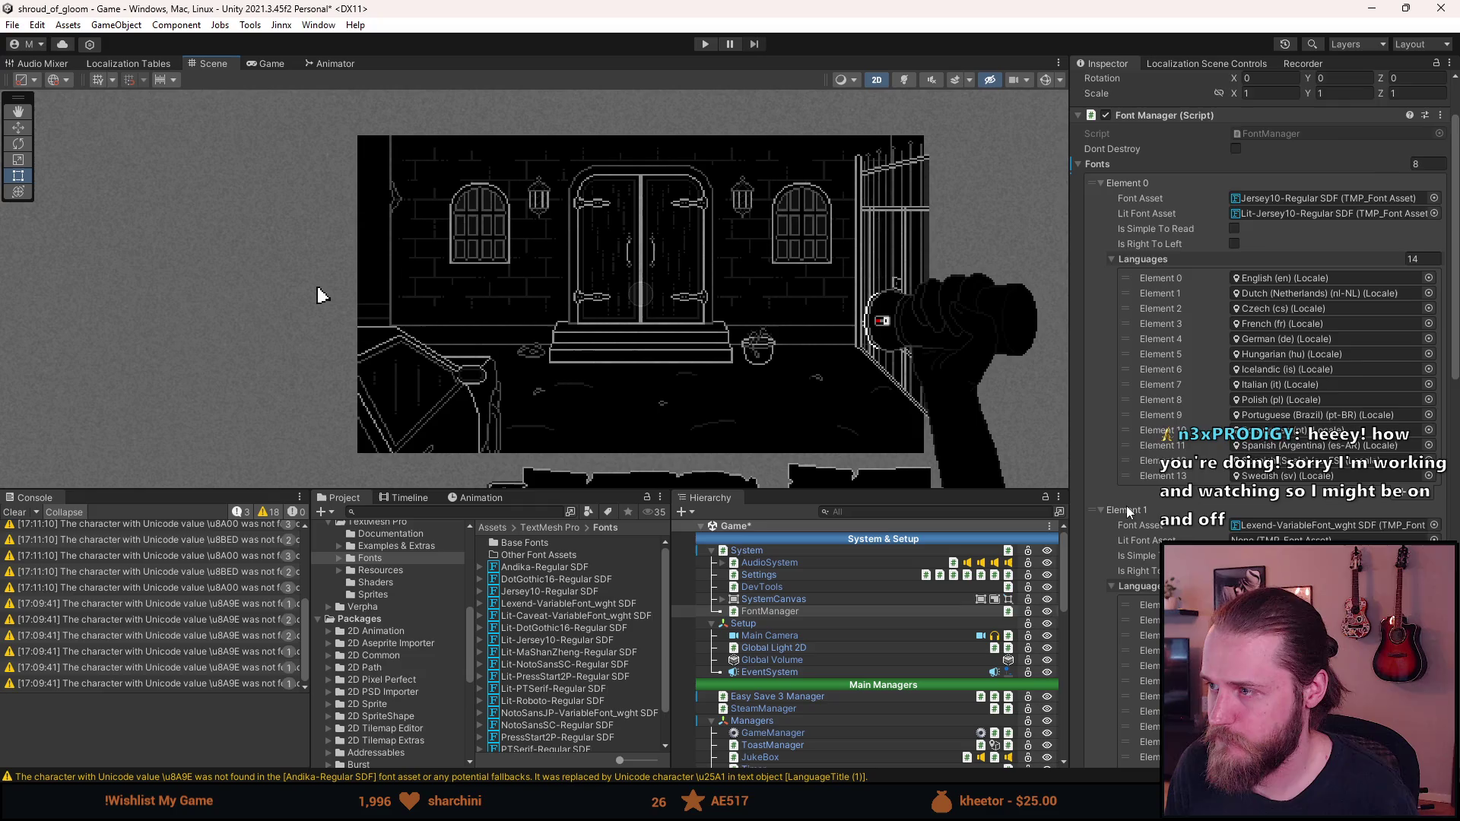
scroll(1129, 512, "down", 1)
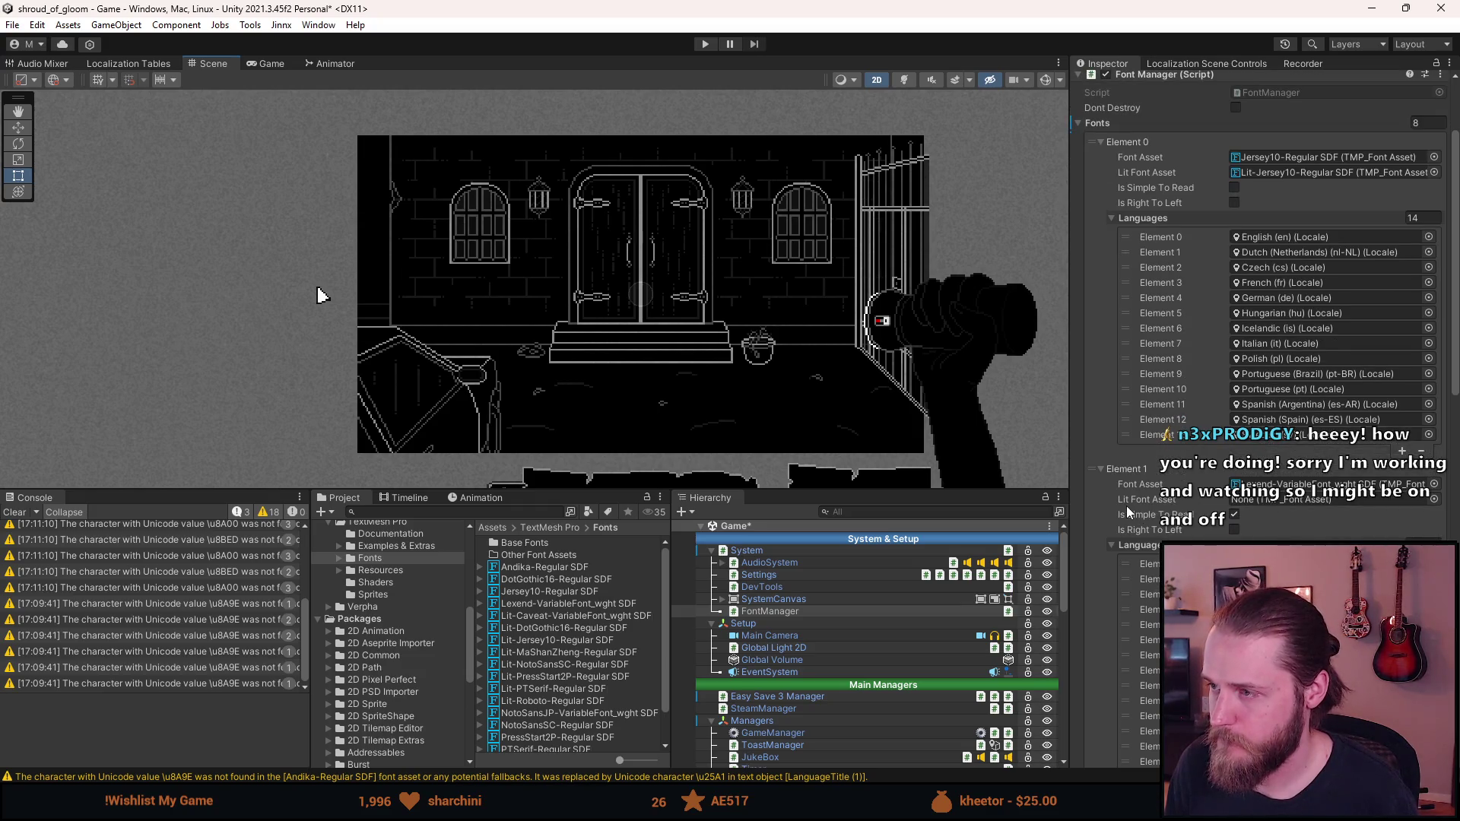
scroll(1126, 512, "down", 3)
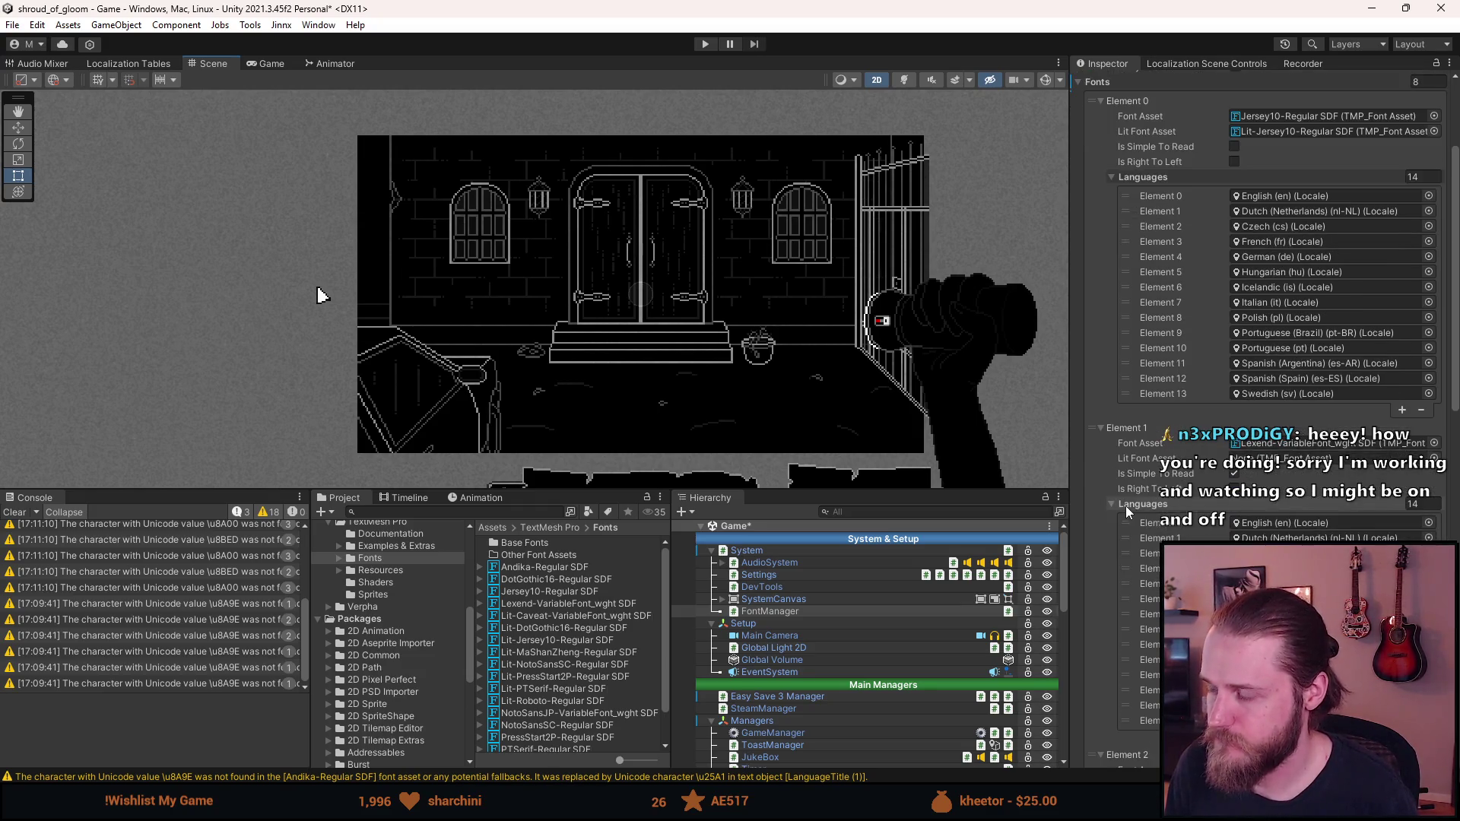
scroll(1125, 505, "down", 1)
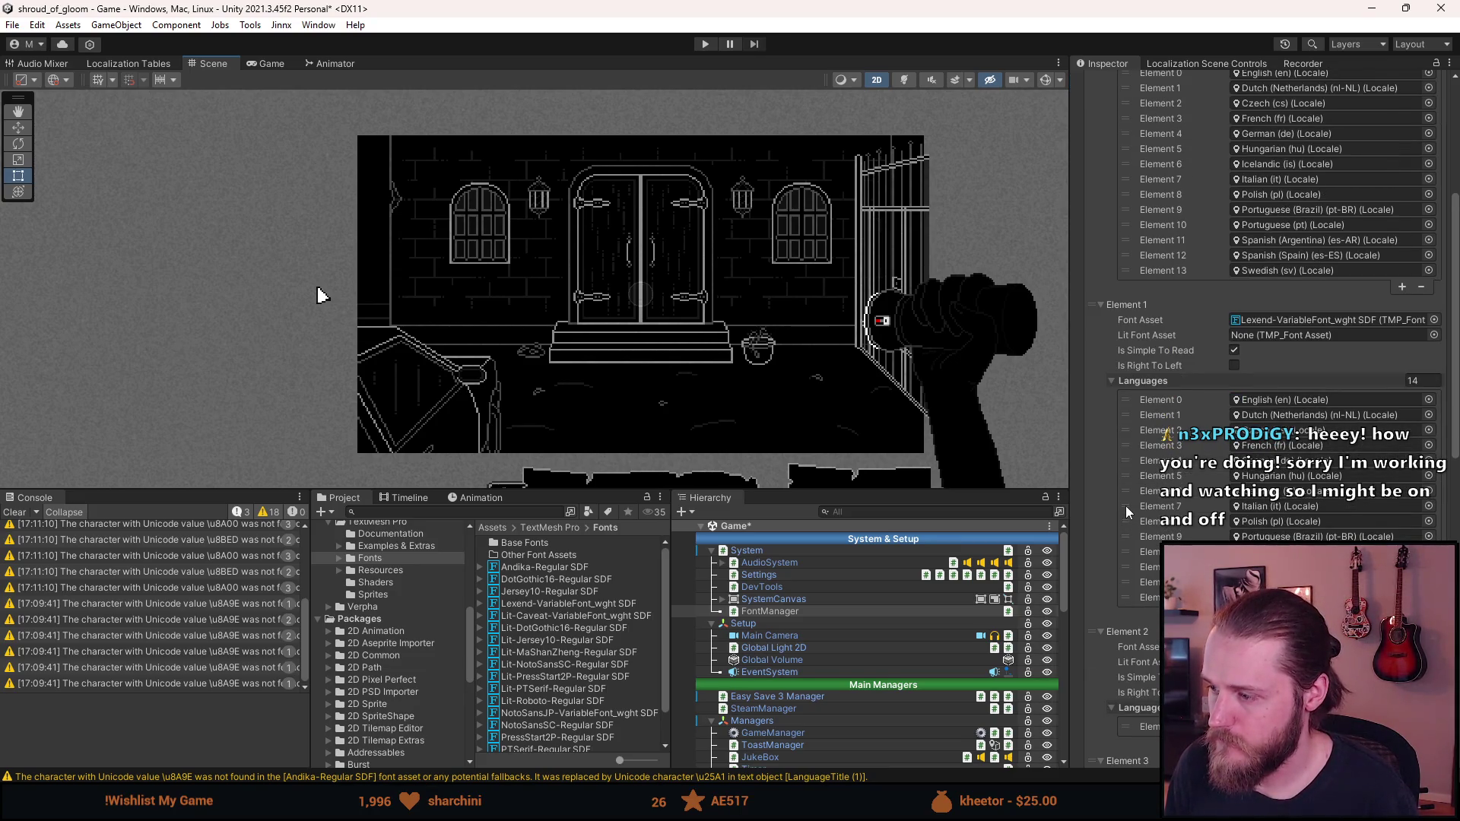
scroll(1126, 505, "down", 3)
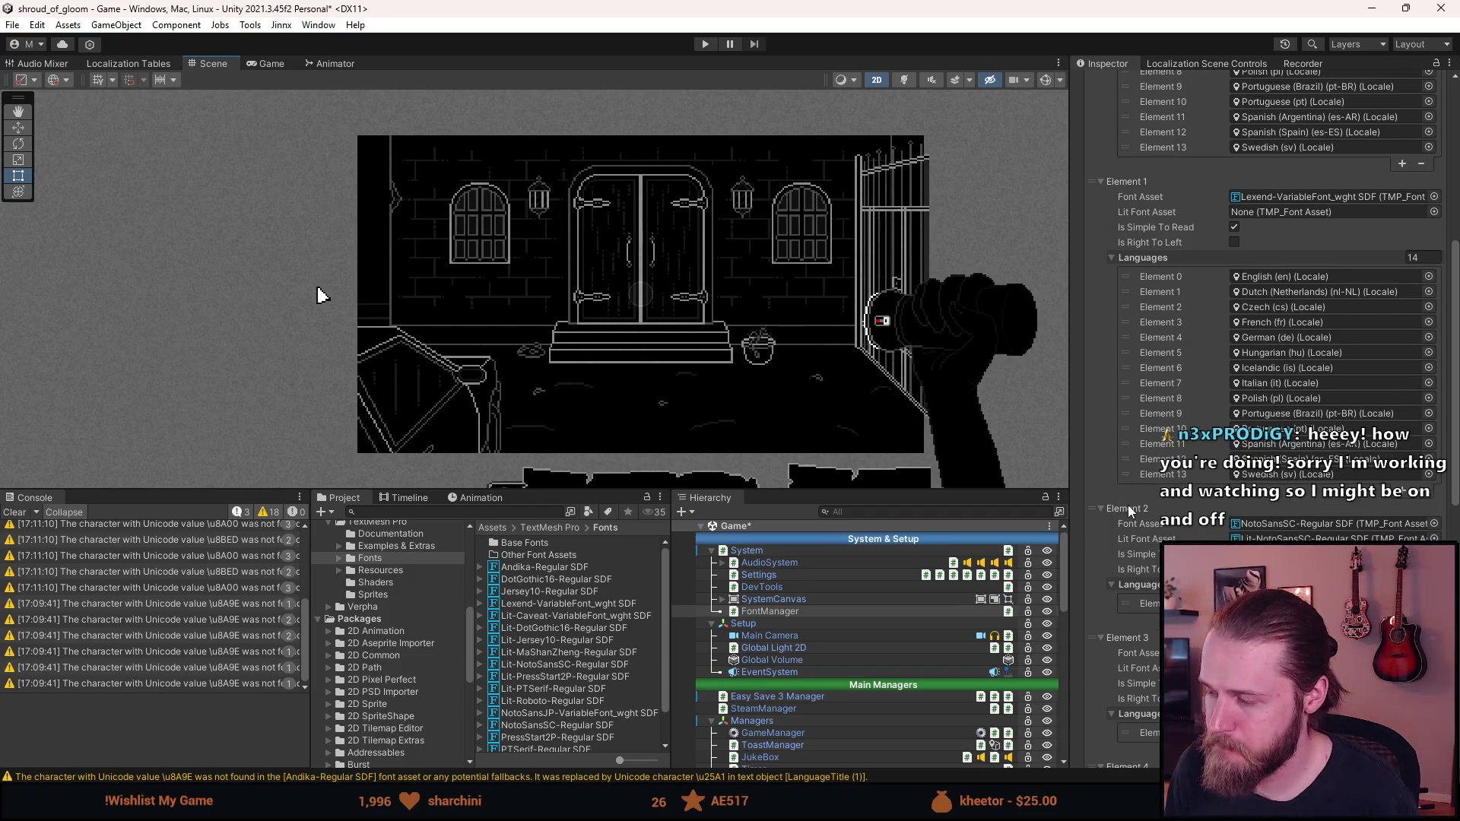
scroll(1129, 512, "down", 2)
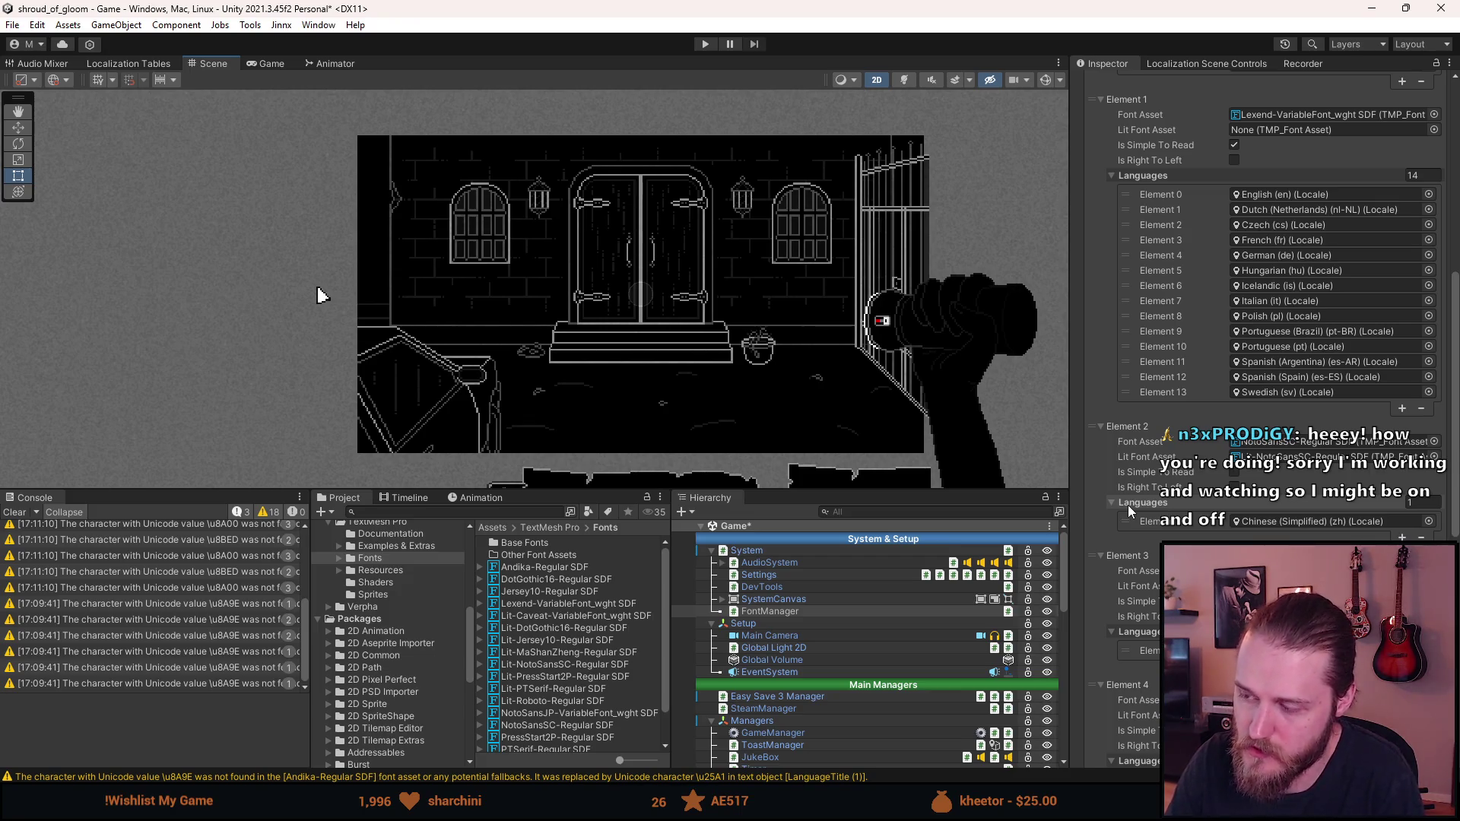
scroll(1130, 511, "down", 5)
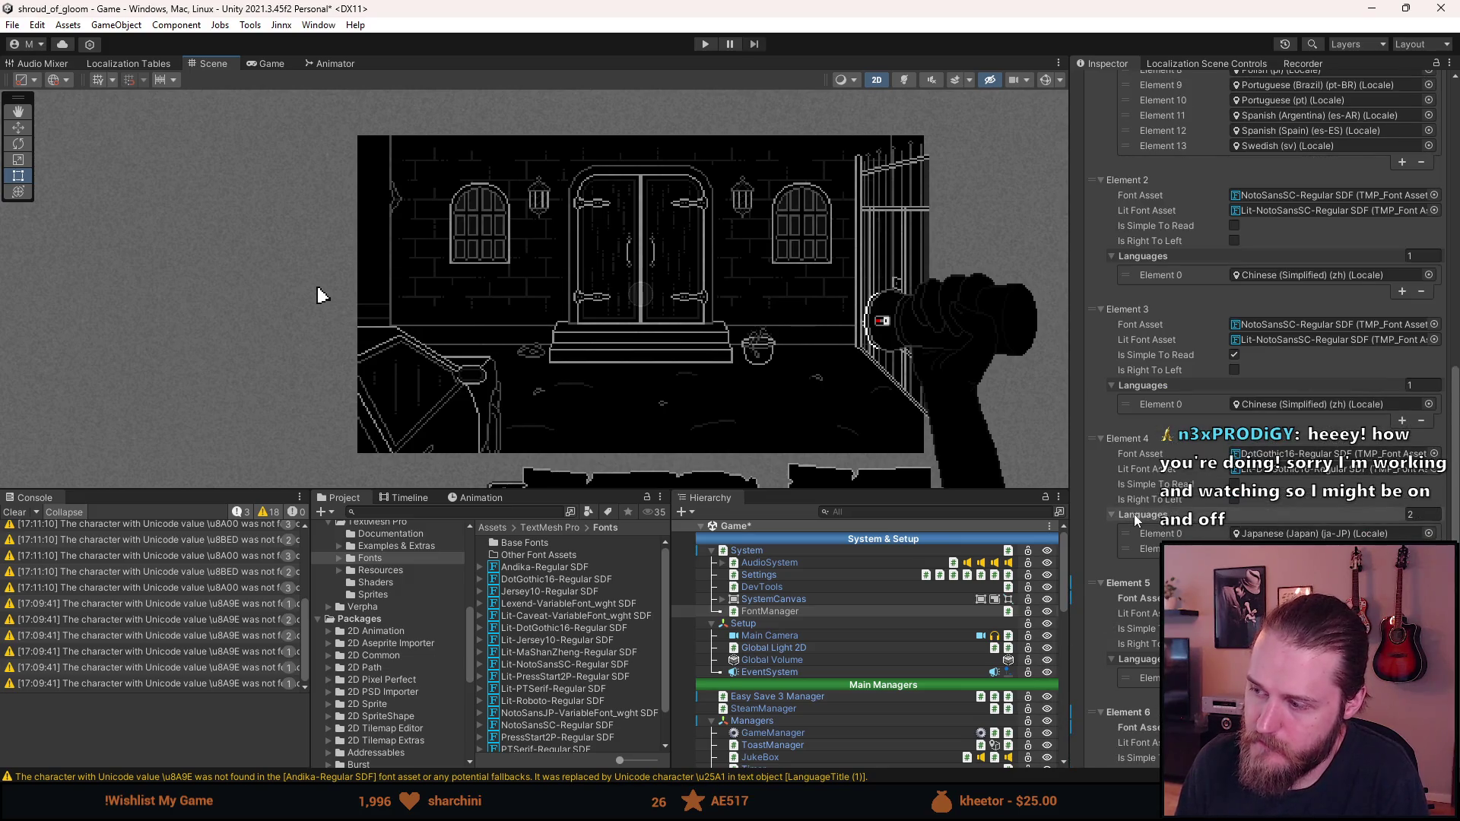
scroll(1136, 520, "down", 4)
scroll(1135, 514, "down", 2)
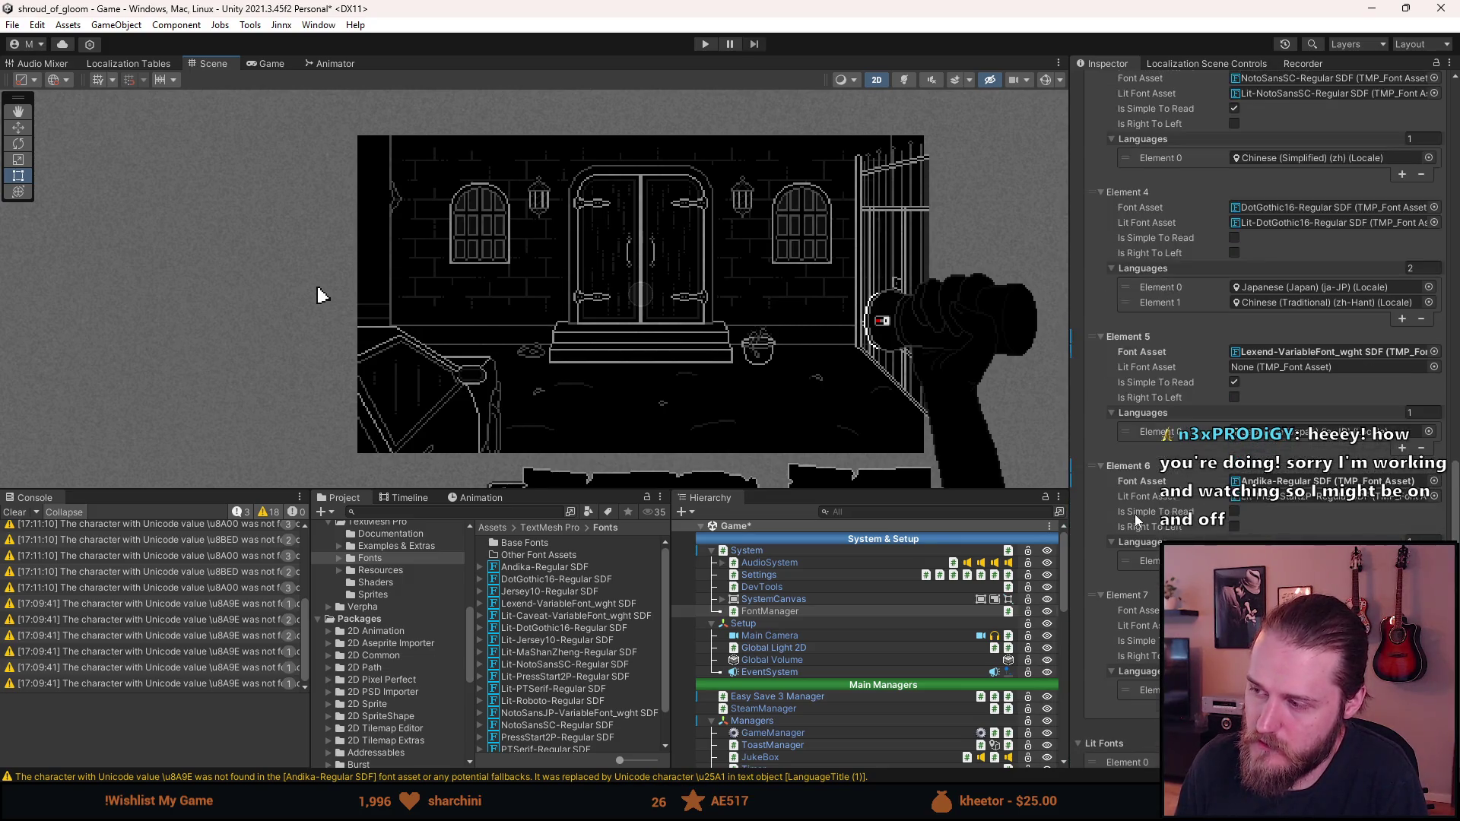
scroll(1135, 518, "down", 1)
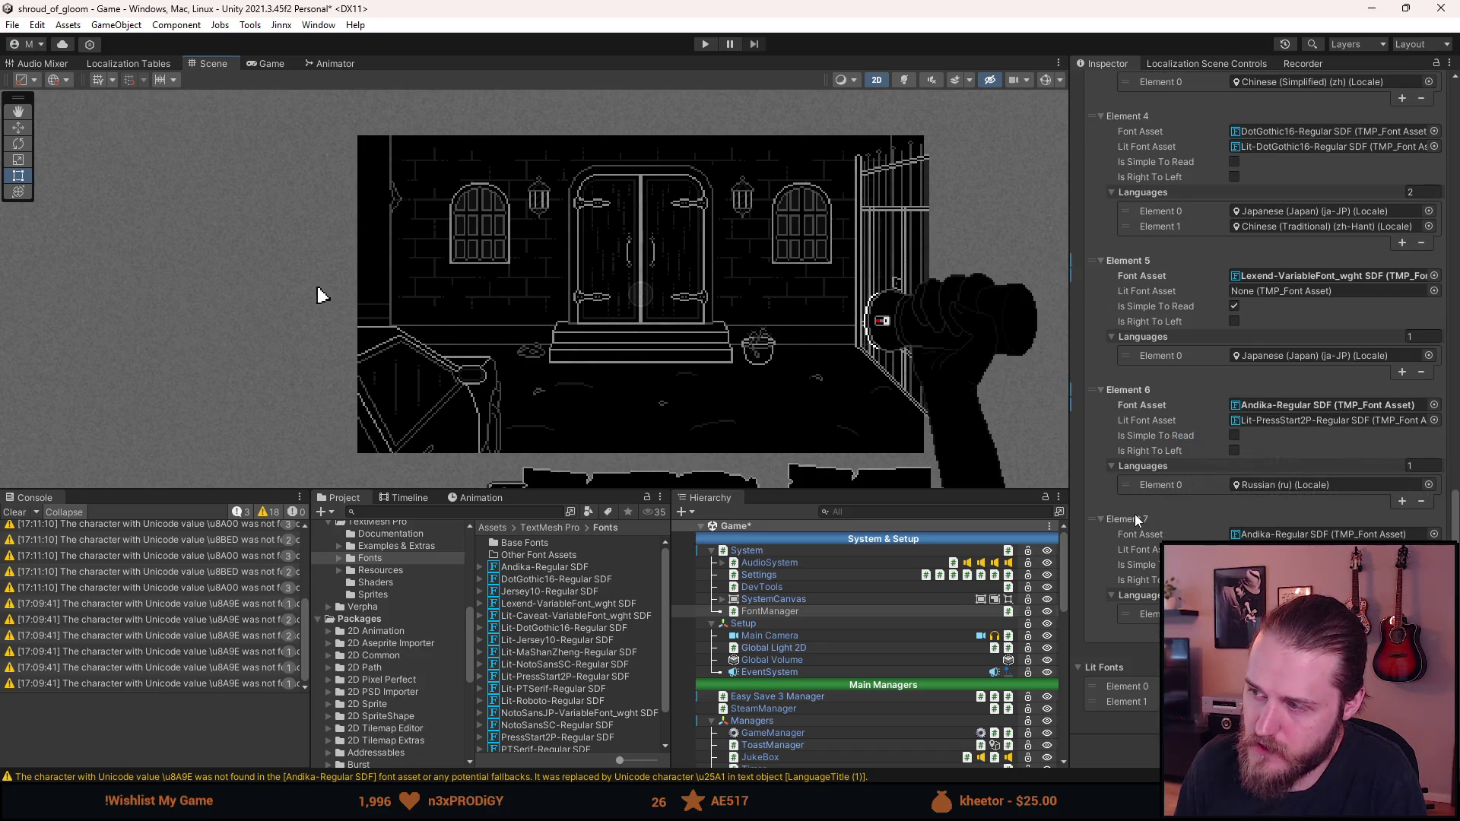
scroll(1137, 520, "up", 1)
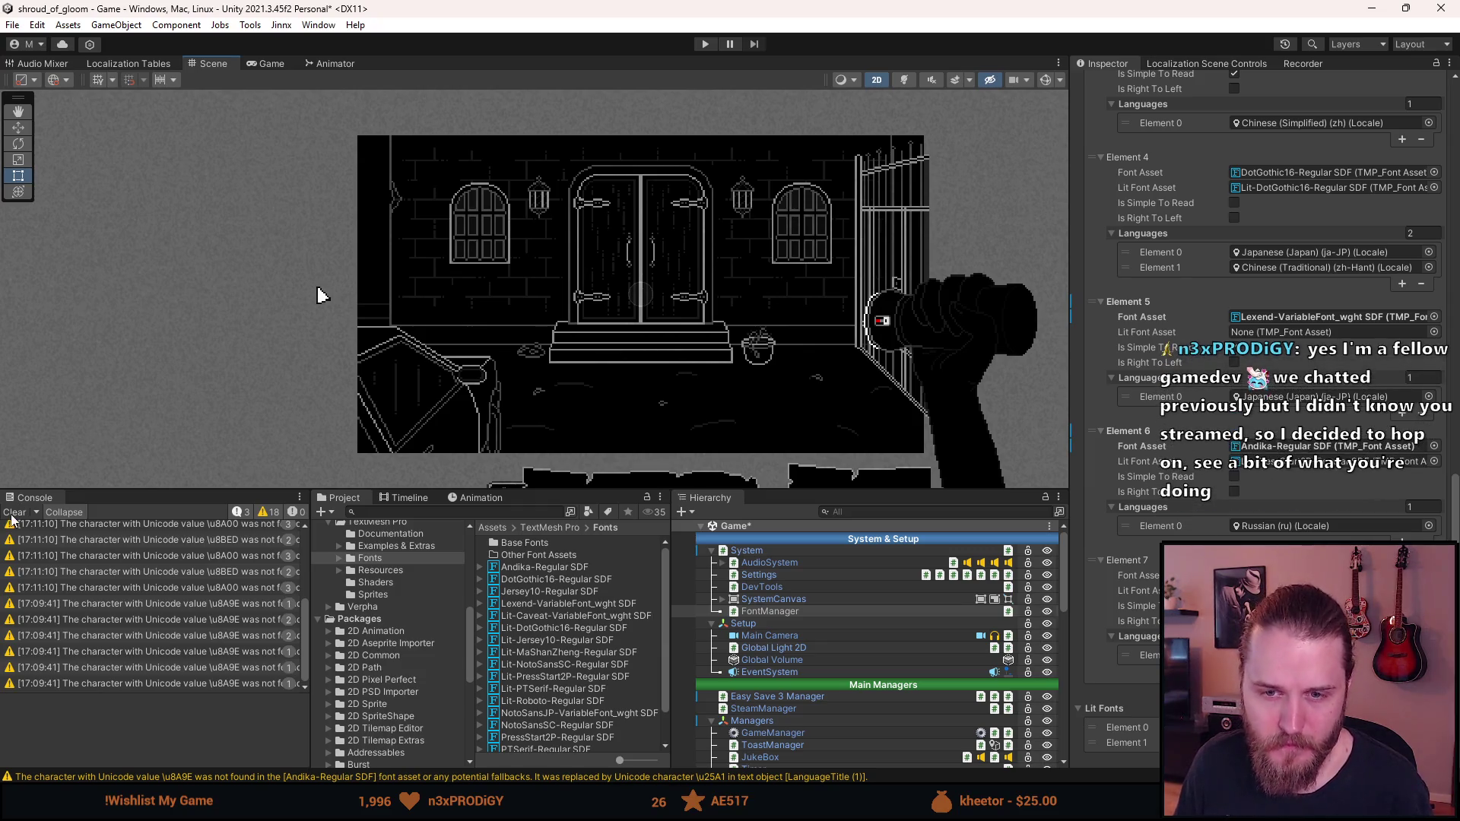
key("ctrl+s")
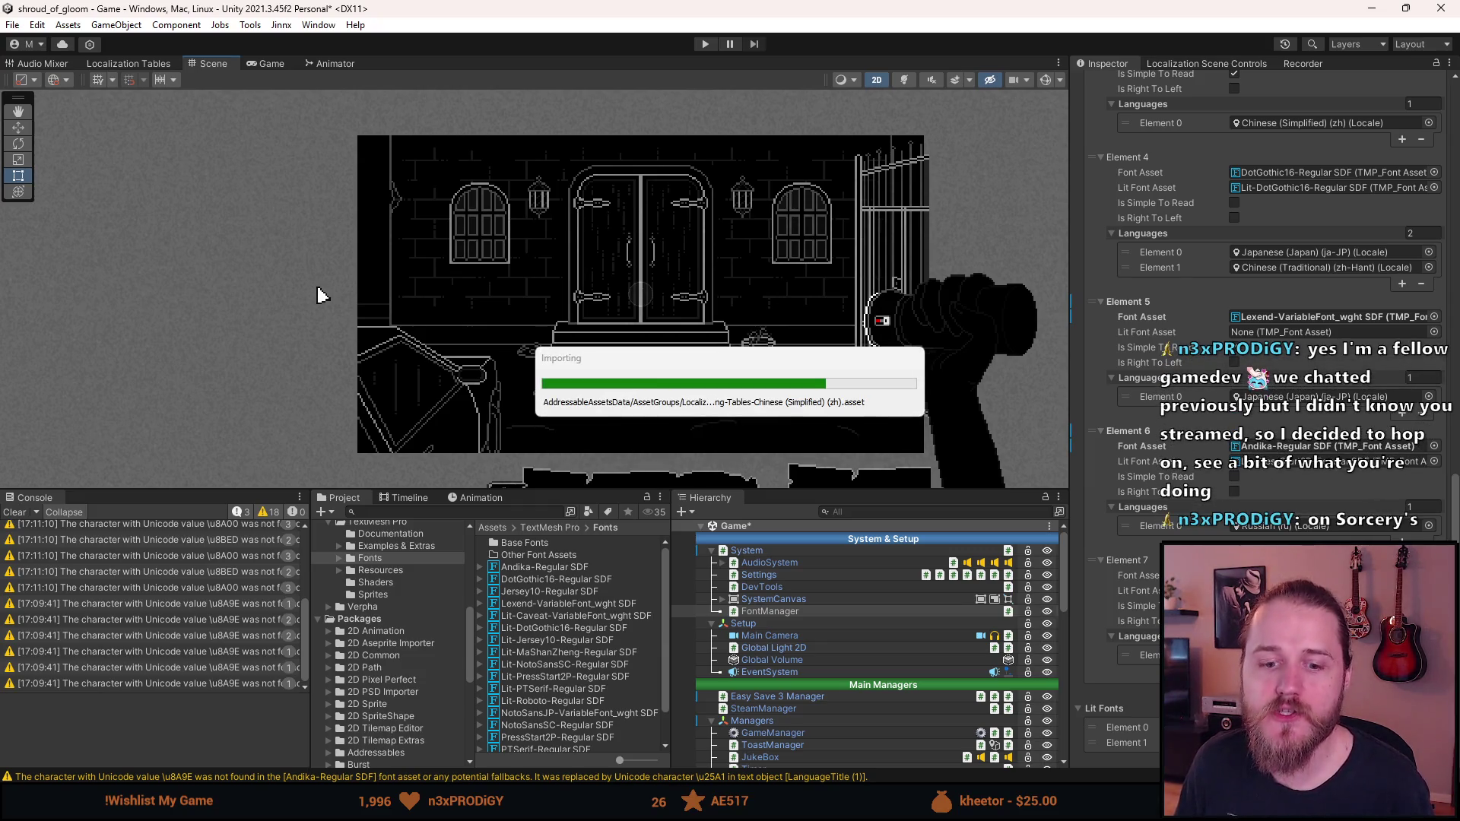
left_click(14, 512)
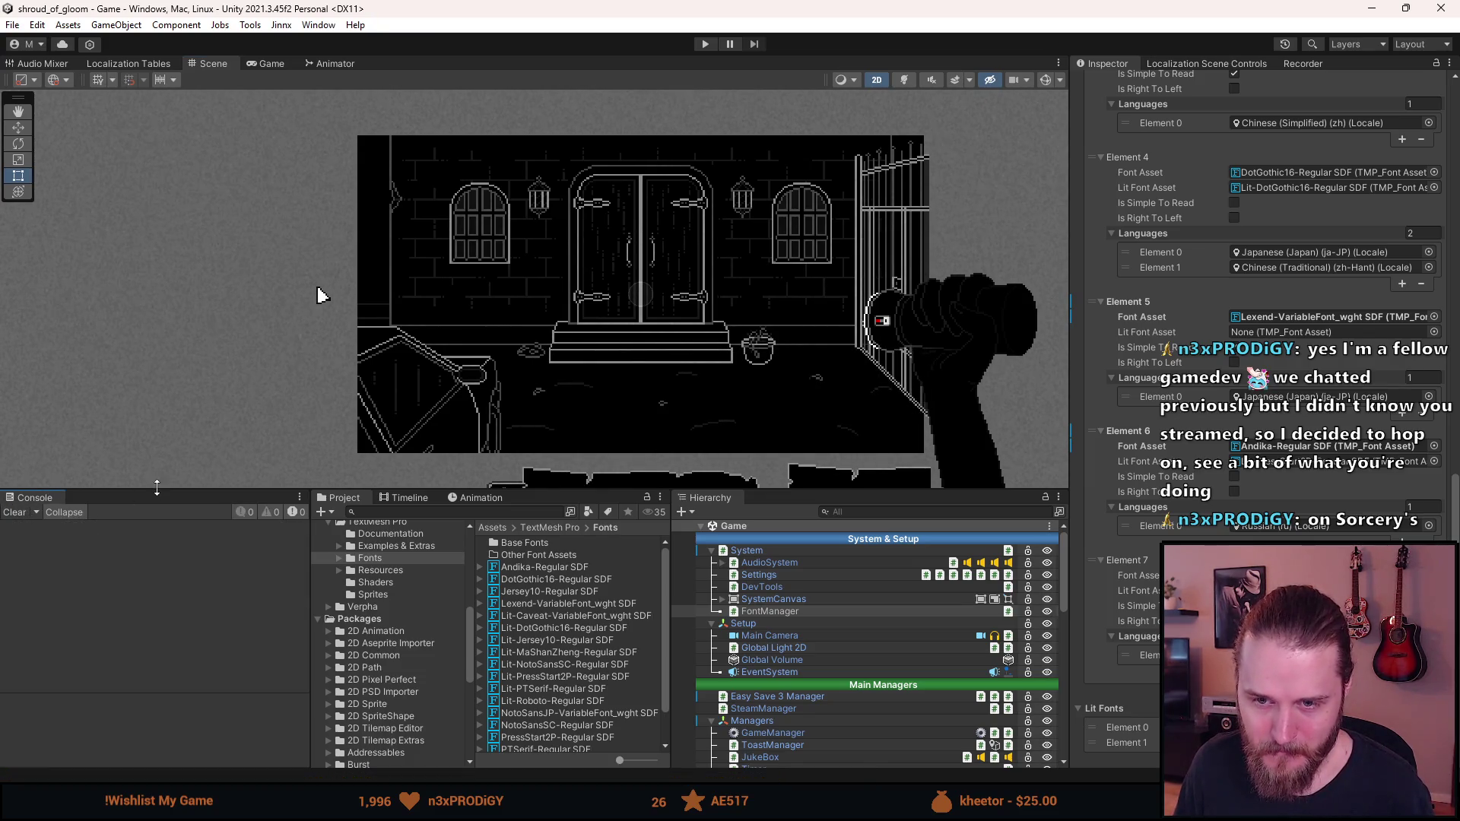
left_click_drag(159, 488, 159, 586)
left_click_drag(270, 346, 107, 340)
scroll(317, 335, "up", 1)
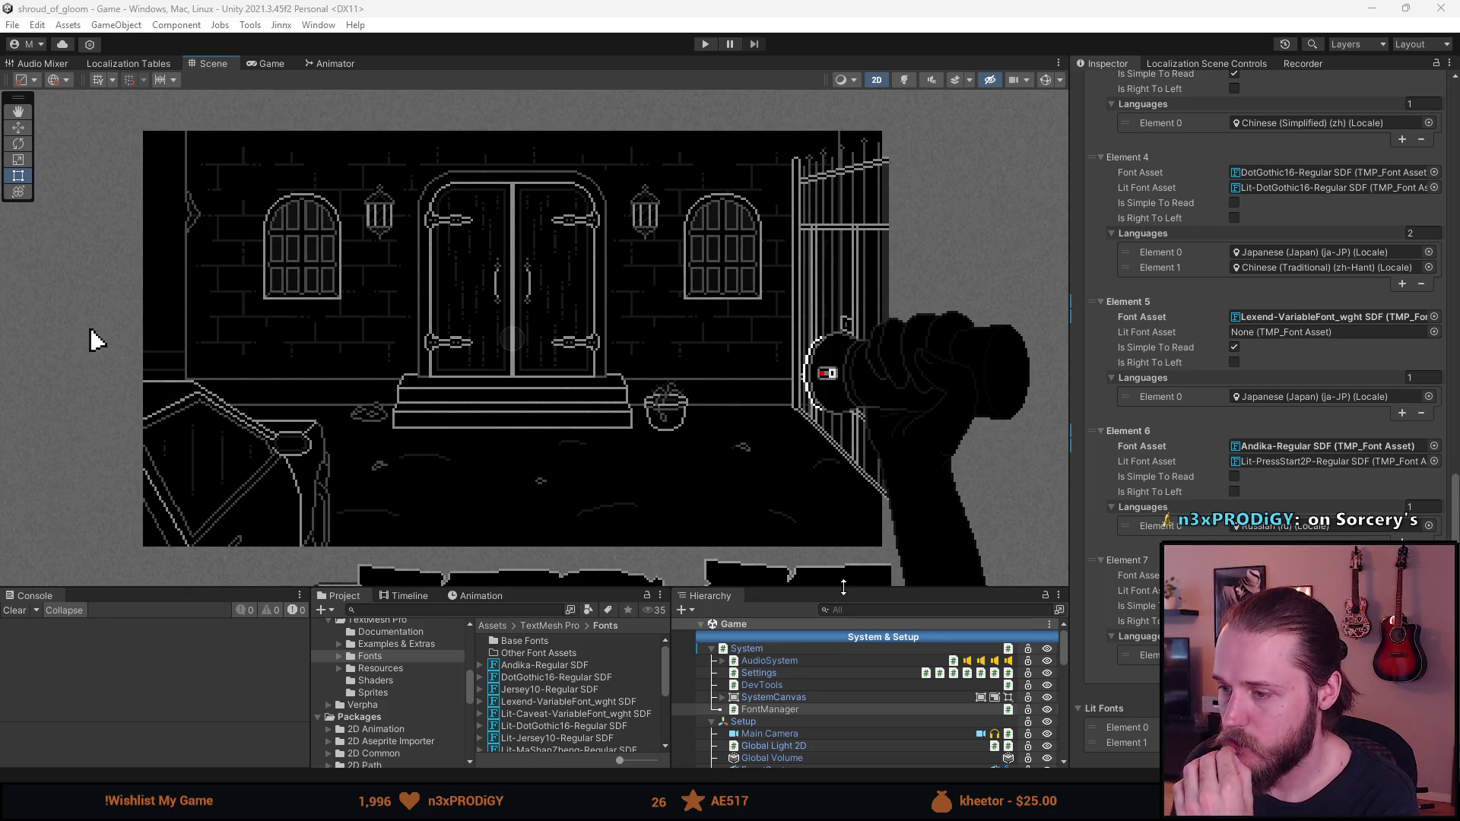
left_click_drag(842, 590, 843, 510)
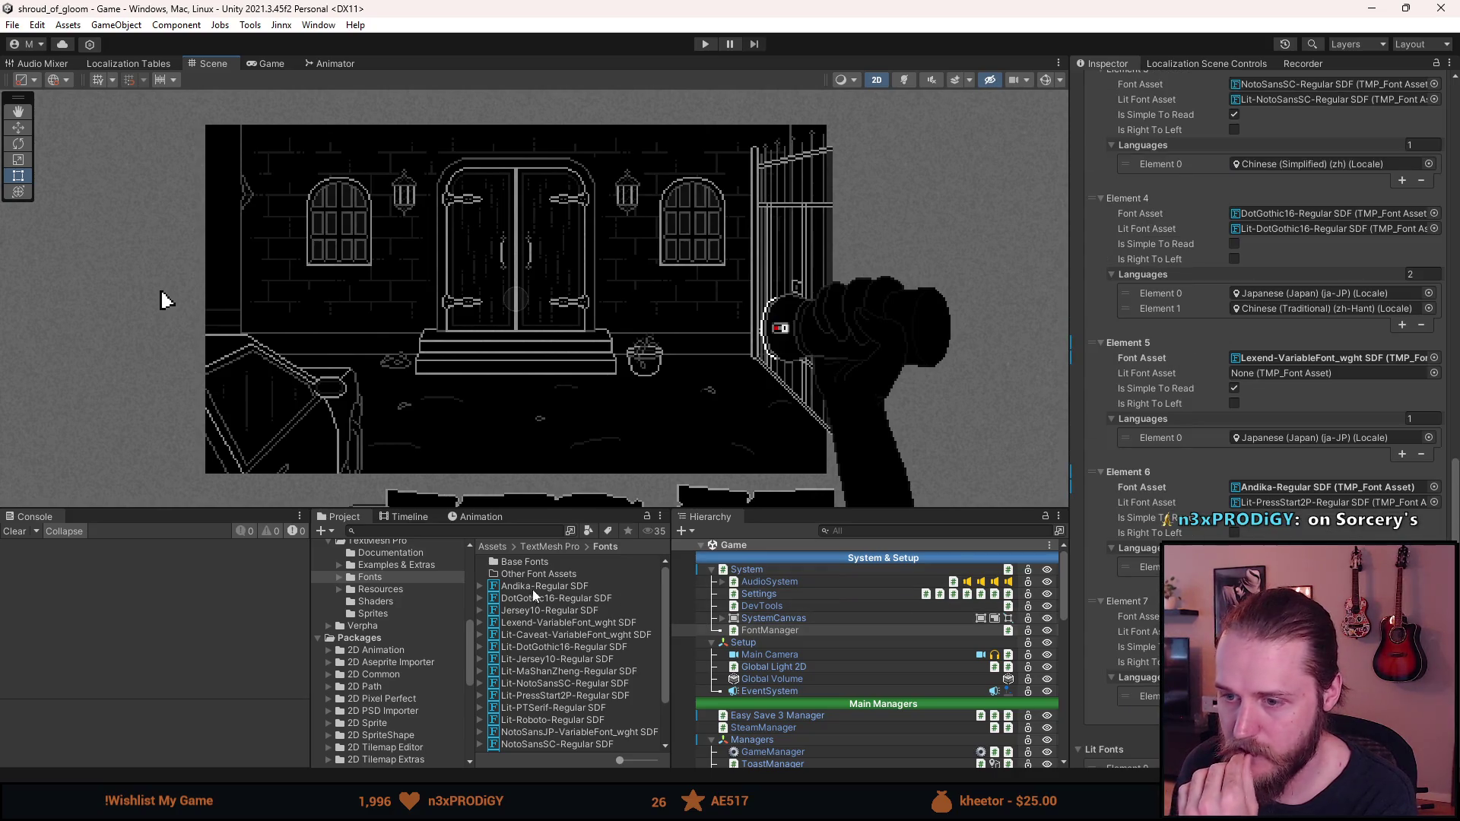
scroll(533, 591, "down", 3)
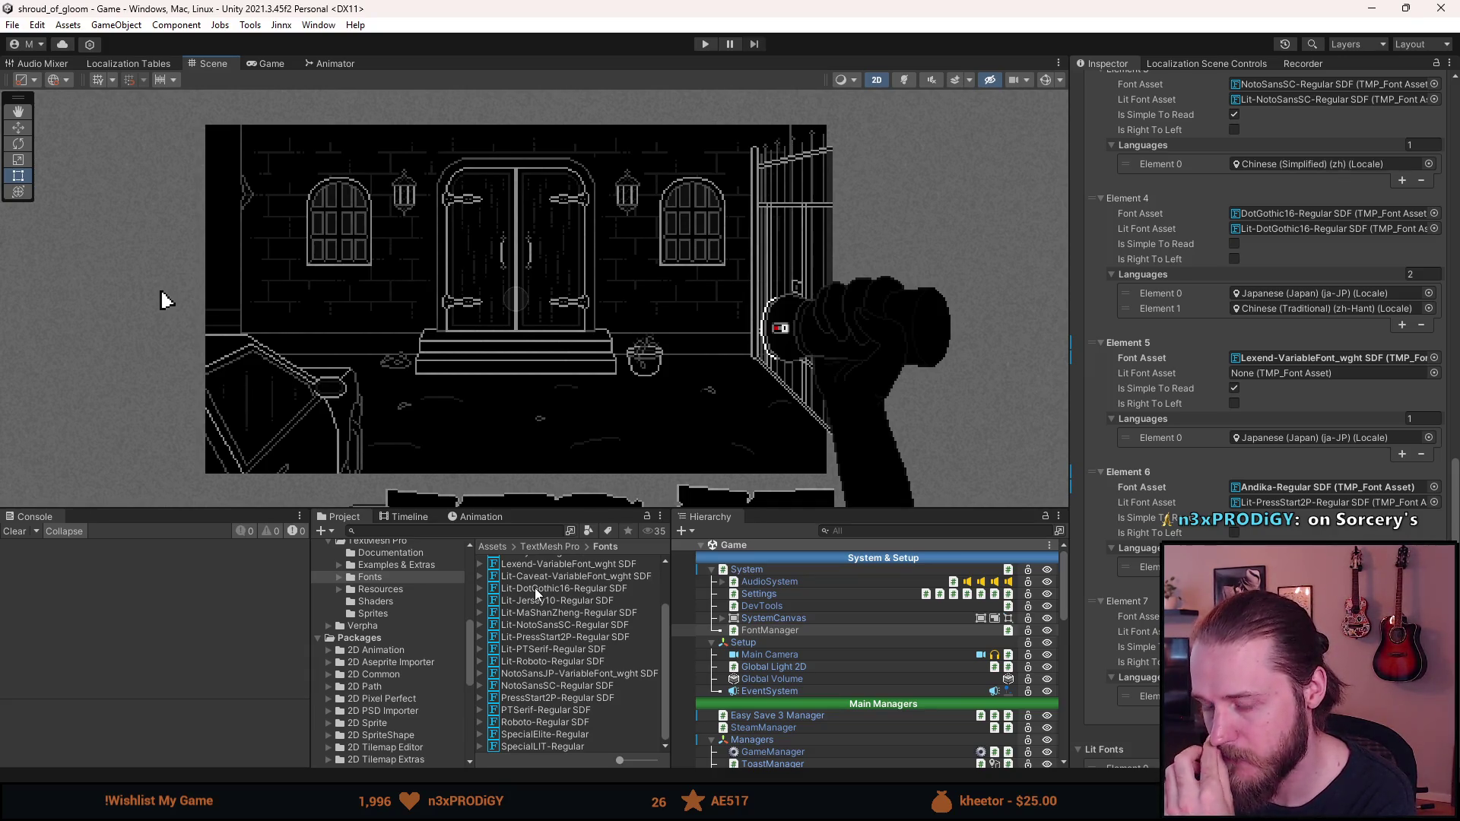
scroll(536, 592, "up", 3)
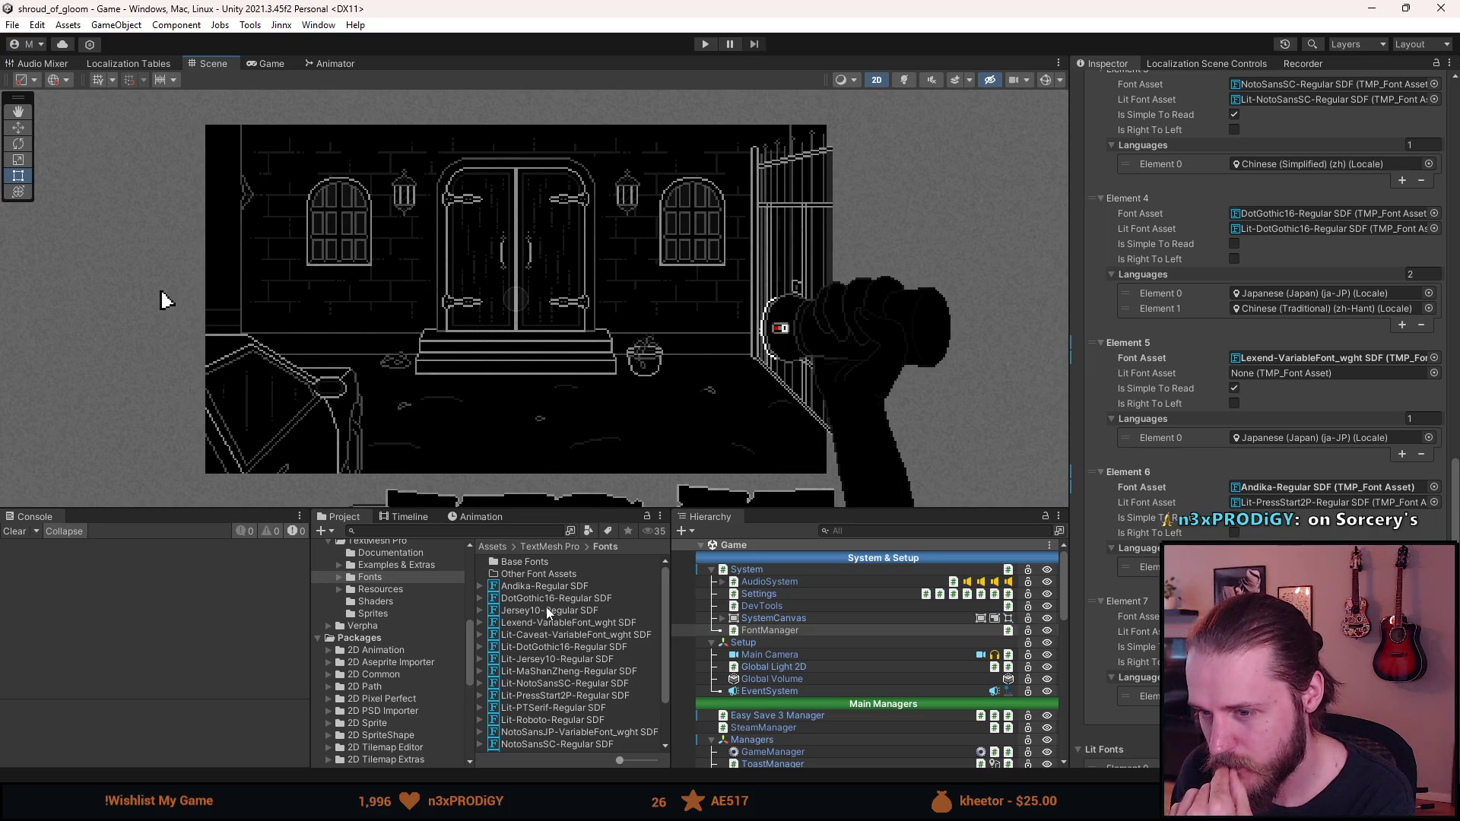
left_click(548, 614)
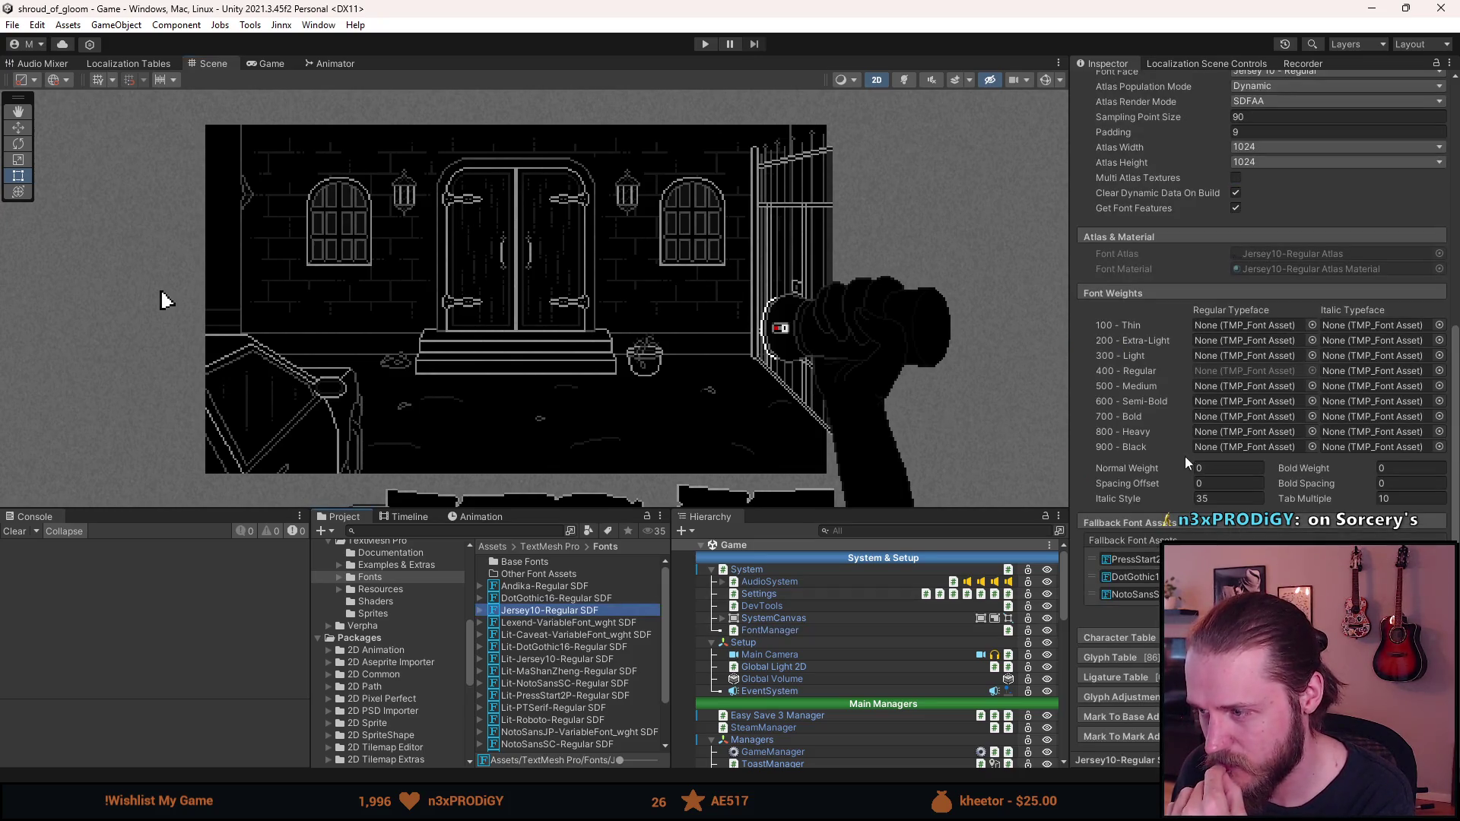
Remove PressStart2P and NotoSansSC from Jersey10-Regular SDF's fallbacks, leaving only DotGothic16
scroll(1198, 393, "up", 5)
scroll(1197, 393, "down", 5)
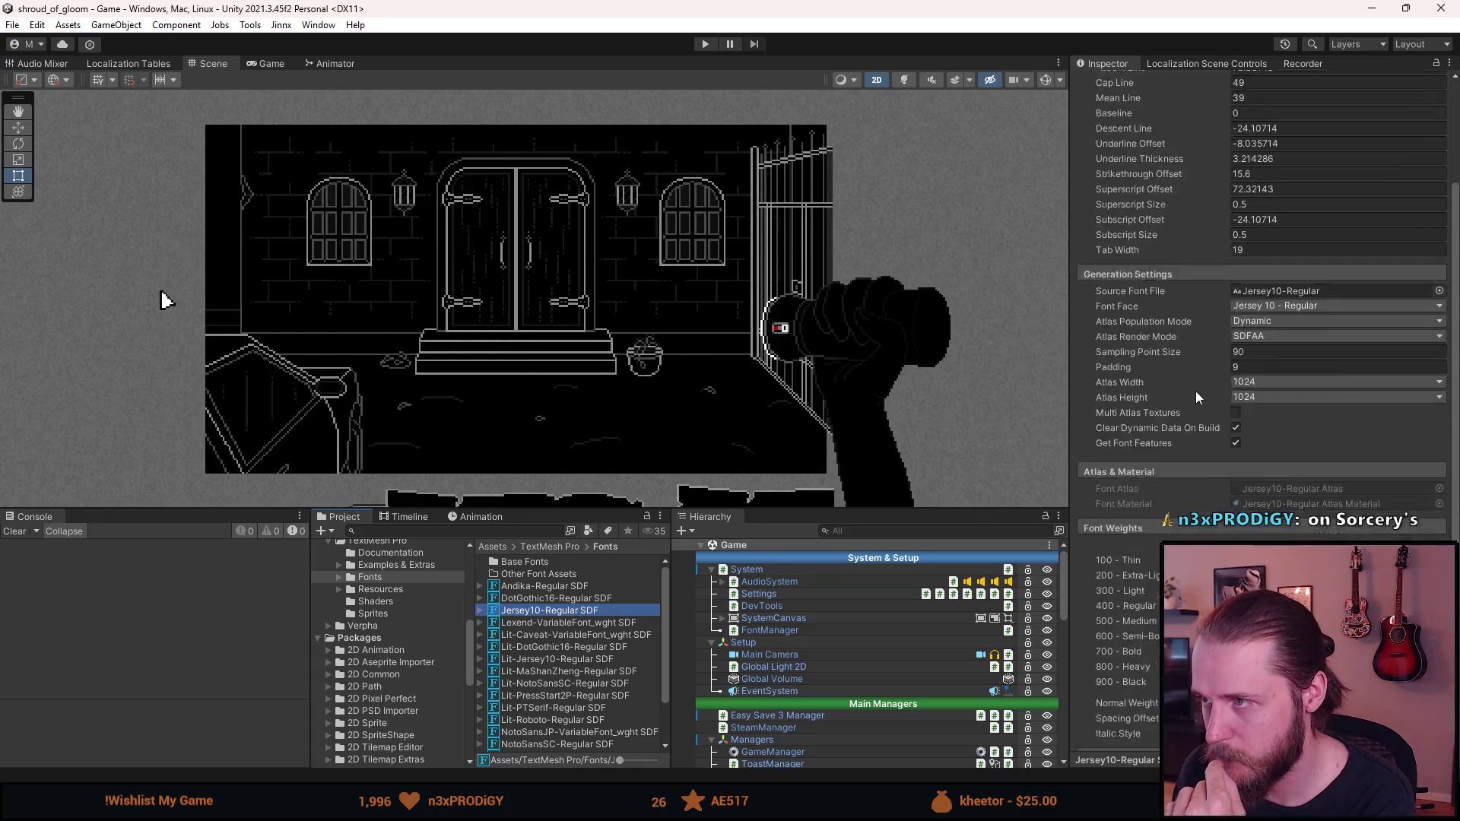
left_click(1132, 560)
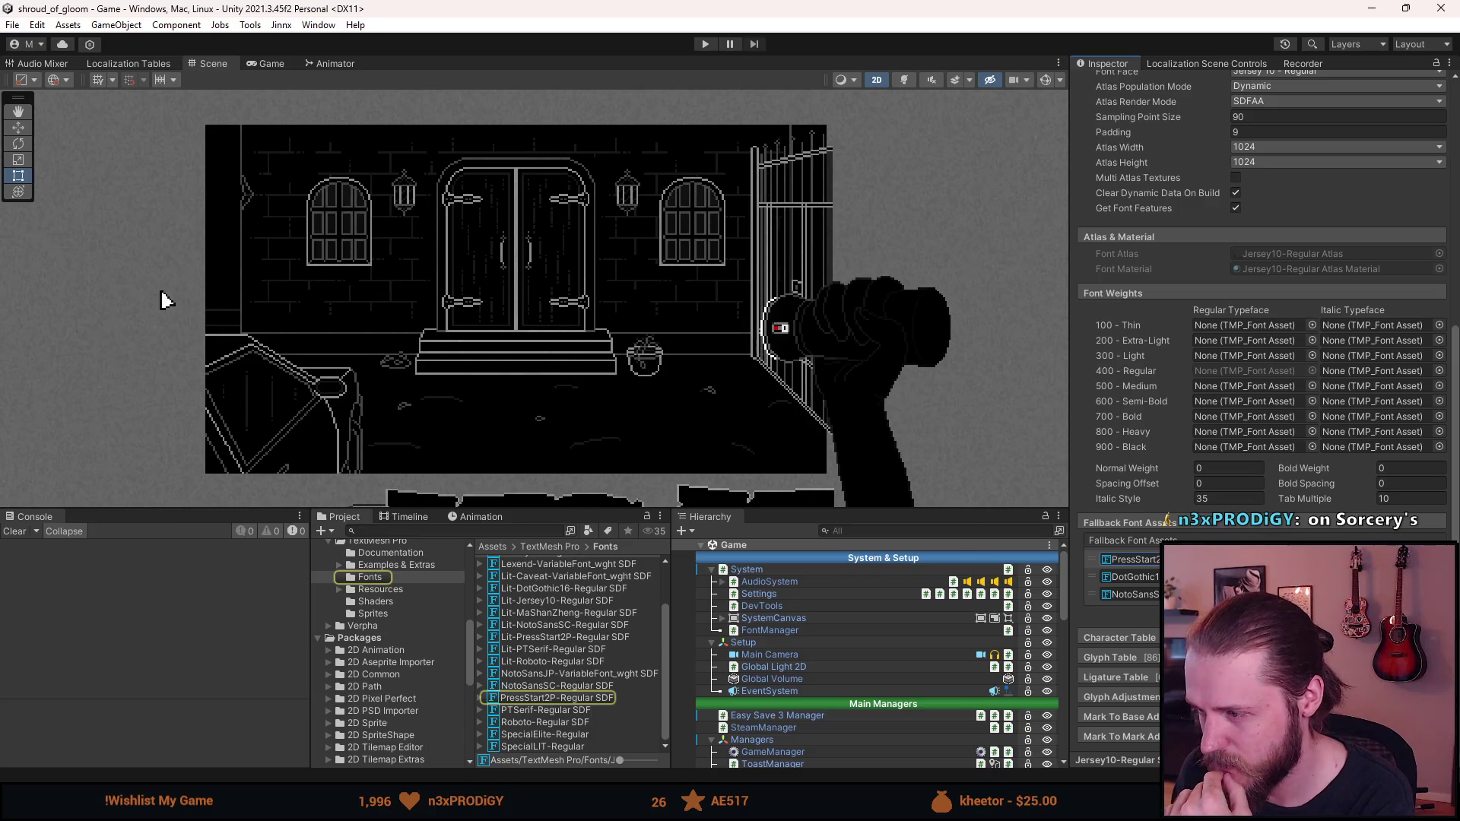
key("Delete")
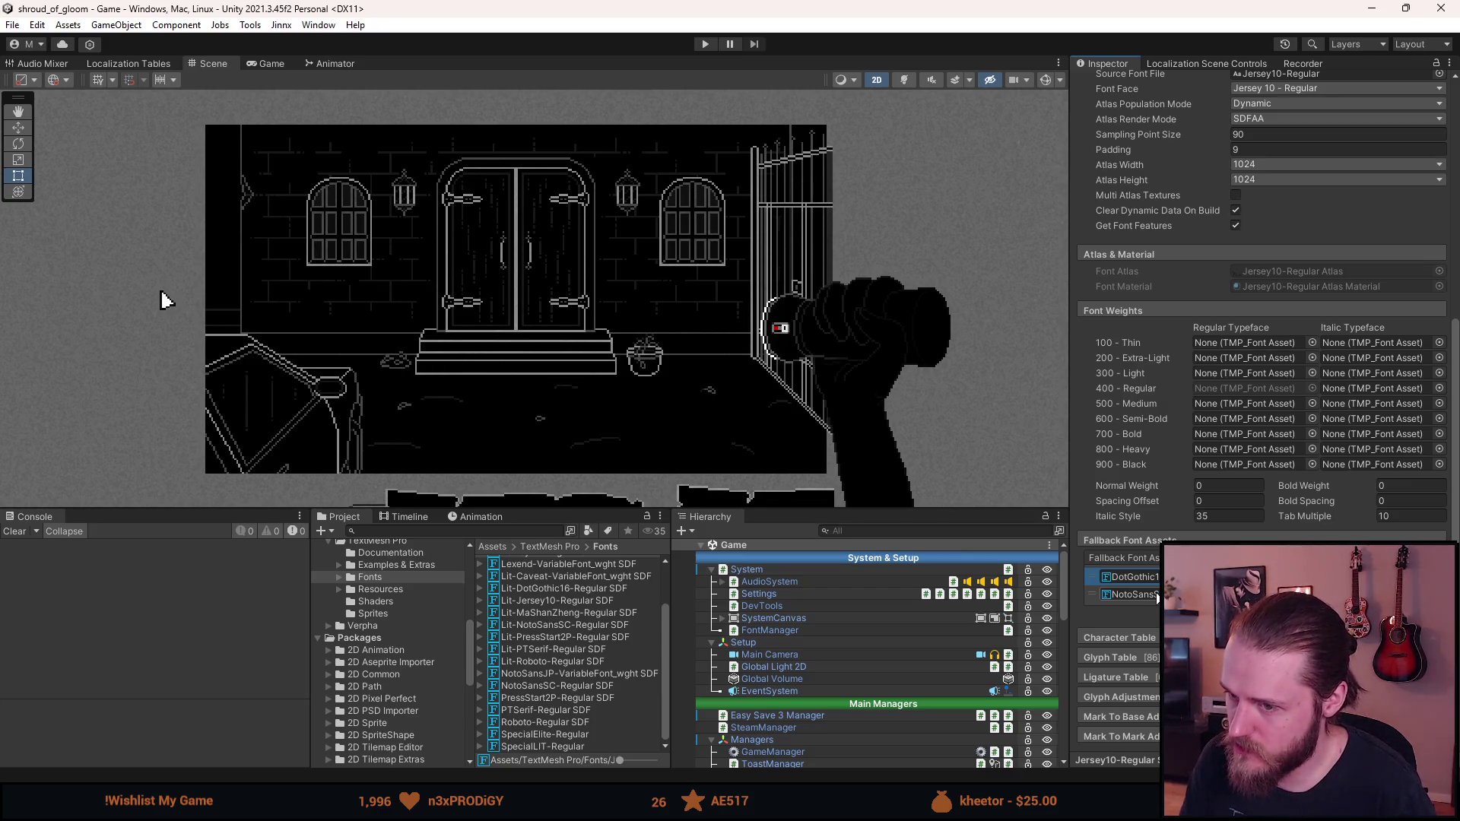
left_click(1155, 596)
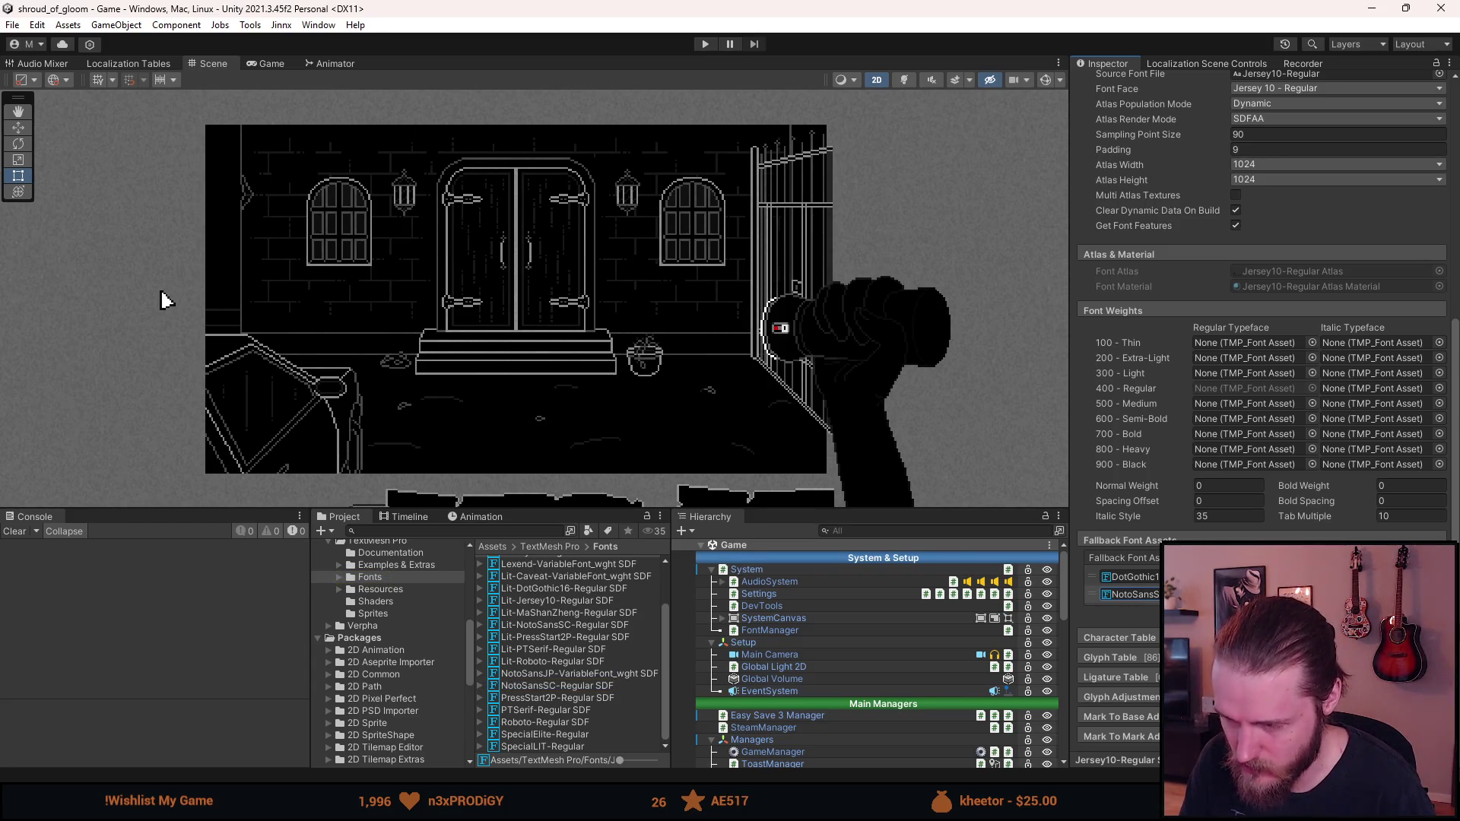
key("ctrl+z")
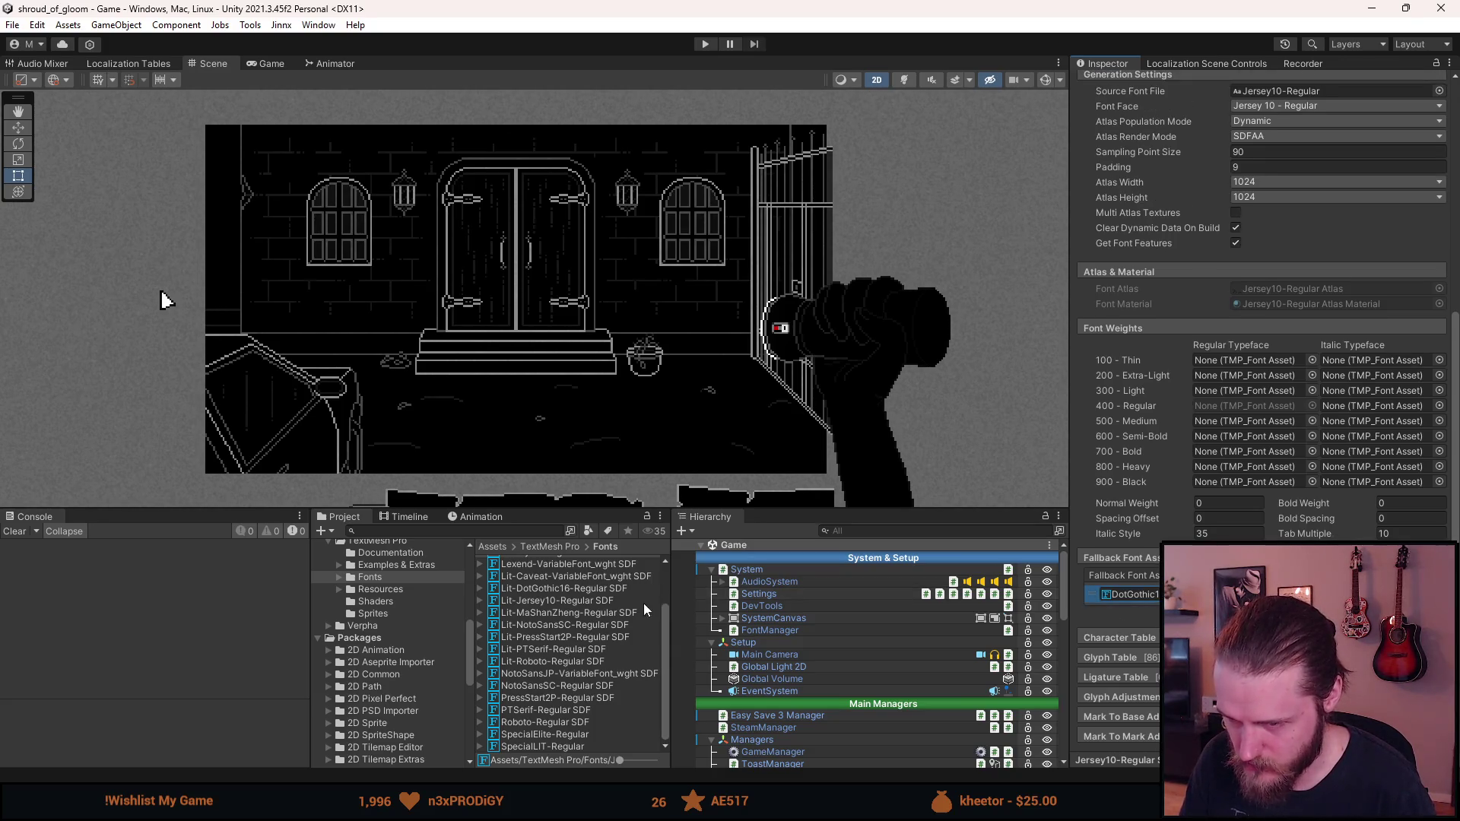
scroll(584, 619, "up", 2)
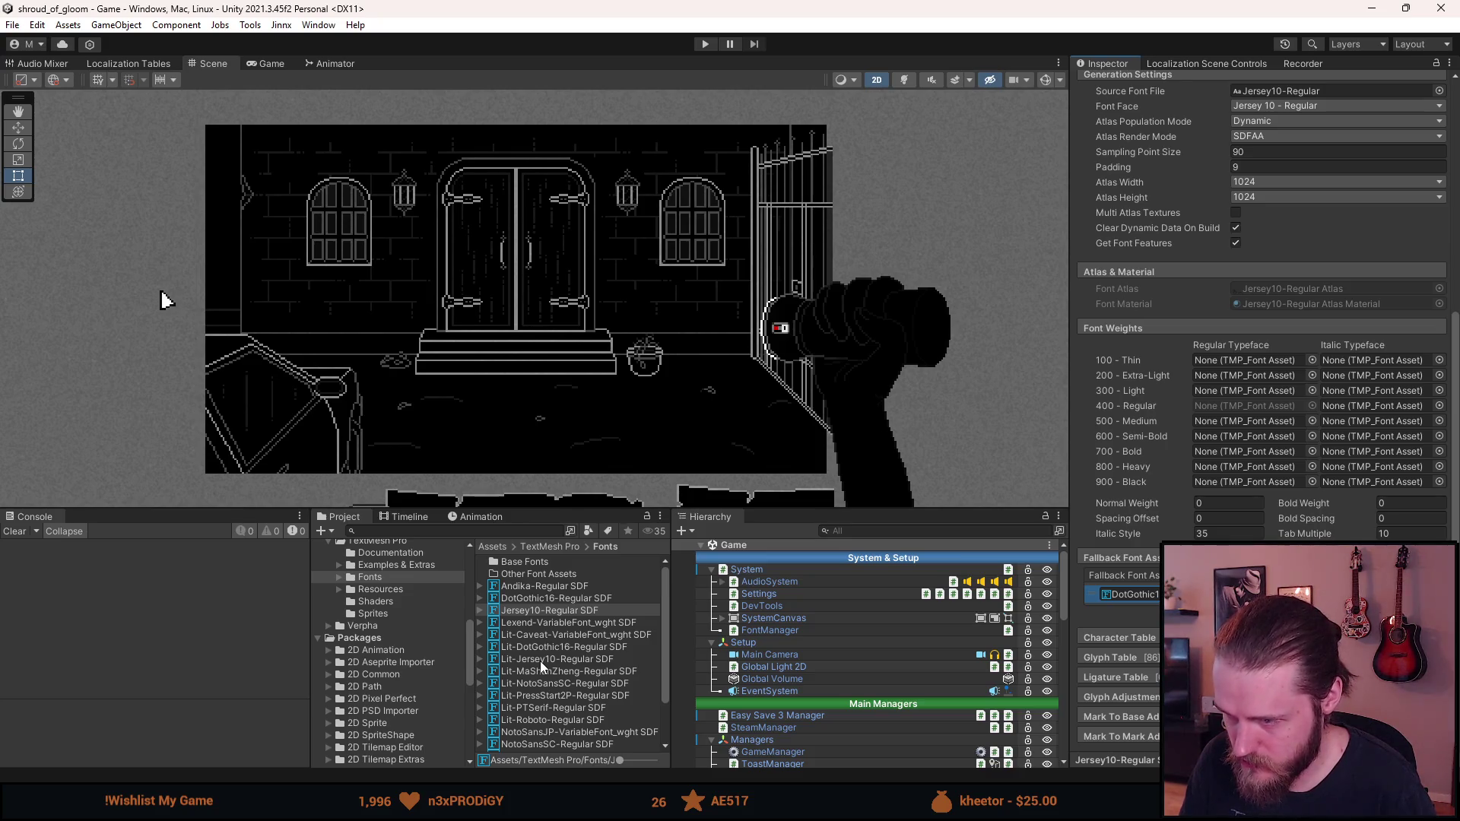
Replace Lit-Jersey10-Regular SDF's fallbacks with Lit-DotGothic16-Regular SDF alone
left_click(540, 660)
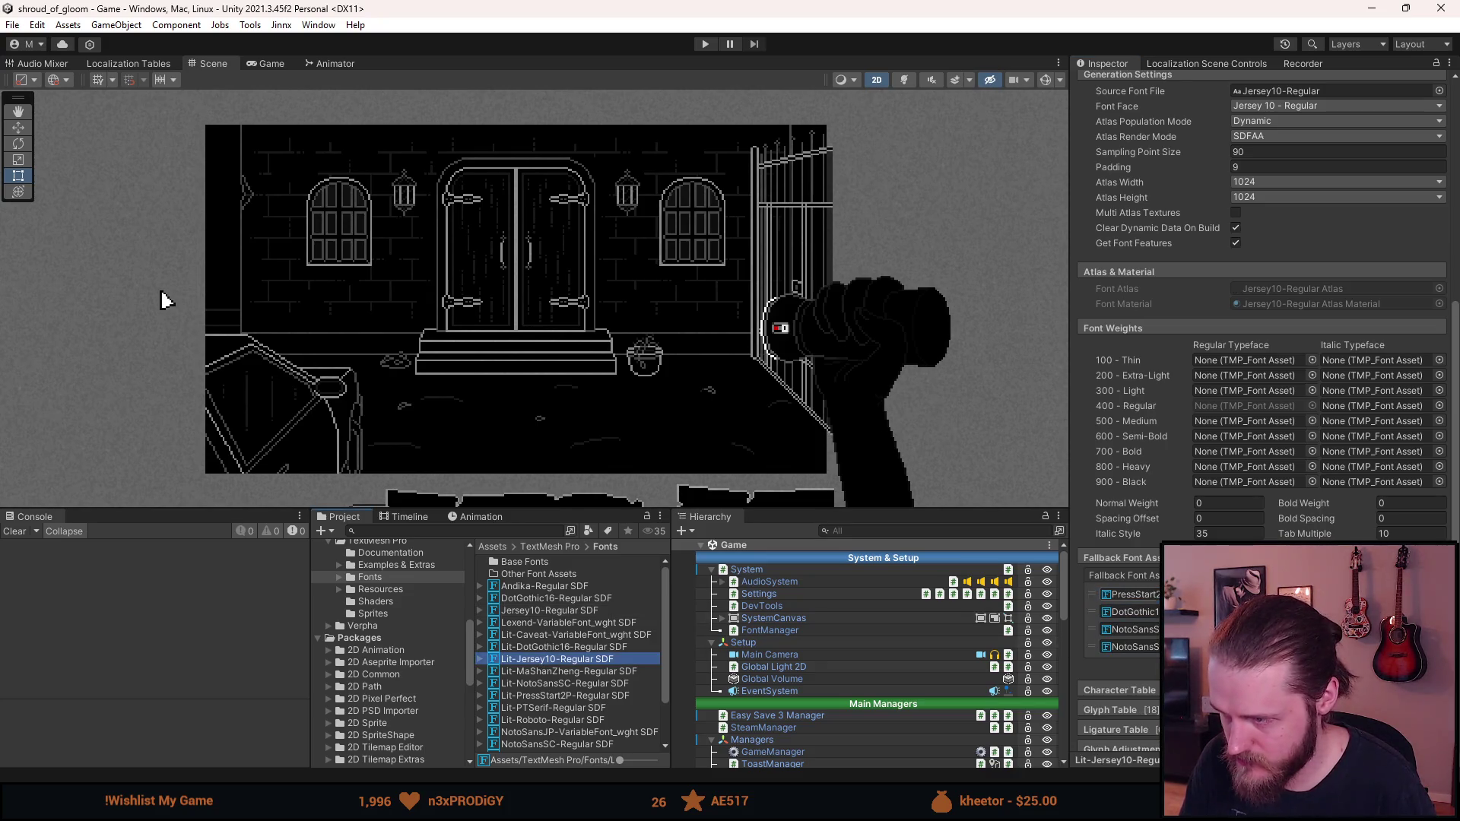
left_click(1134, 595)
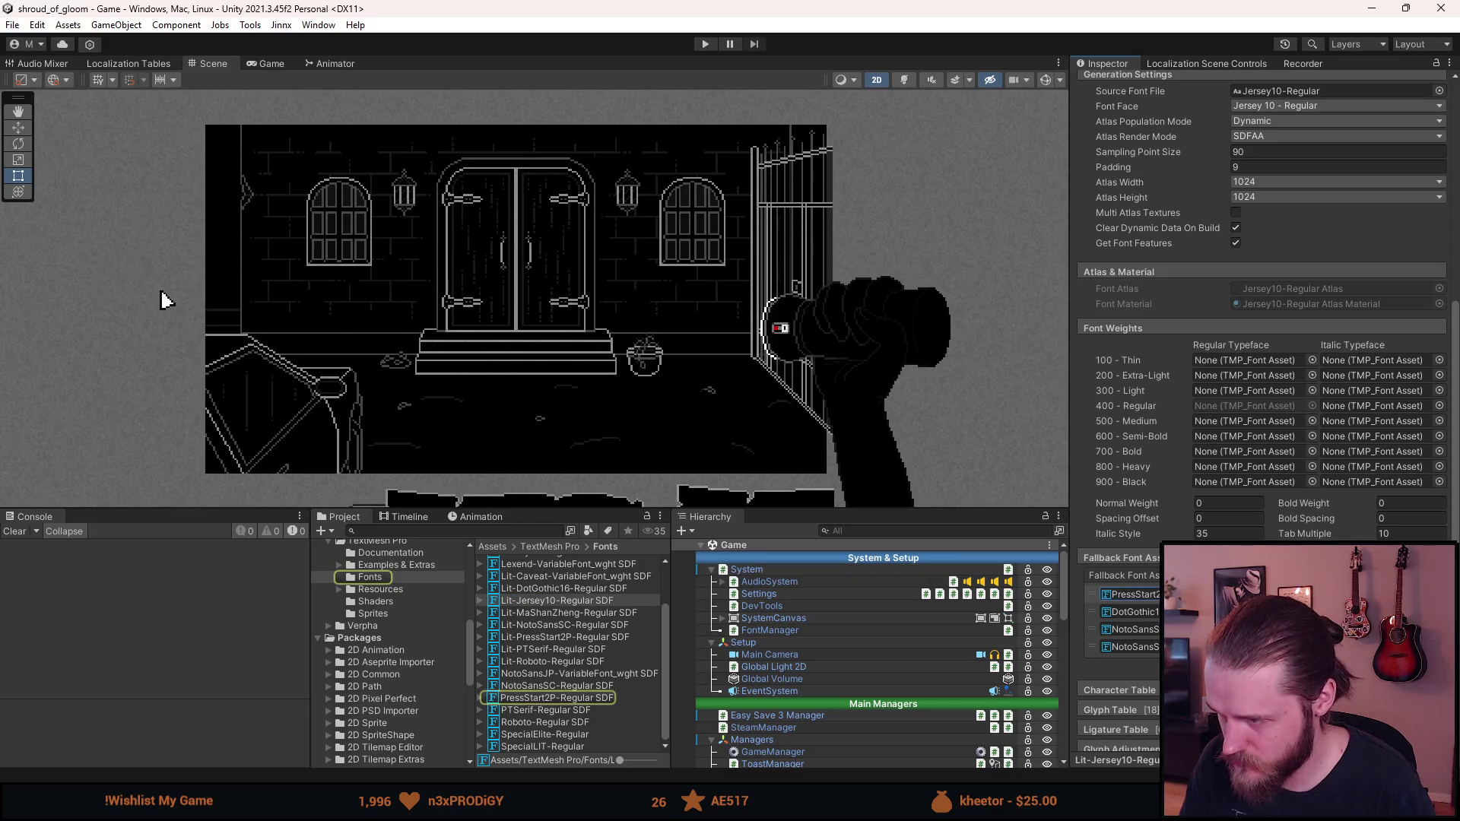
key("Delete")
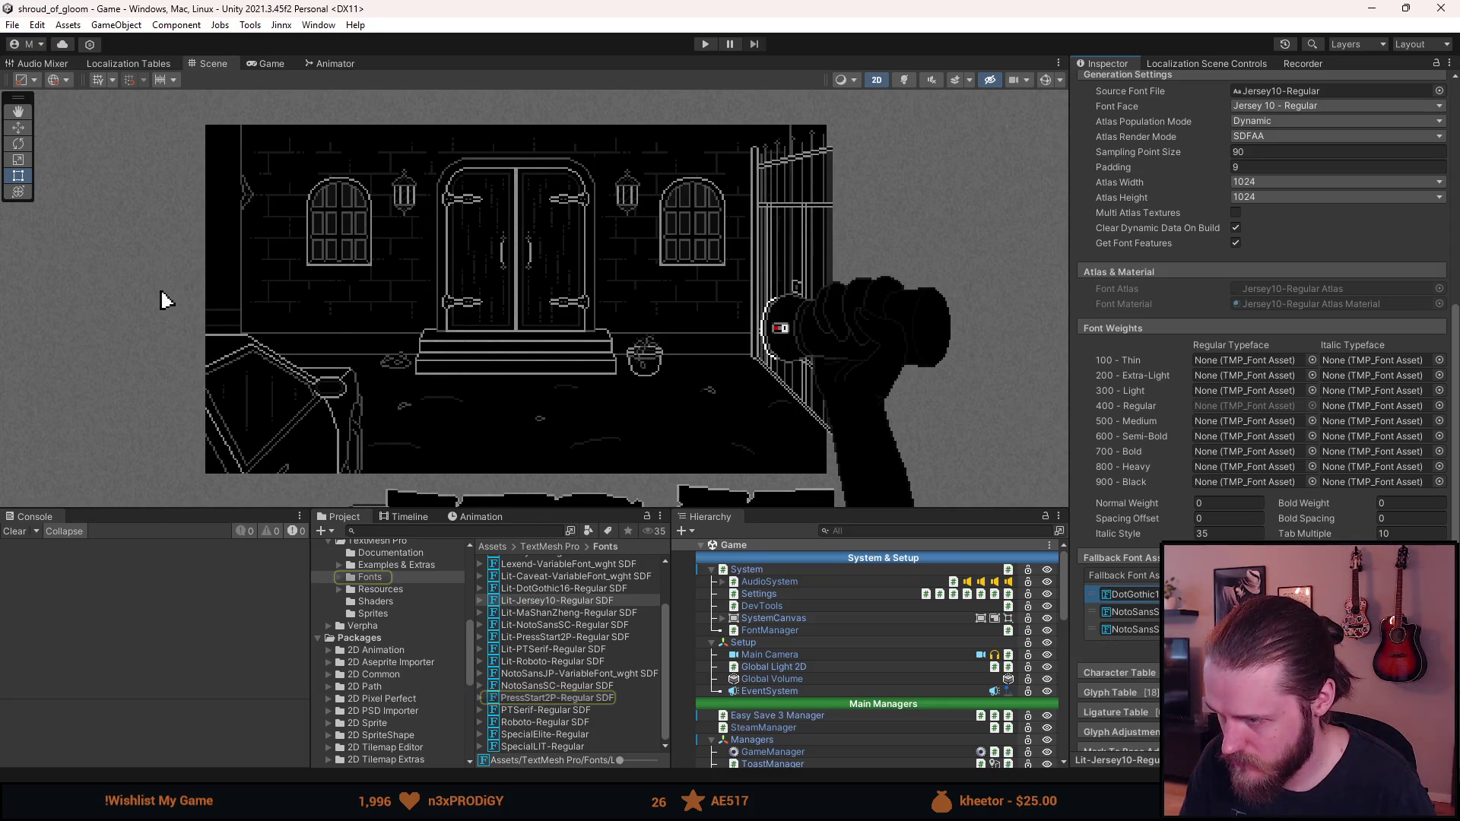
key("Delete")
key("Delete")
key("Delete")
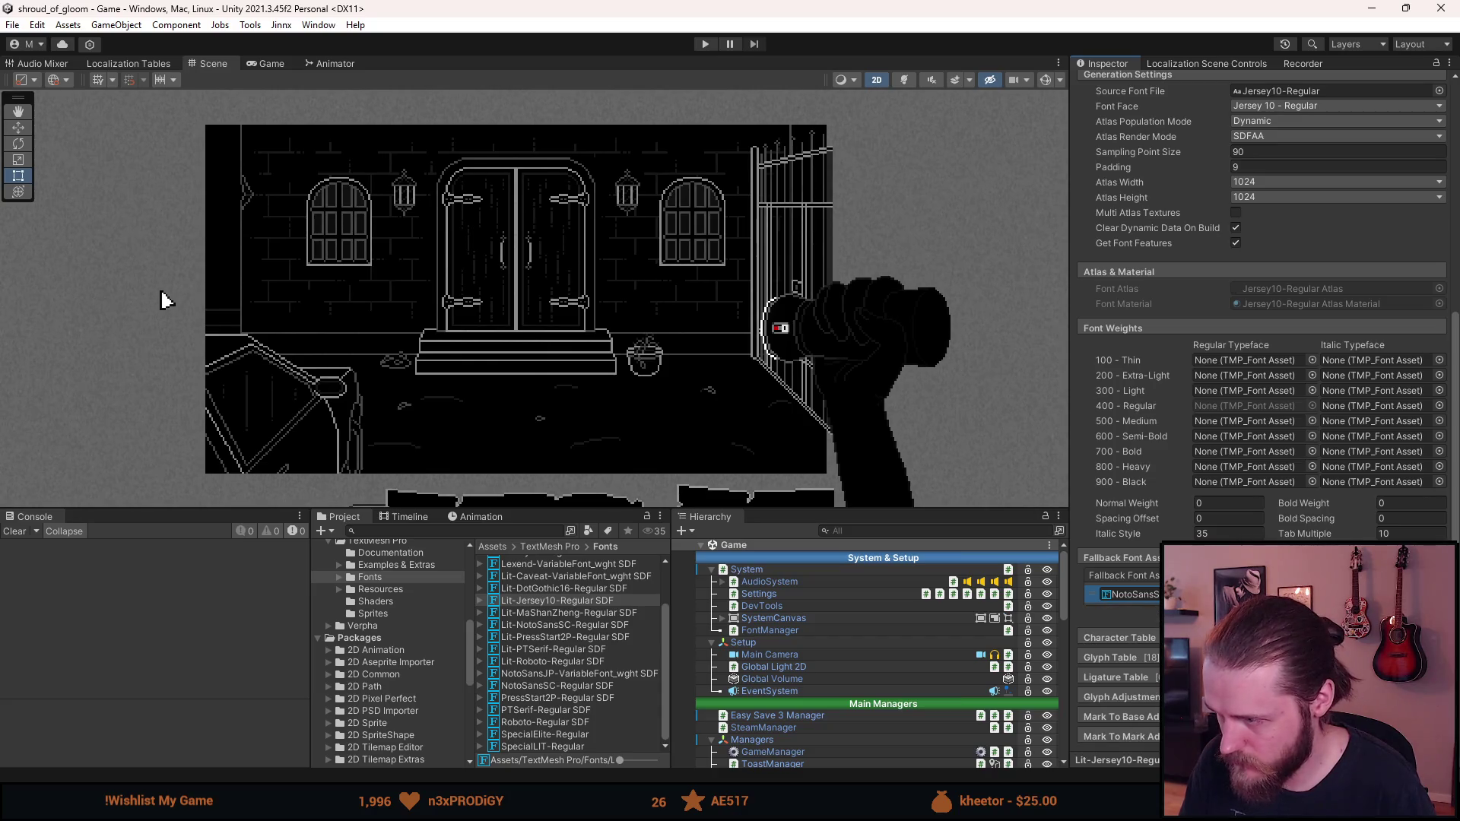
left_click(1419, 612)
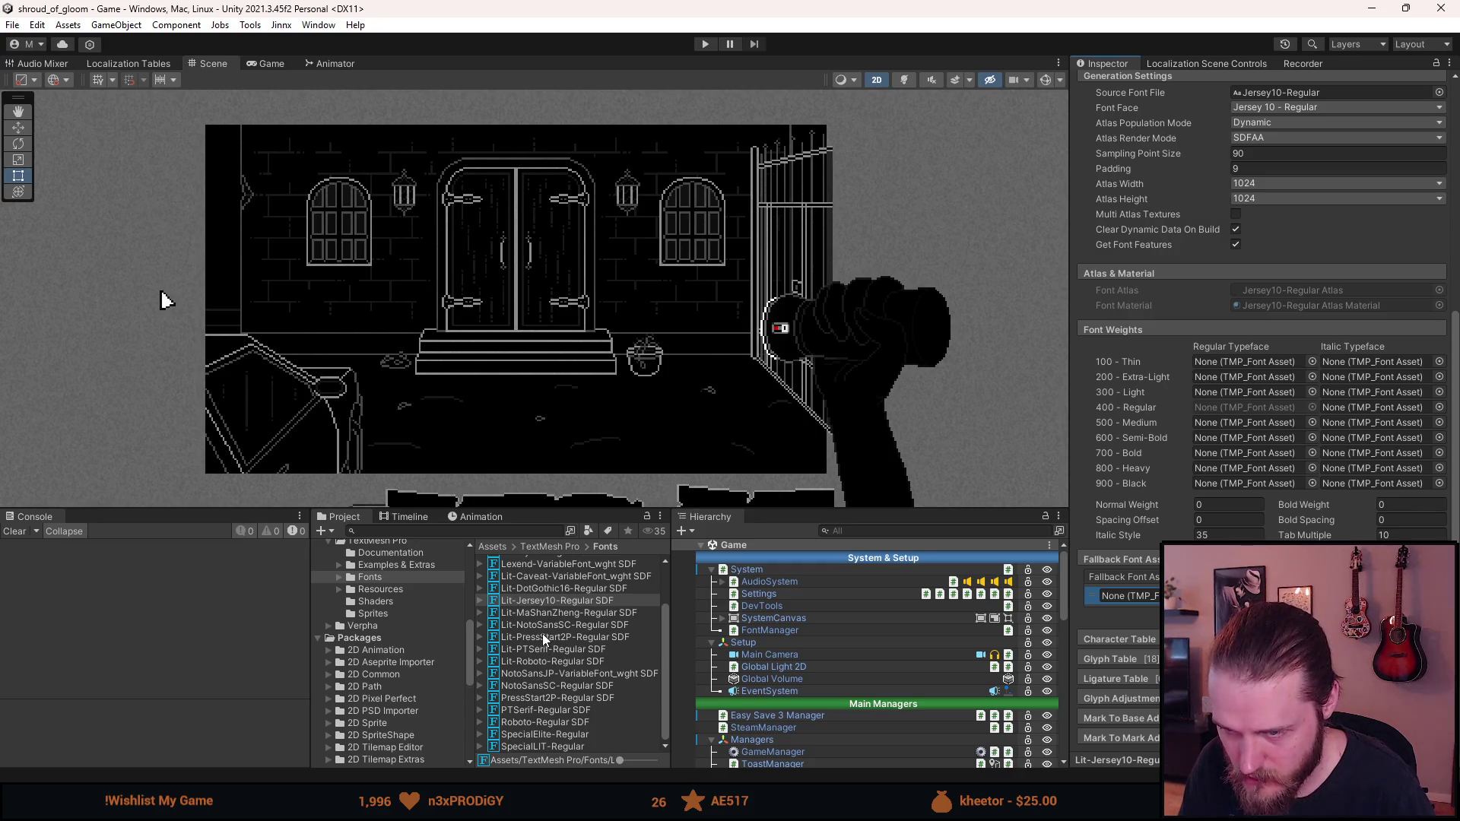
mouse_move(539, 592)
left_mouse_down()
mouse_move(837, 643)
mouse_move(1126, 598)
mouse_move(1149, 606)
left_mouse_up()
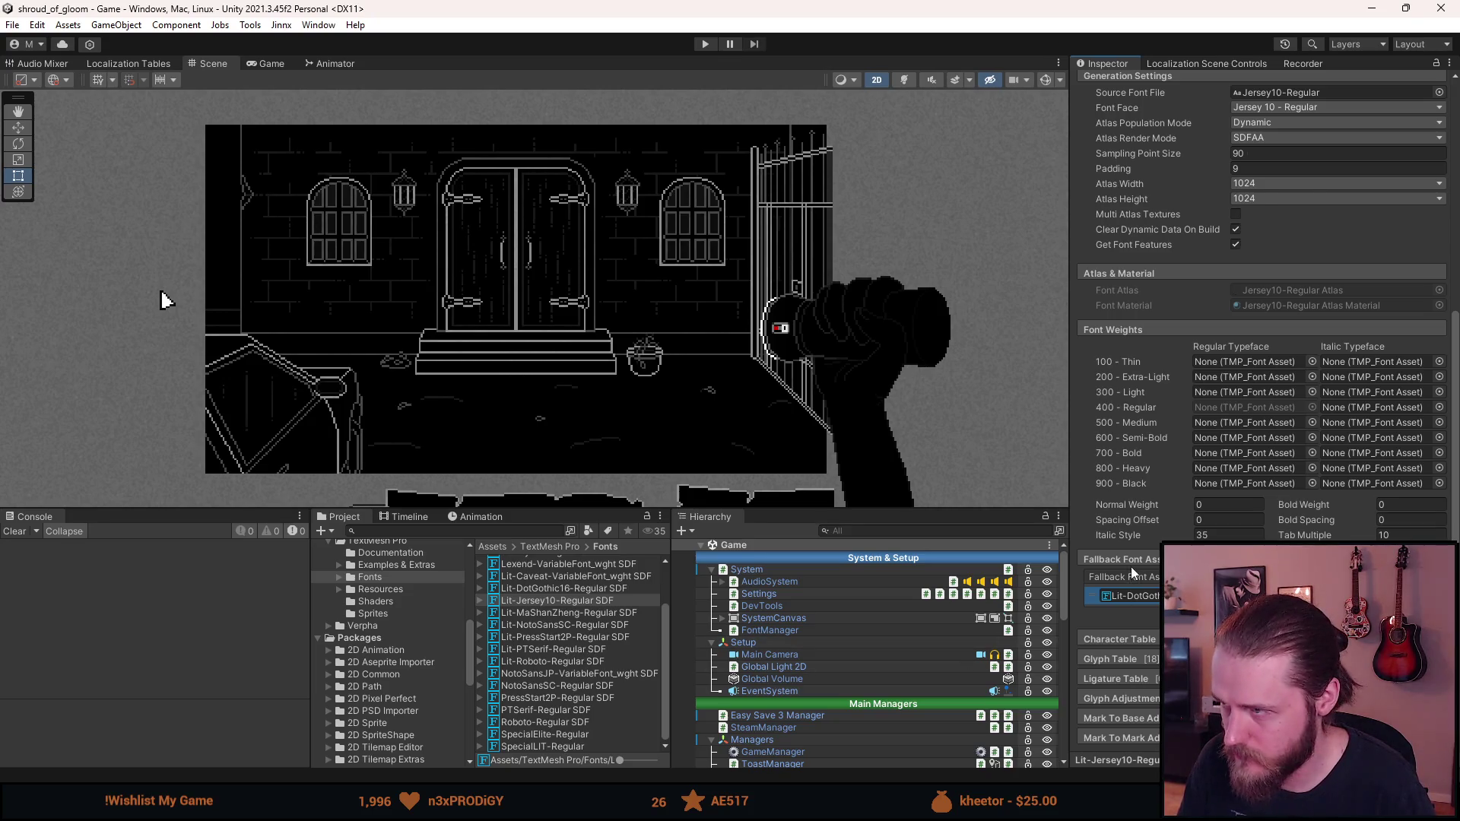
scroll(1134, 571, "up", 4)
left_click(813, 631)
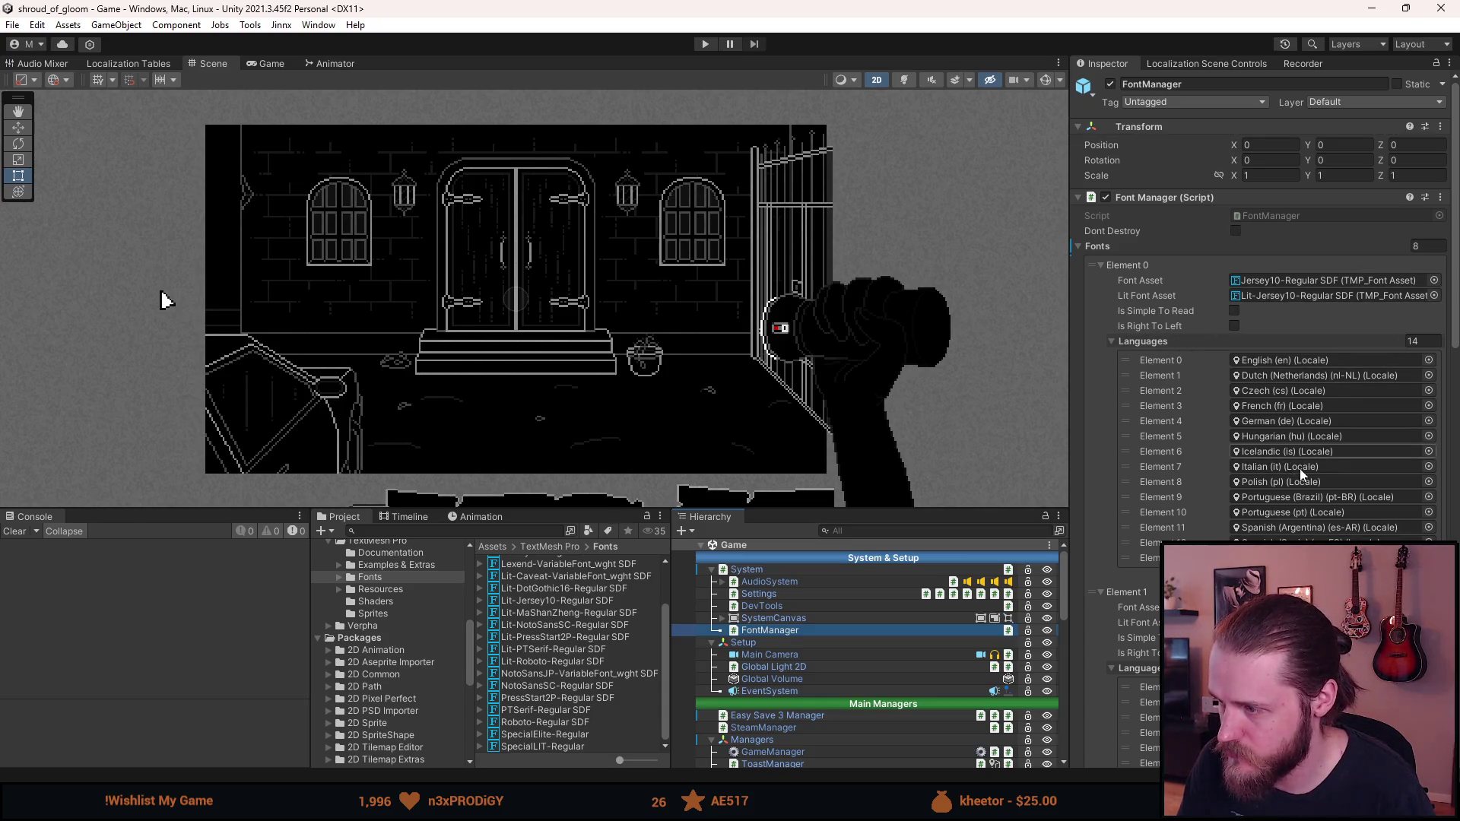
Add Japanese and Chinese (Traditional) to the Jersey10 font entry's Languages list
left_click(1417, 574)
left_click(1416, 589)
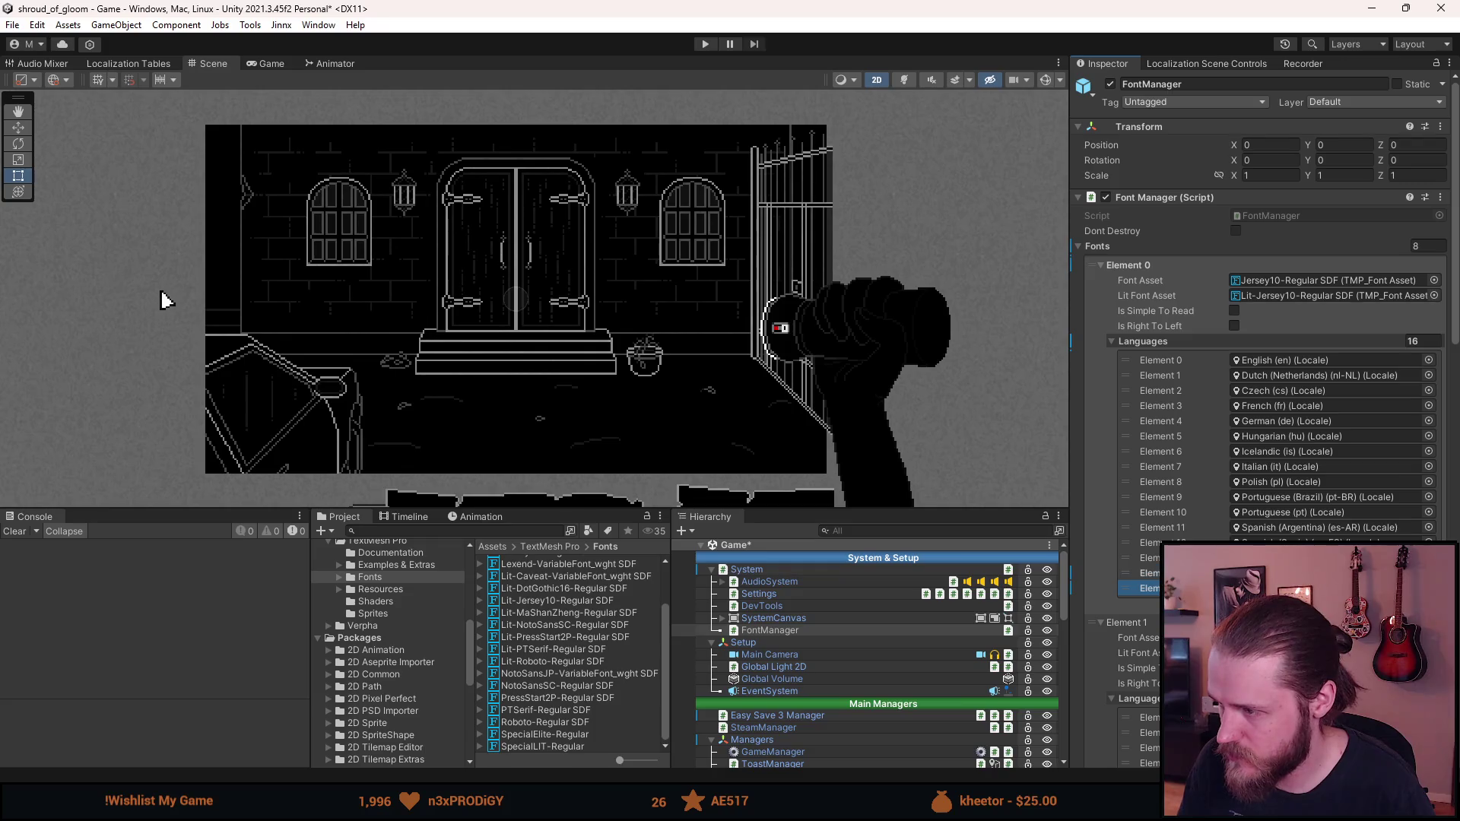
left_click(1429, 588)
type("jap")
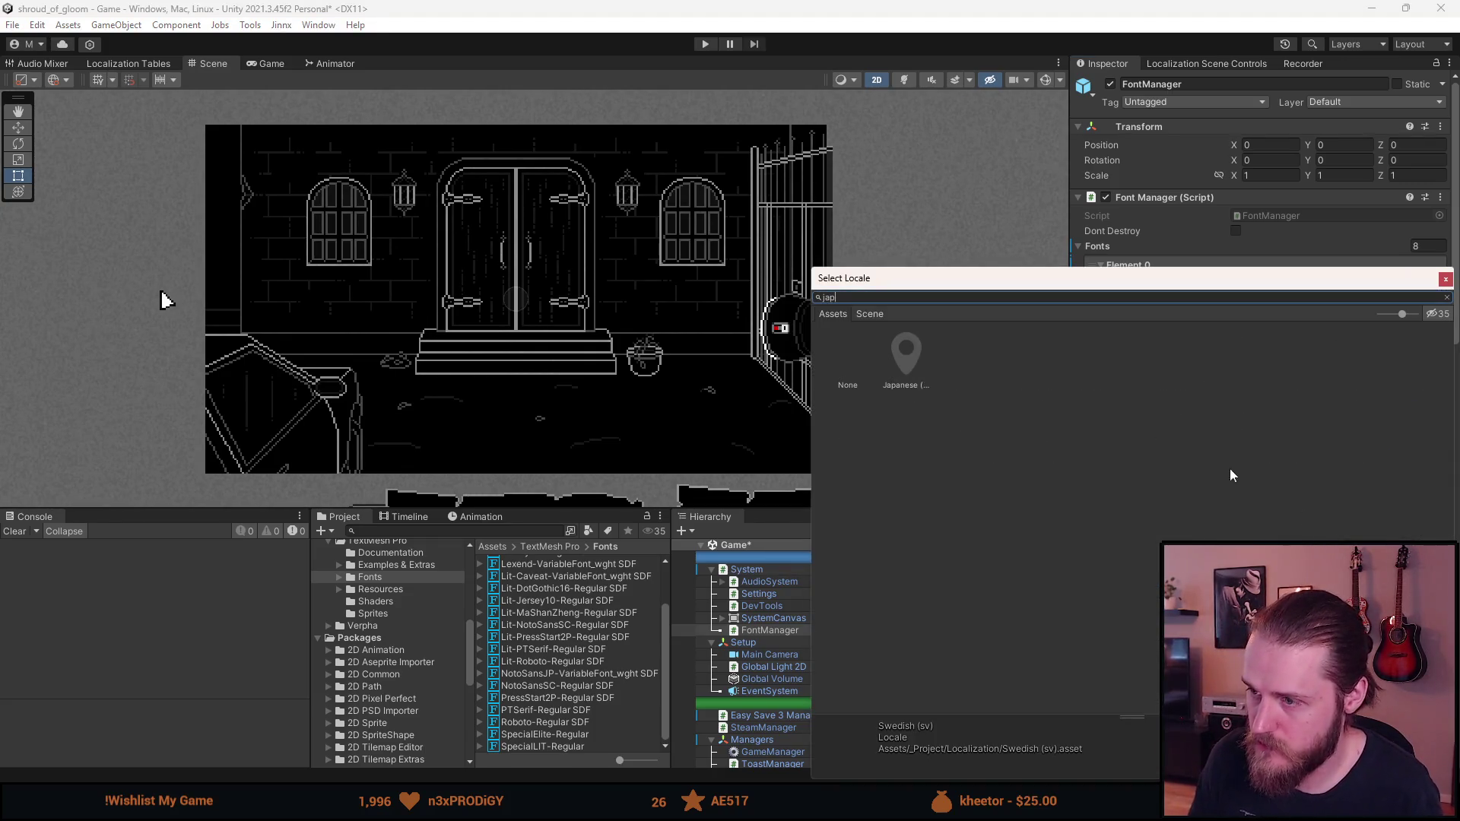
double_click(900, 356)
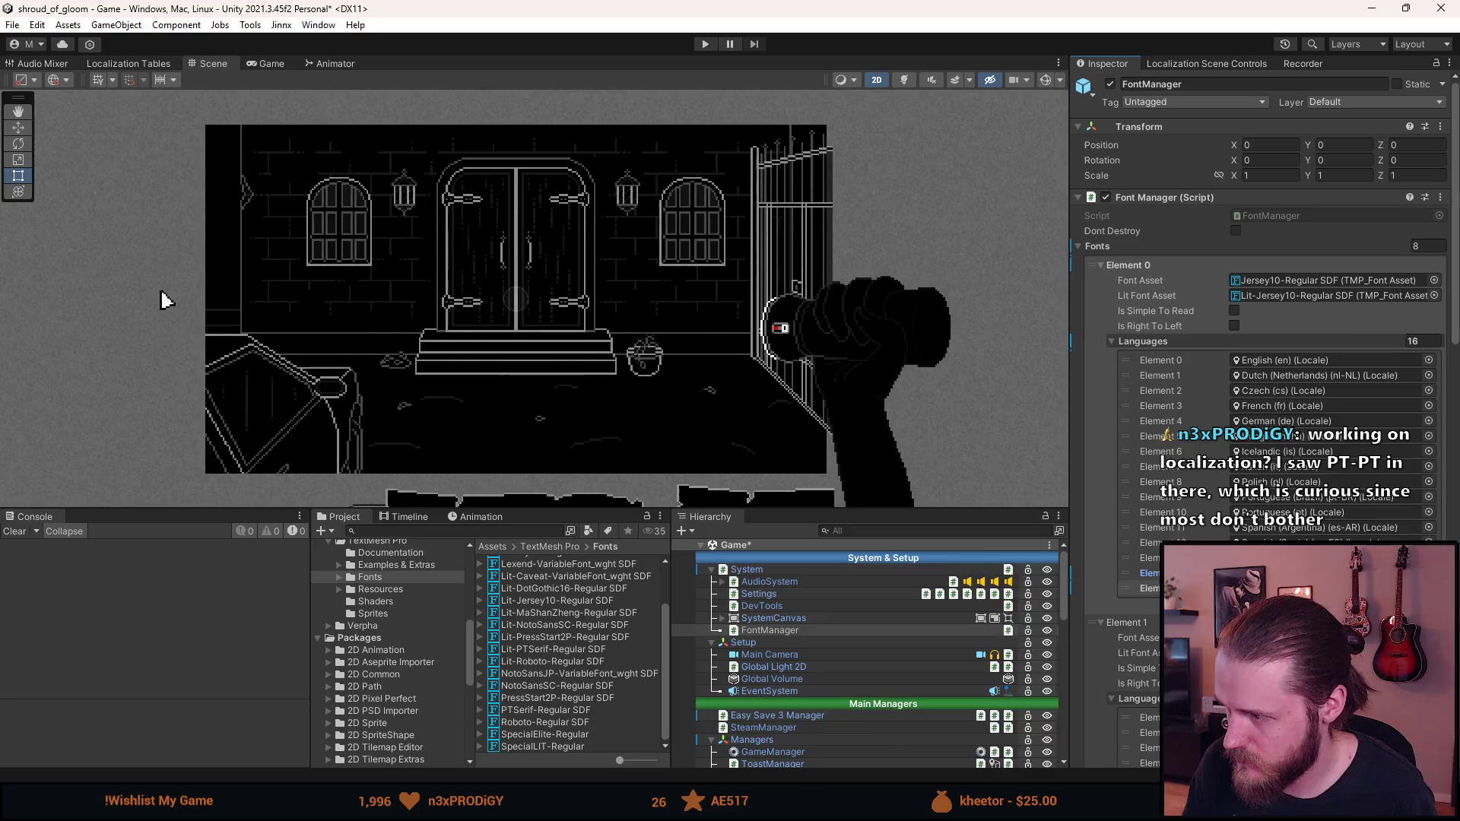
left_click(1429, 588)
type("tra")
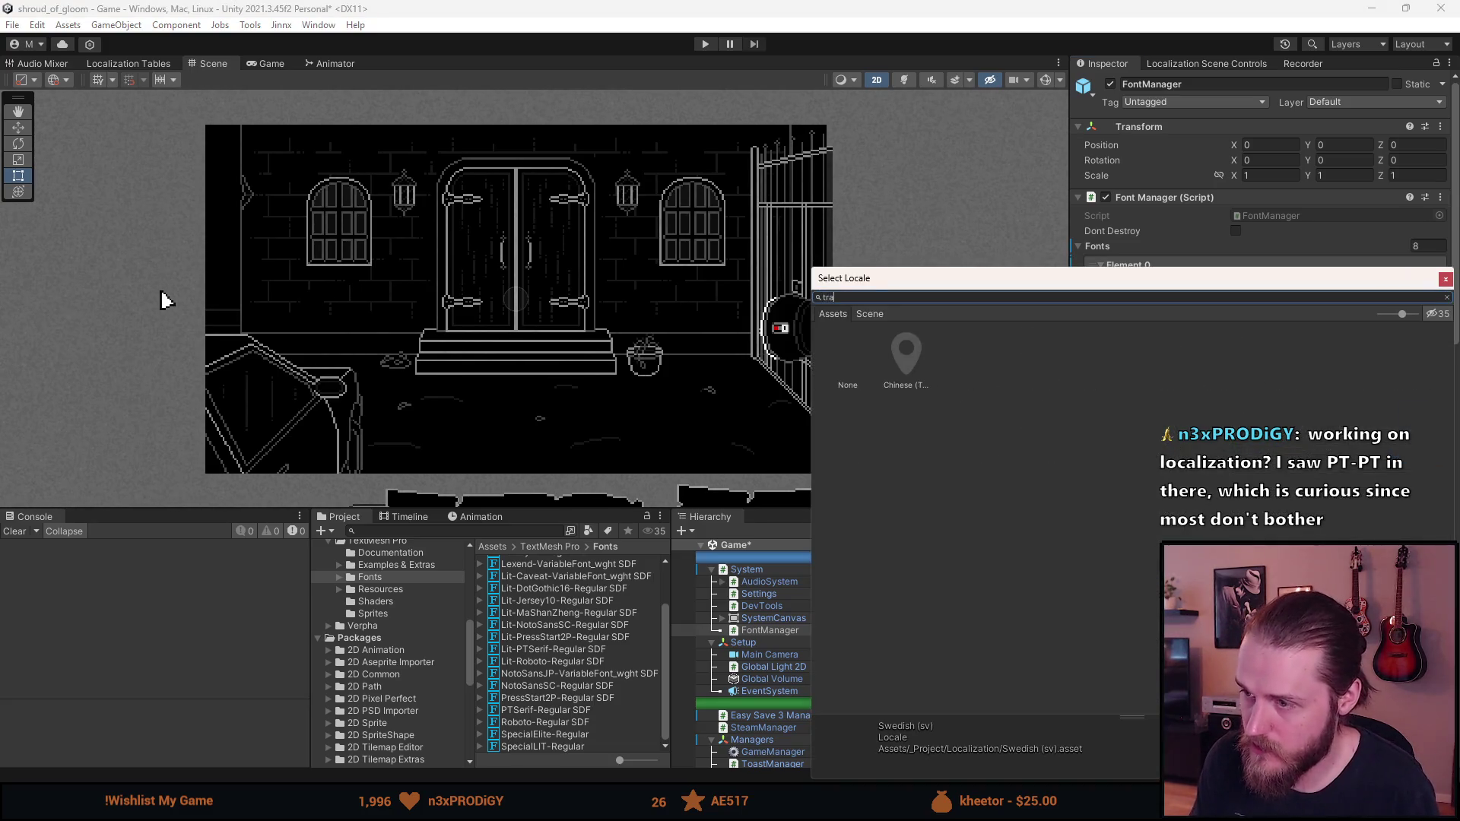
double_click(923, 372)
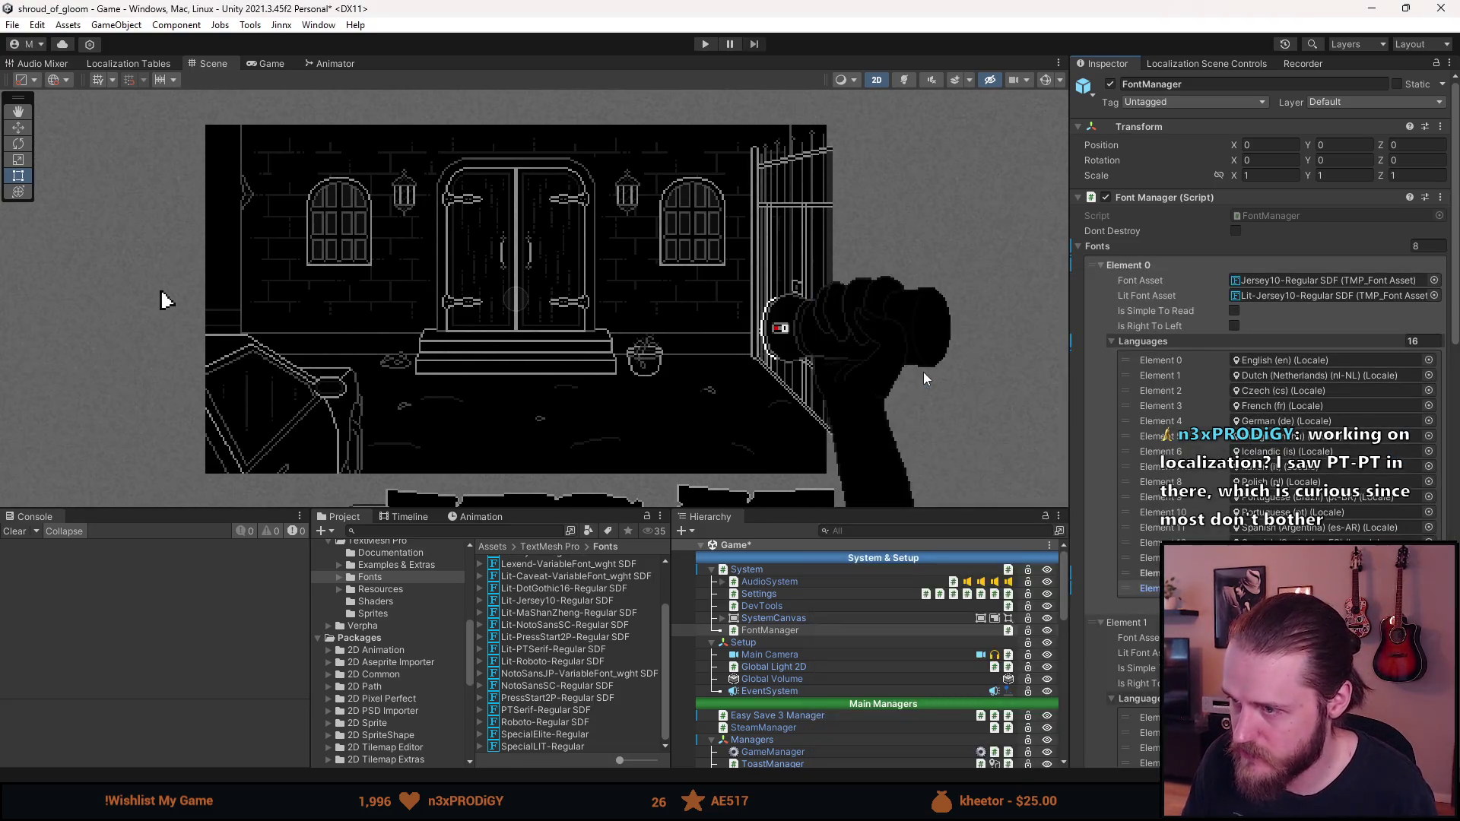
Delete the separate DotGothic16 font entry from the Font Manager
scroll(1188, 454, "down", 10)
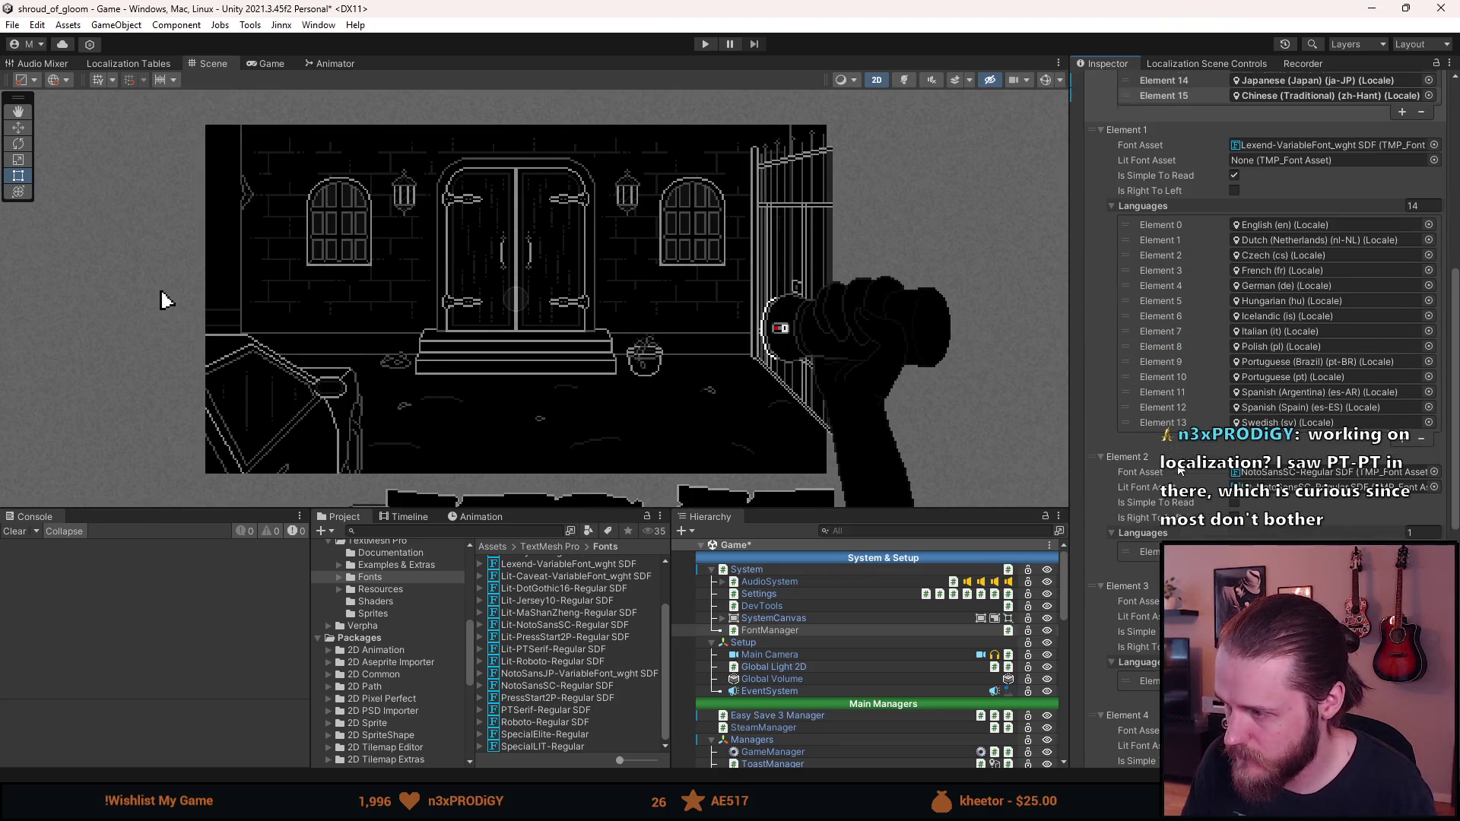
scroll(1171, 471, "down", 3)
scroll(1168, 474, "down", 3)
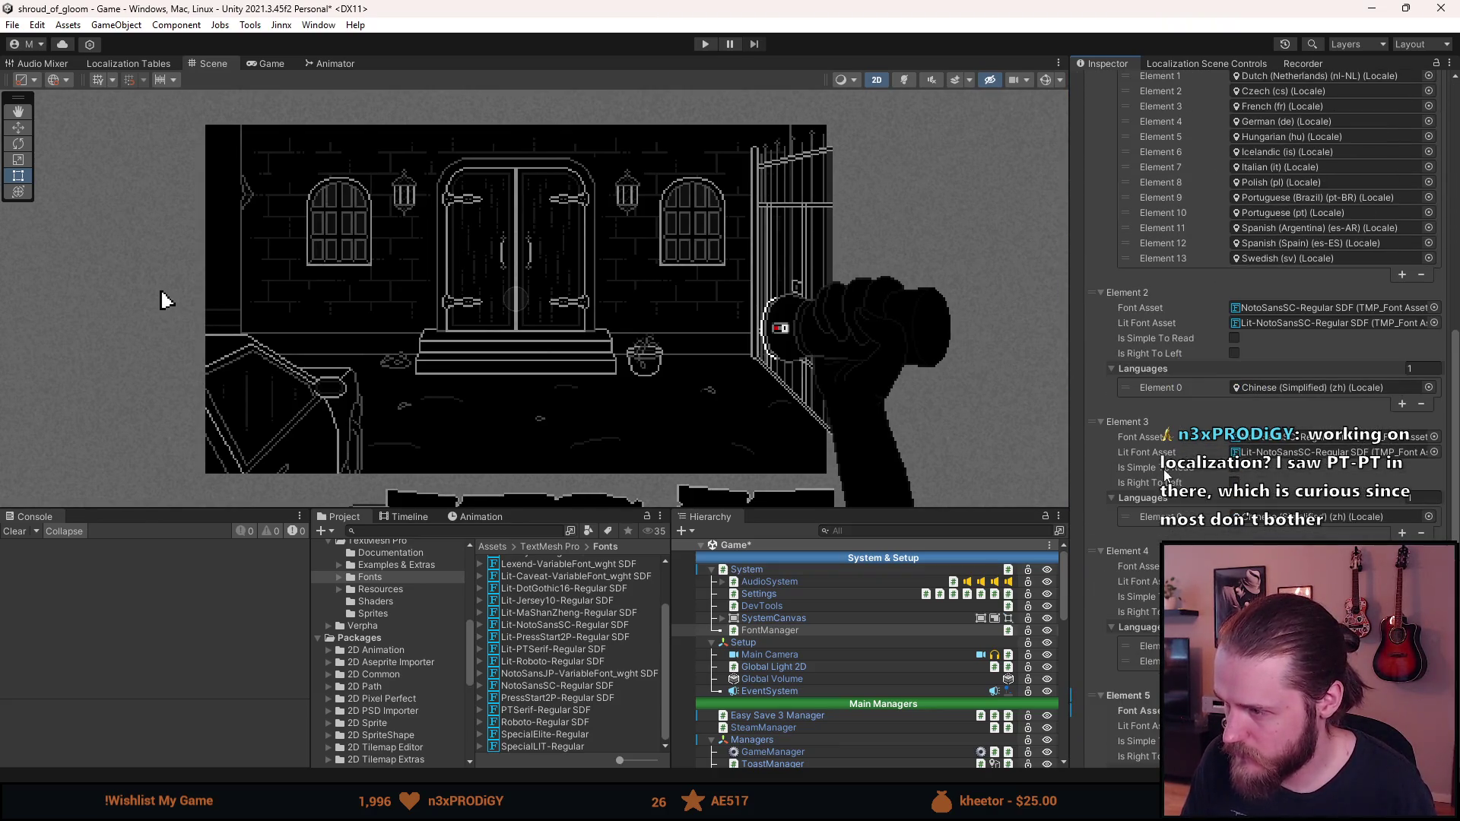
scroll(1263, 380, "down", 10)
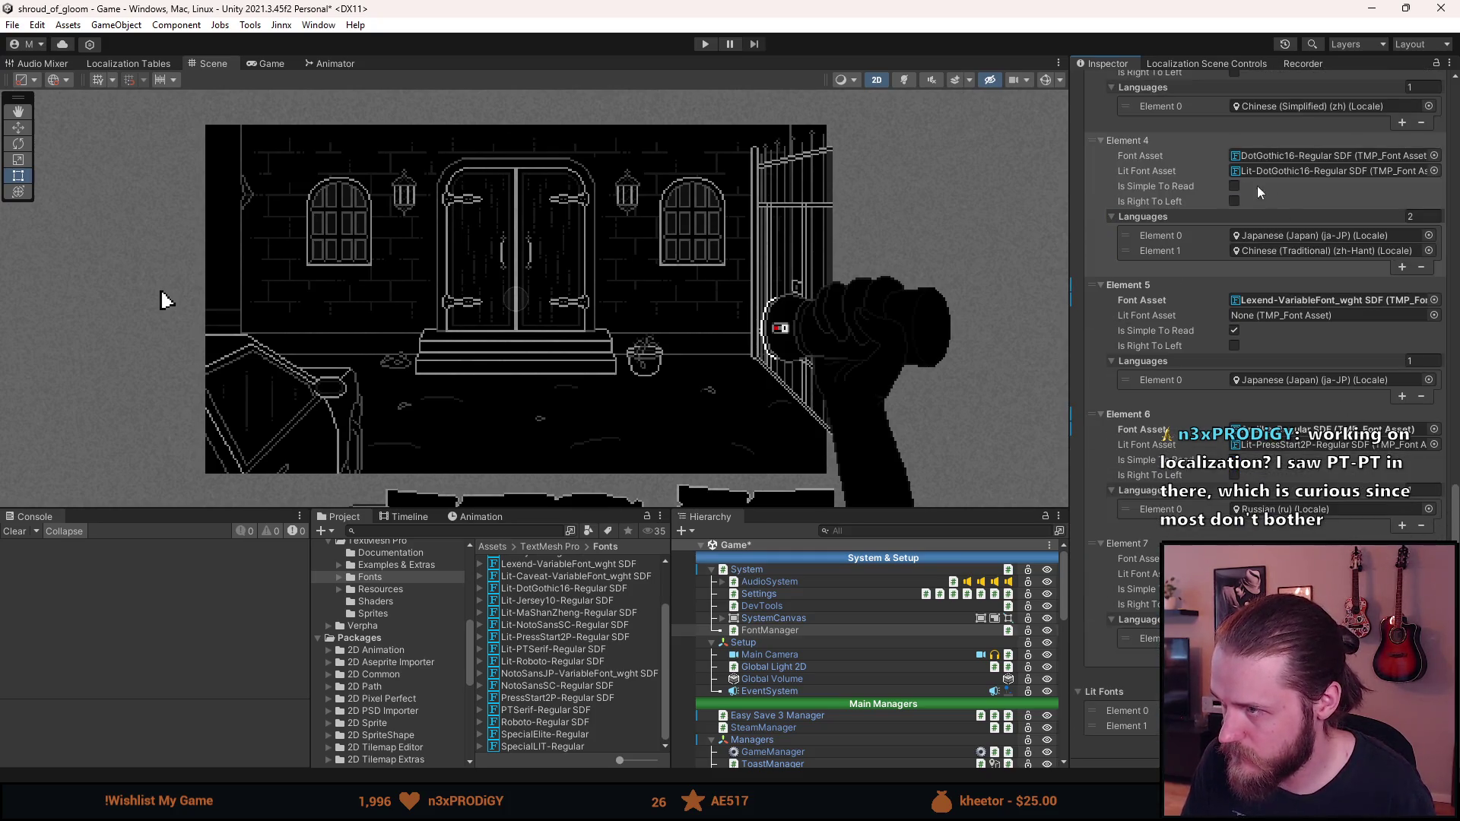
right_click(1199, 144)
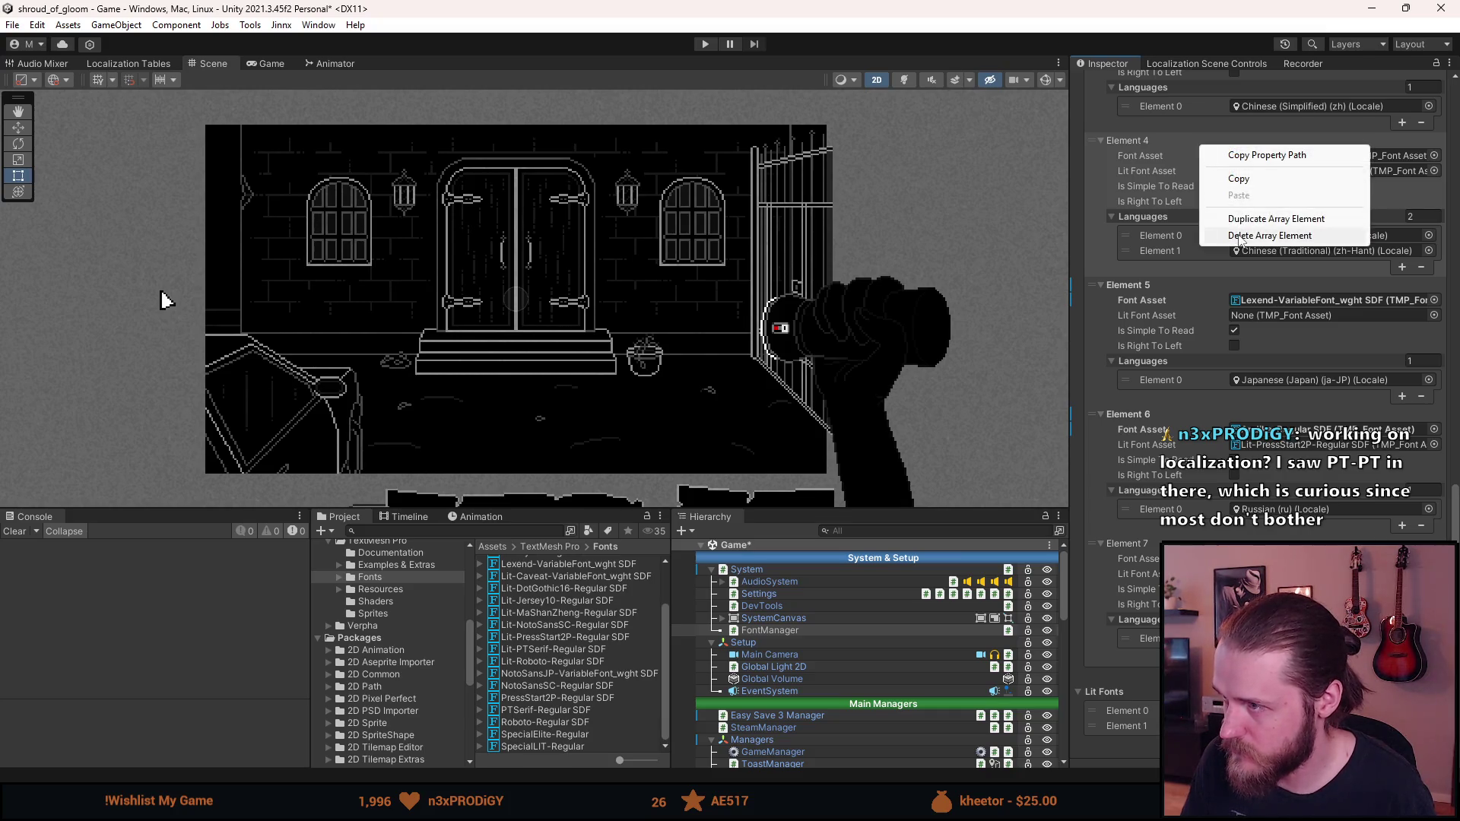
left_click(1239, 237)
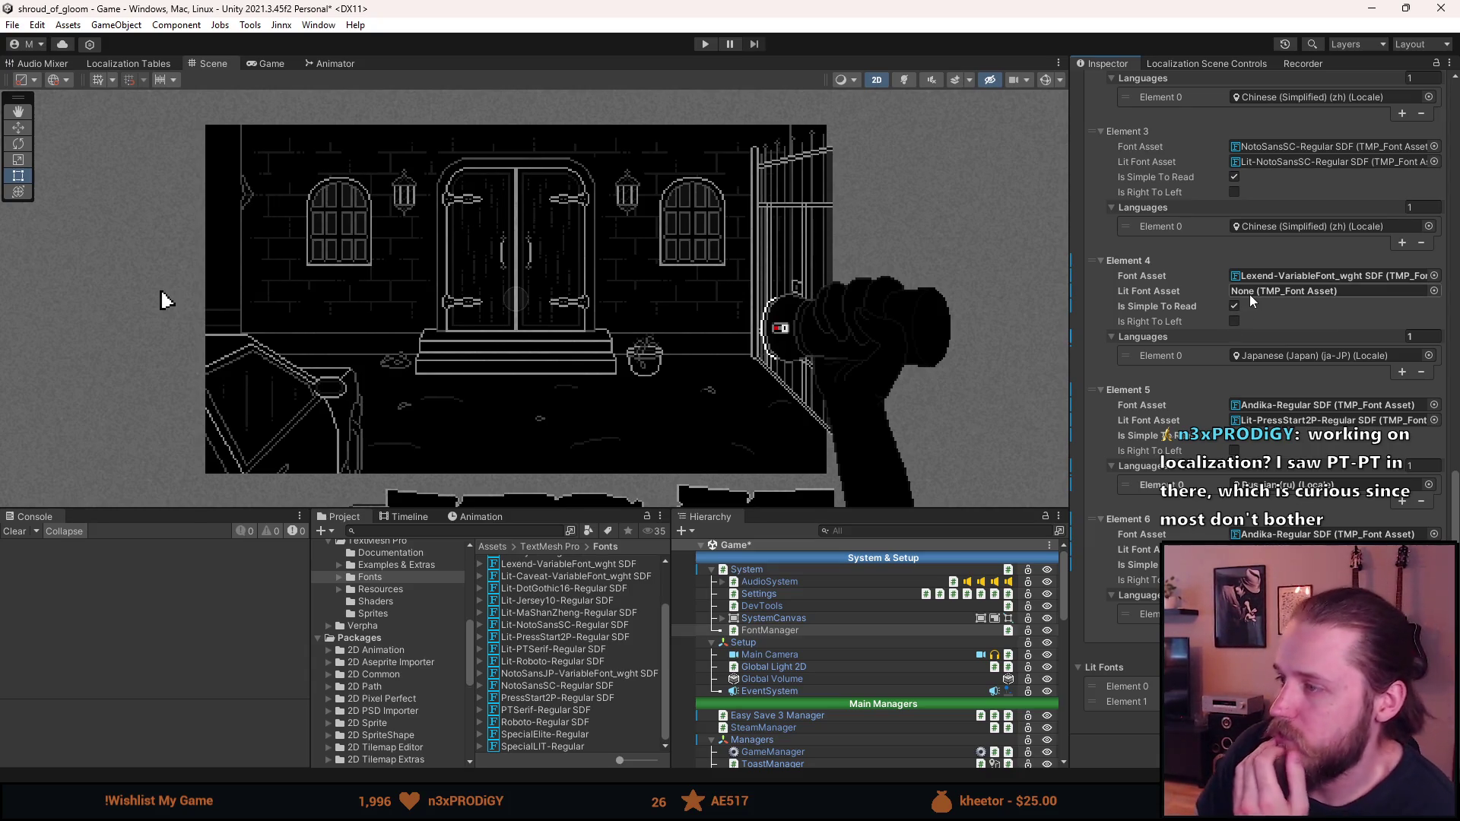
scroll(1247, 294, "up", 15)
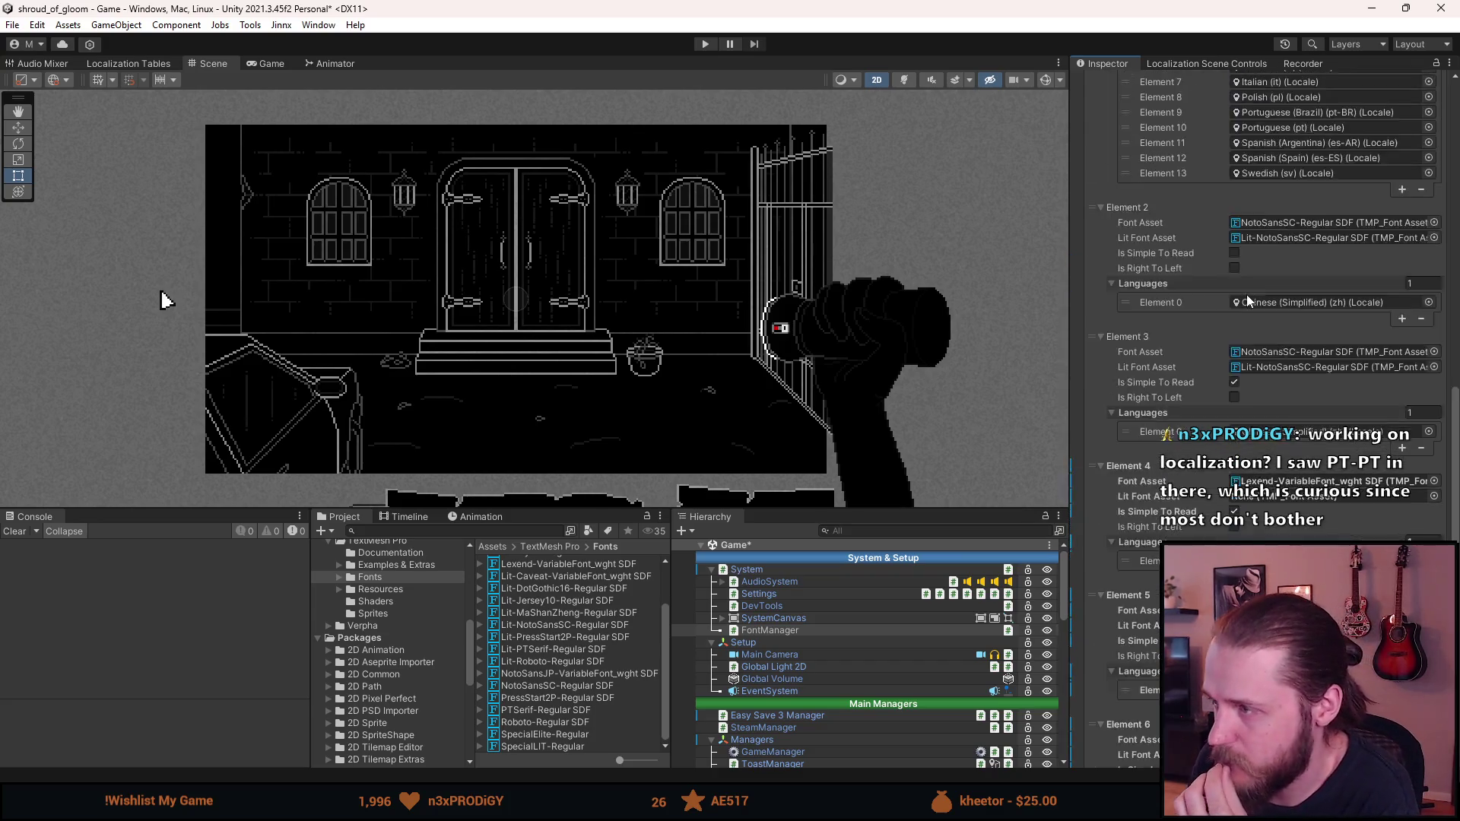
scroll(1246, 294, "up", 1)
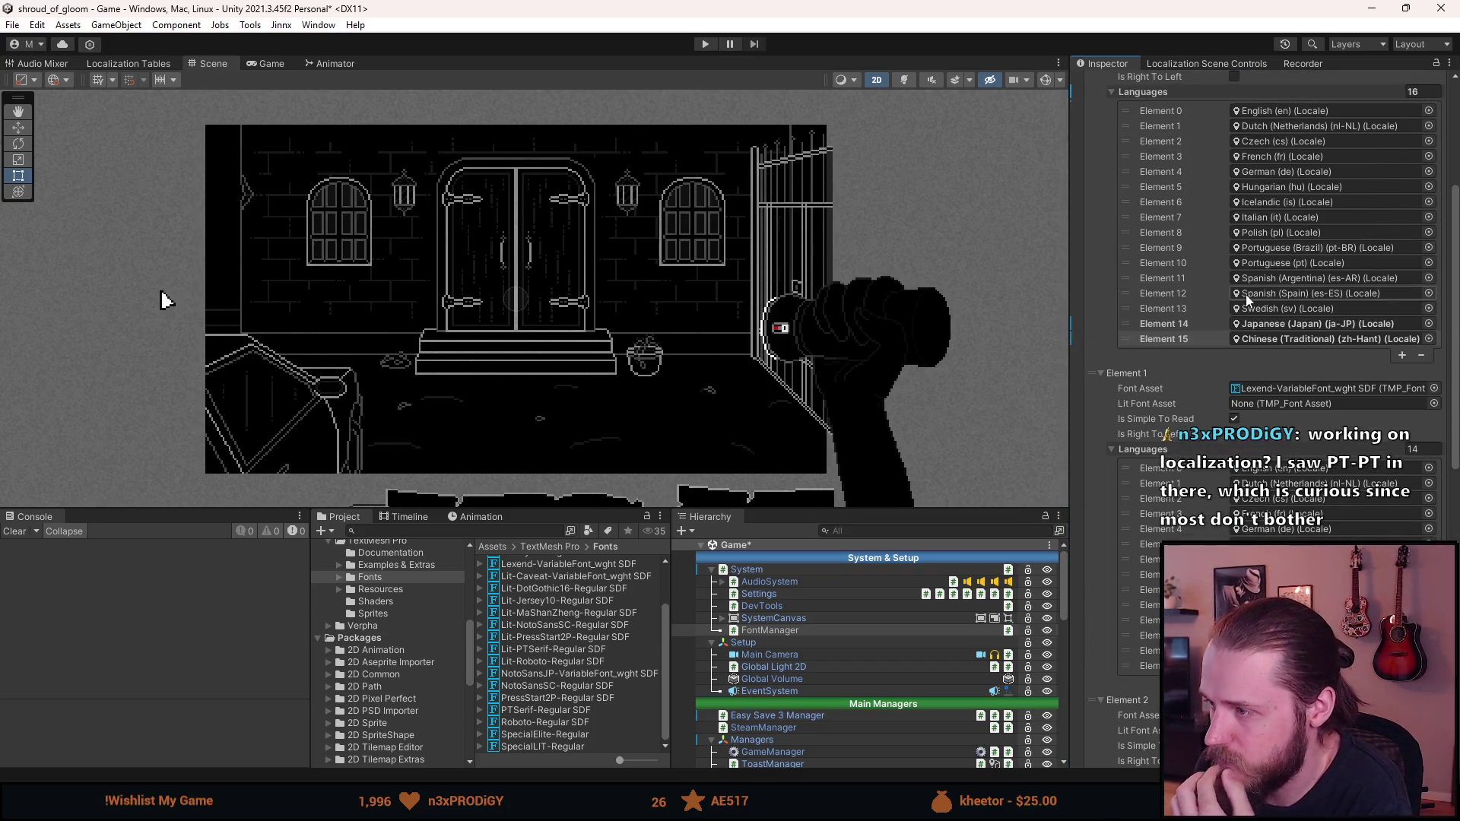
Inspect the Lexend-VariableFont_wght SDF font asset, then return to the FontManager's font entries
left_click(1268, 388)
left_click(555, 624)
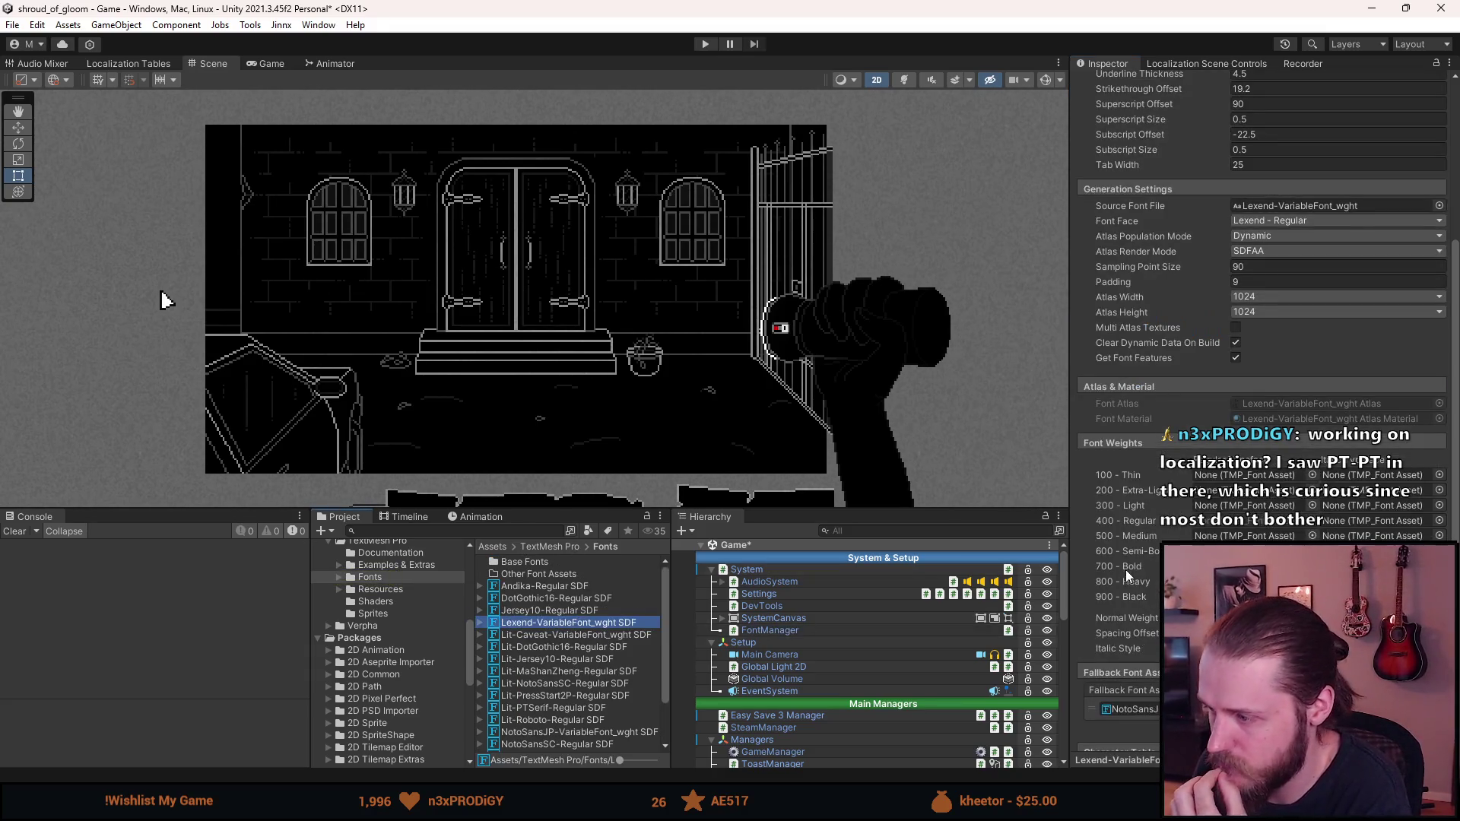
scroll(1125, 568, "down", 3)
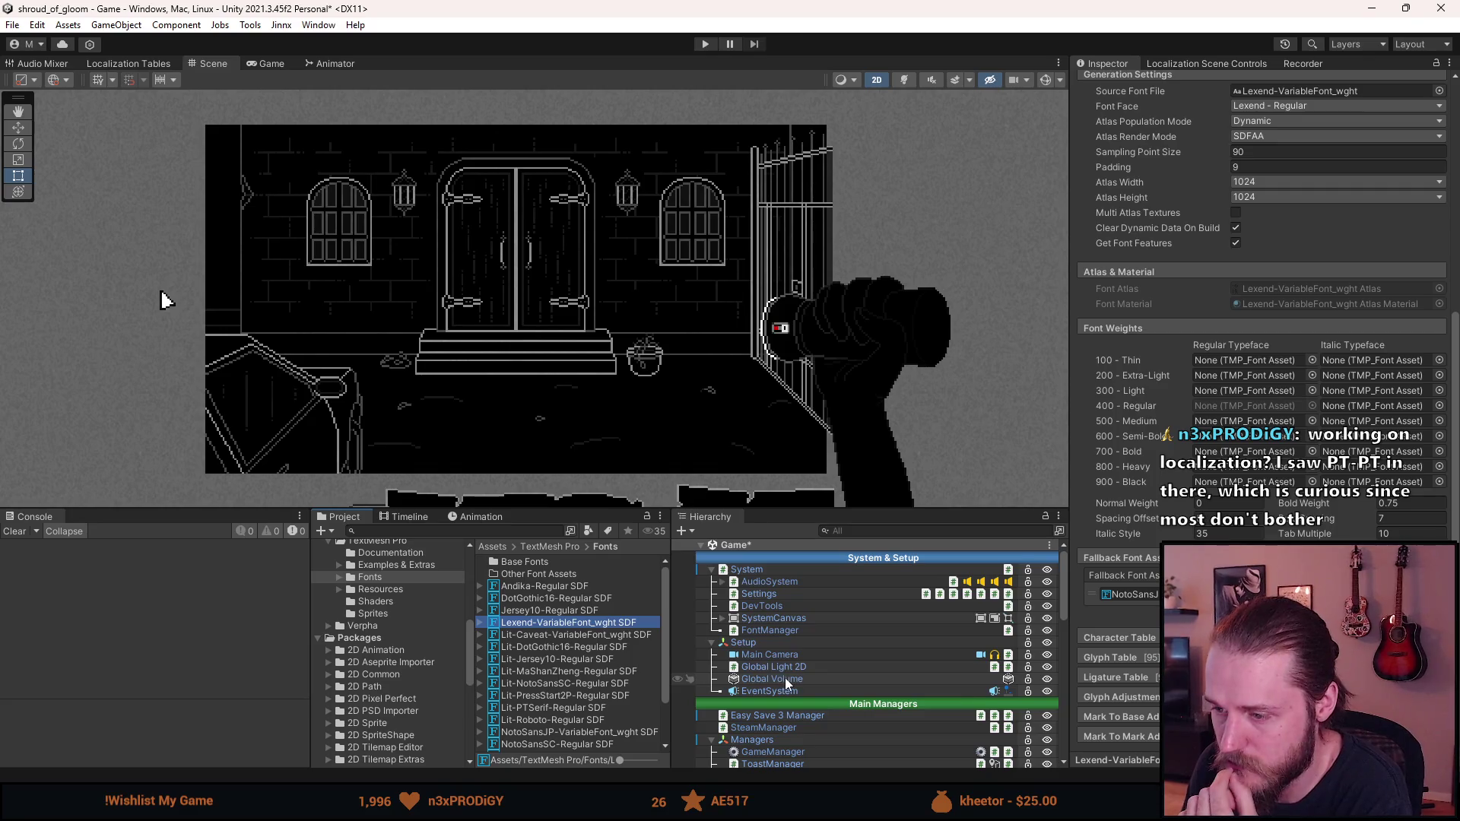
scroll(785, 678, "down", 3)
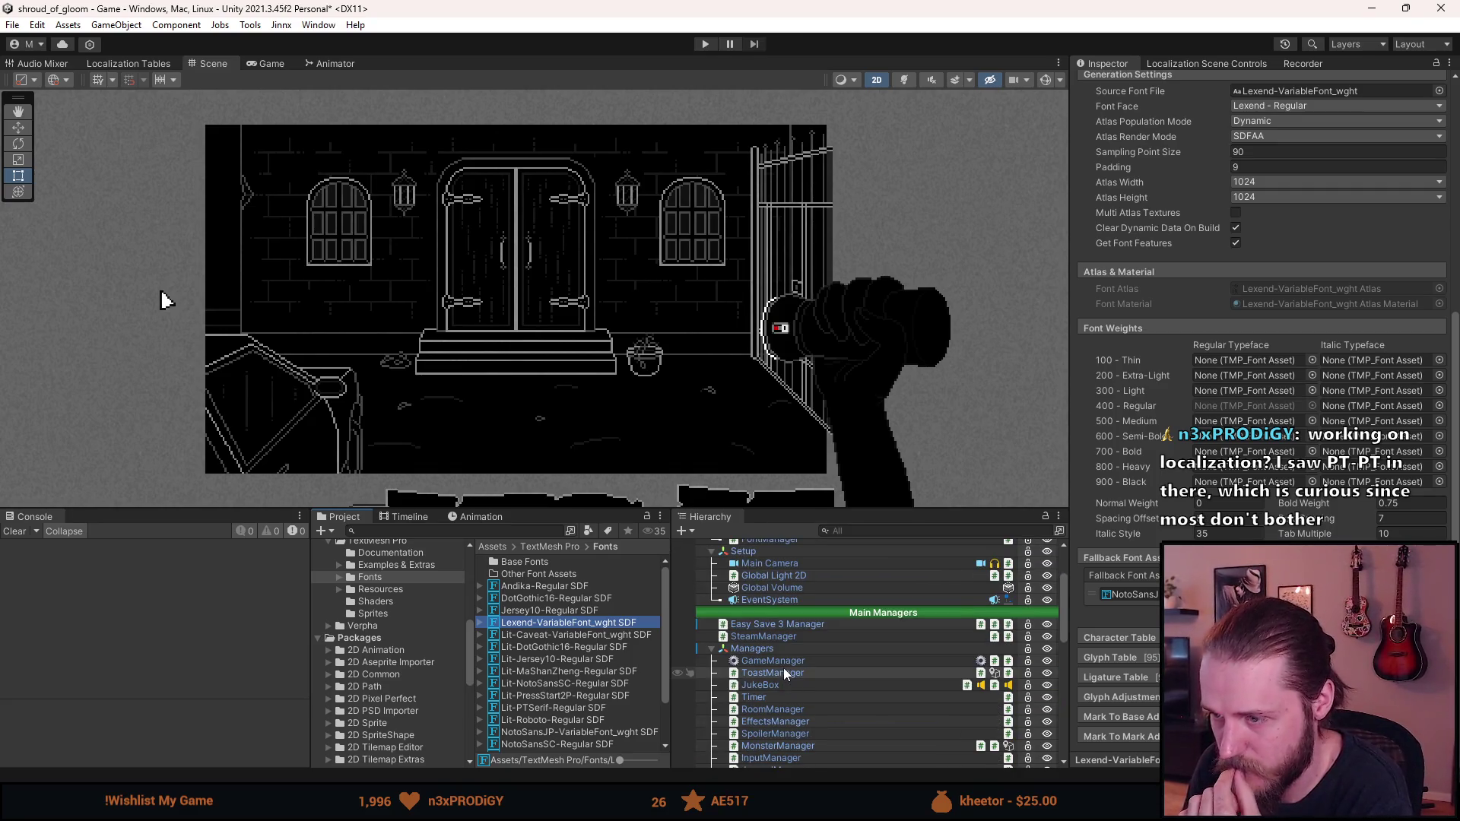
scroll(785, 677, "up", 3)
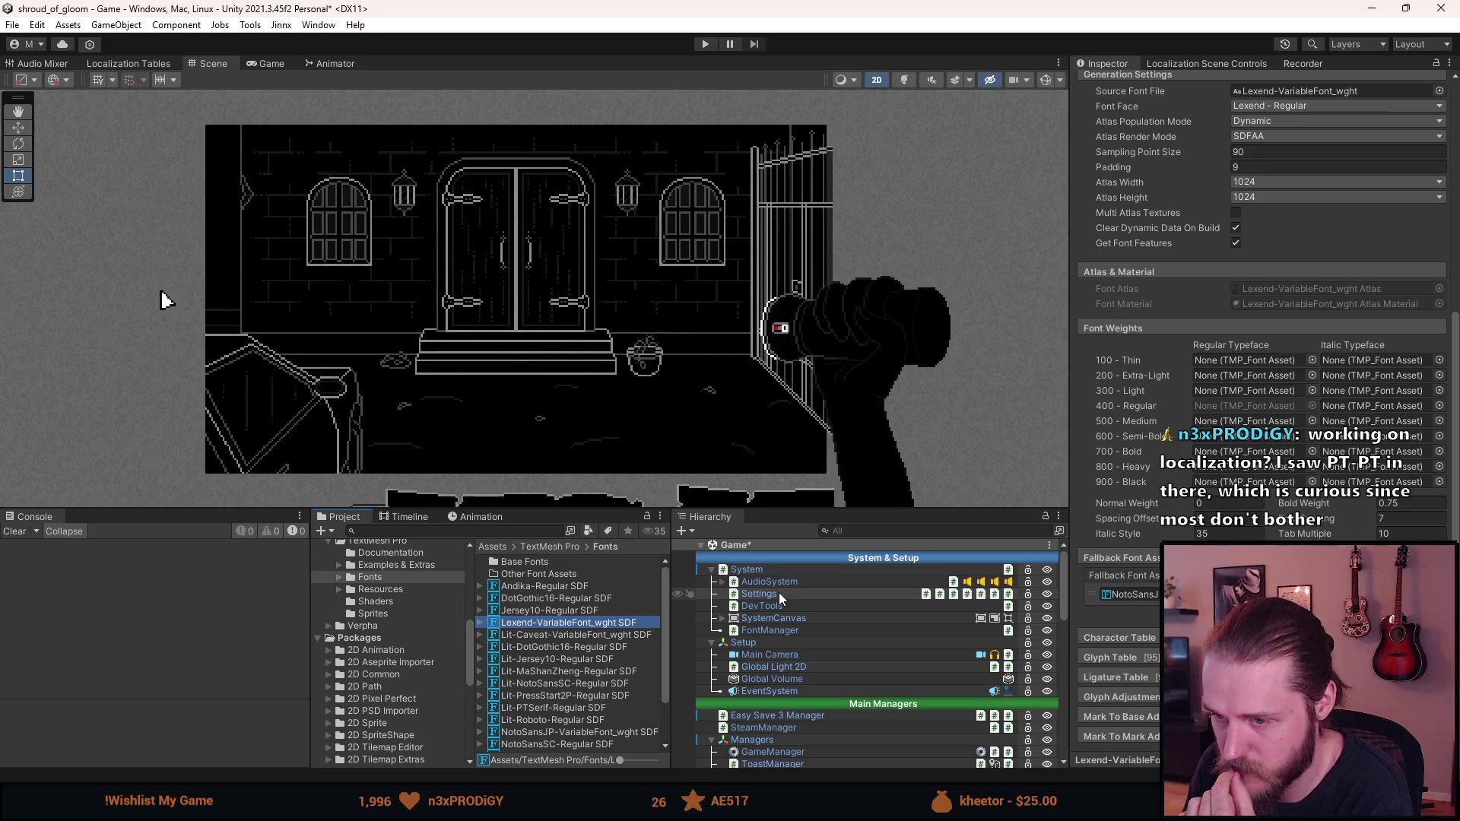
left_click(783, 629)
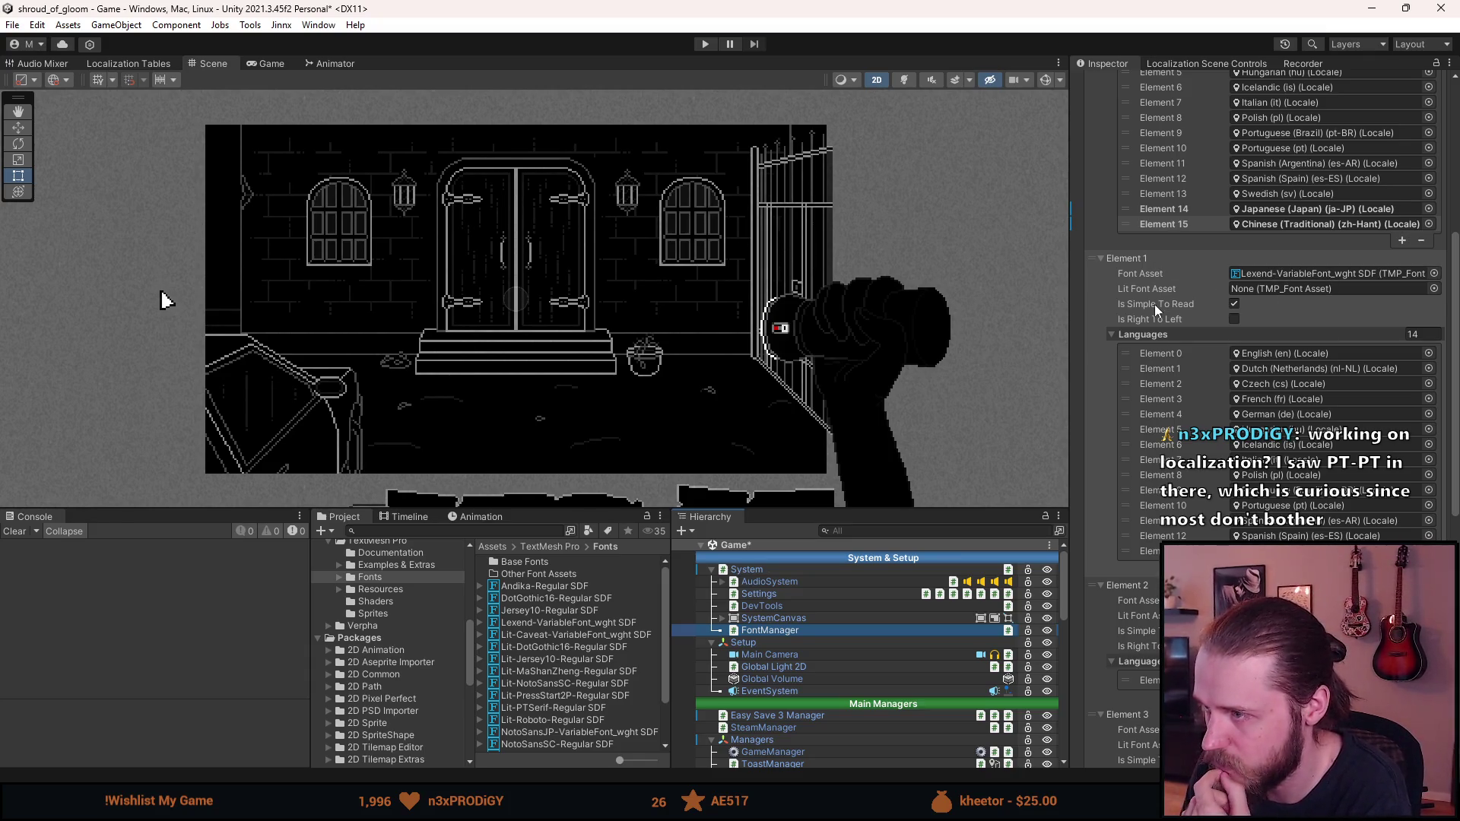
Add Japanese and Chinese (Traditional) to the Lexend font entry's Languages list
left_click(1402, 568)
left_click(1402, 583)
left_click(1430, 581)
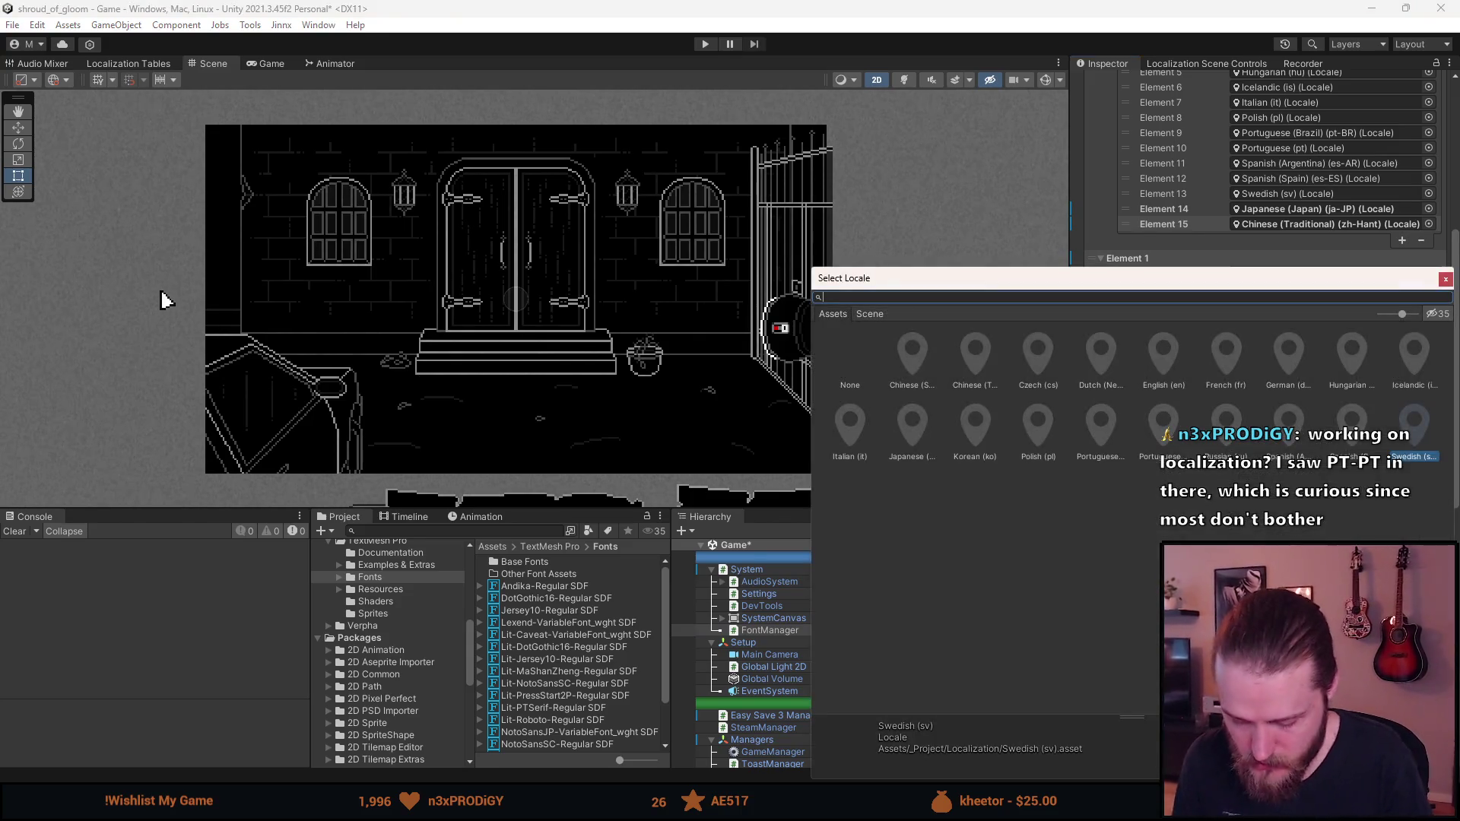
type("japan")
double_click(897, 348)
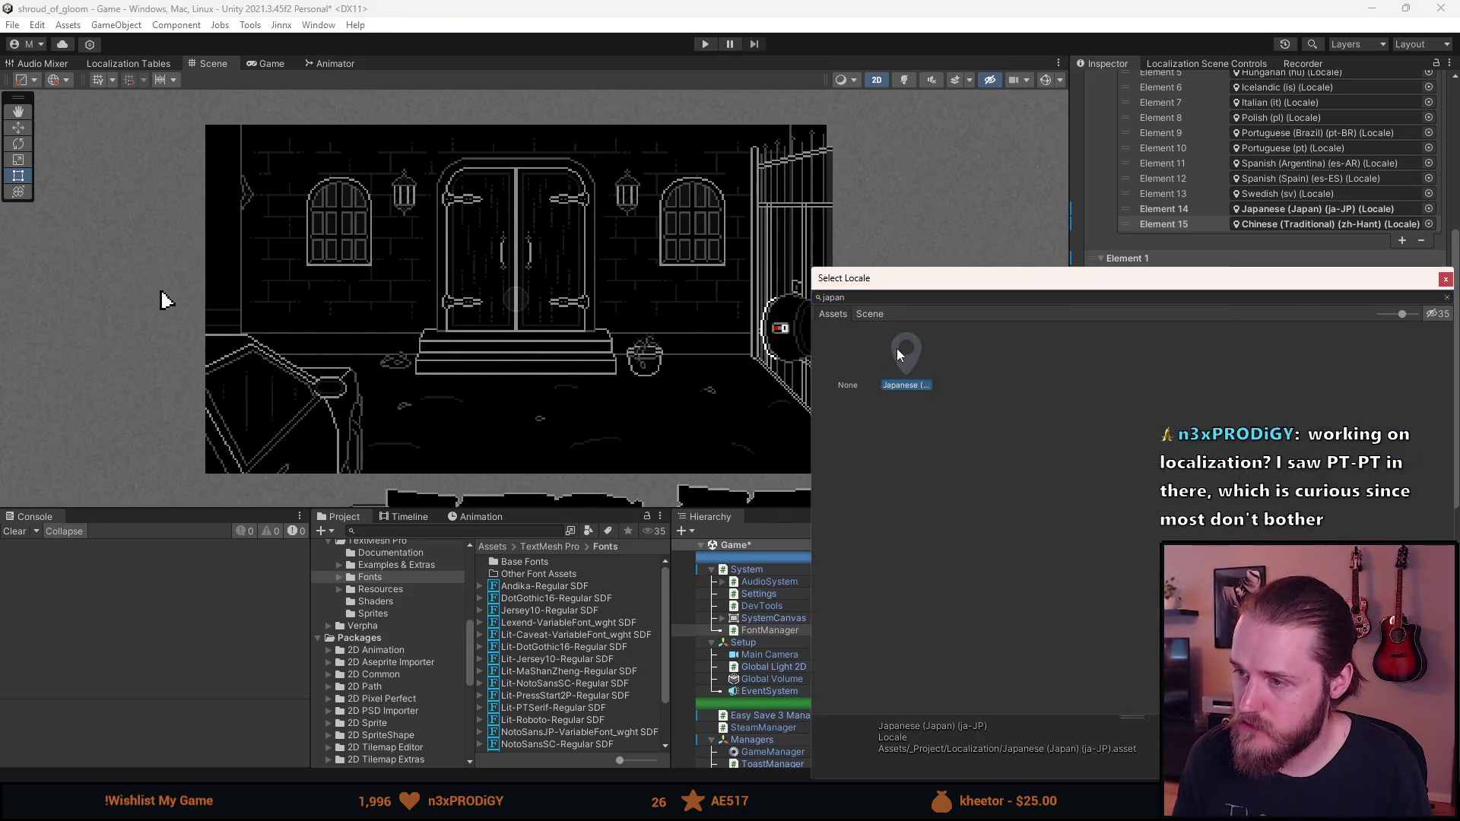
left_click(1429, 581)
type("tra")
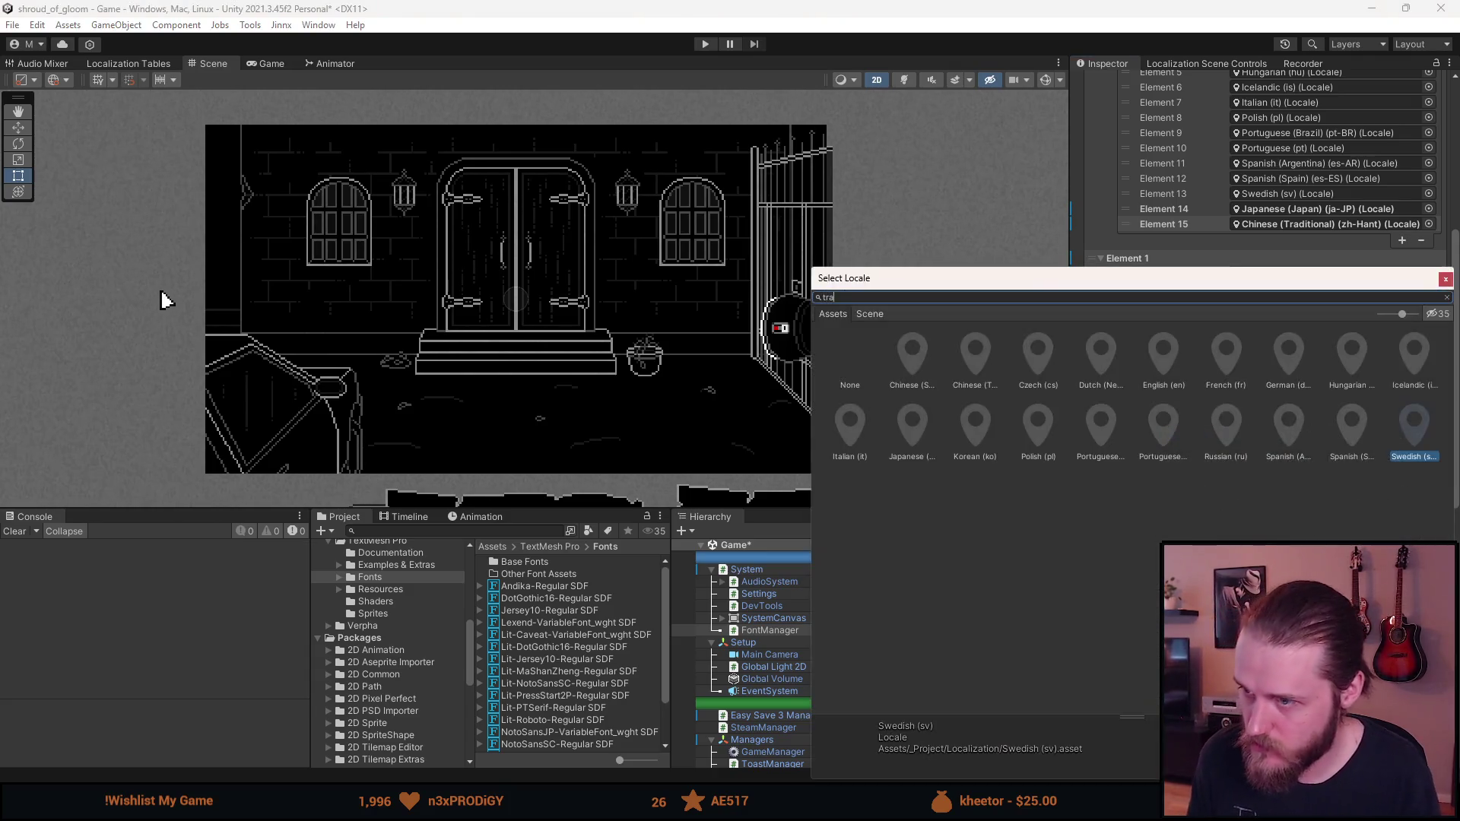
double_click(912, 357)
Delete the Lexend font entries, including the Japanese-only one, leaving five font entries
scroll(1261, 503, "down", 5)
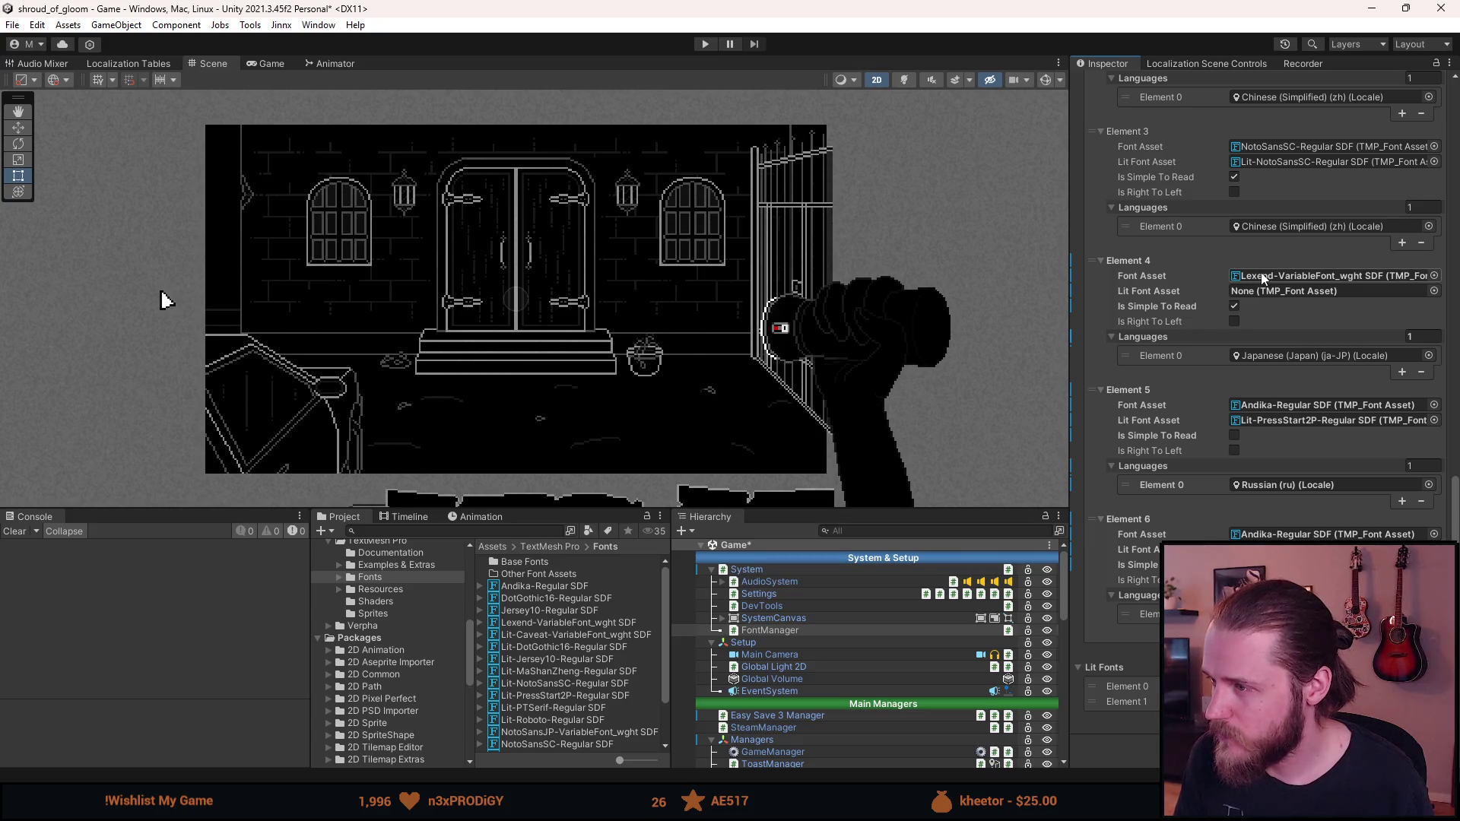
right_click(1179, 298)
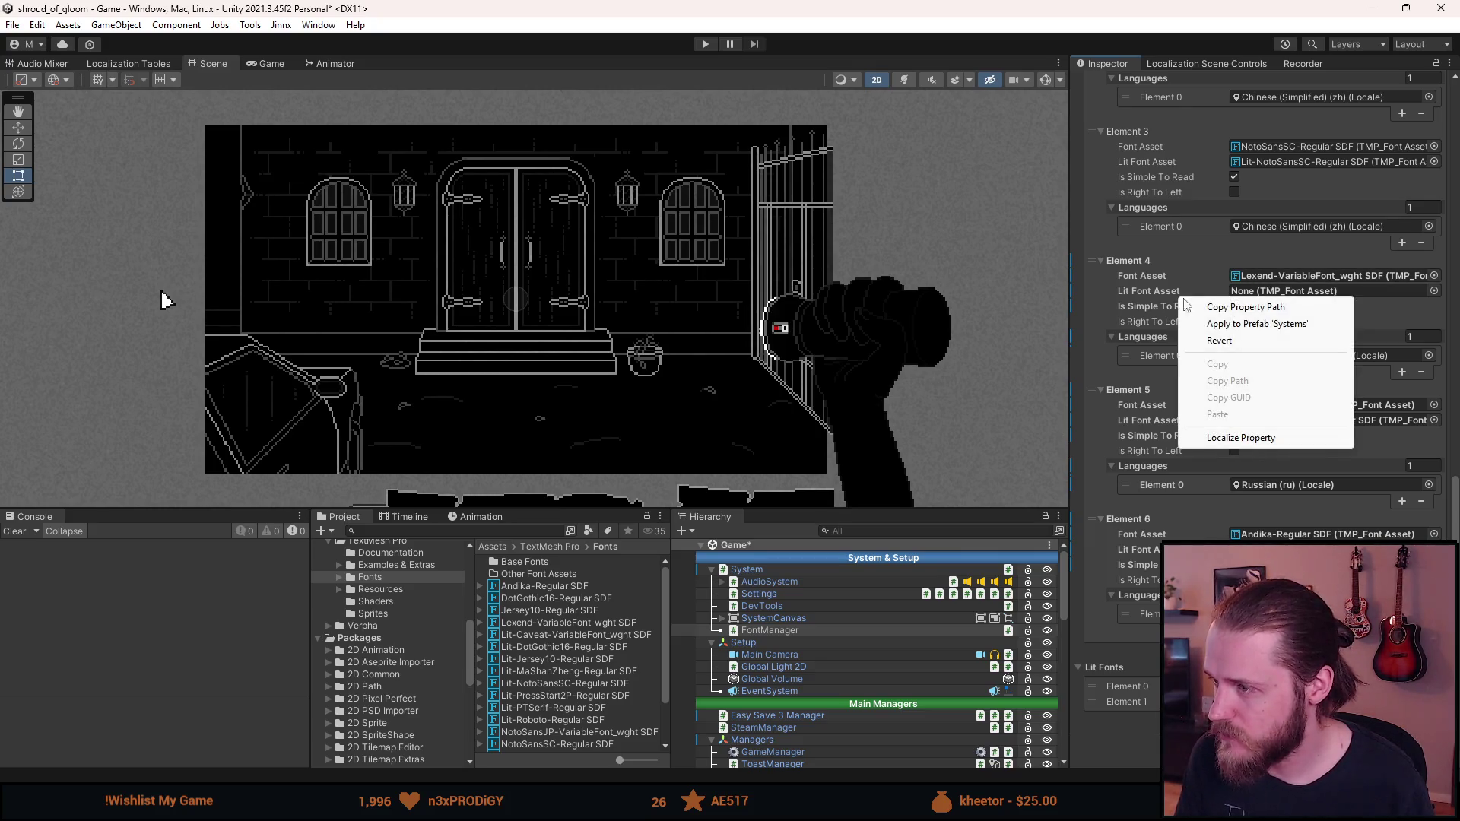
right_click(1206, 292)
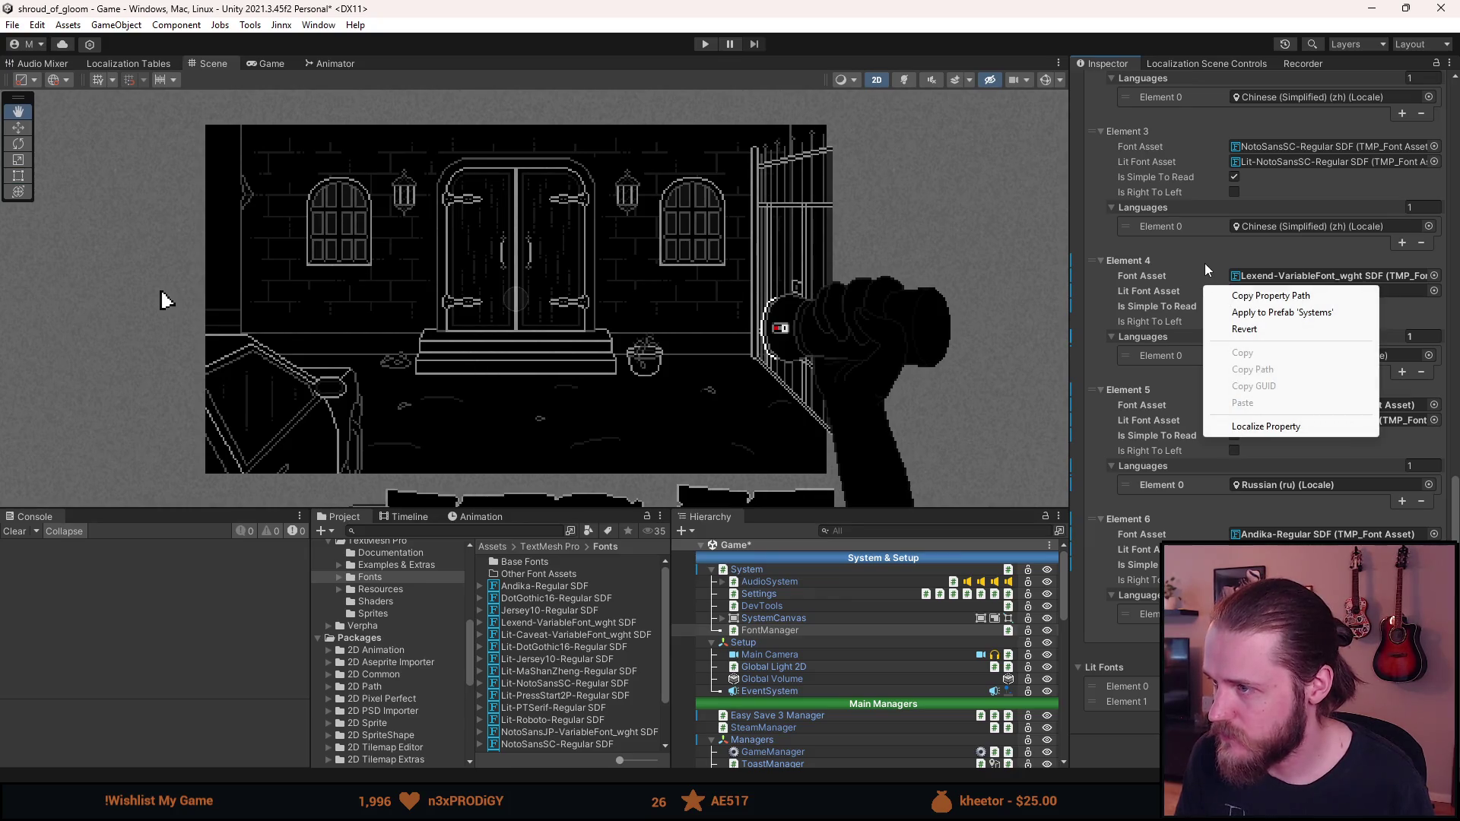
right_click(1204, 263)
left_click(1250, 386)
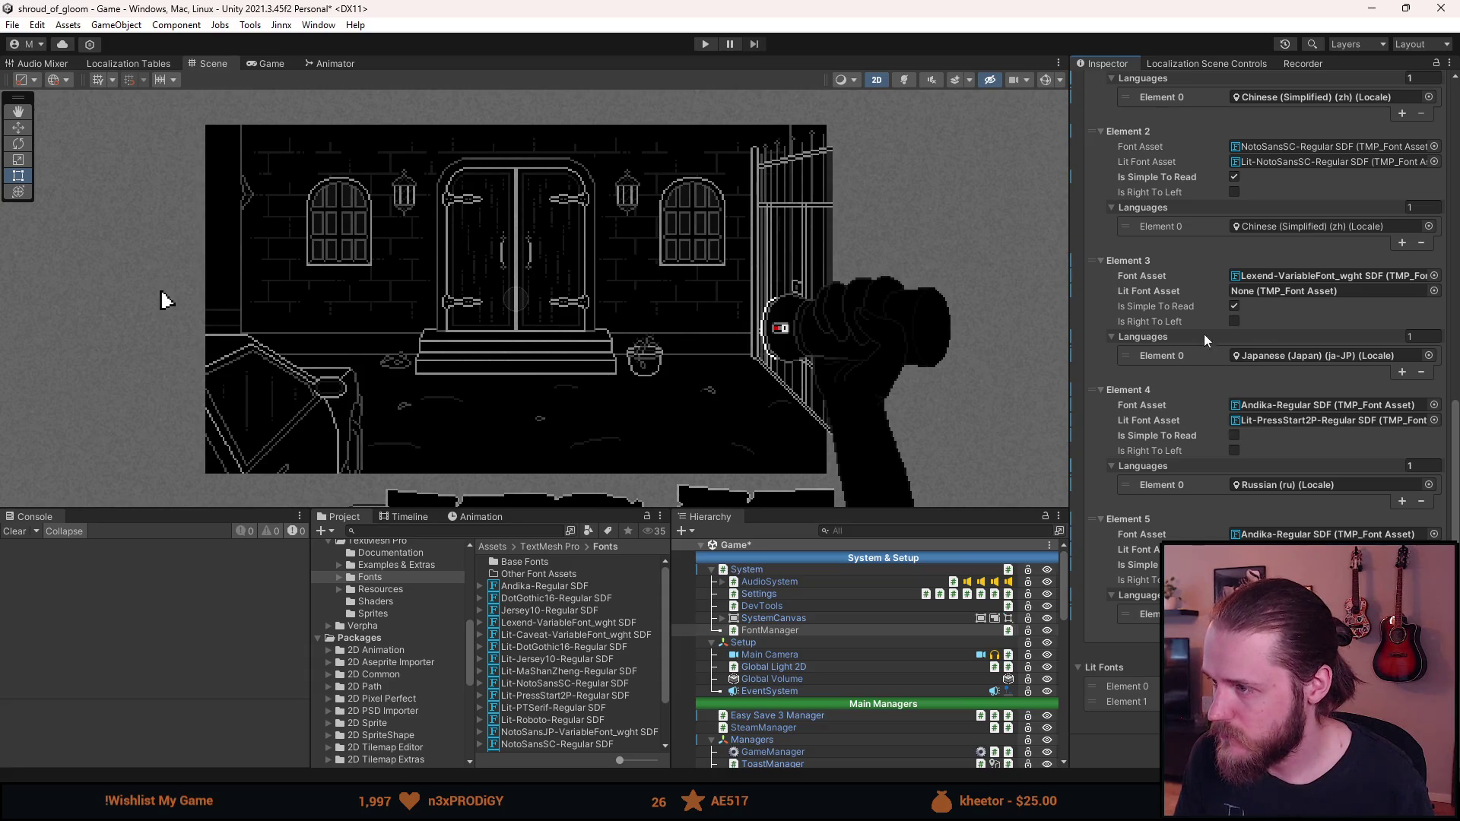
right_click(1201, 262)
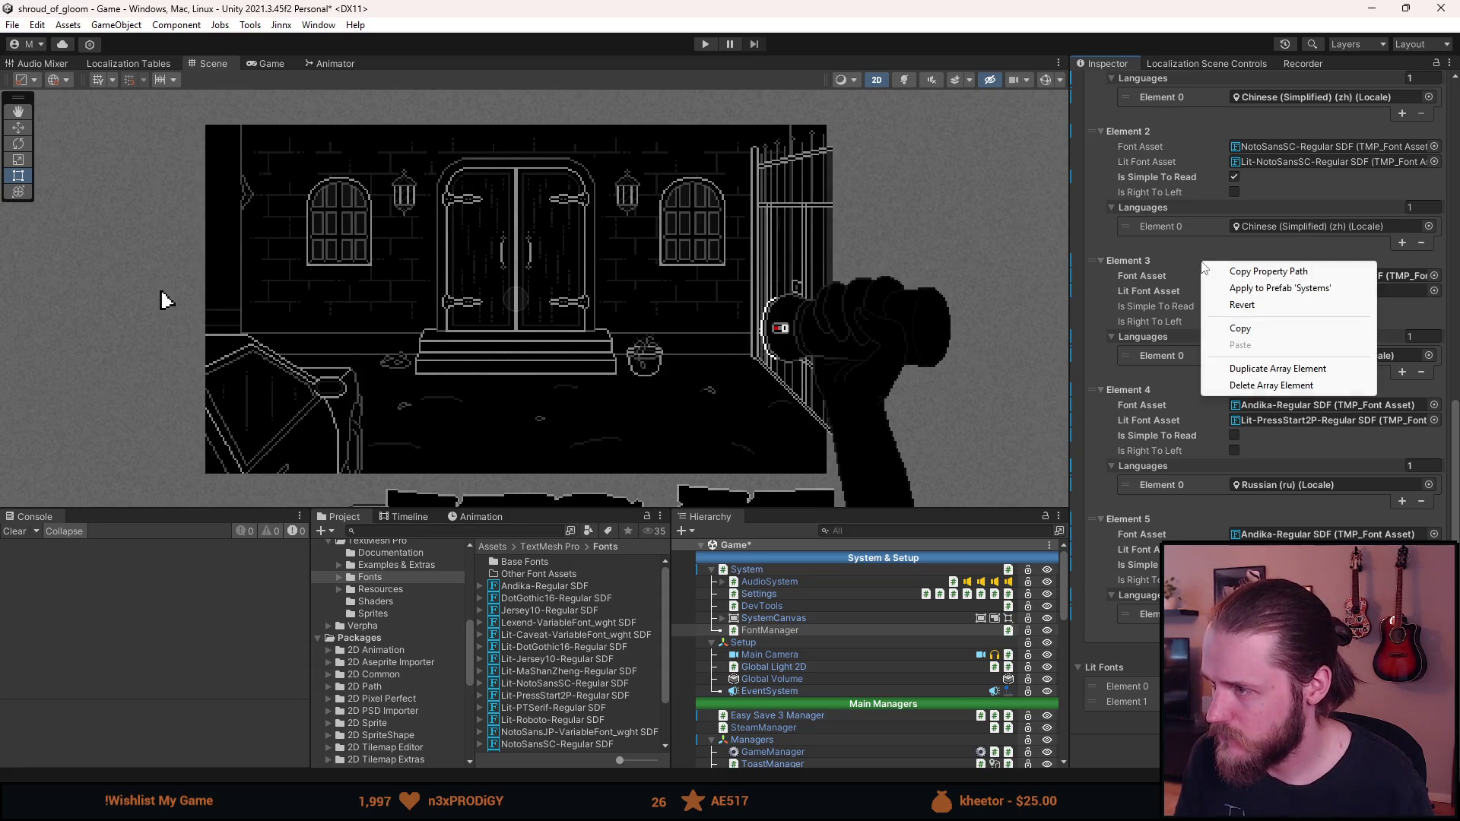
left_click(1234, 386)
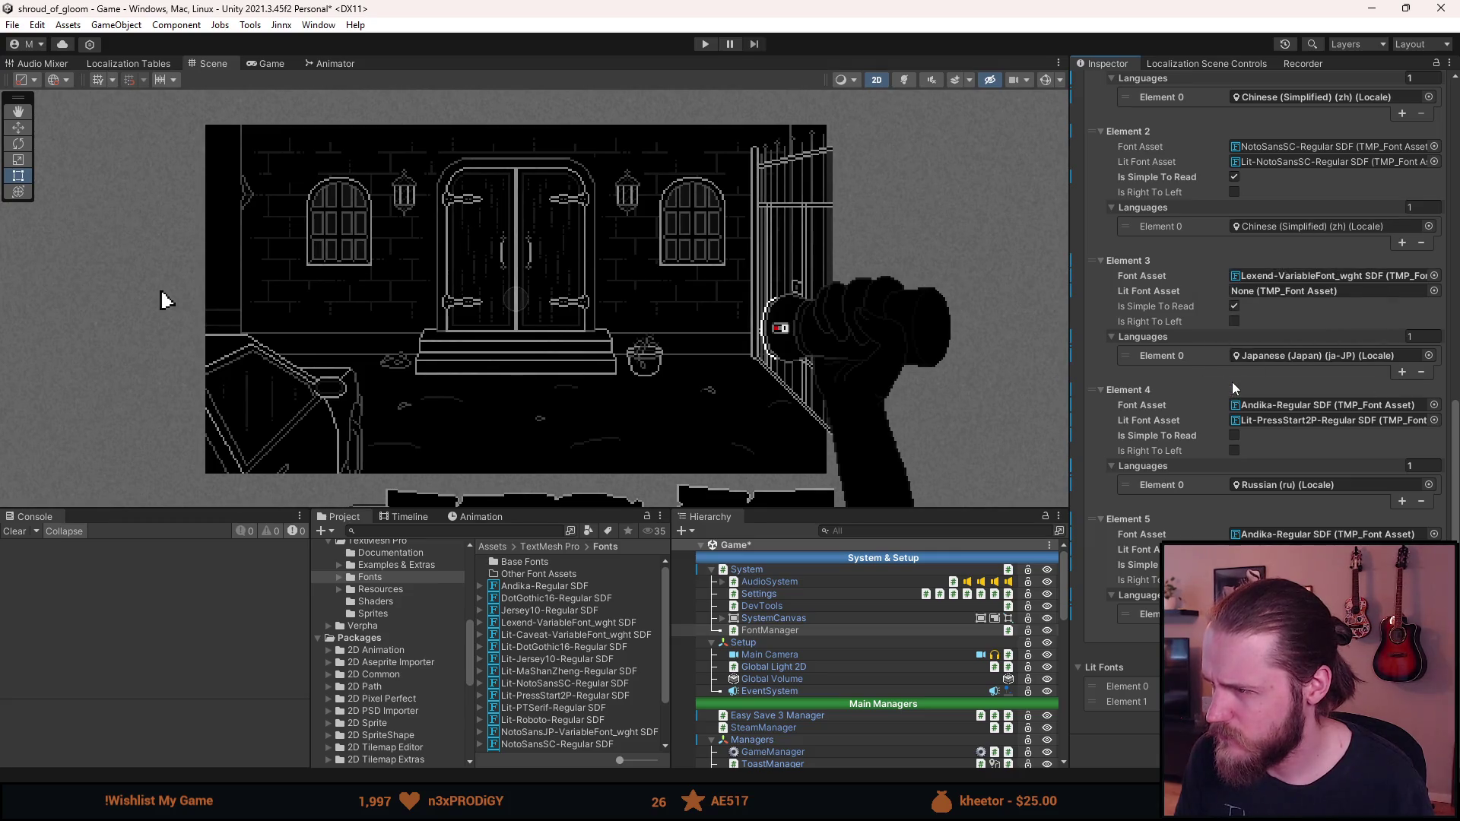
right_click(1197, 273)
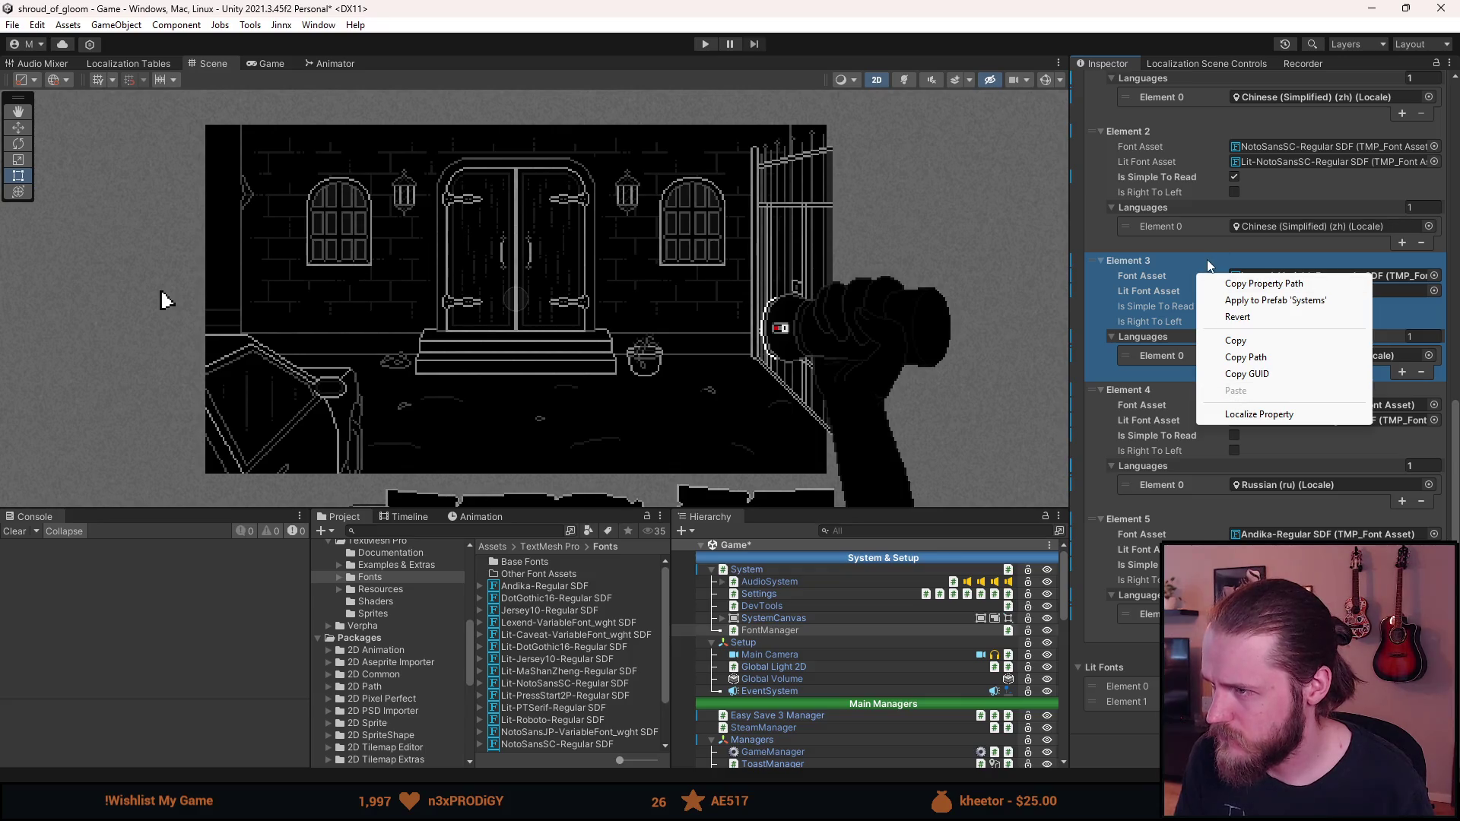
right_click(1208, 261)
left_click(1256, 383)
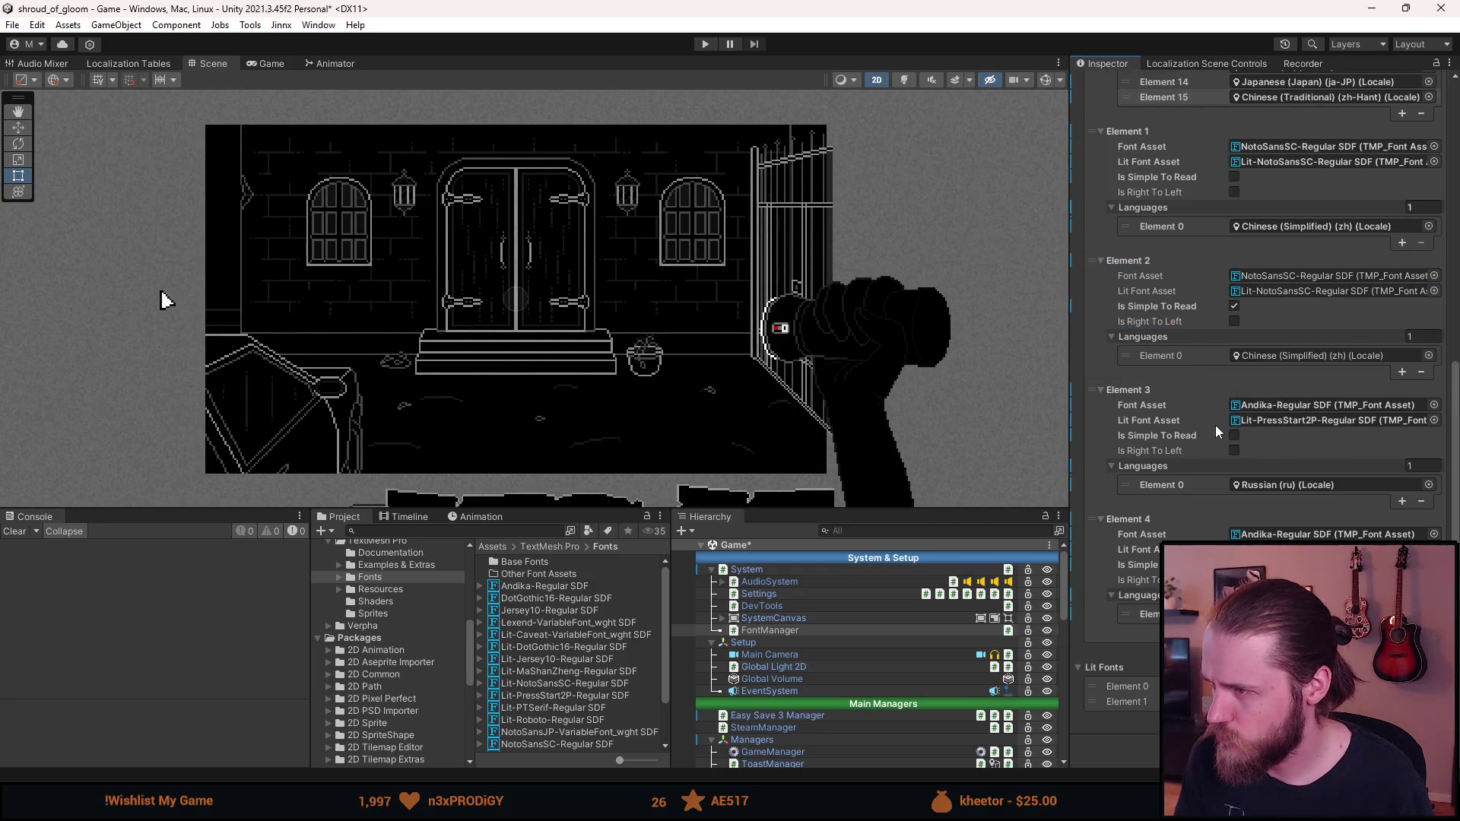
scroll(1216, 426, "up", 10)
scroll(1215, 426, "up", 3)
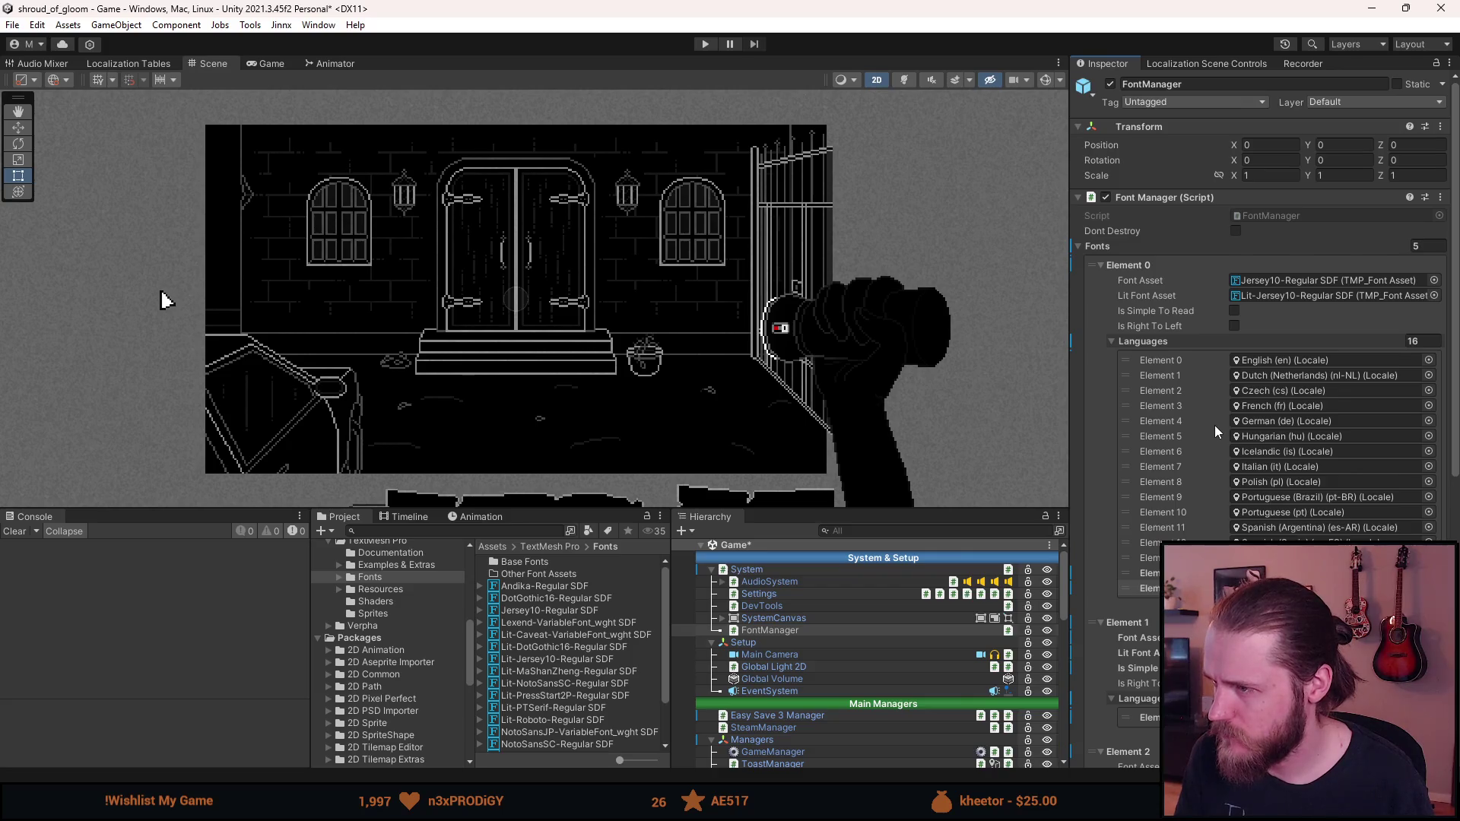
Undo the entry deletions and set language Element 15 to Chinese (Traditional)
scroll(1216, 426, "down", 3)
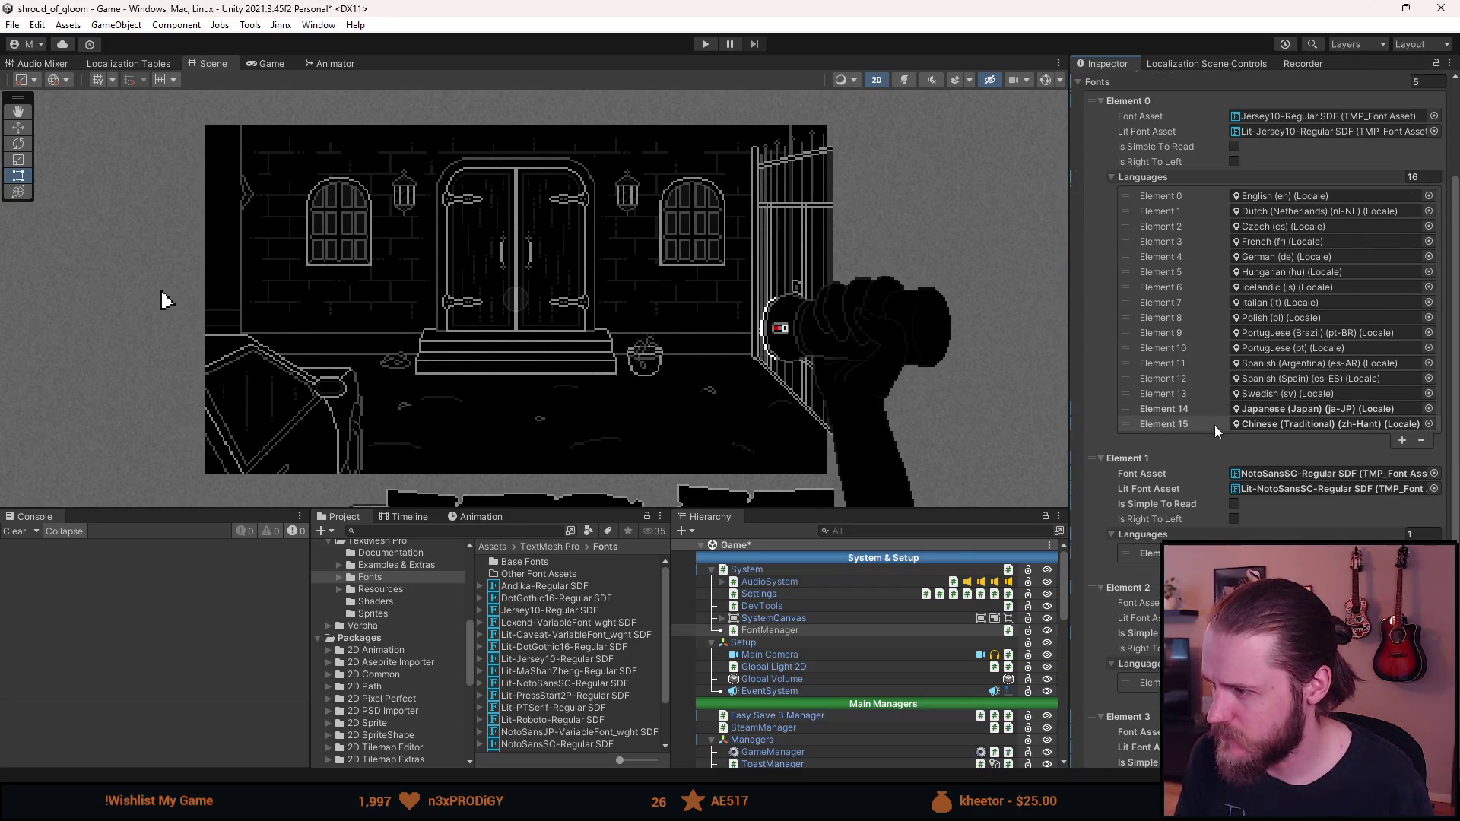
key("ctrl+z")
key("ctrl+z")
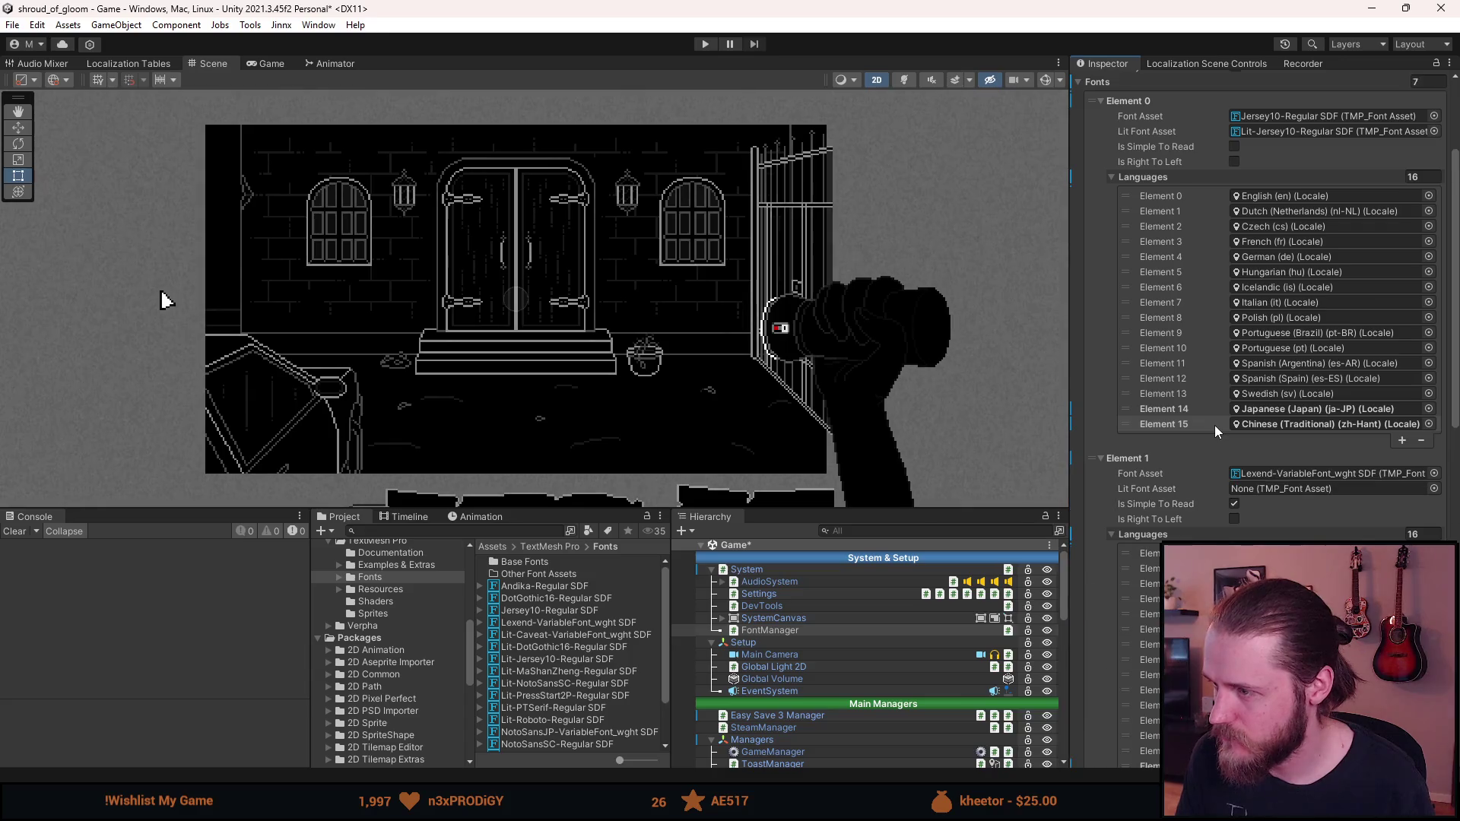
scroll(1215, 426, "down", 10)
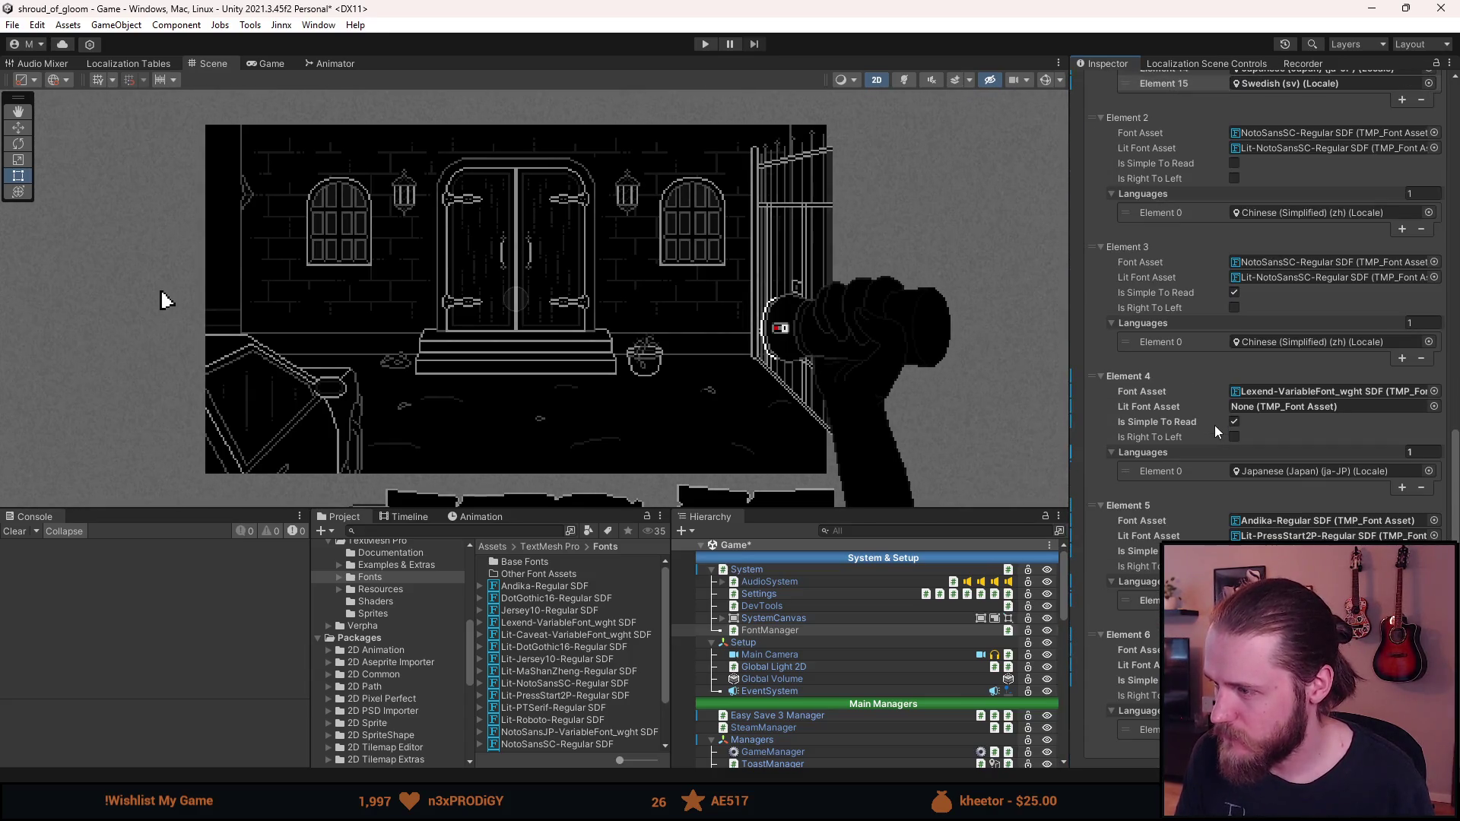
scroll(1215, 426, "up", 8)
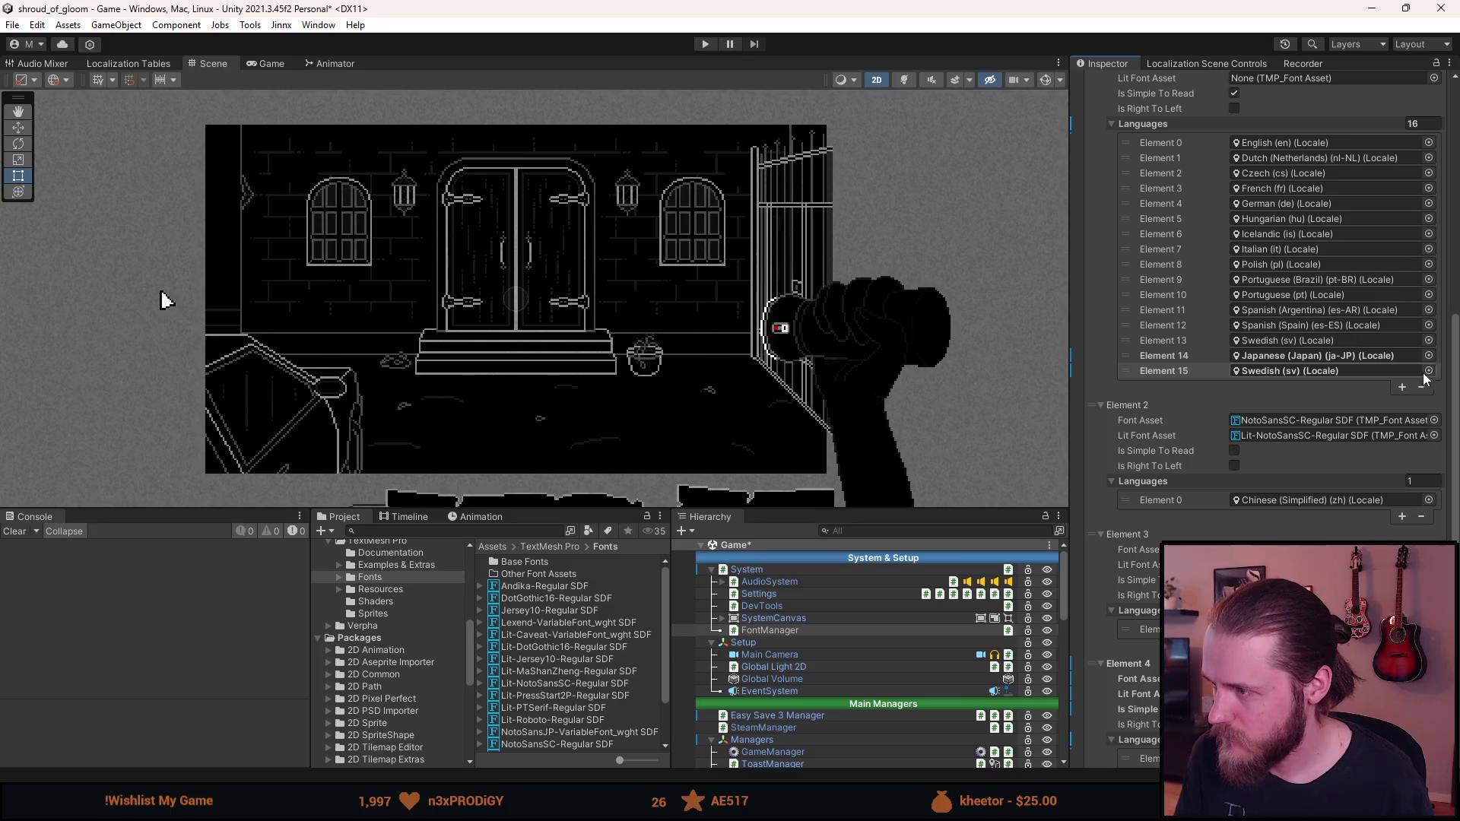
left_click(1428, 372)
type("trad")
double_click(898, 359)
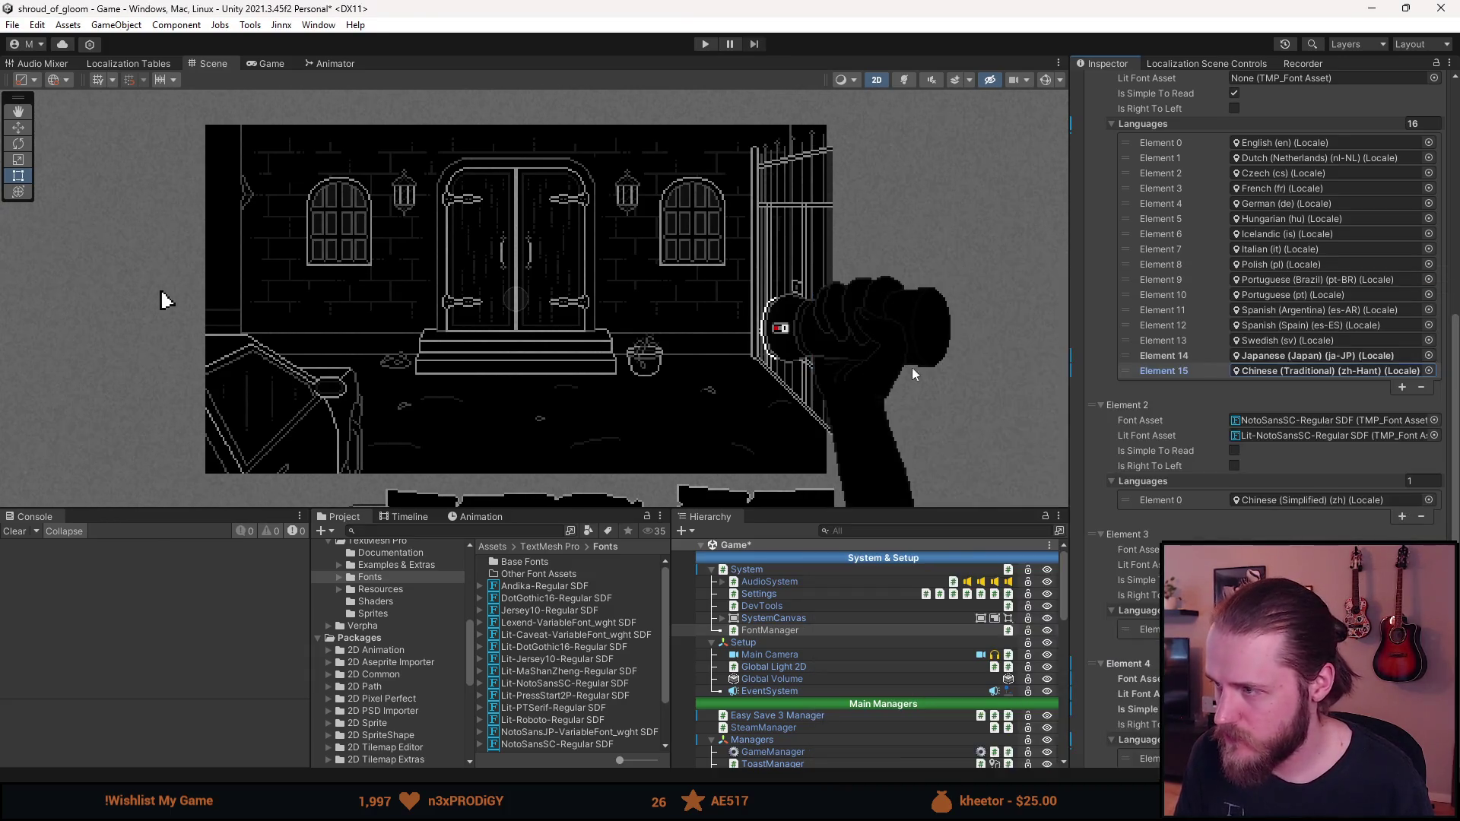
Revert font entry Element 4 to its prefab fonts
scroll(1300, 439, "down", 5)
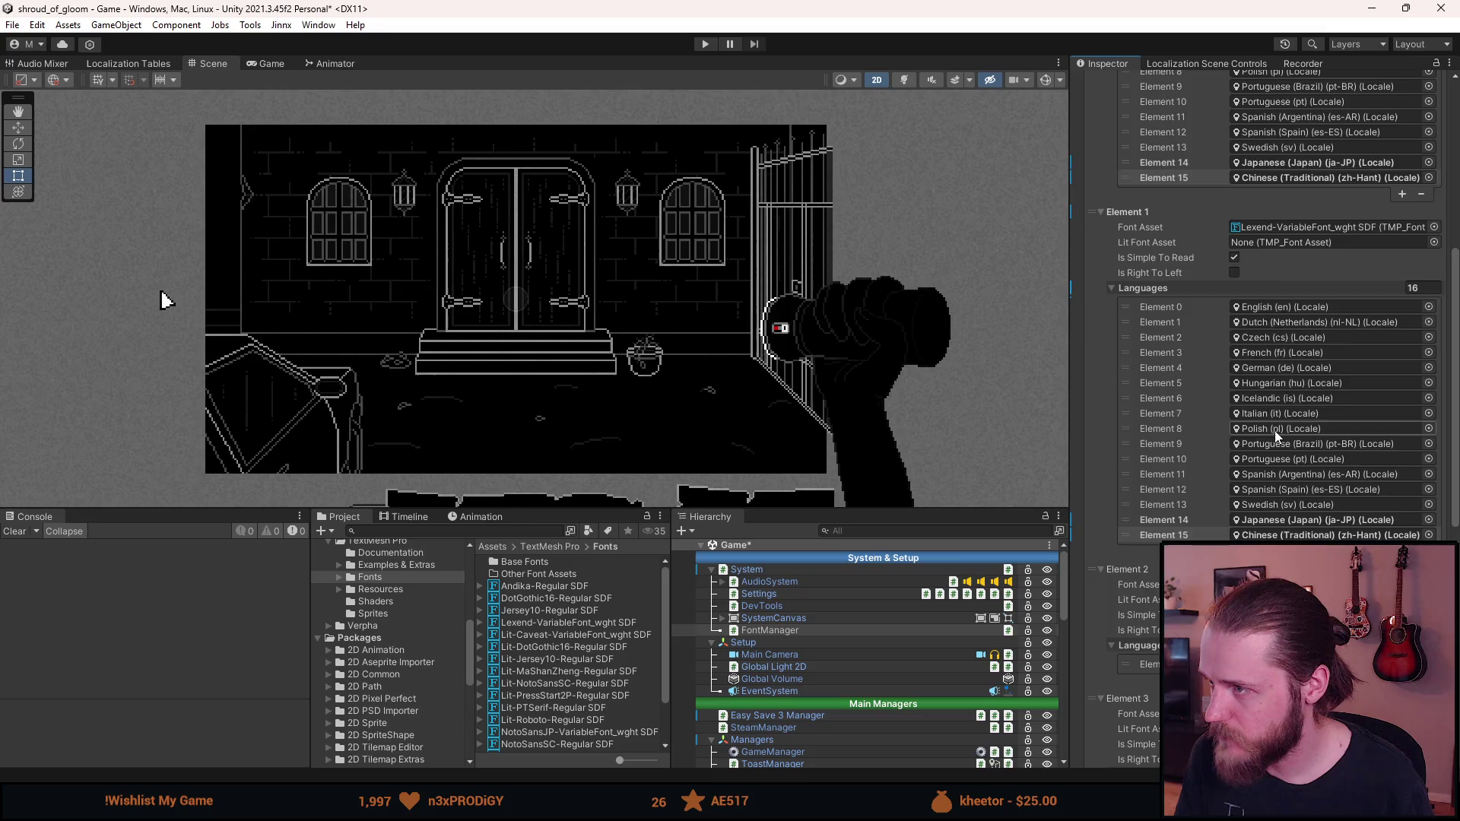
scroll(1275, 456, "up", 5)
scroll(1257, 342, "up", 5)
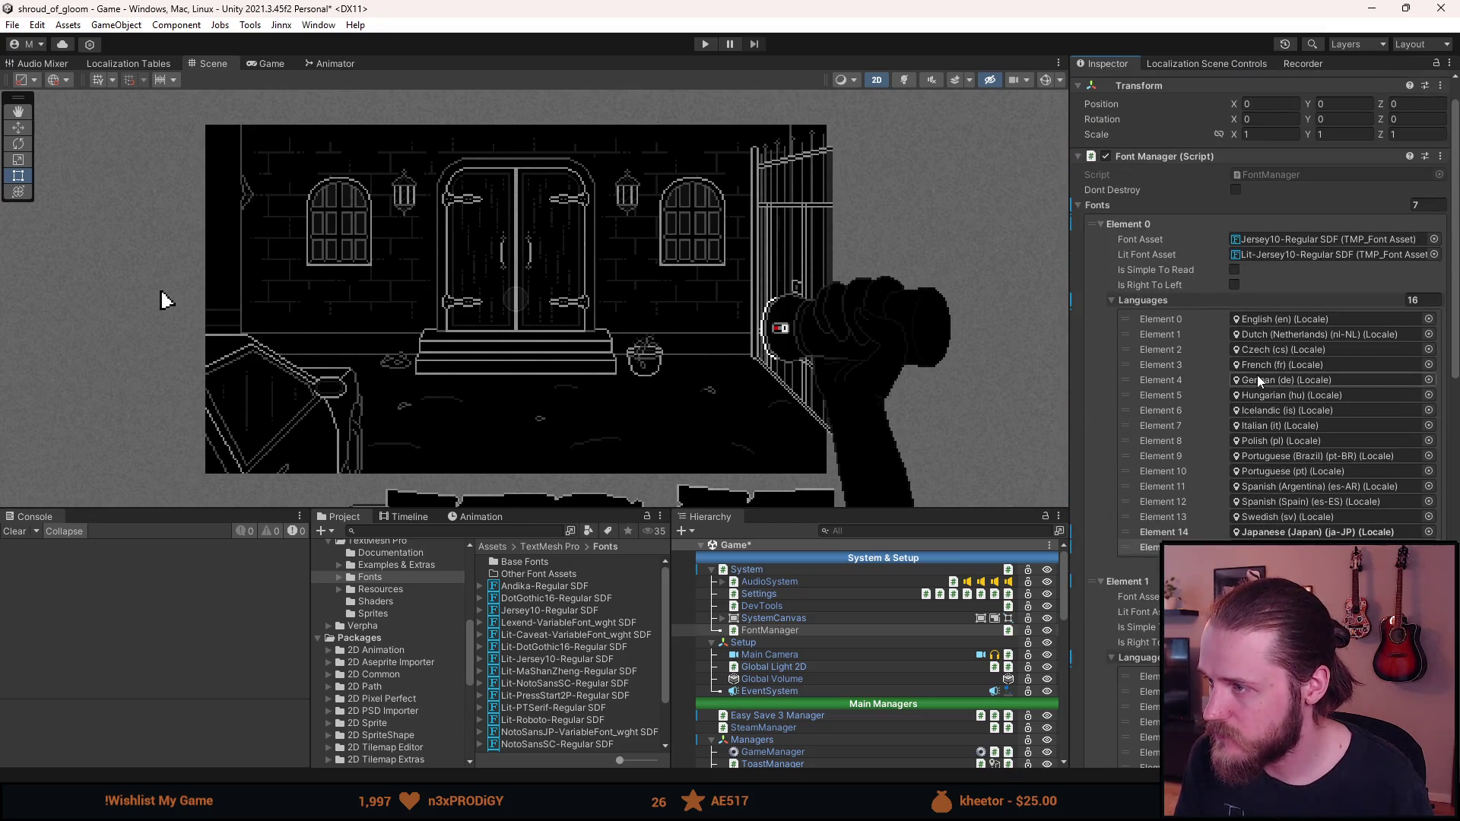
scroll(1257, 376, "down", 8)
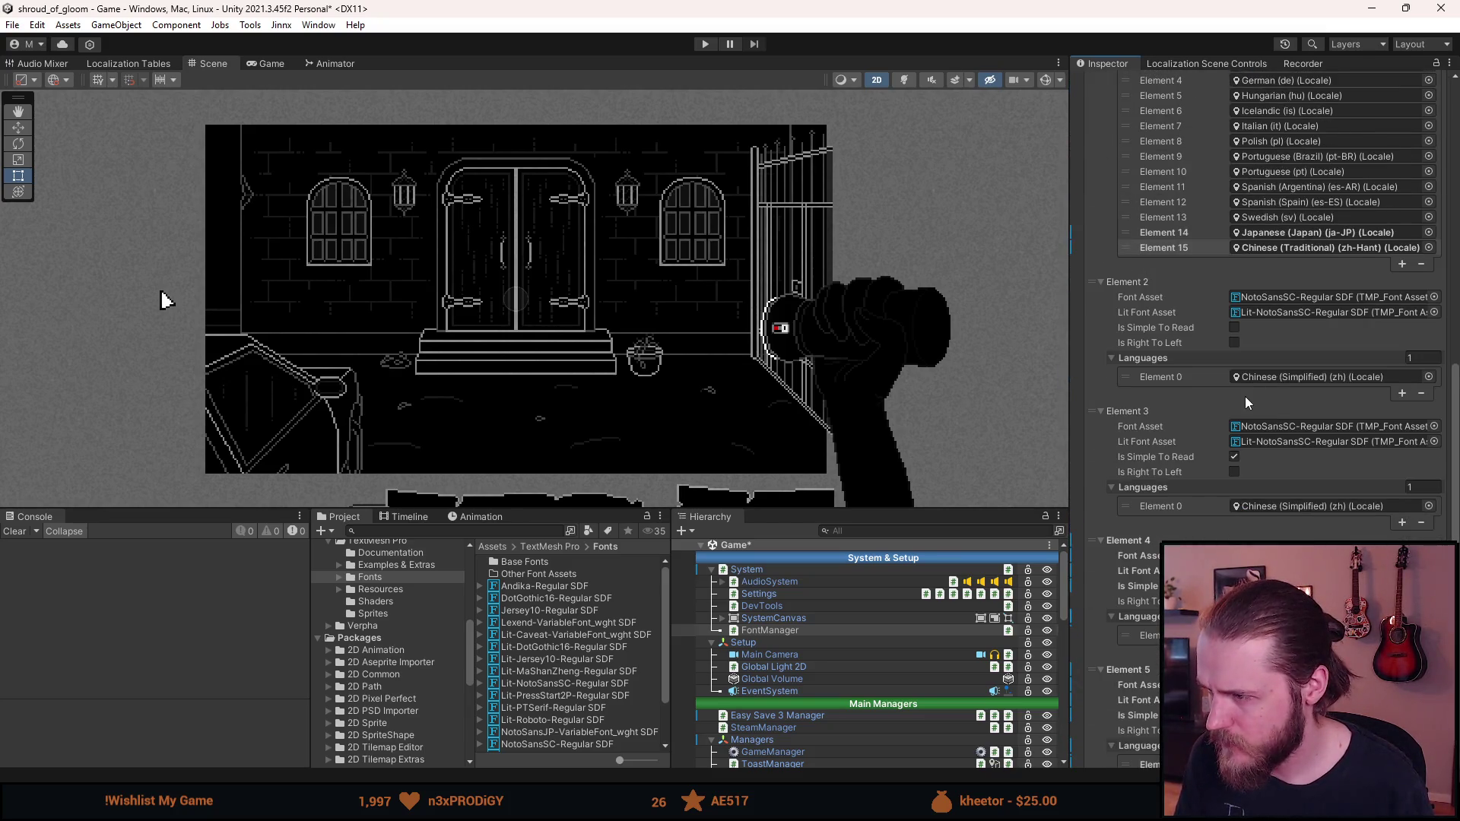
scroll(1250, 395, "down", 1)
right_click(1198, 504)
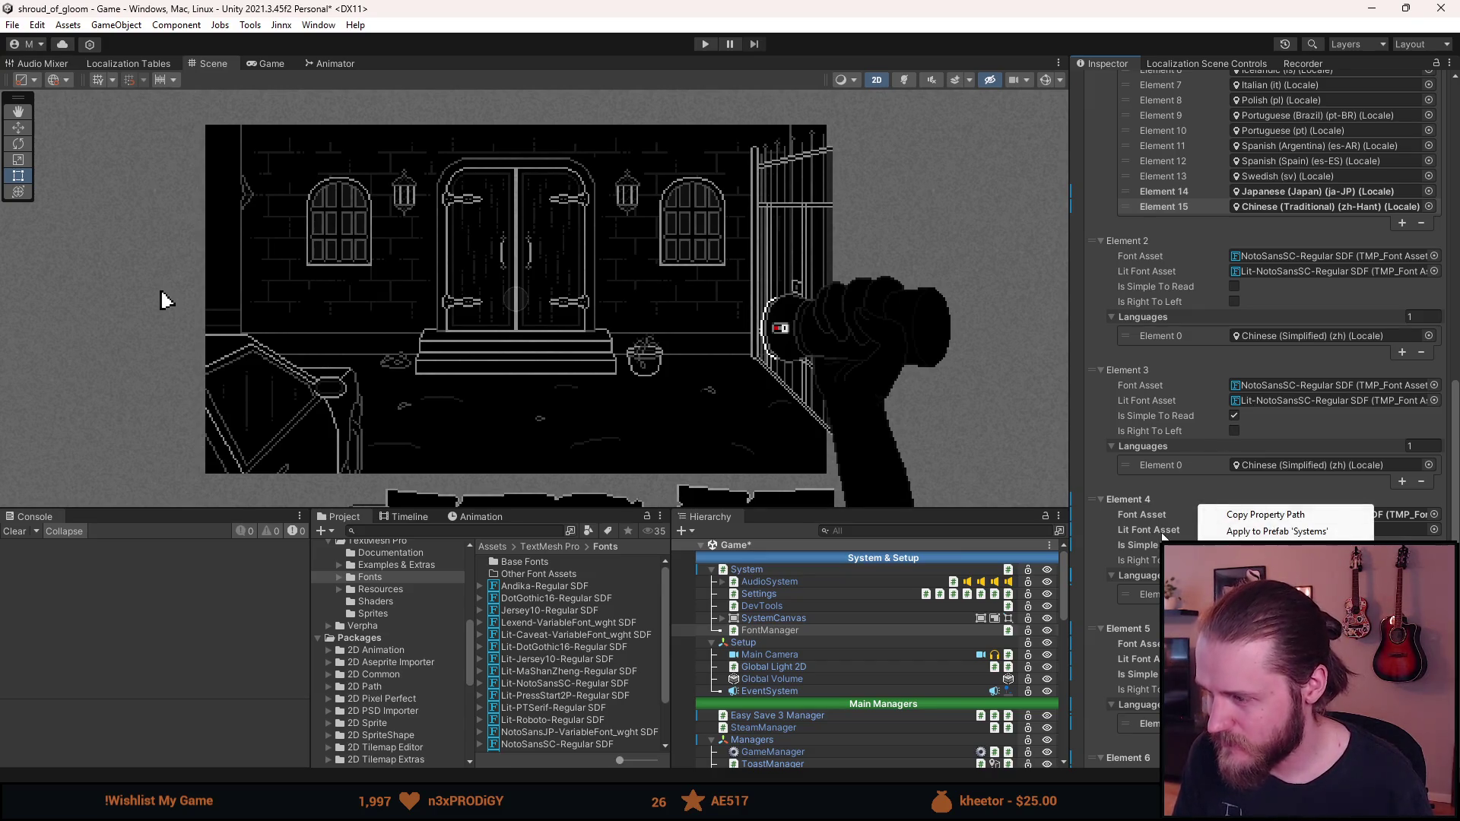
left_click(1187, 518)
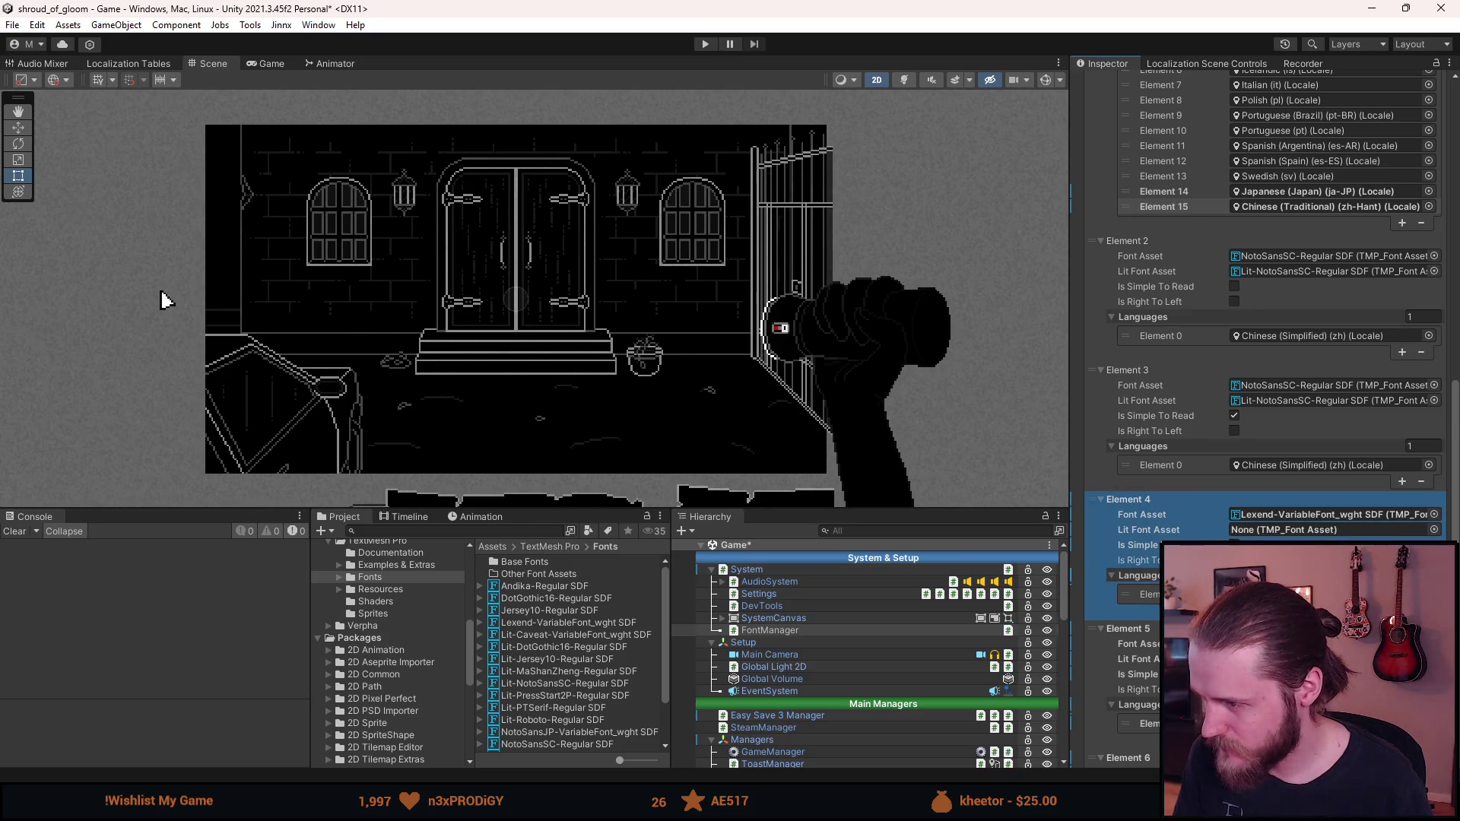
right_click(1207, 499)
left_click(1247, 543)
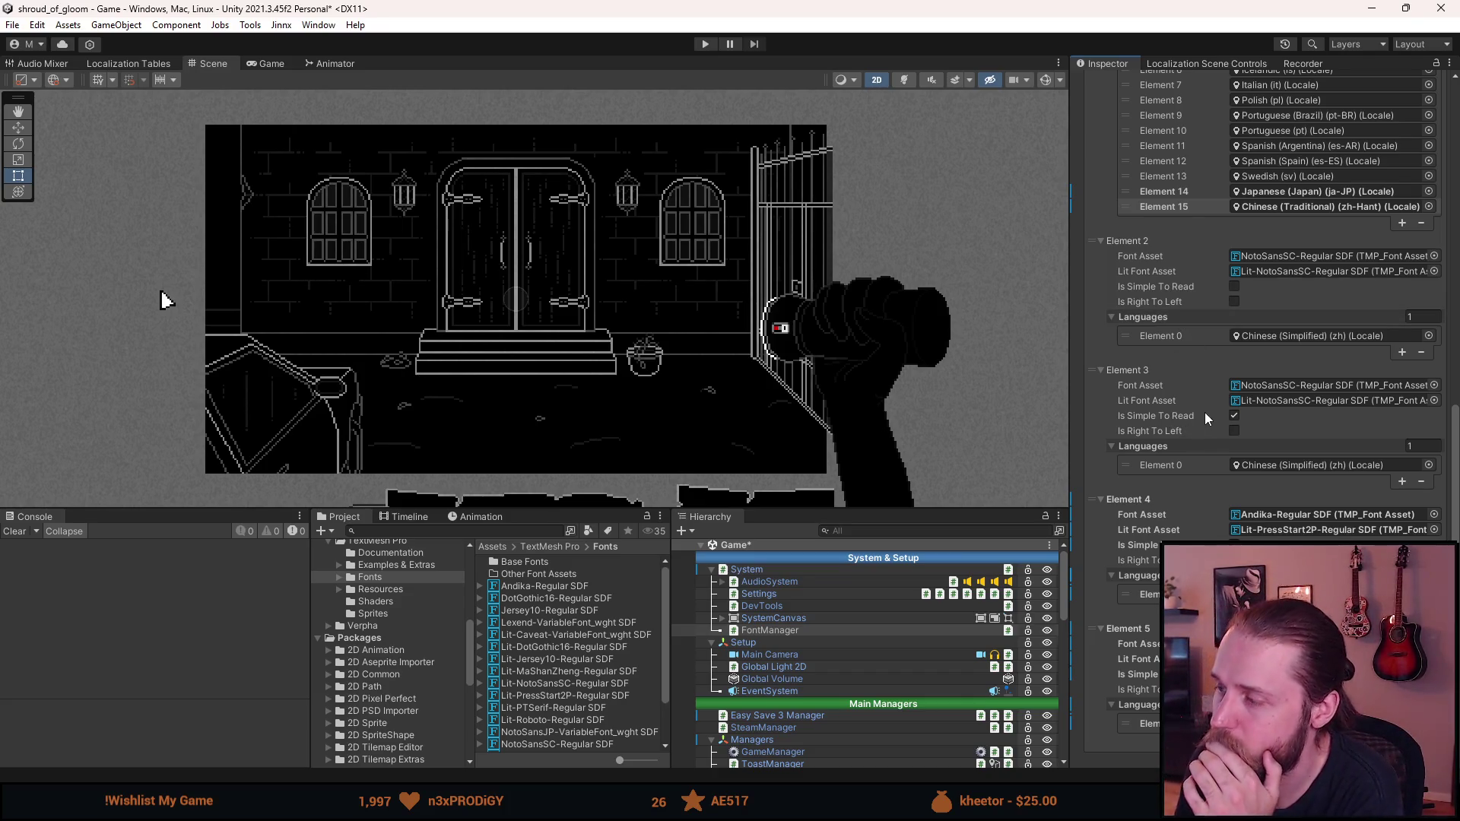
Open Jersey10-Regular SDF's settings to confirm DotGothic16 is its fallback font
scroll(1205, 413, "down", 1)
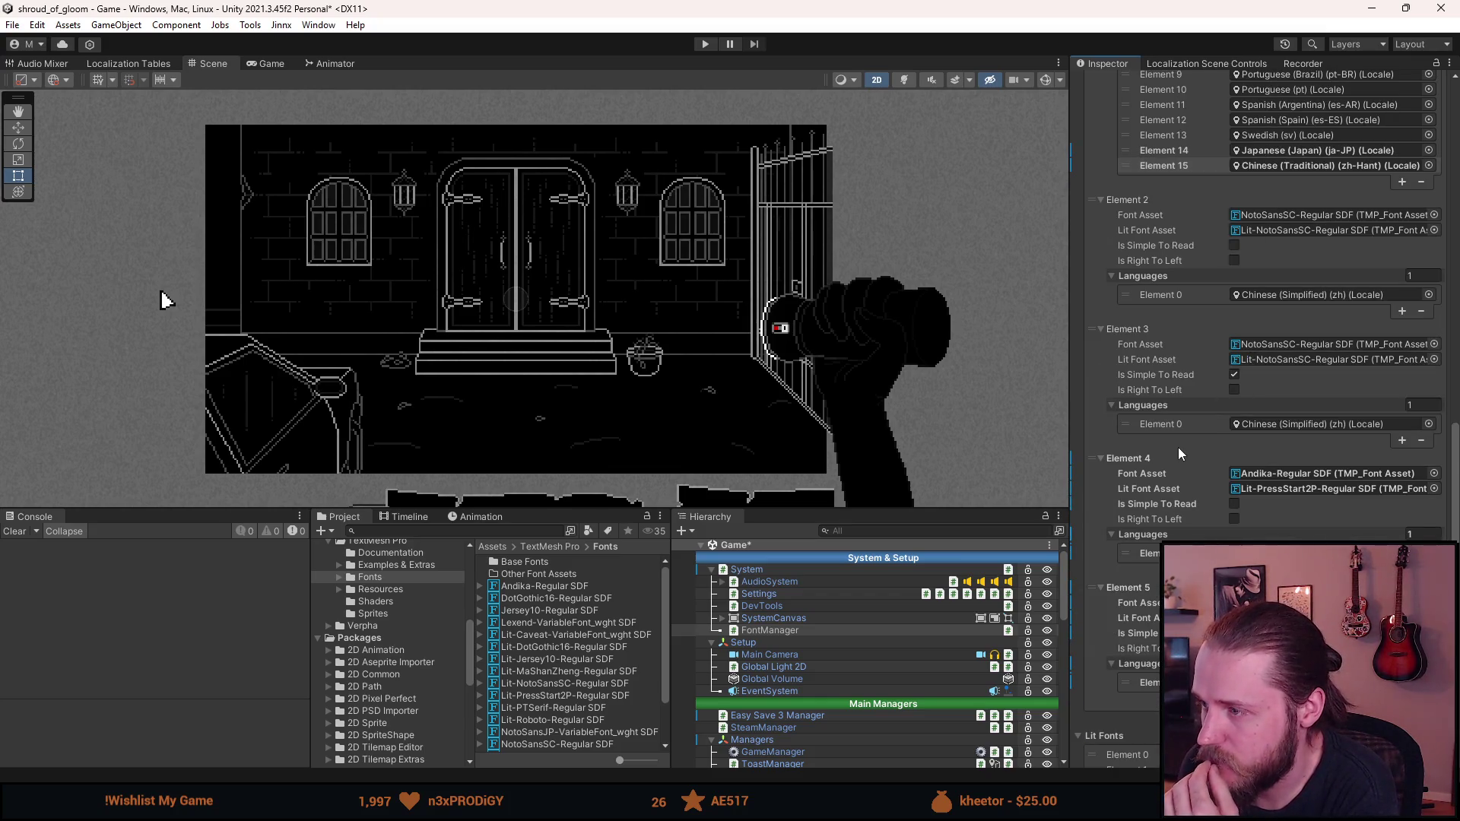
scroll(1179, 454, "down", 2)
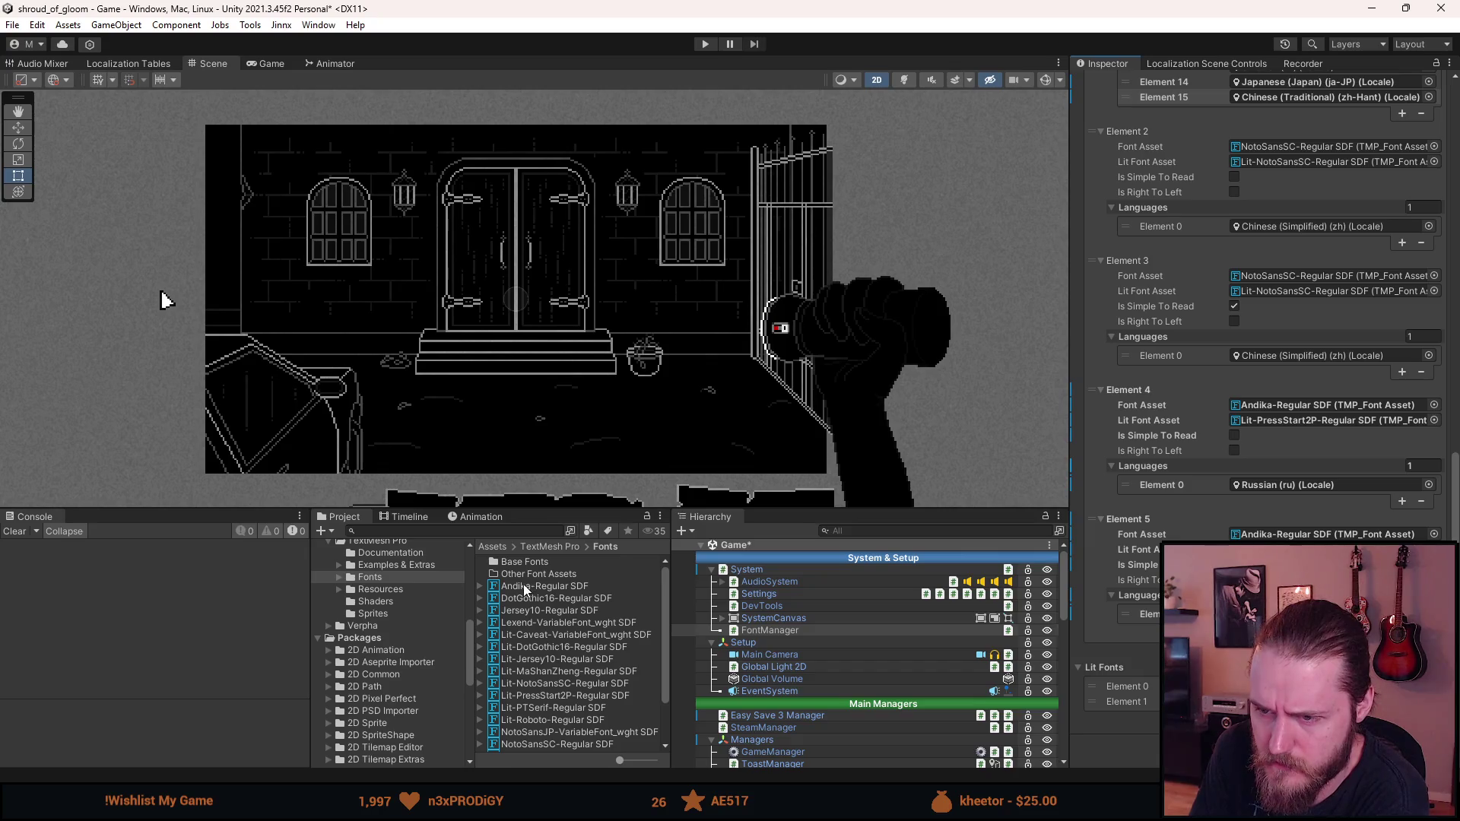
left_click(537, 613)
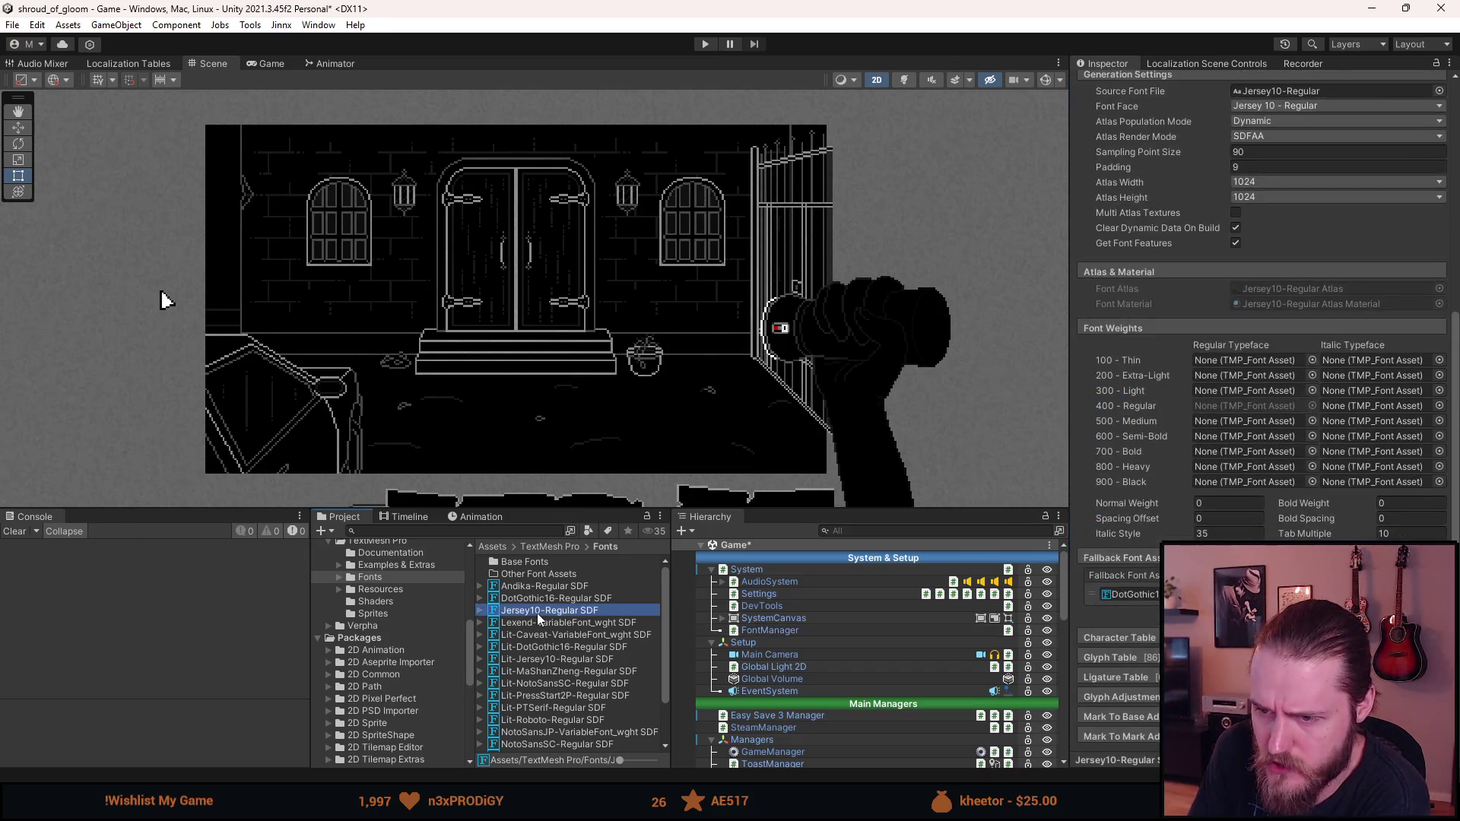